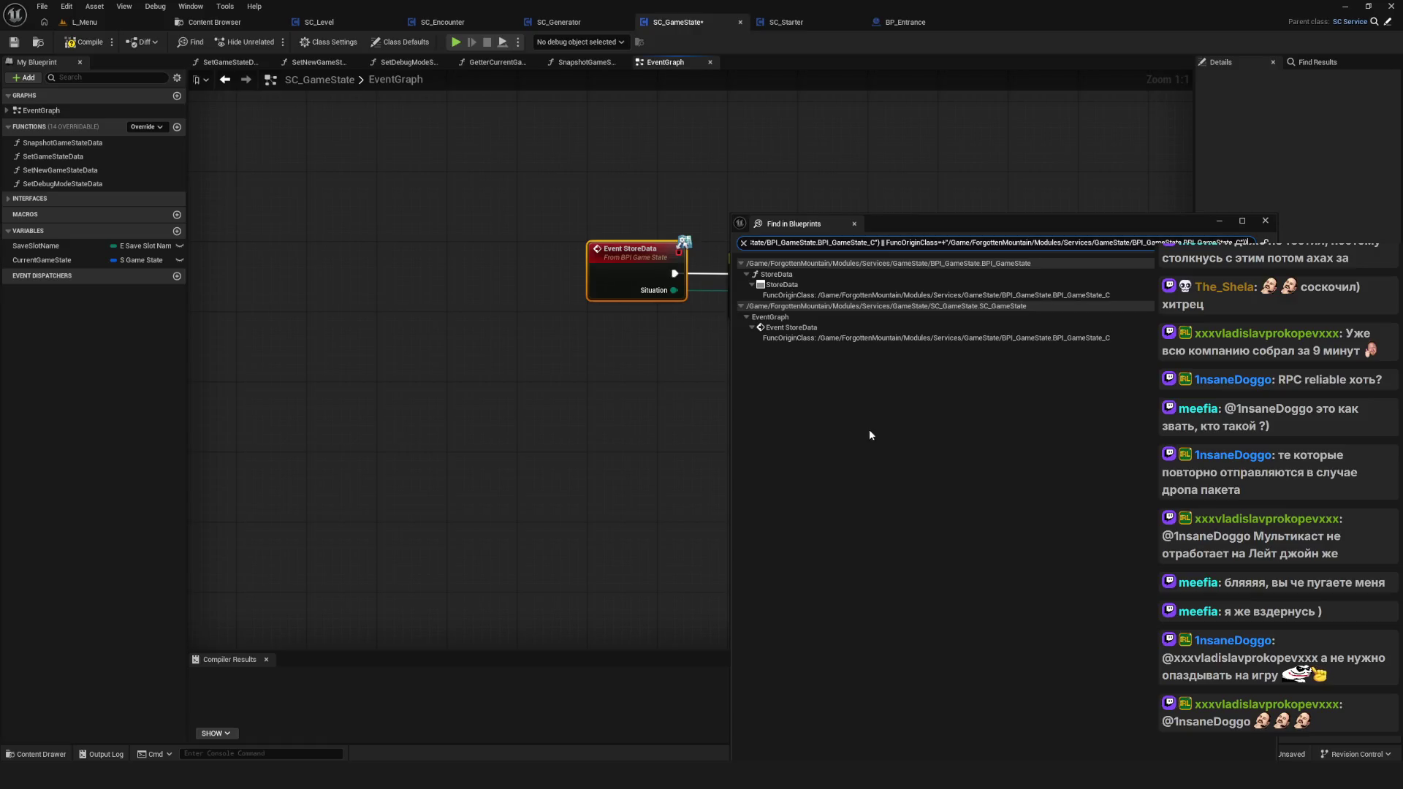
Step: Jump from the search results to the Event StoreData node and pan to the Switch on E_Store node
drag(1054, 233, 1109, 141)
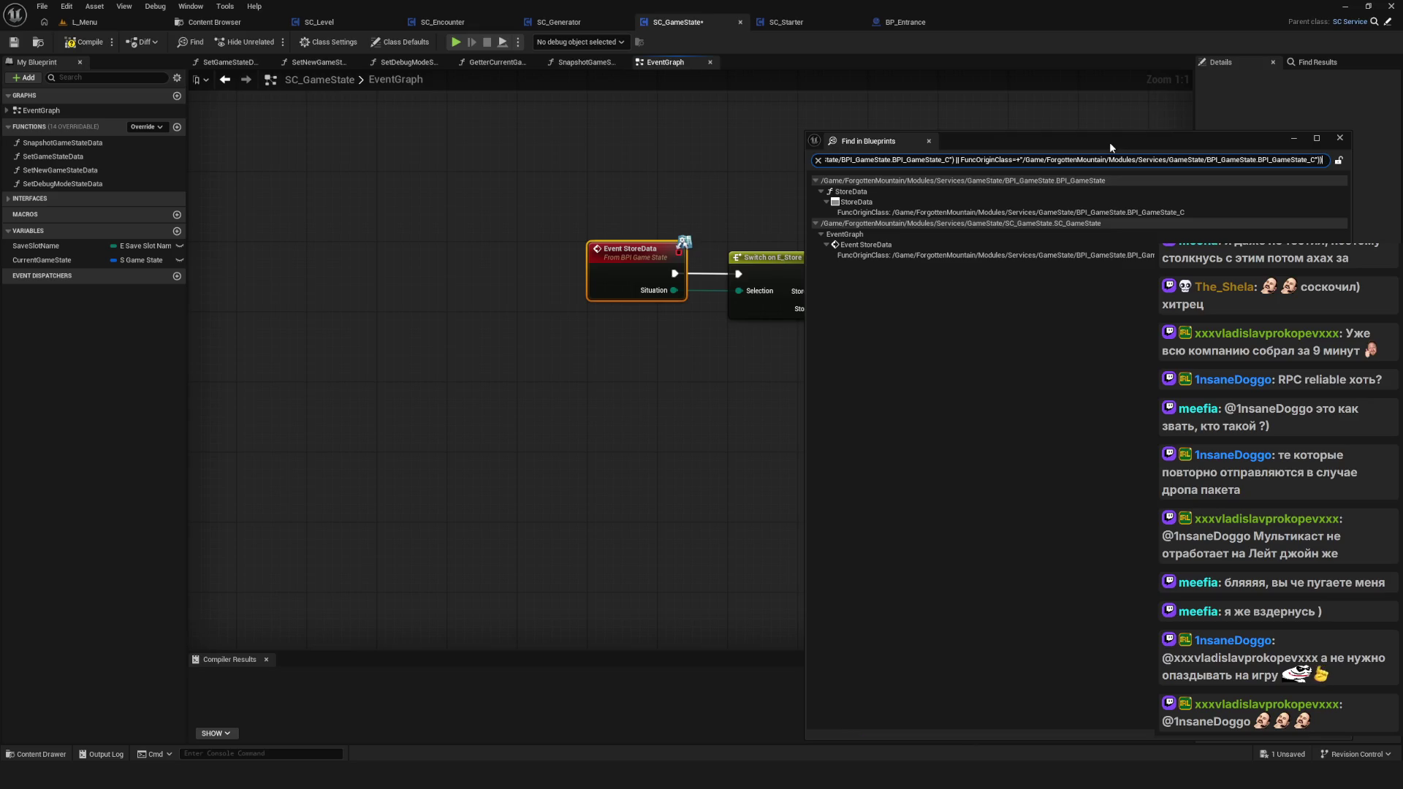
click(862, 245)
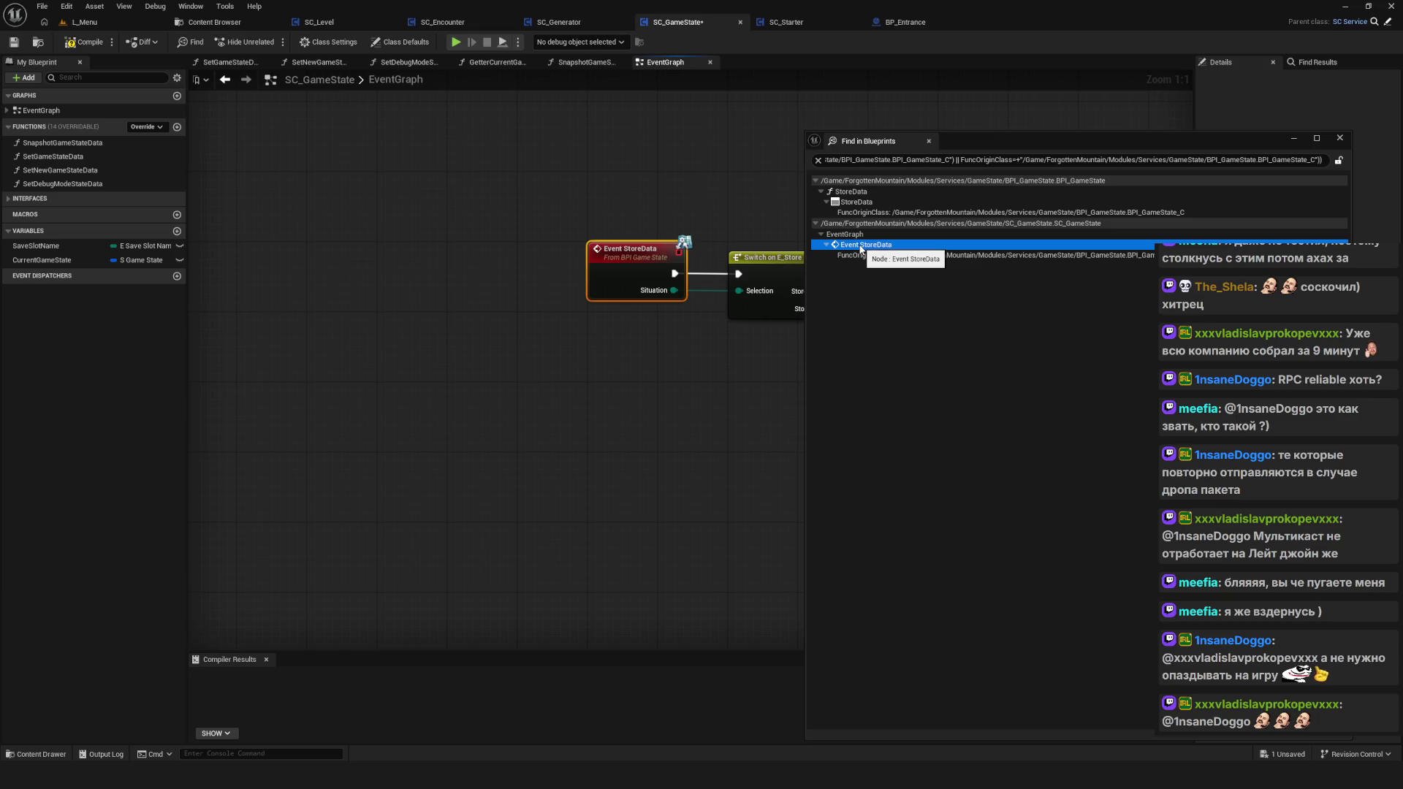
double_click(861, 247)
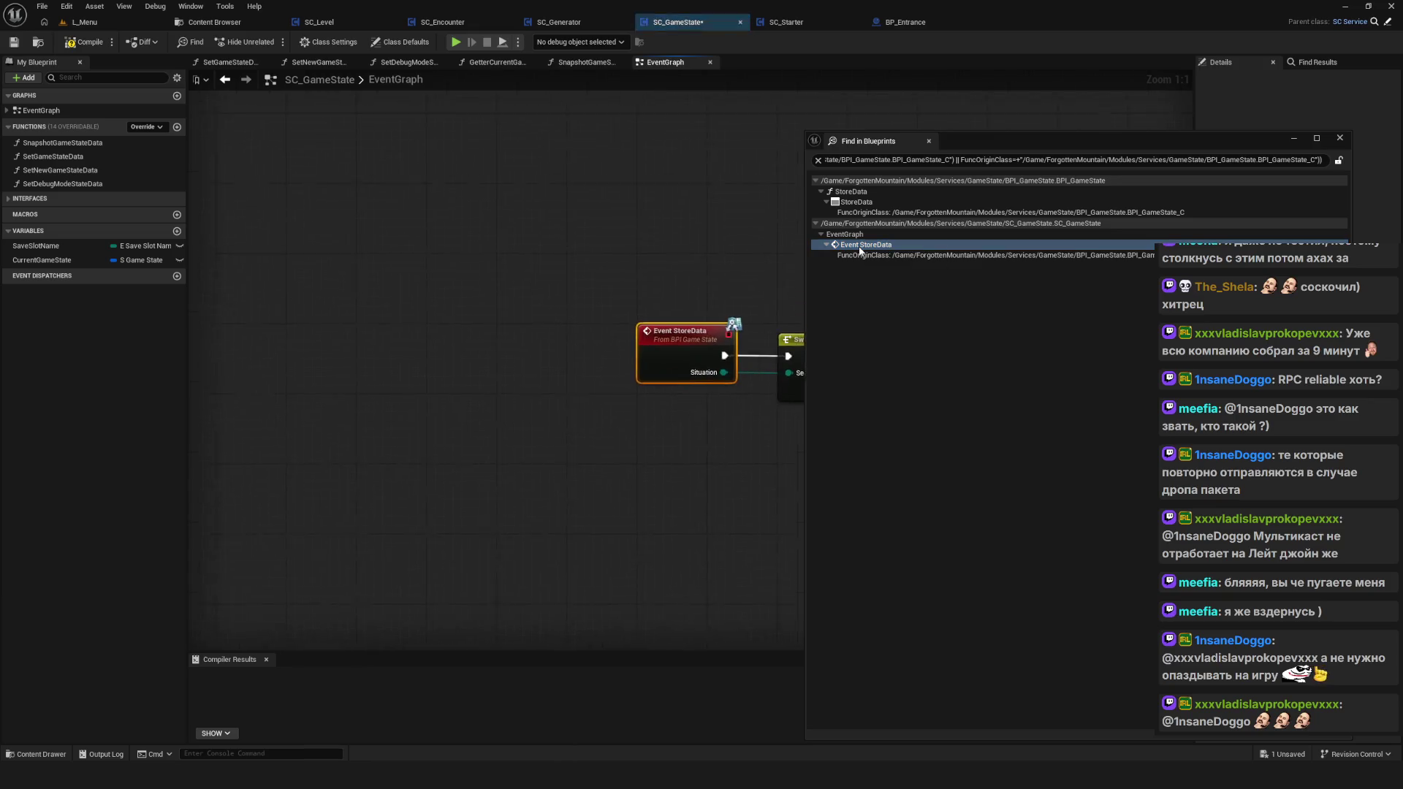
click(859, 248)
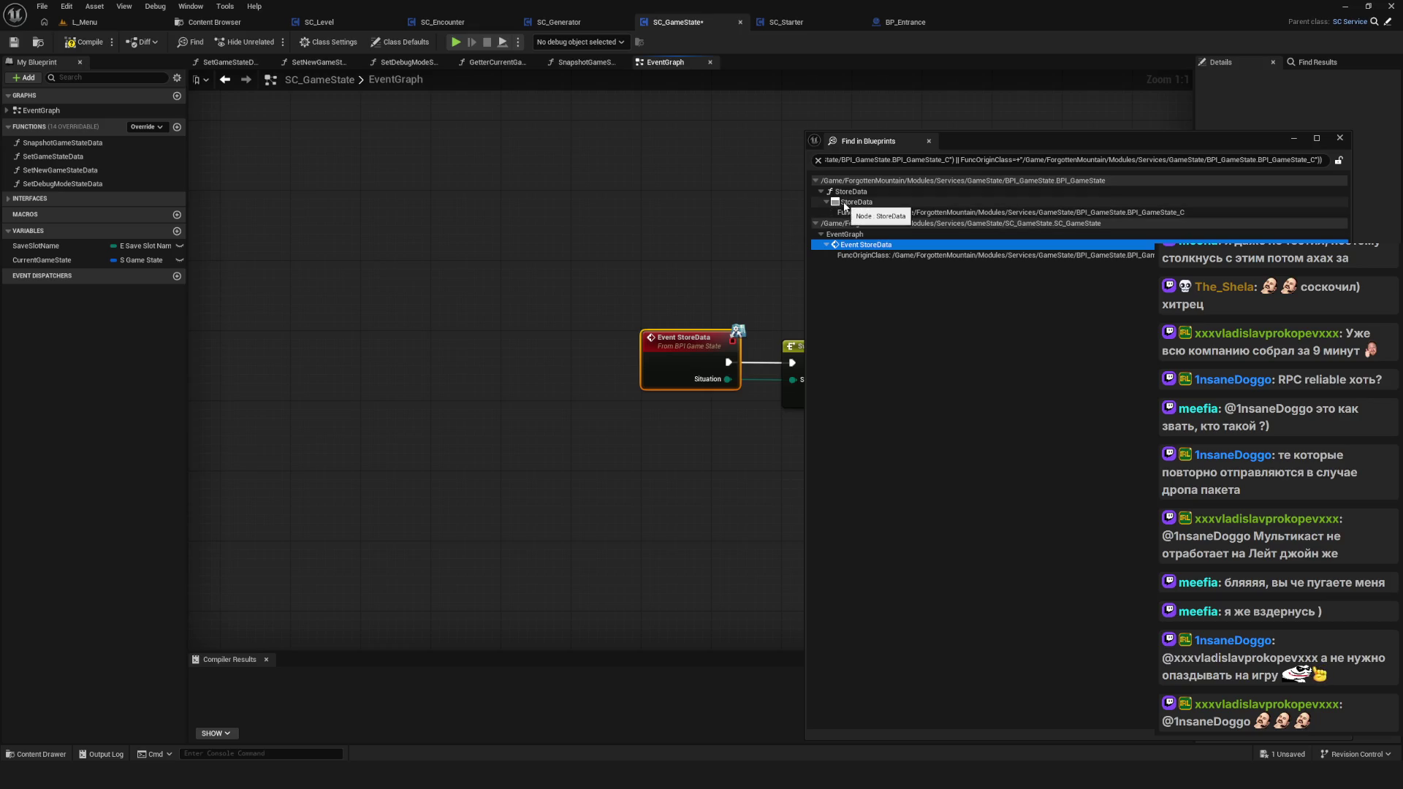
drag(731, 220, 495, 239)
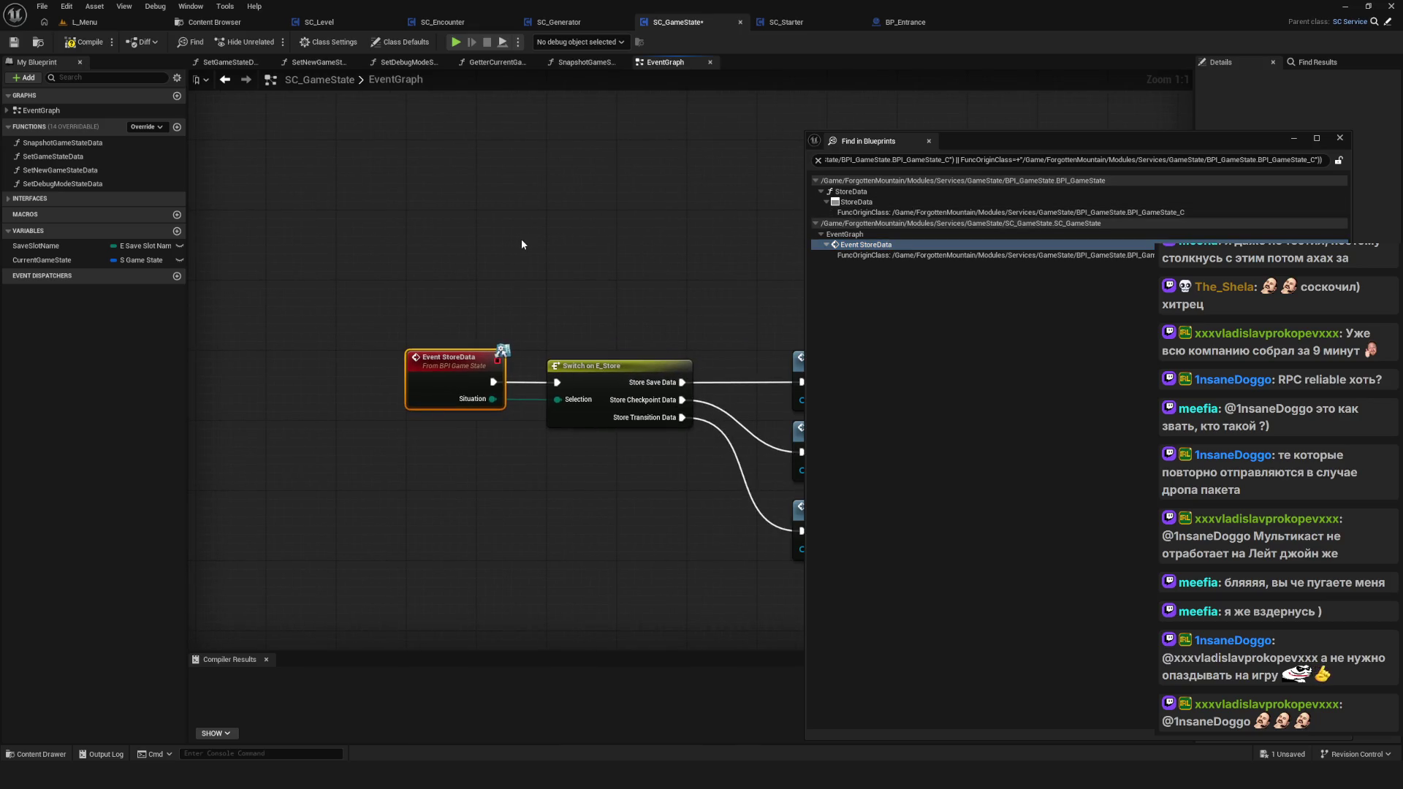
drag(950, 138, 834, 121)
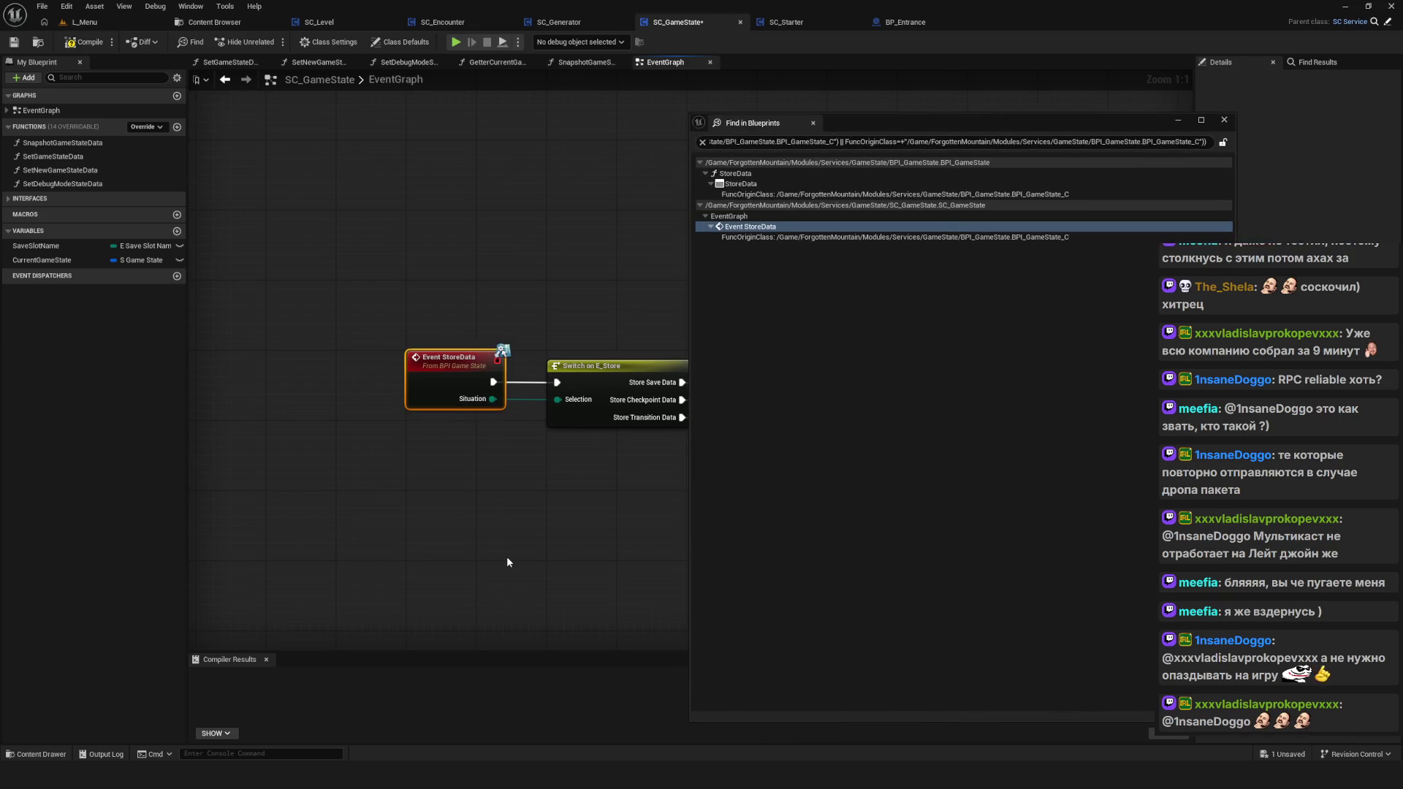
Step: Run Find References By Name (All) on Event StoreData, then close the results
click(1223, 119)
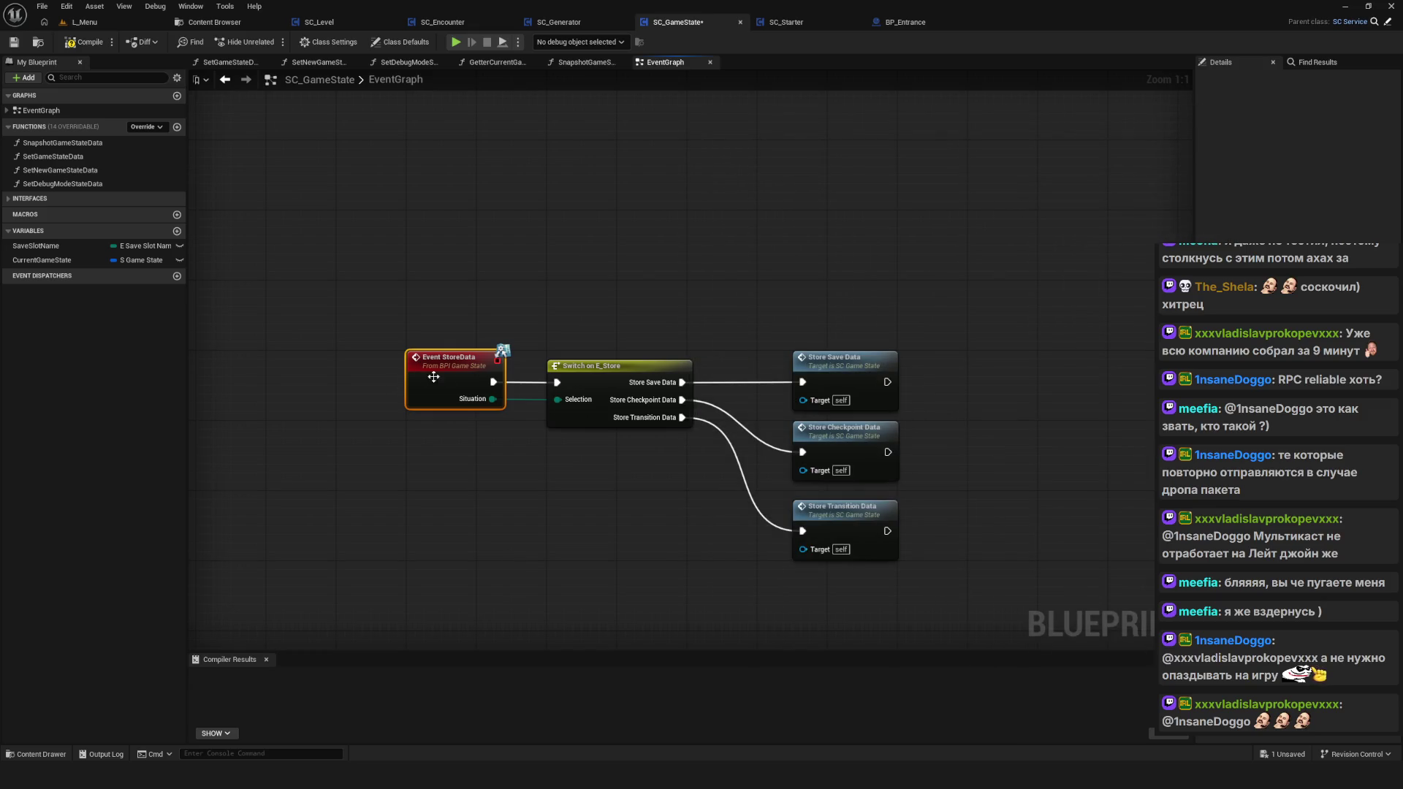
right_click(445, 377)
mouse_move(482, 501)
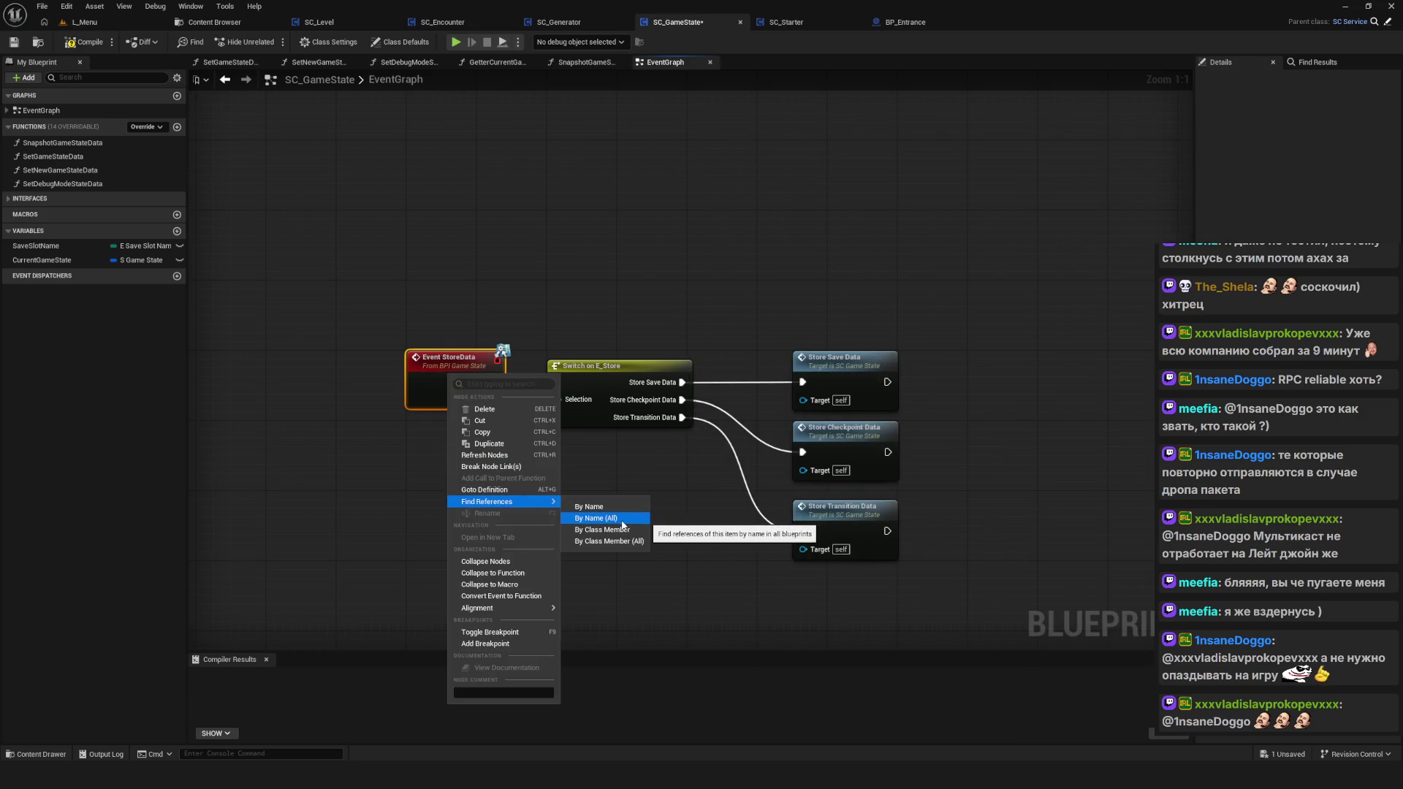
click(624, 542)
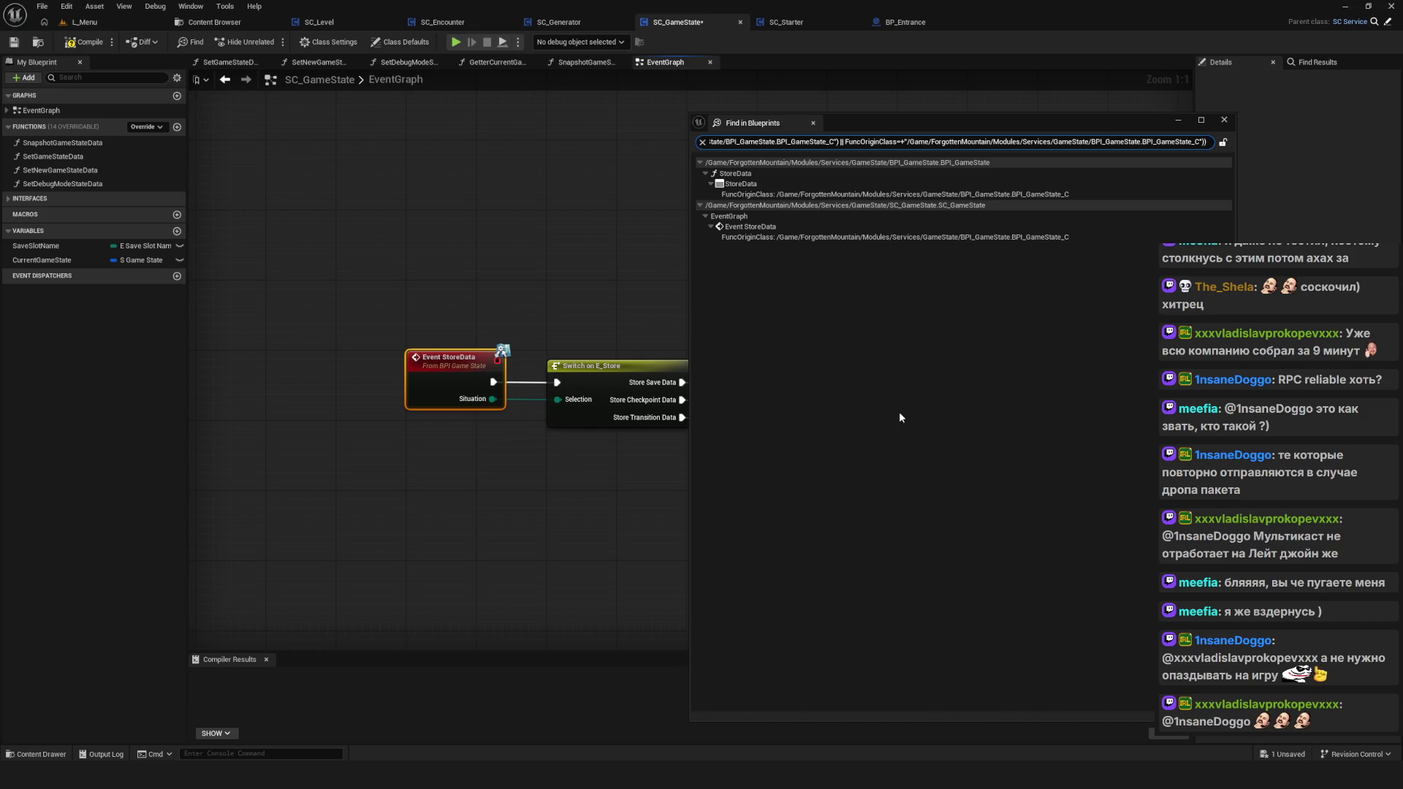
click(1224, 119)
right_click(450, 361)
click(429, 360)
Step: Look through the BP_Entrance, SC_Starter, SC_Encounter, SC_Generator and SC_Level tabs, then return to SC_GameState
click(943, 23)
mouse_move(666, 230)
mouse_down()
mouse_move(694, 313)
mouse_move(926, 504)
mouse_move(754, 428)
mouse_up()
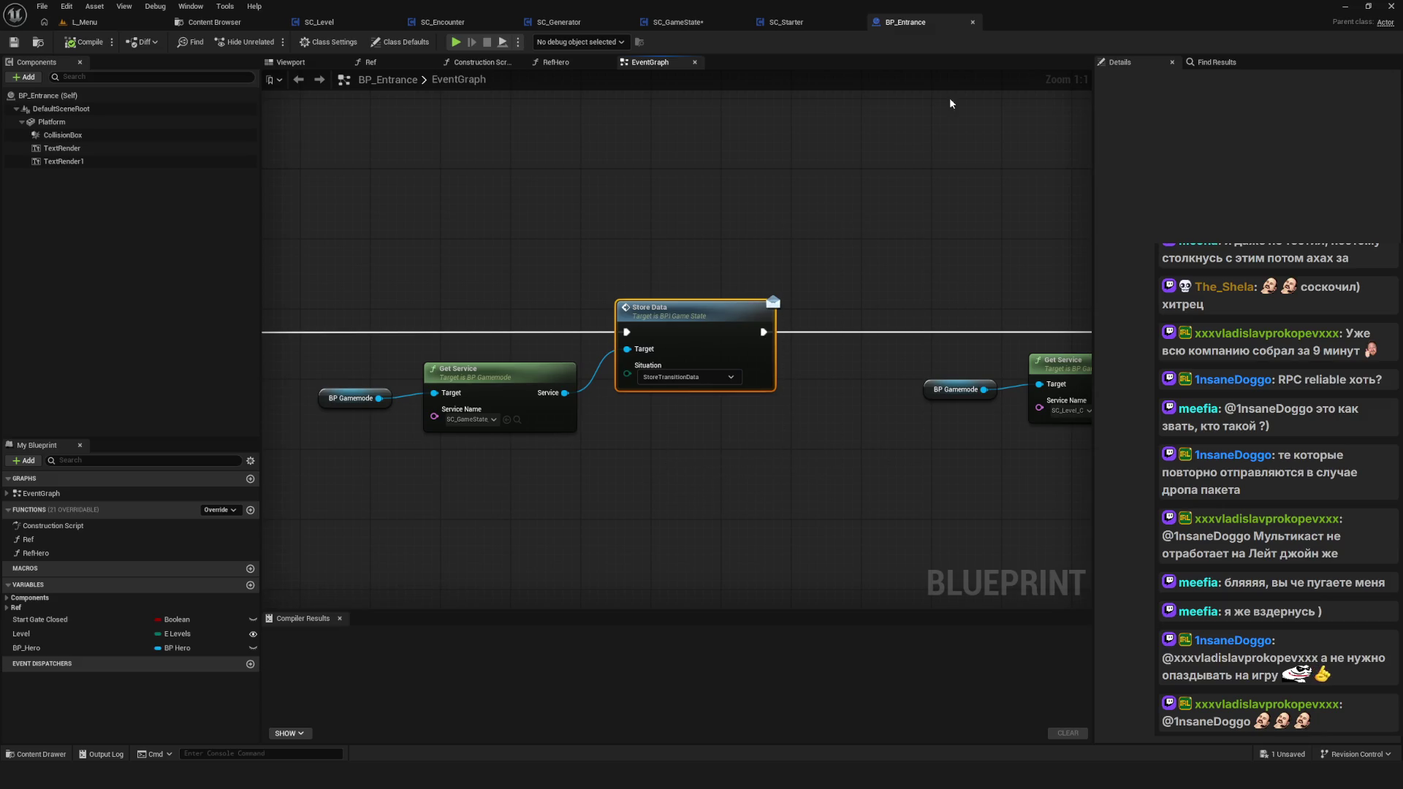
click(811, 16)
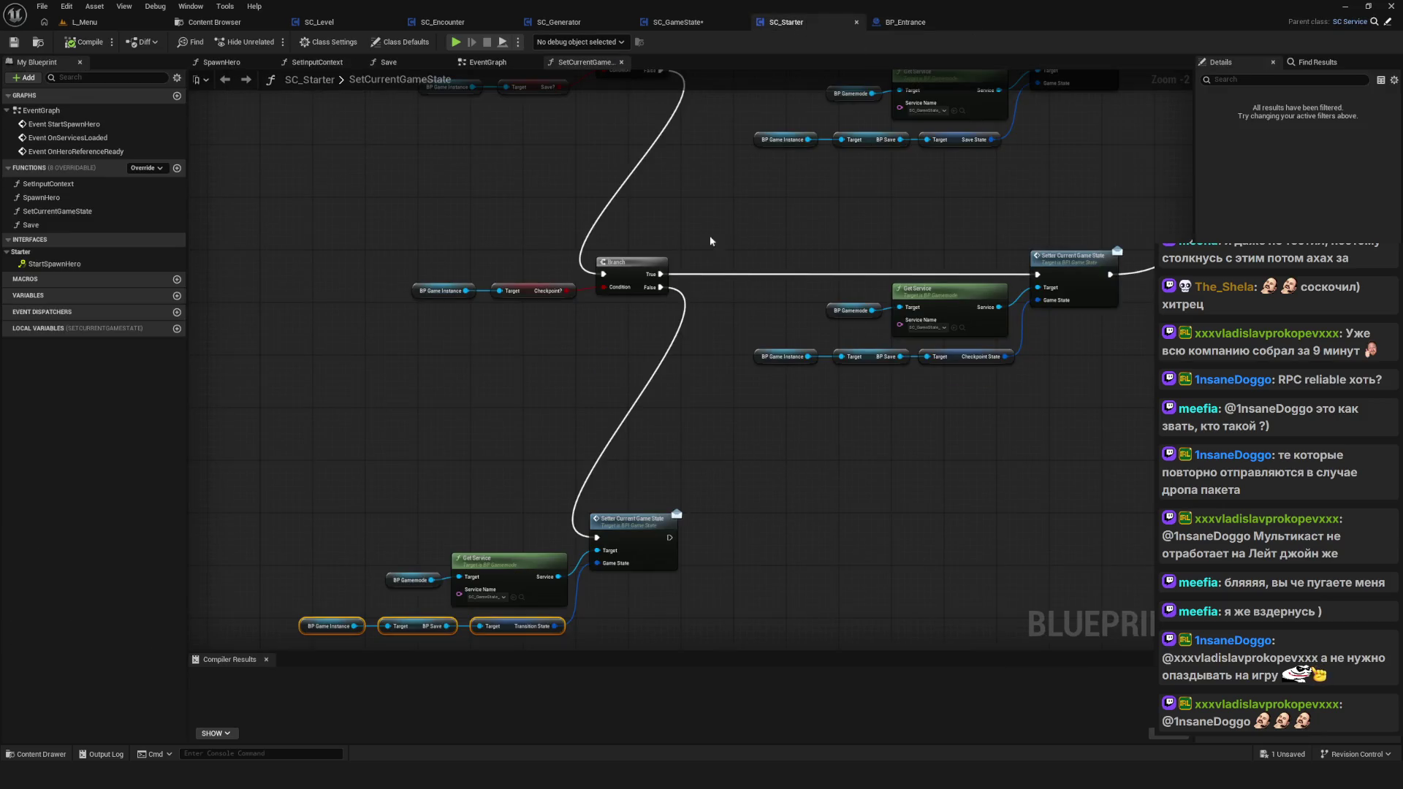
click(454, 29)
click(559, 22)
click(322, 22)
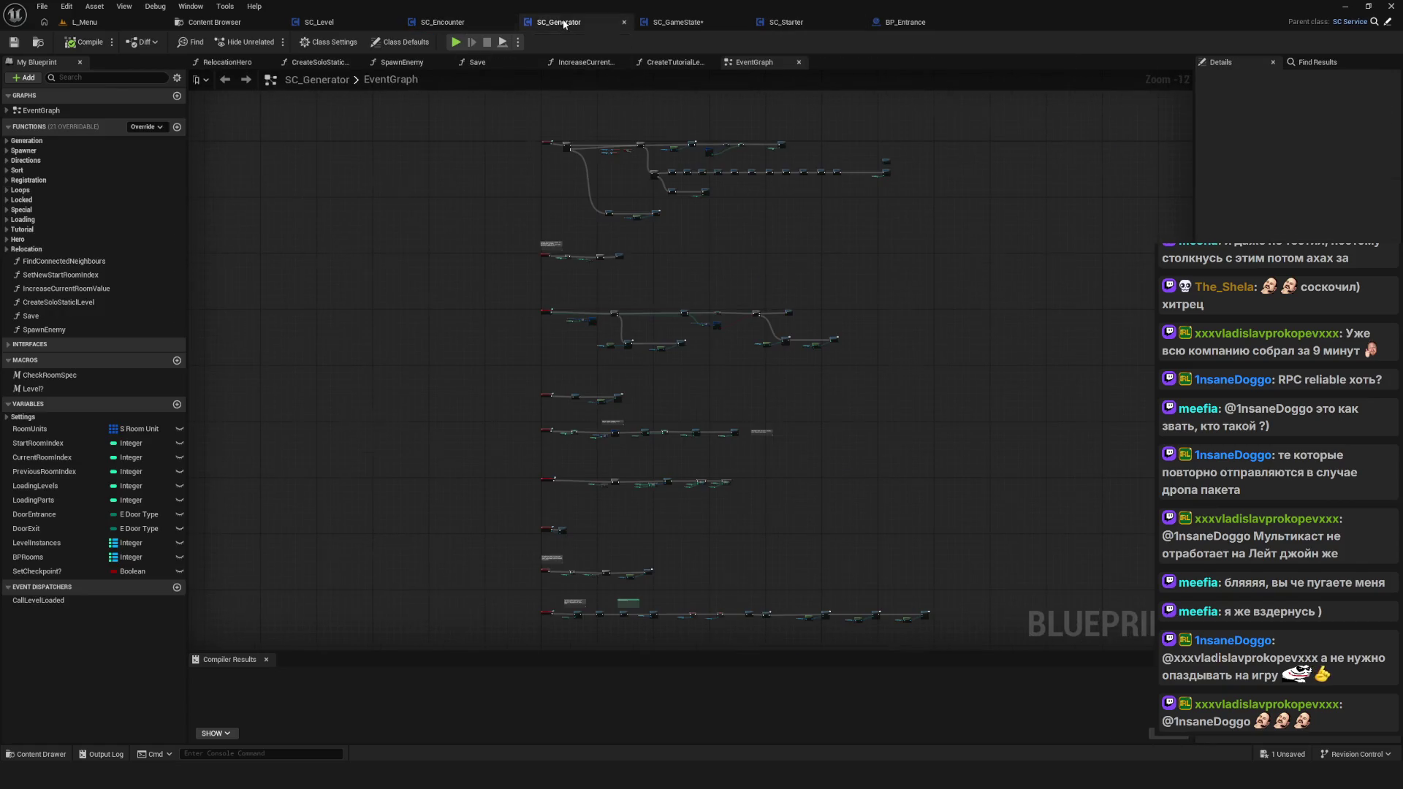
click(668, 22)
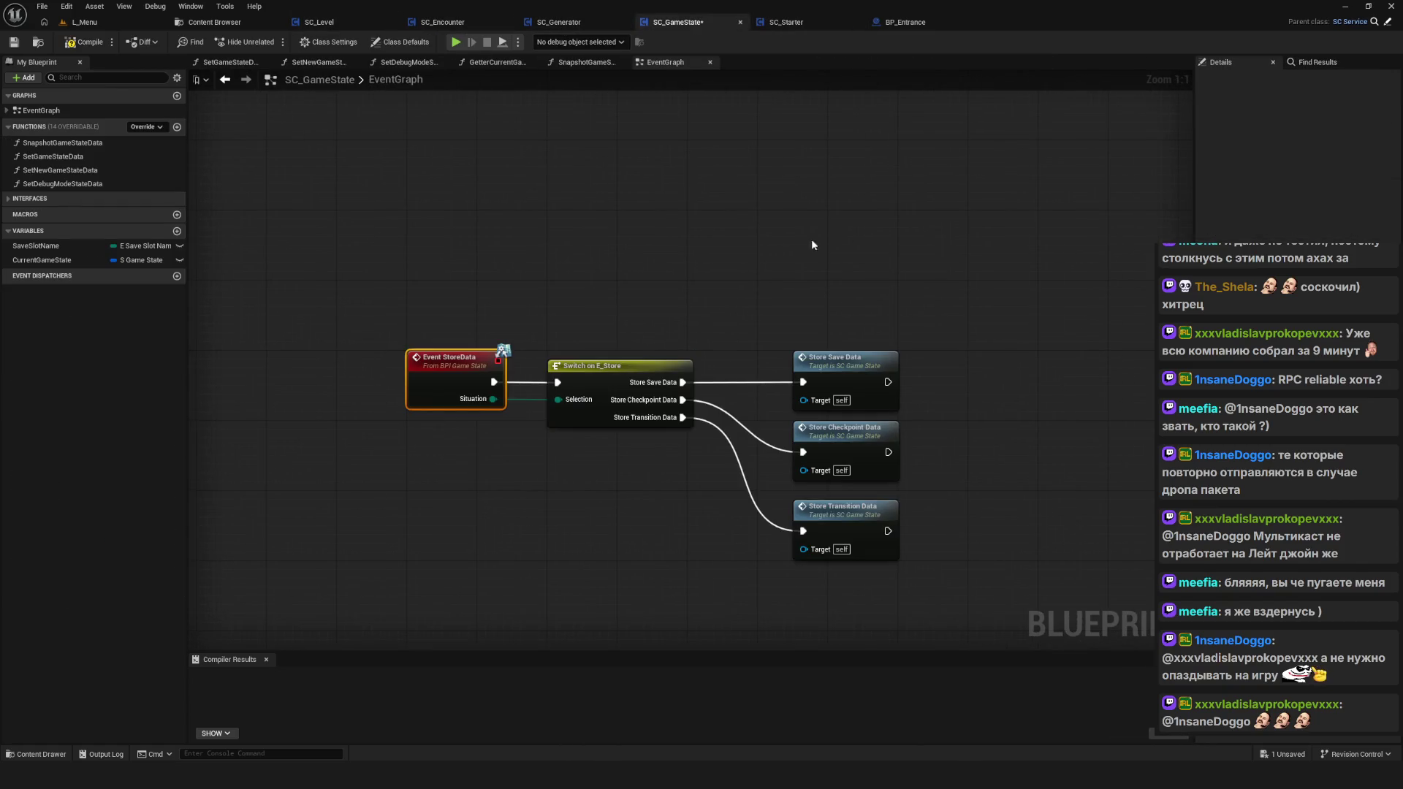
Step: Search all Blueprints again for references to StoreData by name from the Event StoreData node
scroll(582, 276, up, 3)
right_click(528, 277)
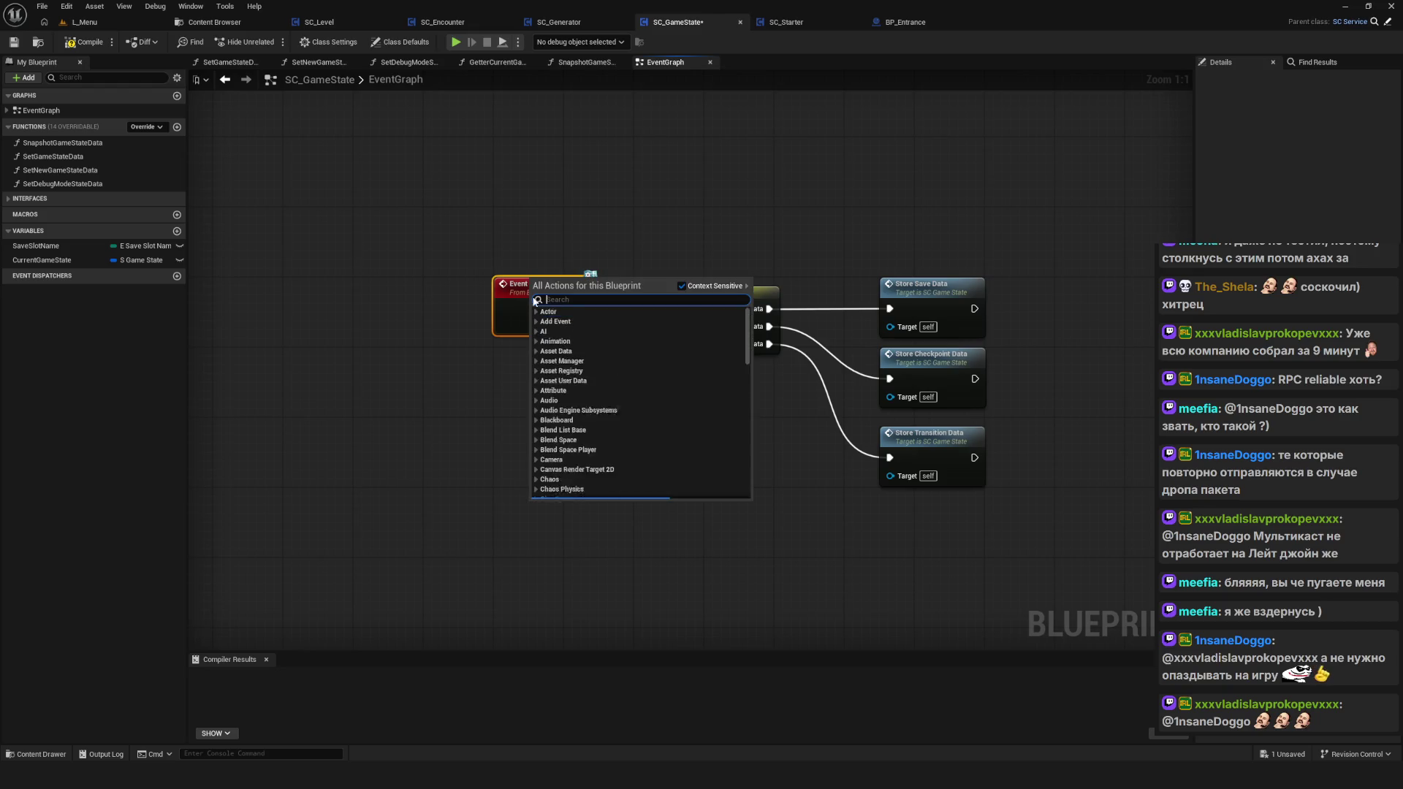
right_click(483, 289)
right_click(519, 287)
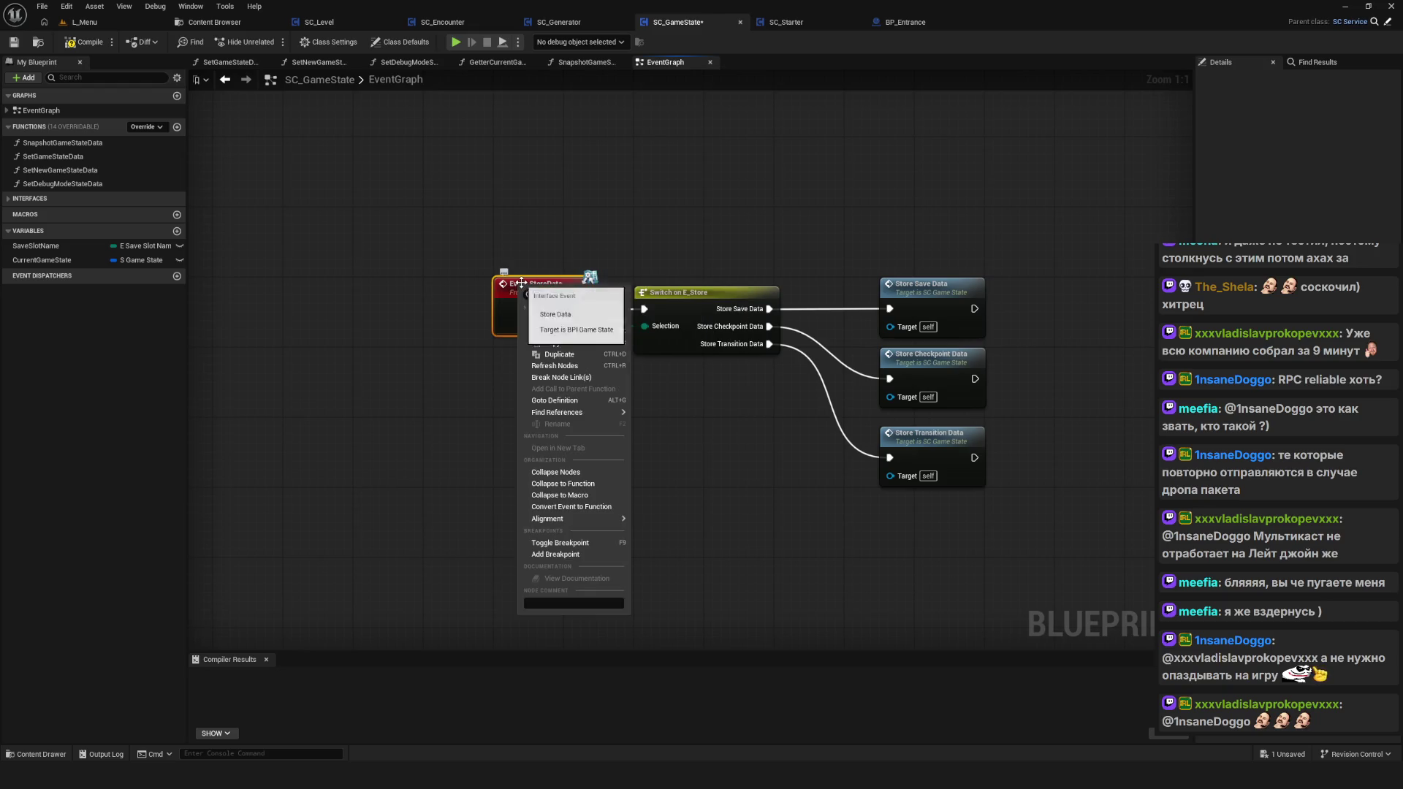
click(687, 432)
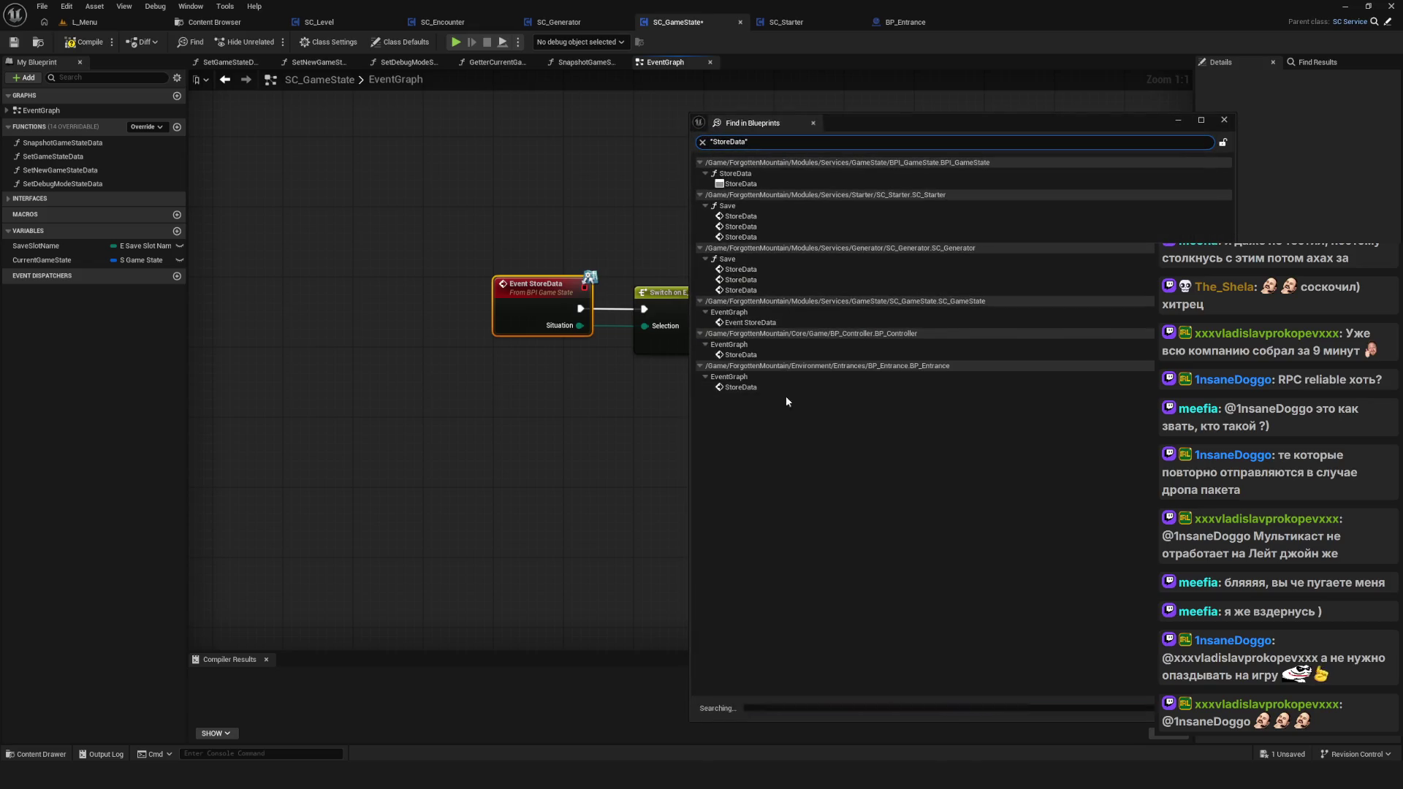
Step: Inspect the three StoreData calls in SC_Starter's Save function, including the Branch chain
drag(875, 113, 939, 144)
scroll(476, 235, down, 4)
scroll(687, 404, up, 3)
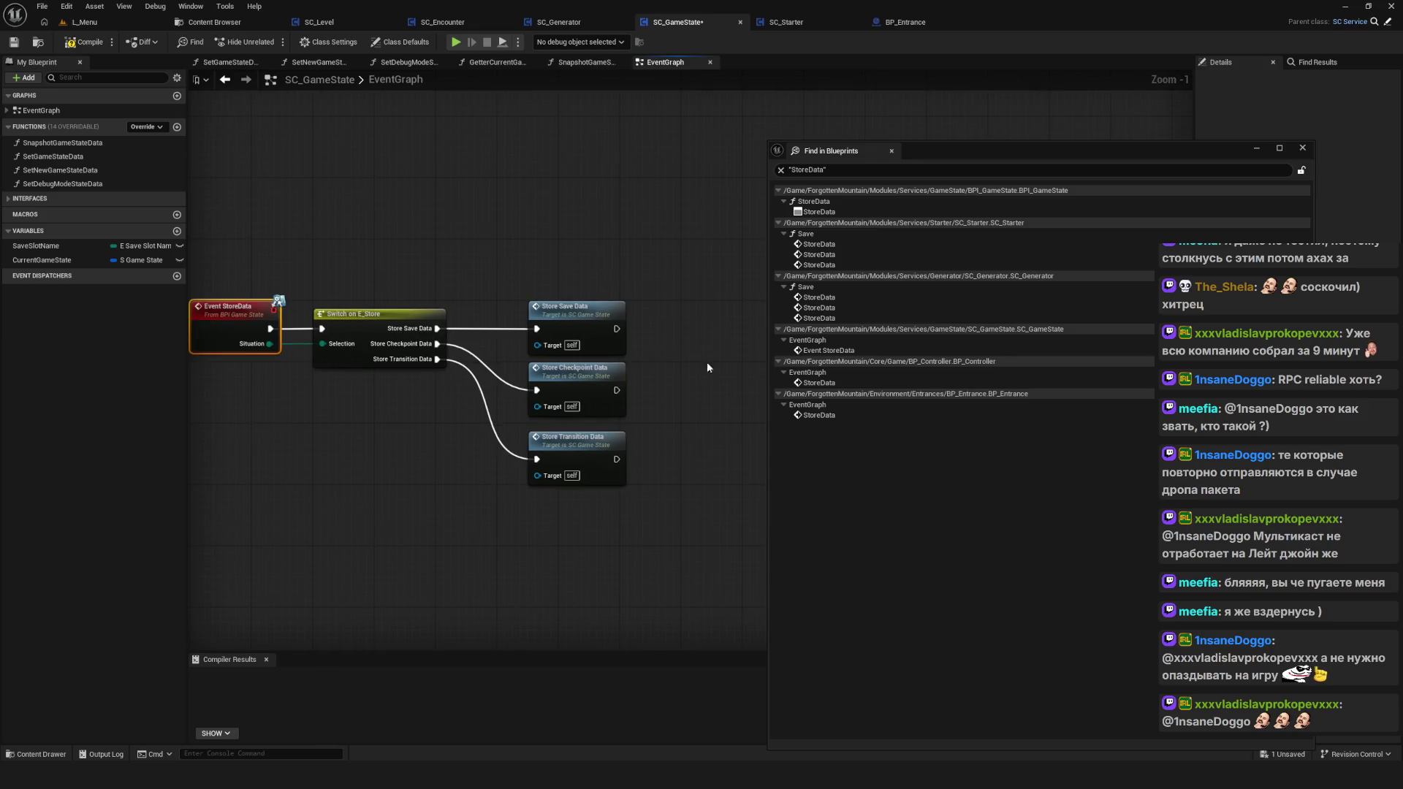
double_click(815, 245)
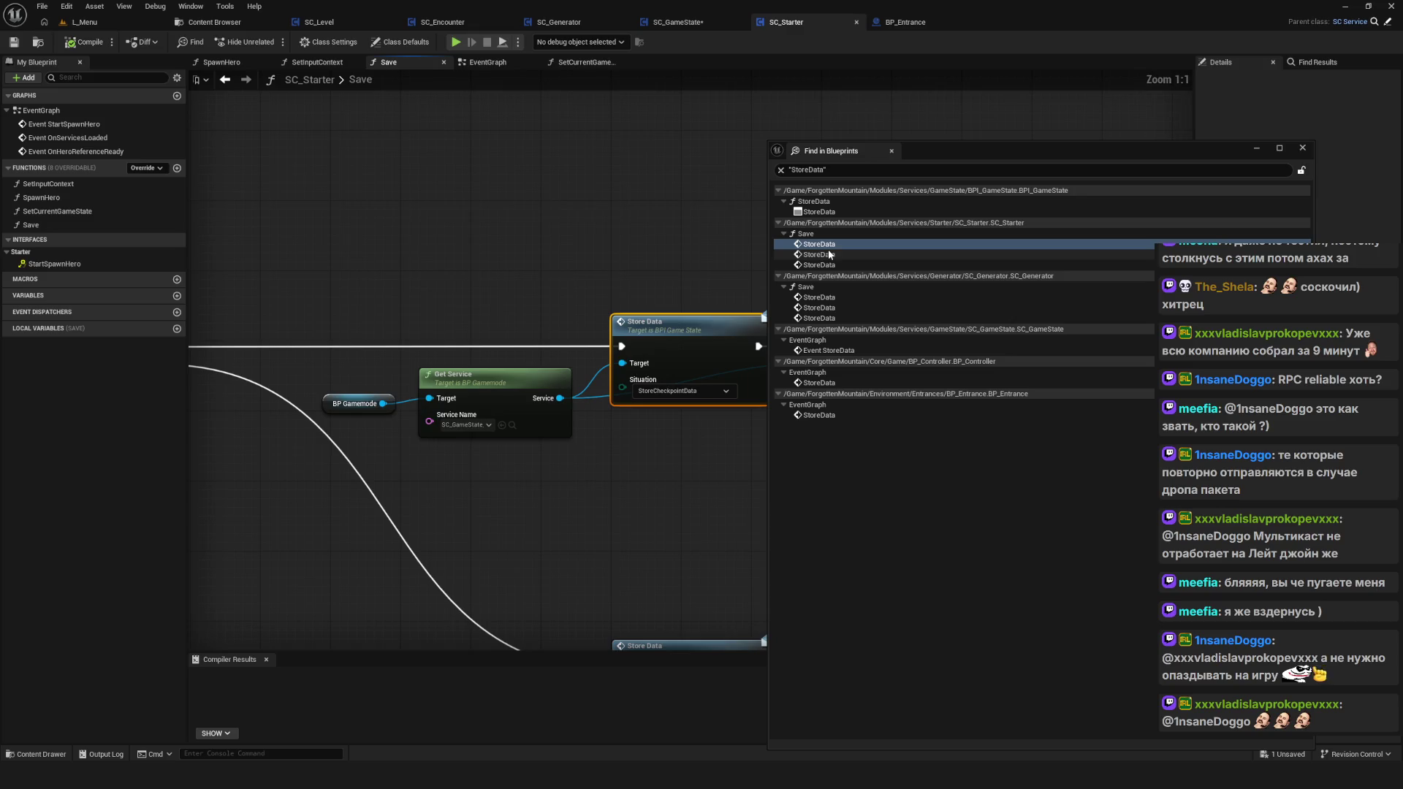
scroll(438, 307, down, 6)
scroll(395, 285, up, 3)
drag(395, 281, 368, 277)
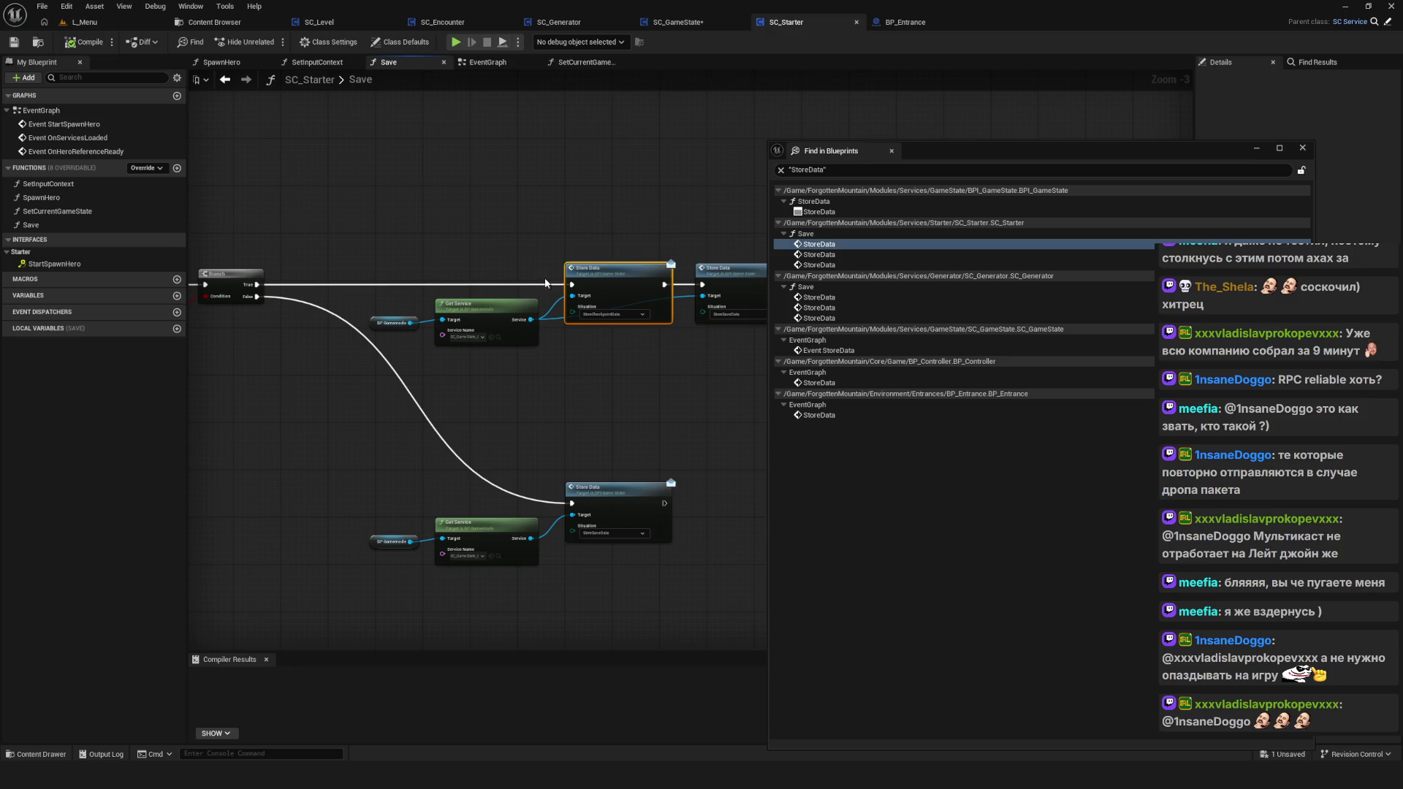
double_click(840, 254)
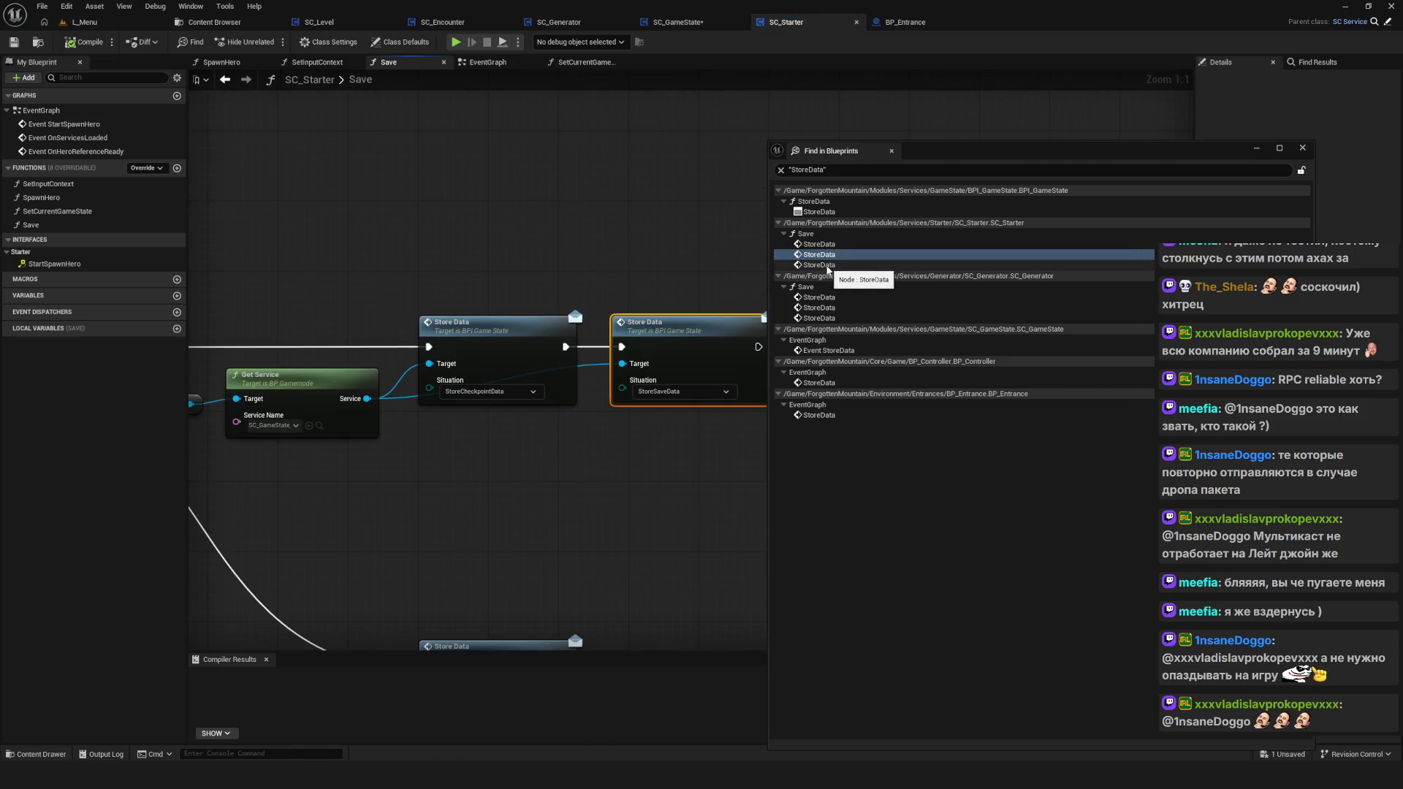
double_click(828, 266)
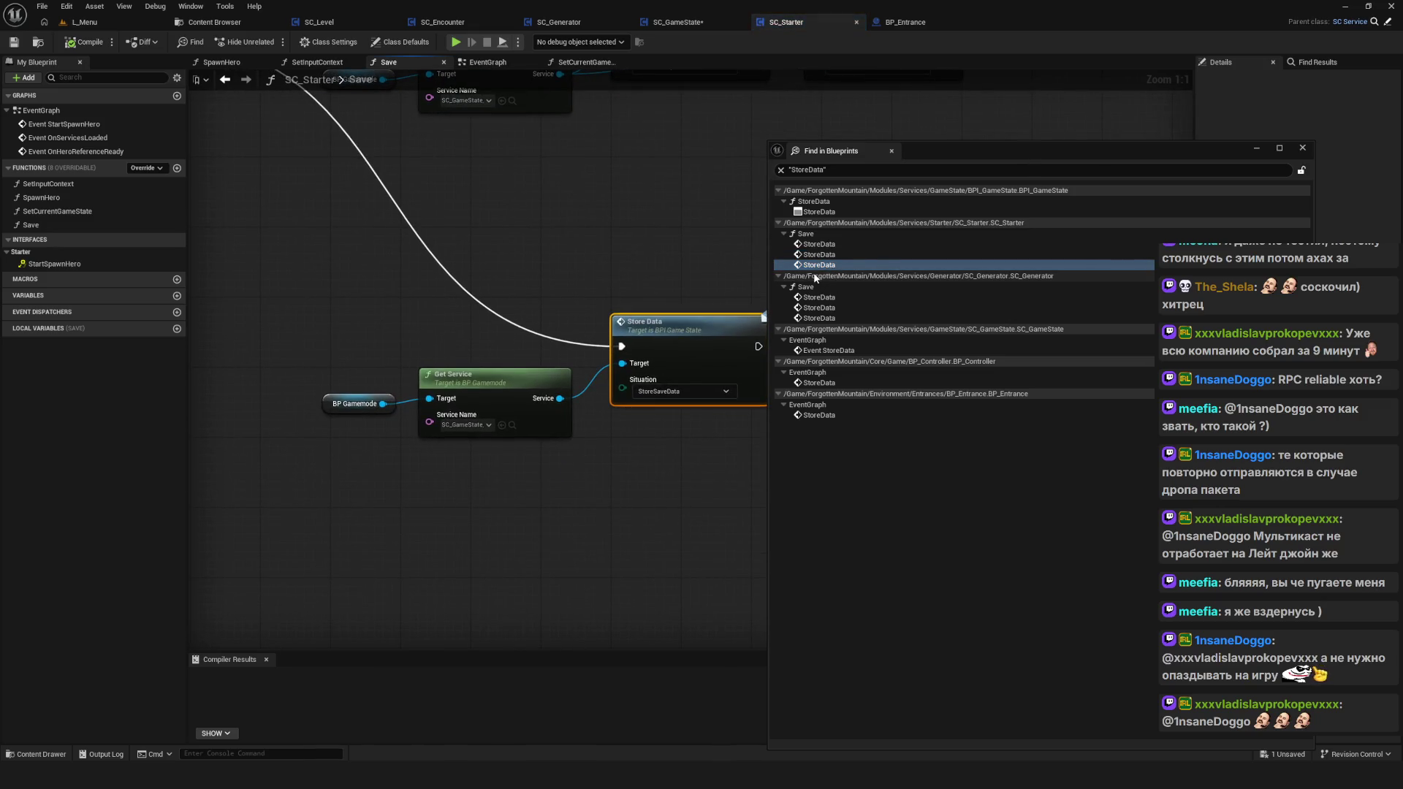
Step: Inspect SC_Generator's Save StoreData call and its event graph, then go back to SC_Starter
double_click(837, 298)
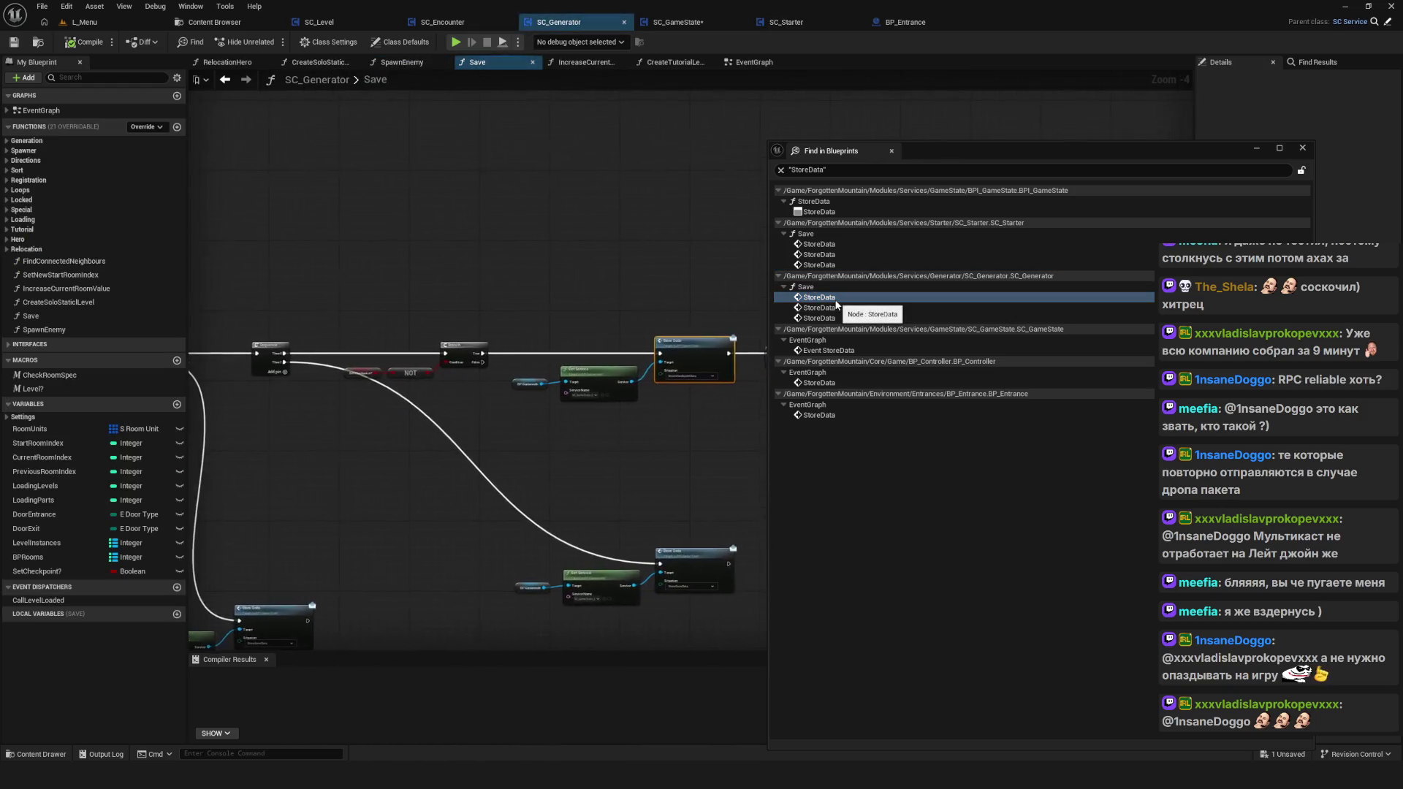
scroll(595, 343, down, 8)
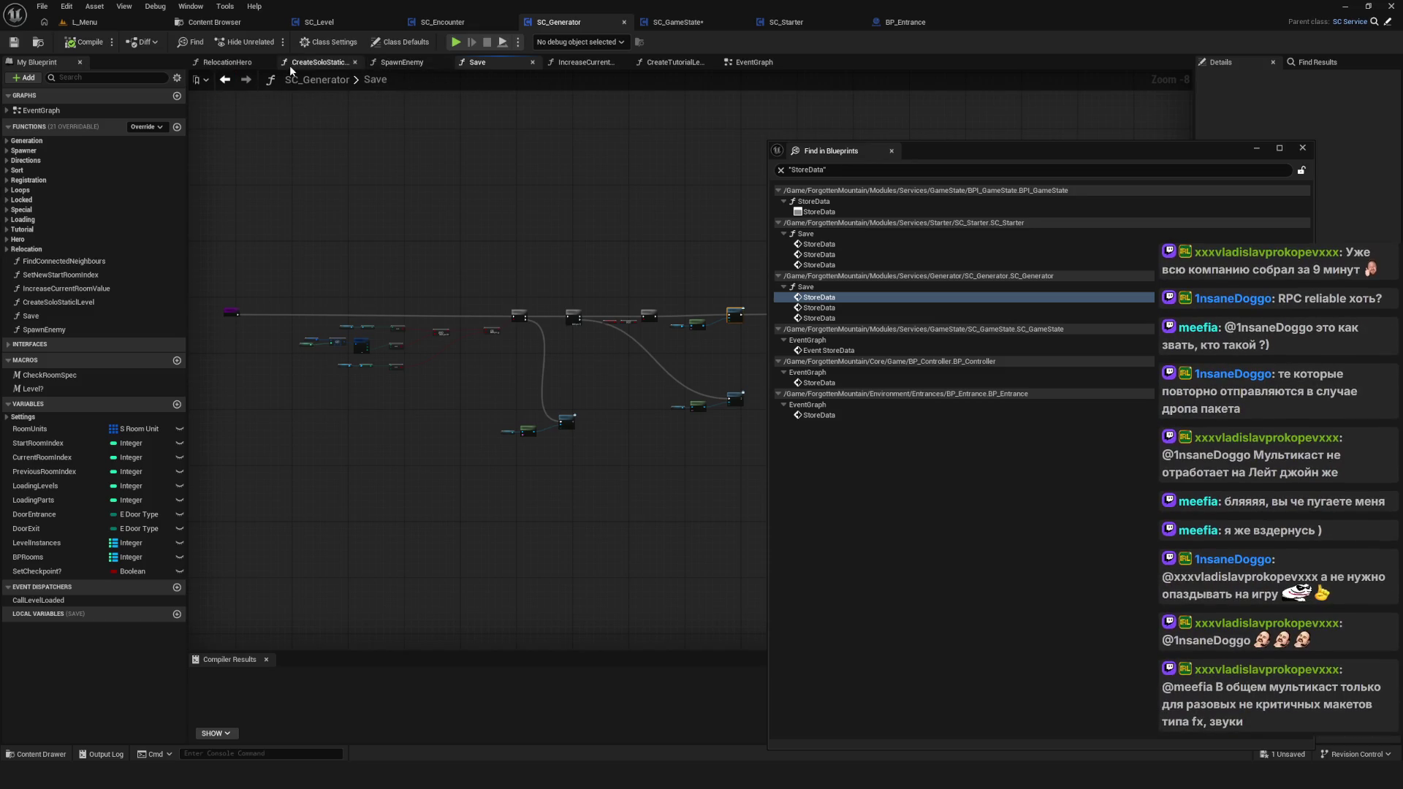
click(748, 64)
drag(493, 425, 236, 319)
scroll(374, 511, up, 12)
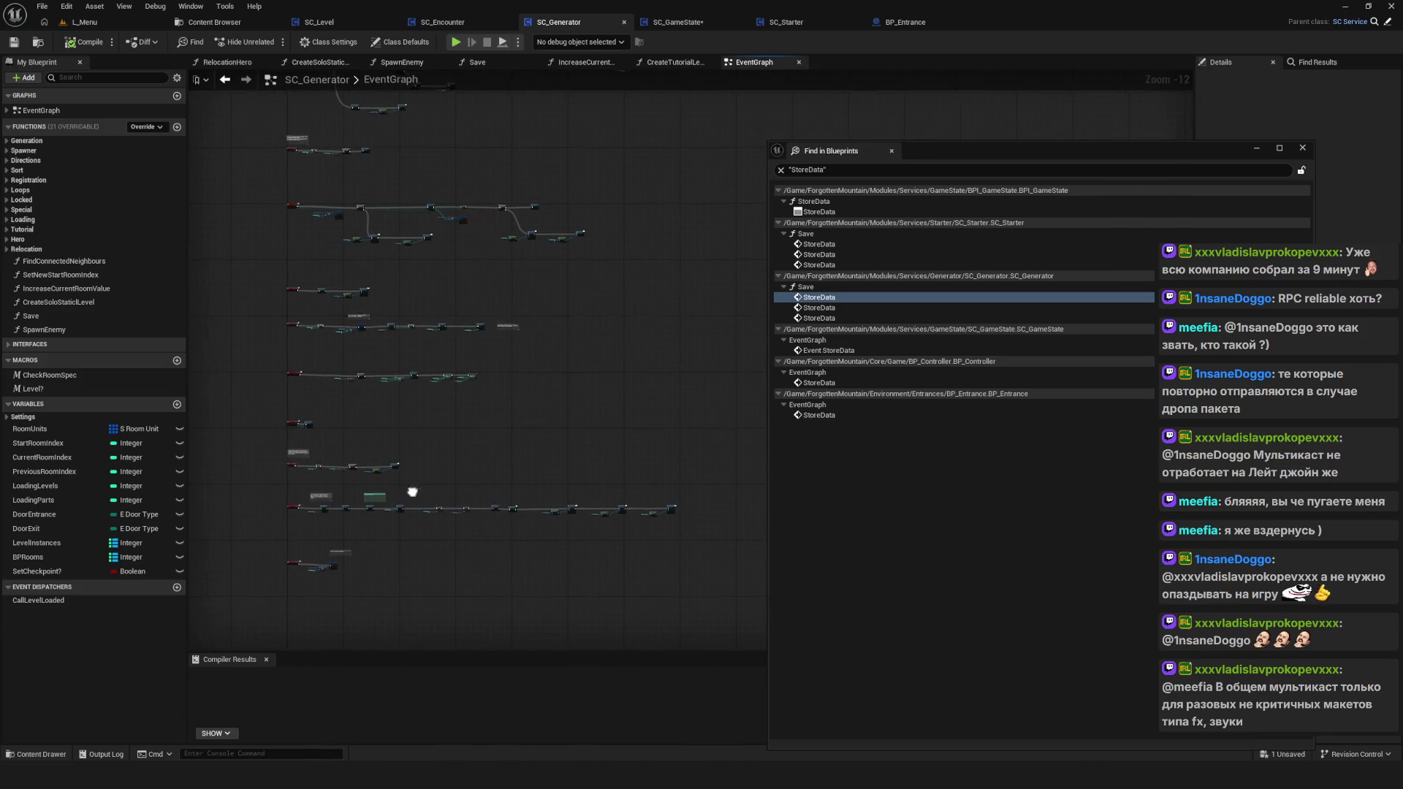
double_click(569, 421)
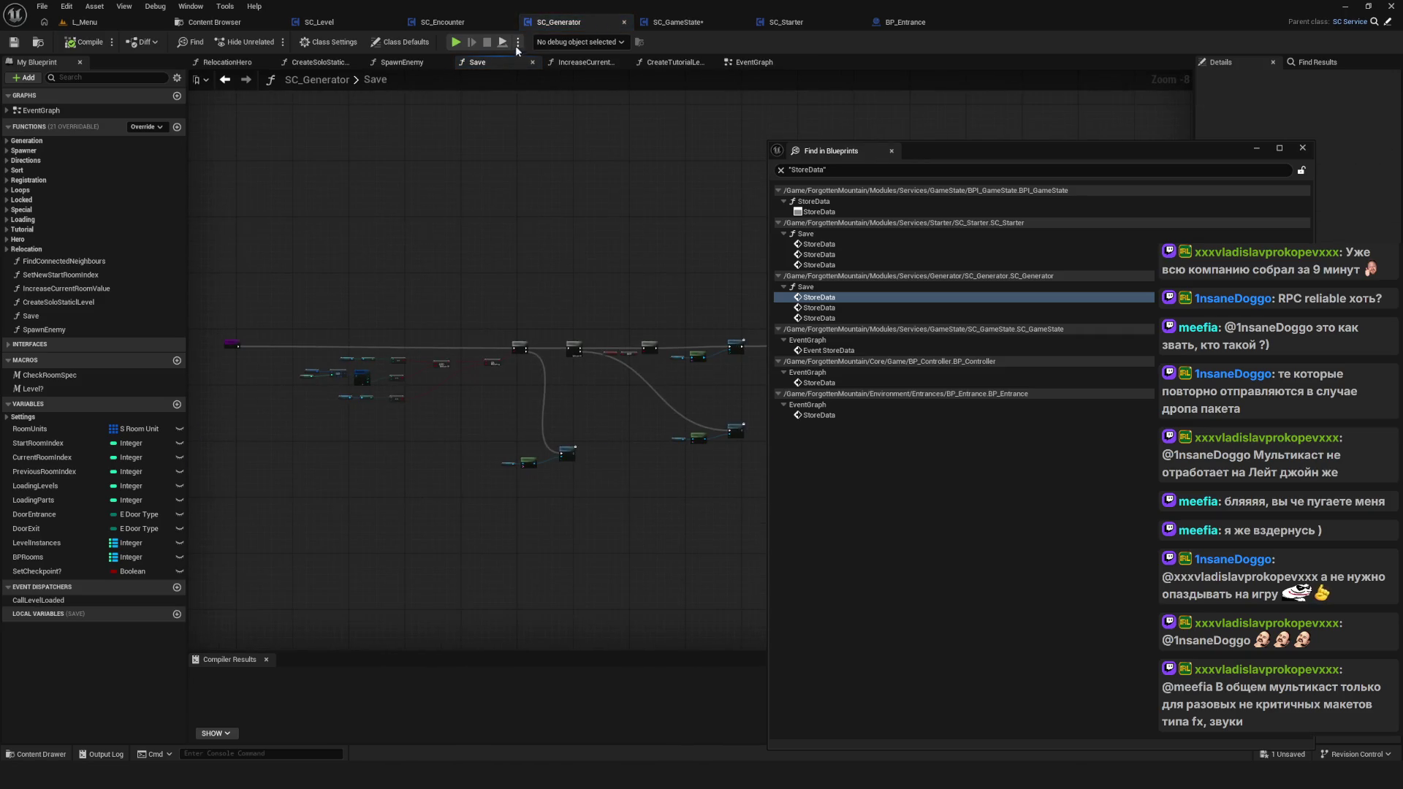
click(804, 25)
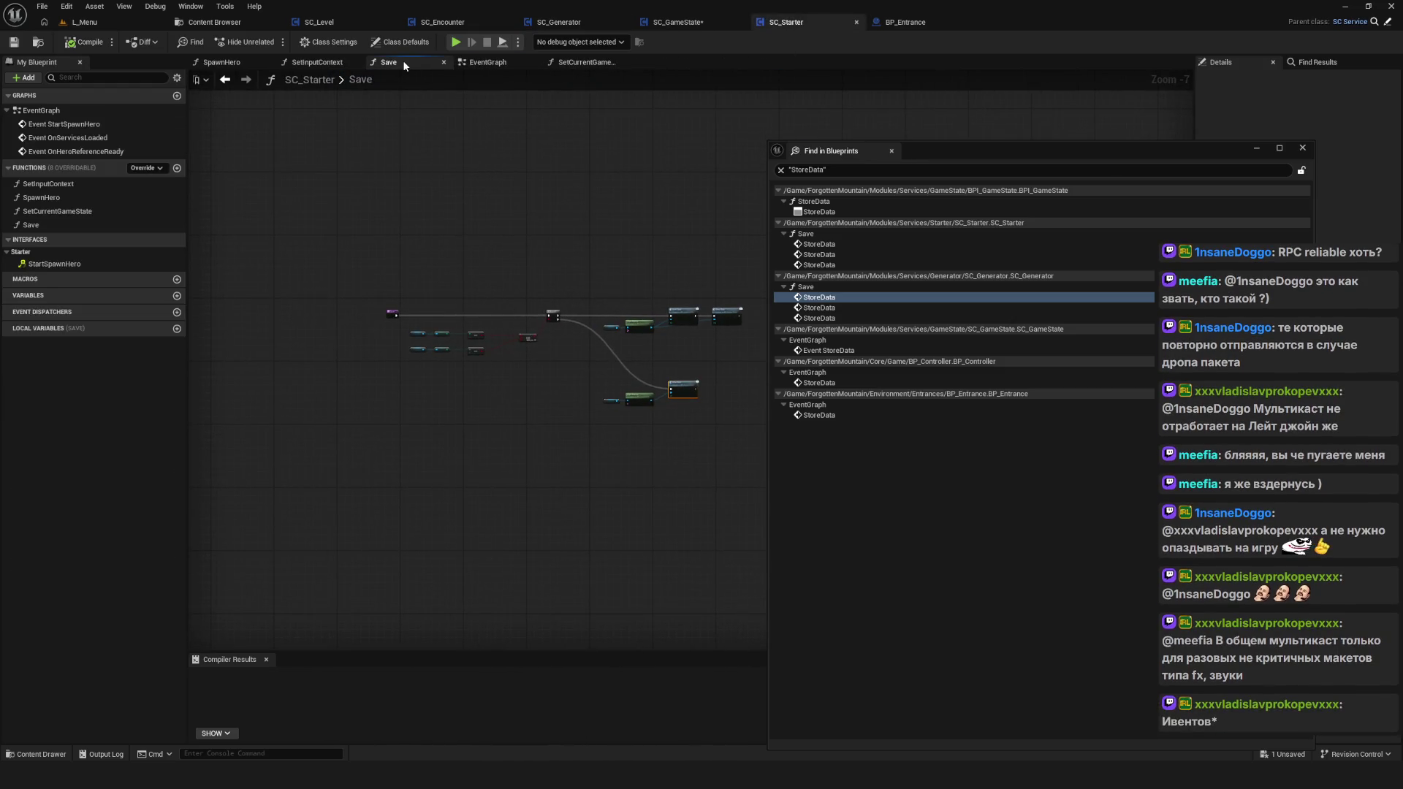
Step: Delete SC_Starter's Save call node, its comment and the Save function, then compile
click(31, 225)
click(487, 62)
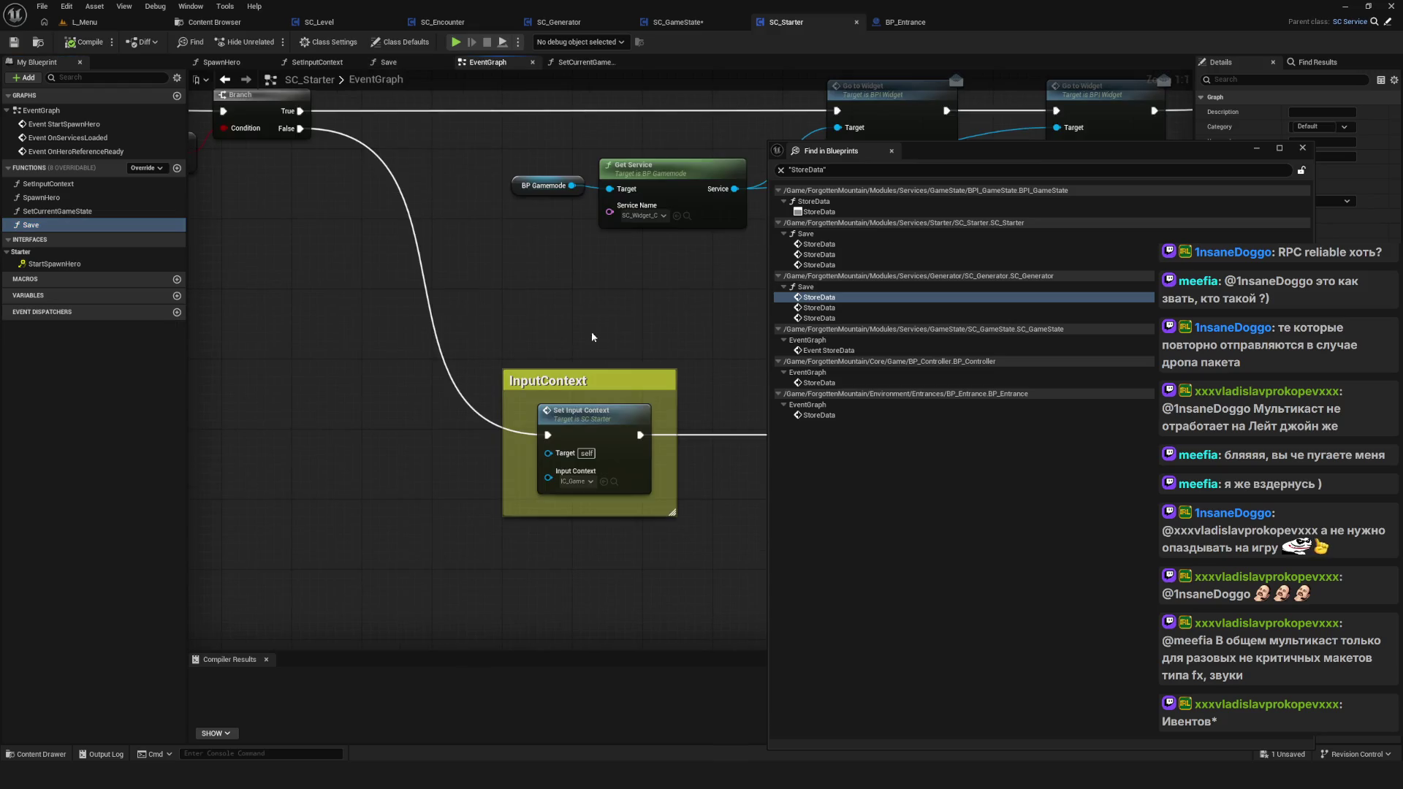
scroll(644, 399, up, 10)
drag(626, 313, 470, 225)
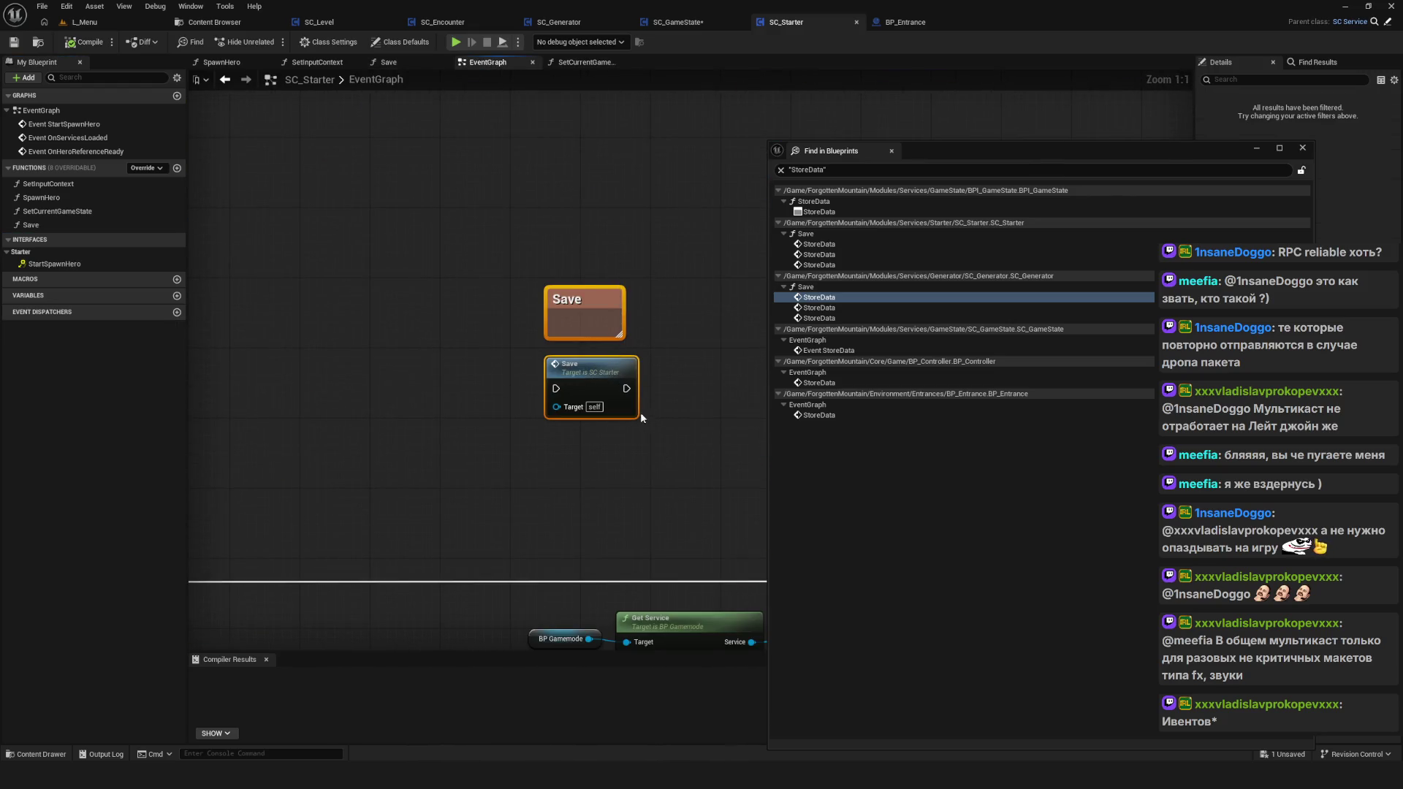
key(Delete)
click(44, 225)
key(Delete)
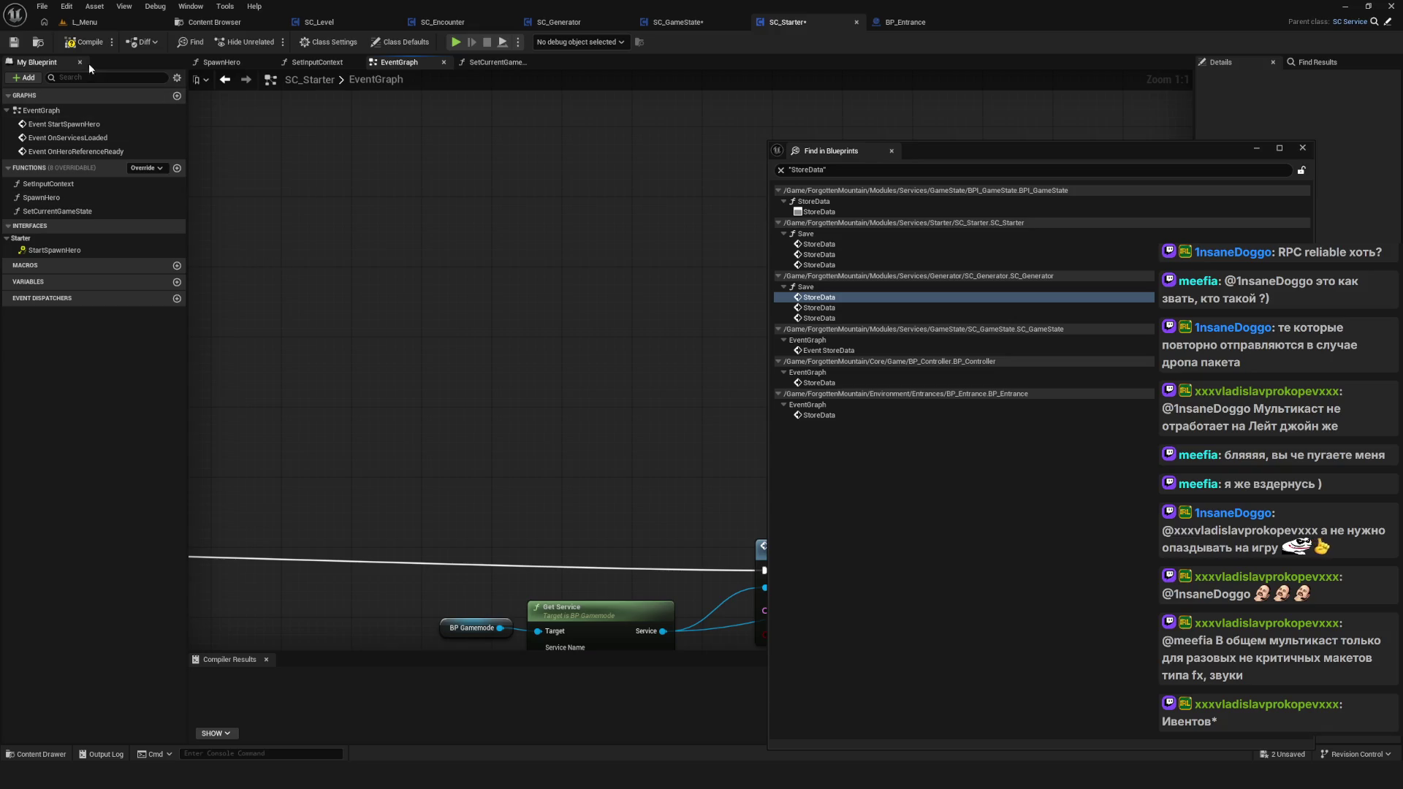
click(84, 42)
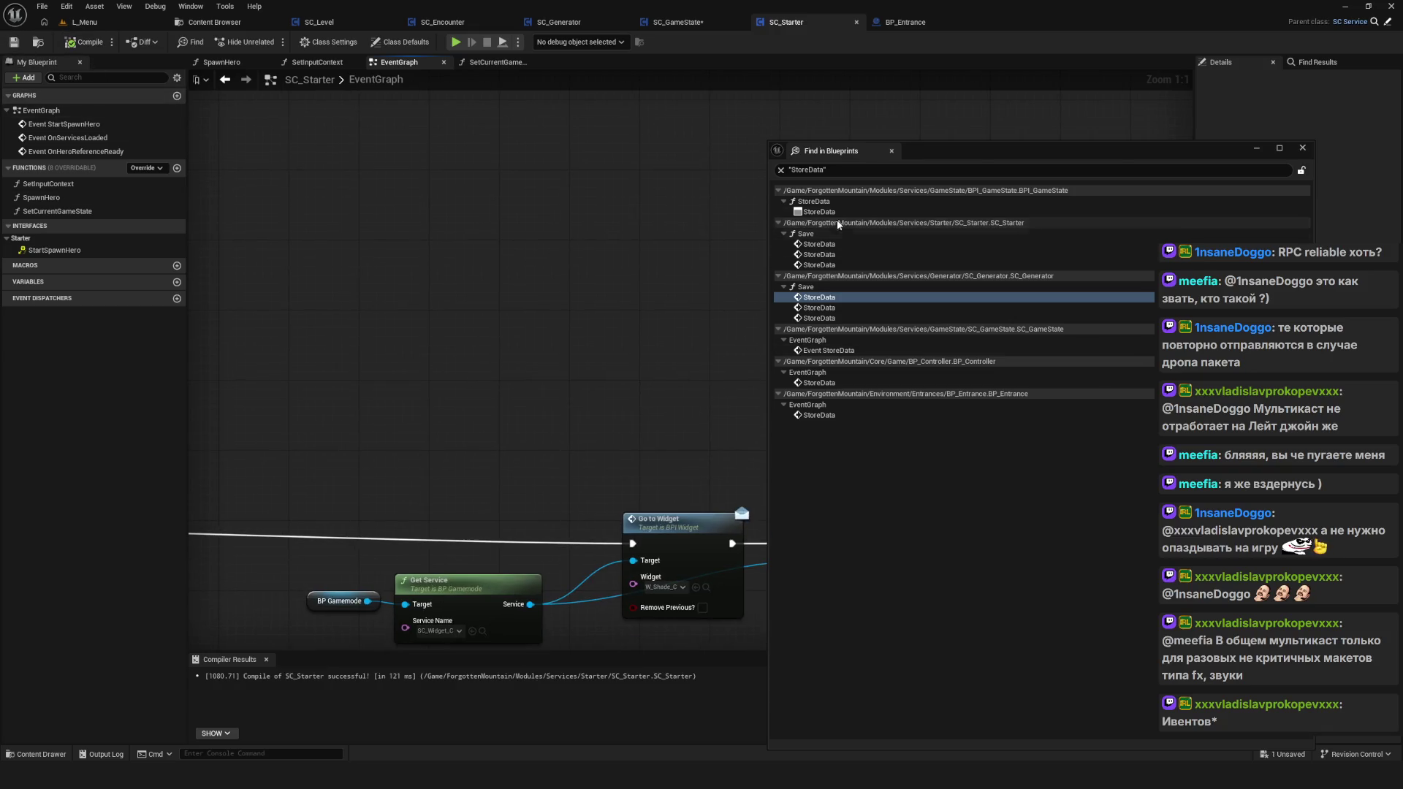
Step: Rerun the StoreData search and review the refreshed results
click(872, 170)
key(Return)
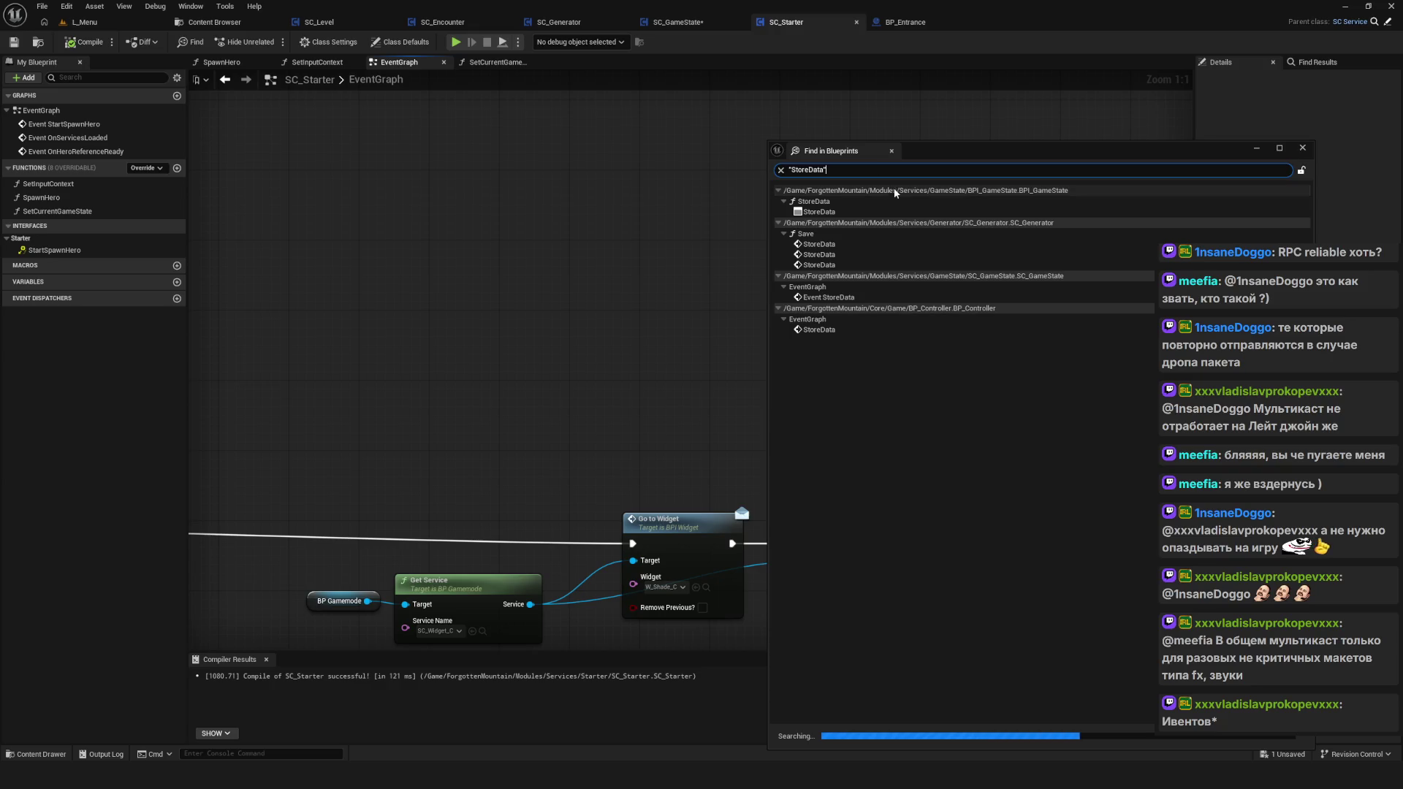
scroll(478, 407, down, 2)
scroll(478, 406, up, 2)
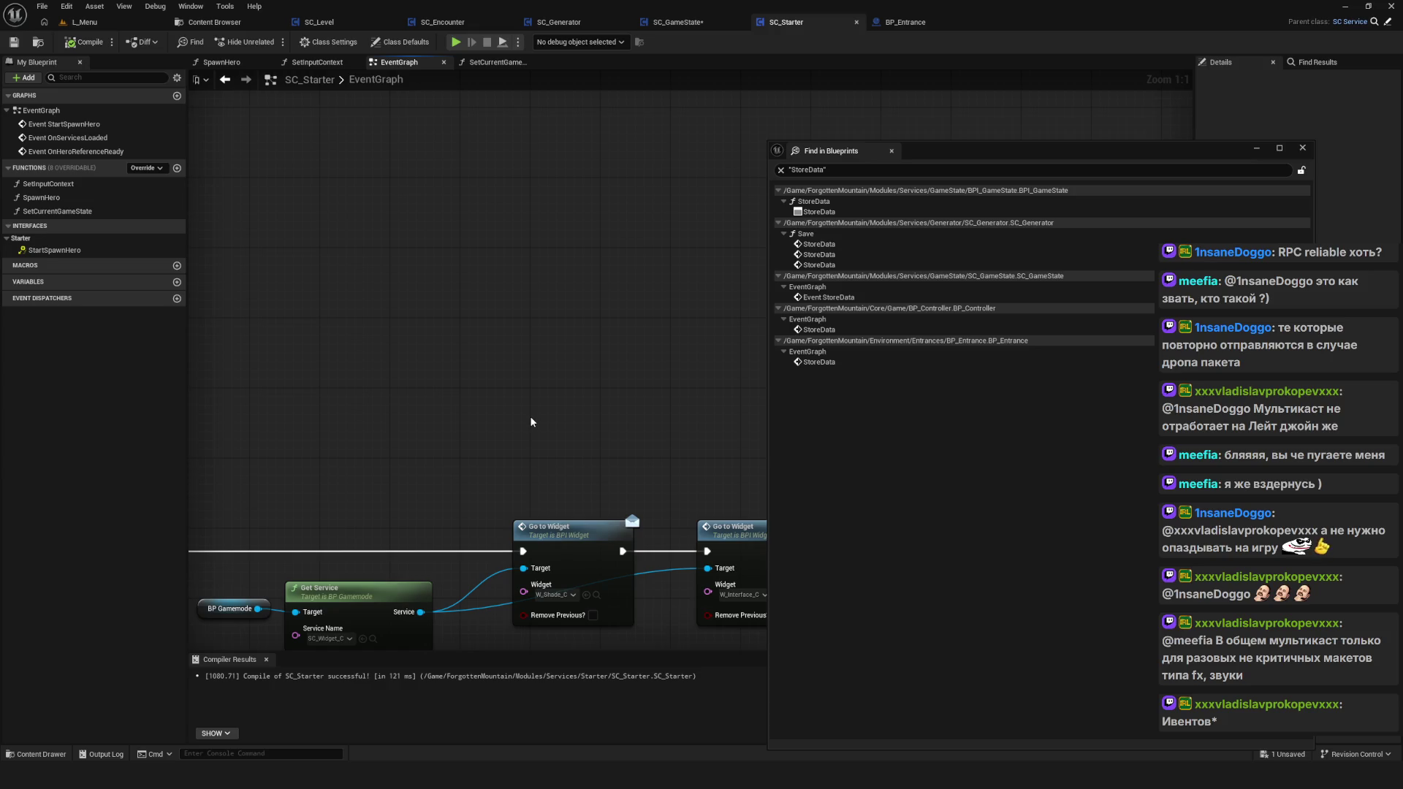
scroll(531, 422, down, 12)
Step: Shift the lower node chain and the Get Service and Go to Widget nodes left
scroll(595, 450, up, 3)
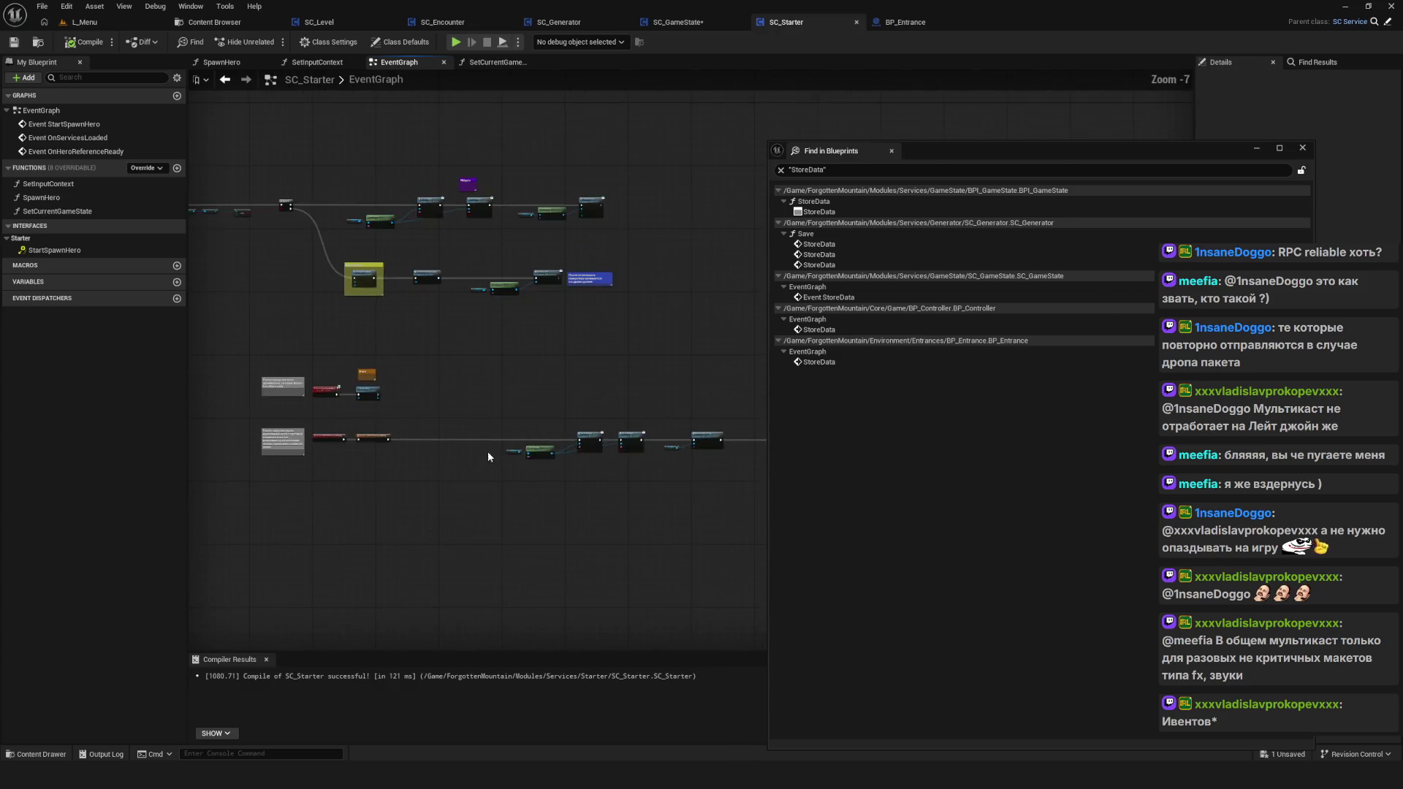
scroll(409, 437, down, 2)
scroll(702, 491, up, 6)
mouse_move(729, 436)
mouse_down()
mouse_move(549, 435)
mouse_move(605, 437)
mouse_up()
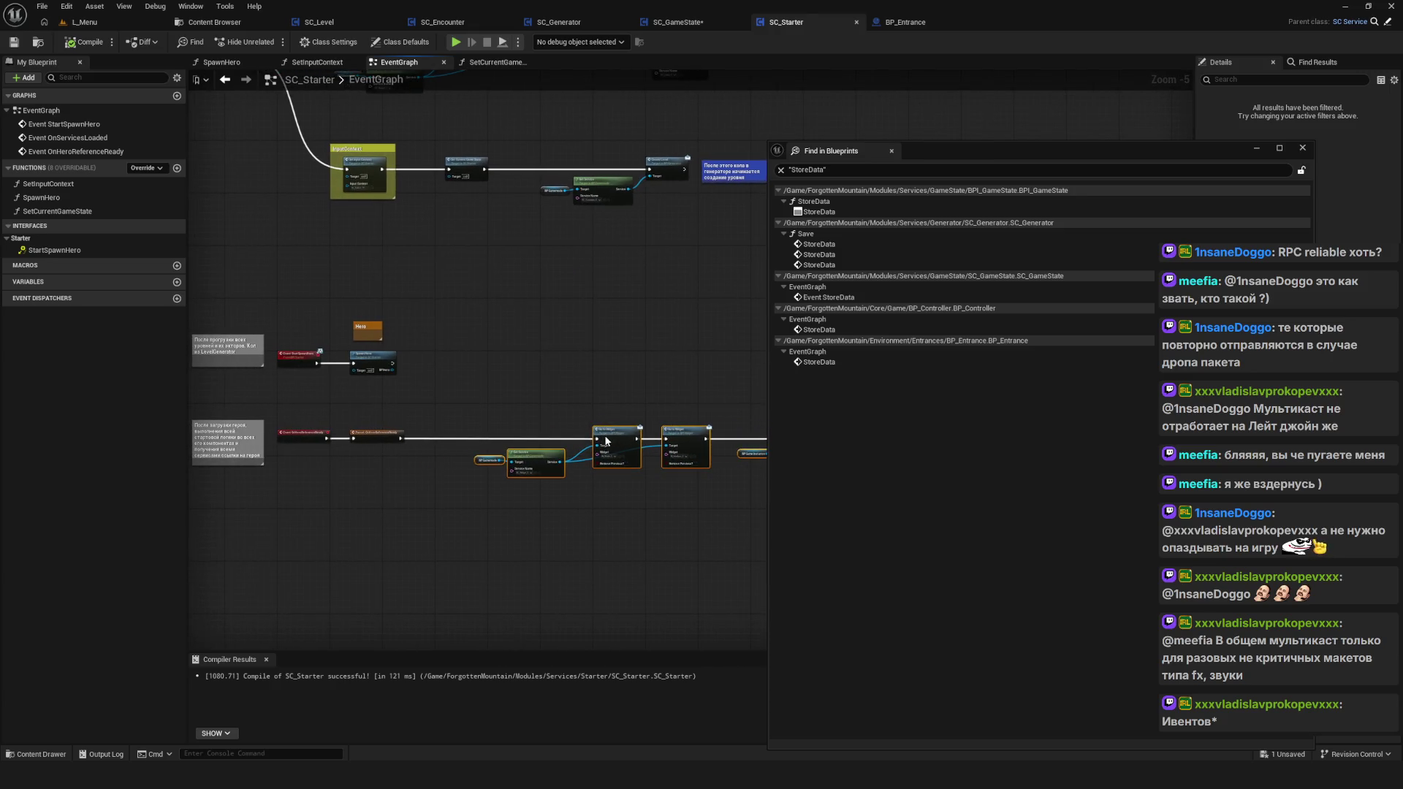
scroll(603, 435, down, 7)
scroll(526, 448, up, 9)
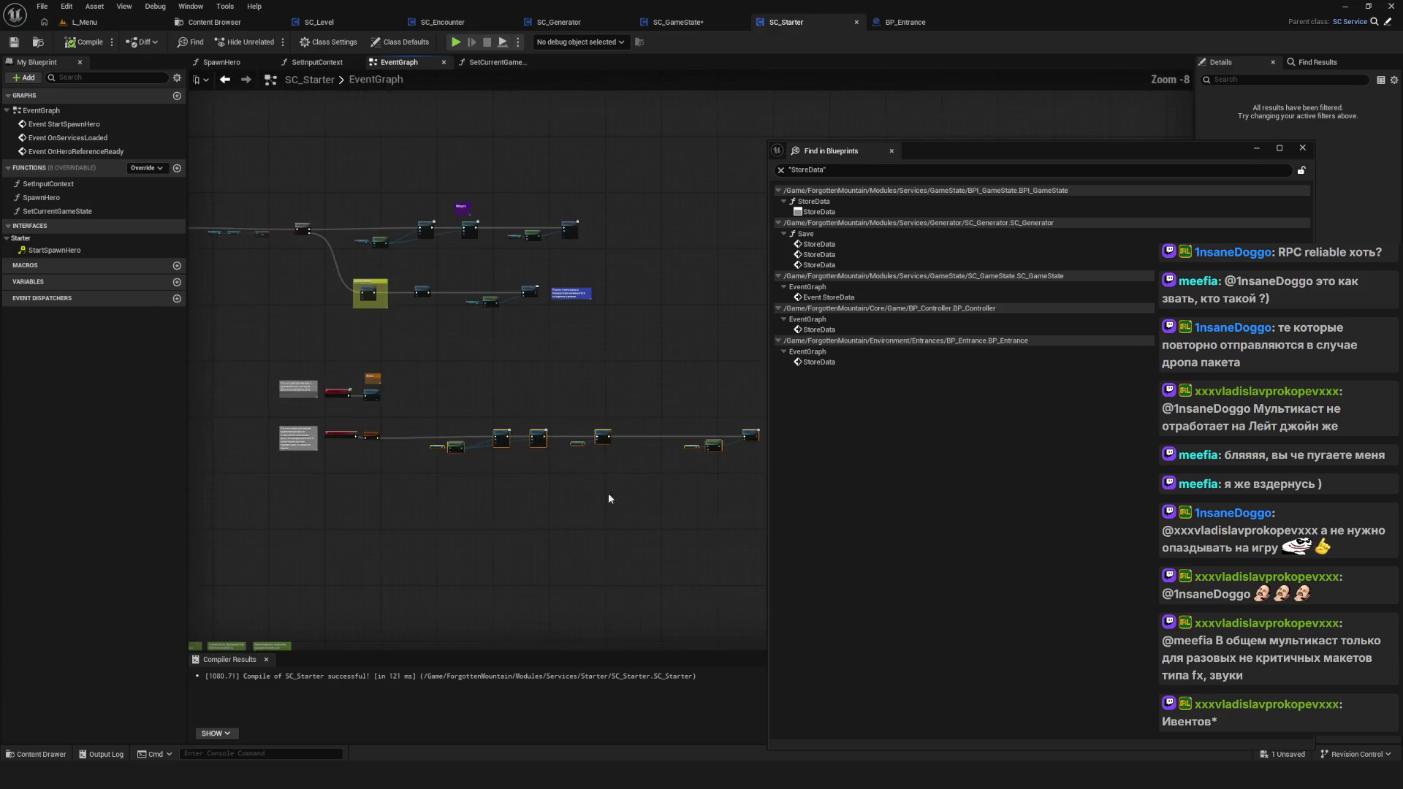
drag(596, 439, 554, 430)
Step: Move the Get Service and Relocate to Room nodes left and save SC_Starter
scroll(555, 438, down, 8)
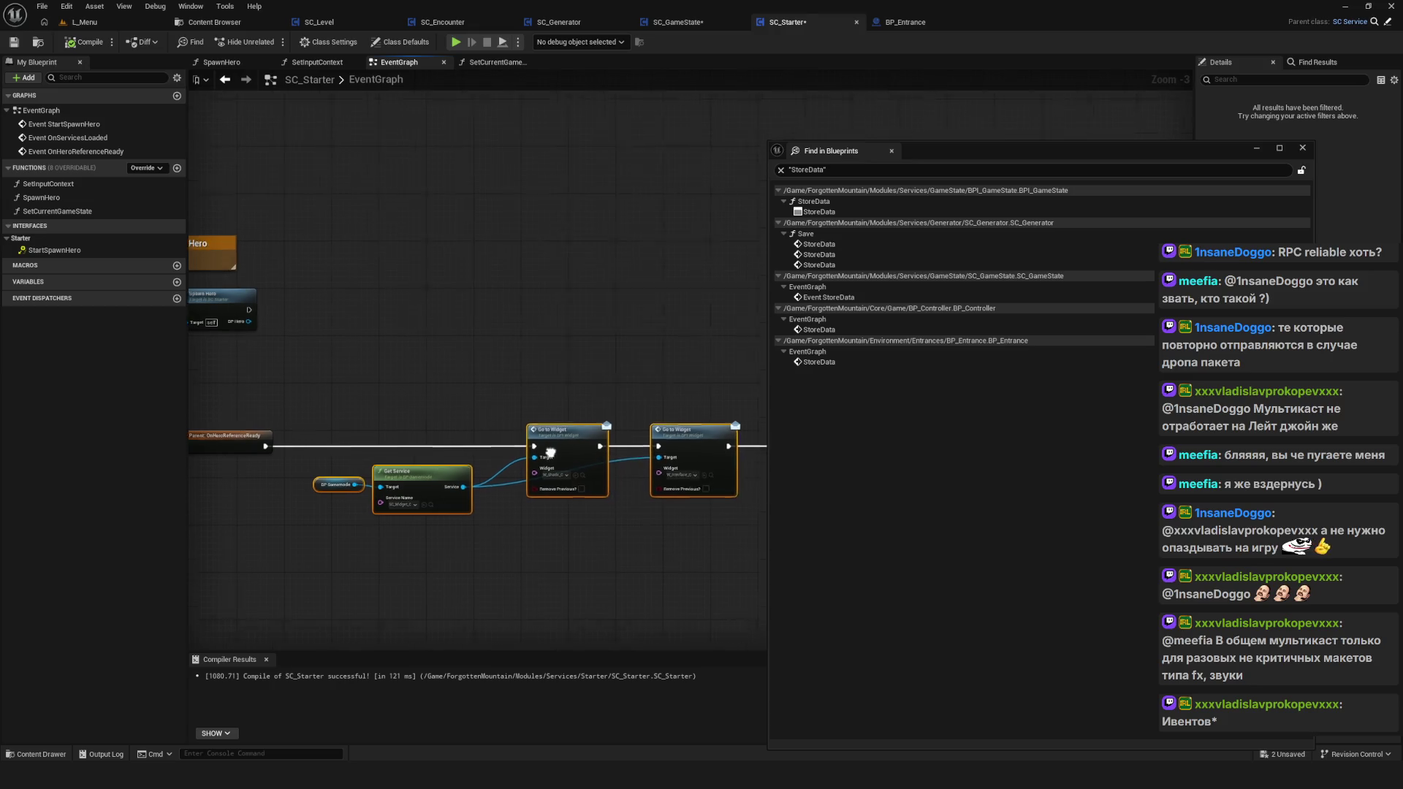
scroll(658, 445, up, 2)
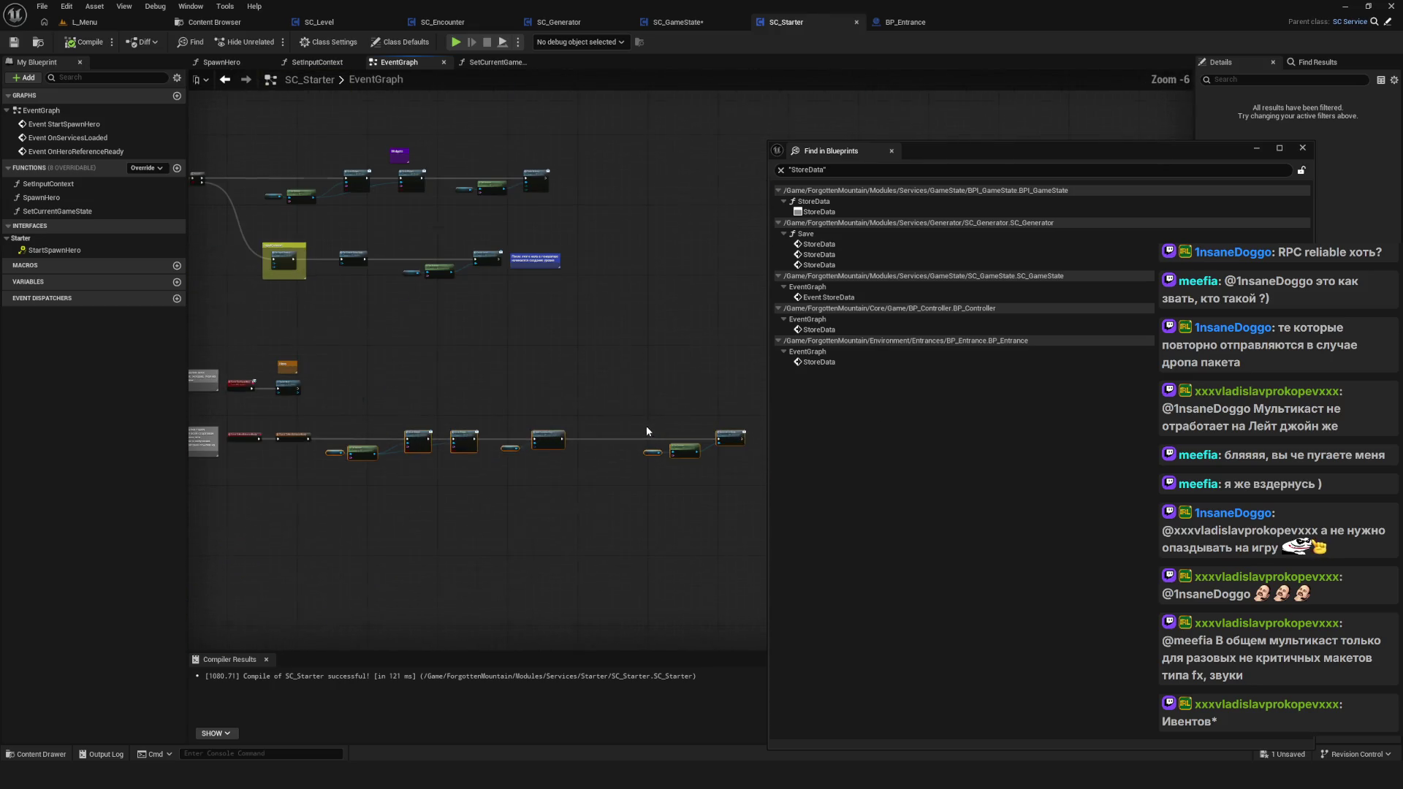
scroll(734, 481, up, 8)
drag(731, 406, 623, 406)
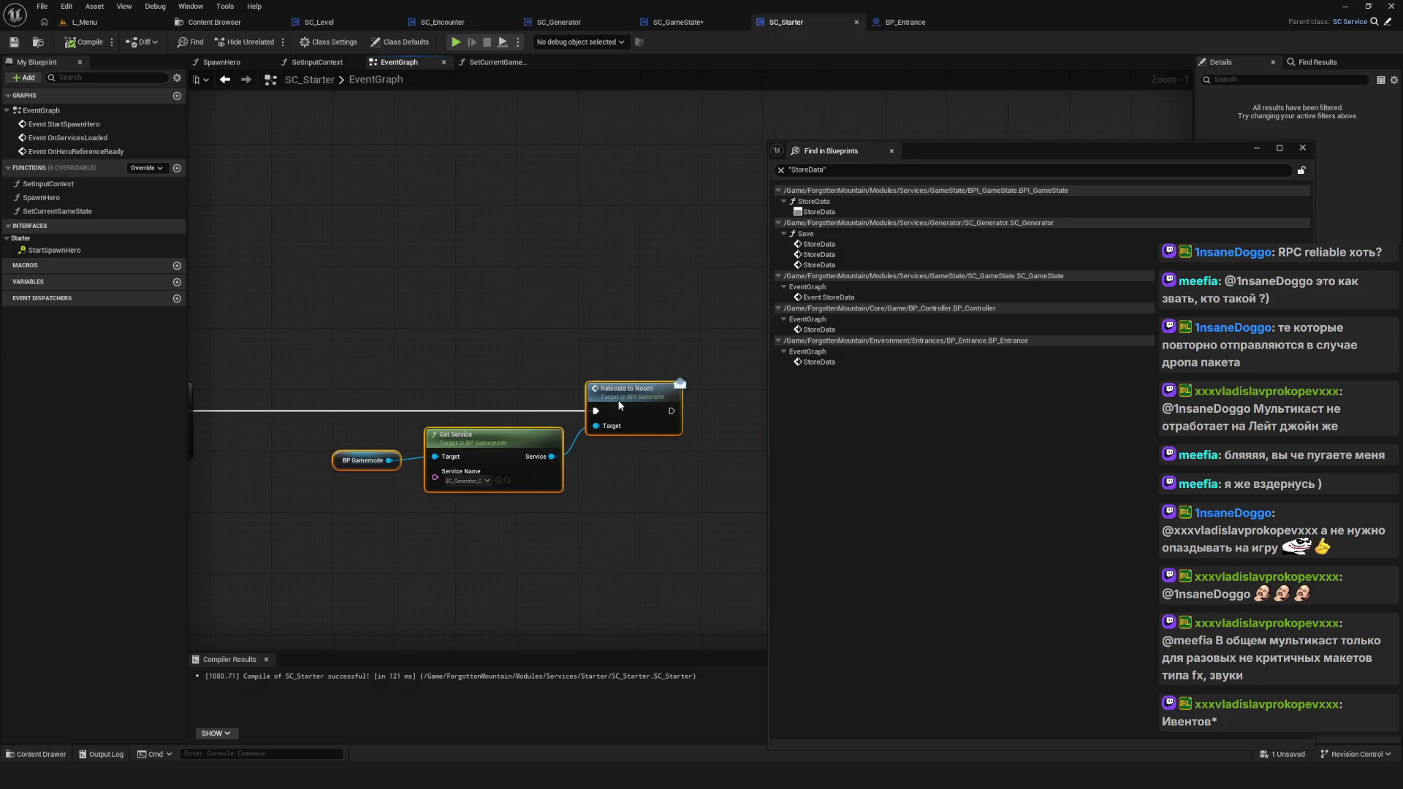
scroll(620, 406, down, 6)
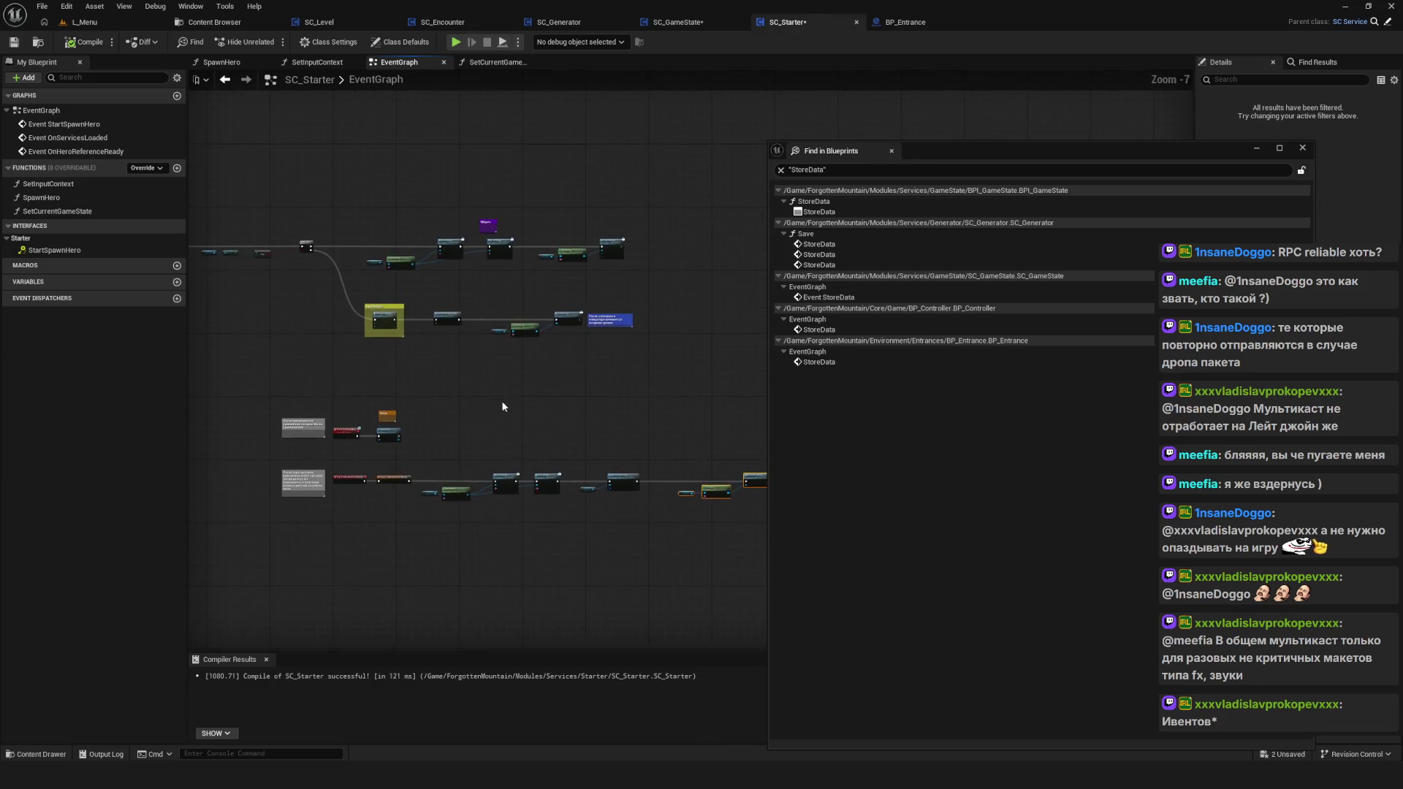
drag(502, 407, 494, 351)
key(ctrl+s)
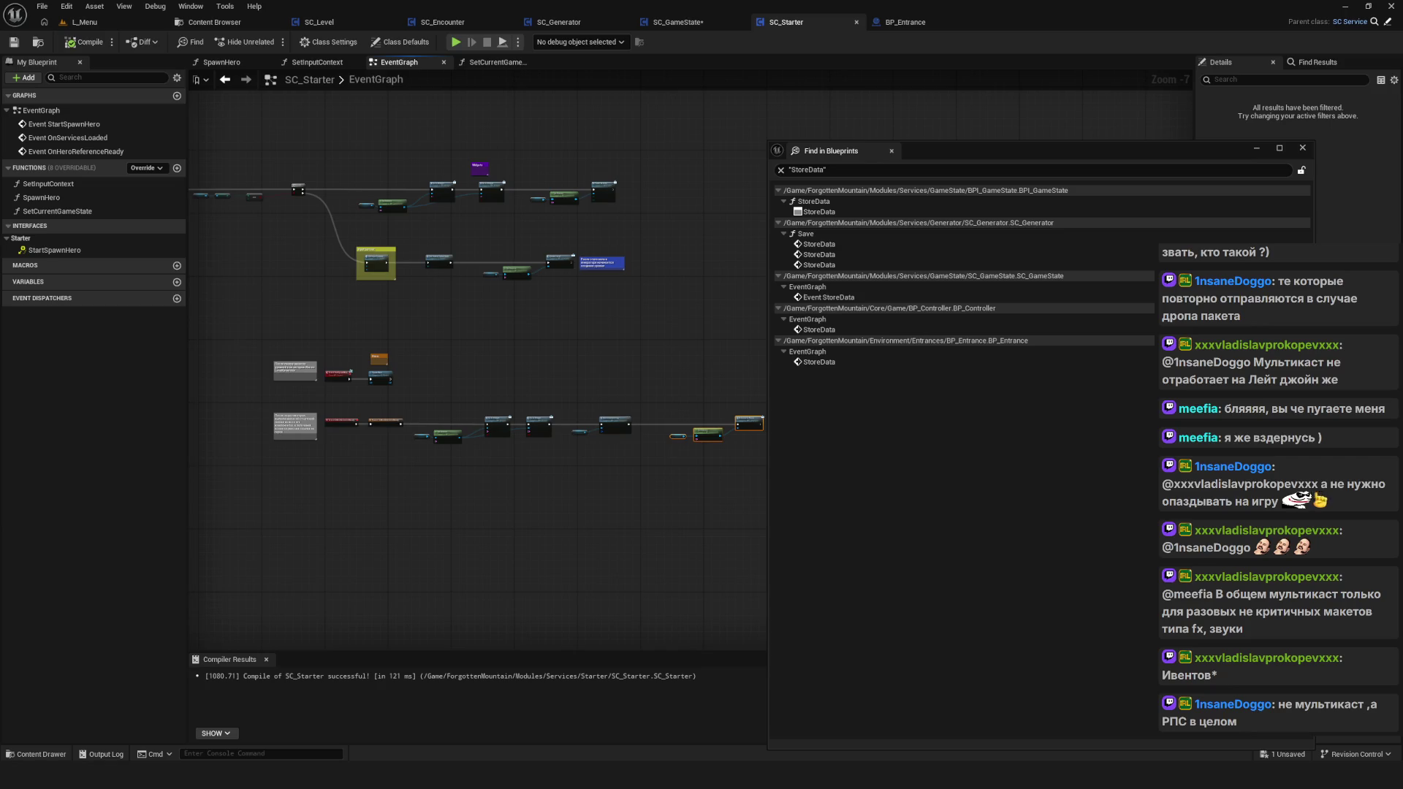
drag(712, 293, 597, 363)
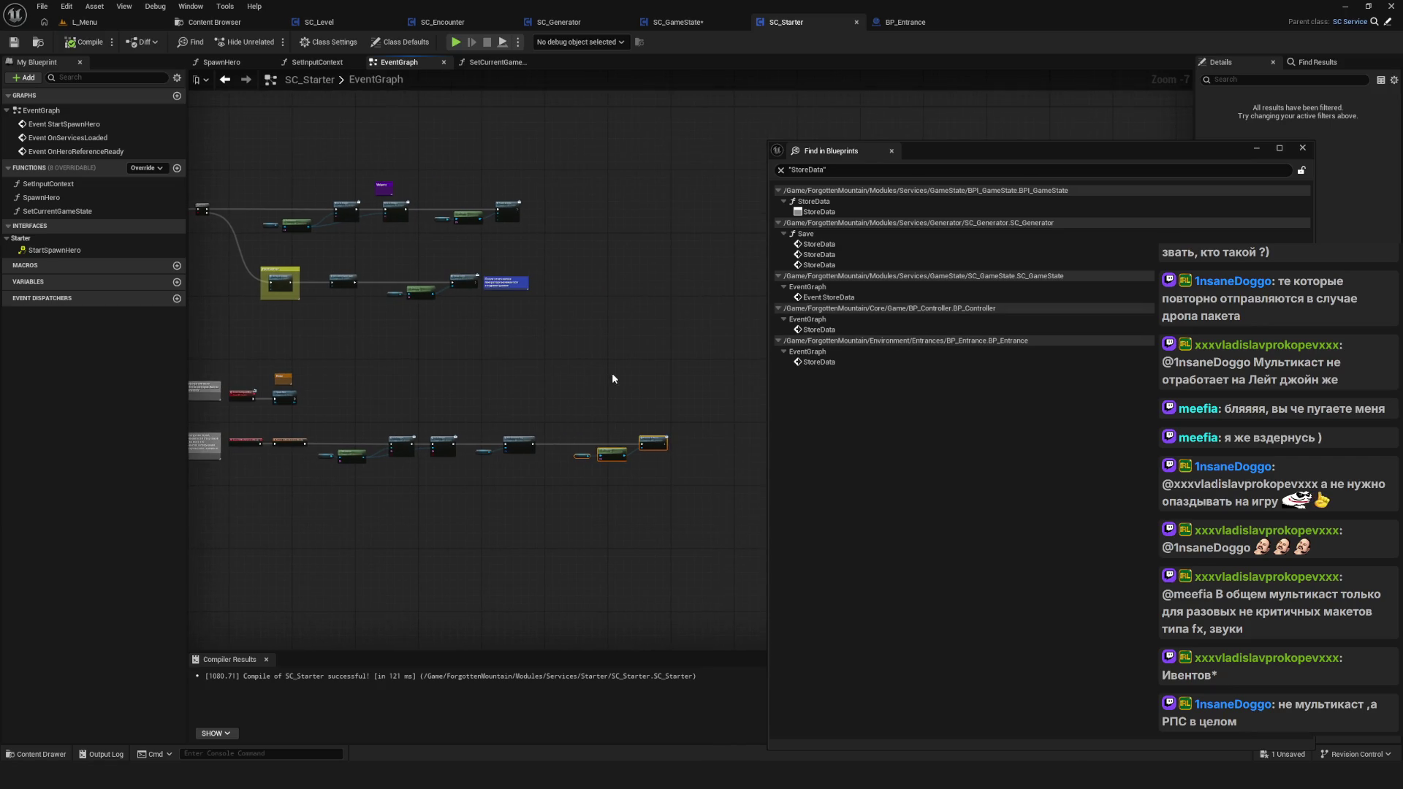
scroll(612, 375, down, 5)
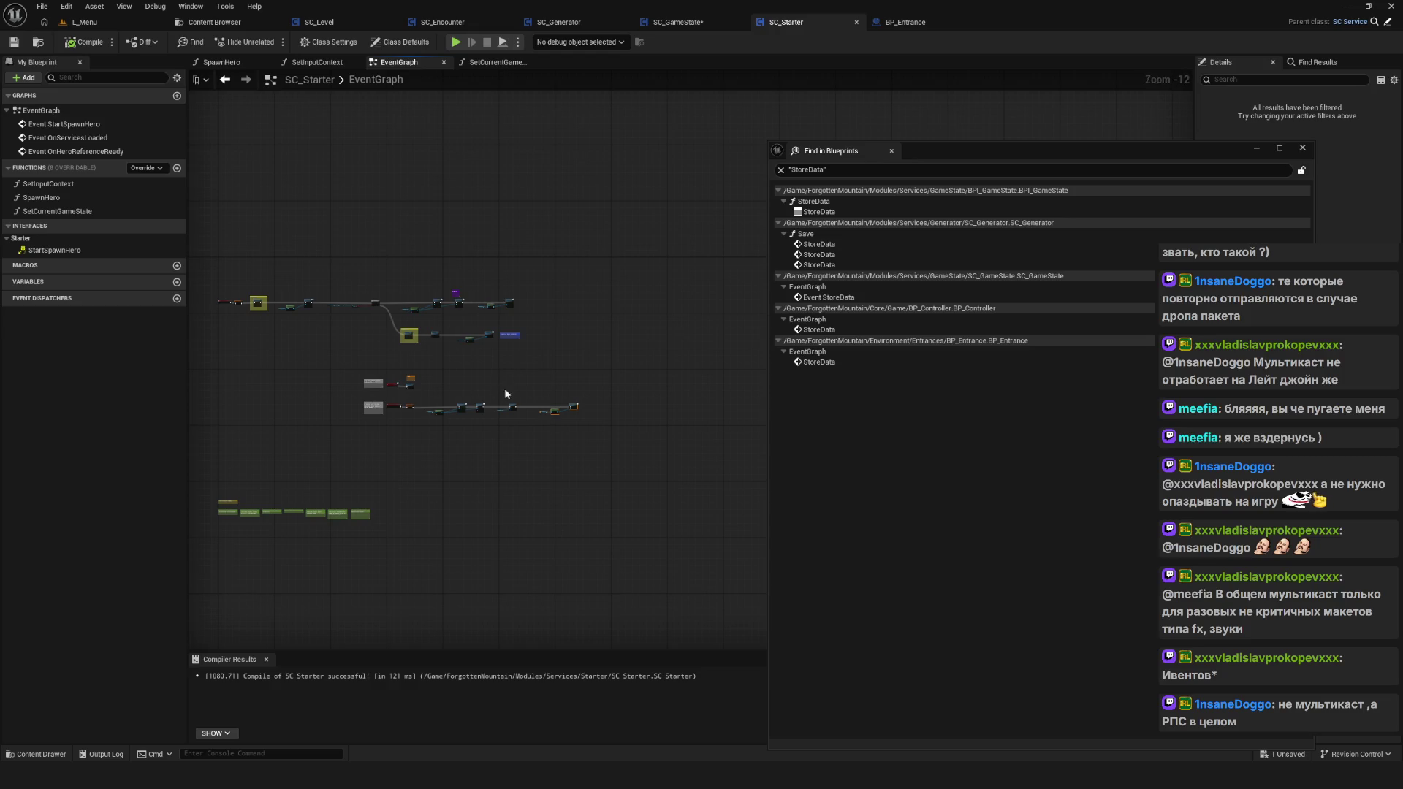
scroll(499, 394, up, 6)
Step: Open the StoreData uses in SC_GameState, BP_Controller and BP_Entrance, then close the search and return to SC_GameState
double_click(831, 297)
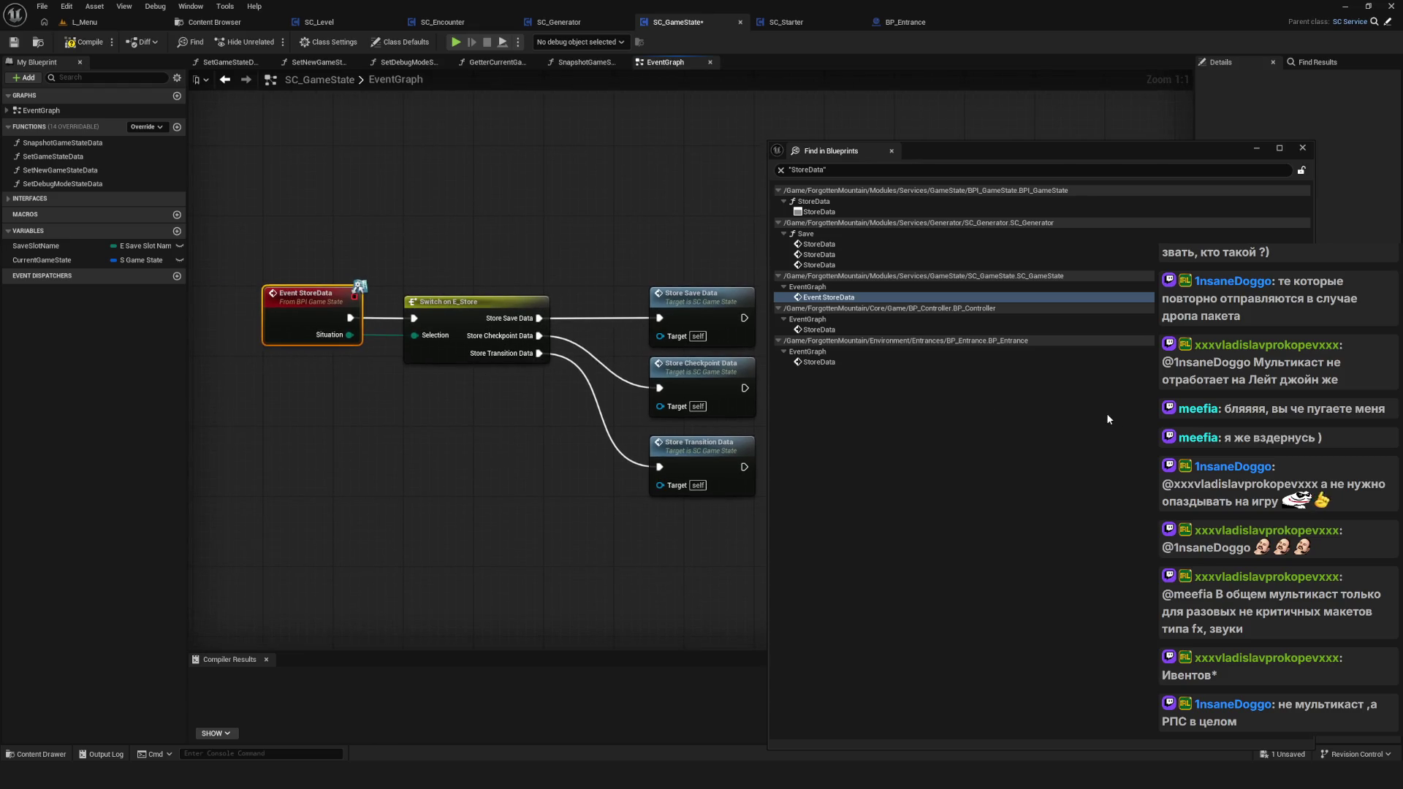
click(820, 330)
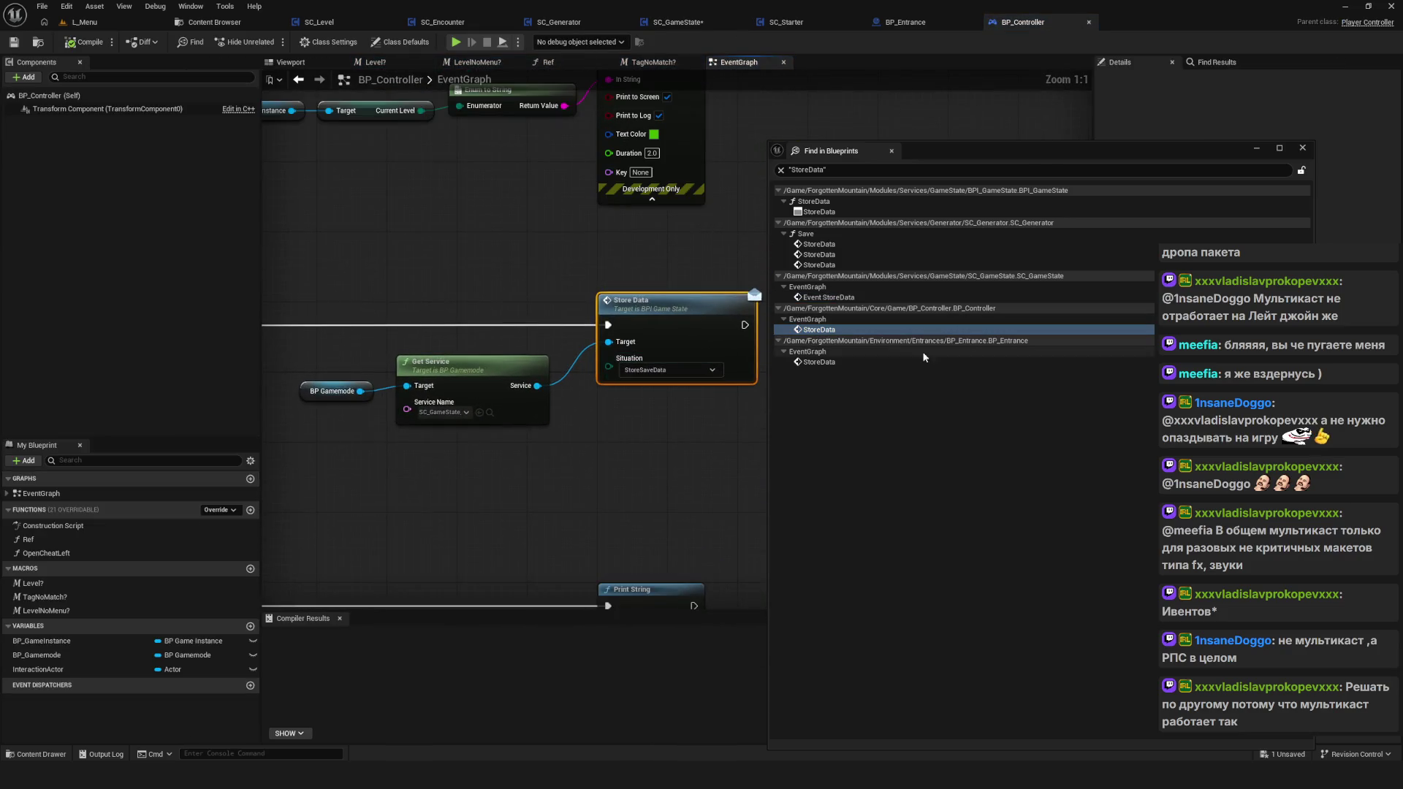
click(830, 362)
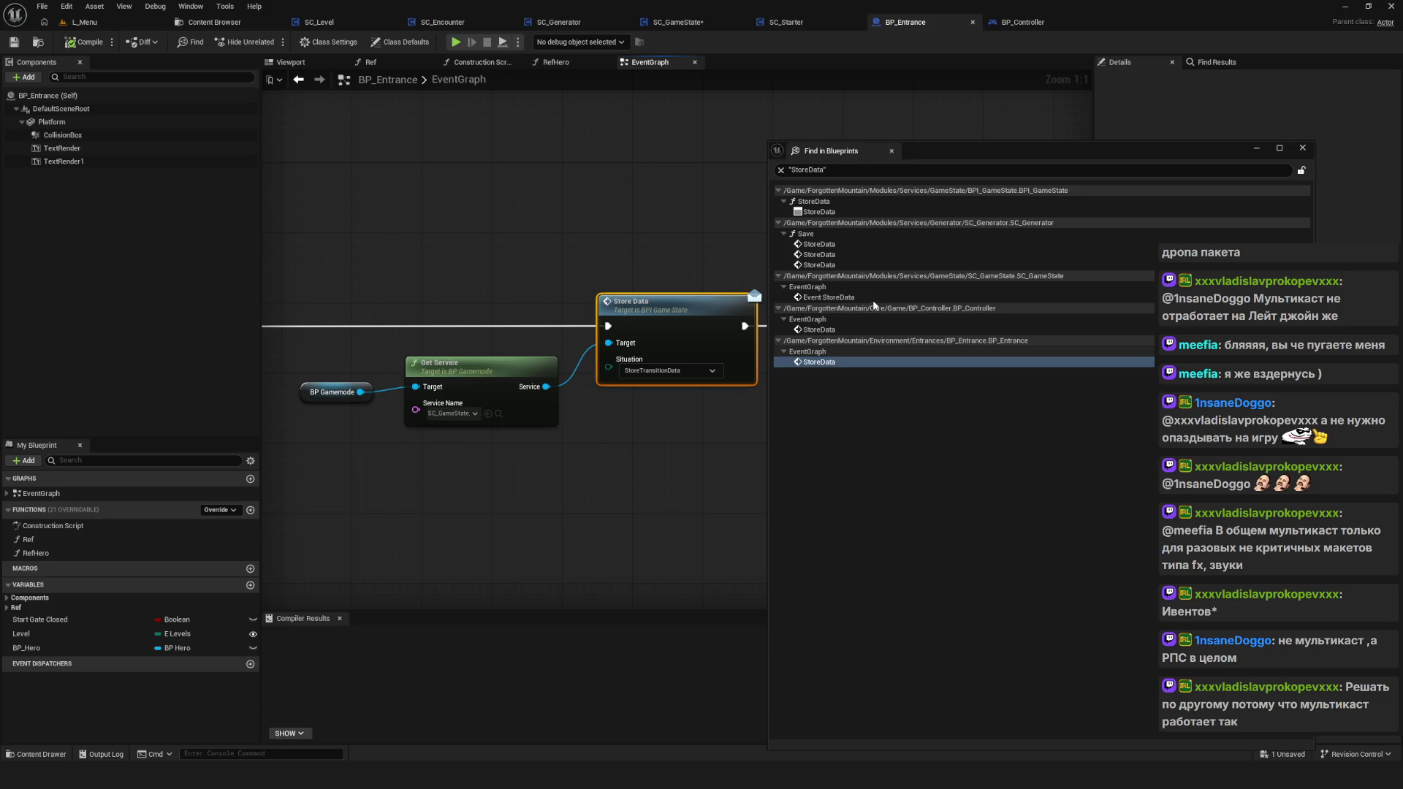
scroll(613, 290, down, 5)
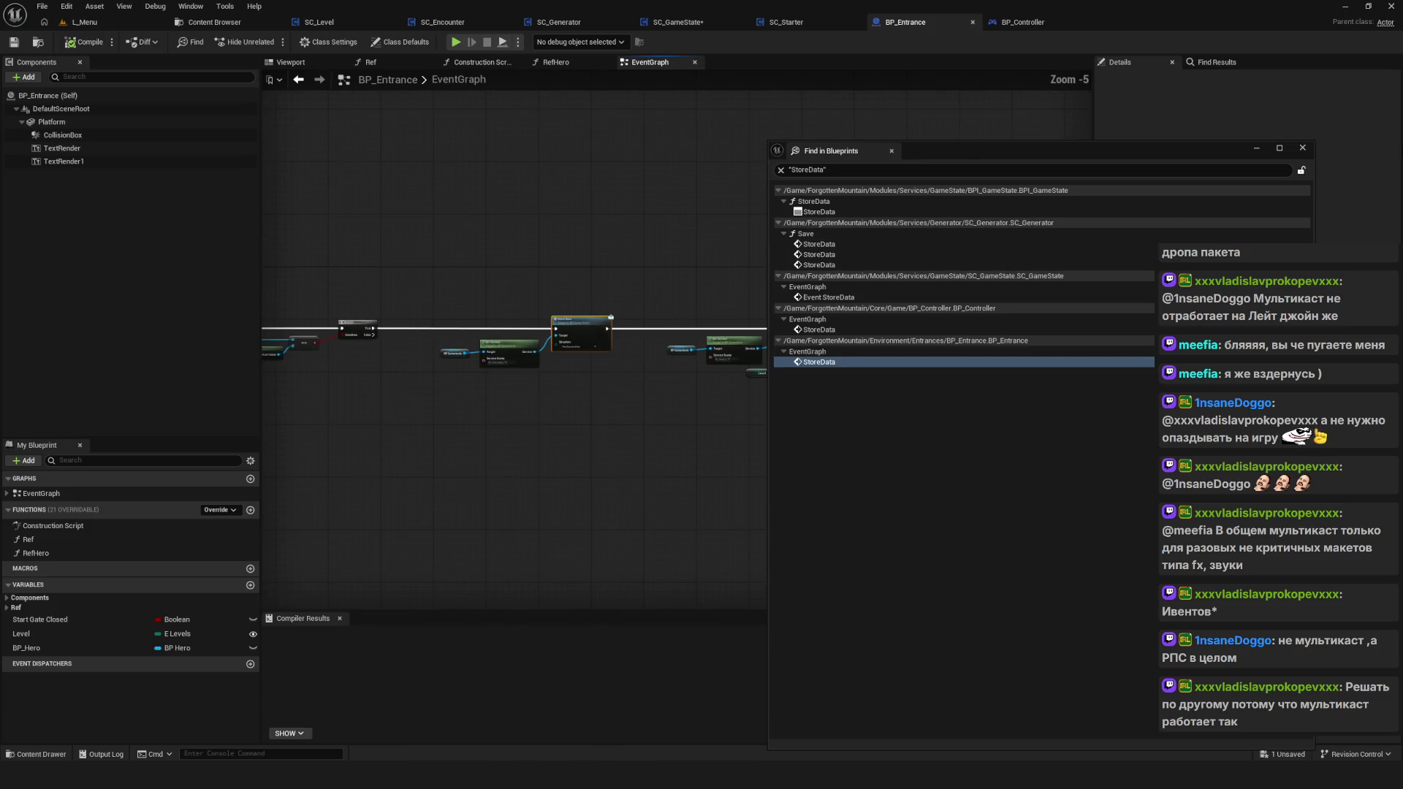
click(1304, 148)
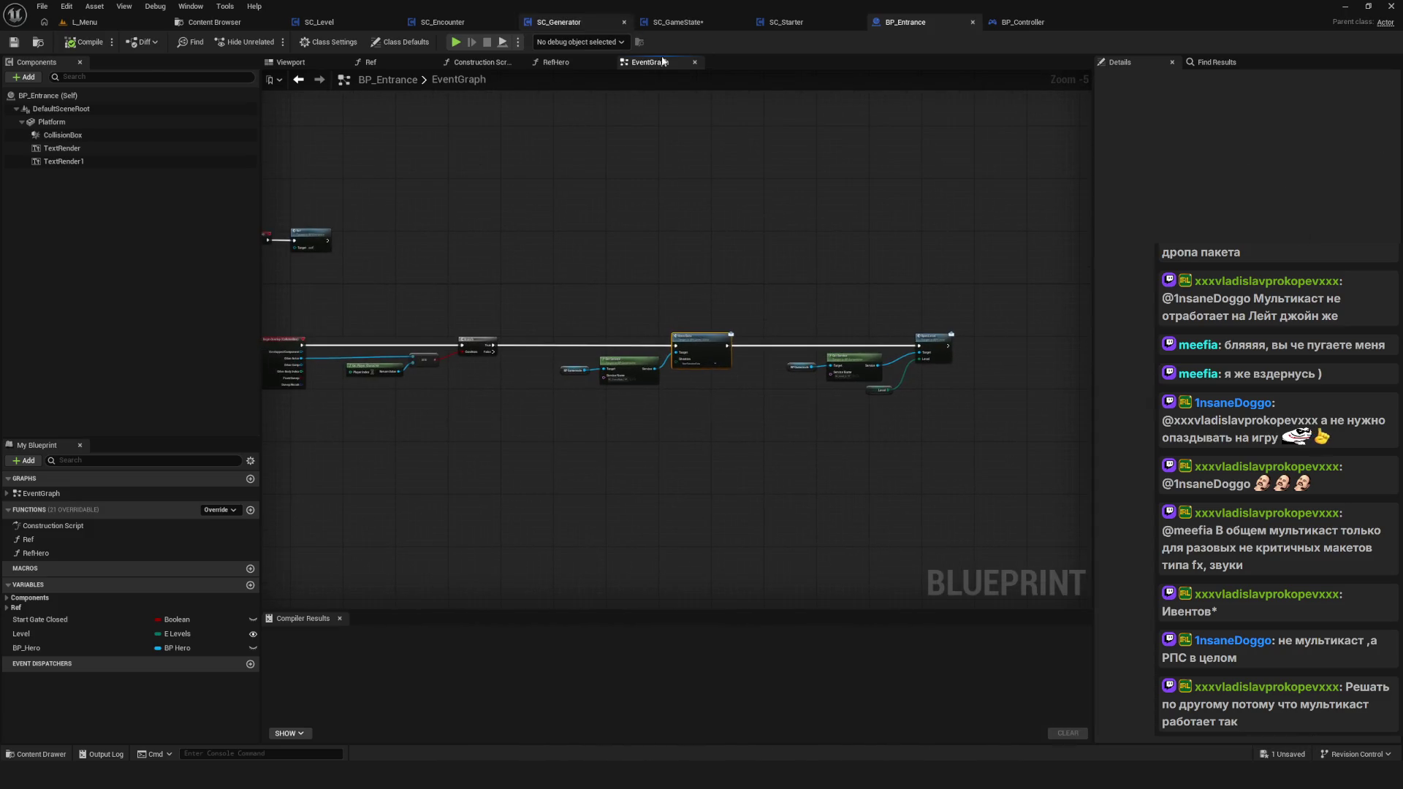
click(672, 22)
double_click(672, 366)
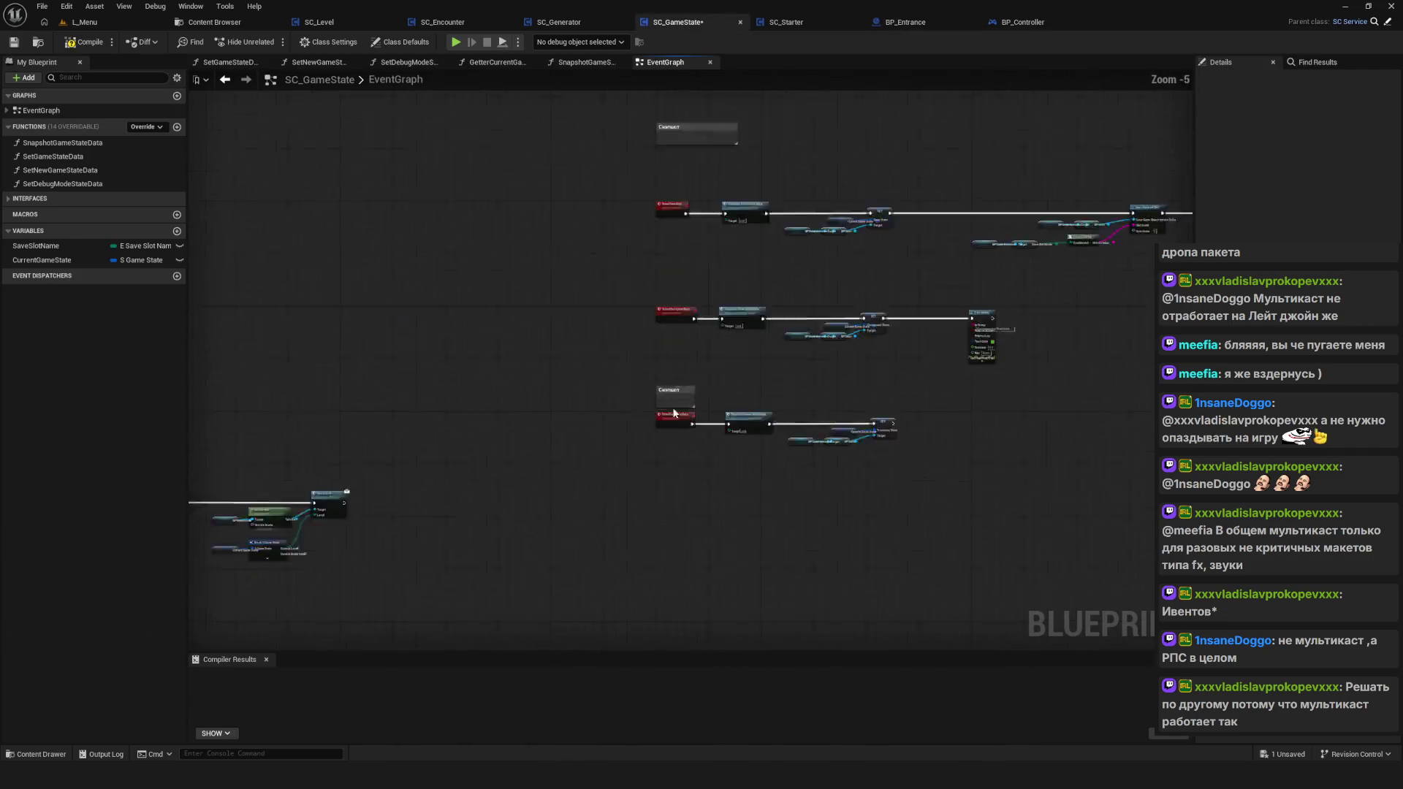
Step: Select the Снэпшот comment, check its Comment Color without changing it, and begin editing its title
drag(643, 368, 661, 357)
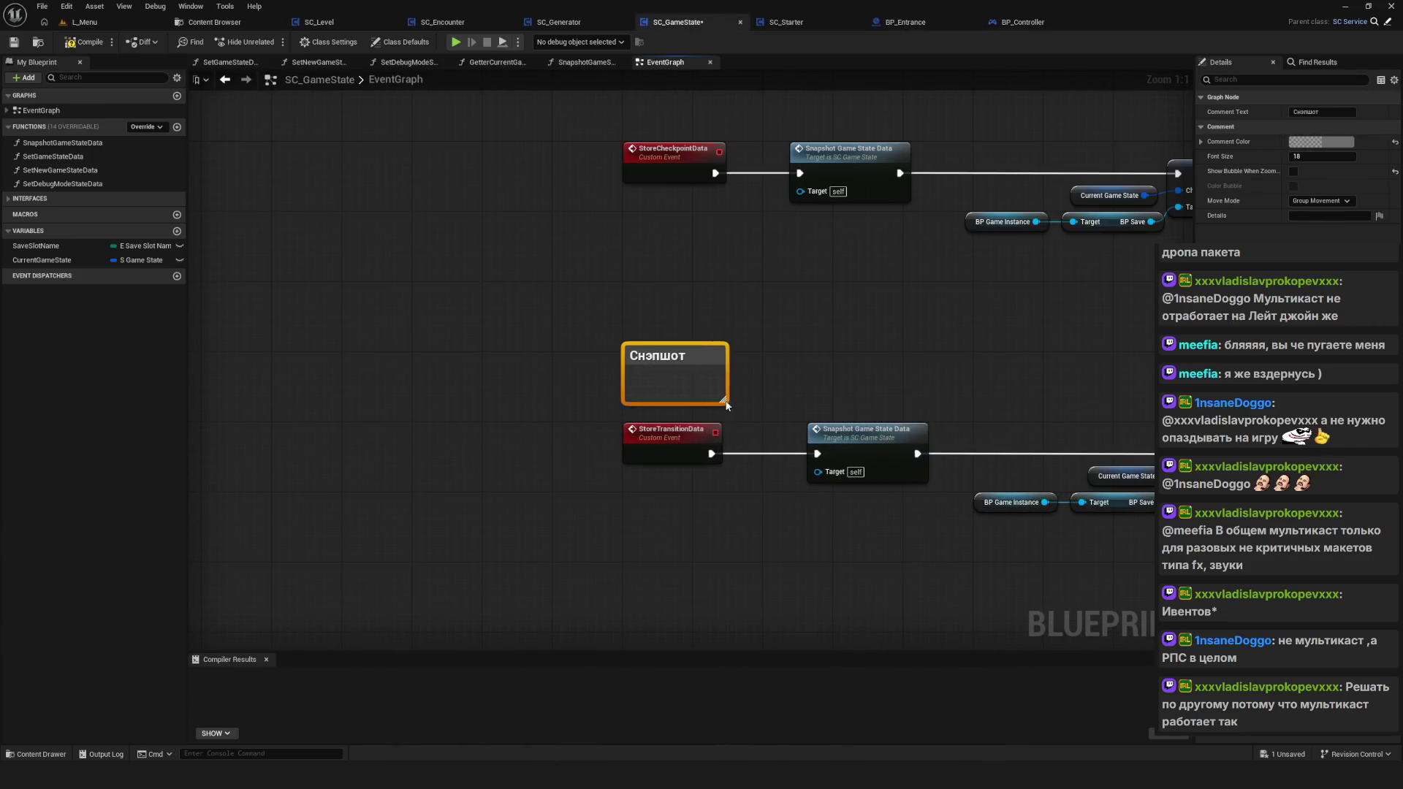
scroll(809, 403, down, 5)
scroll(821, 406, up, 5)
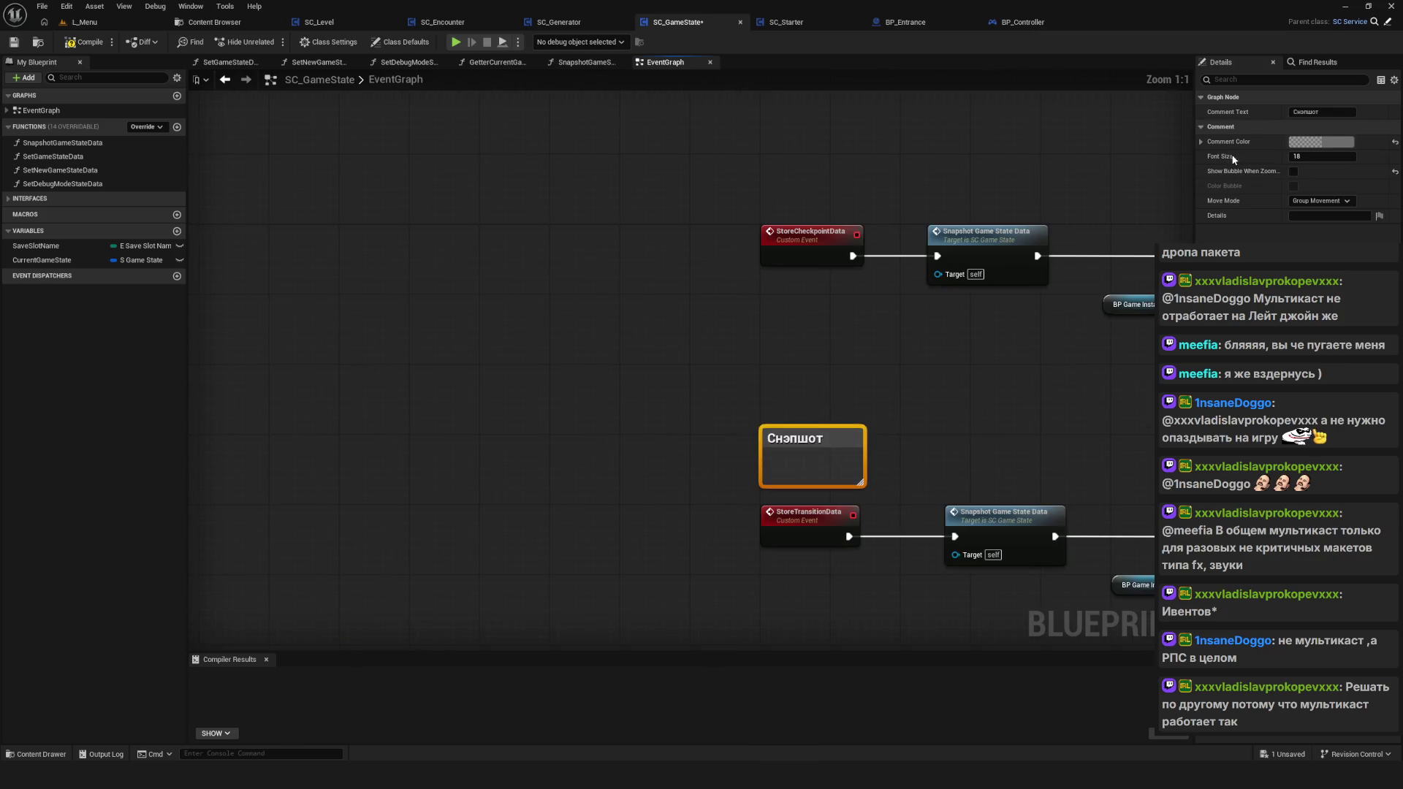
click(1314, 141)
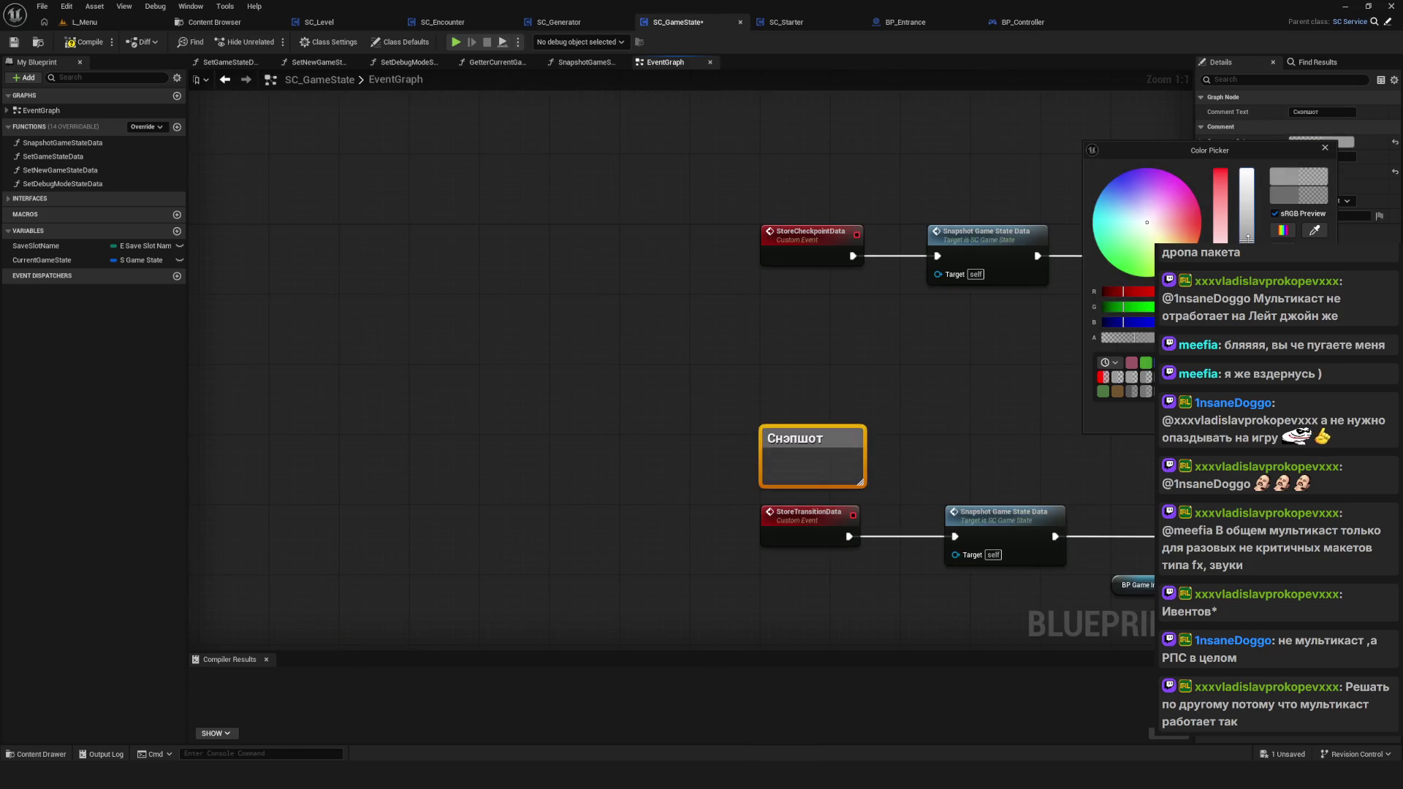
click(813, 379)
scroll(813, 379, down, 12)
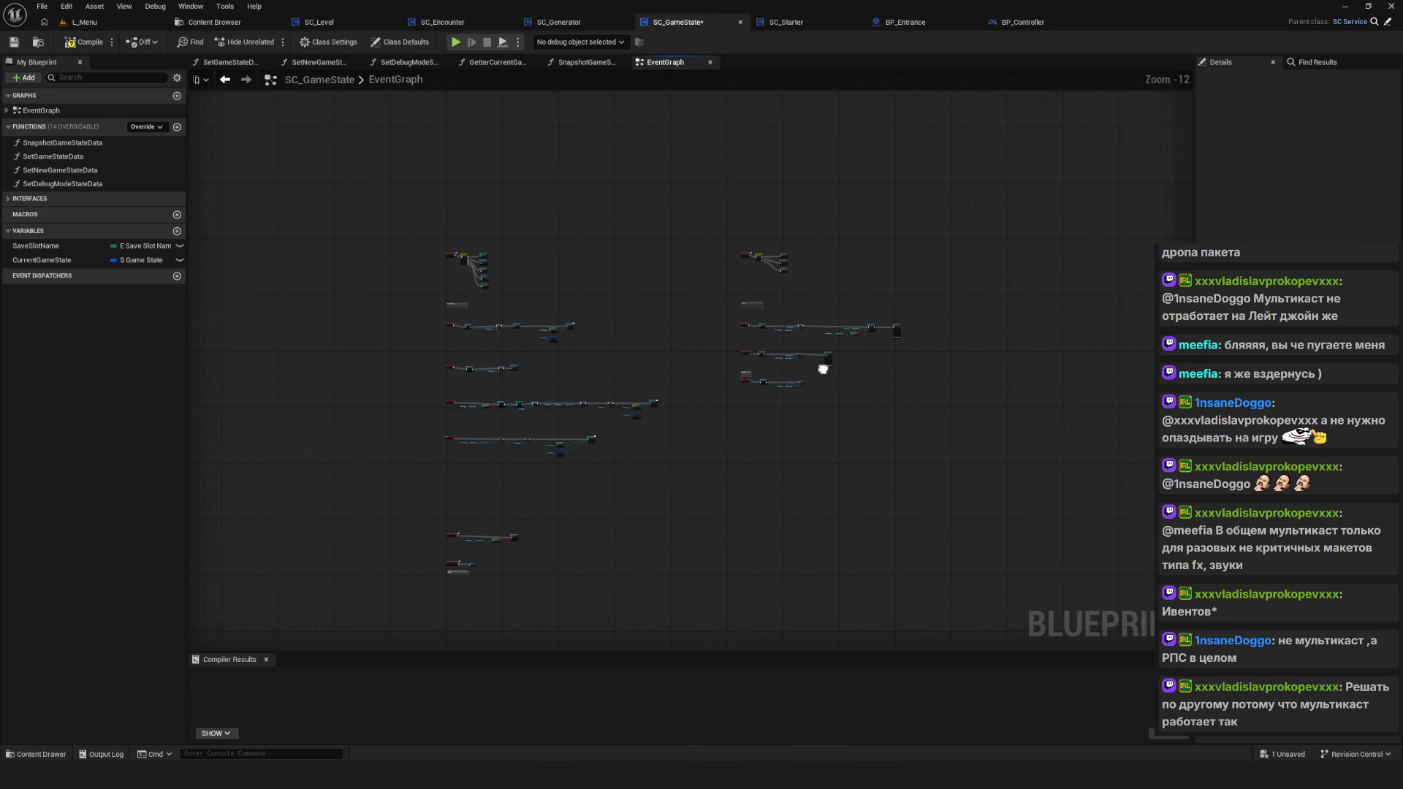
scroll(754, 393, up, 13)
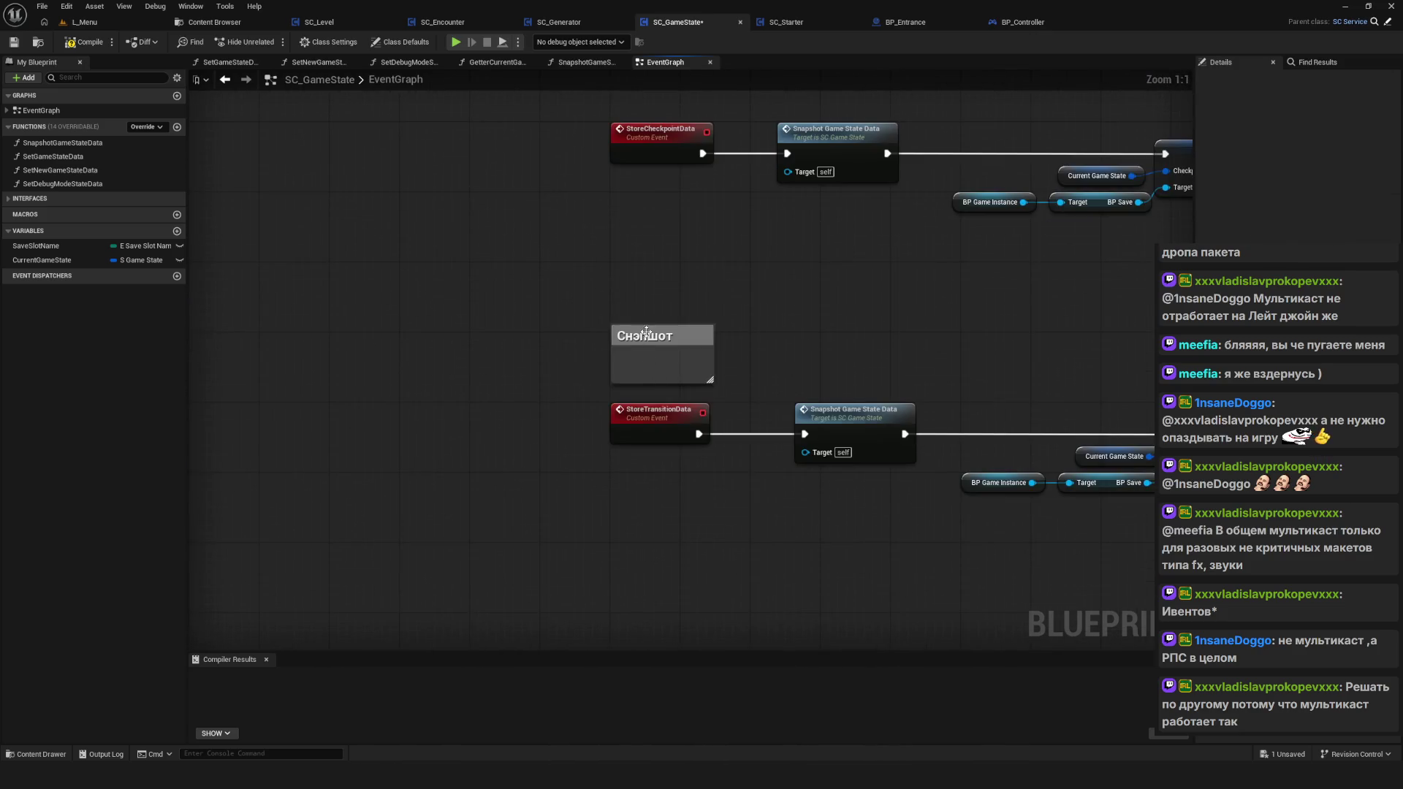
click(516, 332)
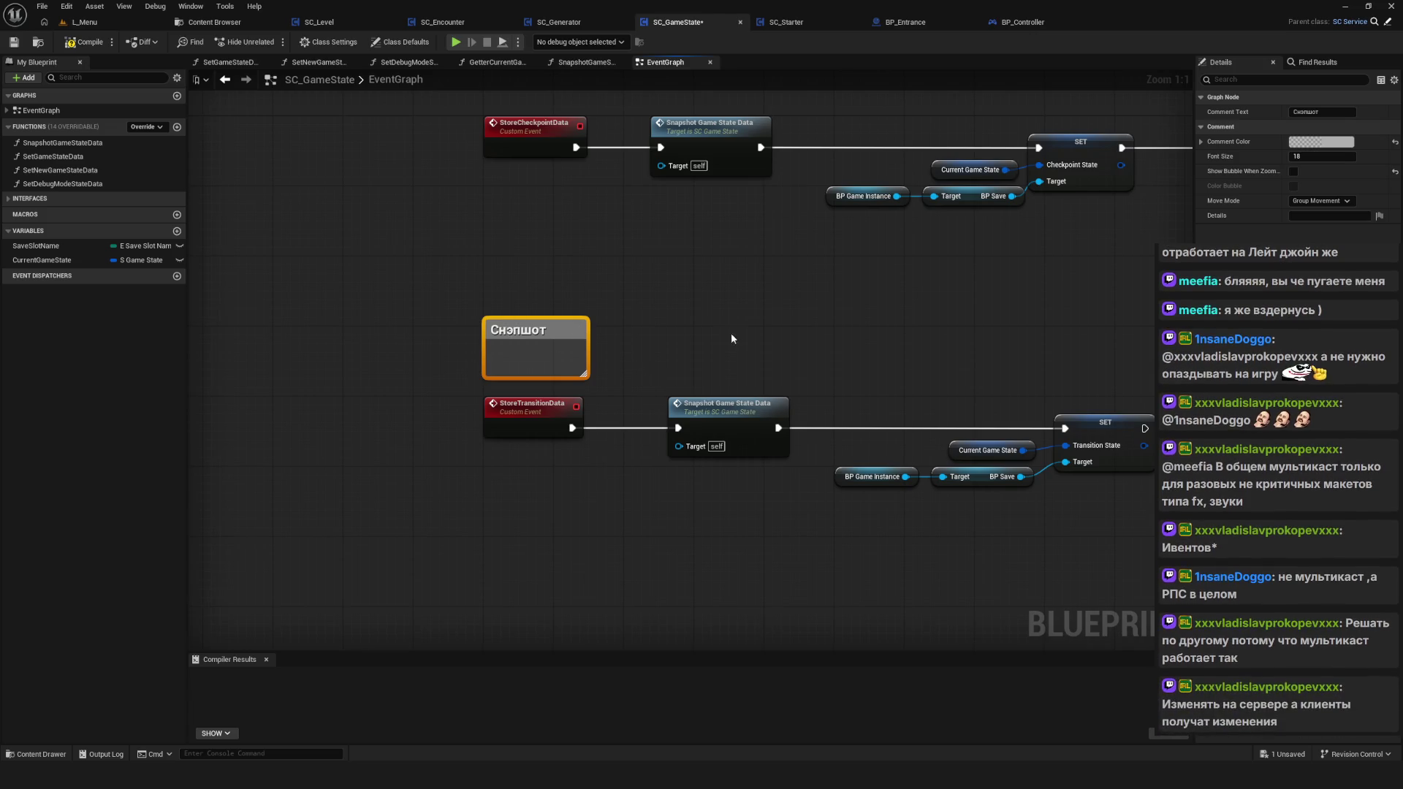
scroll(731, 376, down, 10)
scroll(928, 397, up, 10)
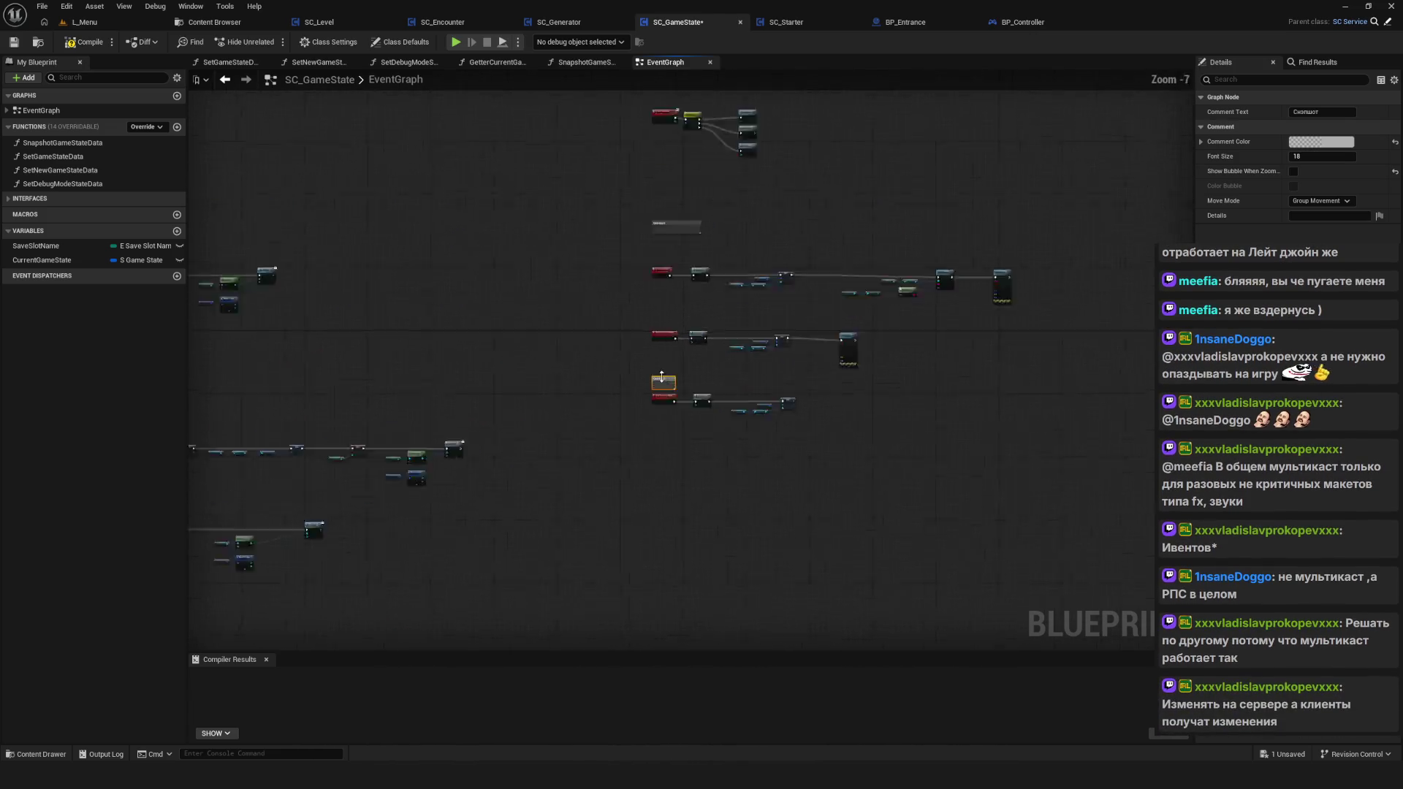
double_click(673, 388)
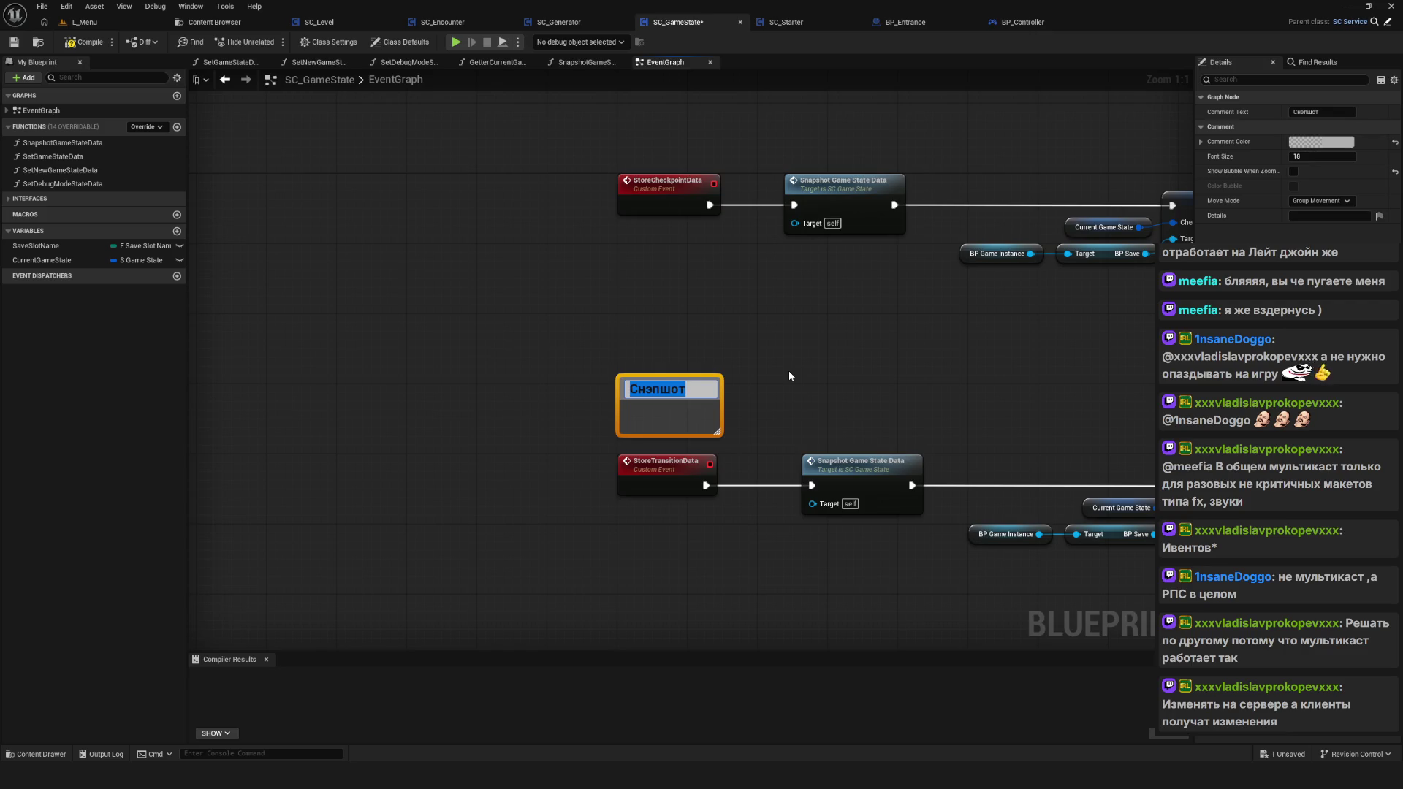
Step: Retitle the comment 'Вызывается при переходе с уровня на уровень через Entrance' and place it above StoreTransitionData
text(Ds)
key(BackSpace)
key(BackSpace)
text(Вызывается при)
text( переход)
text(е с )
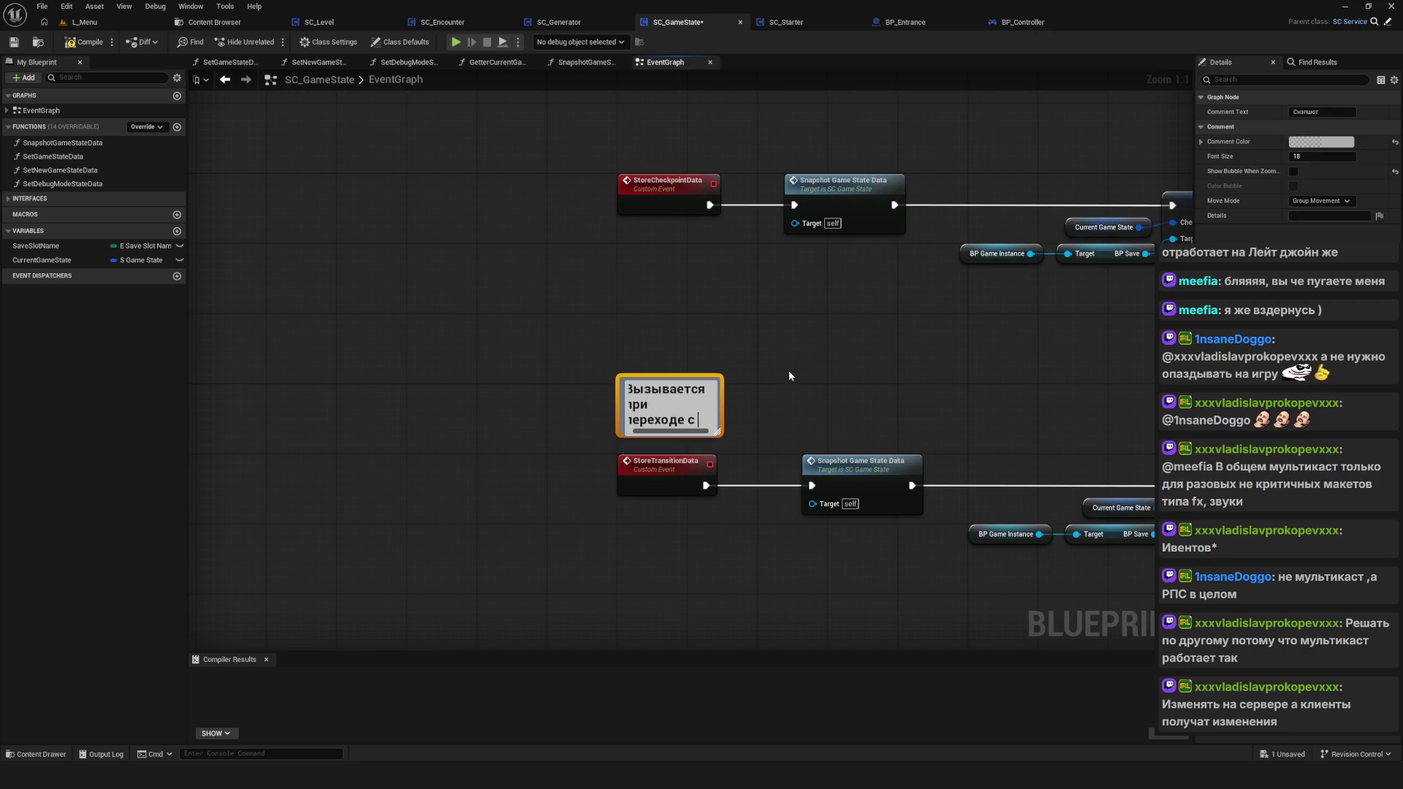
text(уровня нап)
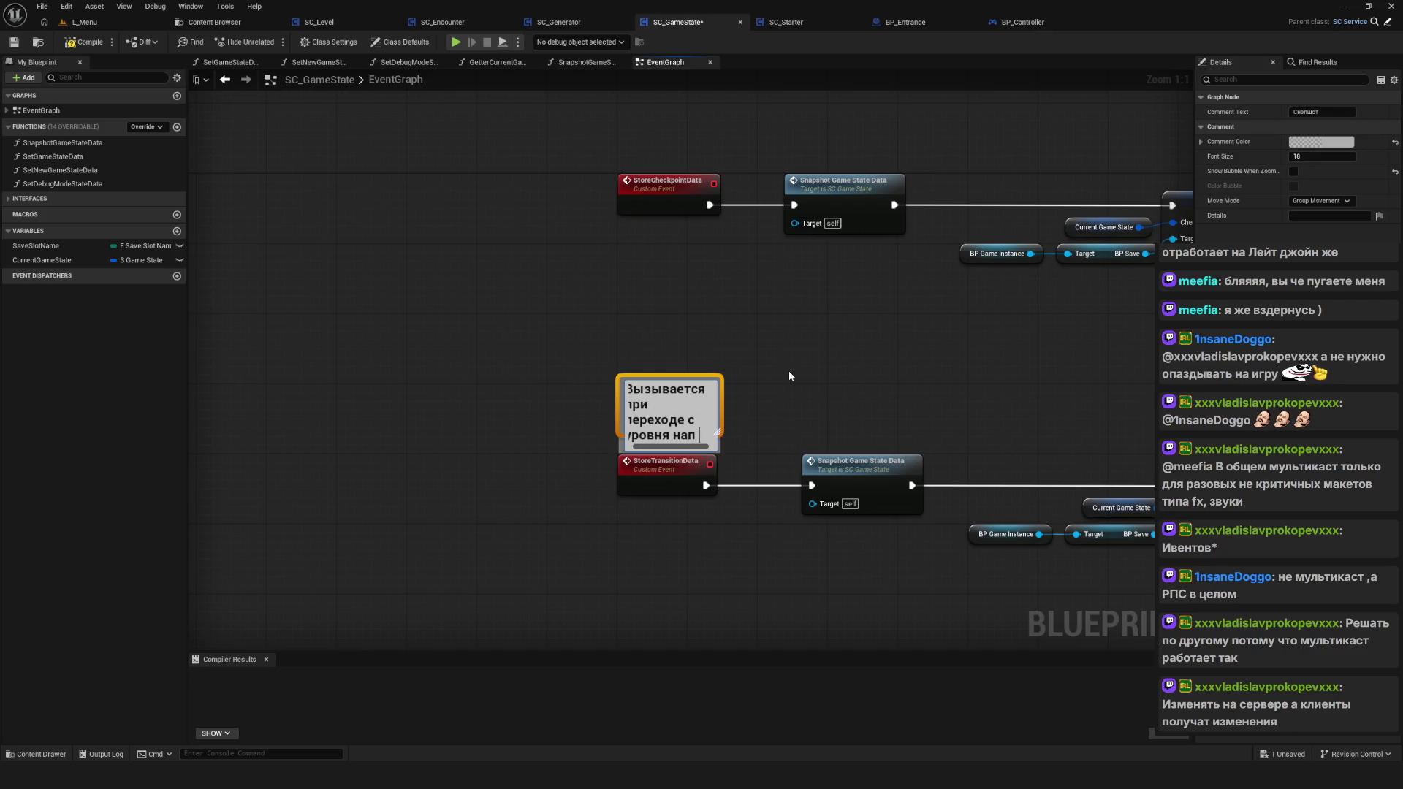
key(BackSpace)
text( уровень)
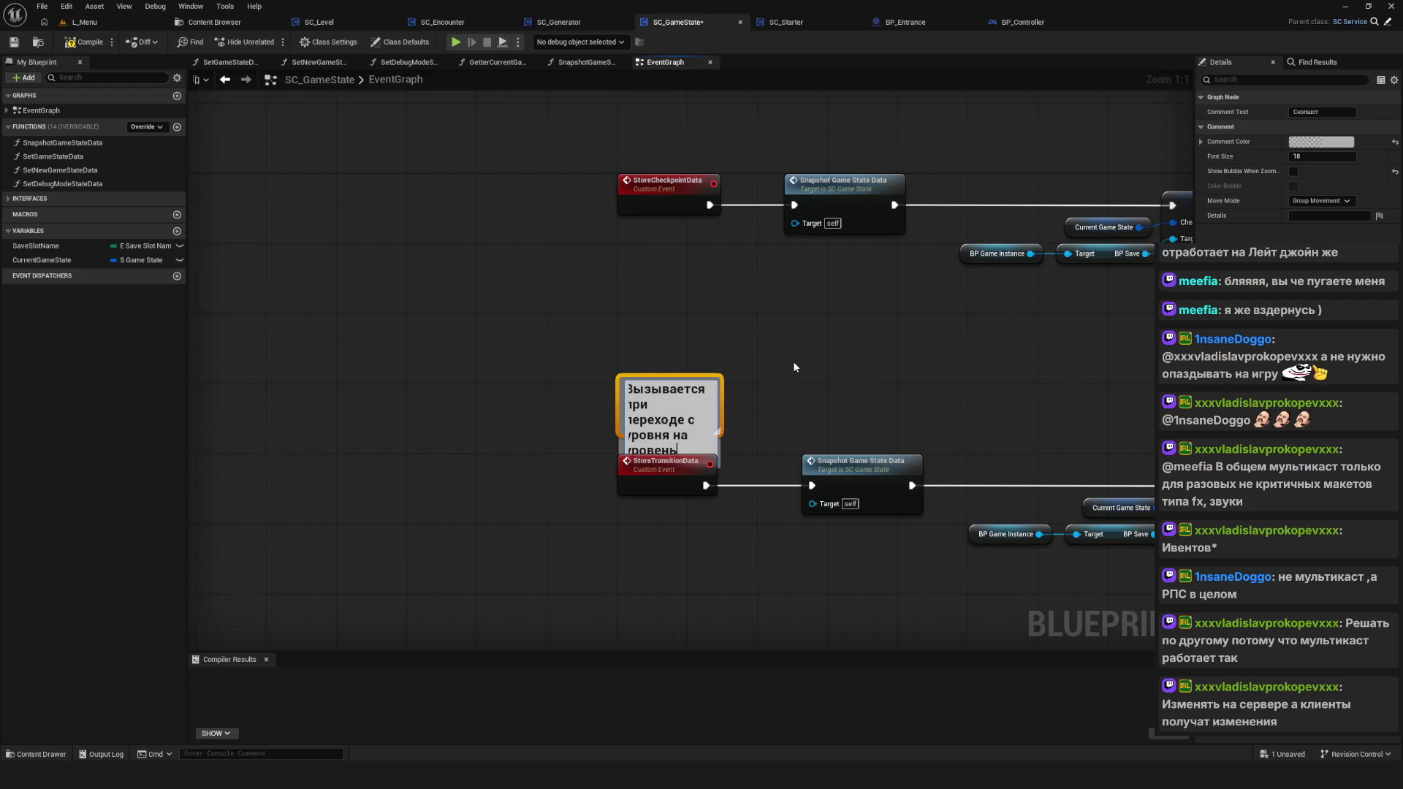
text( в Entrance)
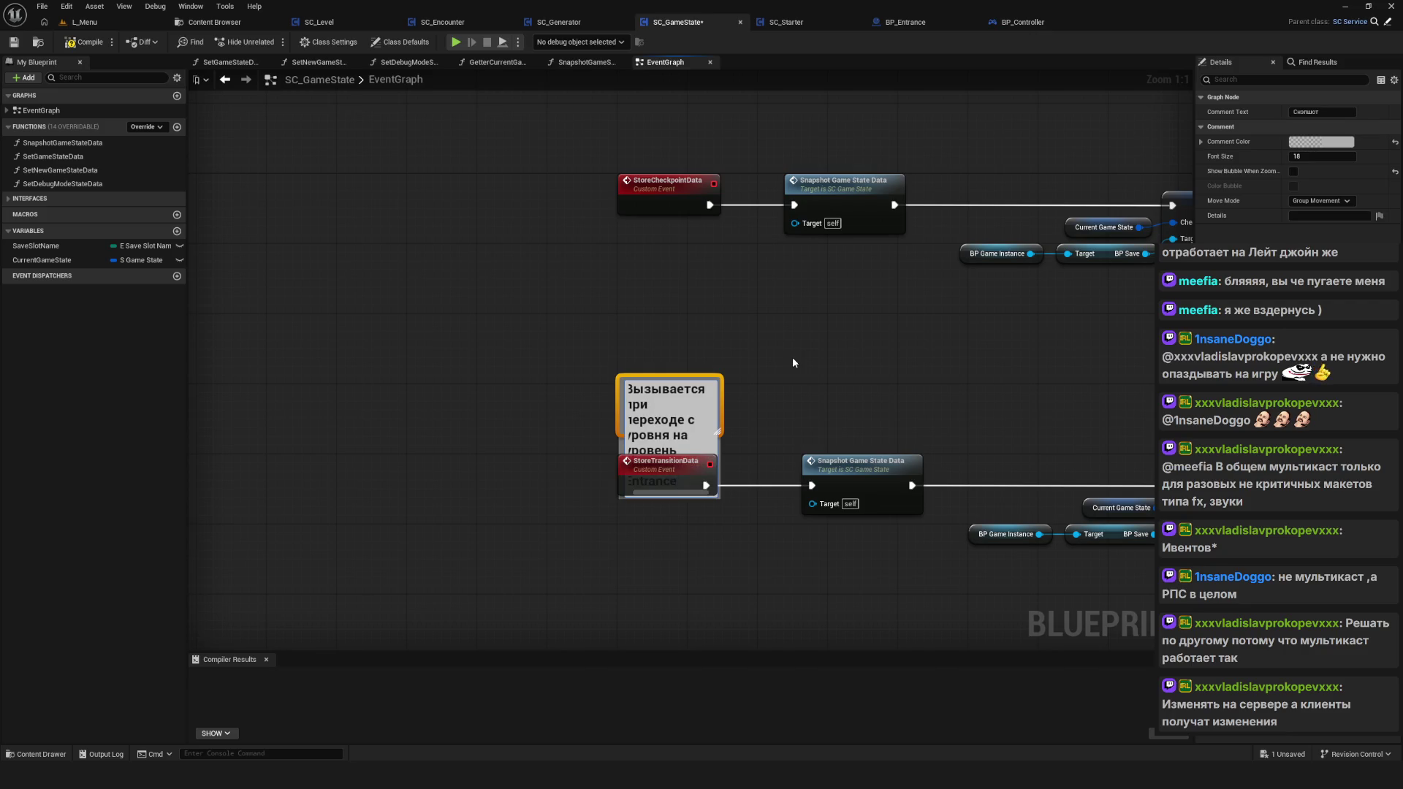
click(793, 362)
mouse_move(653, 397)
mouse_down()
mouse_move(652, 370)
mouse_move(817, 373)
mouse_move(779, 374)
mouse_up()
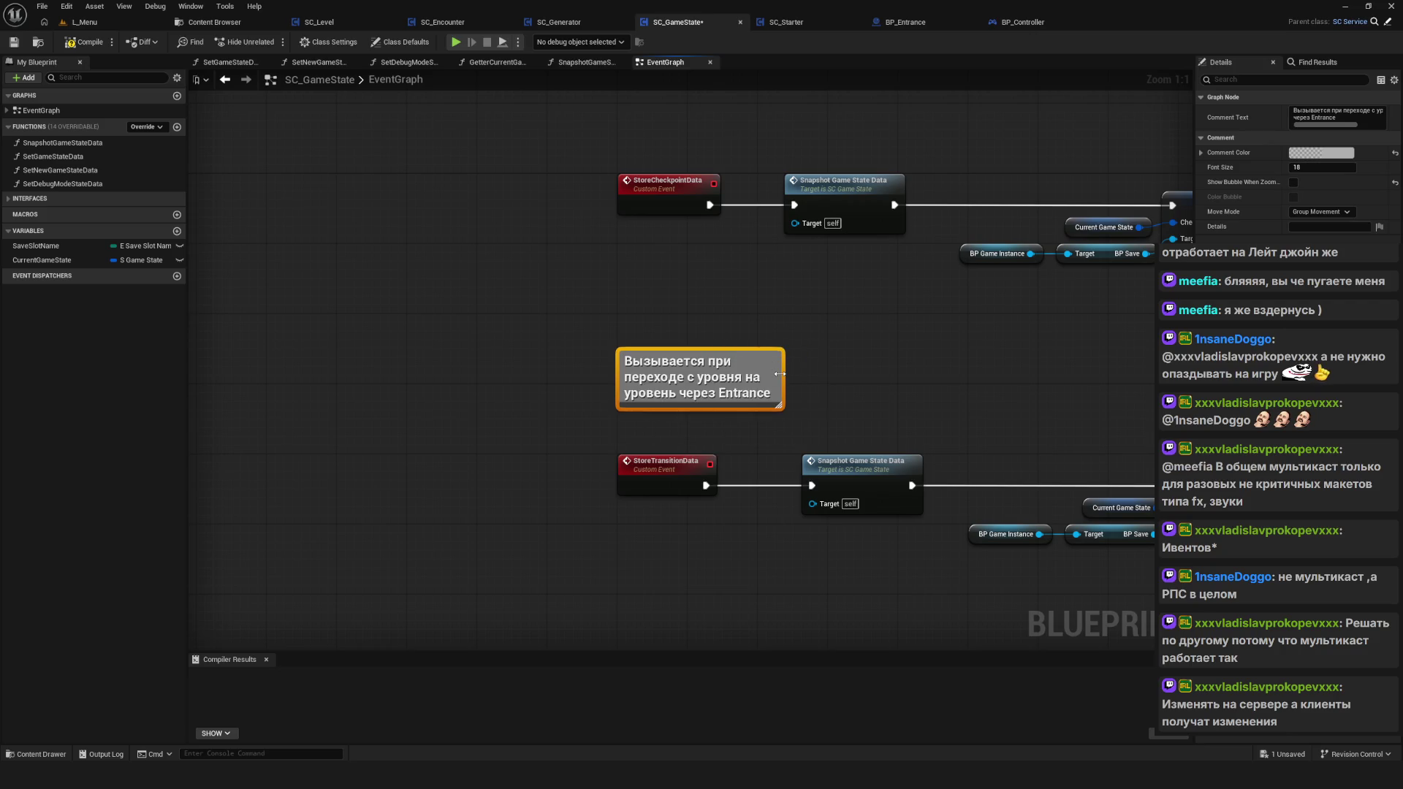
drag(694, 376, 694, 393)
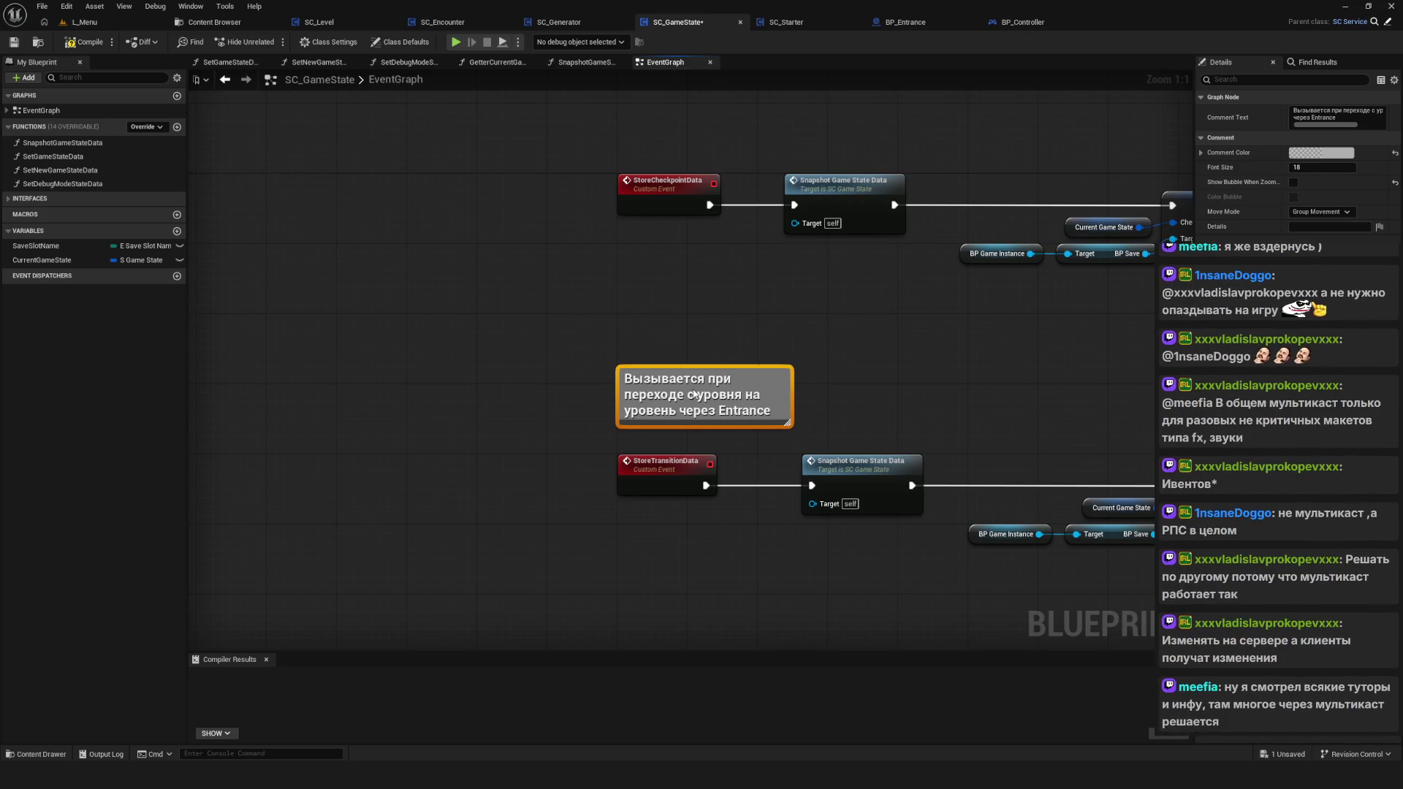
scroll(761, 435, down, 5)
Step: Select the Снэпшот comment and open its Comment Color settings
scroll(831, 523, up, 3)
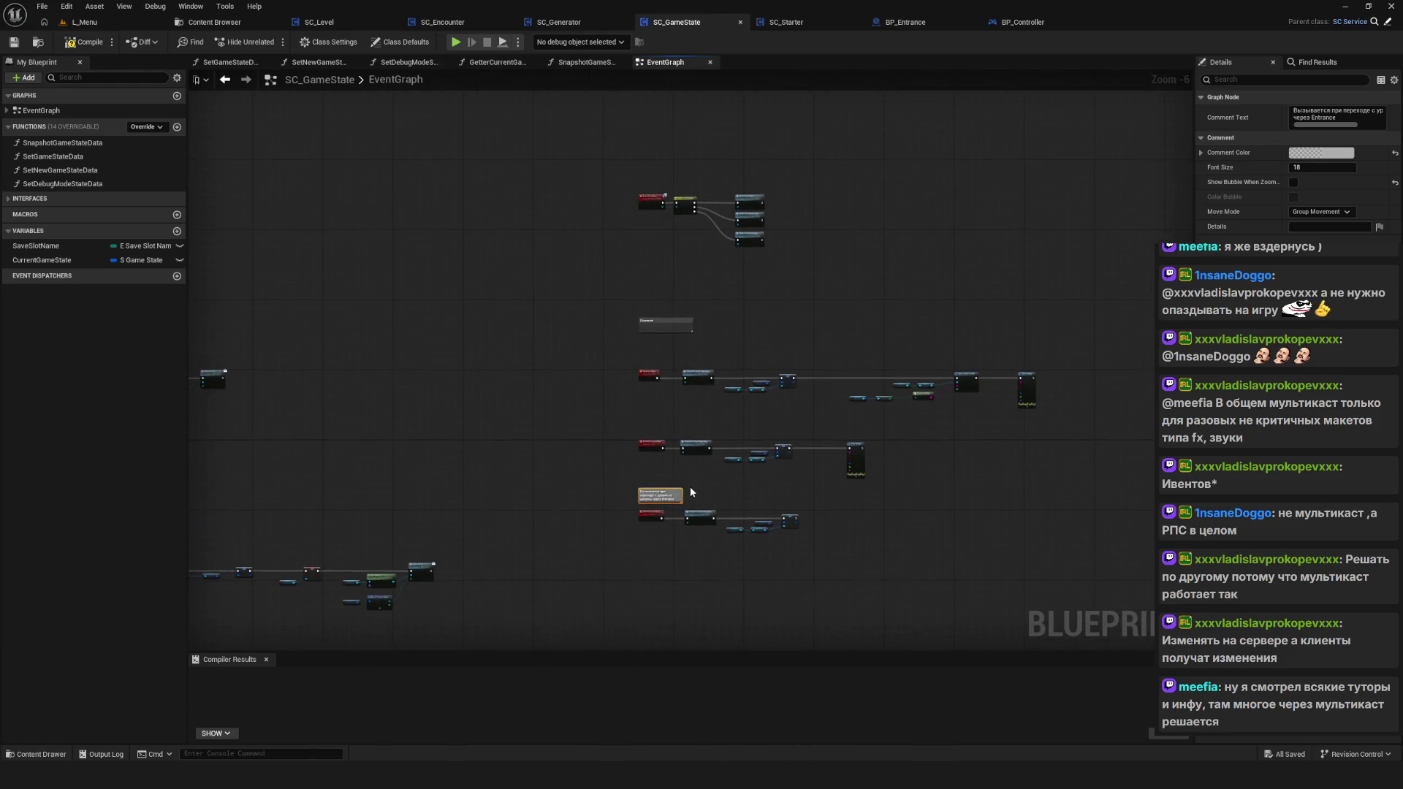
click(808, 517)
scroll(808, 517, down, 4)
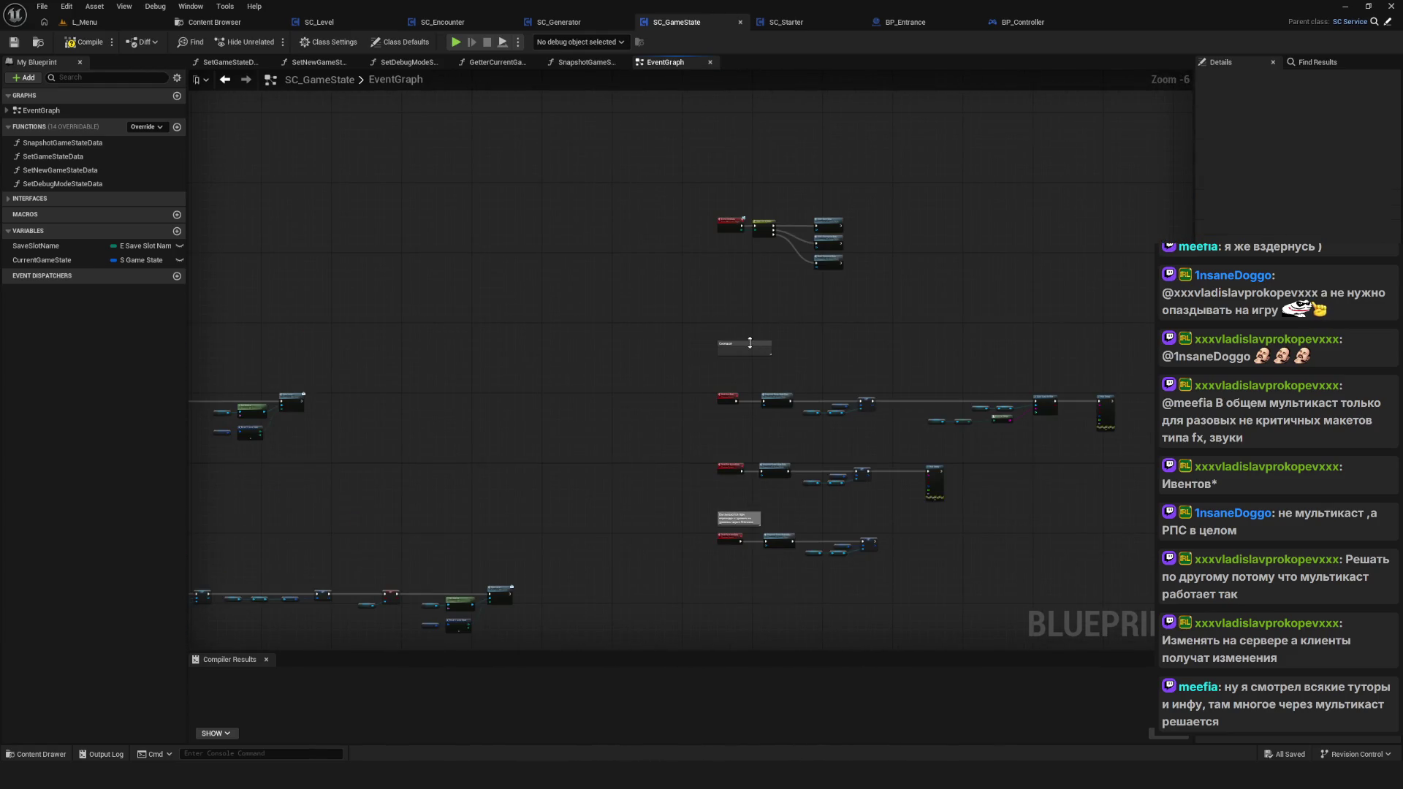
scroll(750, 352, up, 6)
click(750, 352)
click(1321, 141)
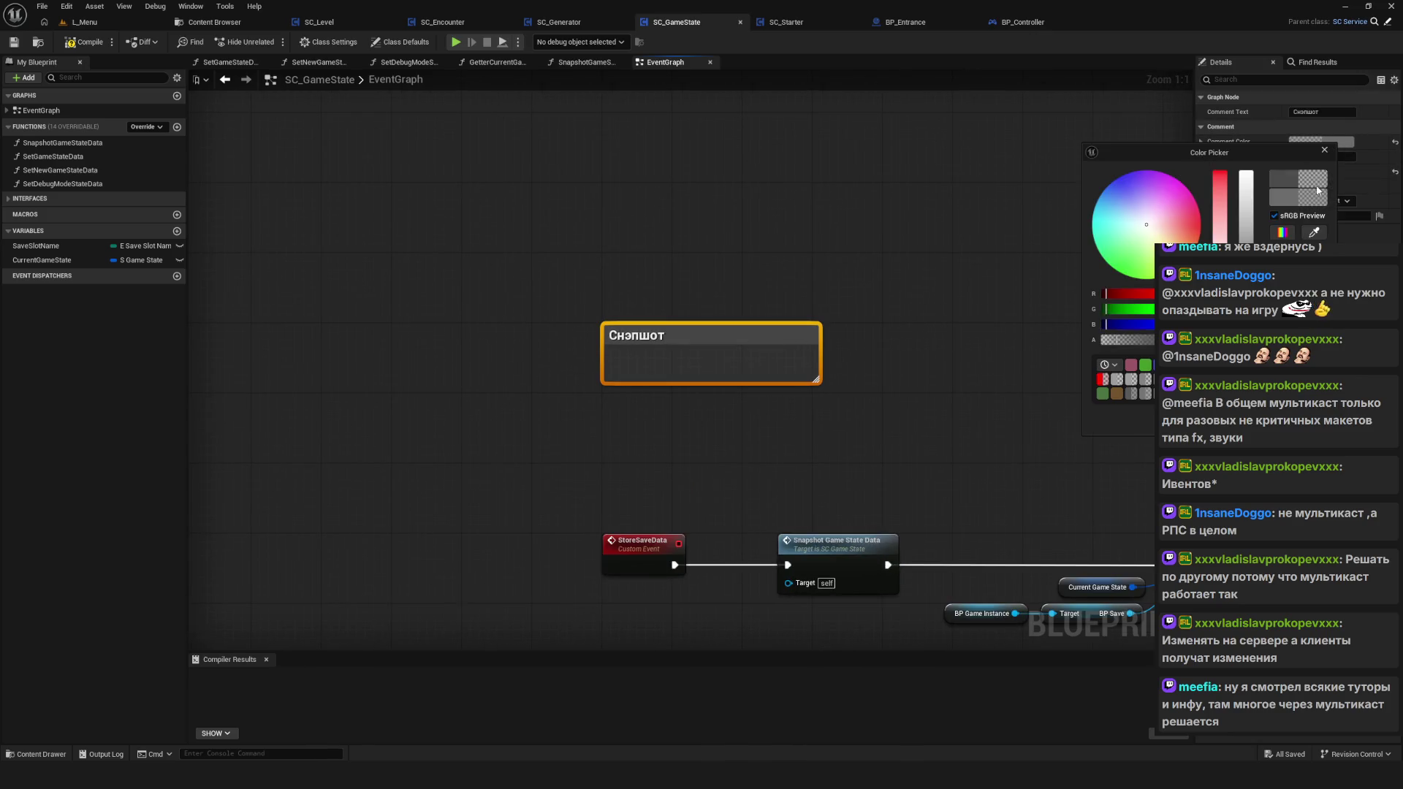
scroll(658, 366, down, 4)
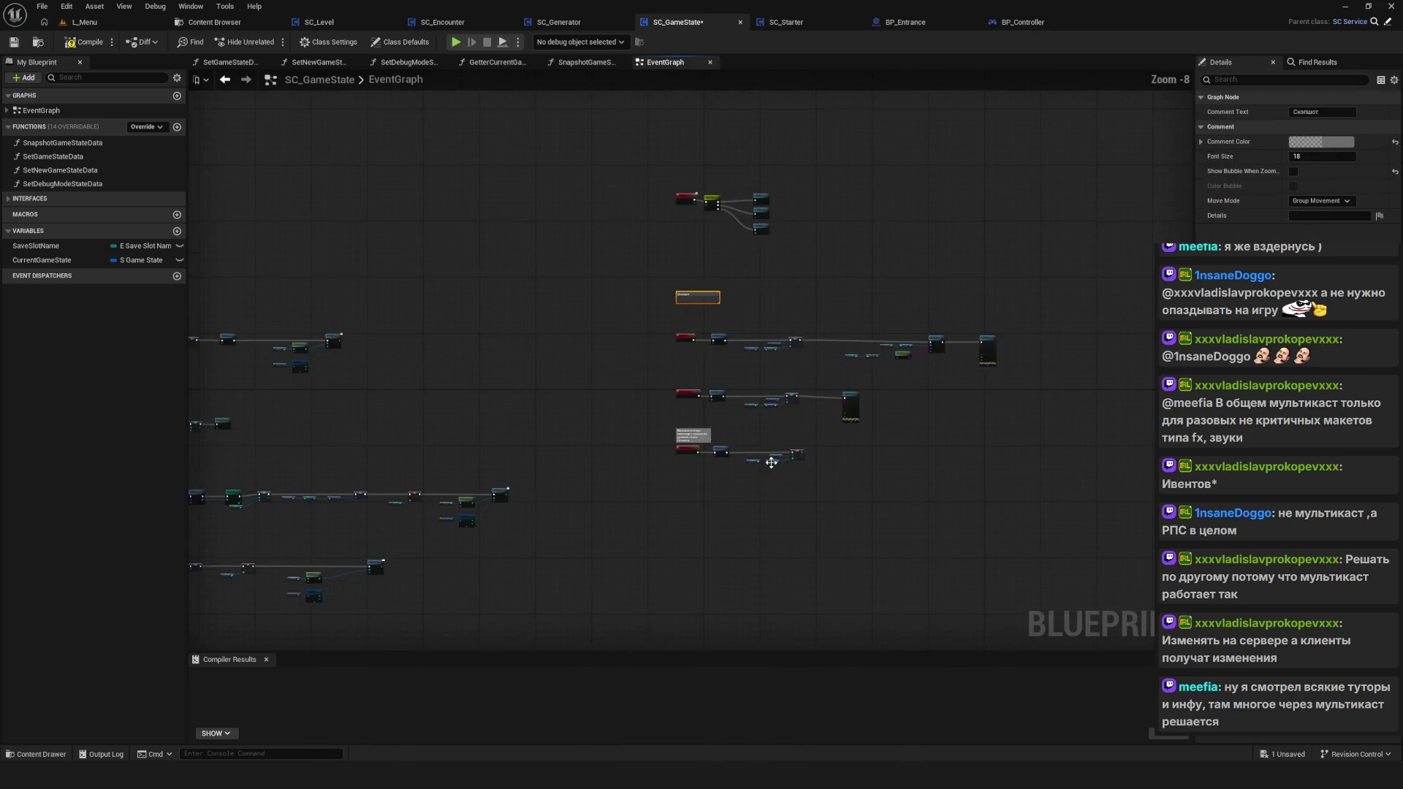
scroll(610, 387, up, 4)
Step: Darken the Entrance level-transition comment's colour in the Color Picker, then review the other chains
click(610, 386)
click(1328, 150)
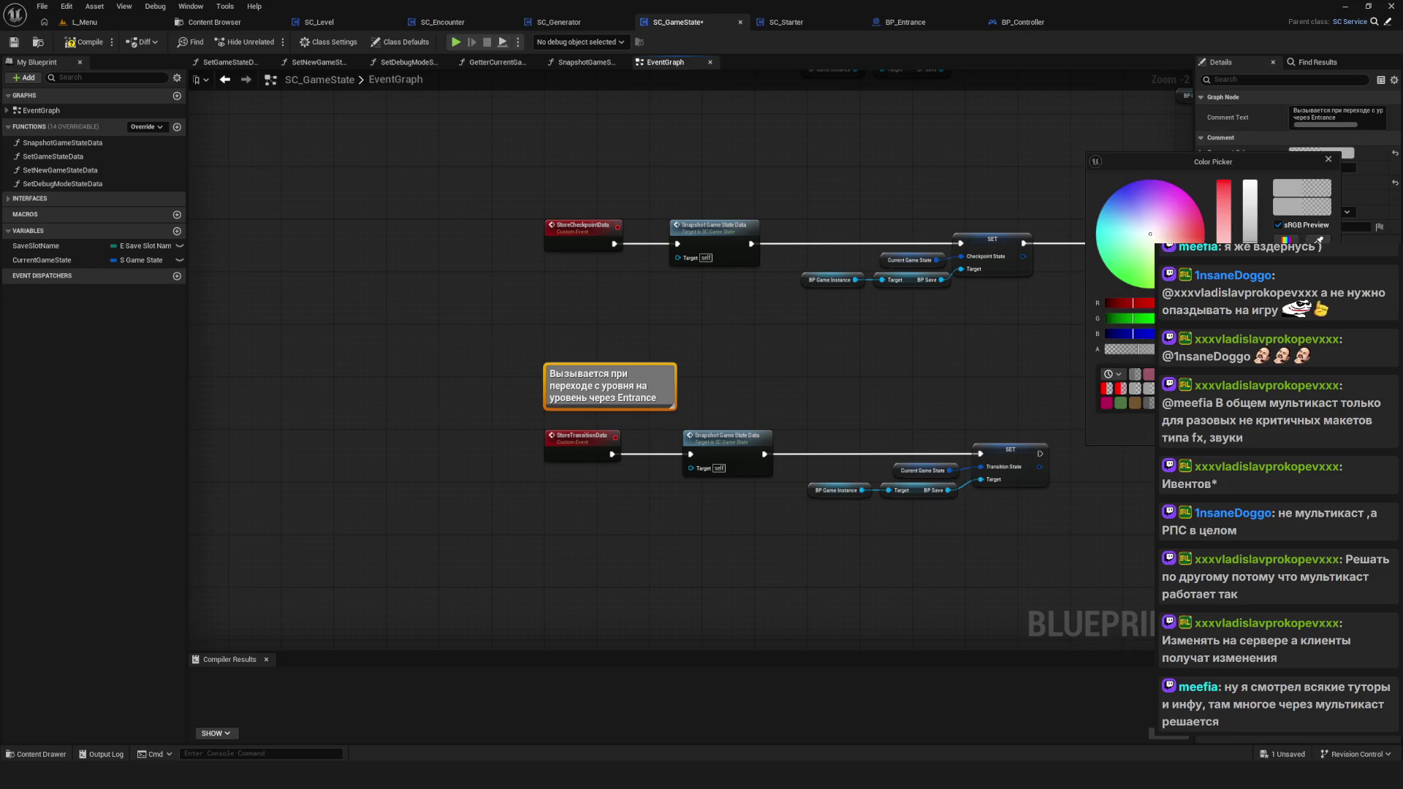
drag(1228, 333, 1205, 333)
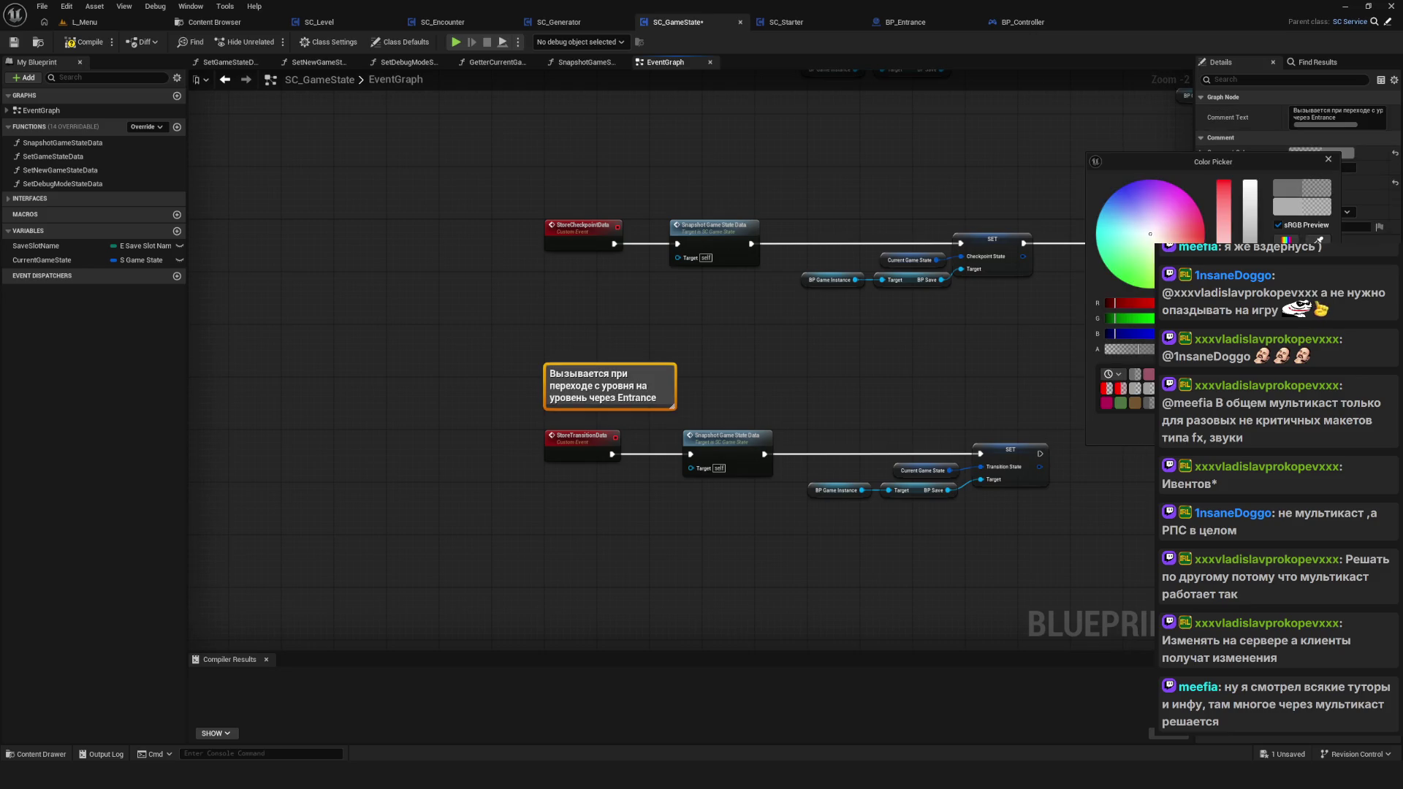
click(755, 356)
scroll(755, 357, down, 7)
mouse_move(672, 465)
mouse_down()
mouse_move(679, 404)
mouse_move(843, 393)
mouse_move(860, 310)
mouse_up()
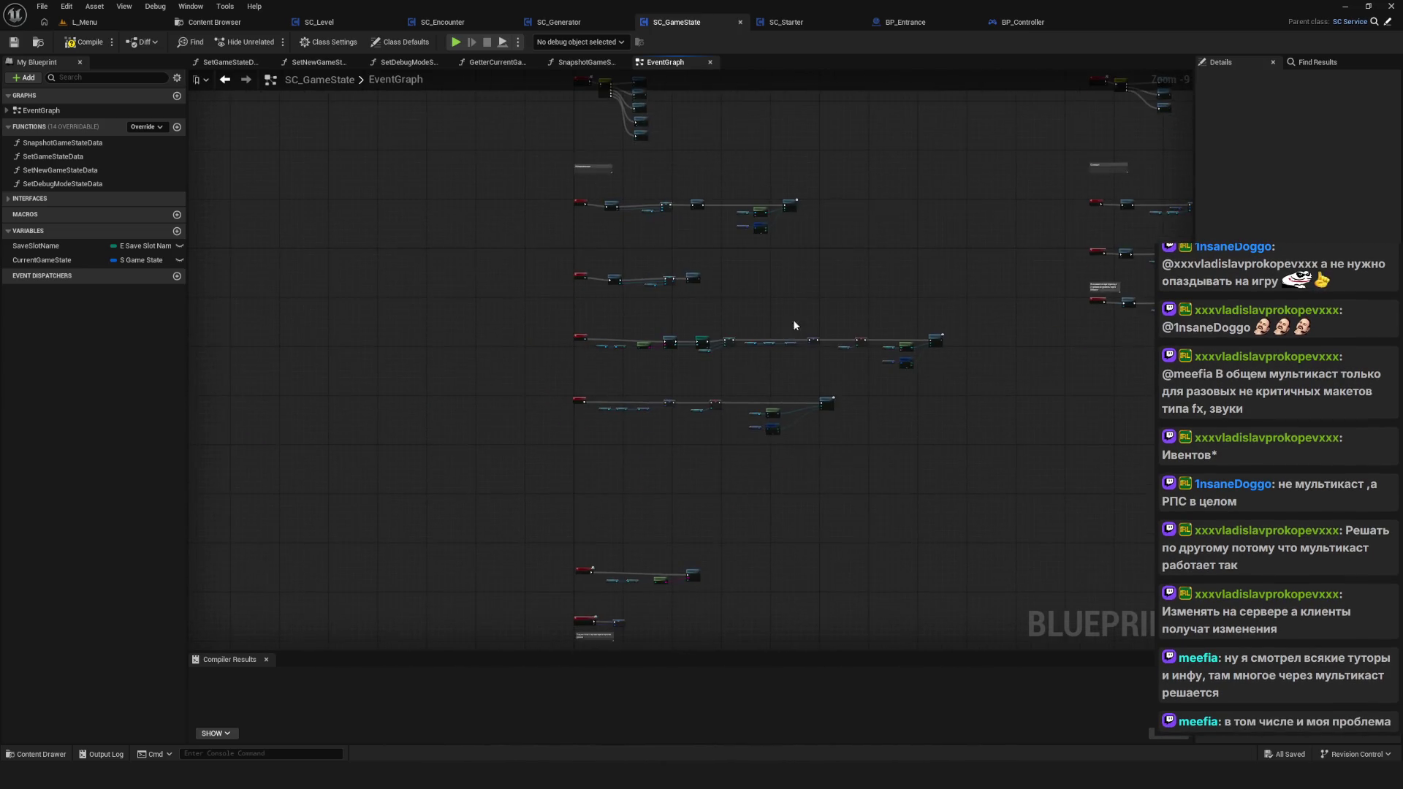
scroll(526, 351, up, 10)
scroll(523, 331, down, 6)
scroll(564, 475, up, 5)
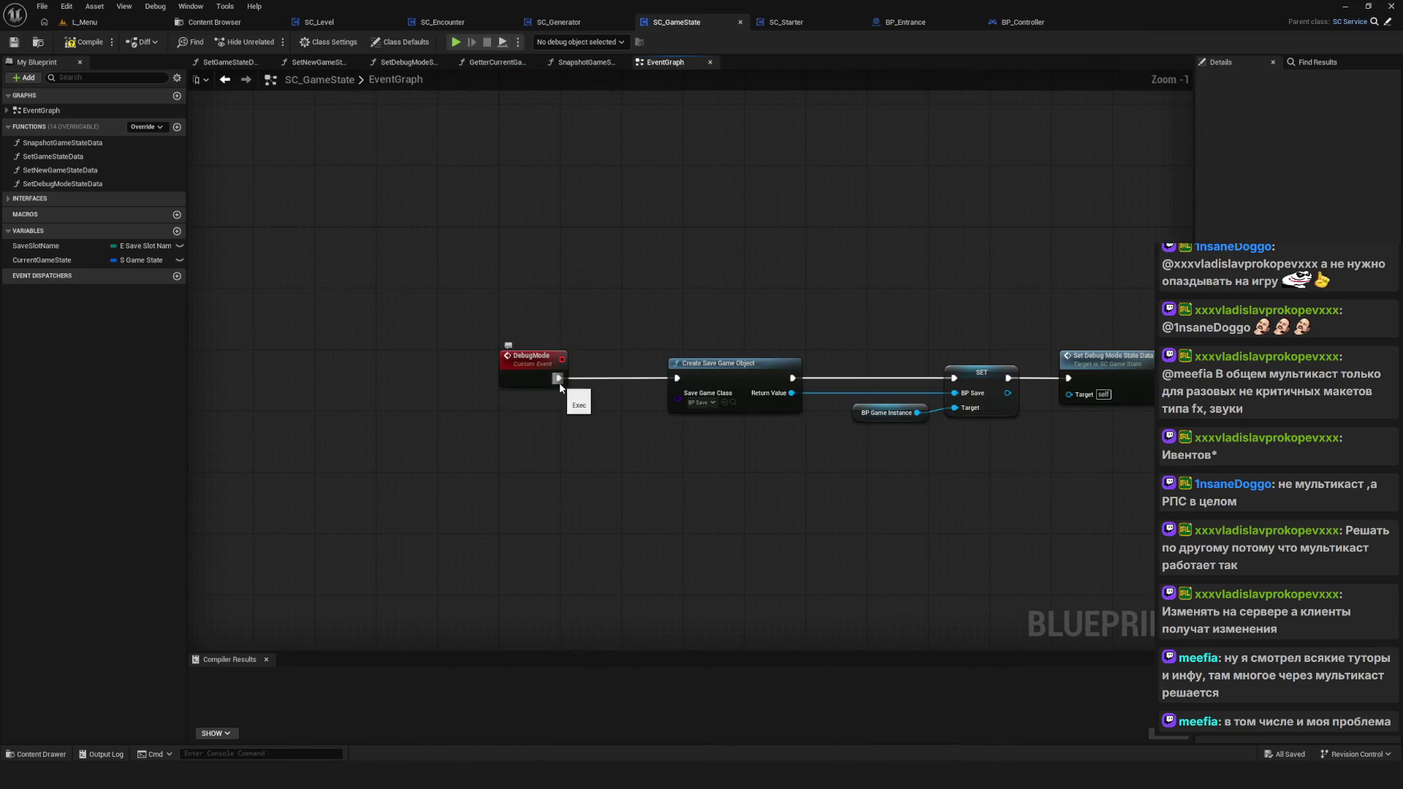
scroll(563, 397, down, 11)
scroll(613, 443, up, 8)
drag(562, 436, 553, 471)
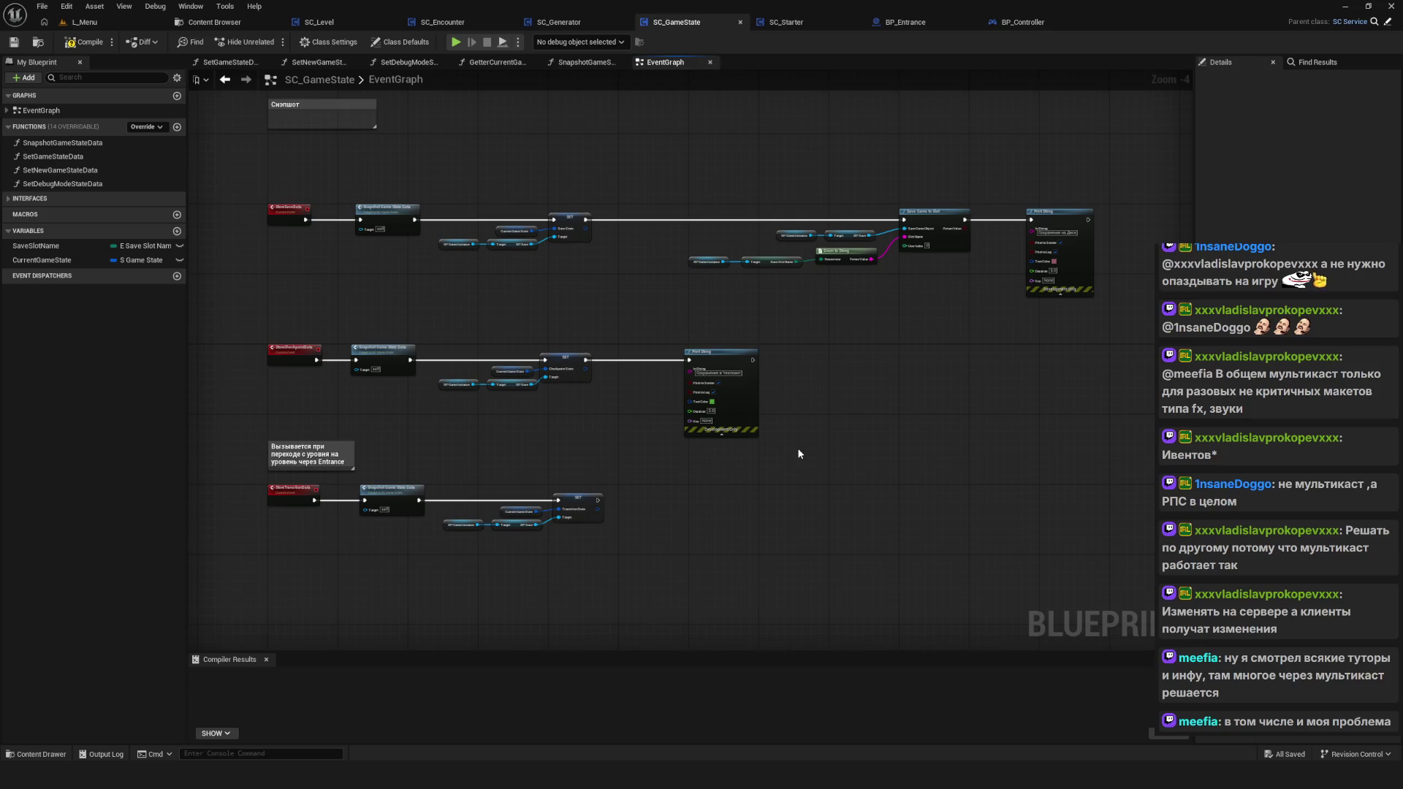
scroll(709, 542, down, 8)
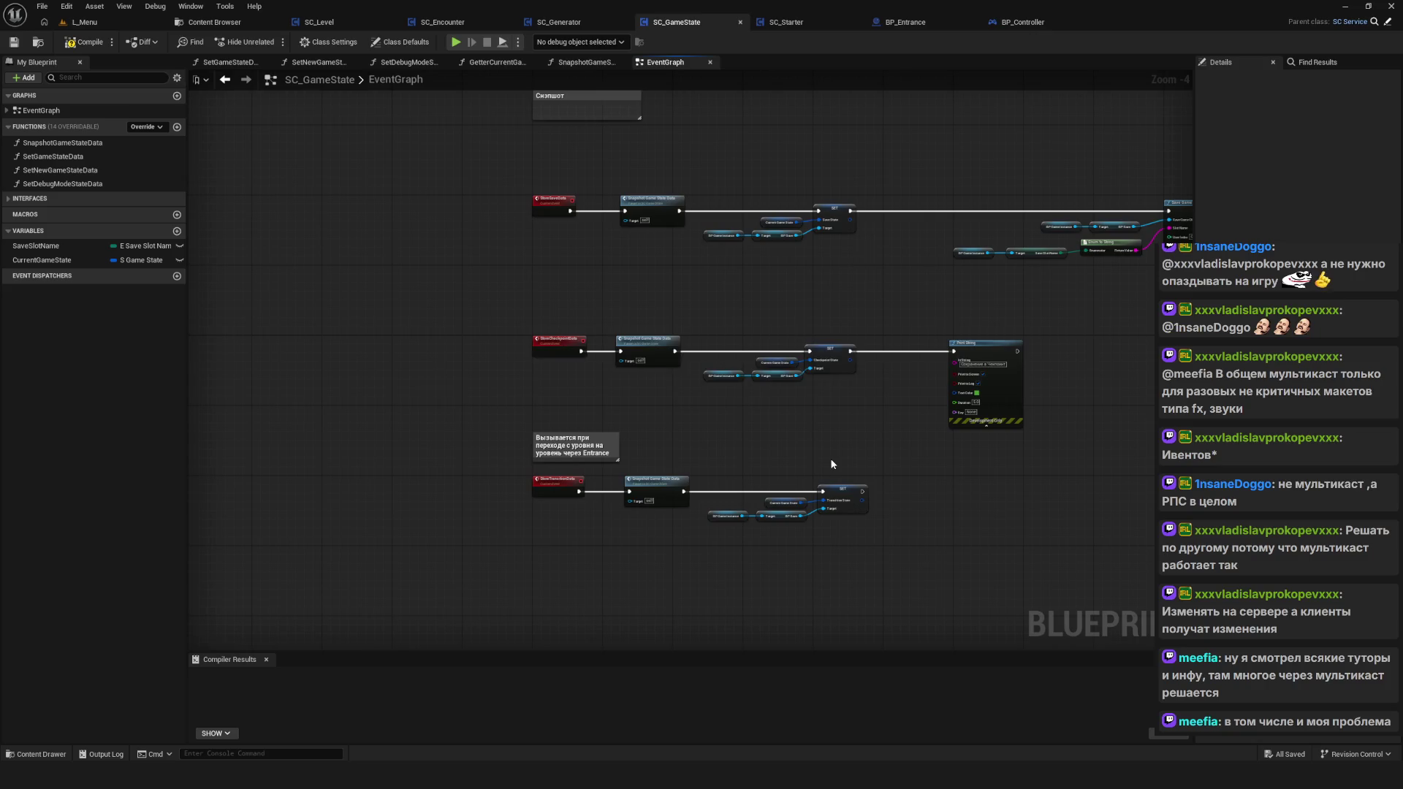
scroll(628, 401, up, 5)
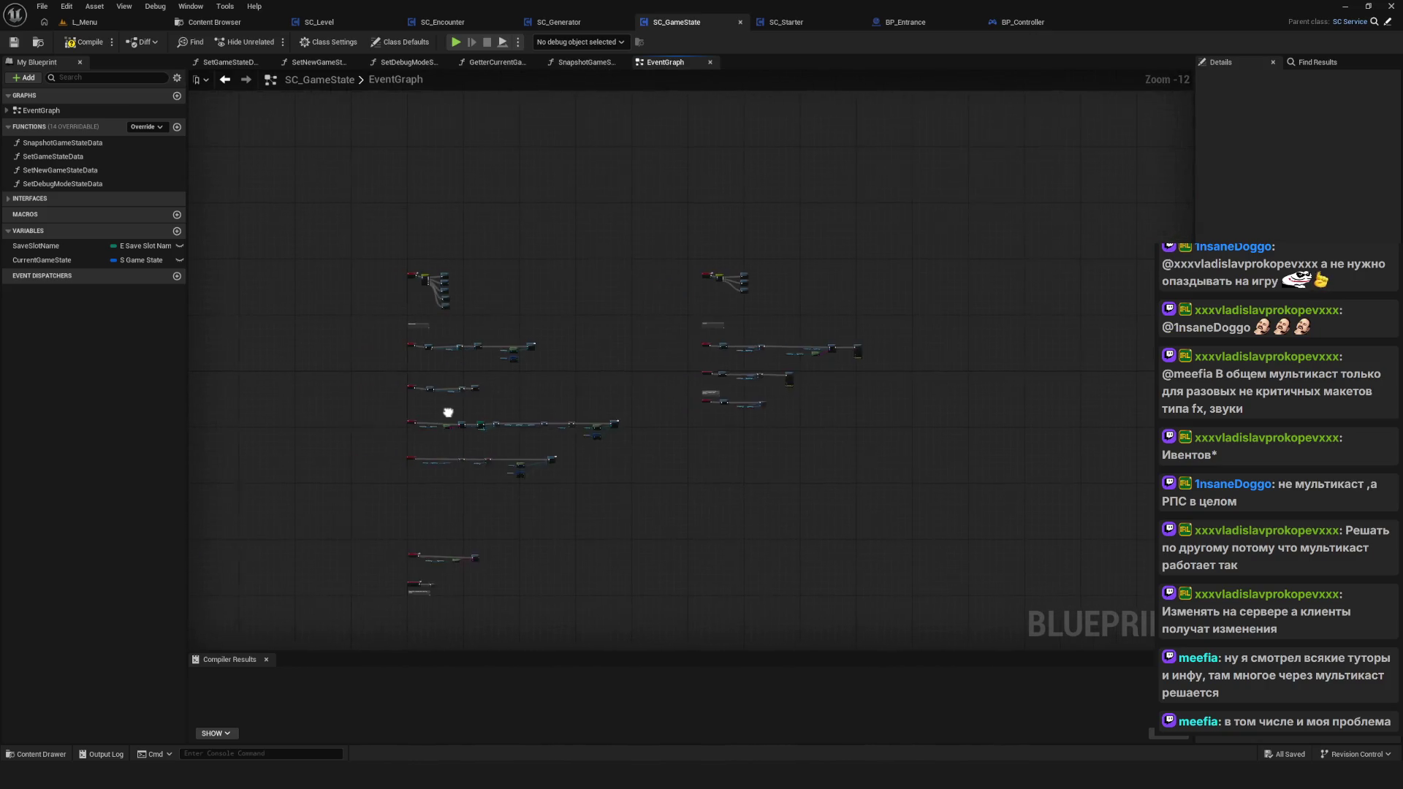
scroll(695, 420, up, 7)
mouse_move(790, 410)
mouse_down()
mouse_move(613, 431)
mouse_move(545, 392)
mouse_move(765, 387)
mouse_move(616, 365)
mouse_move(842, 370)
mouse_move(711, 386)
mouse_up()
scroll(532, 397, down, 1)
click(616, 365)
scroll(712, 387, down, 3)
scroll(594, 411, up, 4)
scroll(594, 411, down, 6)
scroll(563, 388, up, 5)
click(621, 424)
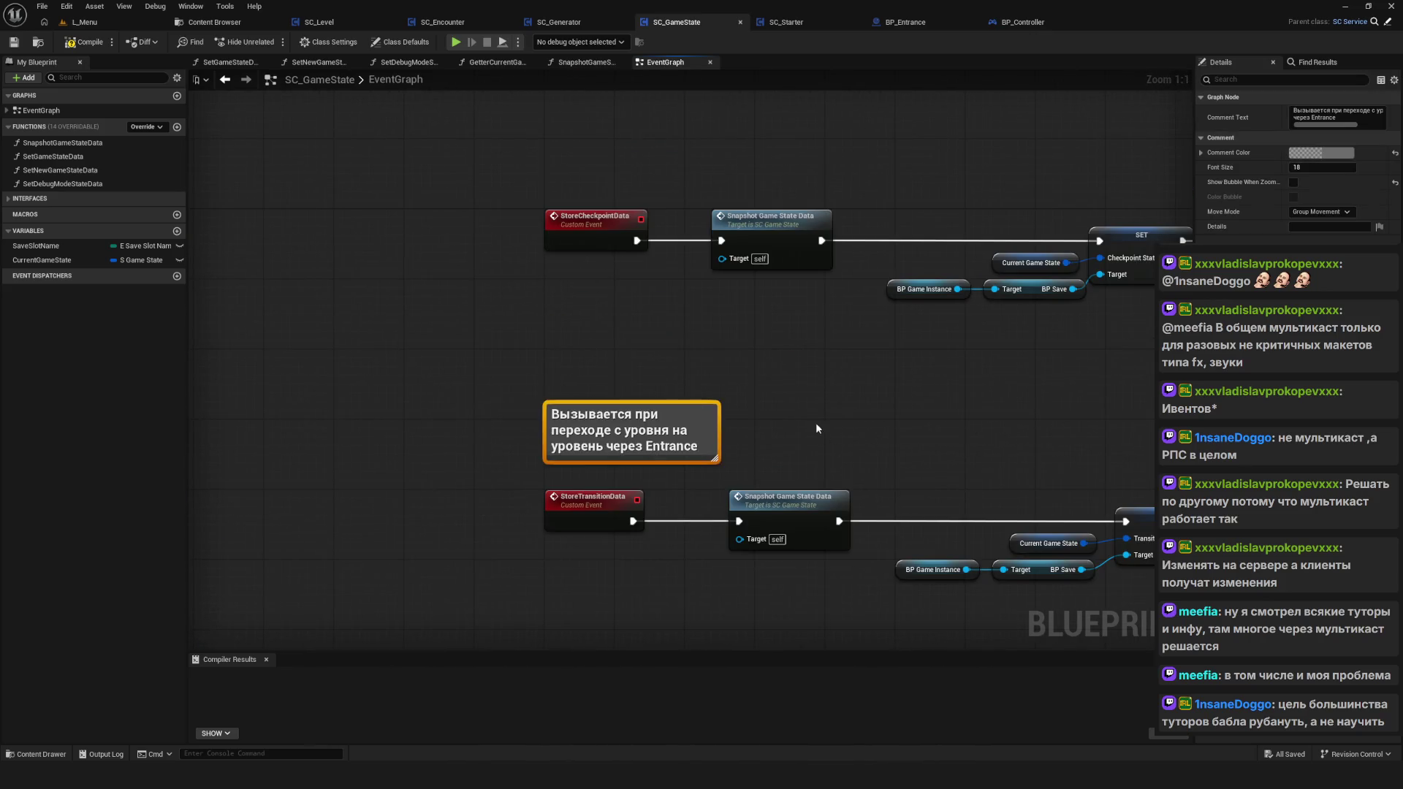
Step: Compile SC_GameState and jump from the compiler error to the offending node
scroll(621, 424, up, 1)
click(87, 46)
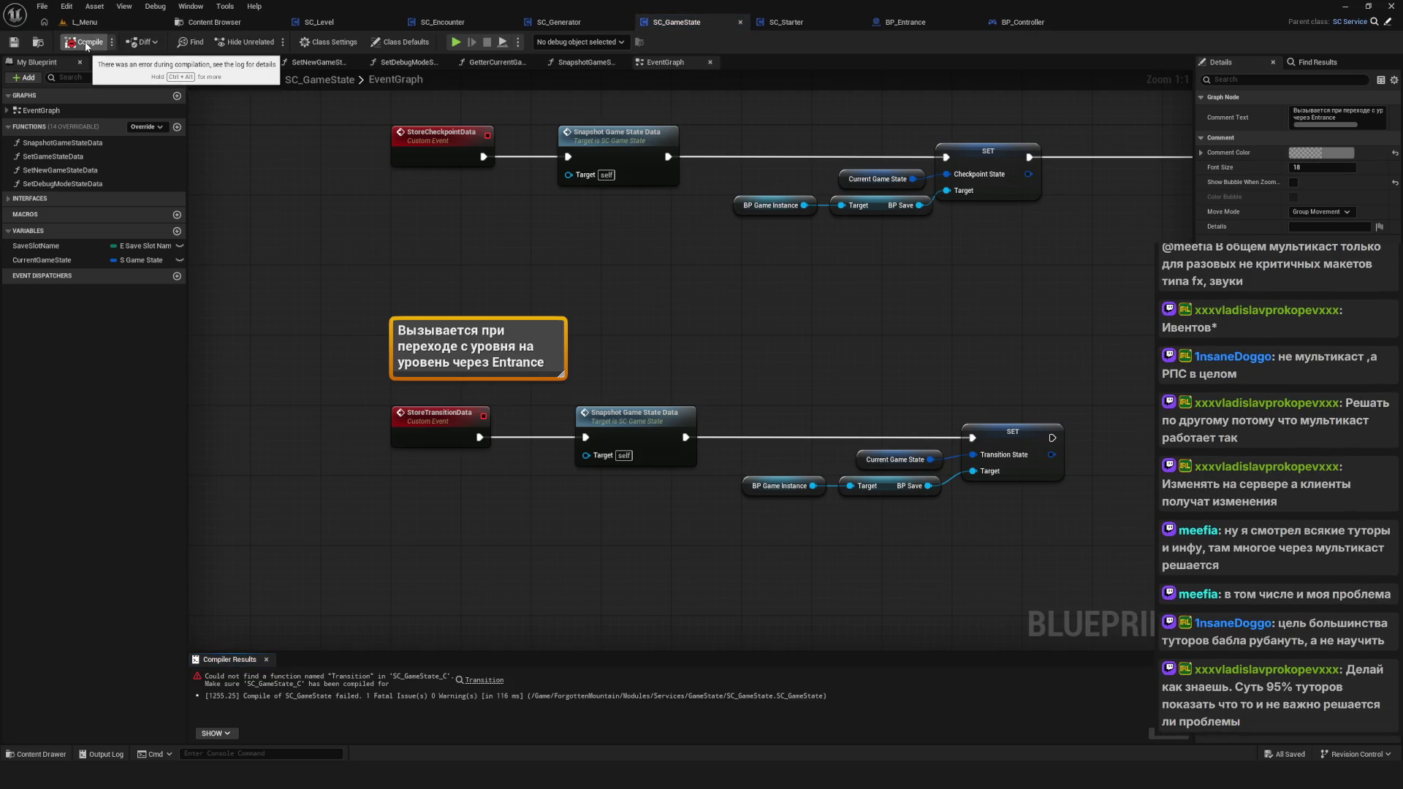
drag(454, 328, 520, 358)
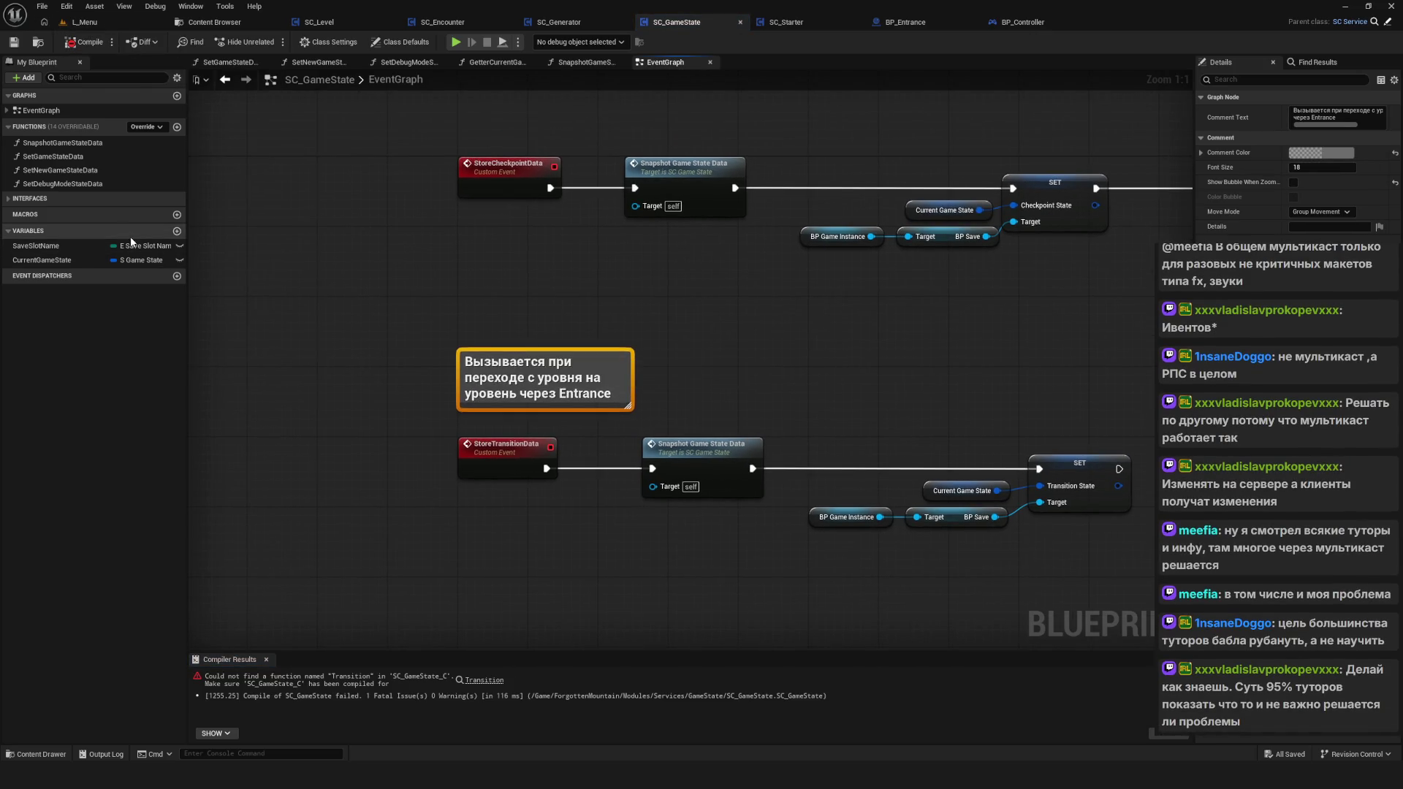
click(72, 48)
scroll(735, 330, down, 8)
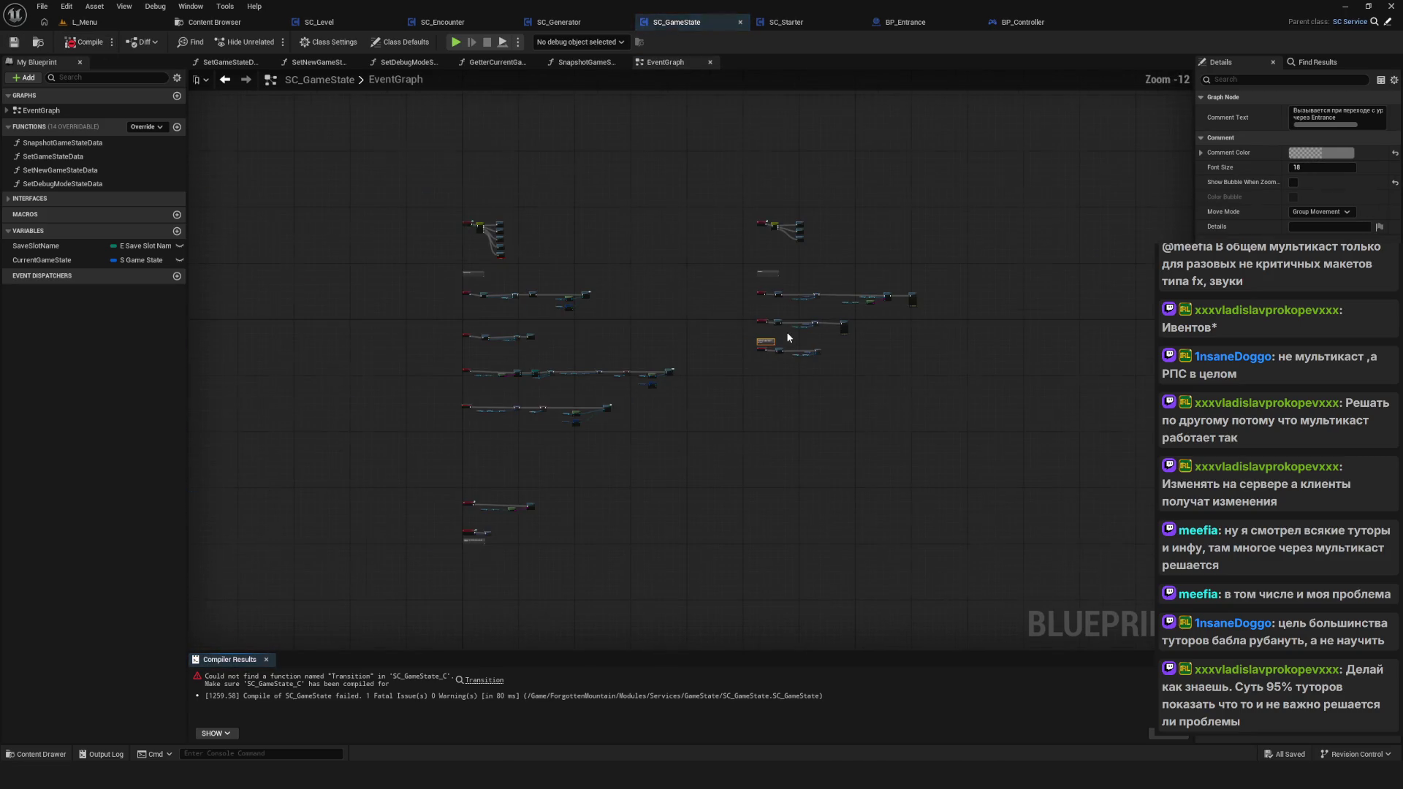
click(487, 682)
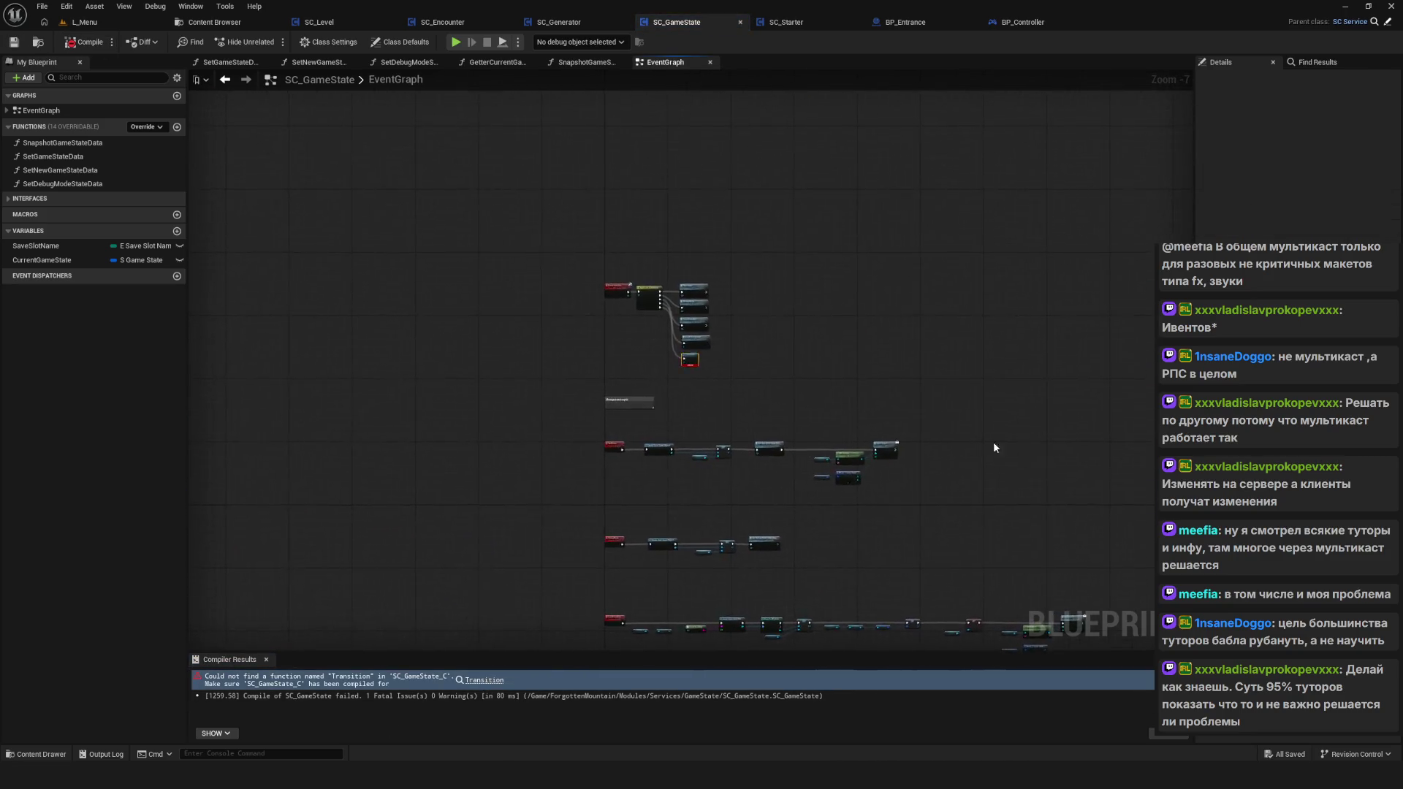
Step: Delete the broken Transition node, save, and recompile SC_GameState without errors
click(705, 341)
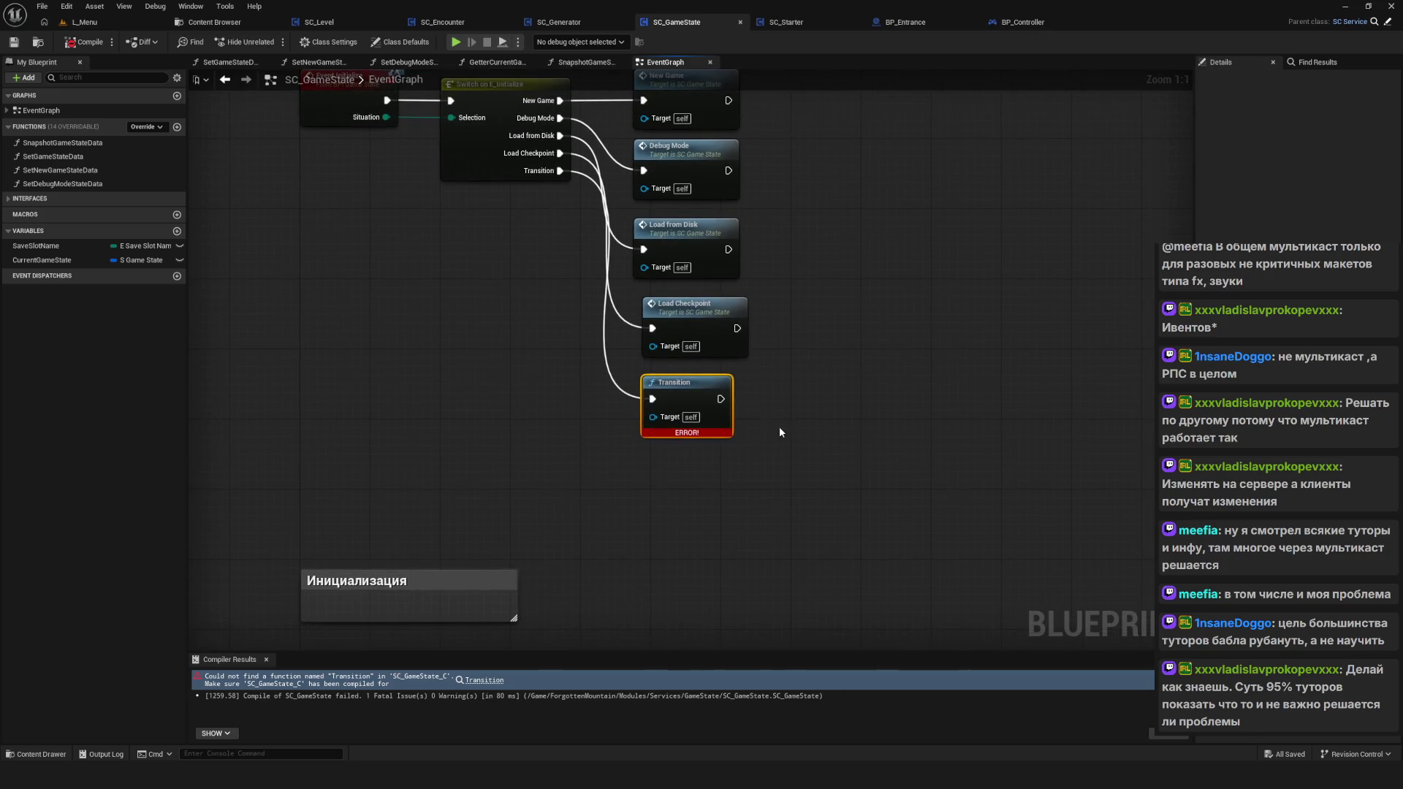
key(Delete)
click(537, 263)
key(ctrl+s)
click(12, 42)
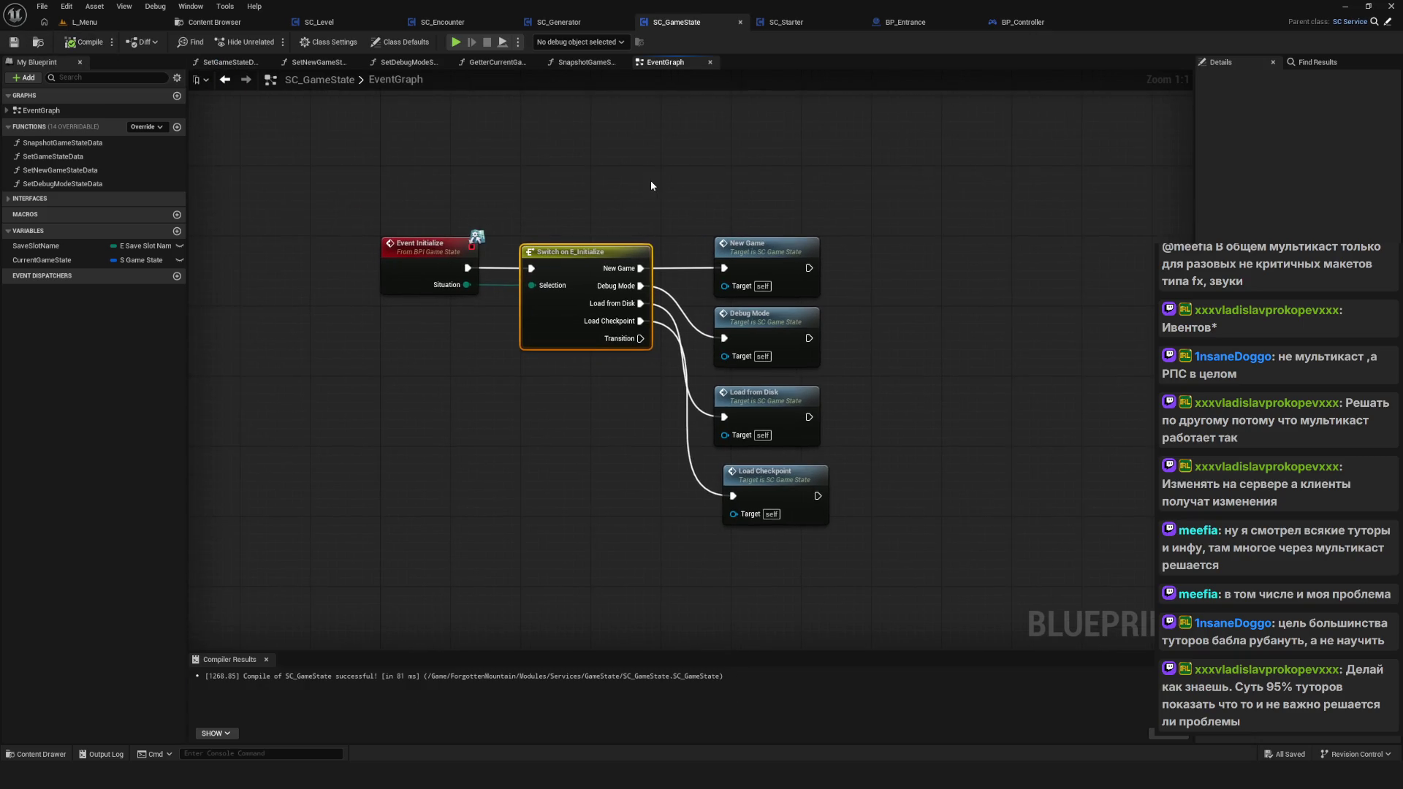
click(214, 22)
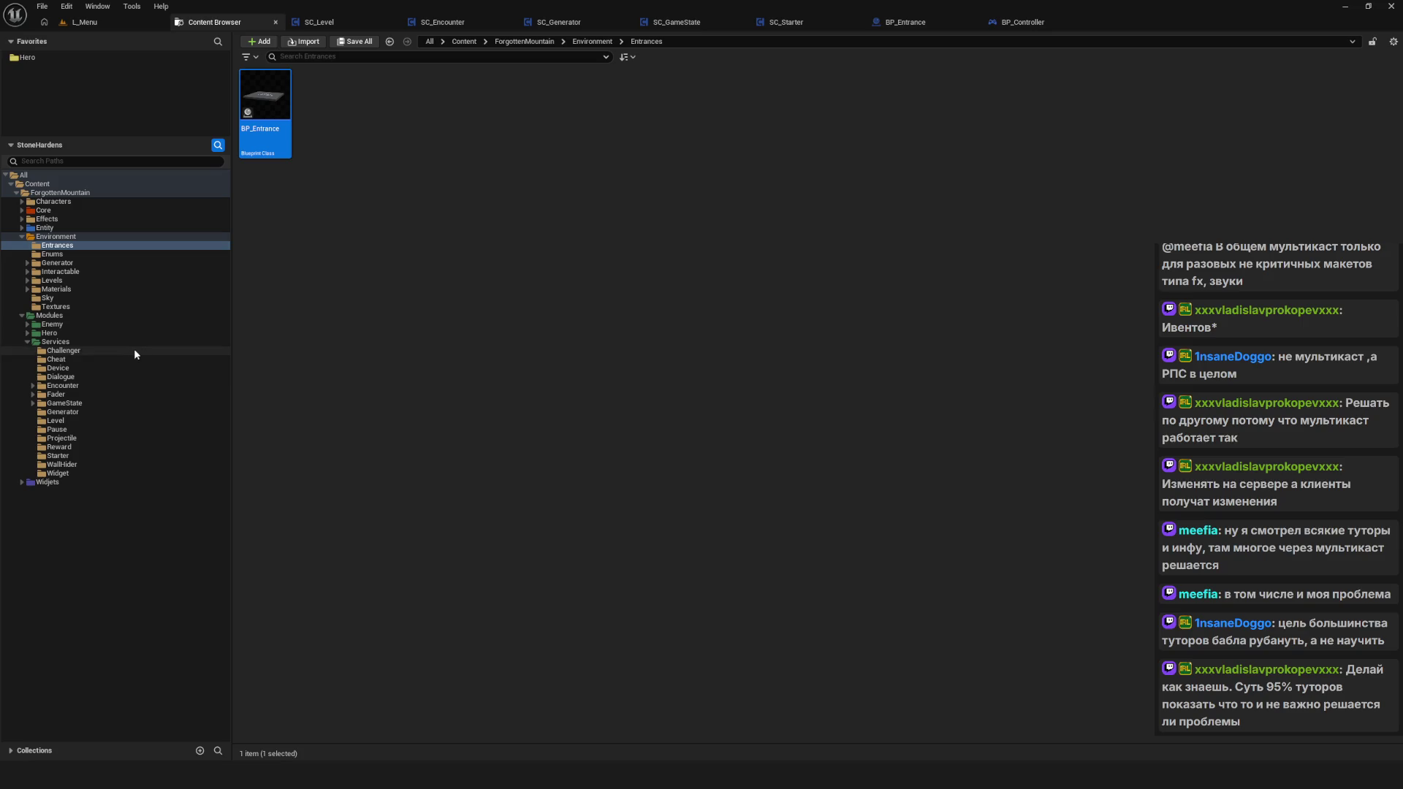
Step: Browse GameState's Structures, Enums and Data subfolders, return to GameState, and restore the autosaved annotation board
click(65, 403)
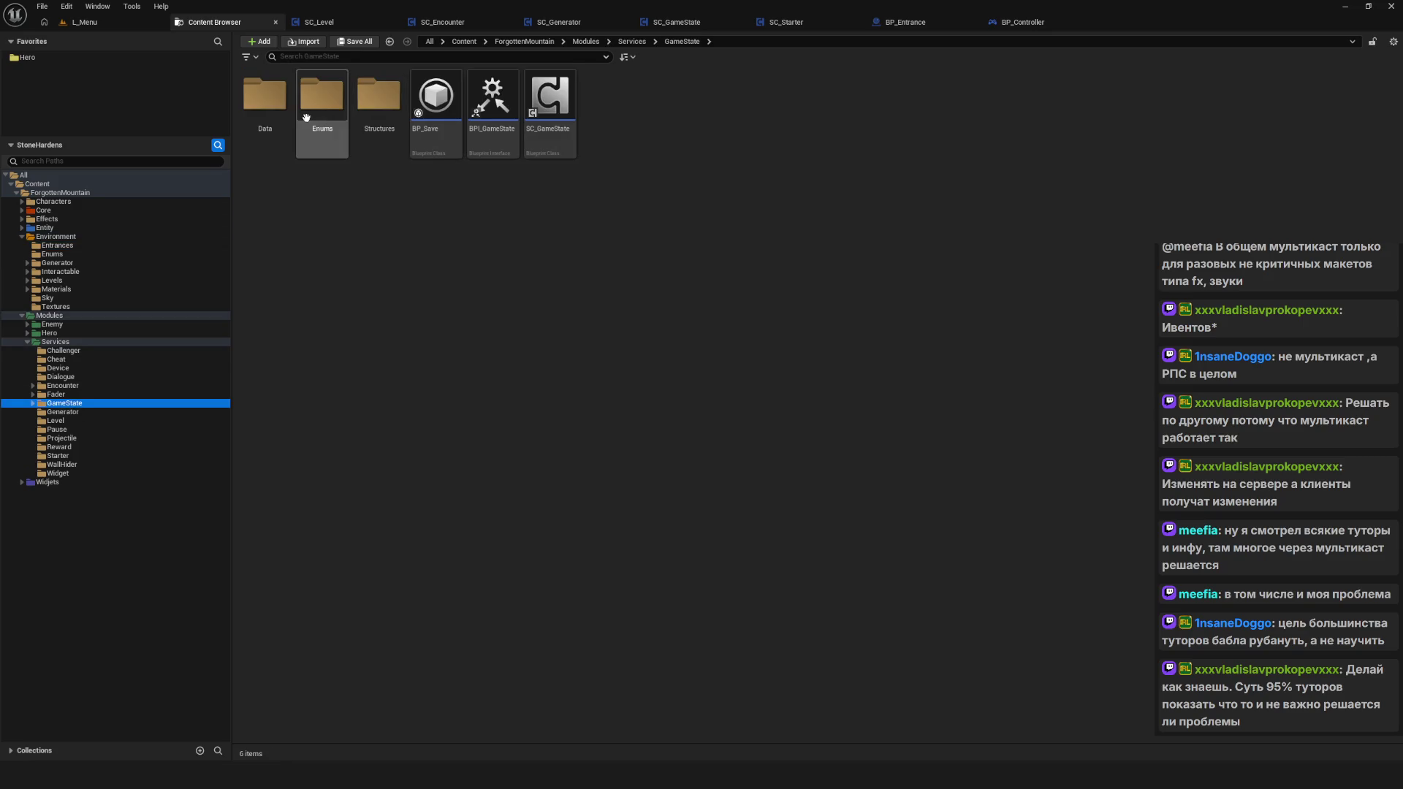
double_click(388, 101)
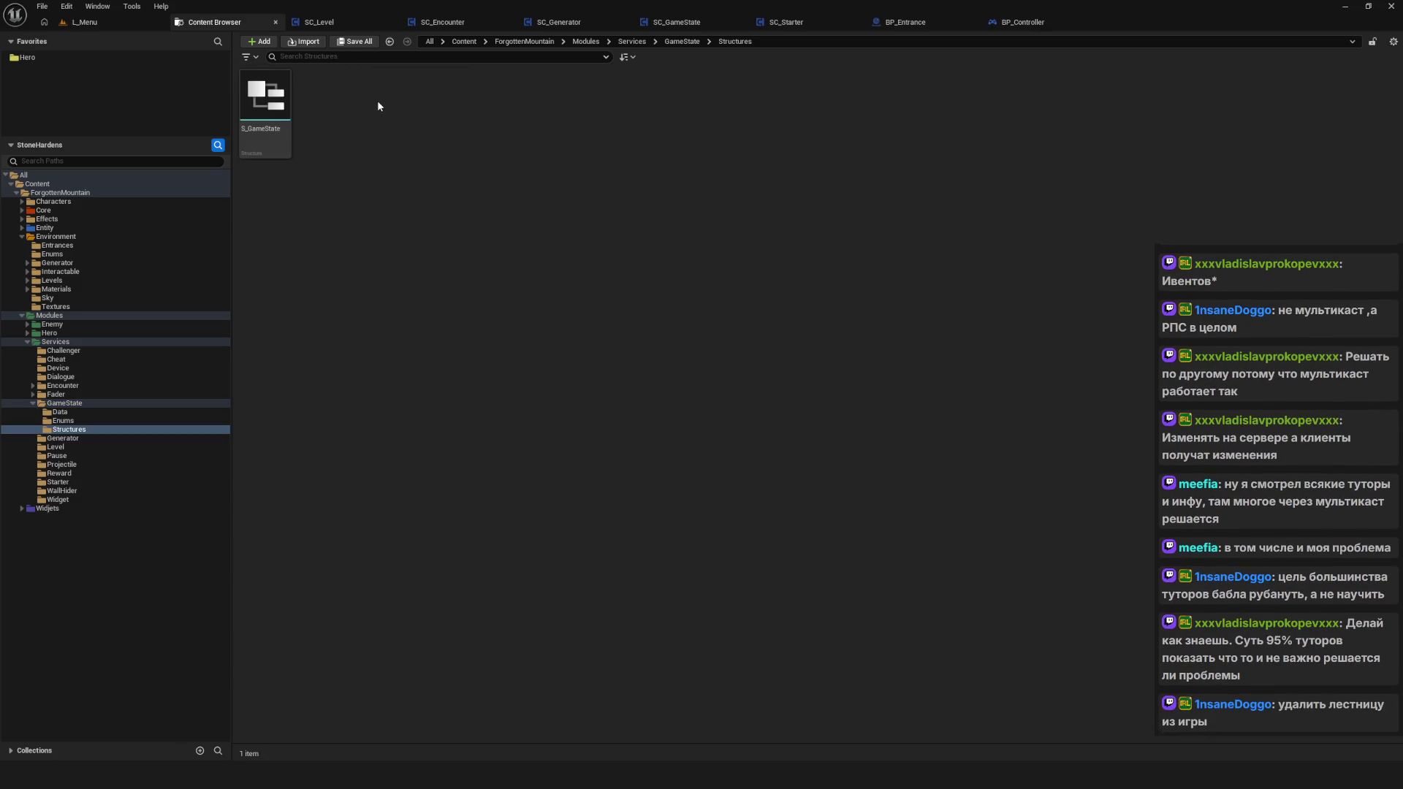
click(73, 421)
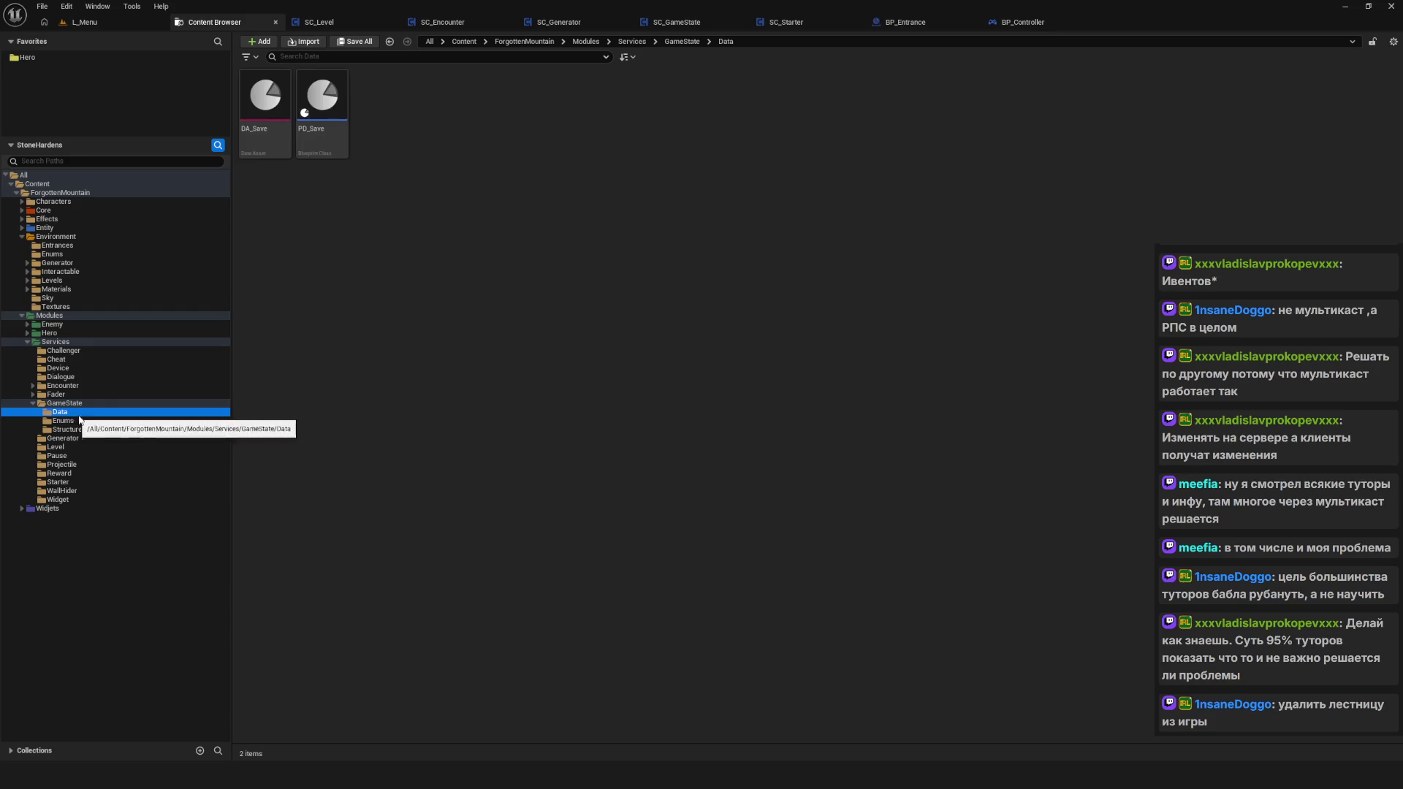
click(86, 428)
click(69, 412)
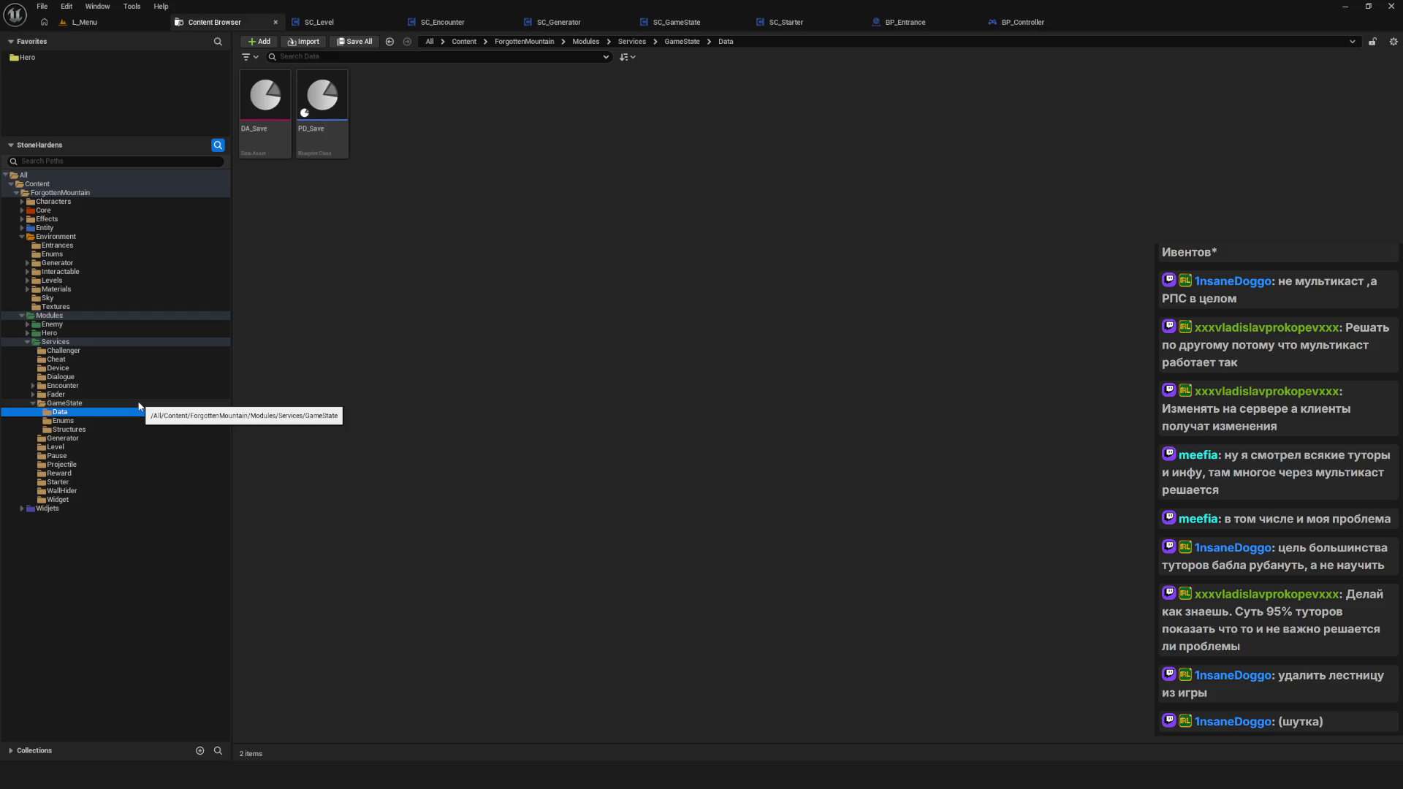
click(96, 403)
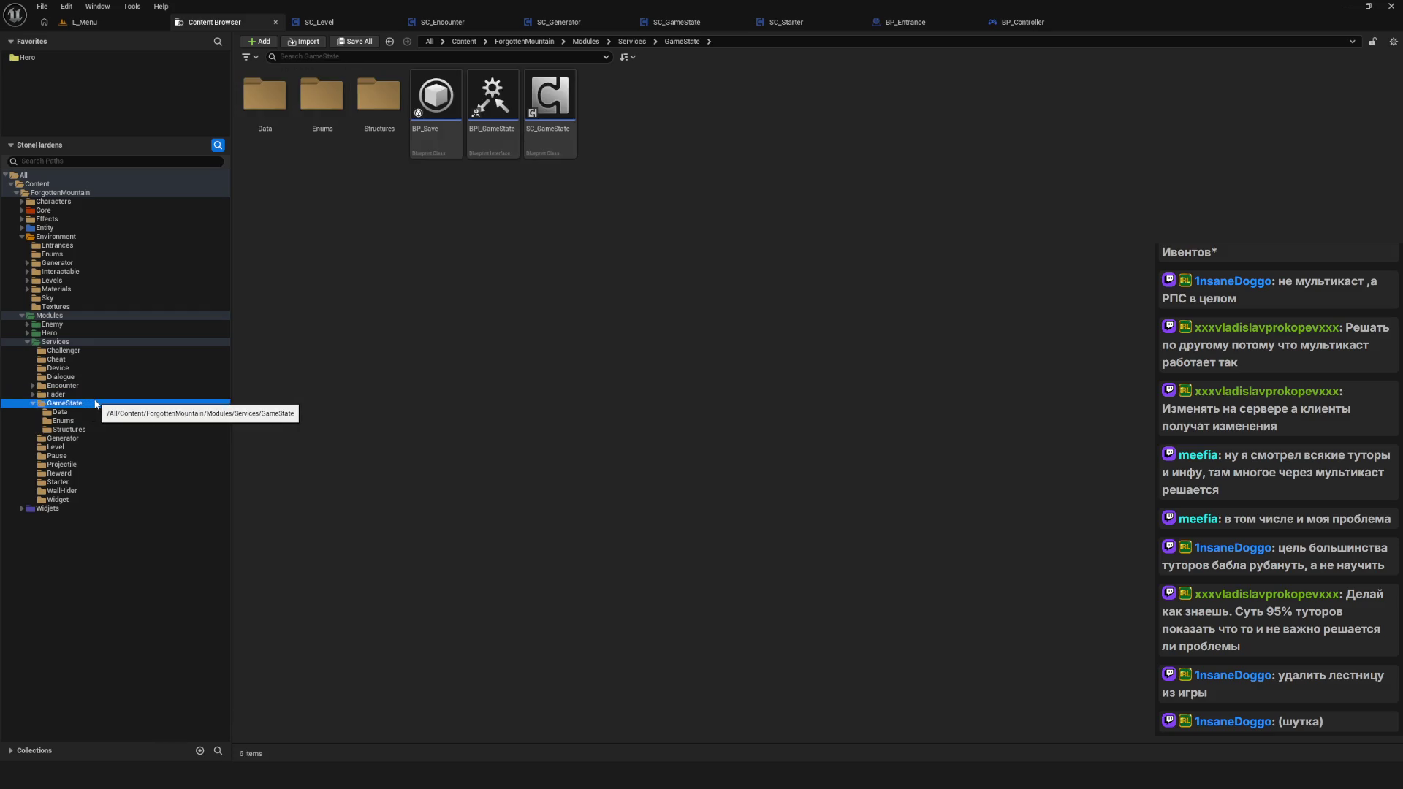
click(593, 345)
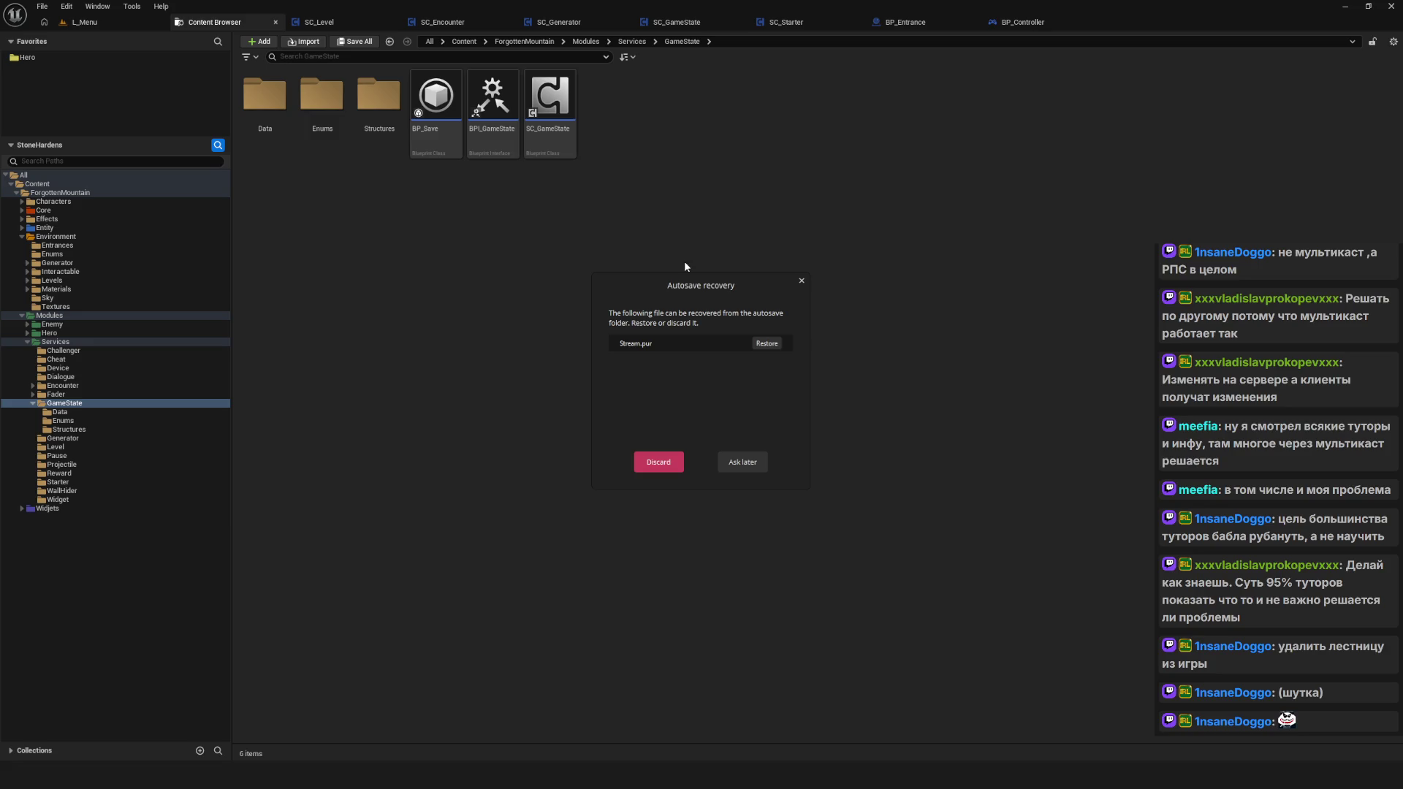
click(767, 343)
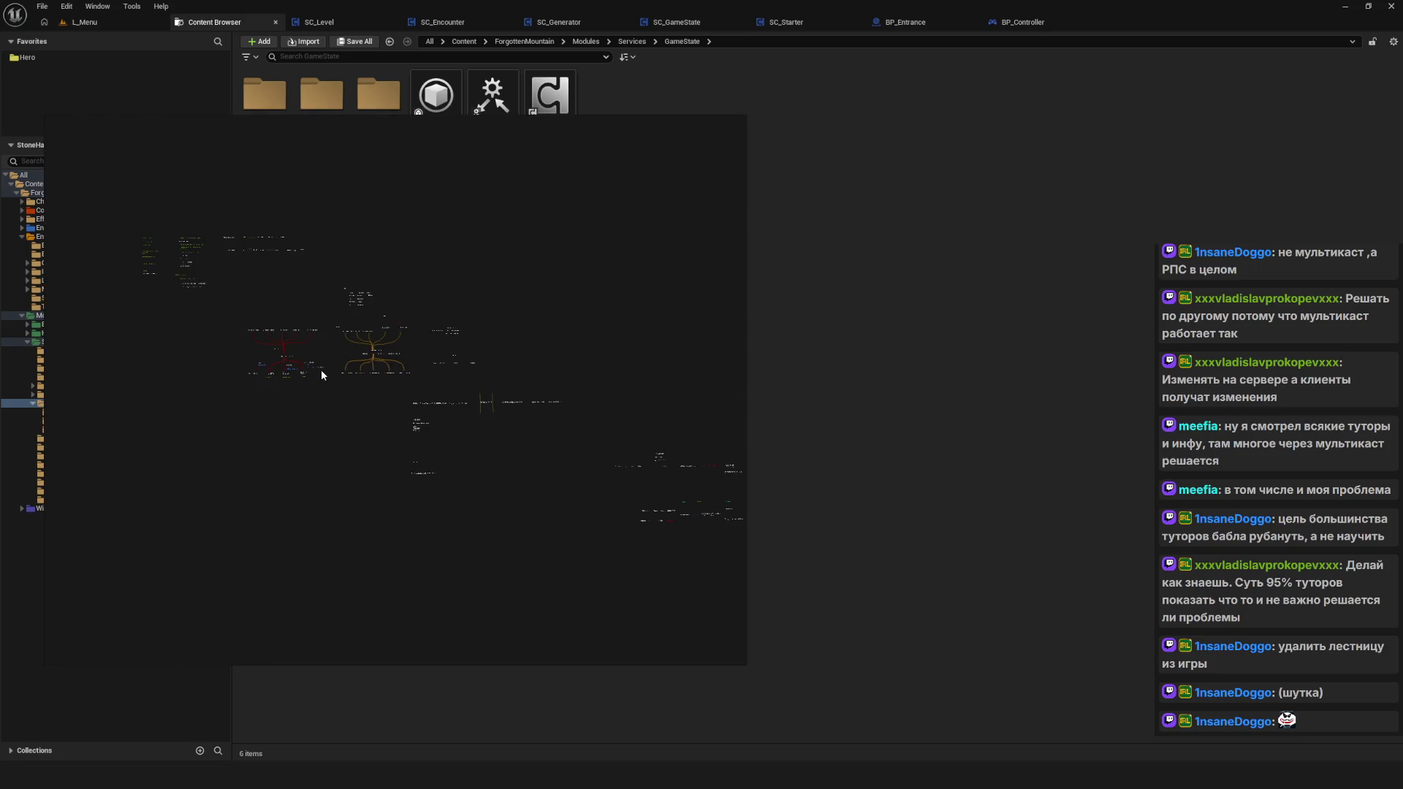
Step: Start freehand annotation, then draw a red stroke, a ladder, and a second figure with a hat
right_click(426, 344)
click(447, 490)
mouse_move(270, 380)
mouse_down()
mouse_move(267, 460)
mouse_move(416, 478)
mouse_move(312, 365)
mouse_move(265, 377)
mouse_move(310, 343)
mouse_move(282, 358)
mouse_move(314, 357)
mouse_move(261, 317)
mouse_move(588, 324)
mouse_up()
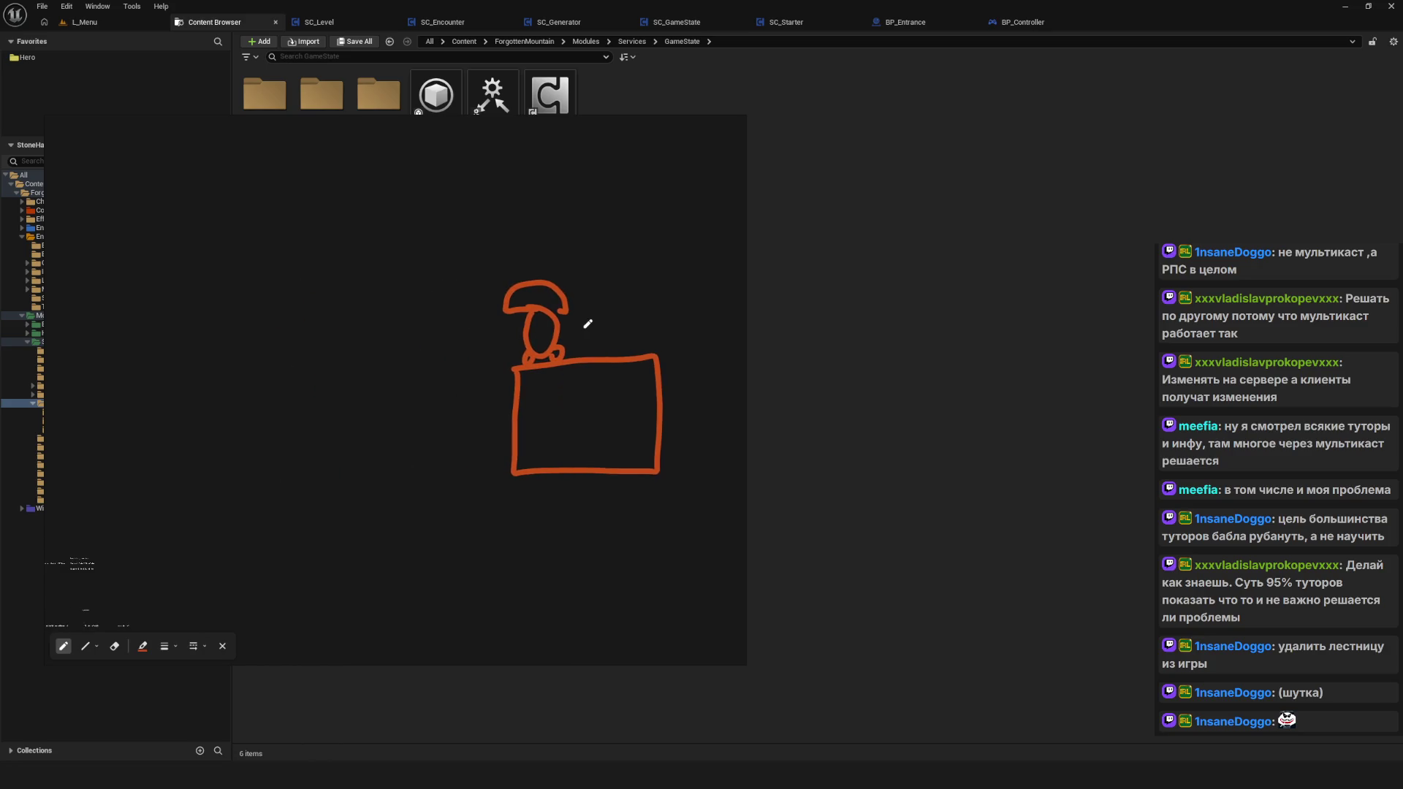
mouse_move(418, 267)
mouse_down()
mouse_move(482, 343)
mouse_move(438, 268)
mouse_move(479, 342)
mouse_move(437, 406)
mouse_up()
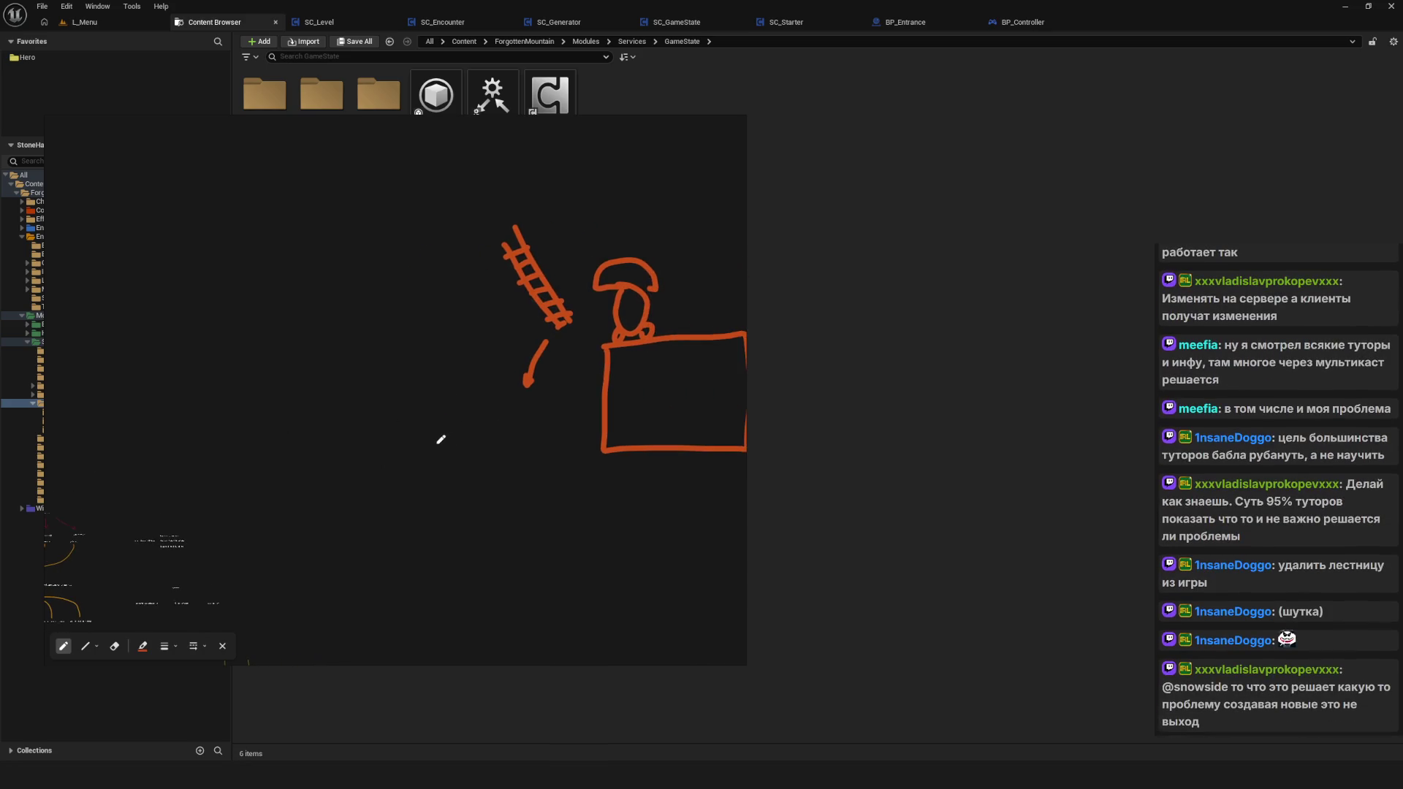
mouse_move(614, 174)
mouse_down()
mouse_move(429, 491)
mouse_move(579, 244)
mouse_up()
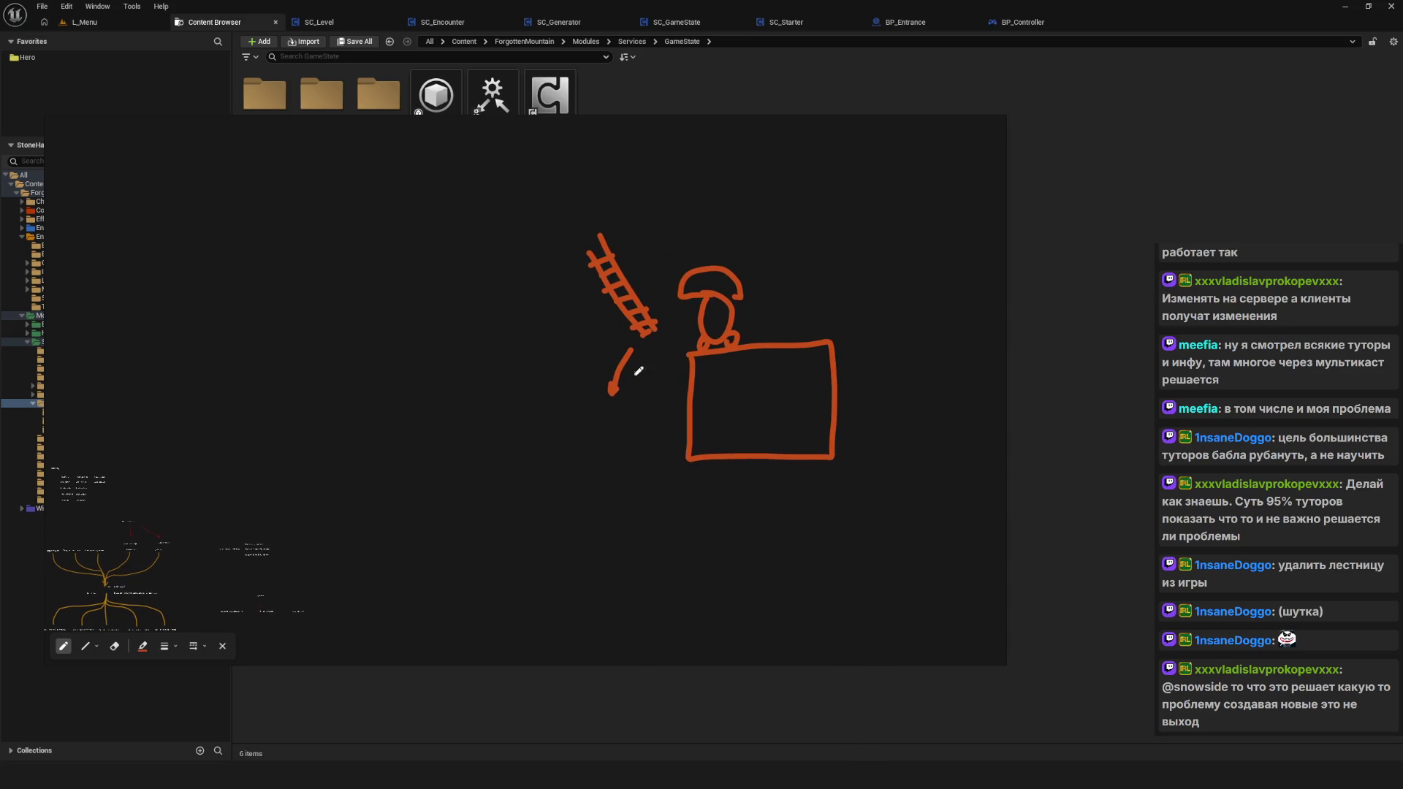
mouse_move(427, 422)
mouse_down()
mouse_move(448, 447)
mouse_move(438, 403)
mouse_move(470, 403)
mouse_move(459, 381)
mouse_move(468, 400)
mouse_up()
key(ctrl+z)
mouse_move(431, 447)
mouse_down()
mouse_move(455, 468)
mouse_move(398, 431)
mouse_move(476, 427)
mouse_move(462, 435)
mouse_up()
Step: Add an arm to the figure on the box, extend the ladder, and draw an up-right arrow
drag(700, 315, 688, 317)
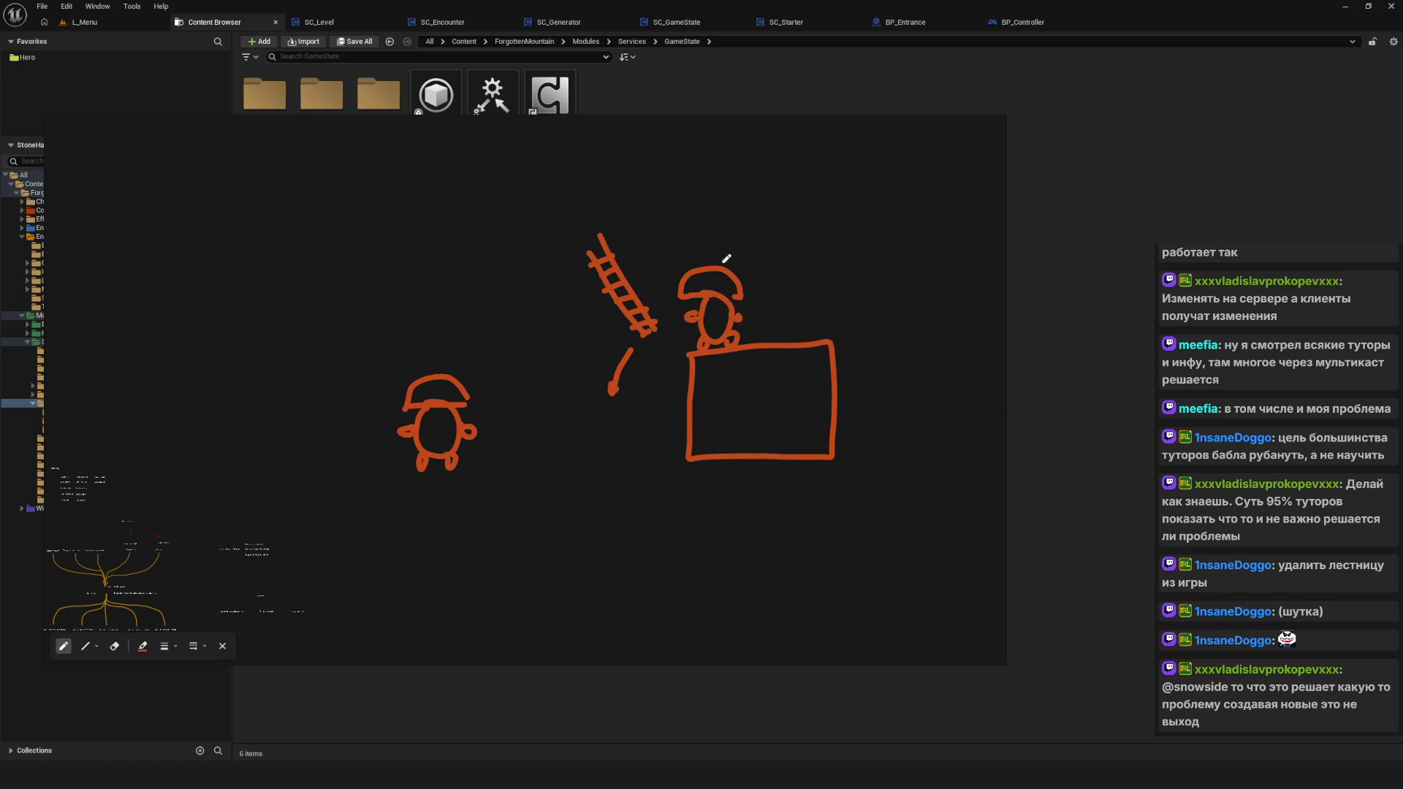
drag(663, 327, 660, 348)
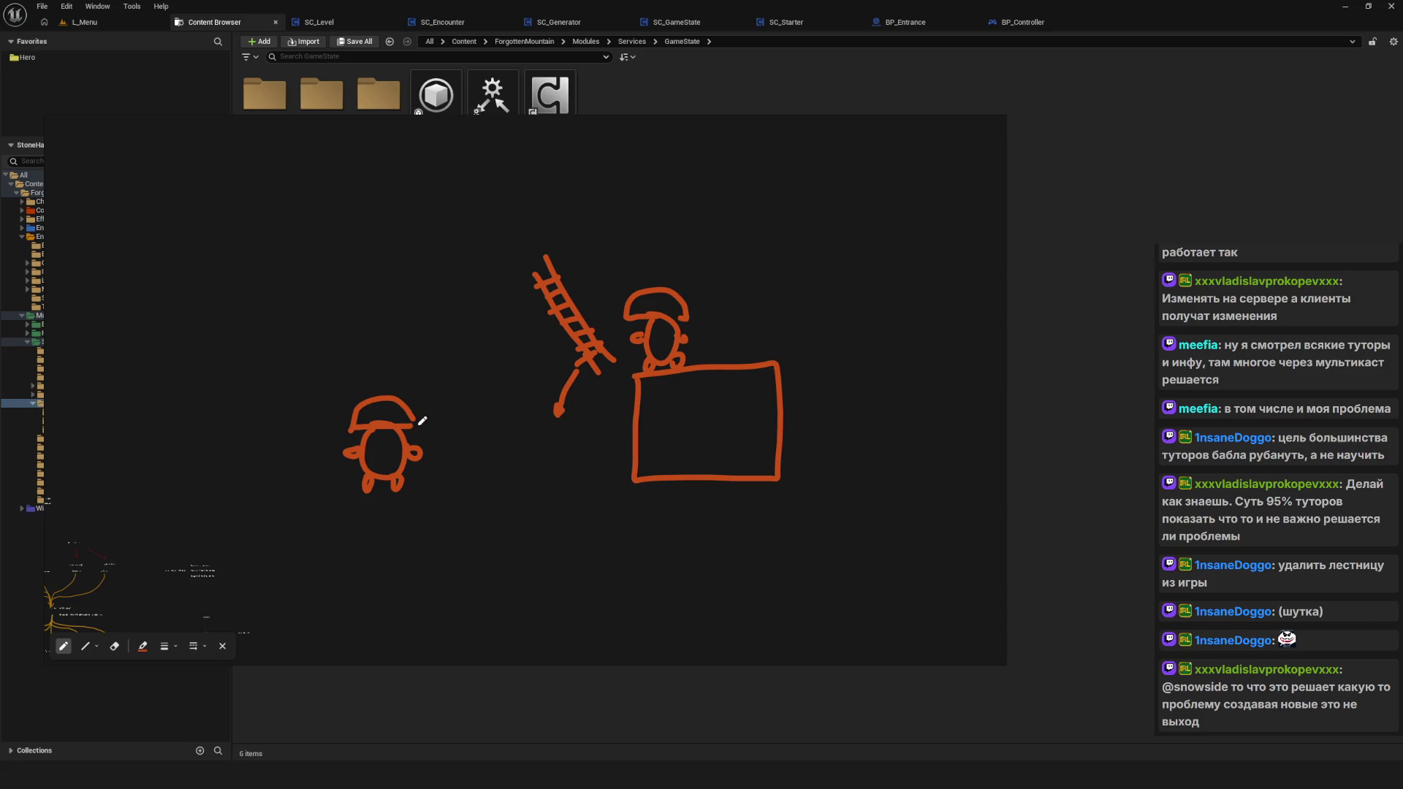
drag(407, 400, 464, 384)
key(ctrl+z)
drag(395, 416, 463, 385)
mouse_move(563, 303)
mouse_down()
mouse_move(484, 400)
mouse_move(555, 365)
mouse_move(547, 442)
mouse_up()
key(e)
click(577, 394)
key(p)
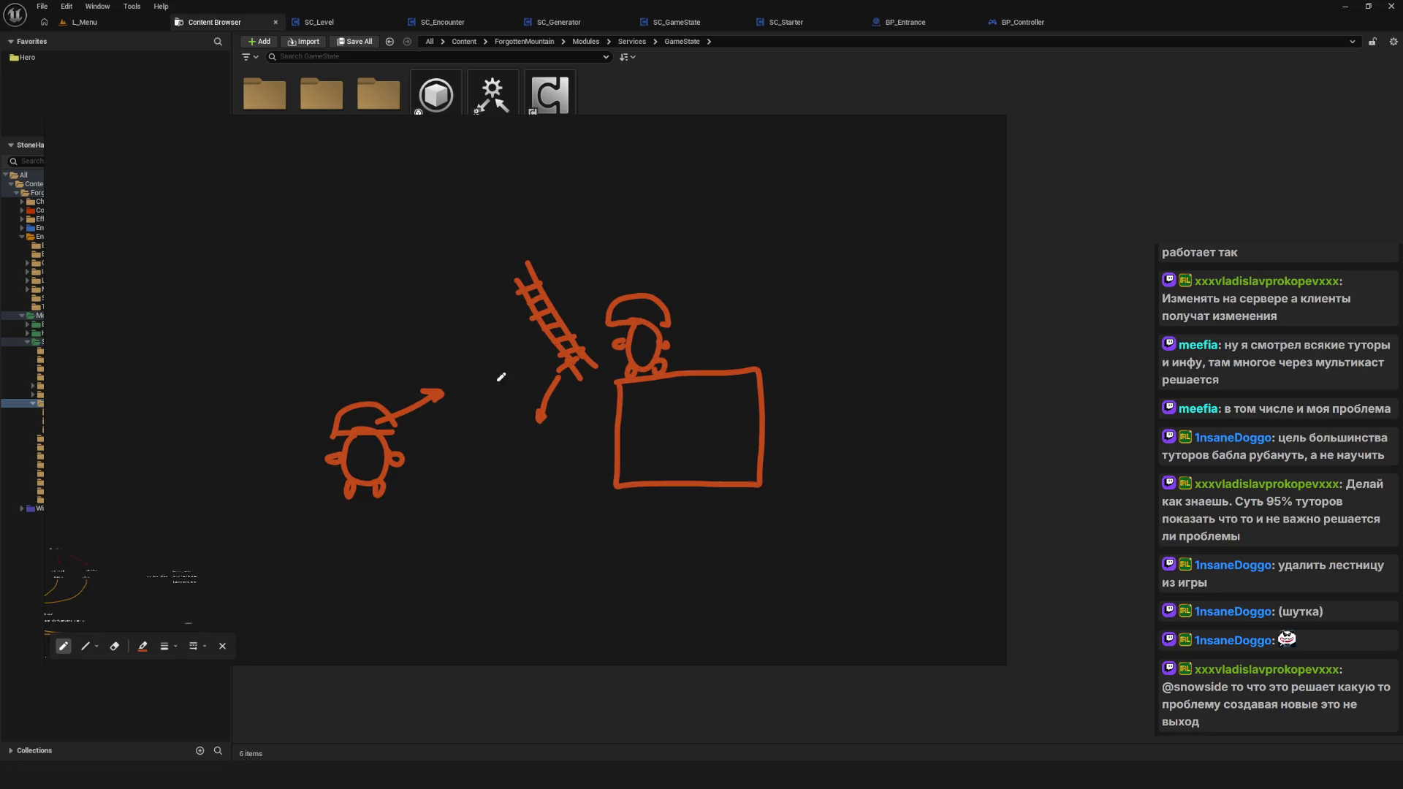
Step: Nudge the sketch right, add the box strokes, and ring the ladder and box figure
drag(580, 418, 594, 414)
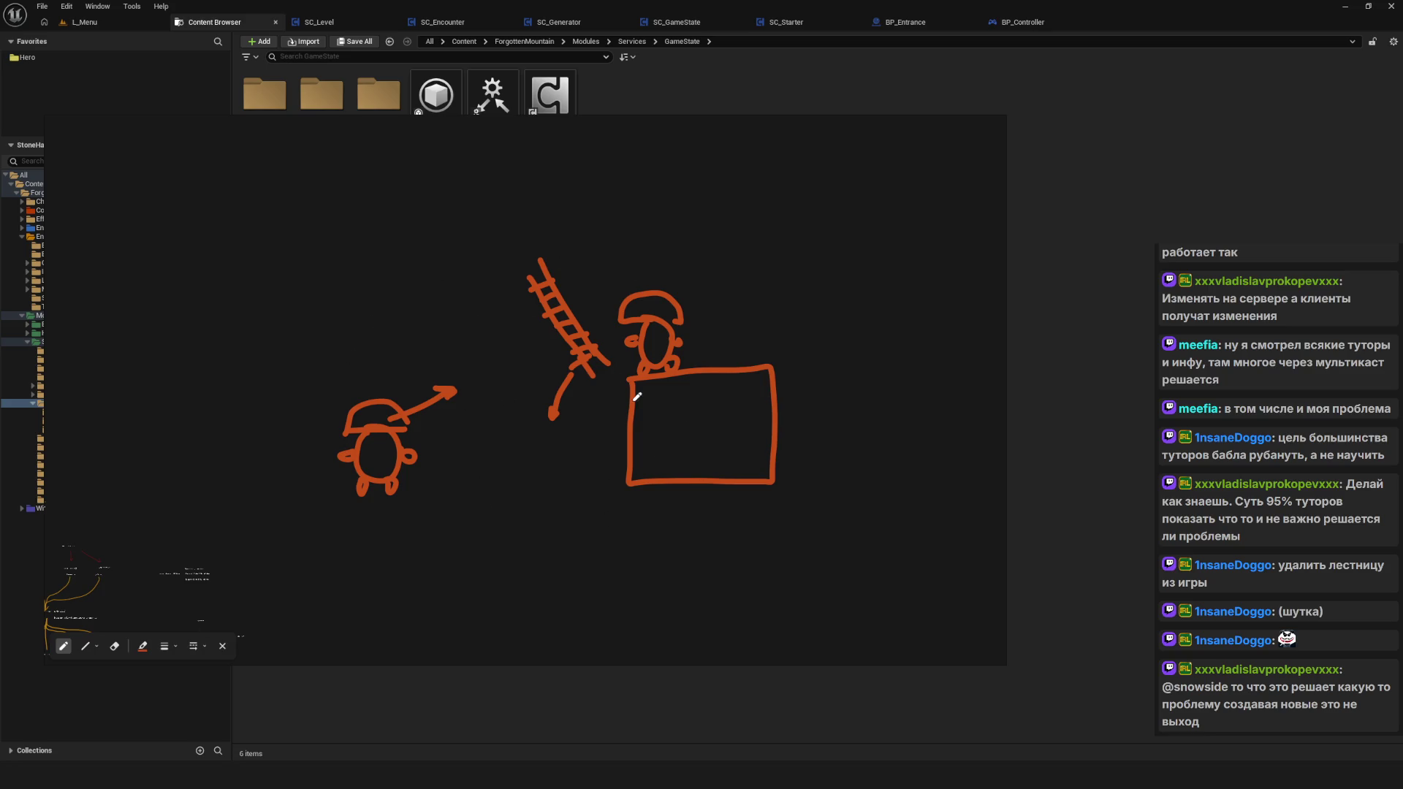
drag(599, 413, 605, 404)
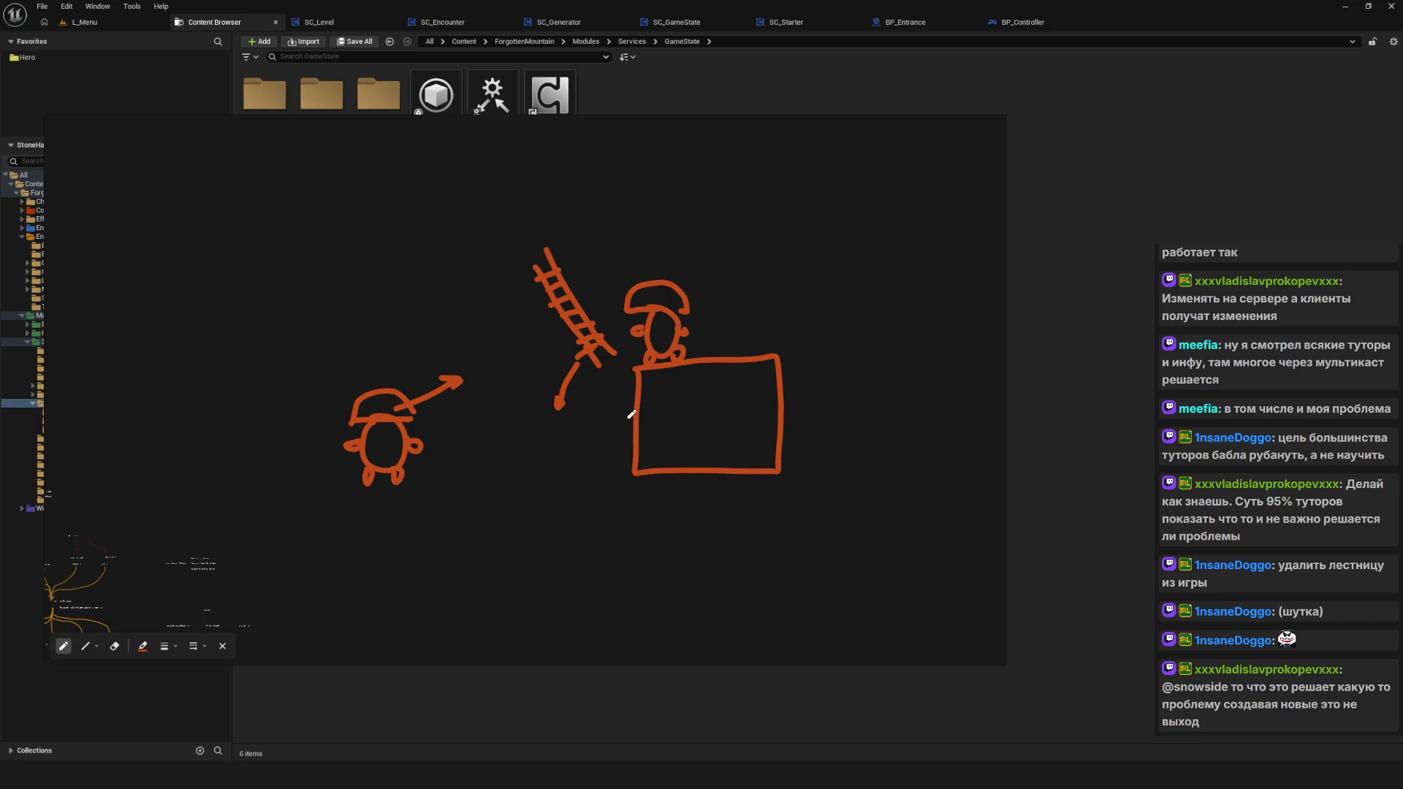
drag(592, 414, 596, 413)
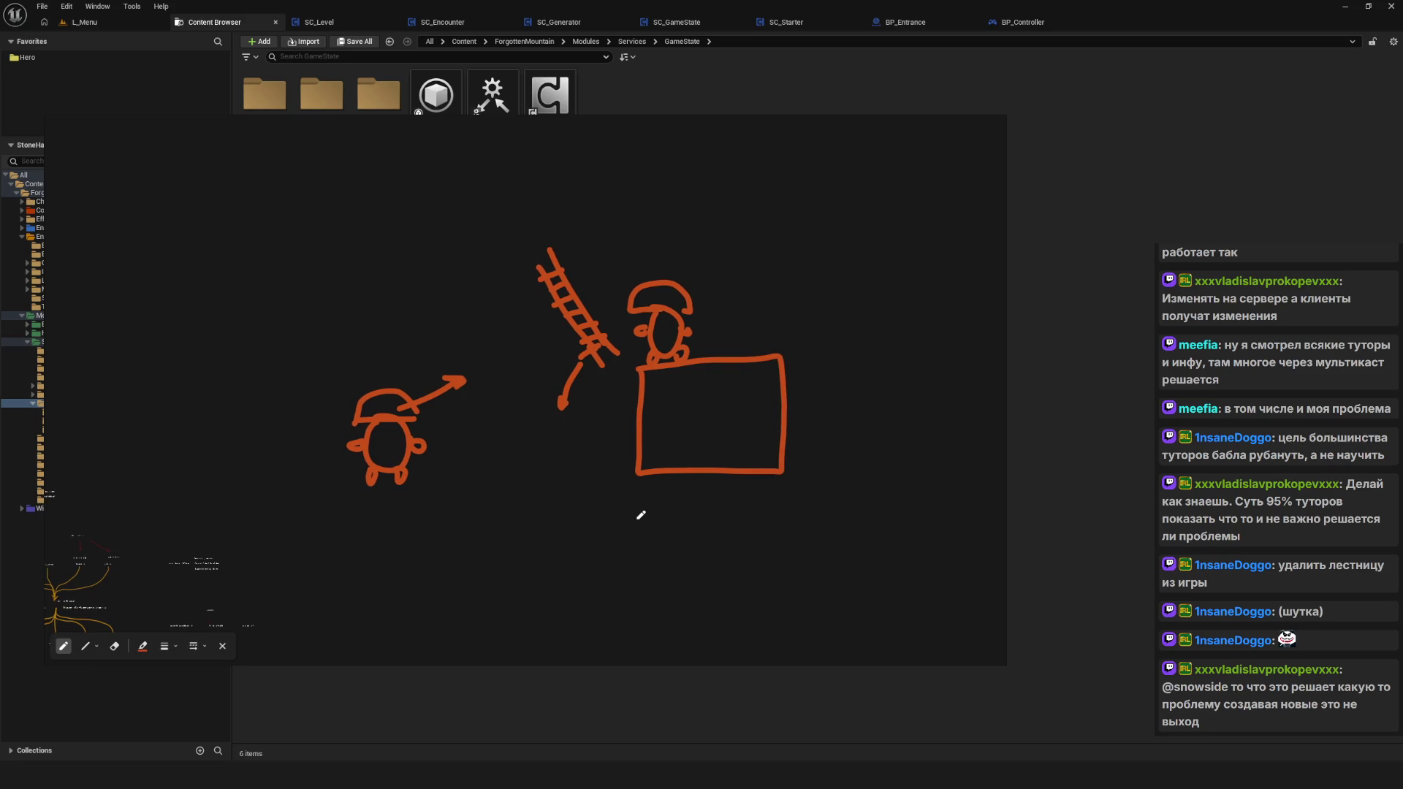
scroll(595, 497, down, 2)
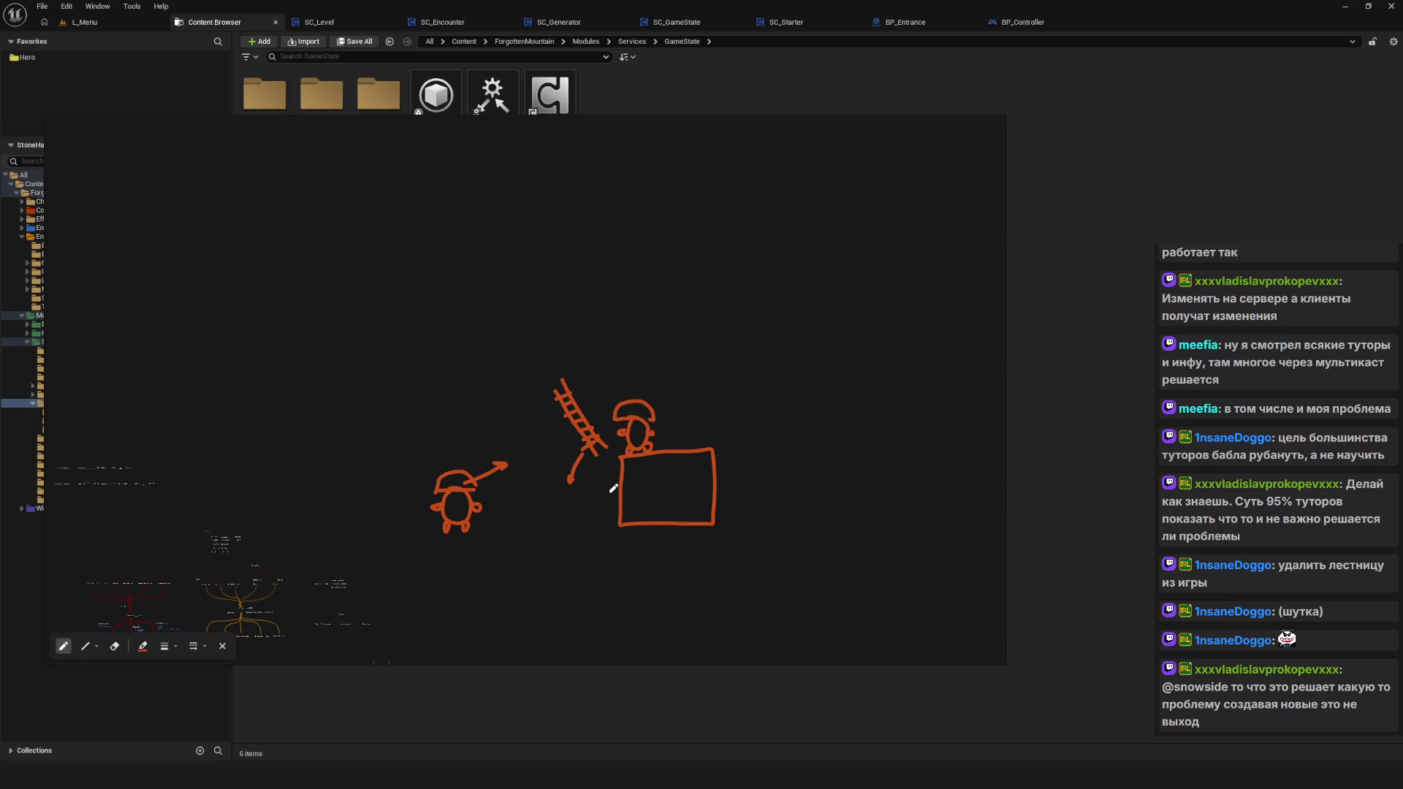
scroll(613, 488, up, 3)
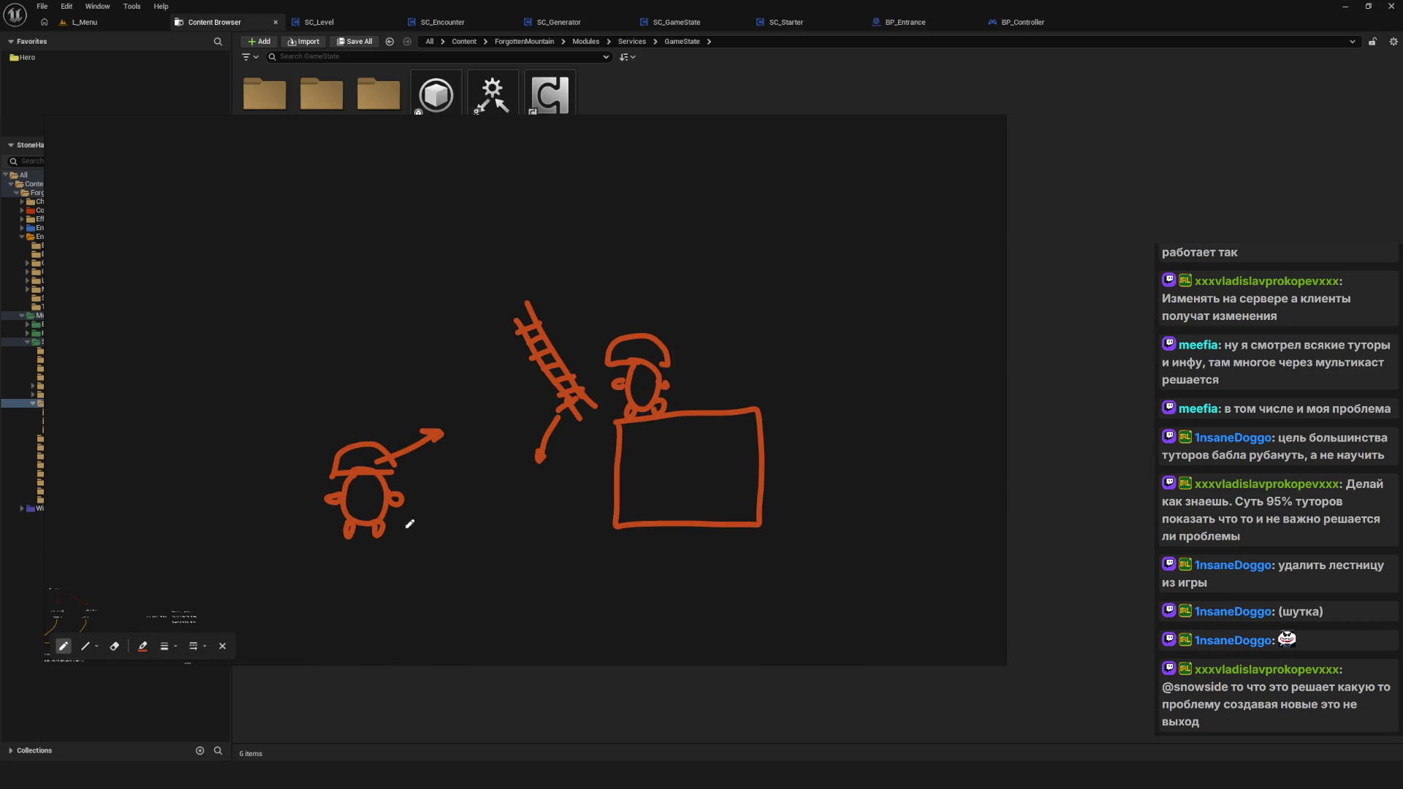
drag(534, 473, 577, 438)
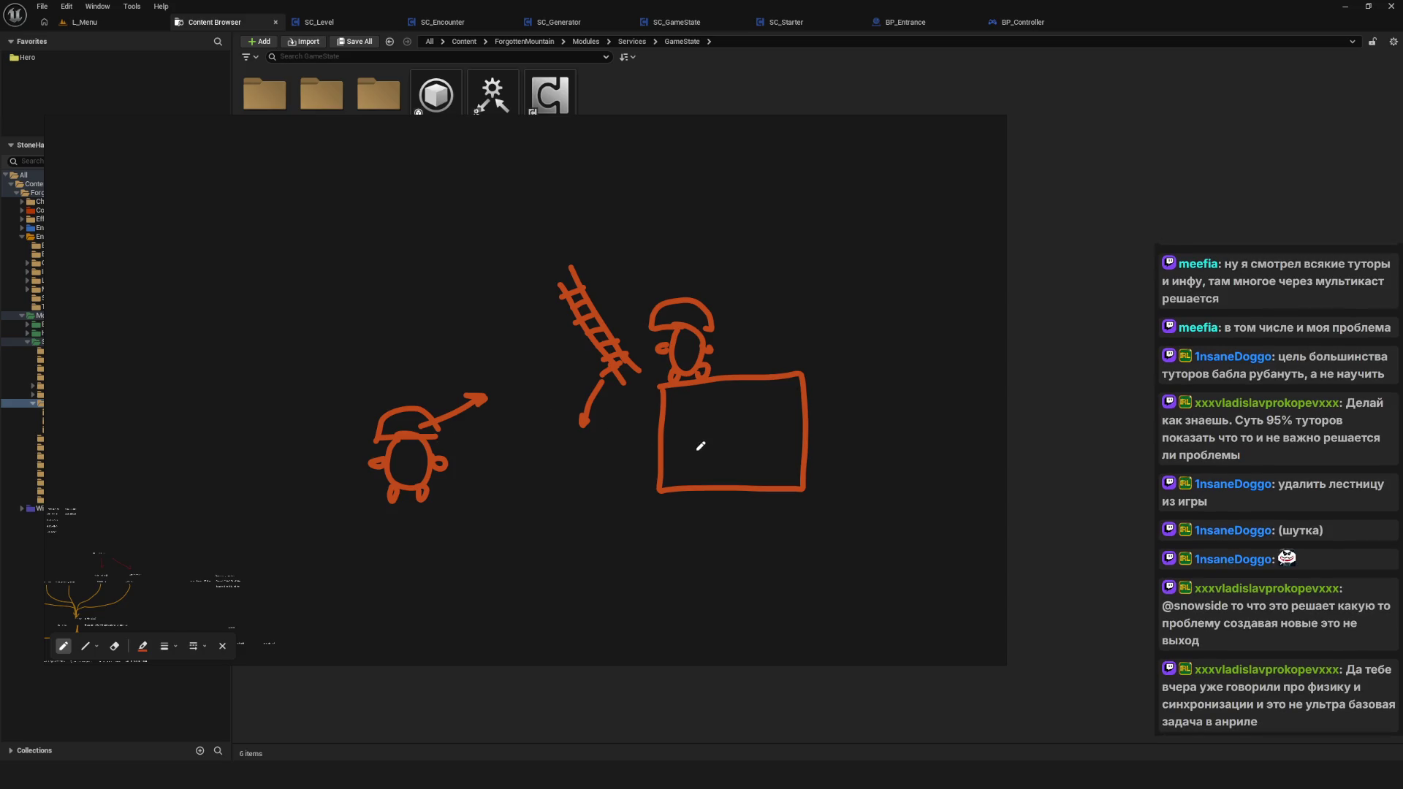
drag(698, 441, 684, 466)
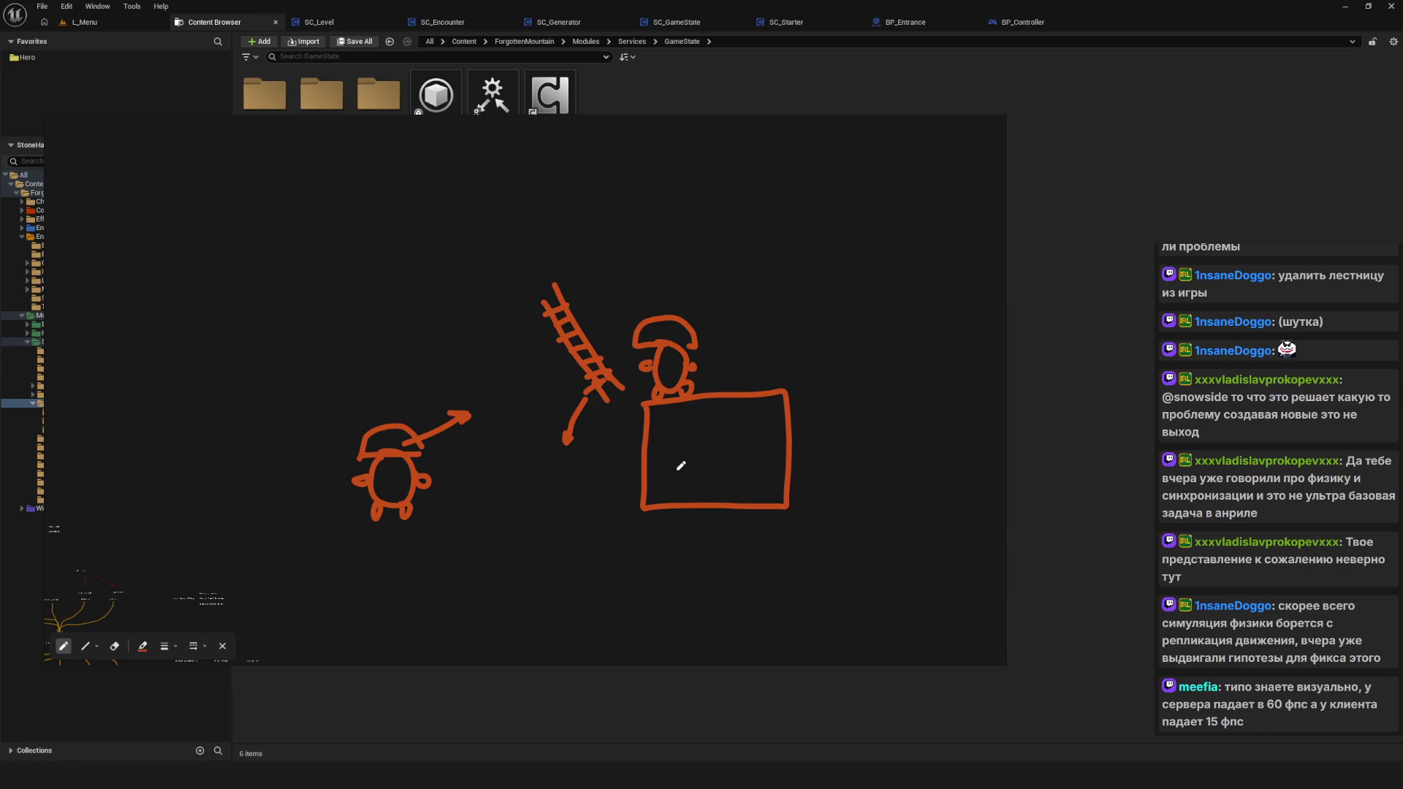
mouse_move(730, 442)
mouse_down()
mouse_move(614, 467)
mouse_move(654, 442)
mouse_up()
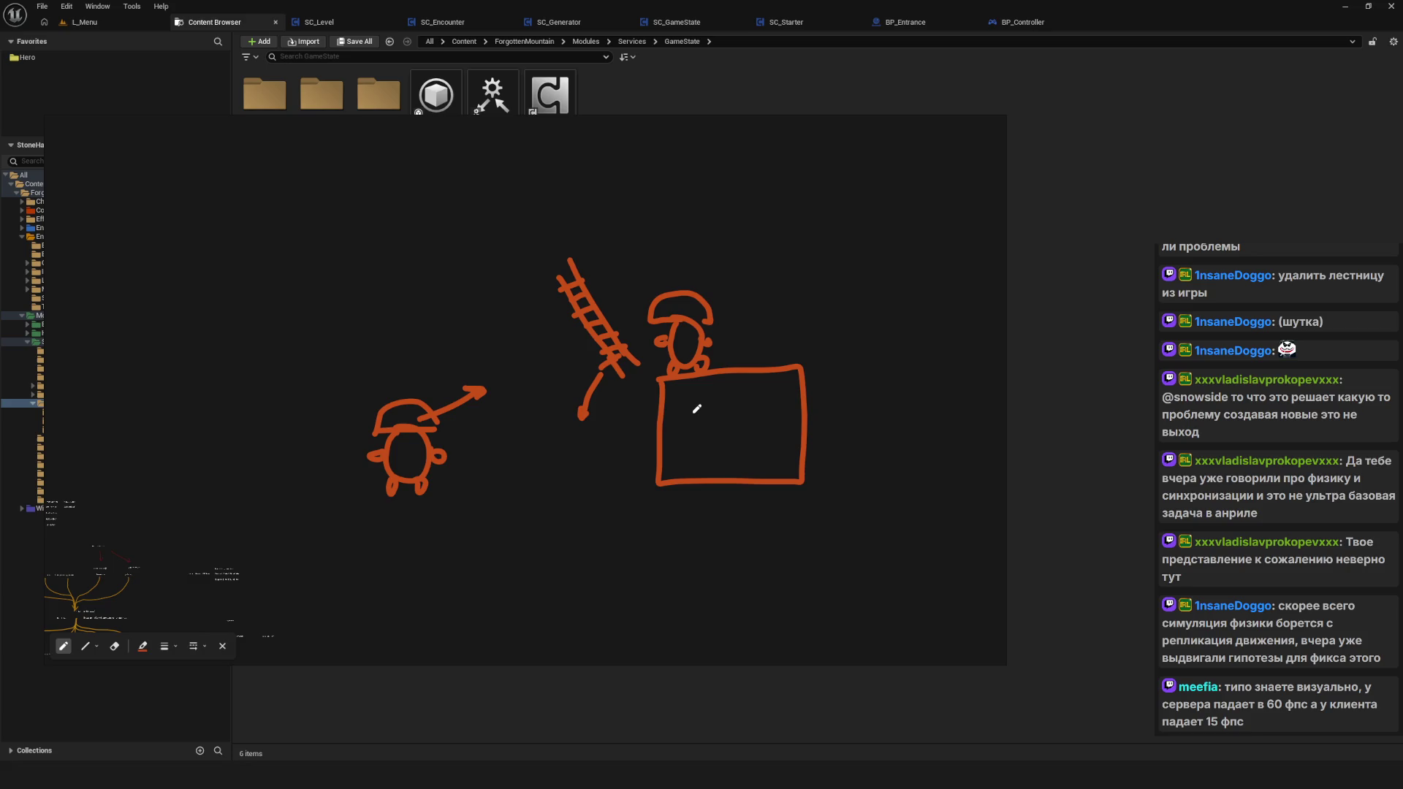
mouse_move(621, 232)
mouse_down()
mouse_move(538, 469)
mouse_move(567, 248)
mouse_up()
click(695, 256)
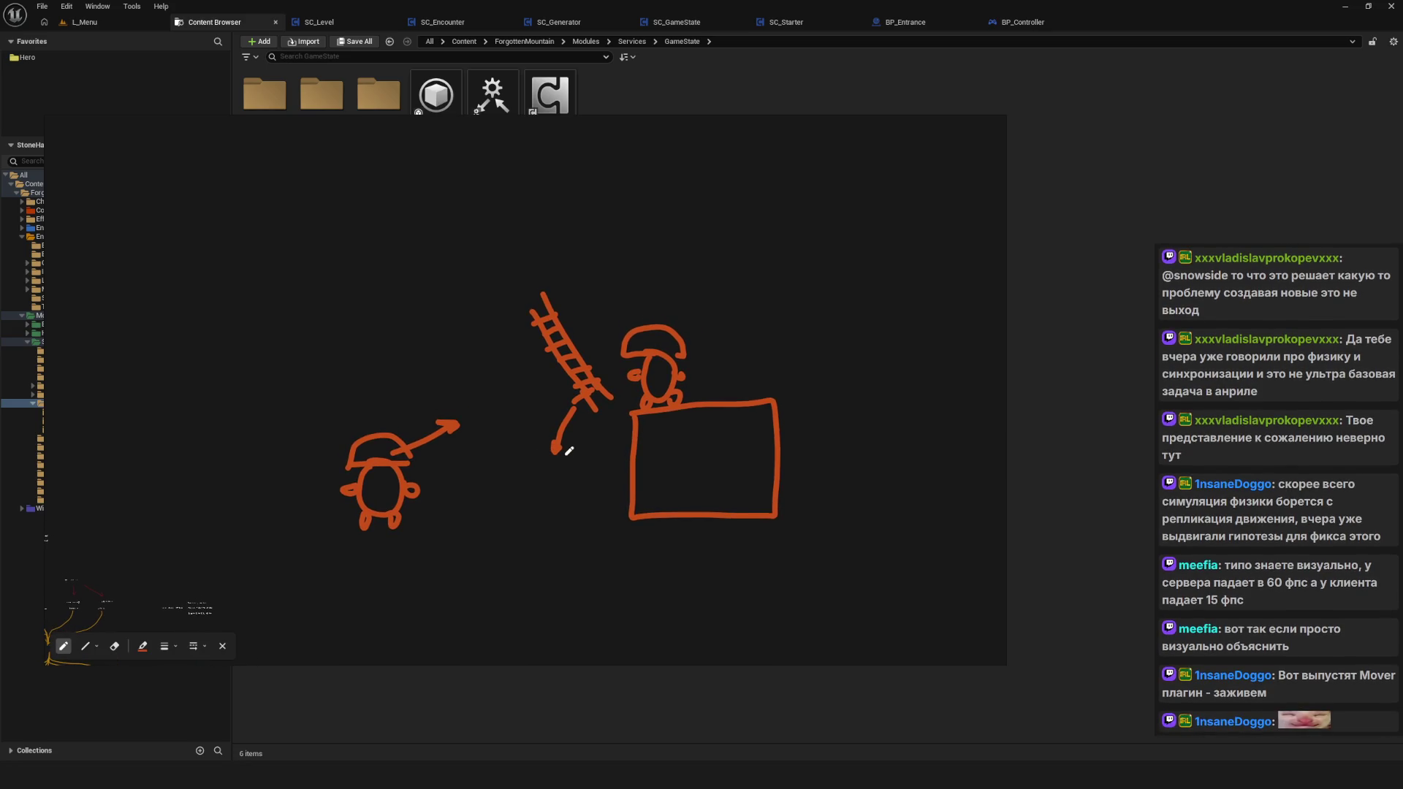
Step: Try three arrows pointing at the ladder, undo each one, then close the annotation overlay with Escape
mouse_move(630, 190)
mouse_down()
mouse_move(601, 254)
mouse_move(614, 259)
mouse_up()
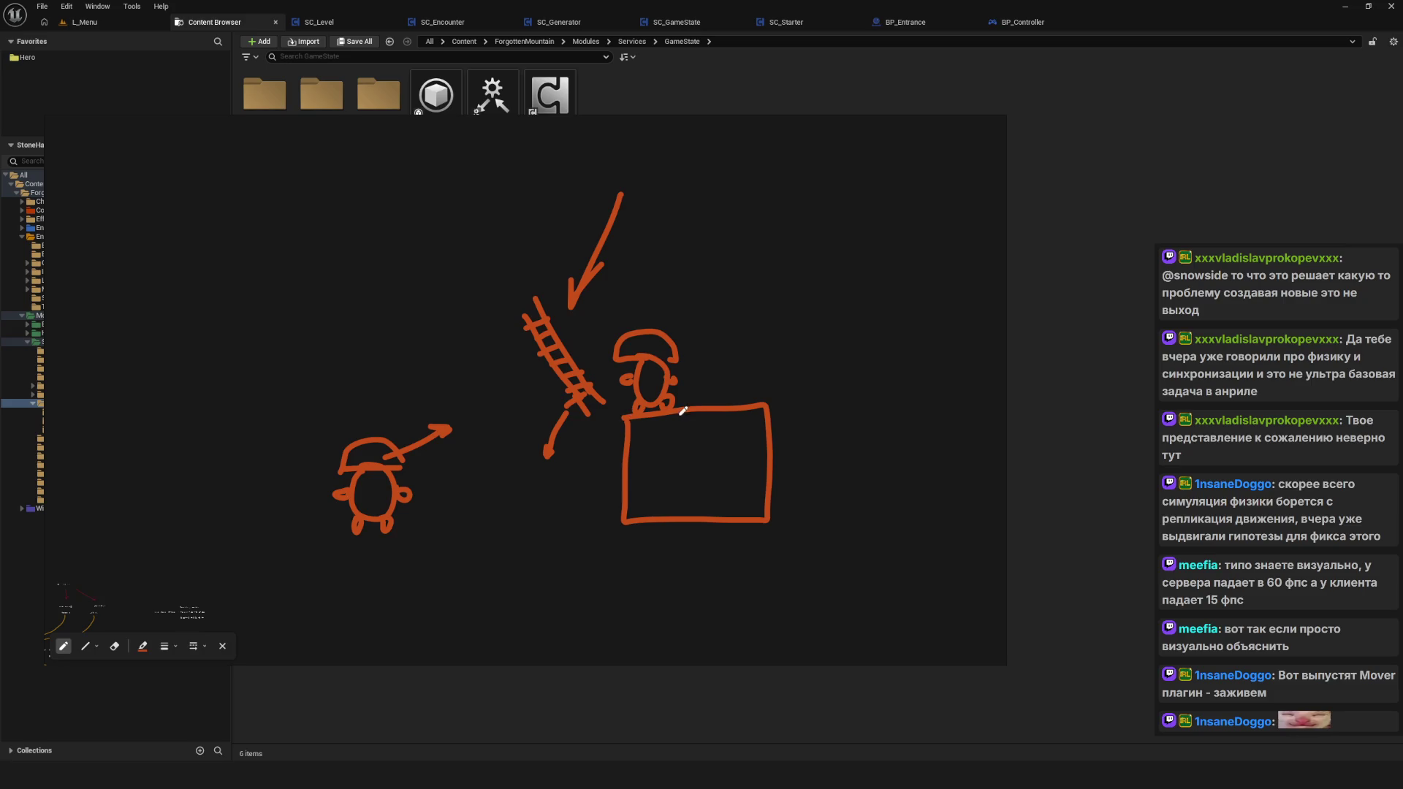
key(ctrl+z)
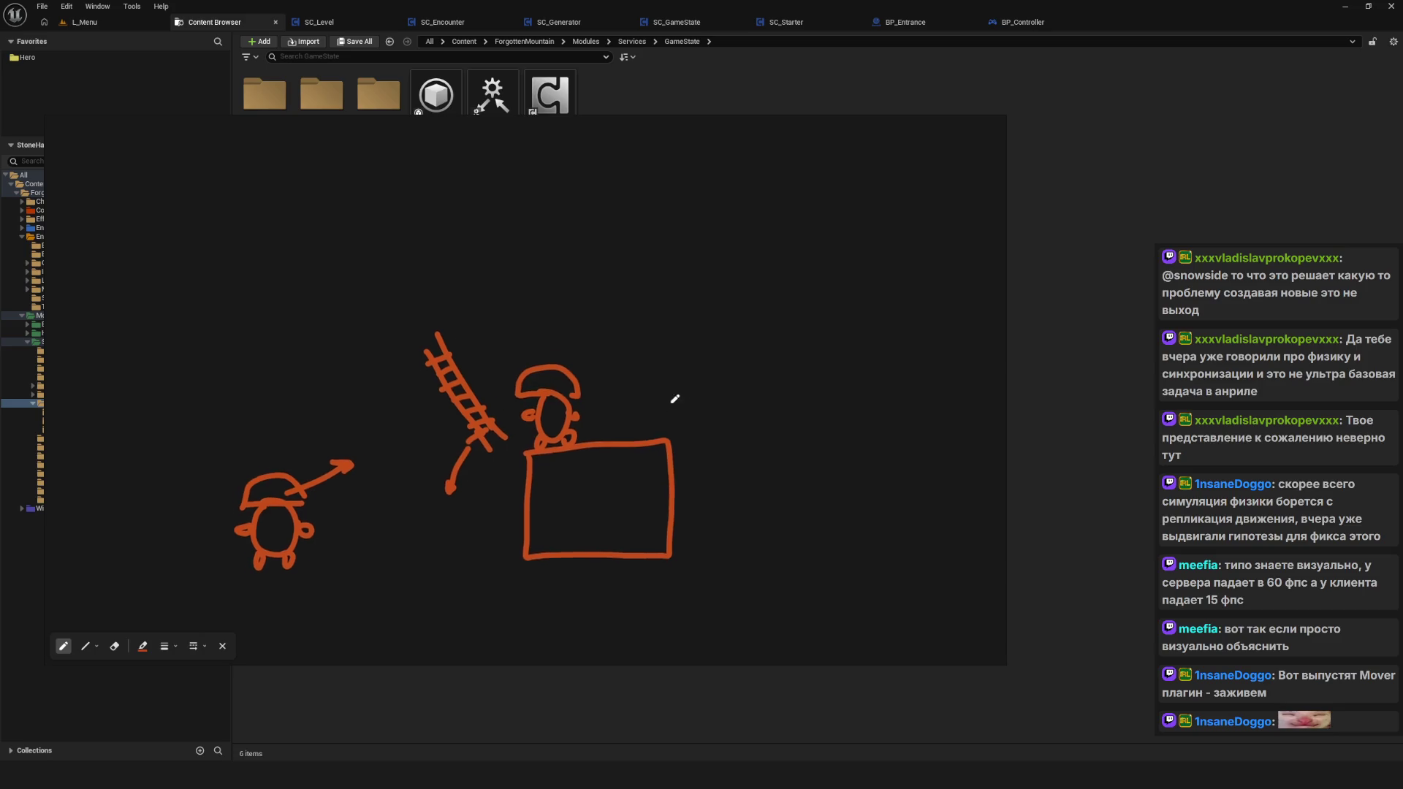
mouse_move(614, 219)
mouse_down()
mouse_move(548, 305)
mouse_move(572, 290)
mouse_up()
key(ctrl+z)
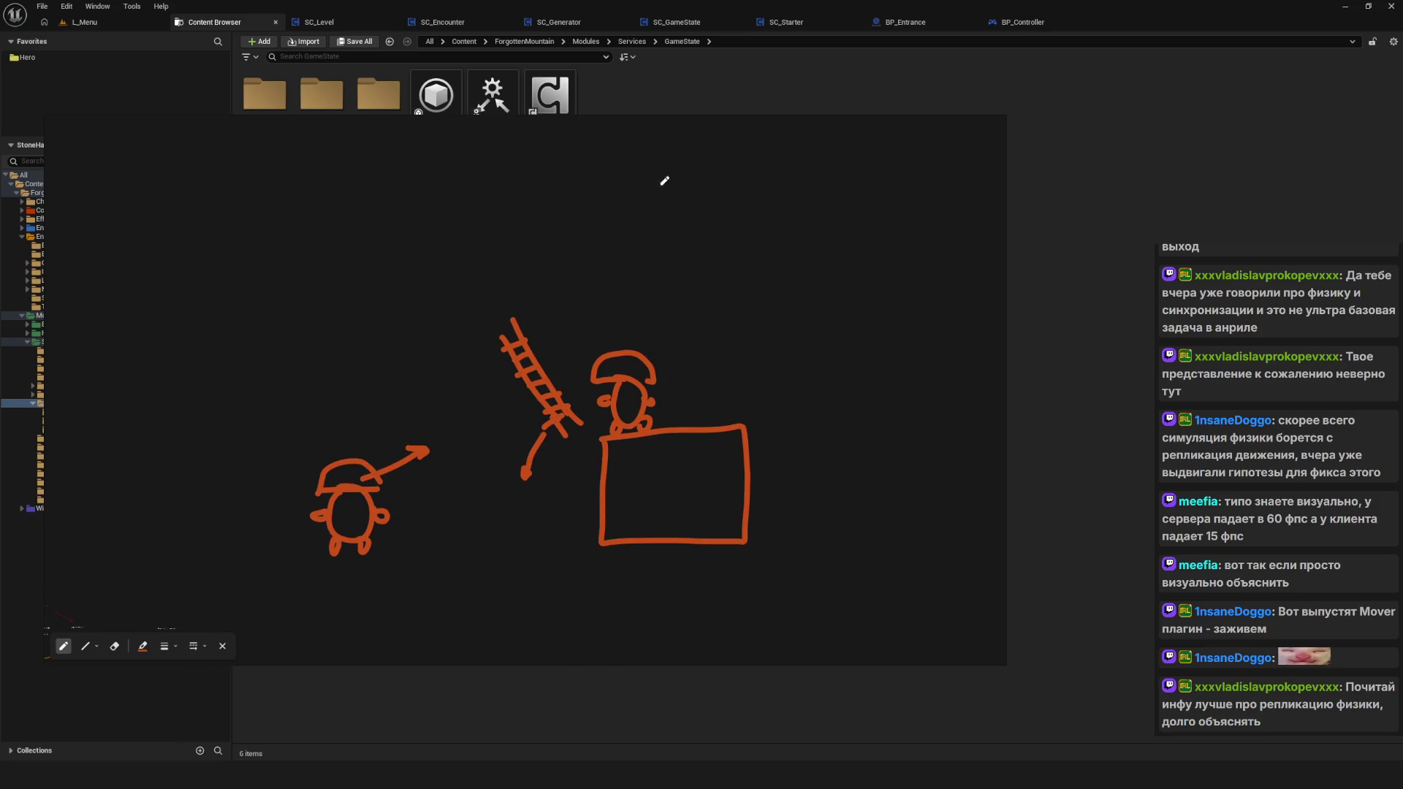
drag(643, 167, 594, 286)
key(ctrl+z)
key(Escape)
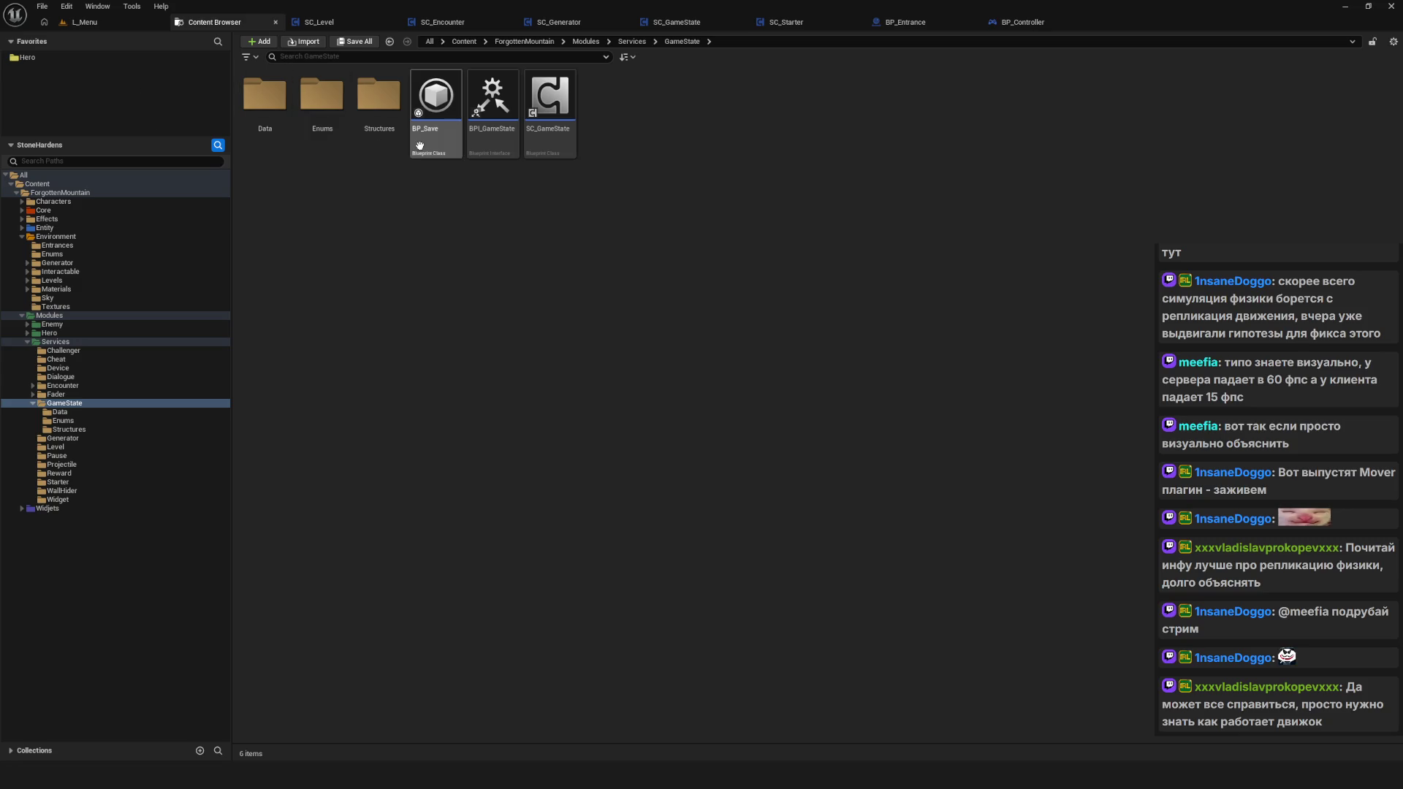
Step: Switch between L_Menu and the Content Browser, select BP_Save, BPI_GameState, SC_GameState, then deselect
mouse_move(421, 145)
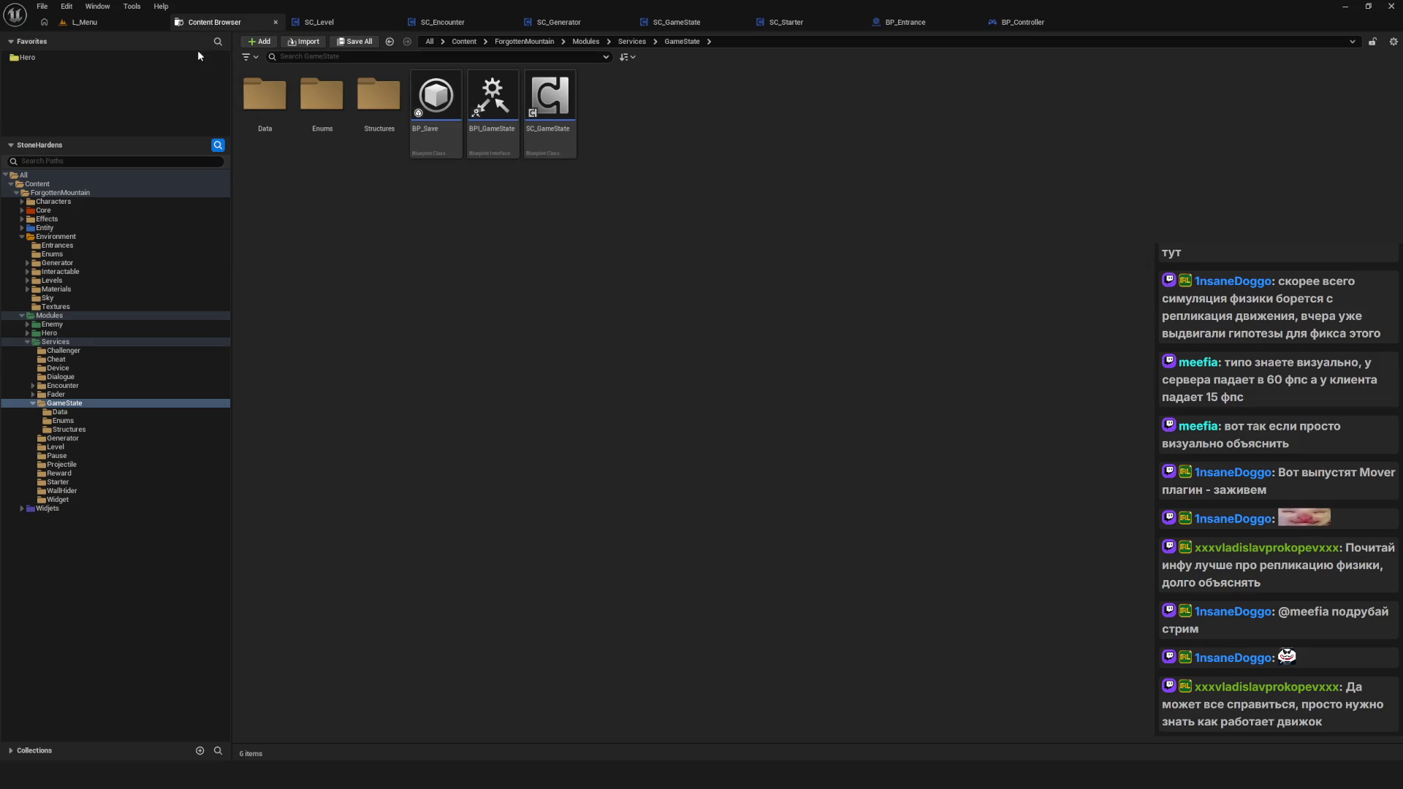
click(84, 22)
click(227, 9)
click(207, 22)
click(107, 19)
click(207, 22)
click(436, 103)
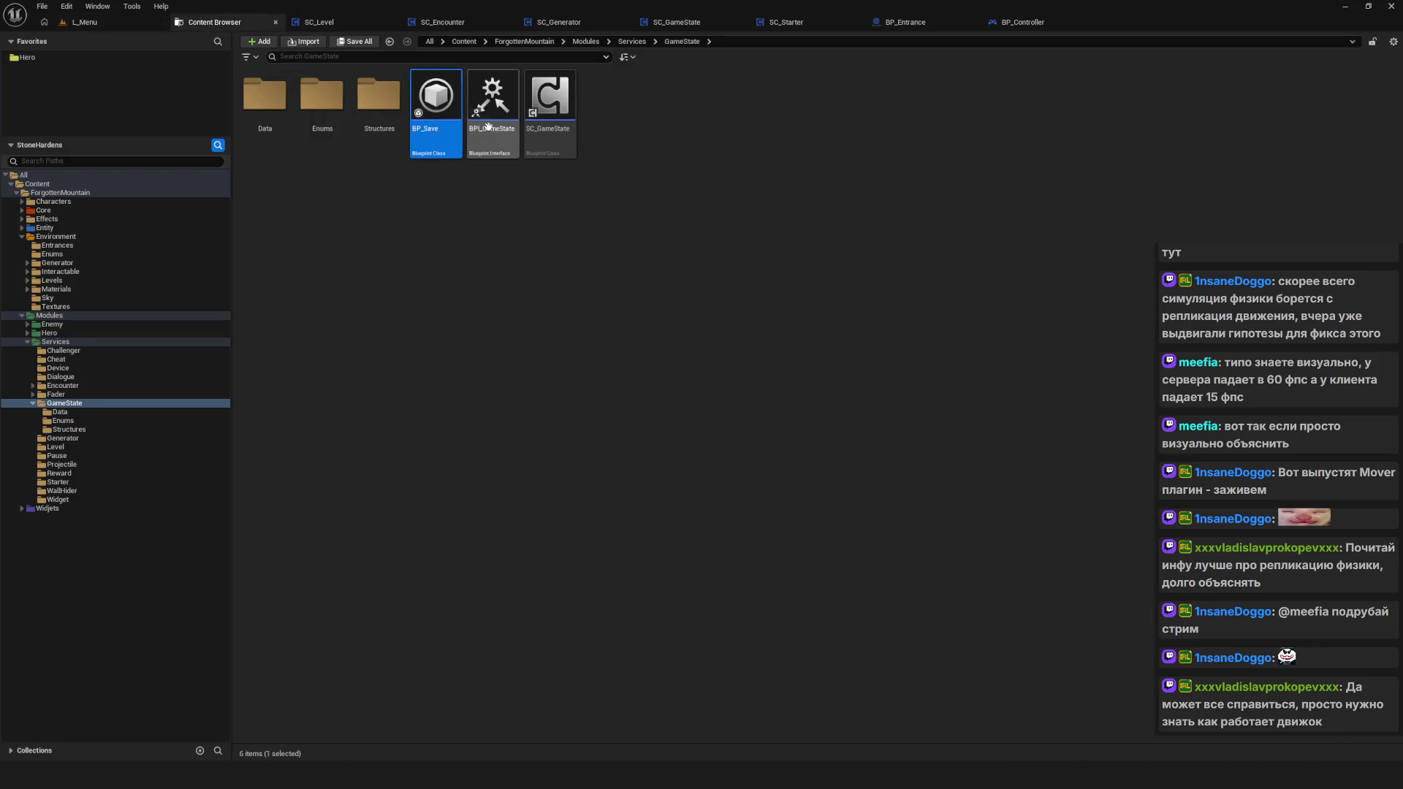
click(477, 129)
click(607, 122)
click(548, 103)
click(771, 167)
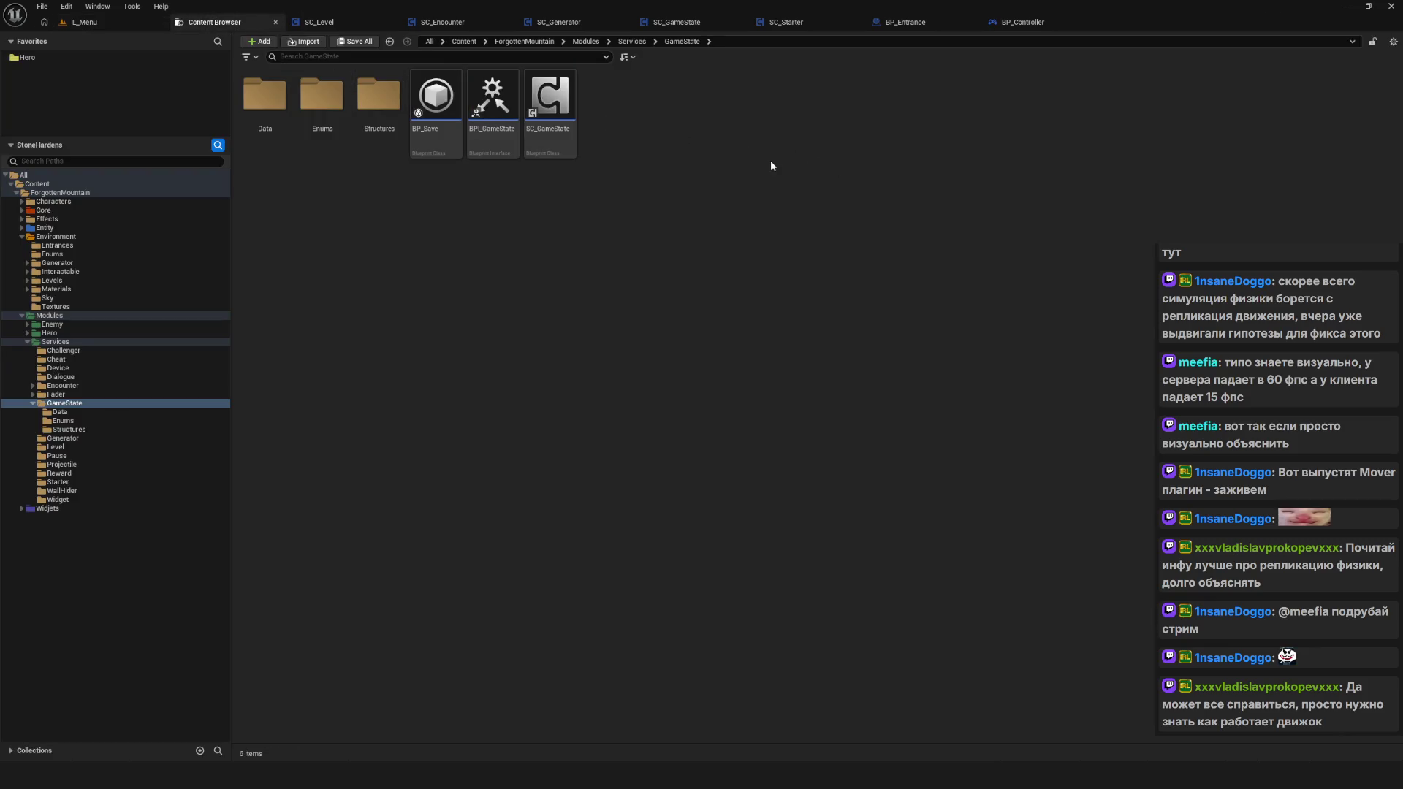
Step: Open the SC_Level blueprint, pan and box-select its event graph nodes, and frame everything with Home
click(339, 23)
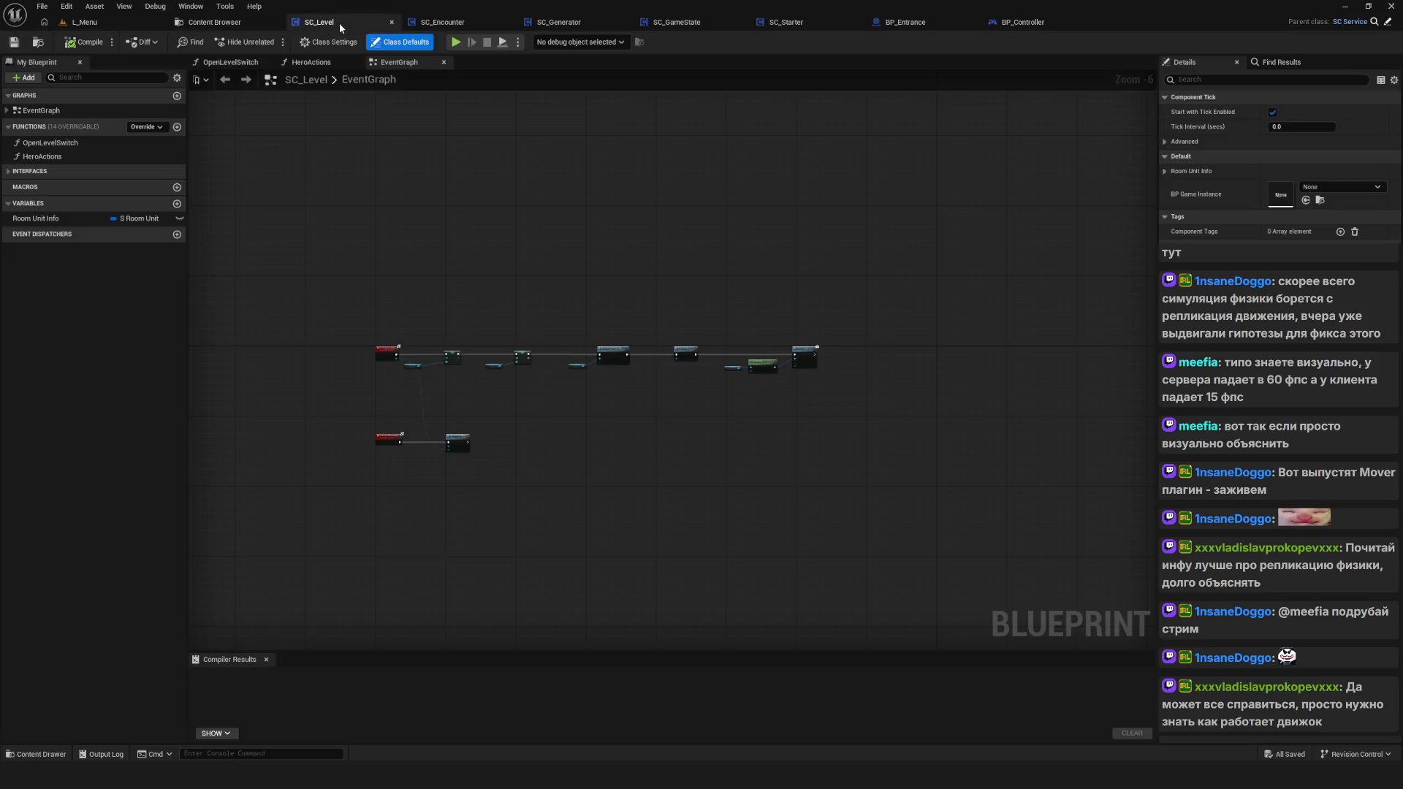
drag(669, 326, 636, 342)
scroll(635, 344, up, 4)
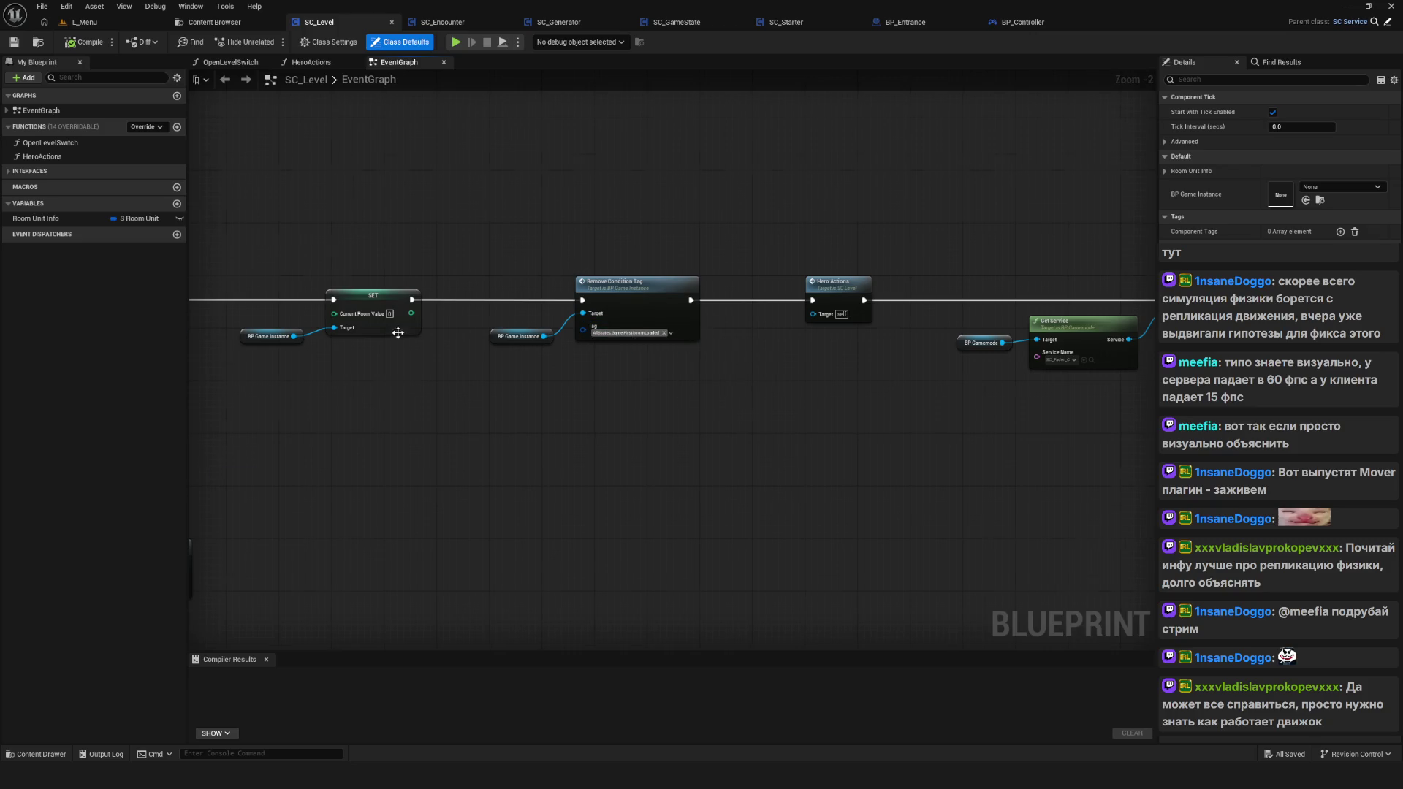
scroll(421, 336, down, 3)
mouse_move(420, 336)
mouse_down()
mouse_move(769, 329)
mouse_move(657, 307)
mouse_move(719, 327)
mouse_move(688, 363)
mouse_move(755, 332)
mouse_up()
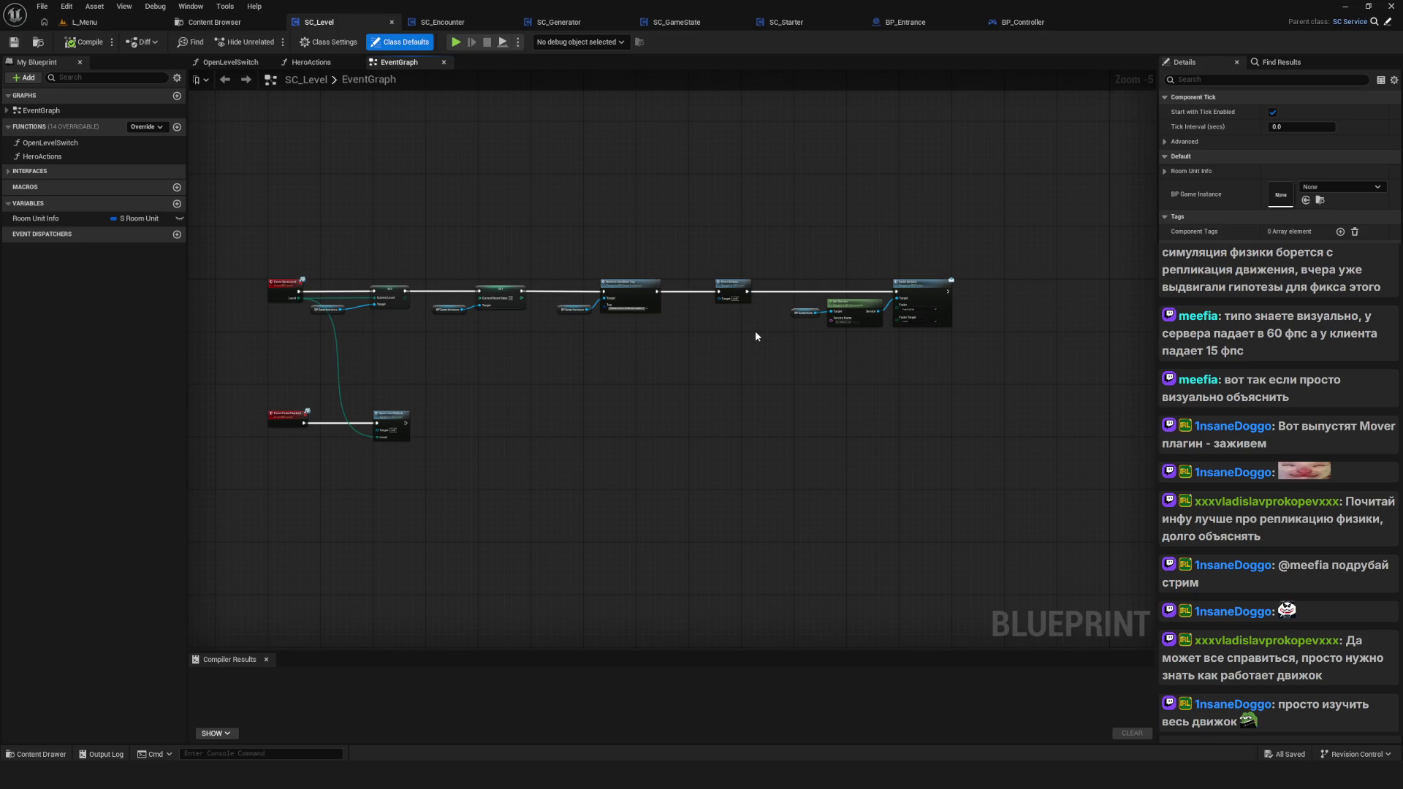
drag(398, 401, 670, 481)
drag(433, 191, 398, 98)
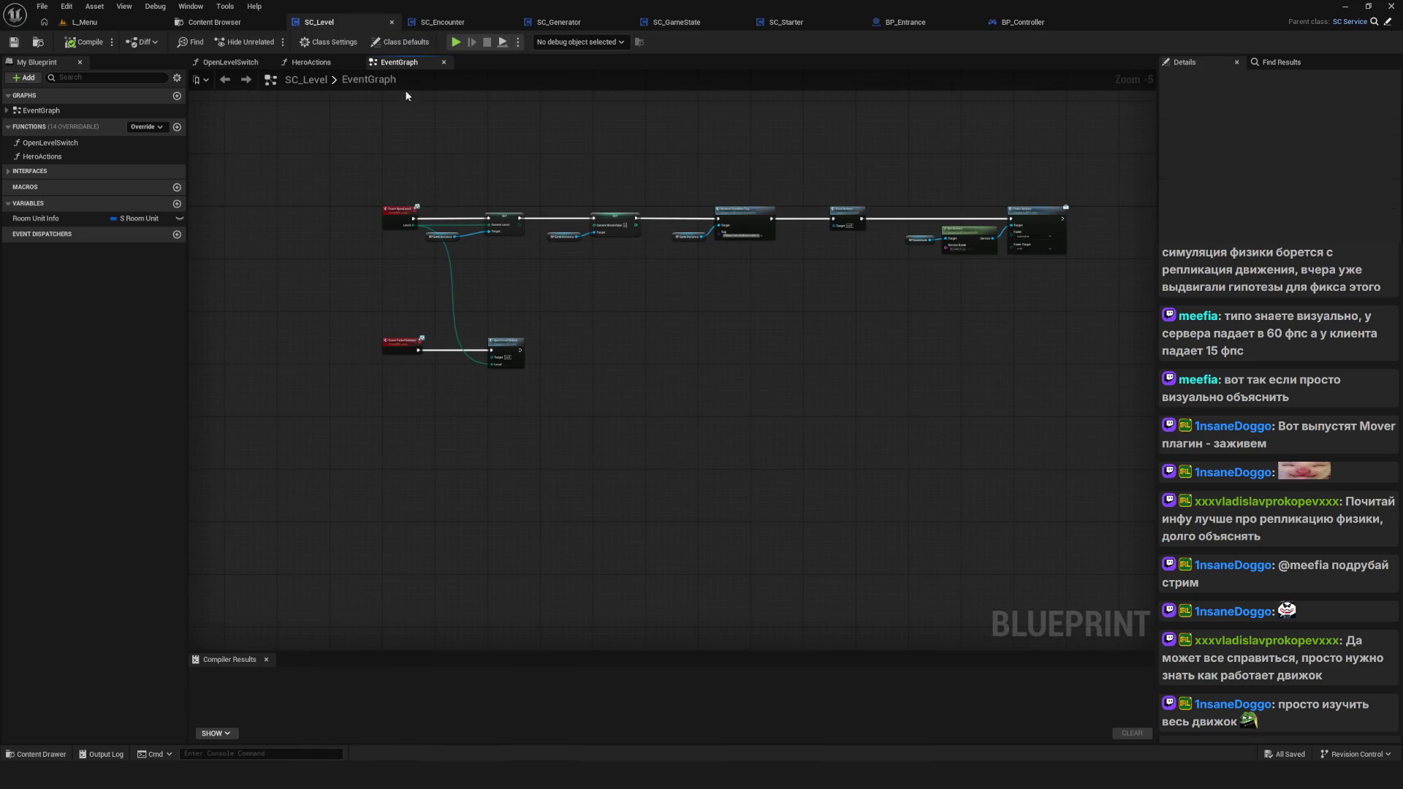
key(Home)
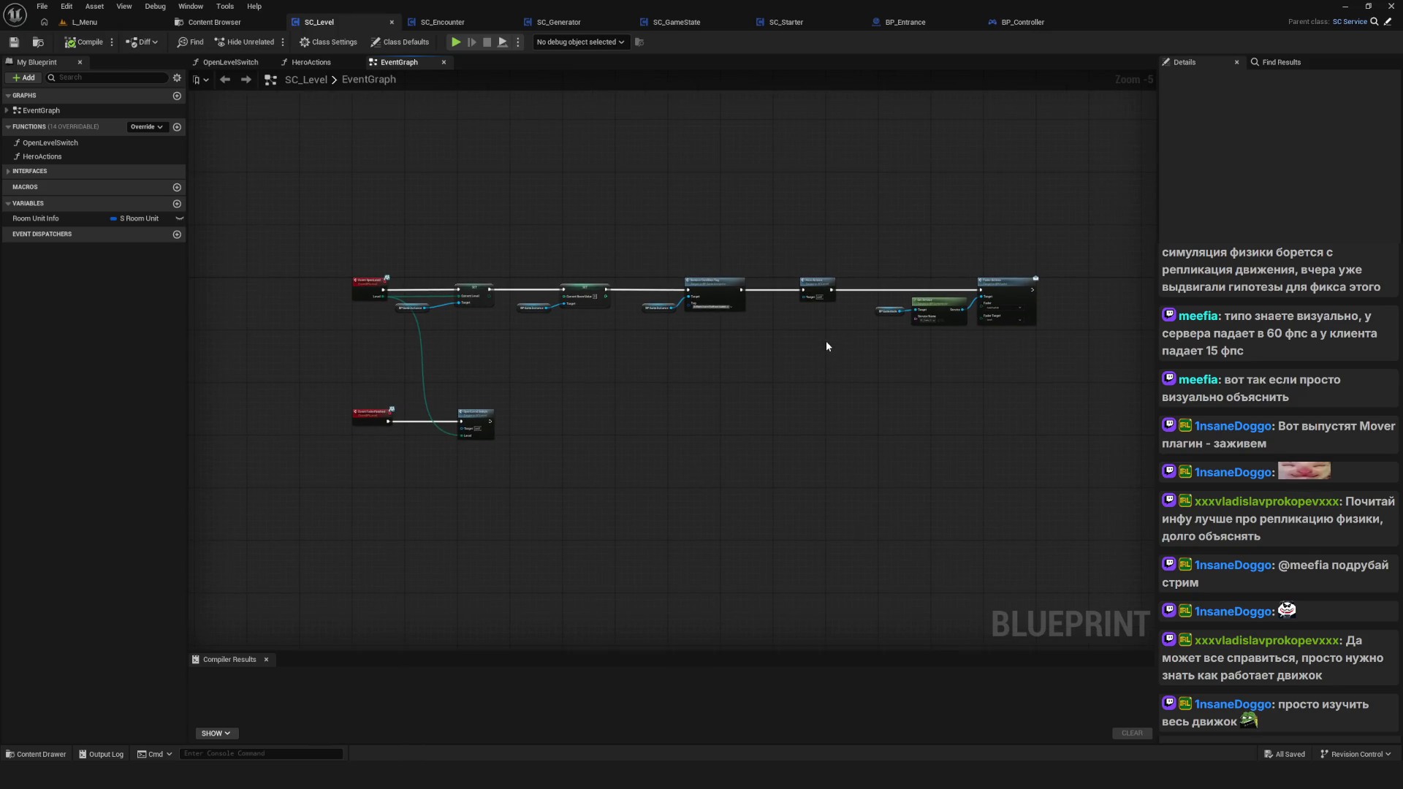
Step: Open E_Initialize from the Enums folder and save the enum
click(676, 22)
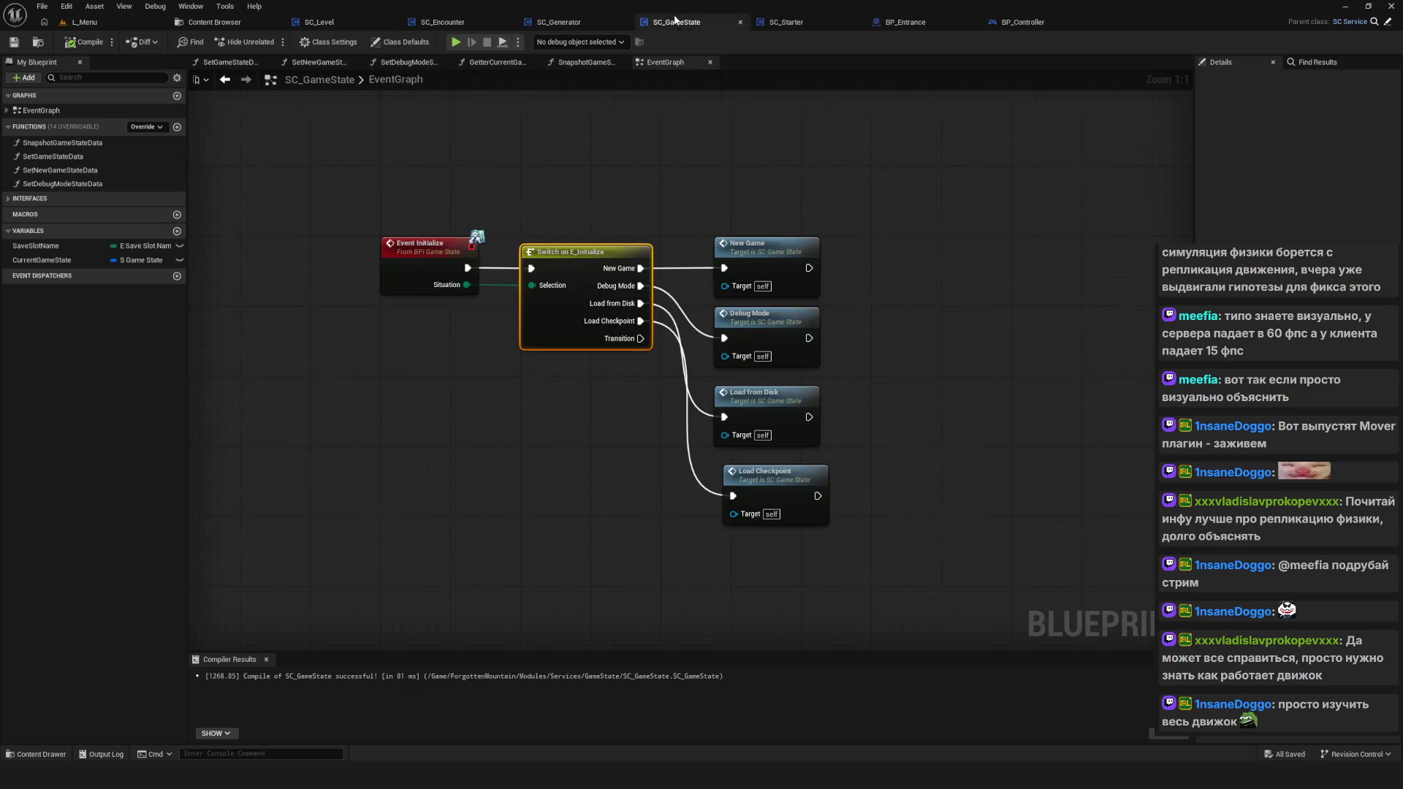
scroll(828, 461, down, 8)
scroll(480, 312, up, 12)
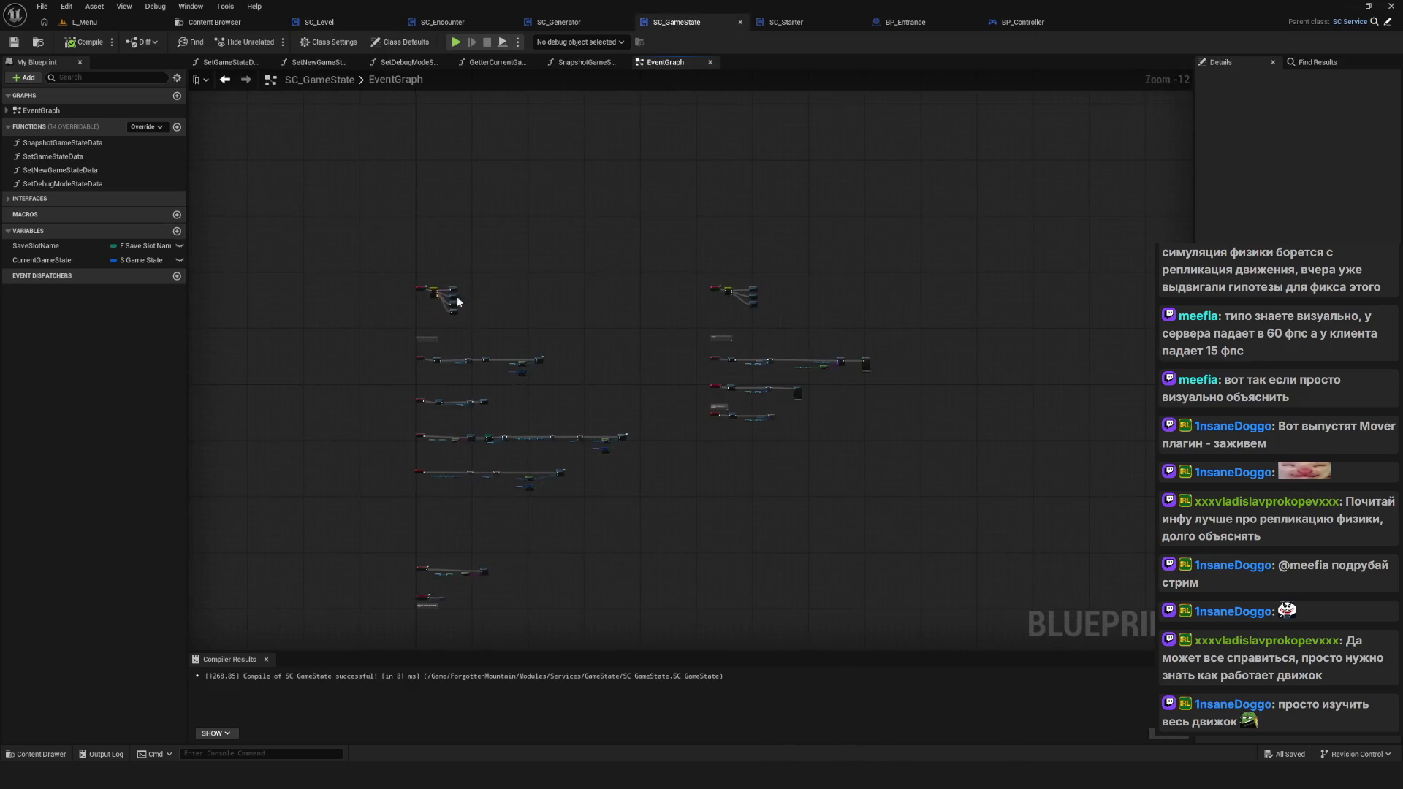
click(213, 22)
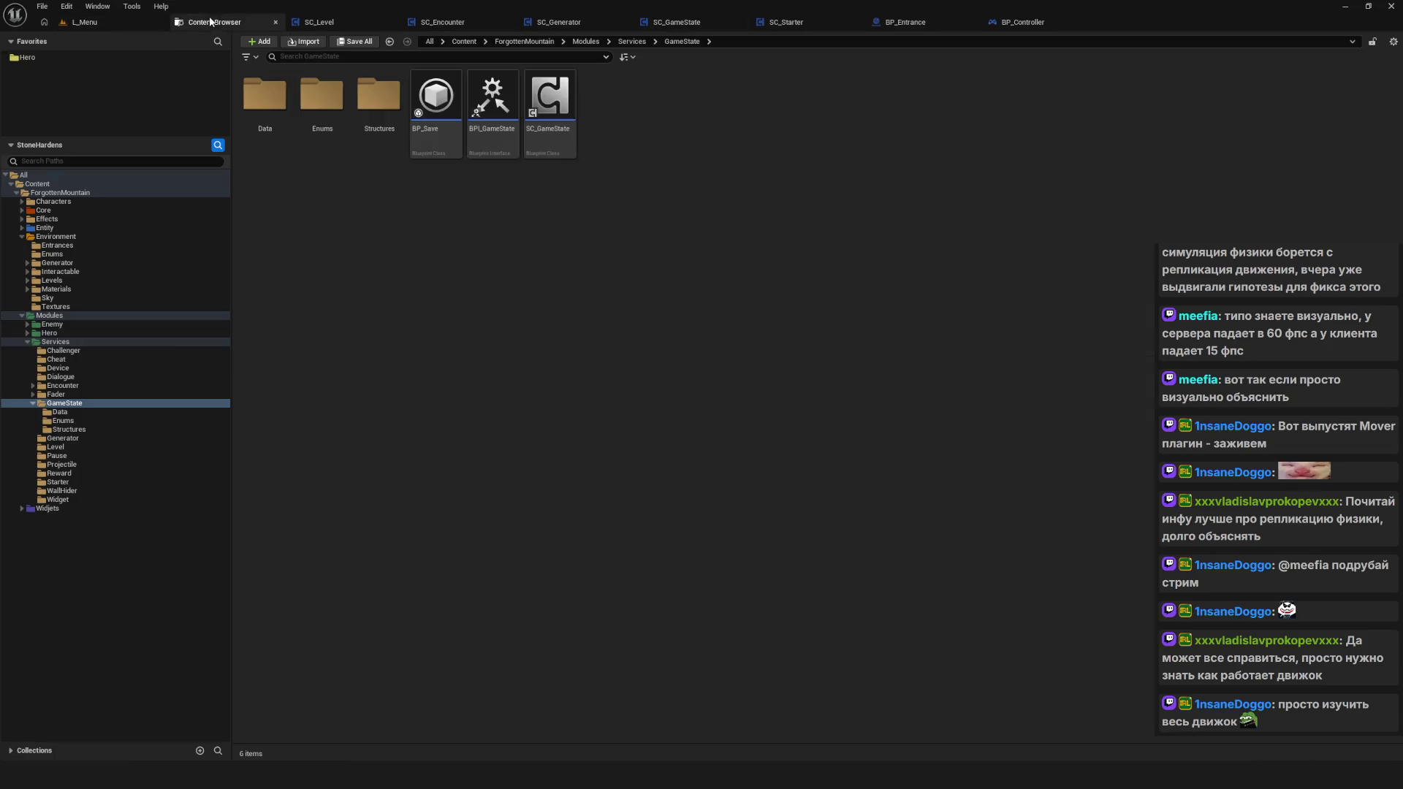
click(81, 422)
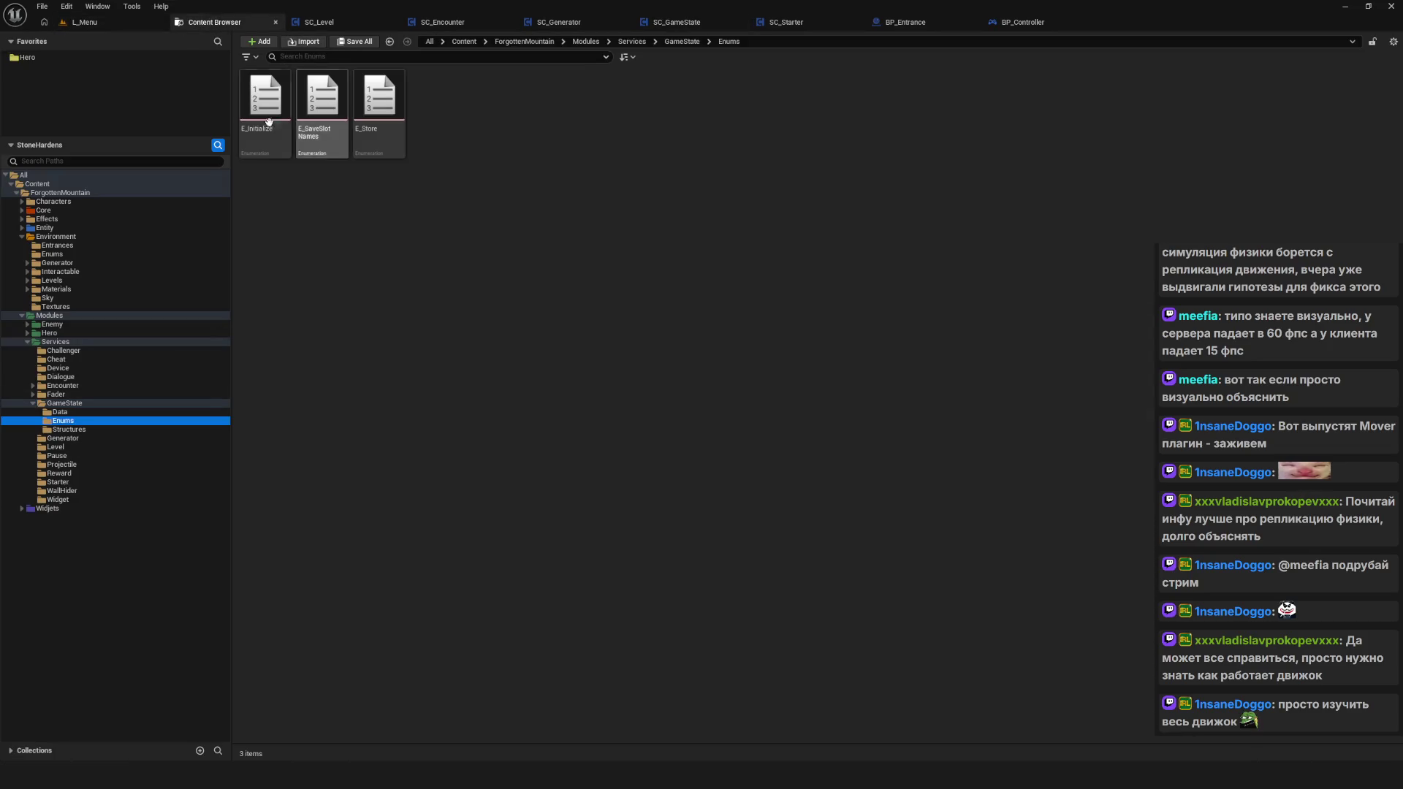
click(264, 99)
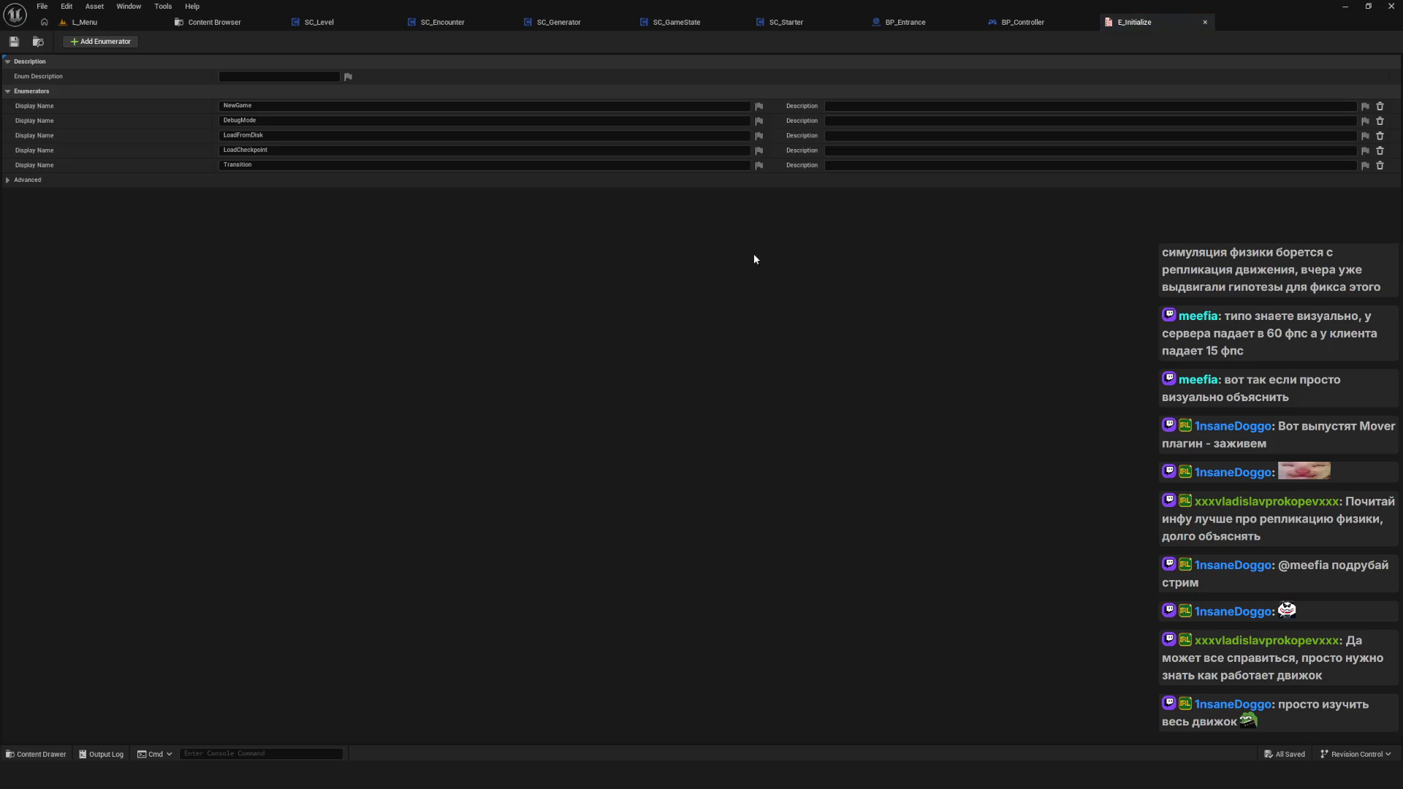
click(14, 41)
Step: Compile and save the SC_GameState blueprint
click(688, 20)
click(85, 42)
click(14, 42)
scroll(505, 287, down, 12)
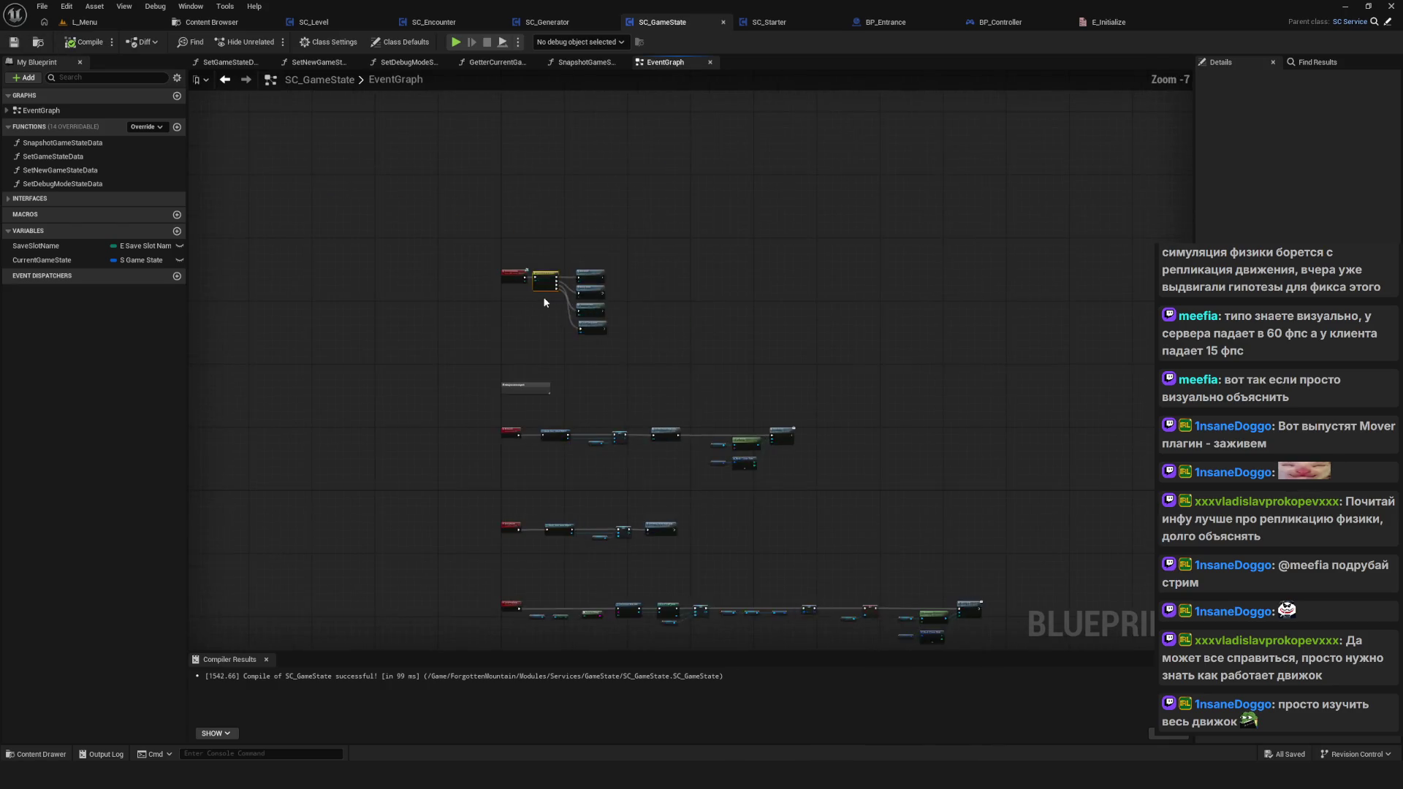
Step: Play-test, delete SavedGame3 through SavedGame0 confirming each, start a NewGame in slot one, then stop
drag(792, 403, 787, 328)
click(455, 42)
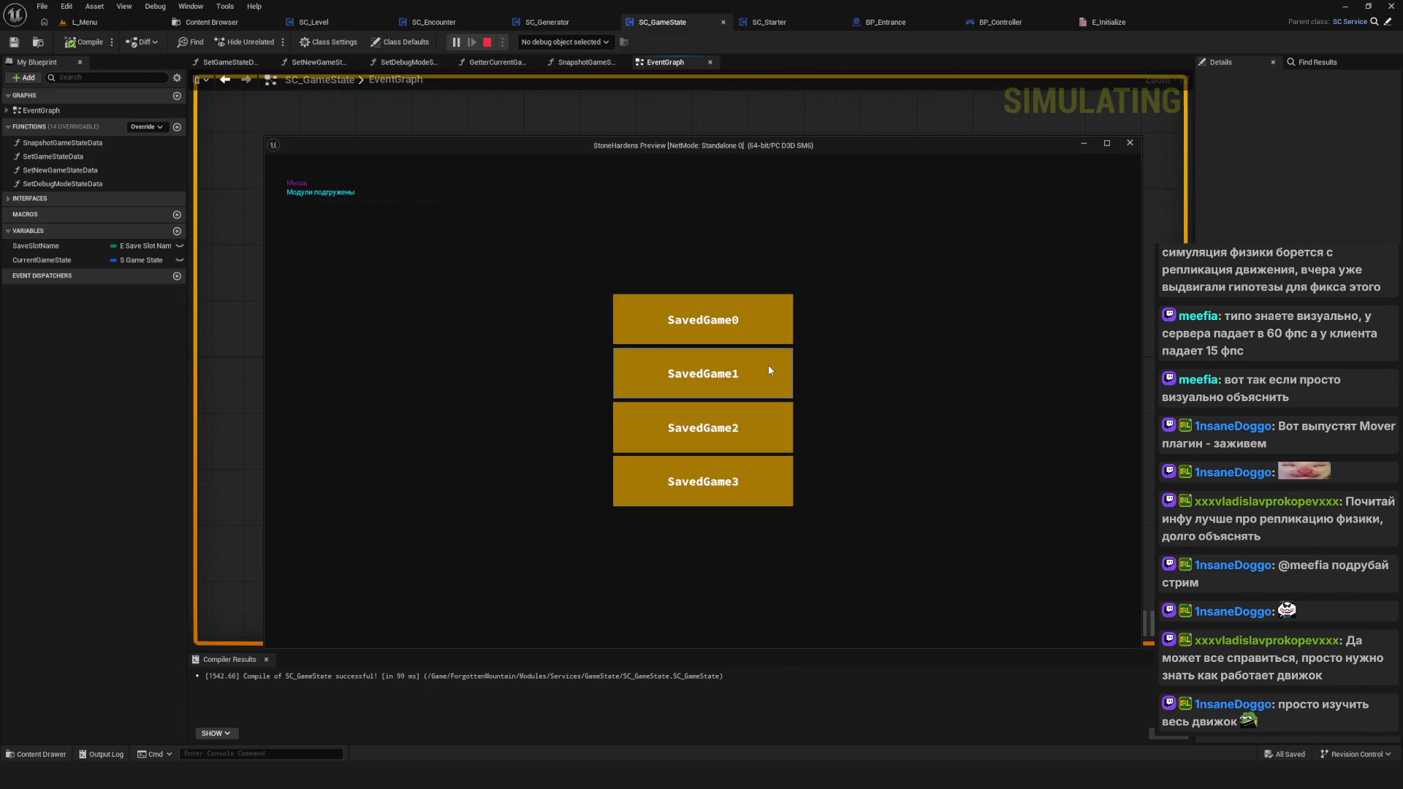
click(724, 473)
click(654, 422)
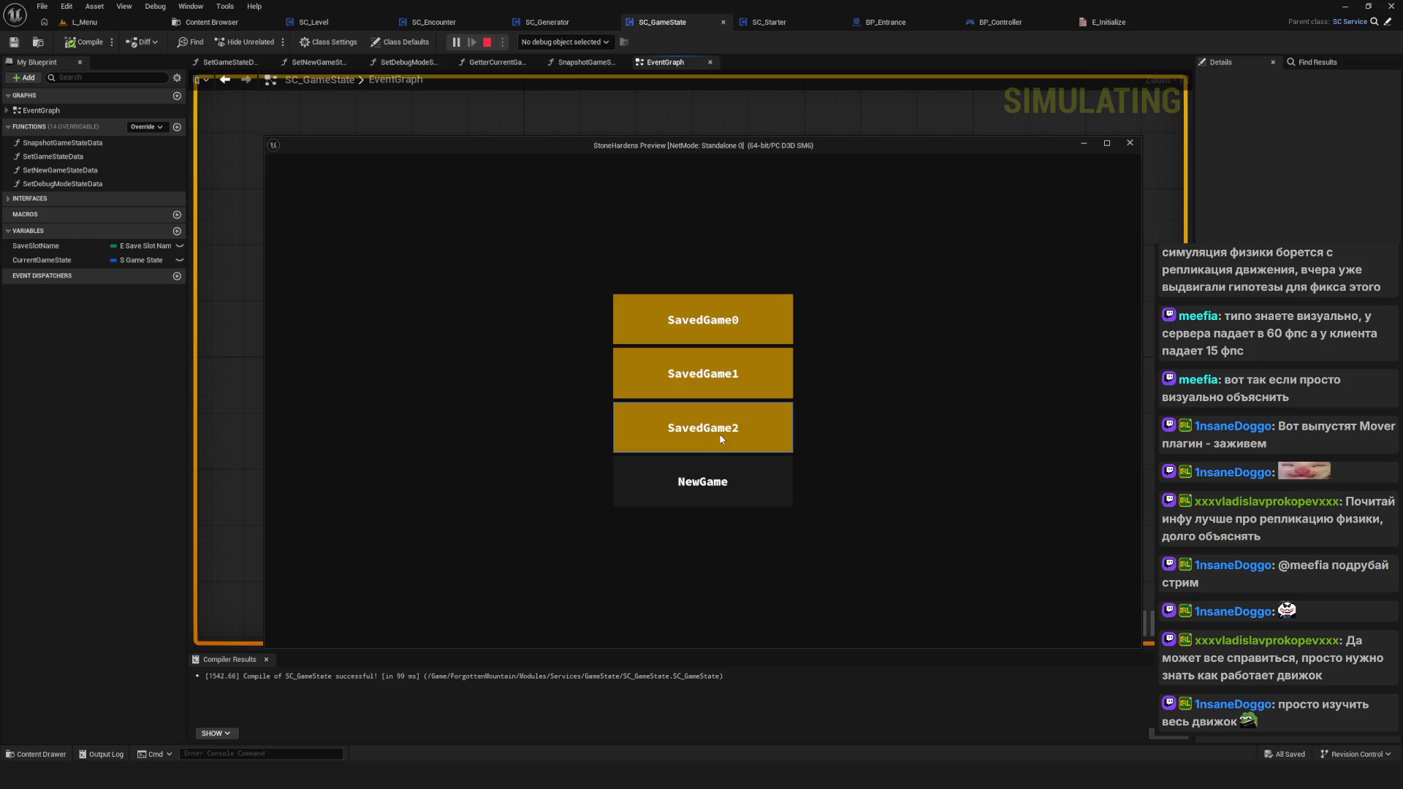
click(719, 432)
click(656, 432)
click(673, 374)
click(654, 428)
click(708, 340)
click(654, 423)
click(755, 331)
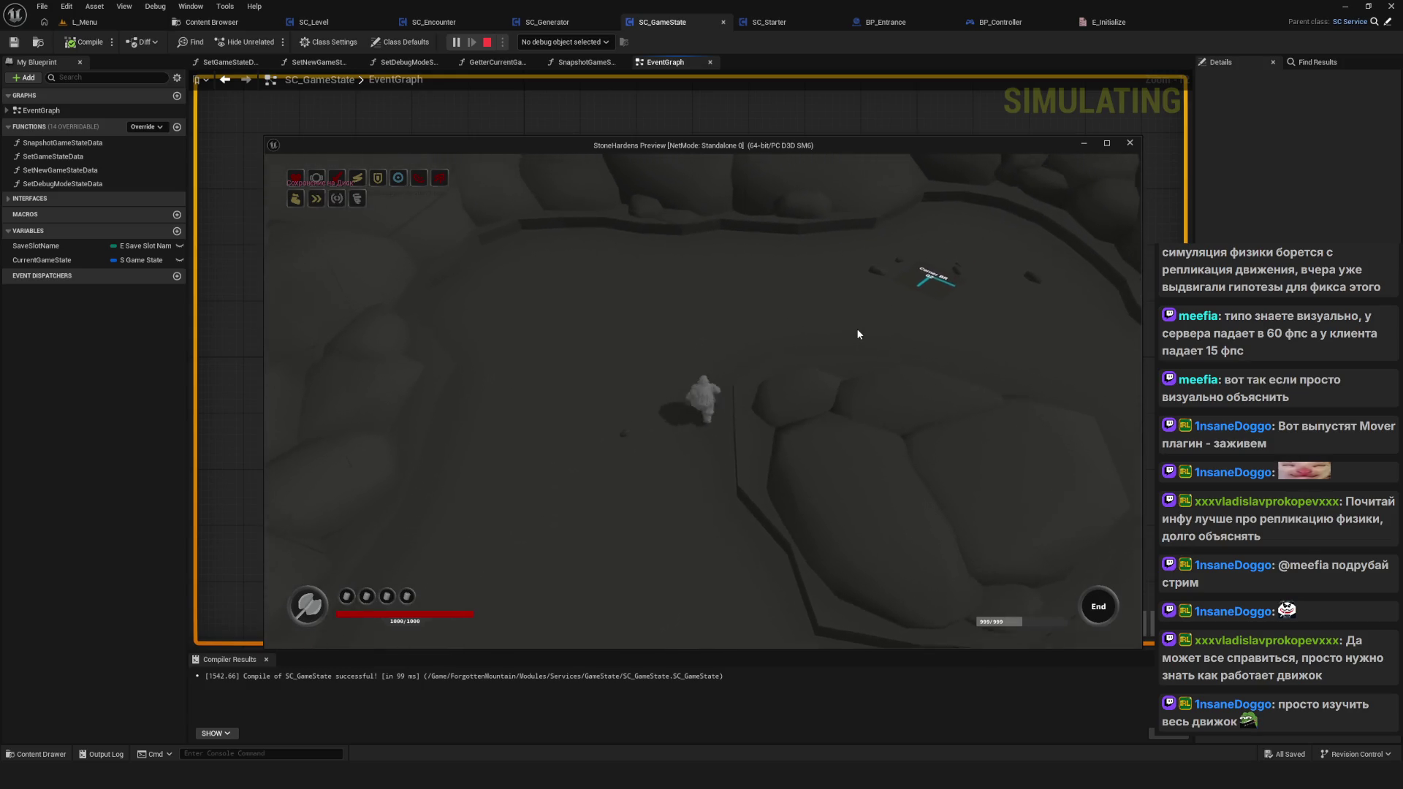
key(Escape)
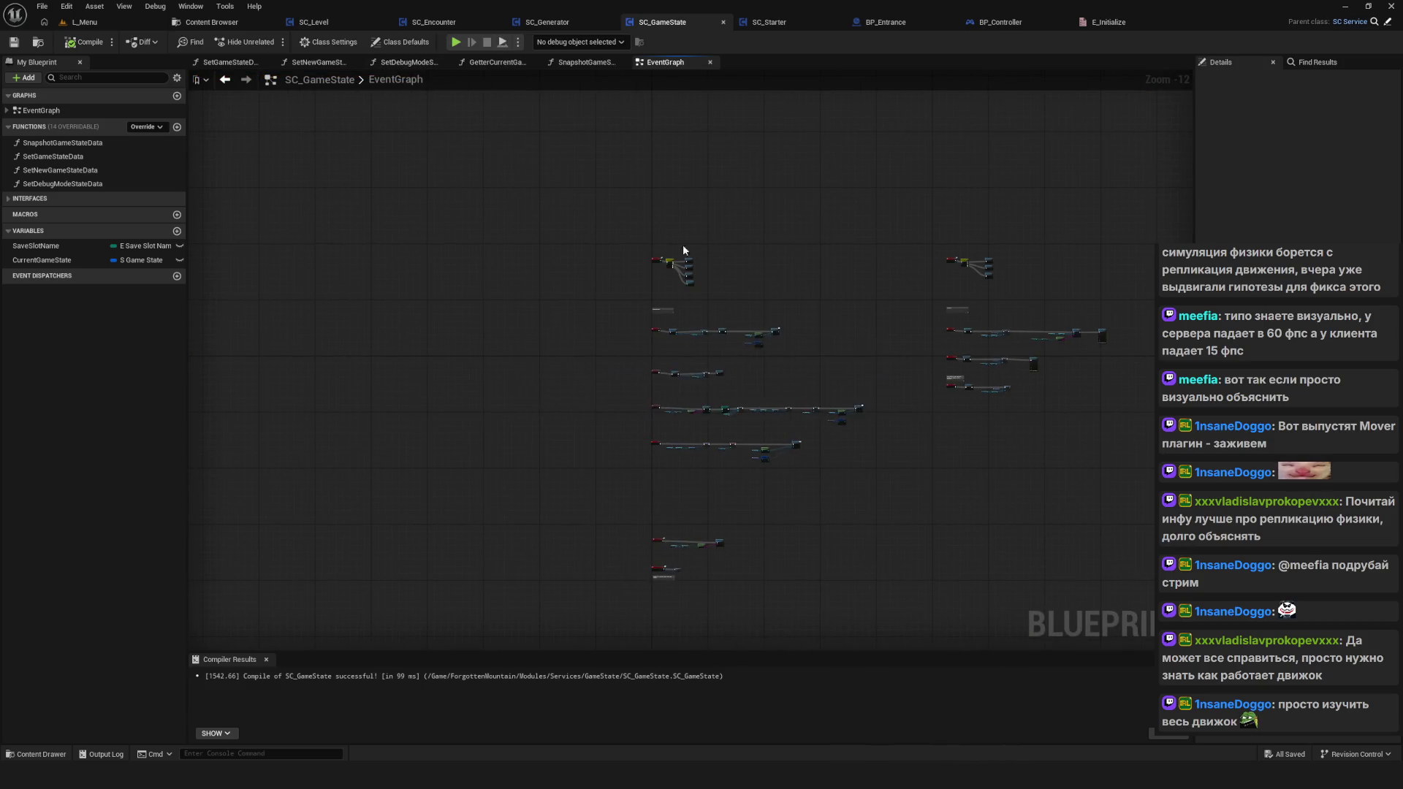
Step: Frame the DebugMode chain, select the Set Debug Mode State Data node, and save SC_GameState
scroll(511, 357, up, 12)
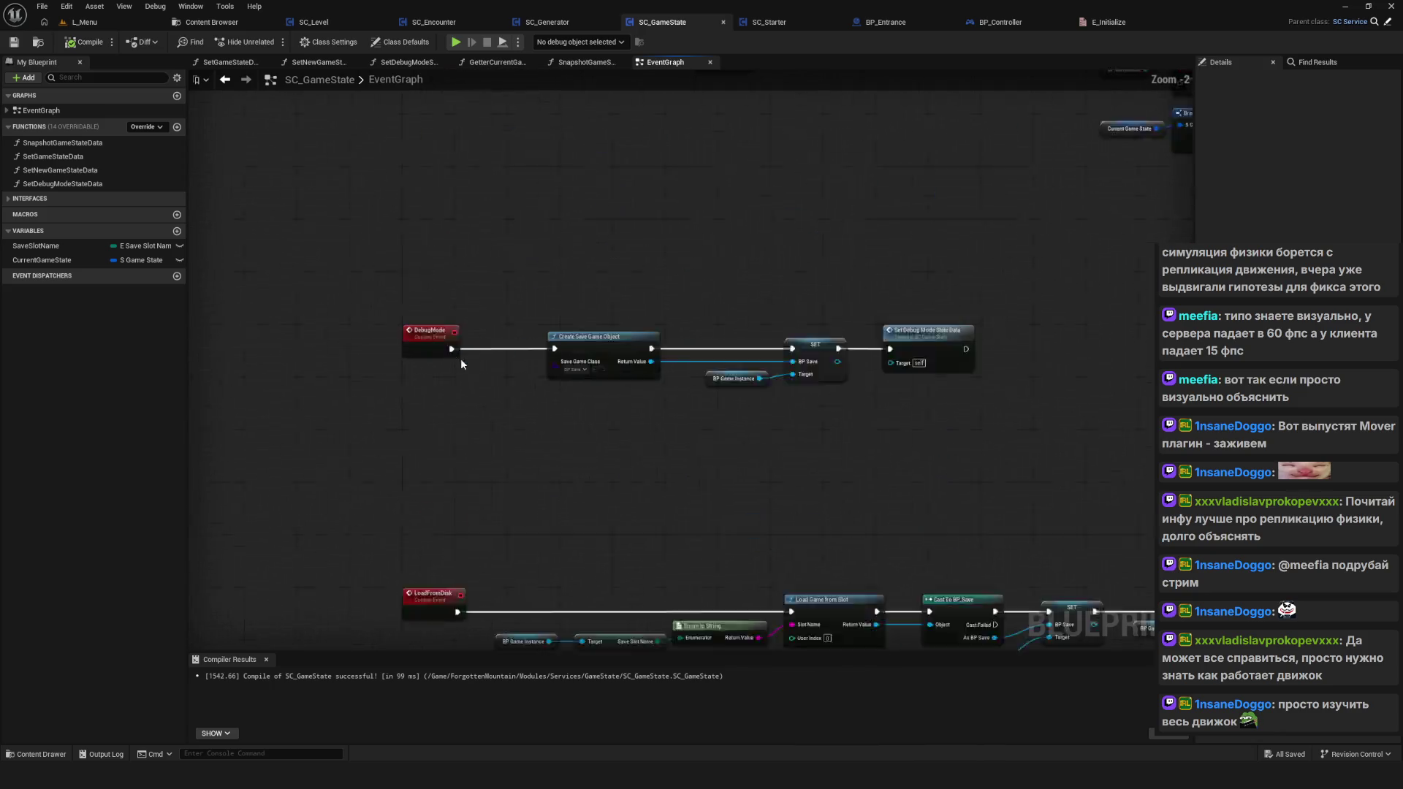
drag(316, 263, 1125, 438)
drag(693, 412, 651, 432)
scroll(635, 370, down, 6)
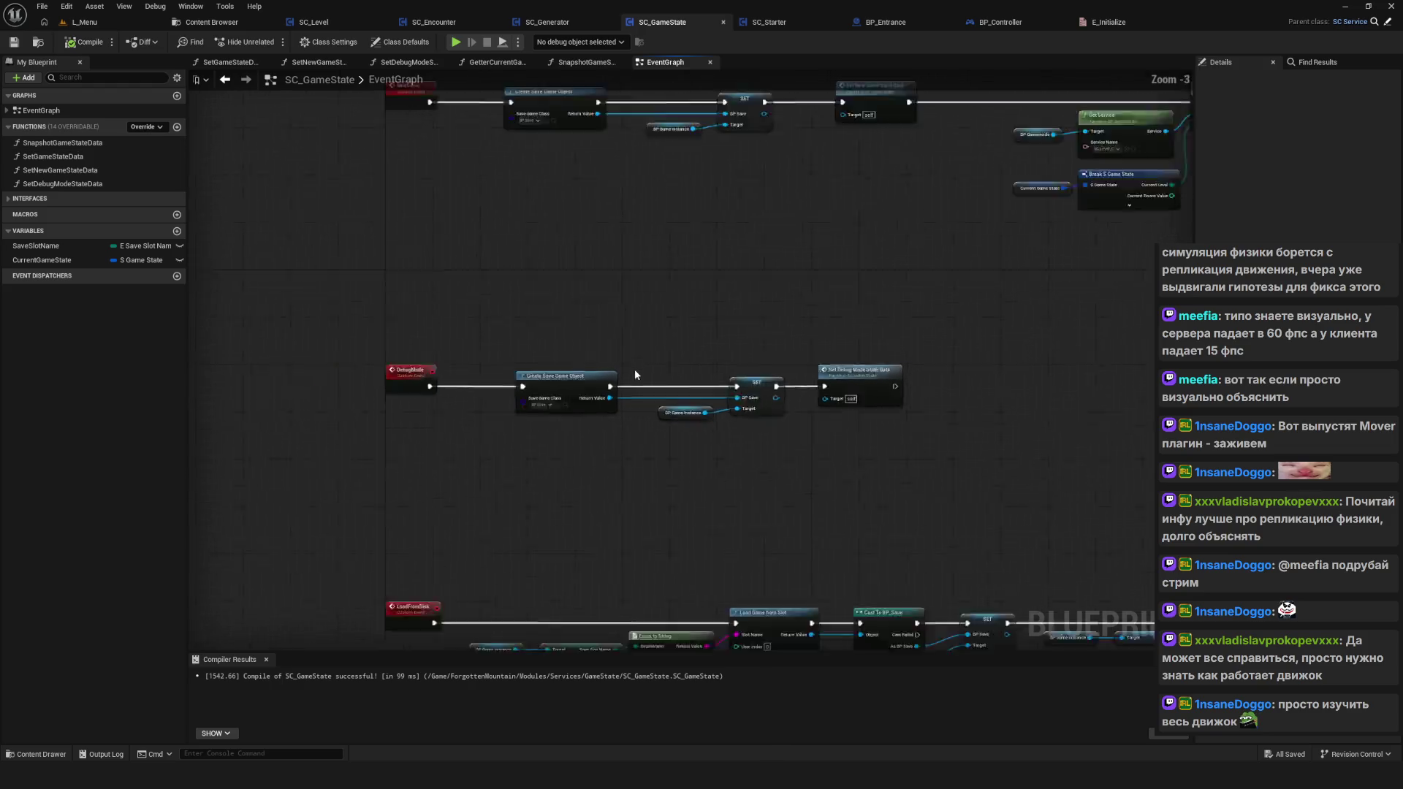
drag(670, 404, 615, 426)
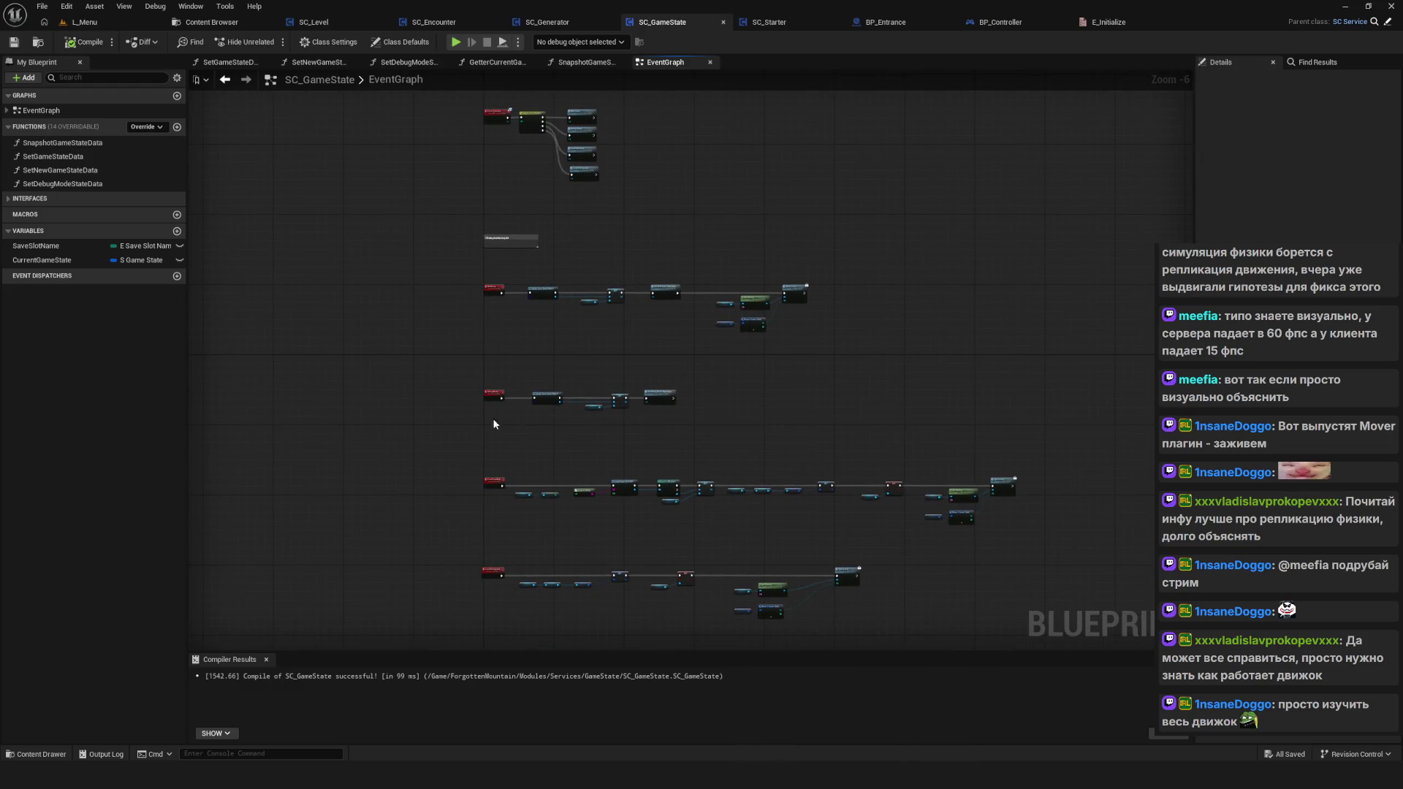
scroll(505, 427, up, 5)
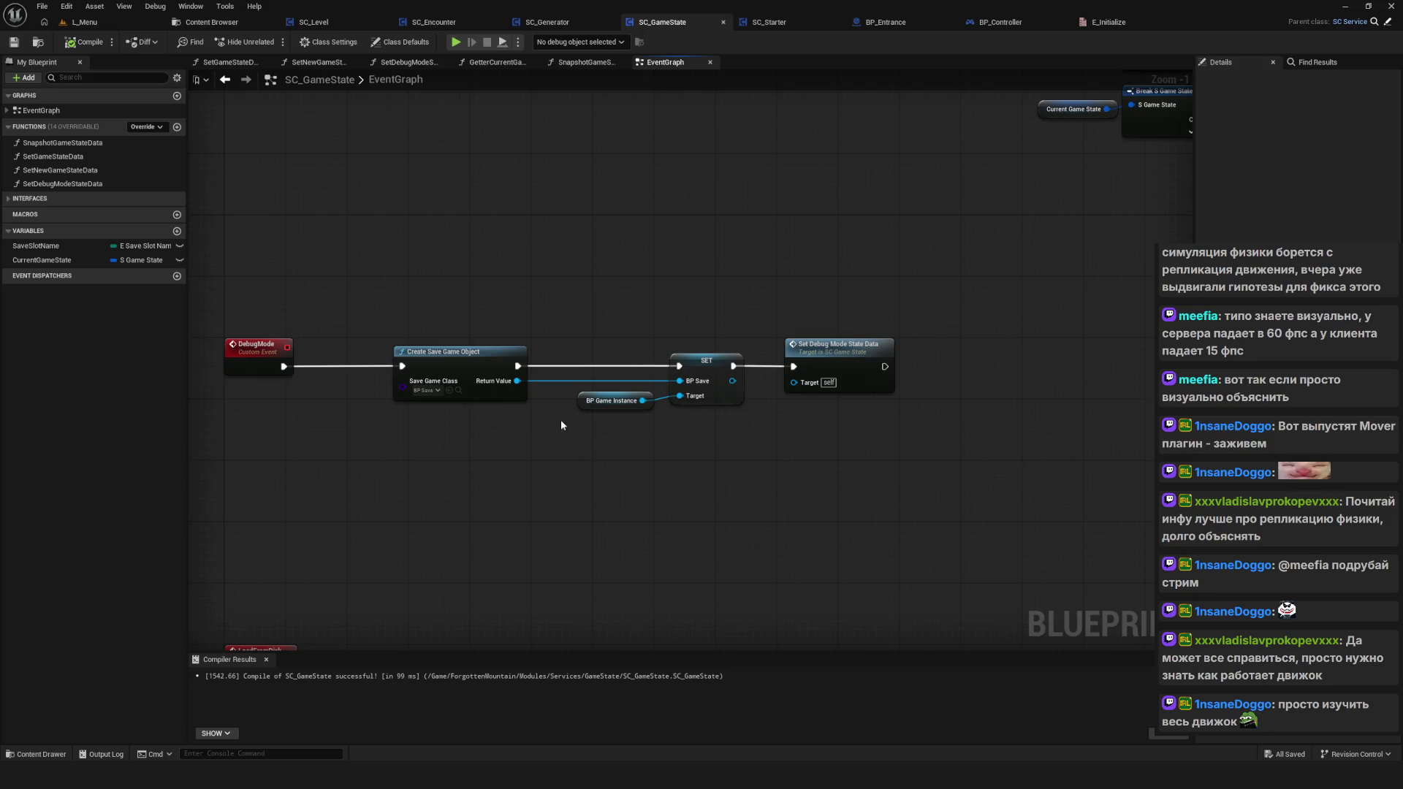
scroll(560, 426, up, 1)
scroll(565, 444, down, 4)
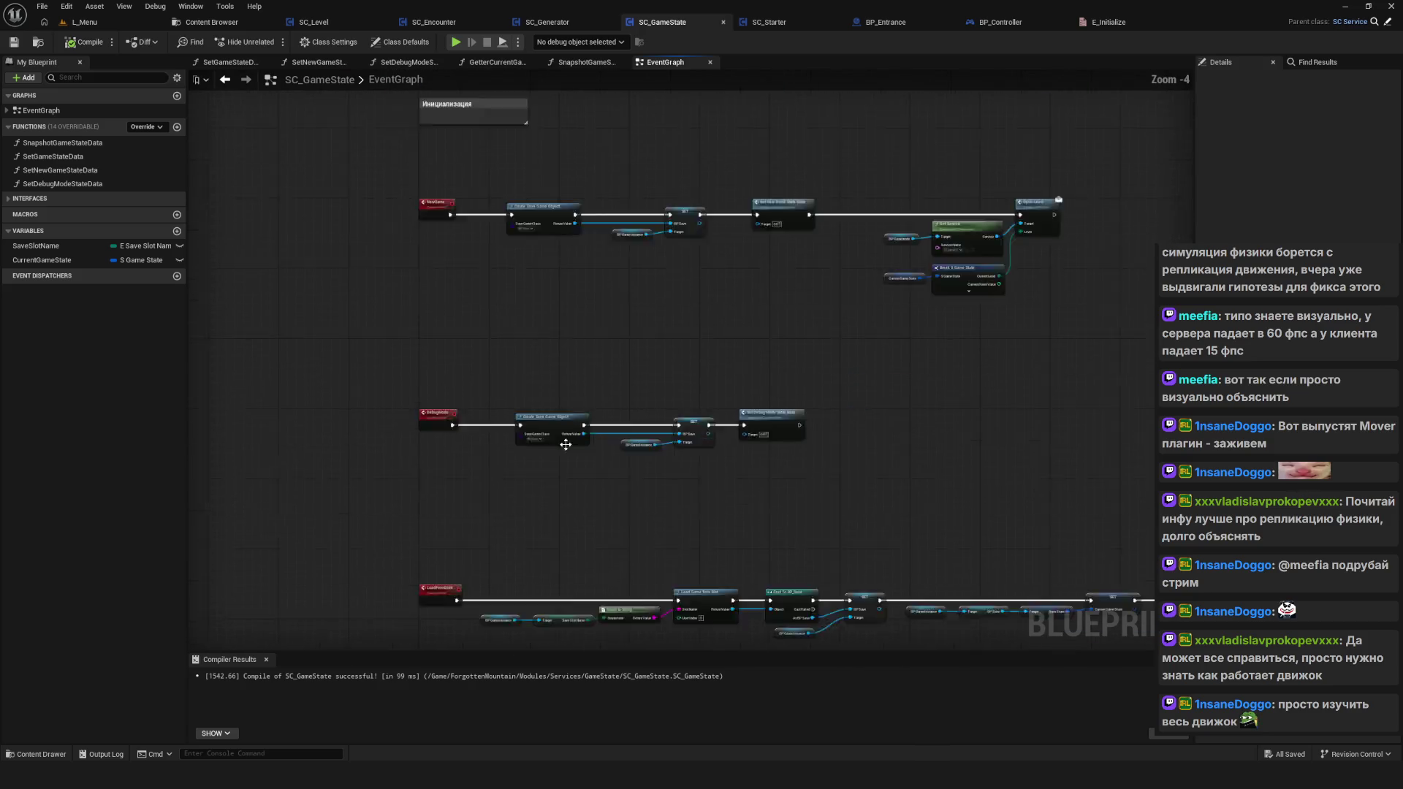
scroll(563, 377, up, 3)
drag(563, 377, 558, 387)
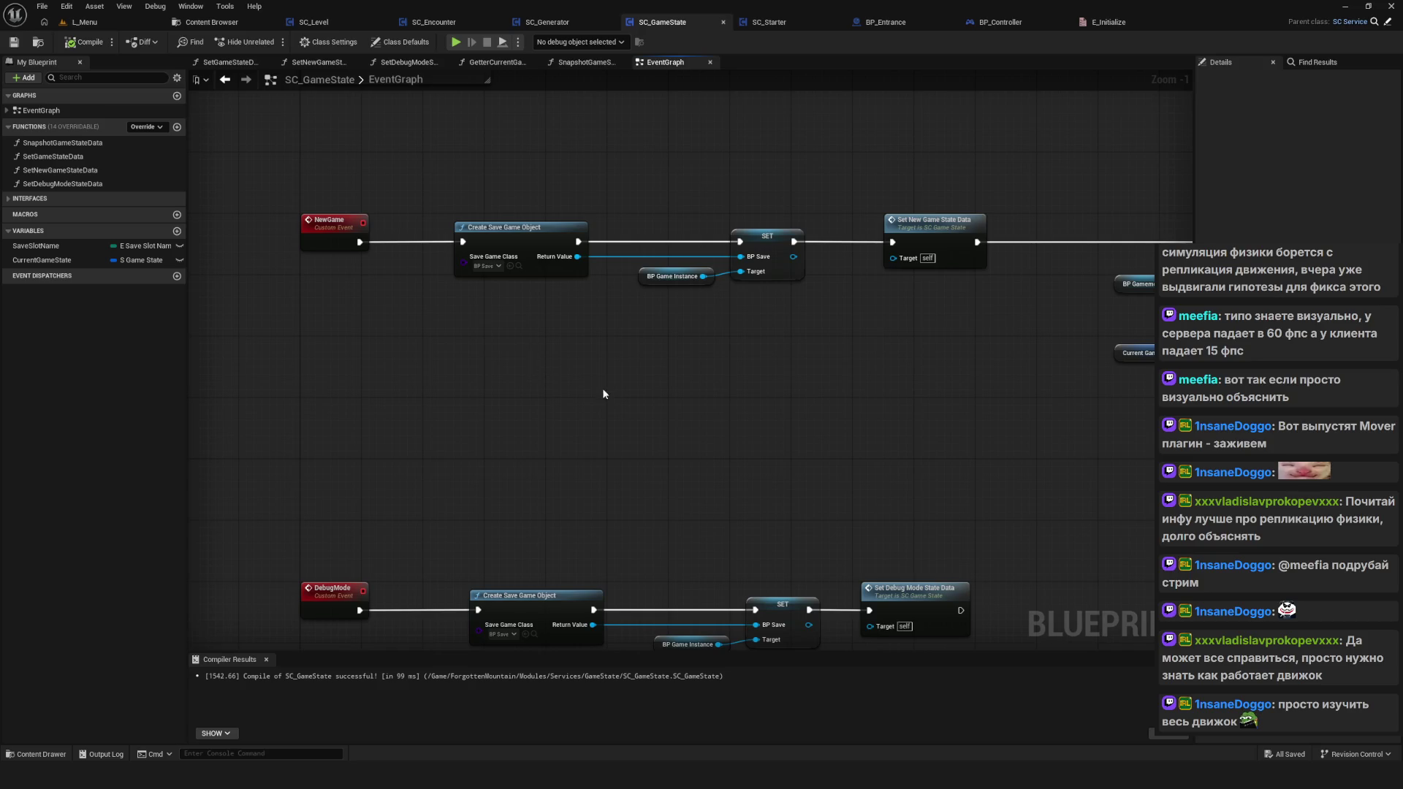
drag(913, 570, 446, 512)
drag(597, 407, 687, 627)
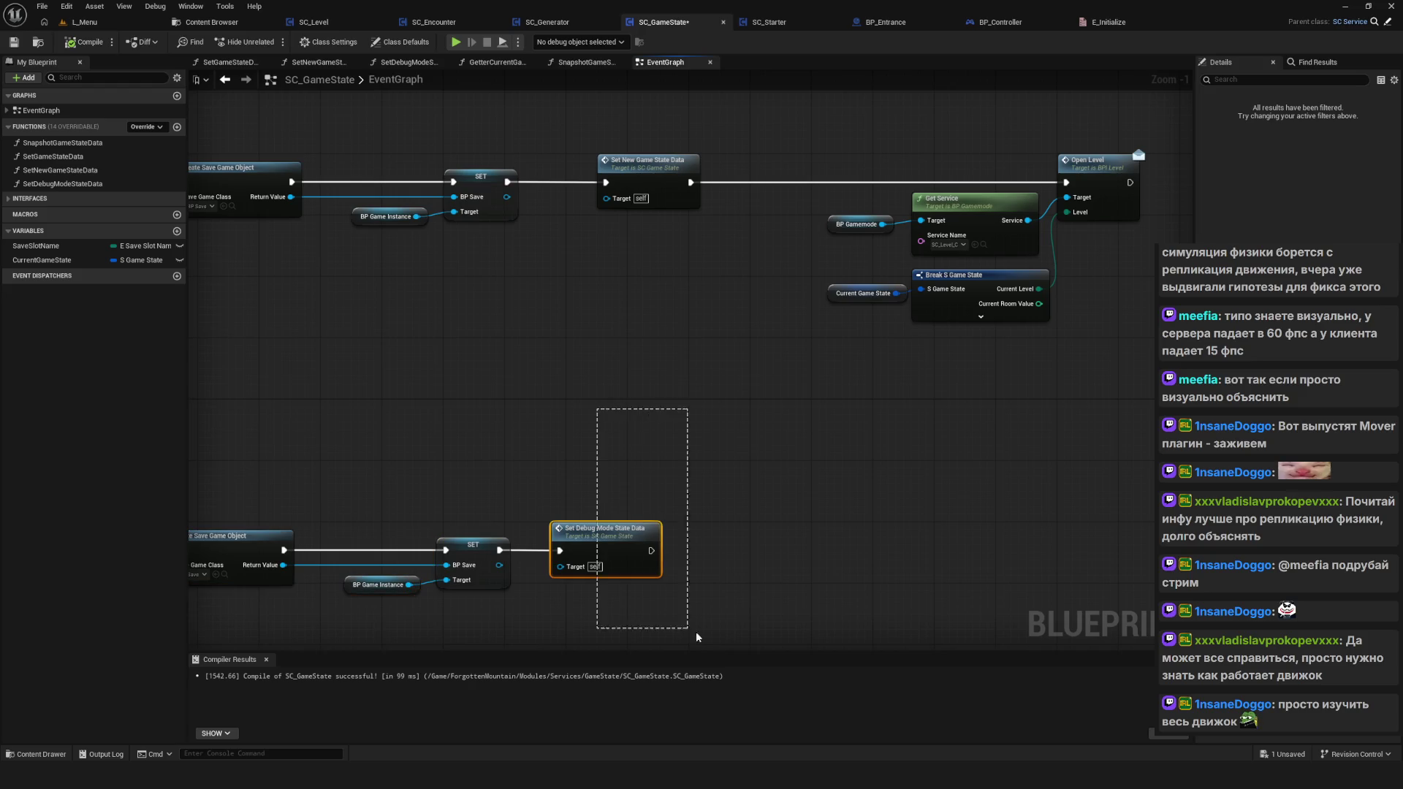
click(16, 43)
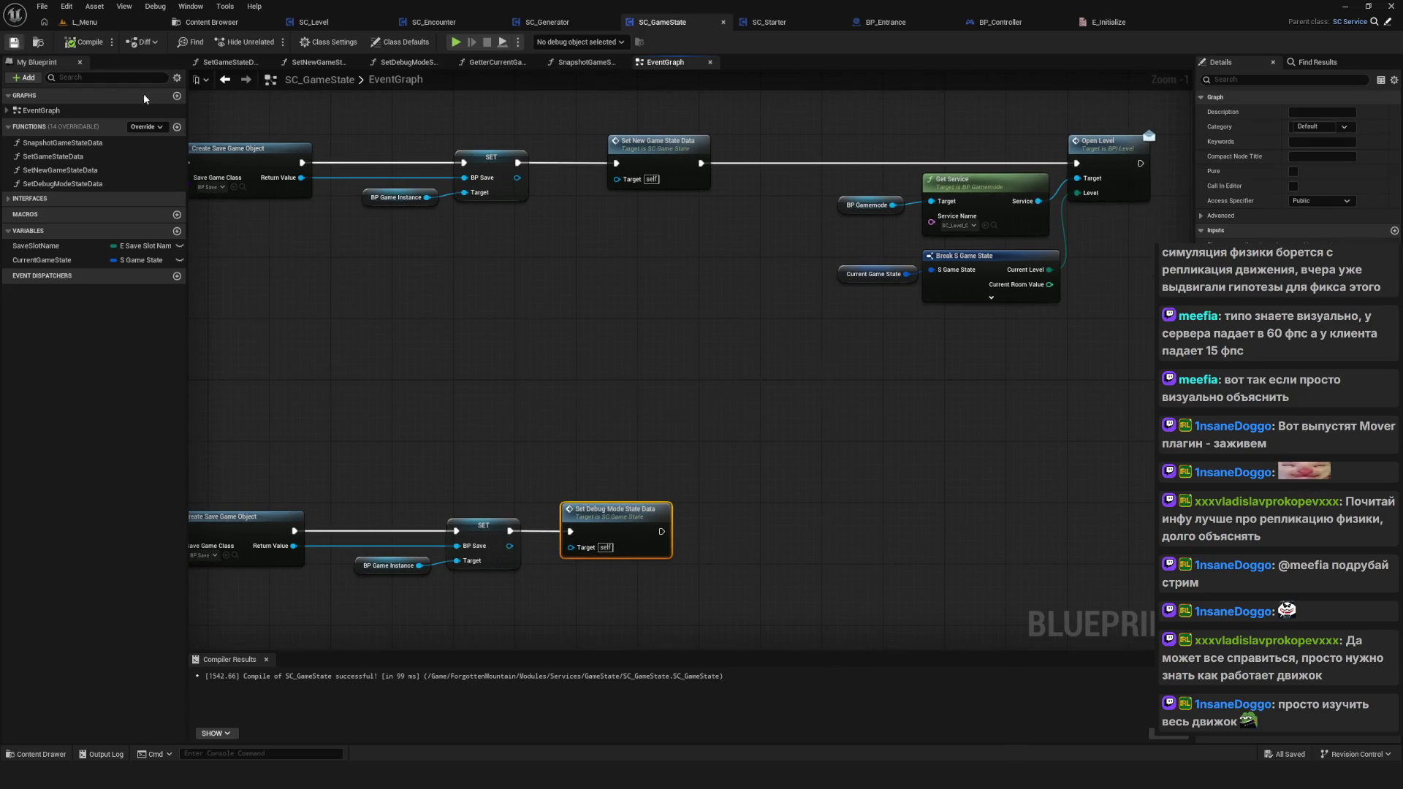
Step: Inspect SetNewGameStateData, expanding and collapsing Make S Game State's pins, then return to the EventGraph
mouse_move(514, 327)
mouse_down()
mouse_move(479, 309)
mouse_move(484, 409)
mouse_up()
double_click(611, 221)
mouse_move(778, 368)
mouse_down()
mouse_move(604, 382)
mouse_move(407, 358)
mouse_move(526, 379)
mouse_move(760, 330)
mouse_up()
scroll(760, 331, up, 2)
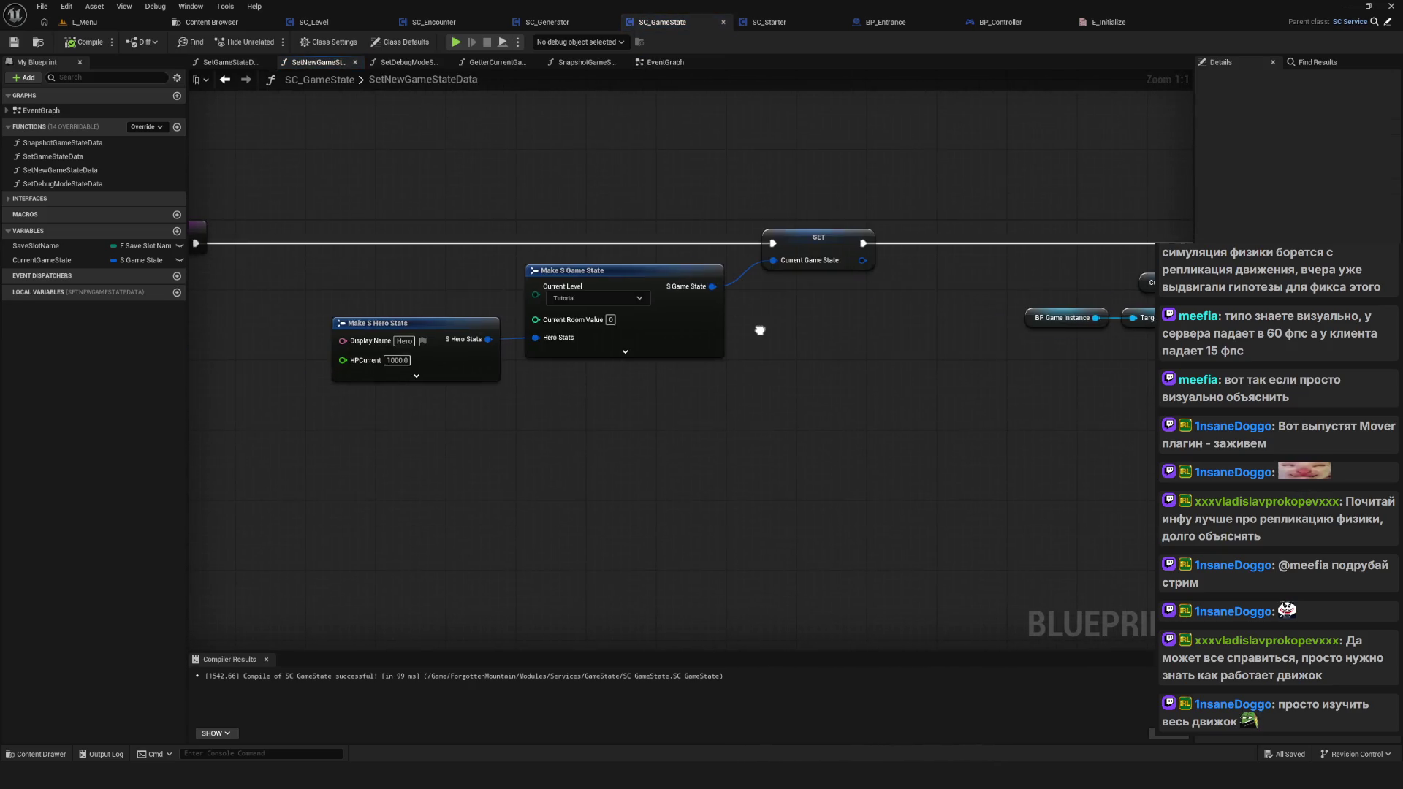
click(617, 352)
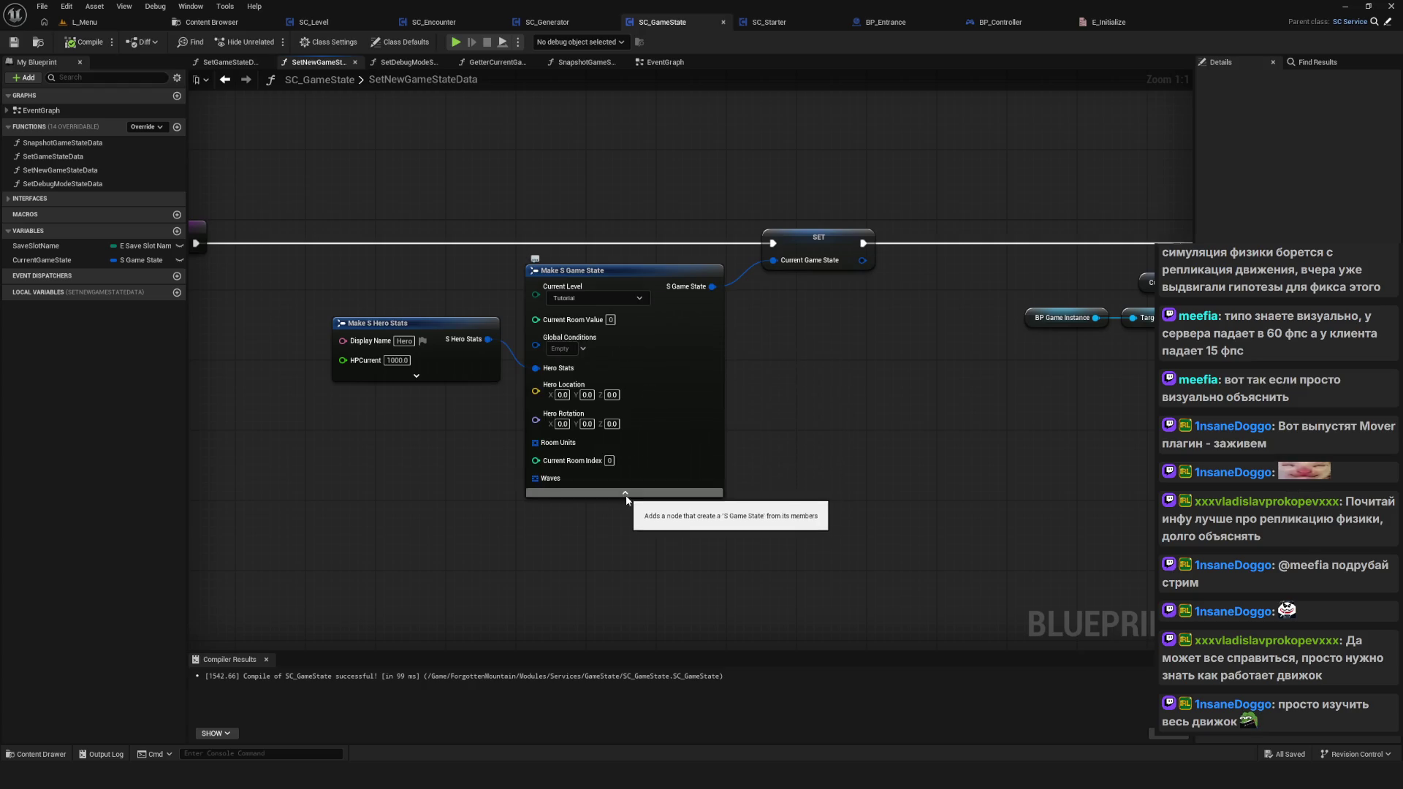
click(626, 489)
drag(351, 178, 399, 194)
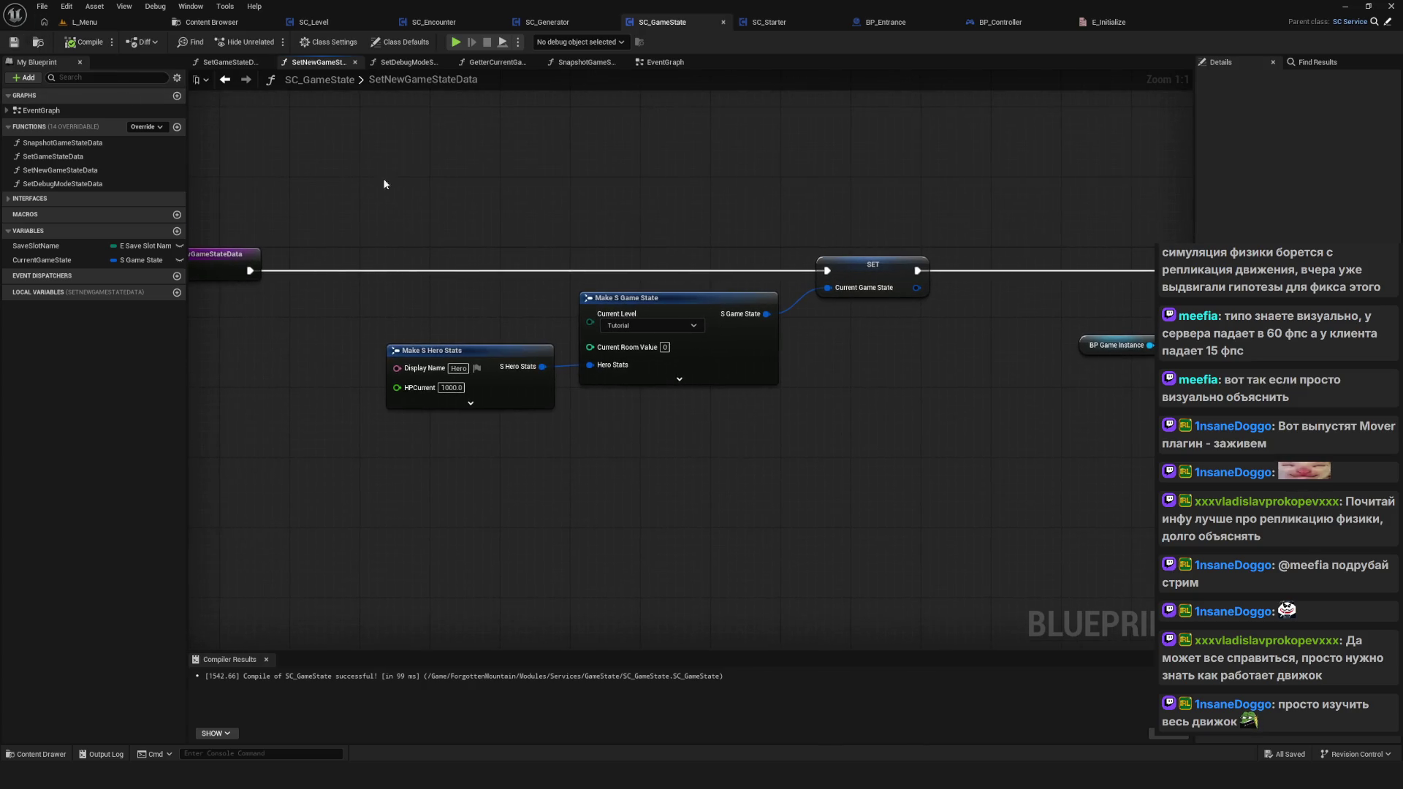
click(225, 86)
Step: Copy the NewGame chain's Get Service, Break and Open Level nodes and wire them after Set Debug Mode State Data
right_click(625, 342)
scroll(602, 348, down, 2)
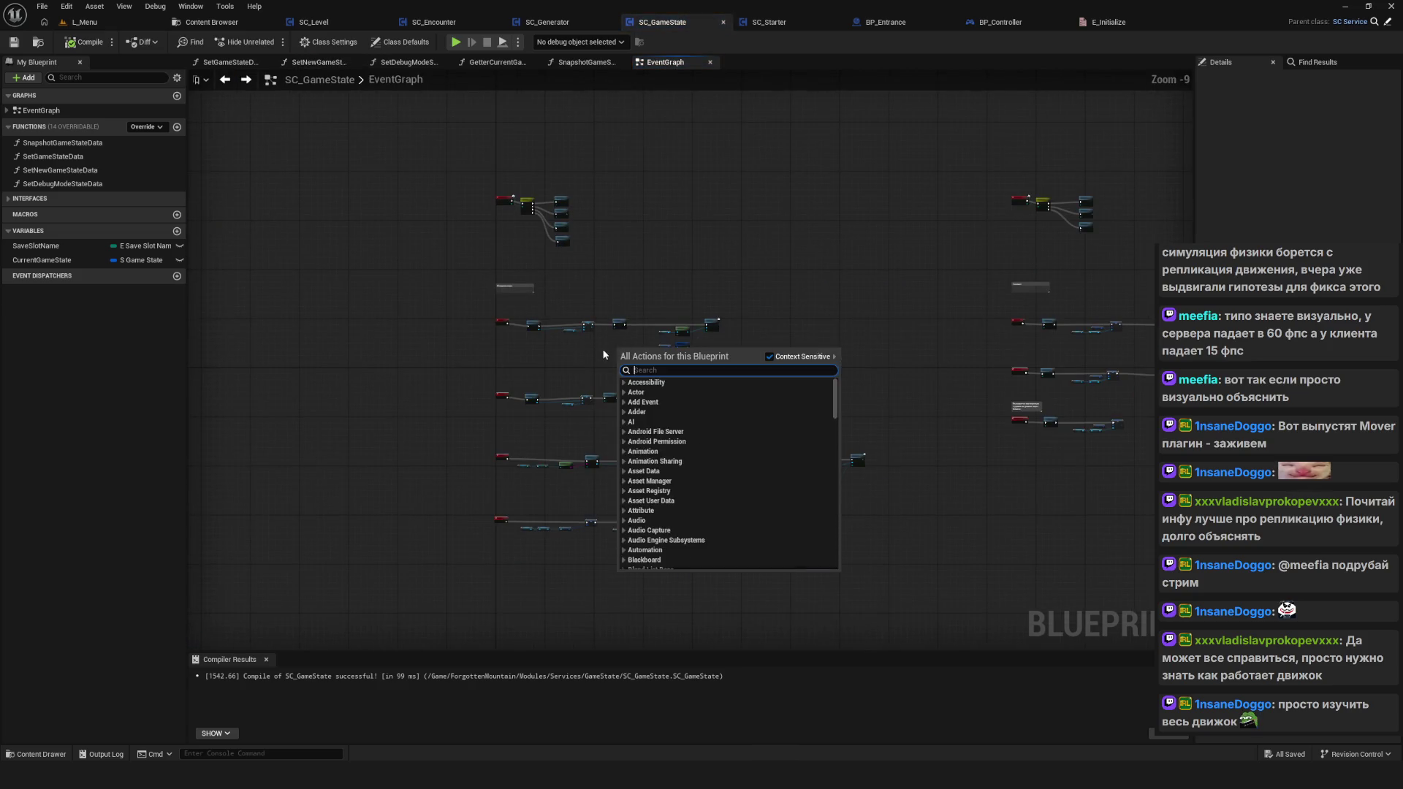
click(617, 390)
mouse_move(618, 395)
mouse_down()
mouse_move(657, 488)
mouse_move(546, 499)
mouse_move(591, 476)
mouse_up()
mouse_move(654, 176)
mouse_down()
mouse_move(920, 381)
mouse_move(799, 423)
mouse_move(690, 402)
mouse_up()
key(ctrl+c)
key(ctrl+v)
mouse_move(444, 403)
mouse_down()
mouse_move(822, 347)
mouse_move(852, 396)
mouse_move(826, 395)
mouse_up()
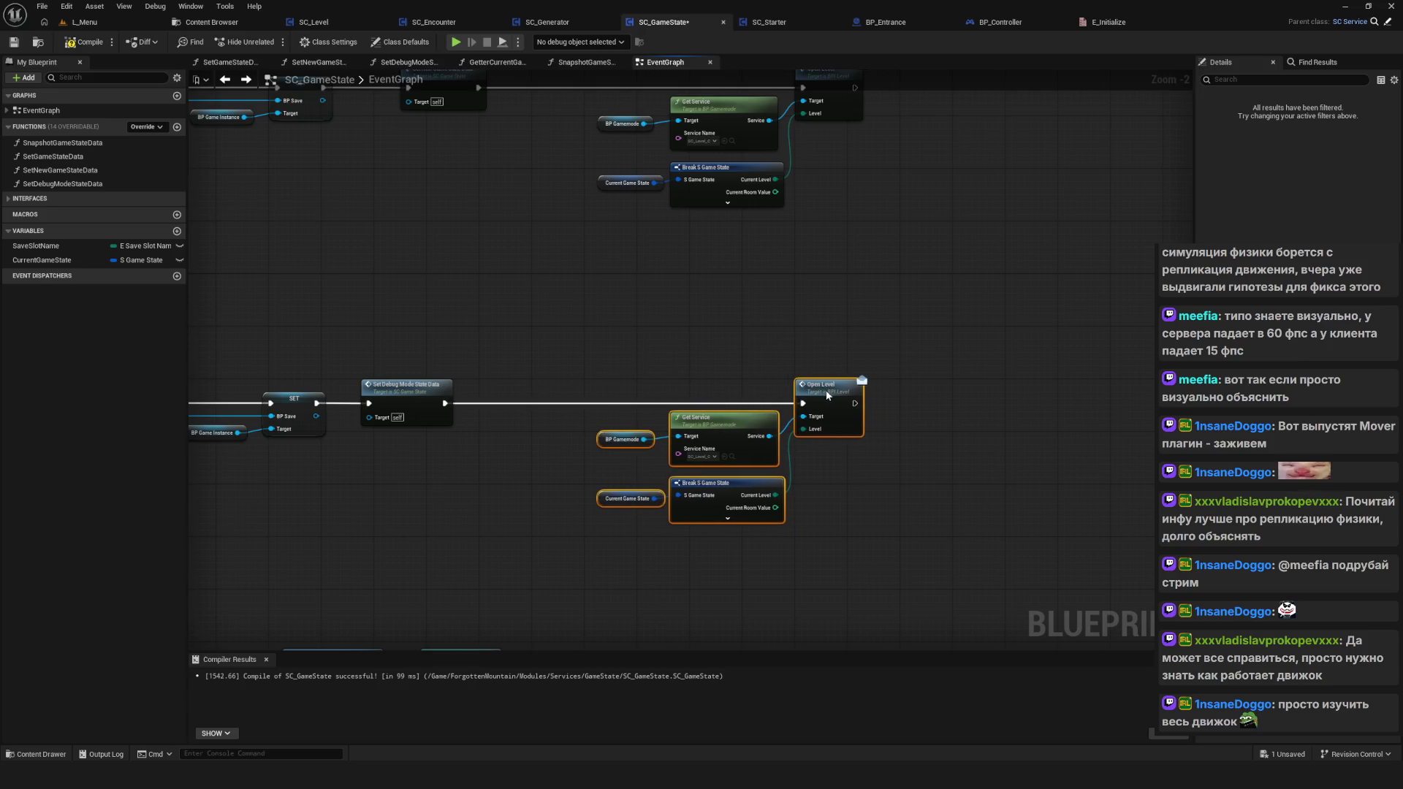
Step: Save SC_GameState with Ctrl+S and open the SetDebugModeStateData function graph
scroll(827, 389, up, 2)
click(589, 328)
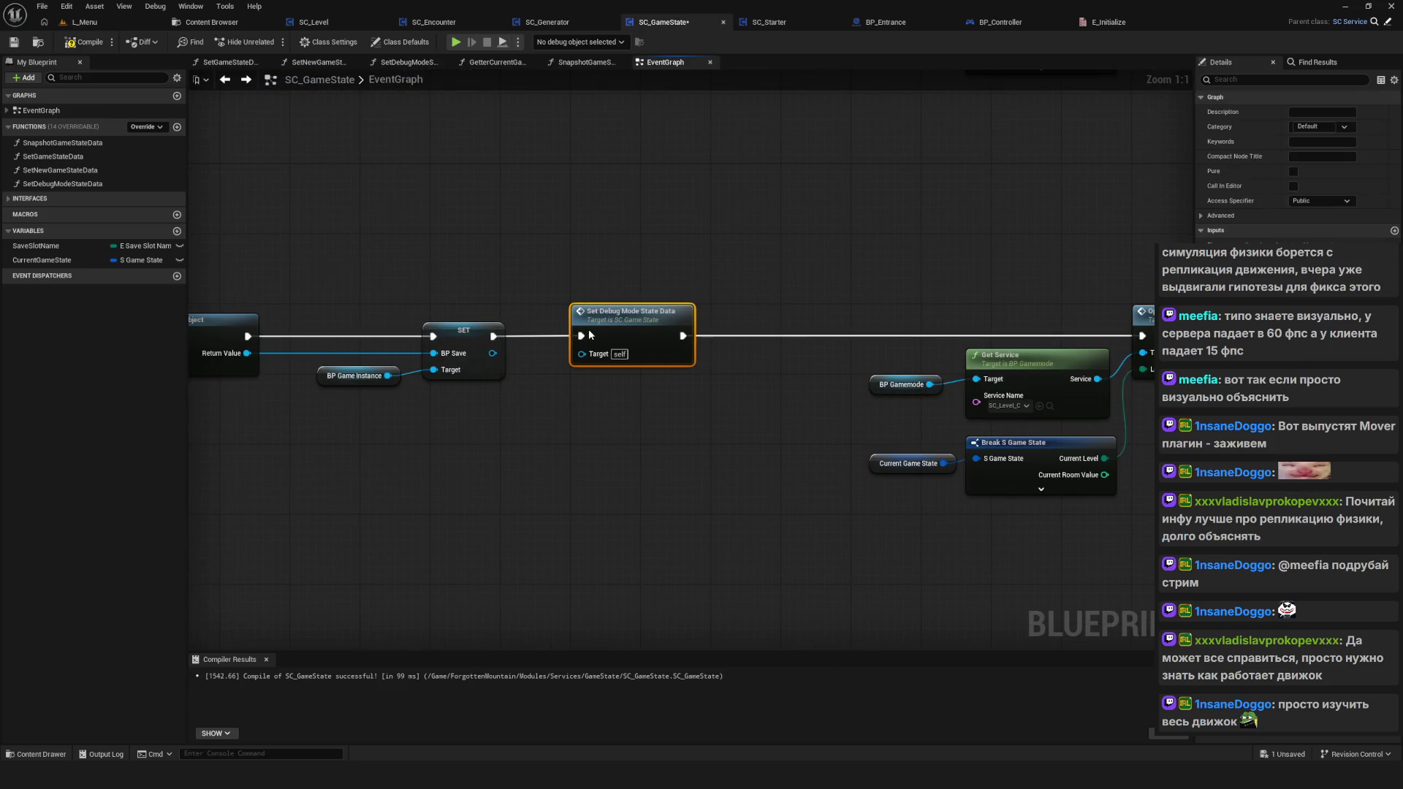
key(ctrl+s)
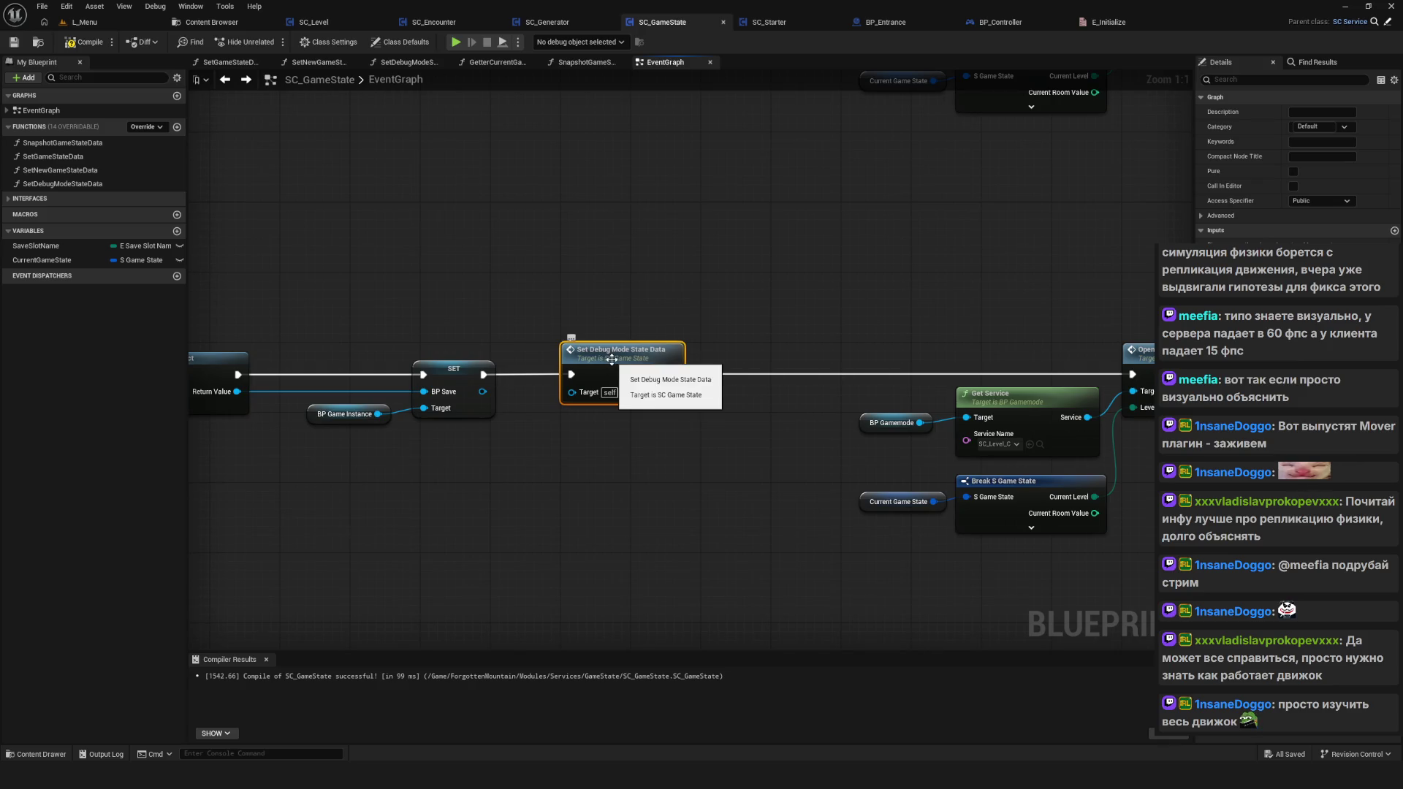
click(708, 438)
scroll(708, 438, down, 5)
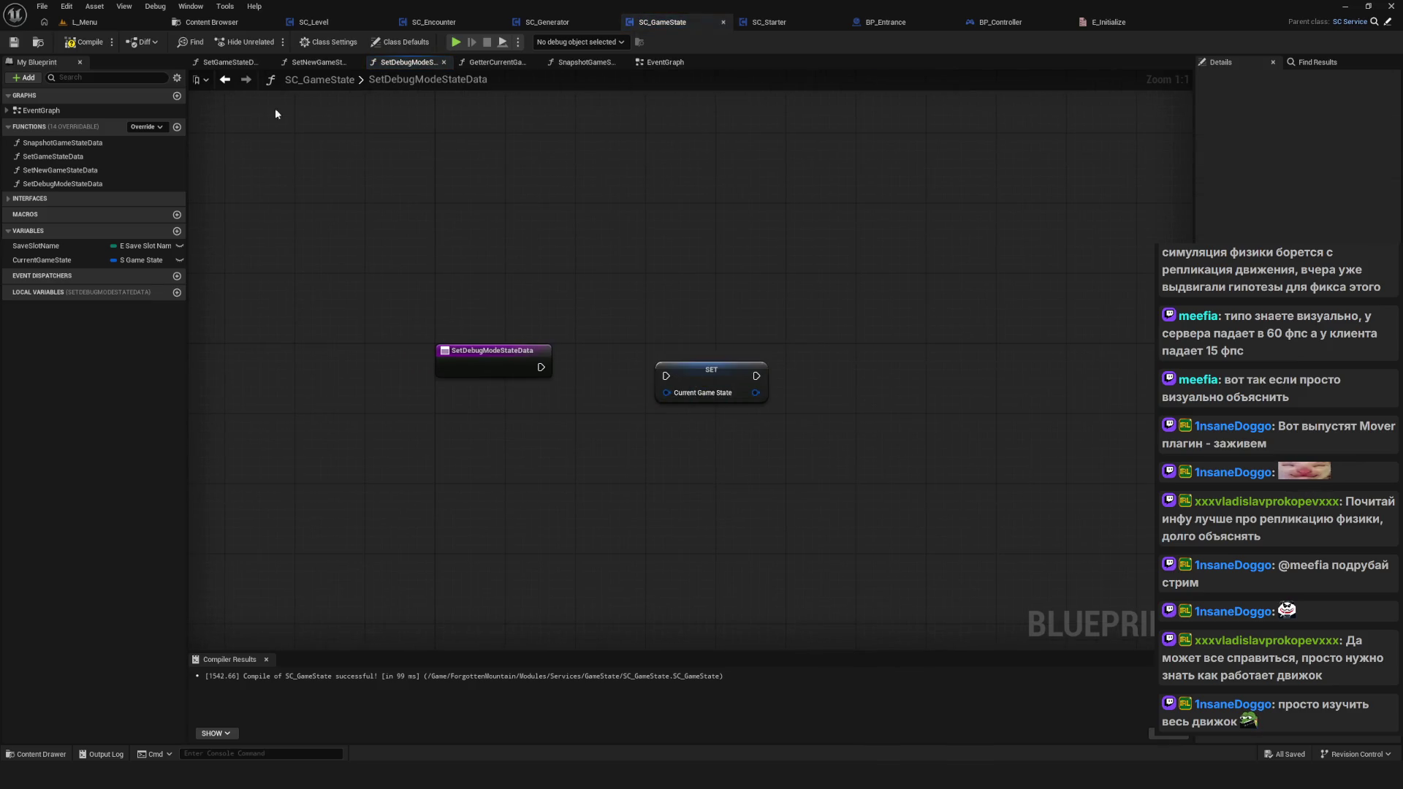
Step: Select the SET and Make node group in SetNewGameStateData, then return to SetDebugModeStateData
scroll(598, 313, up, 5)
double_click(636, 219)
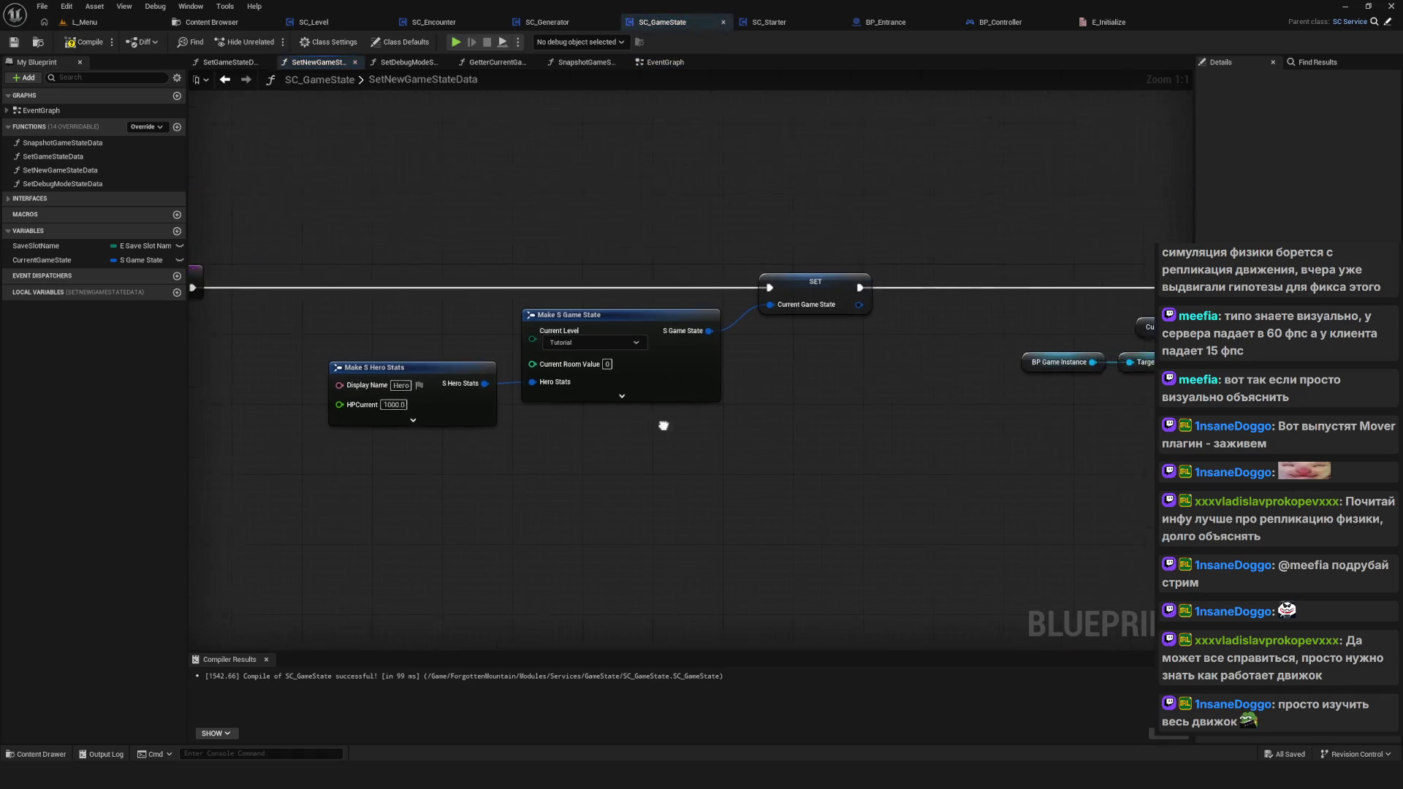
drag(704, 227, 1079, 453)
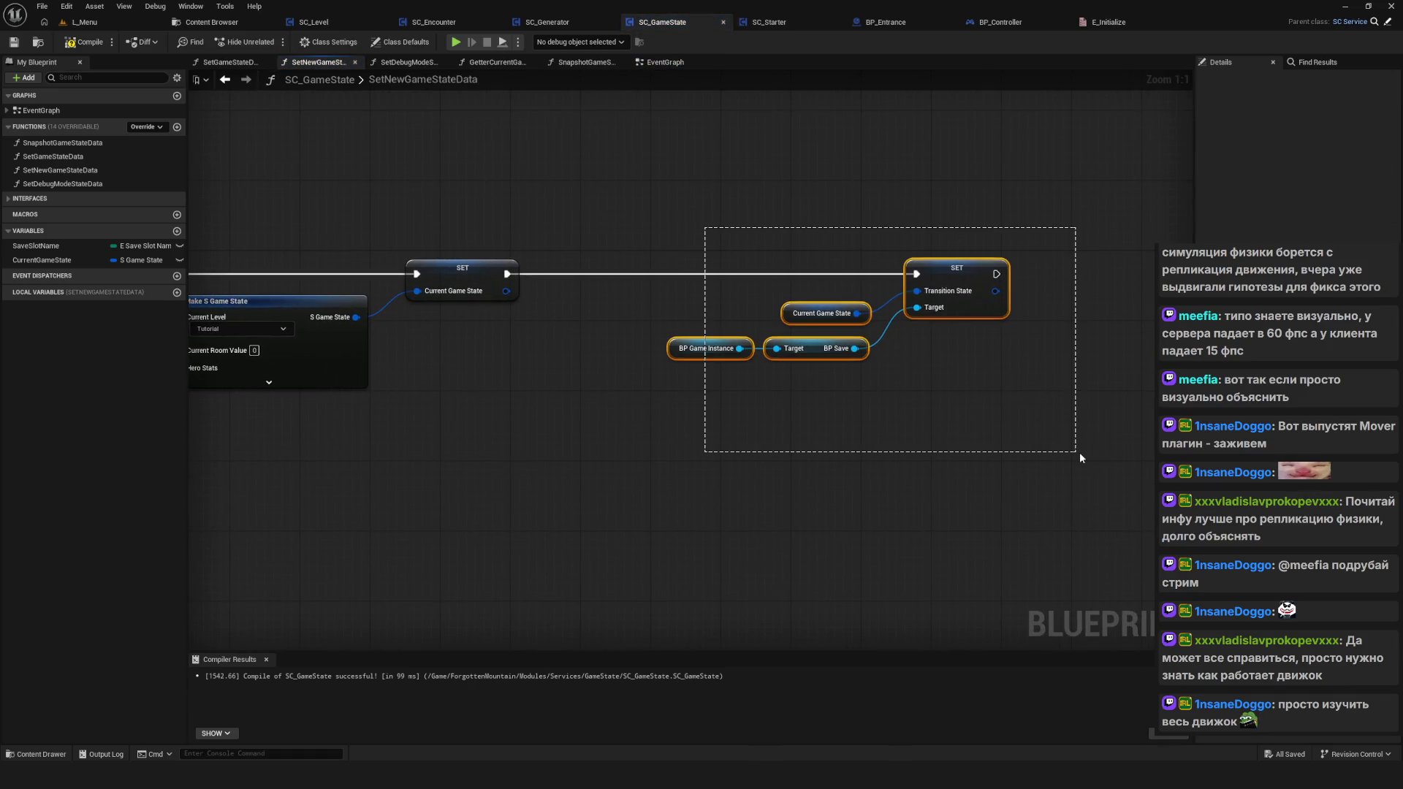
scroll(817, 358, down, 5)
drag(971, 290, 431, 413)
click(227, 82)
click(226, 82)
click(226, 82)
Step: Replace the old SET with the pasted game-state node group, wire the entry node, and save
drag(682, 312, 785, 470)
key(Delete)
key(ctrl+v)
drag(838, 353, 1006, 361)
mouse_move(540, 367)
mouse_down()
mouse_move(1071, 357)
mouse_move(1062, 366)
mouse_up()
key(ctrl+s)
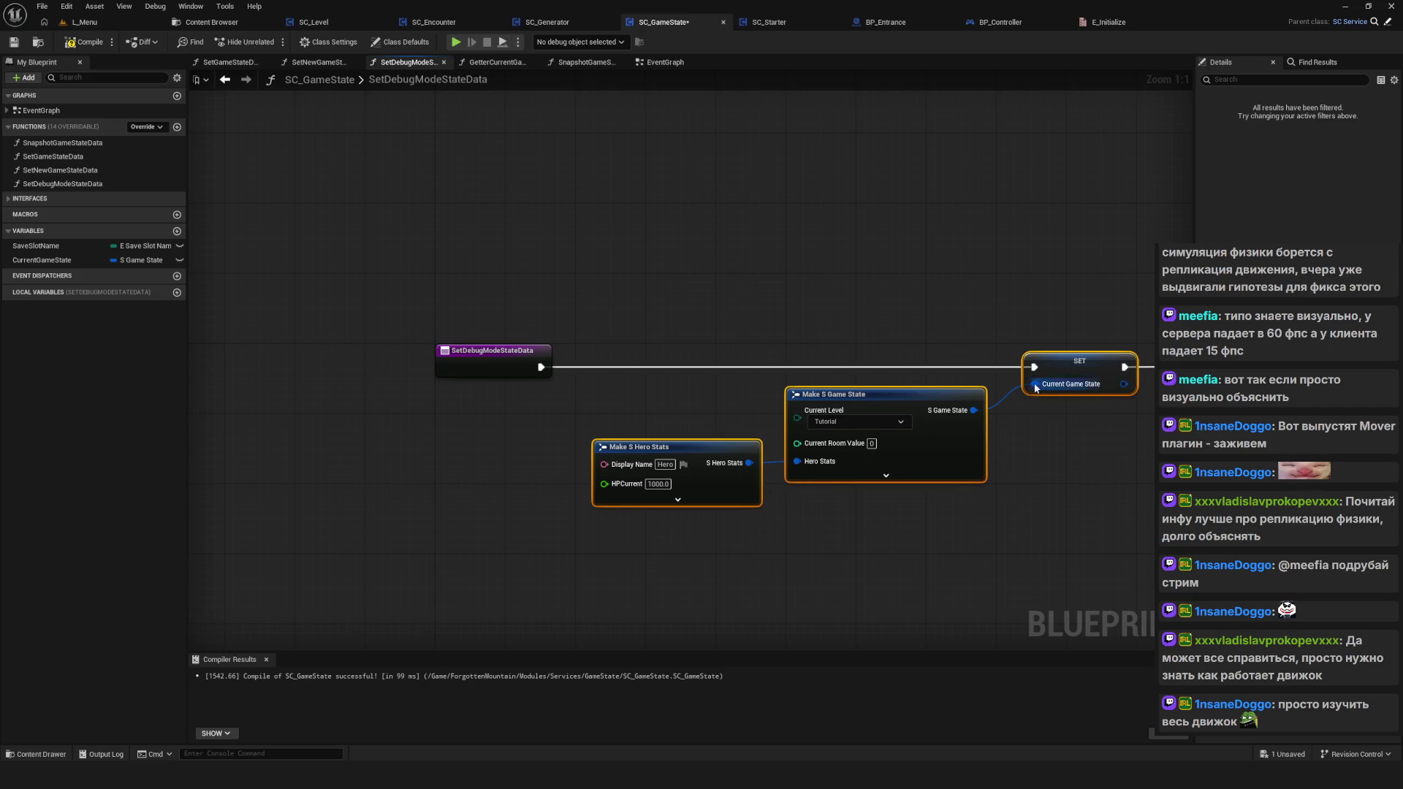
Step: Check Make S Hero Stats' pins and the entry node, then compile SC_GameState
scroll(687, 388, down, 5)
scroll(730, 402, up, 5)
drag(725, 405, 566, 391)
click(453, 359)
click(442, 412)
mouse_move(561, 556)
mouse_down()
mouse_move(722, 447)
mouse_move(682, 467)
mouse_up()
click(558, 570)
drag(558, 570, 458, 608)
drag(809, 428, 667, 447)
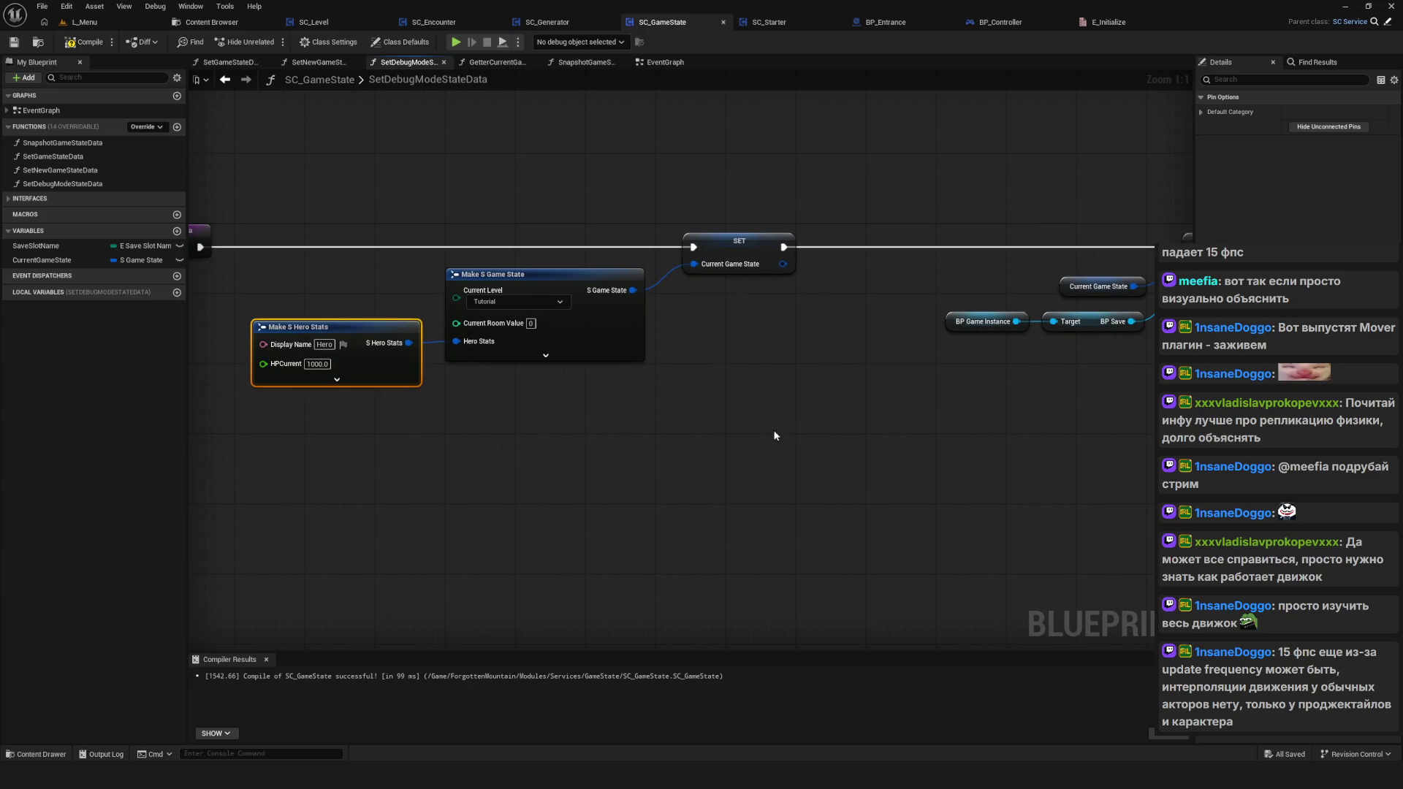
drag(761, 431, 871, 427)
click(67, 46)
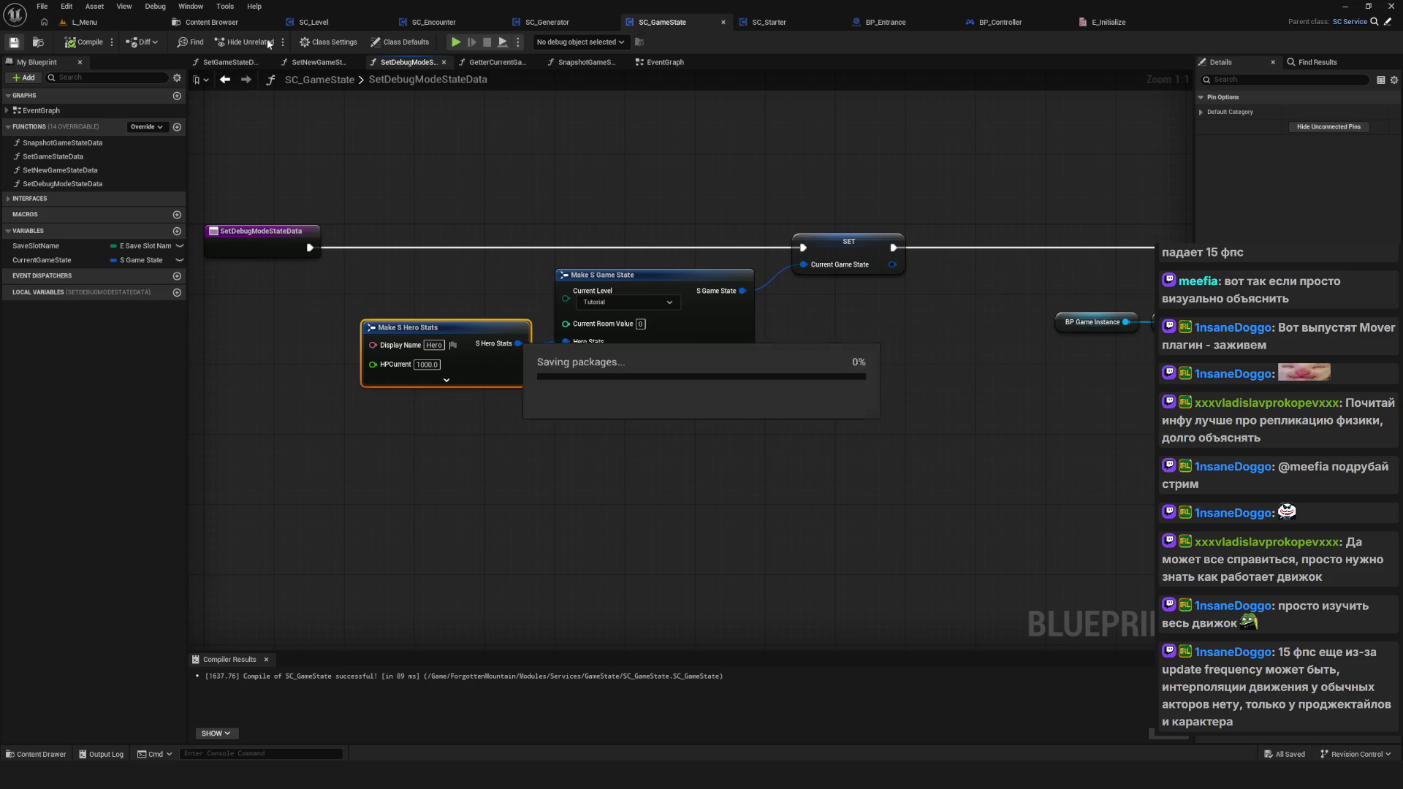
Step: Play-test the game: open the save-slot list, cancel a slot's delete prompt, then stop playing
click(456, 42)
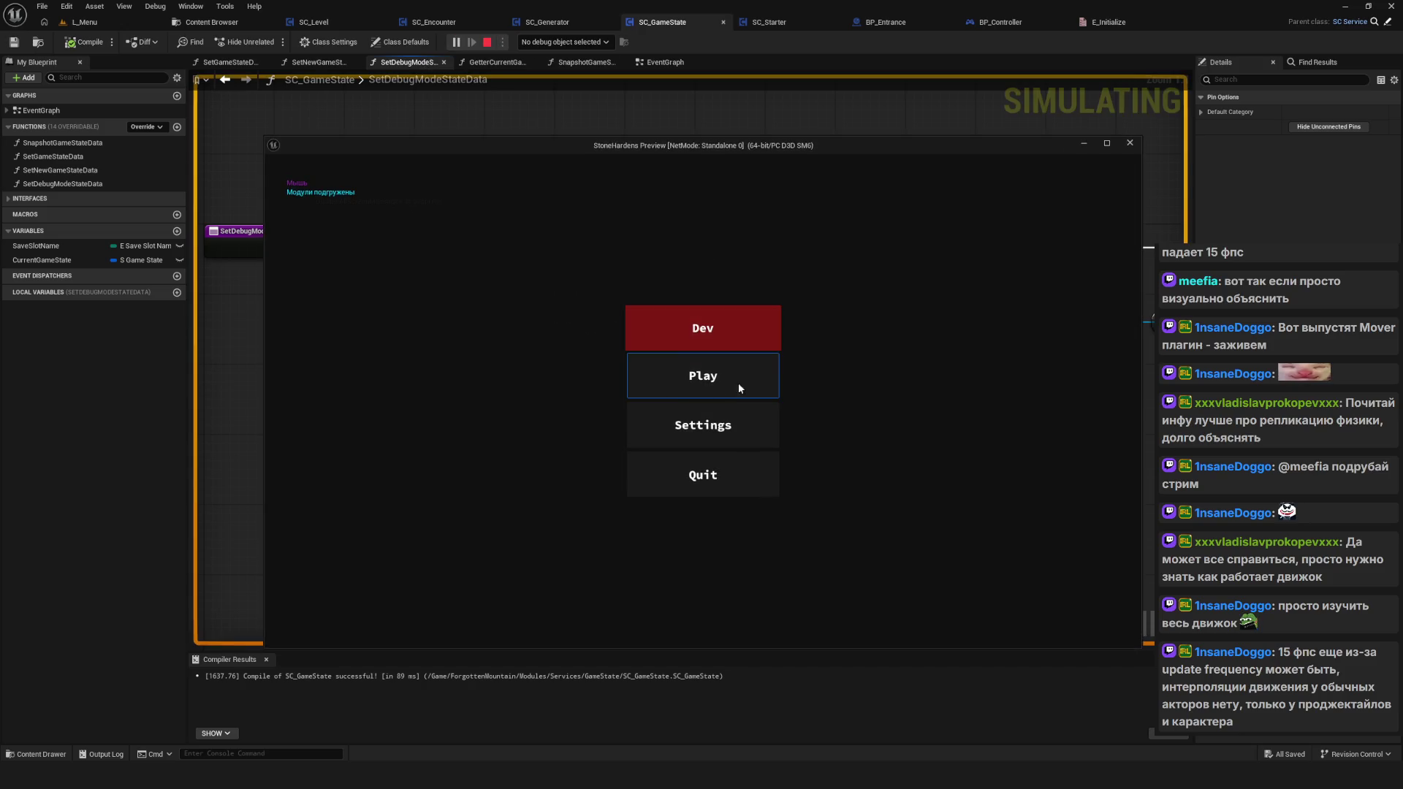
click(713, 377)
click(698, 322)
click(651, 425)
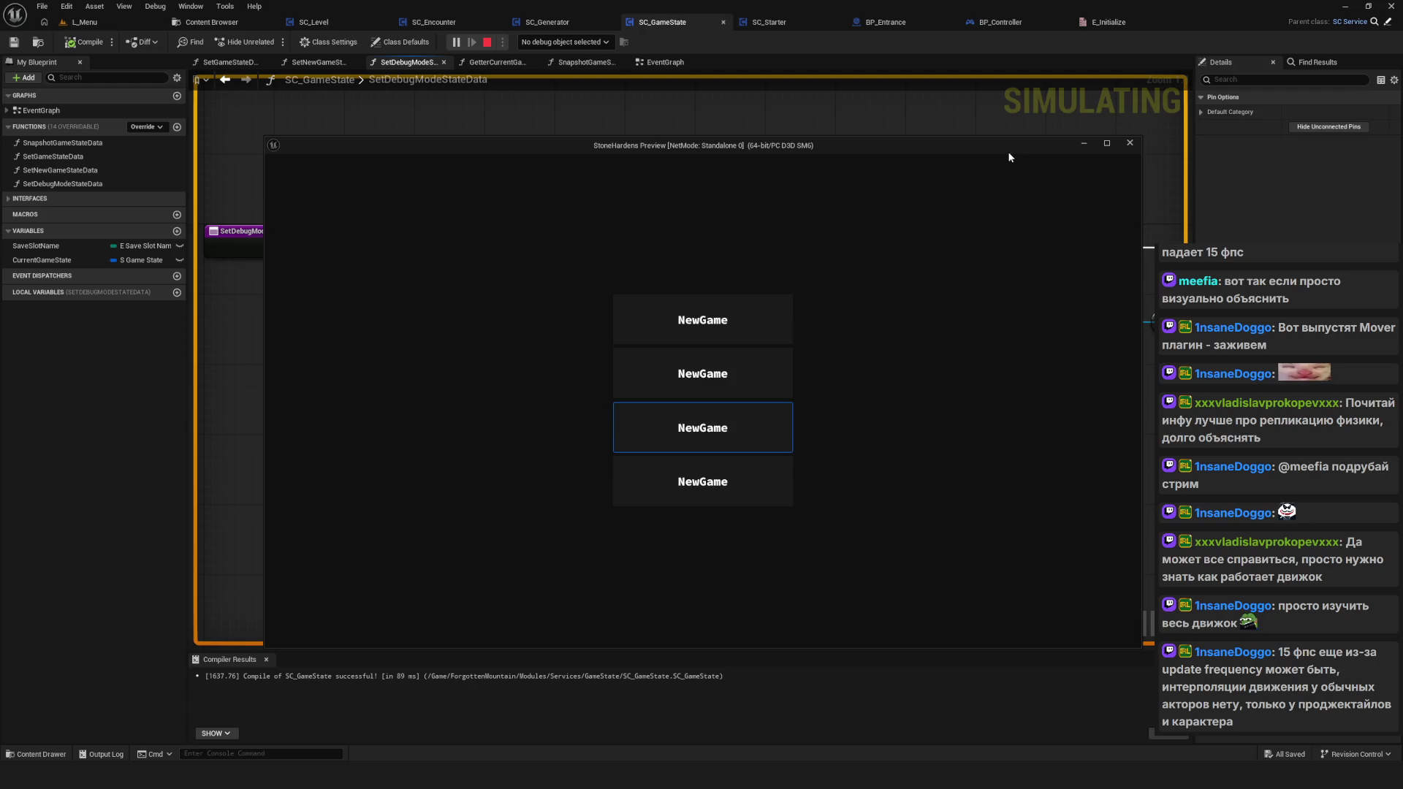
click(973, 184)
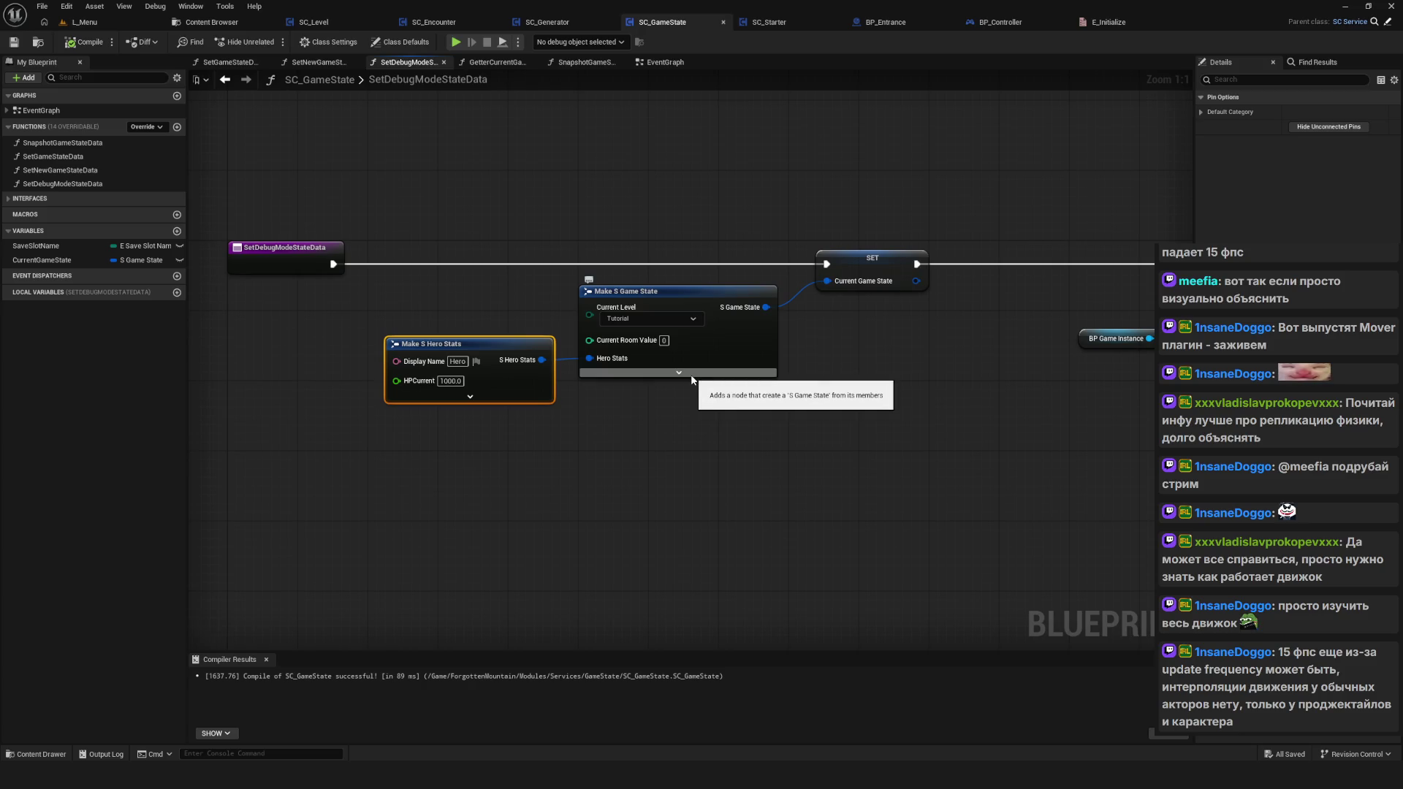
Step: Show Make S Game State's advanced pins and move Make S Hero Stats down-left, then go to SC_Starter
click(691, 373)
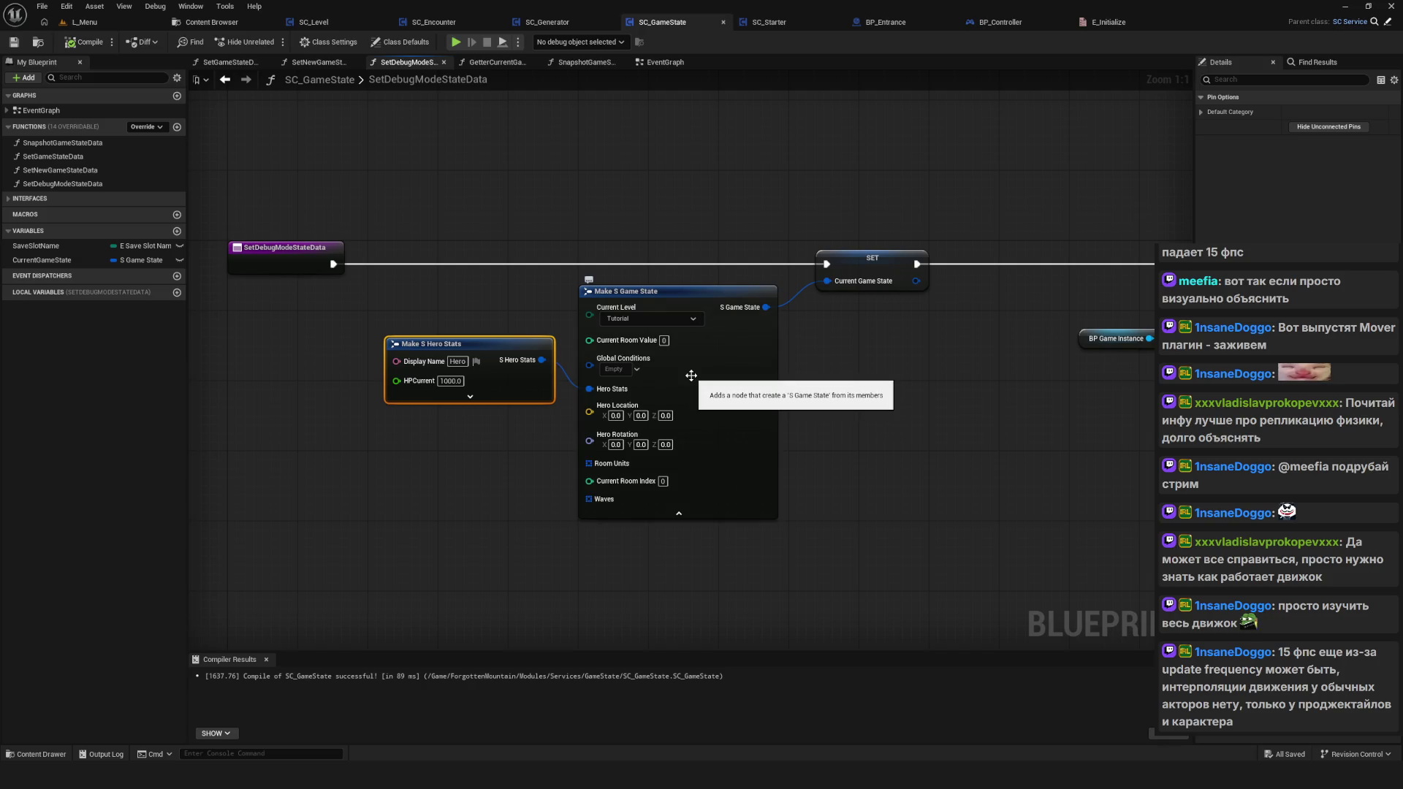
drag(368, 245, 435, 437)
drag(457, 343, 421, 379)
mouse_move(691, 370)
mouse_down()
mouse_move(698, 420)
mouse_move(653, 415)
mouse_up()
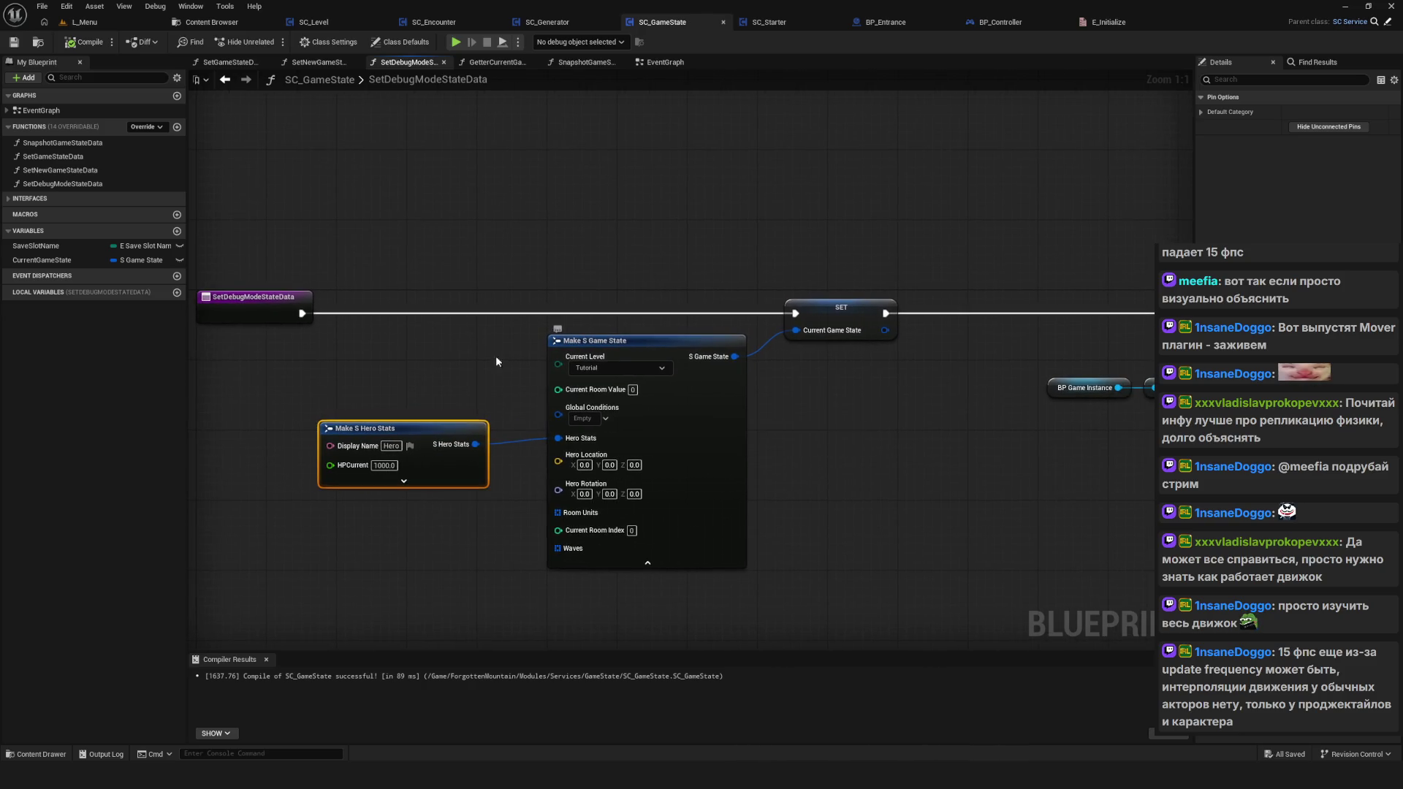
scroll(625, 271, down, 1)
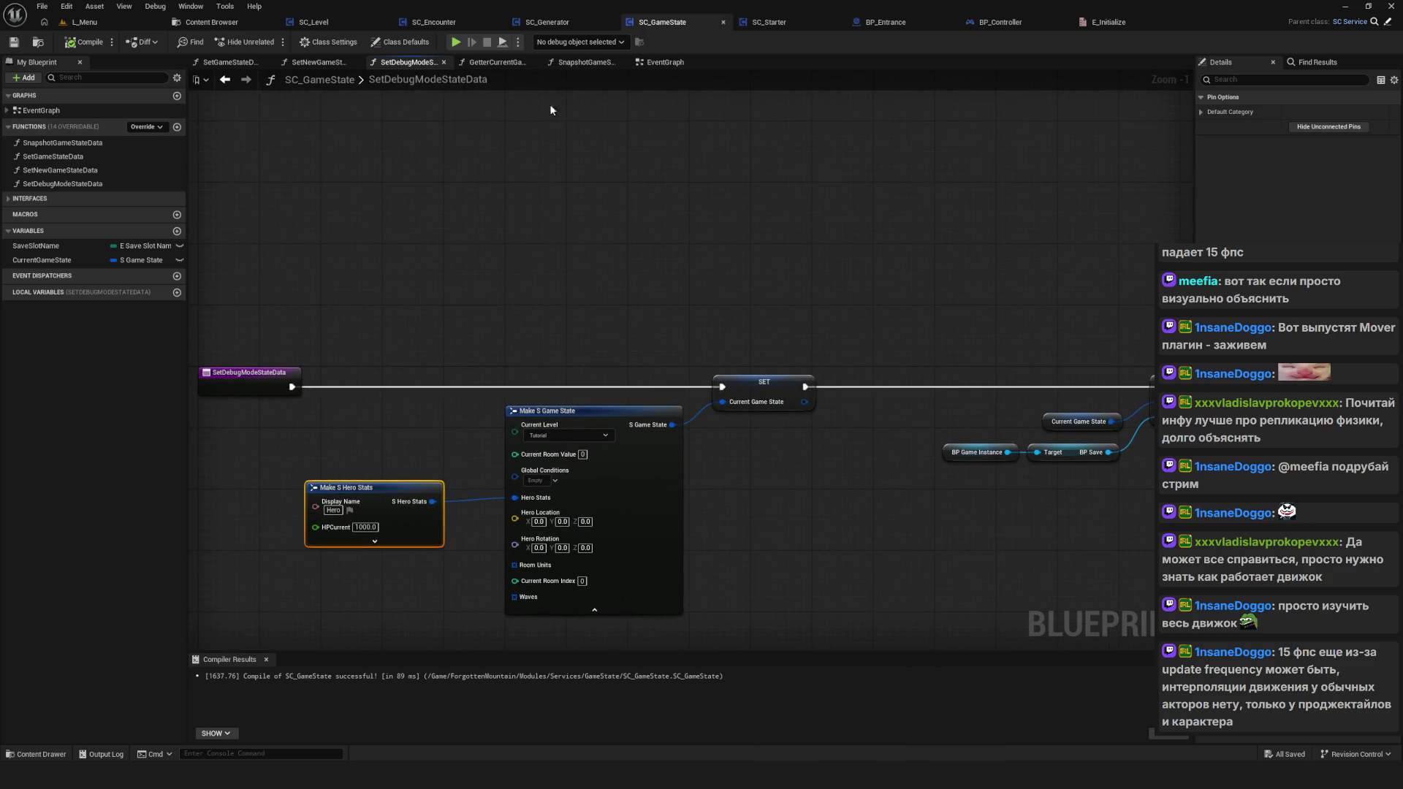
click(771, 21)
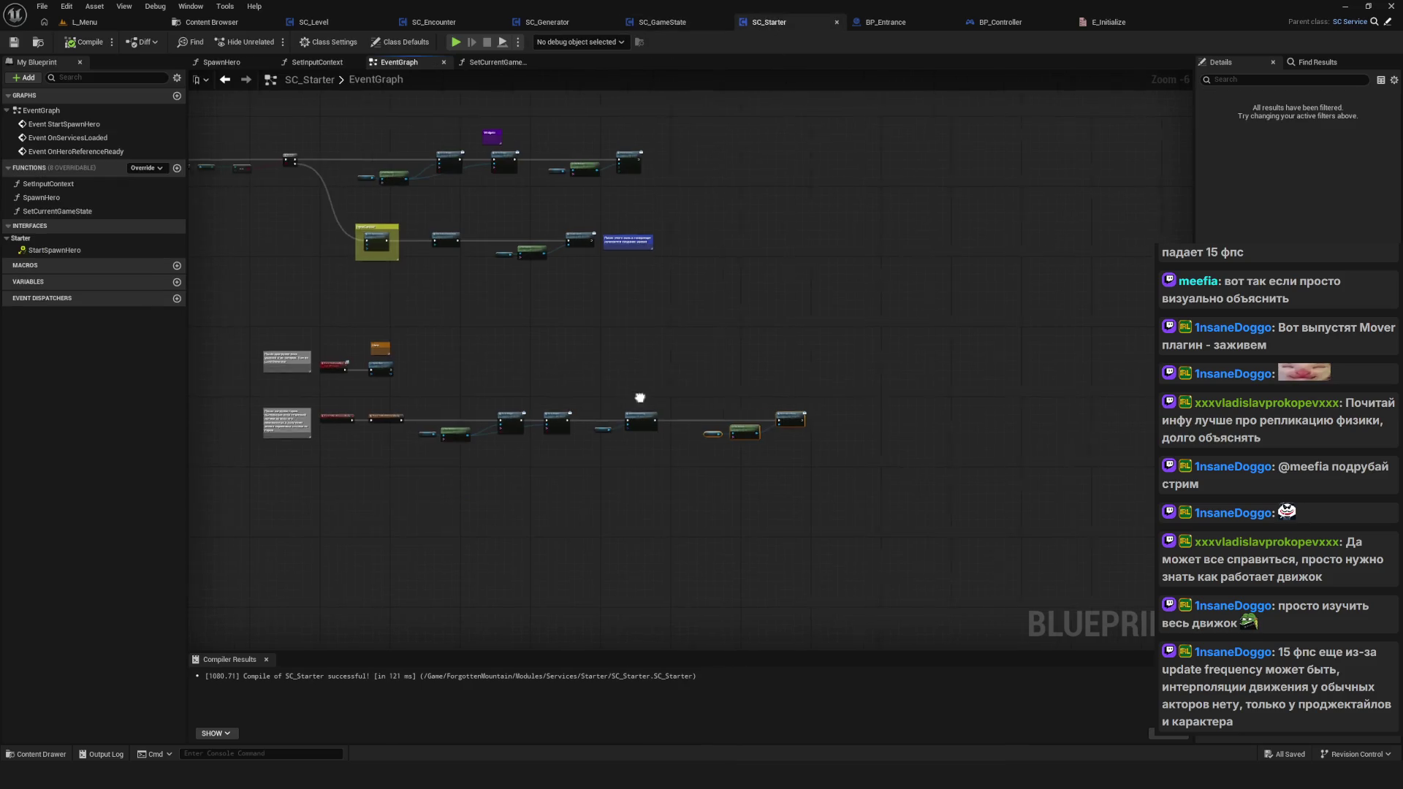
Step: Open the SpawnHero function graph and review its SpawnActor, Possess, Return and game-state getter nodes
scroll(536, 393, up, 3)
double_click(494, 314)
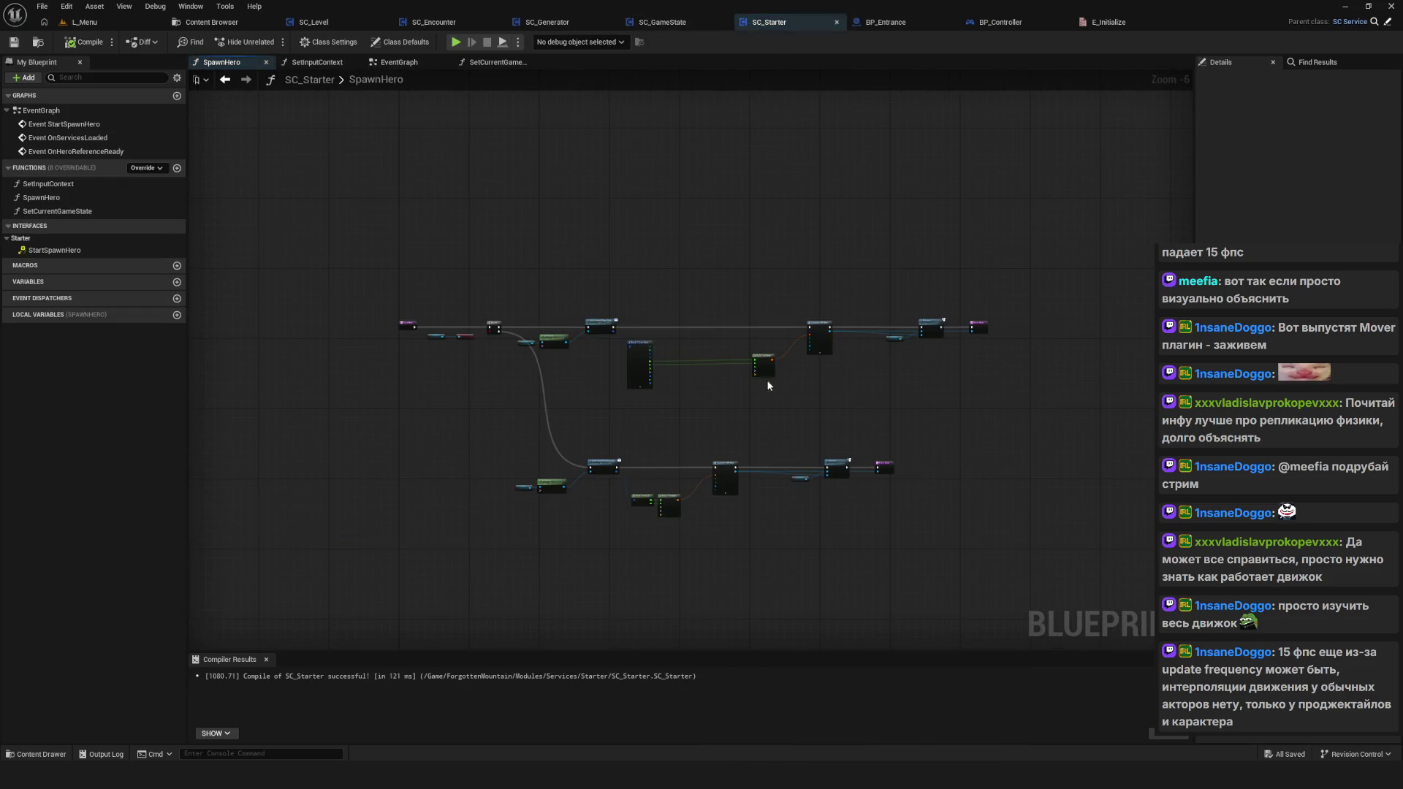
drag(1183, 407, 814, 362)
drag(1118, 366, 331, 365)
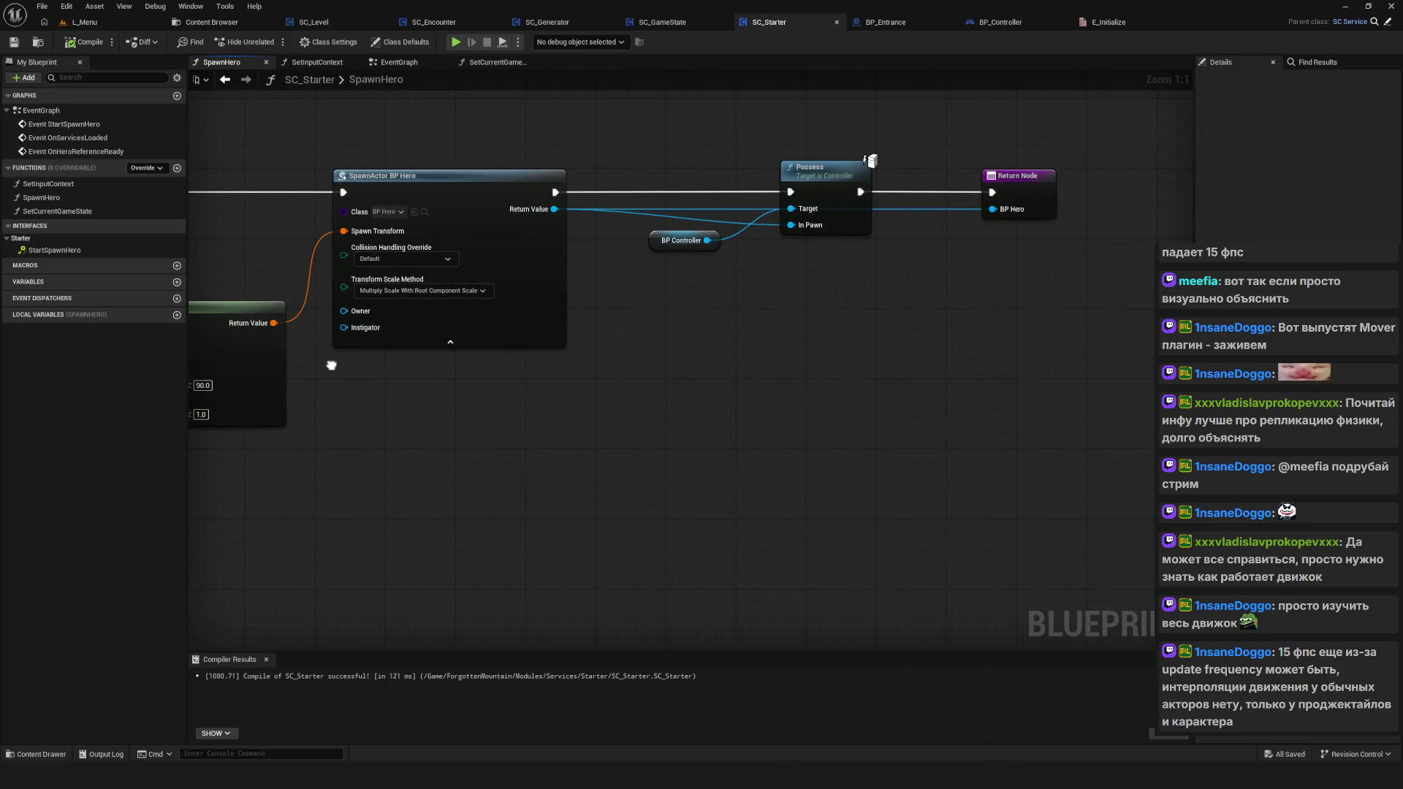
scroll(734, 388, down, 8)
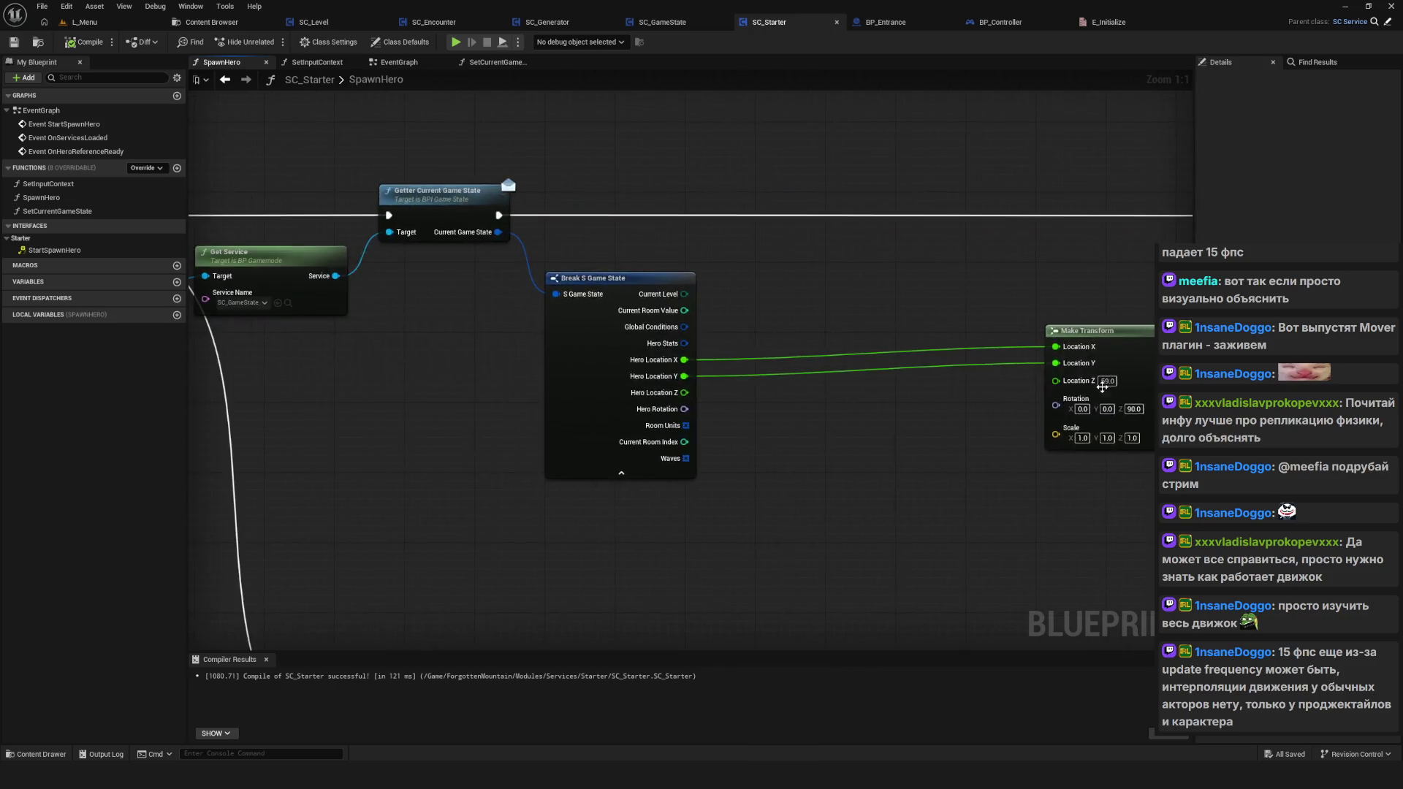
scroll(672, 367, up, 8)
mouse_move(522, 240)
mouse_down()
mouse_move(553, 321)
mouse_move(690, 474)
mouse_up()
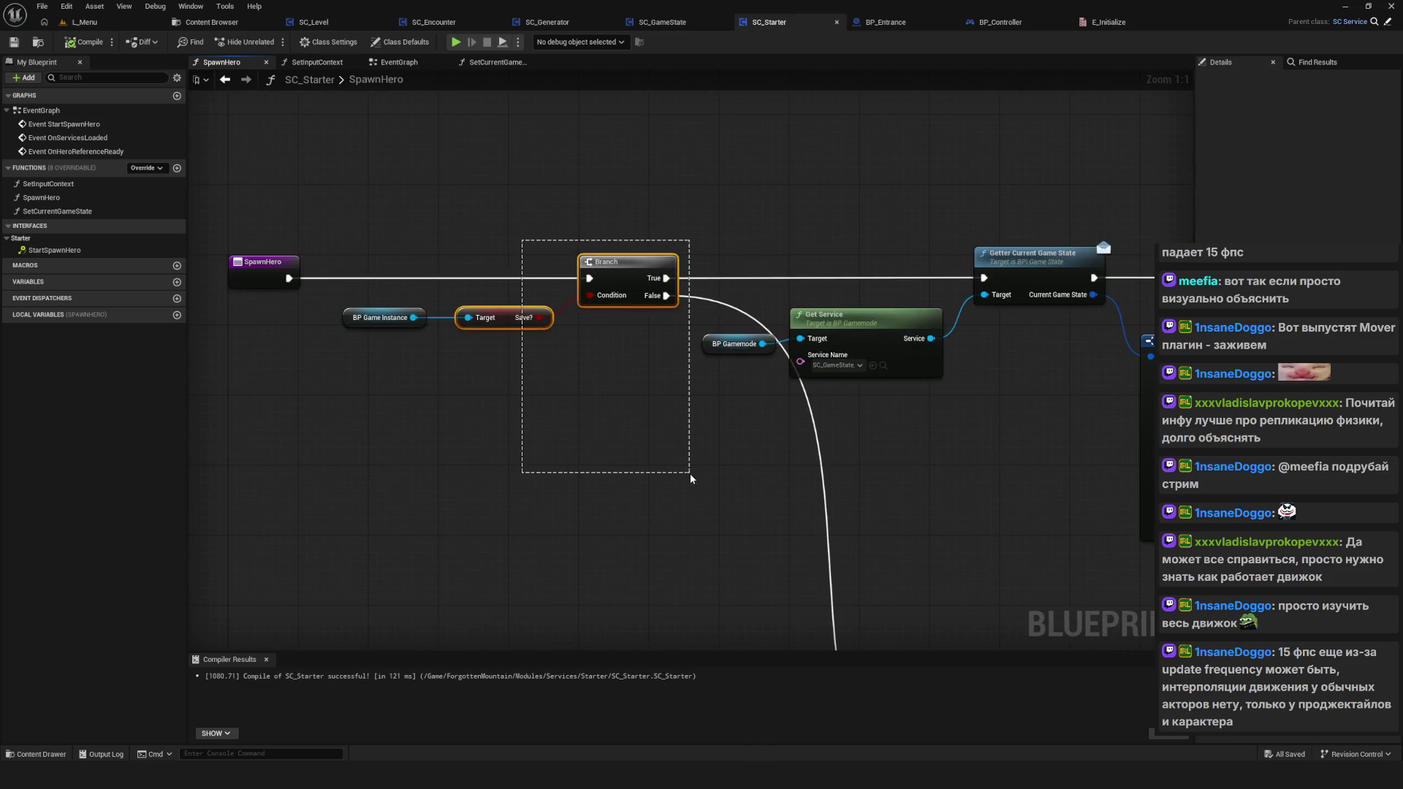
mouse_move(1046, 476)
mouse_down()
mouse_move(666, 423)
mouse_move(318, 409)
mouse_up()
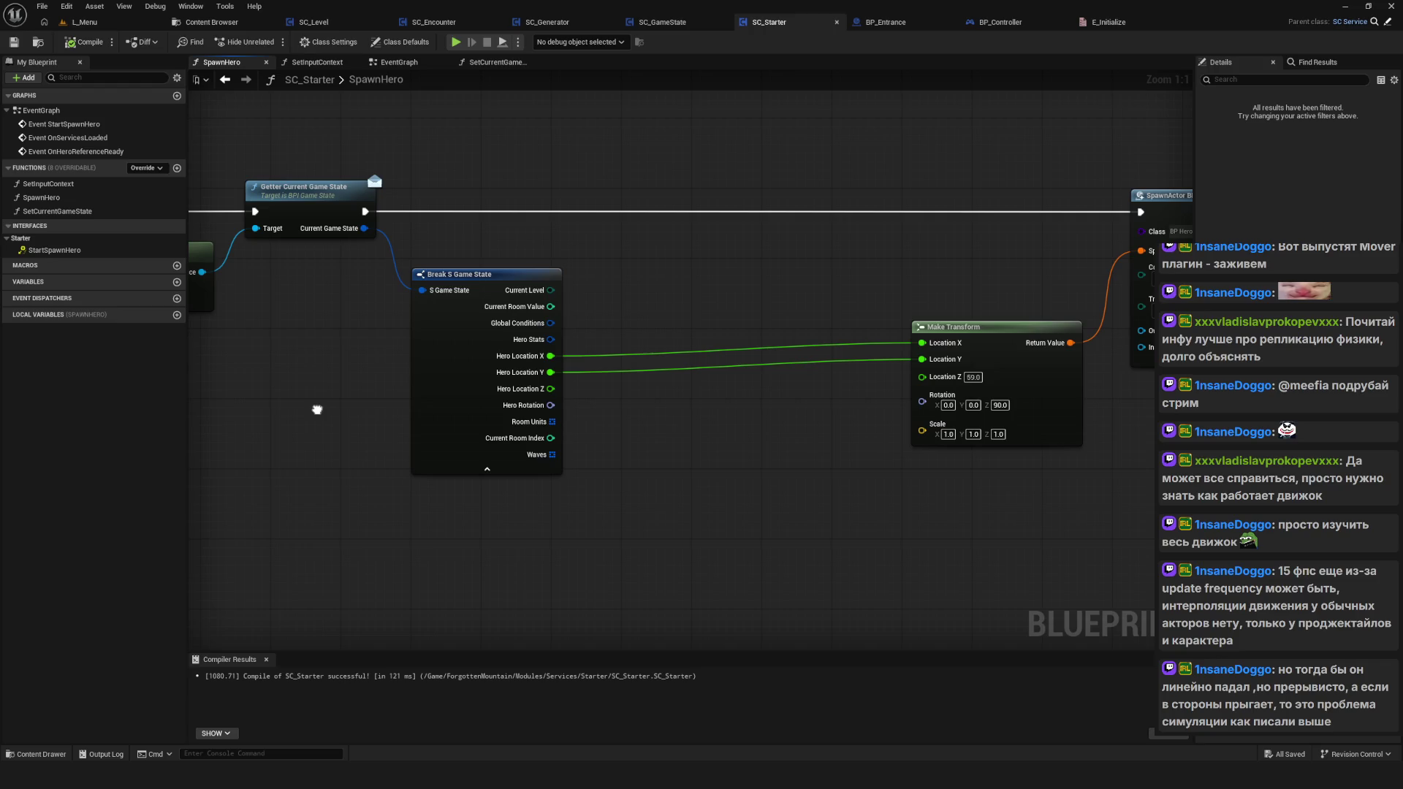
drag(317, 409, 349, 427)
Step: Move Make Transform next to Break S Game State and save SC_Starter
drag(1025, 452, 863, 465)
click(863, 465)
mouse_move(860, 376)
mouse_down()
mouse_move(841, 389)
mouse_move(201, 400)
mouse_up()
scroll(202, 401, down, 3)
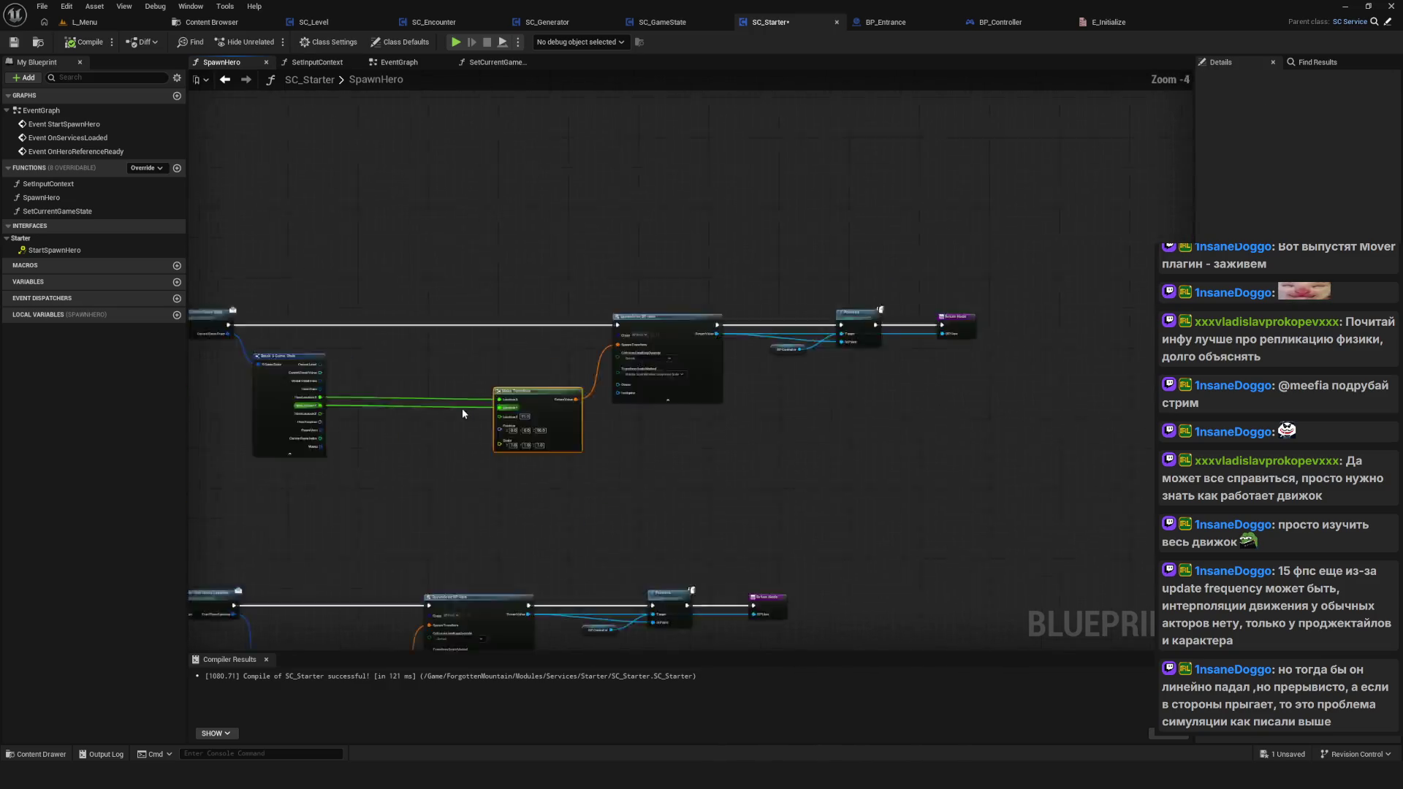
scroll(462, 408, up, 3)
drag(910, 387, 824, 379)
drag(664, 423, 826, 427)
key(ctrl+s)
Step: Pan the SpawnHero graph over to the Branch and Get Service nodes
scroll(638, 307, down, 3)
drag(637, 307, 638, 100)
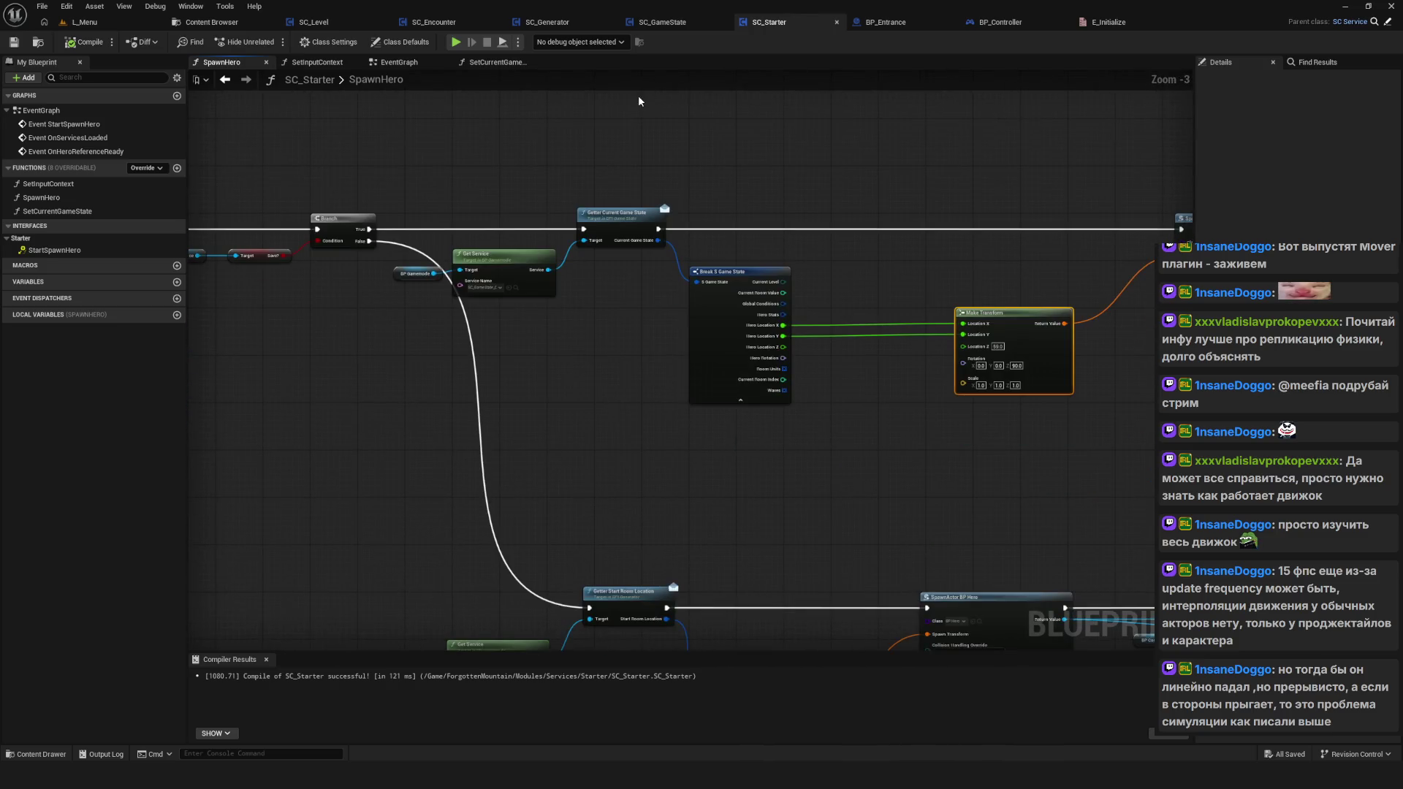
scroll(704, 394, up, 3)
mouse_move(704, 393)
mouse_down()
mouse_move(411, 378)
mouse_move(1028, 440)
mouse_up()
click(545, 22)
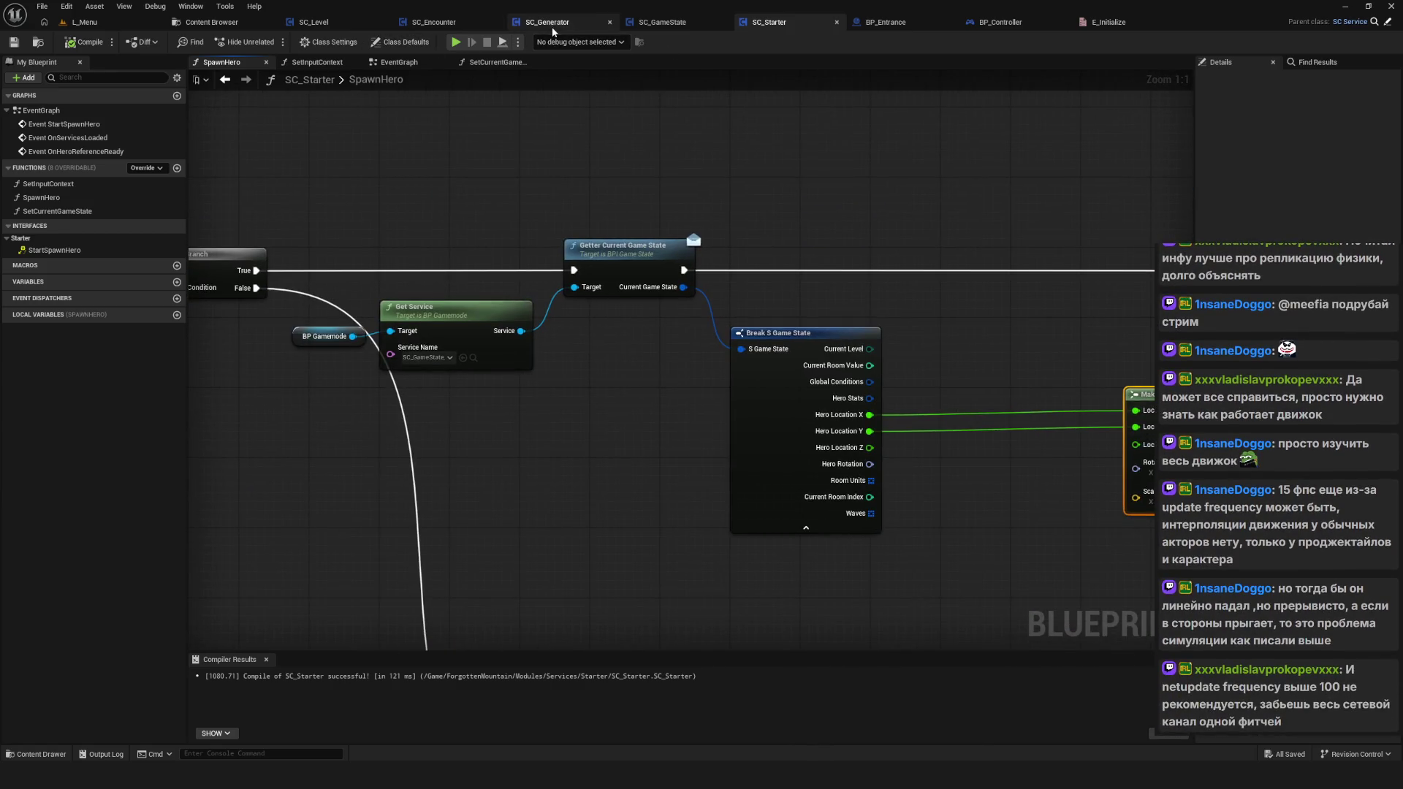
Step: Open SC_Generator's EventGraph, select the Current Room Index SET node and save the blueprint
scroll(579, 344, down, 2)
scroll(672, 384, up, 2)
drag(672, 384, 418, 163)
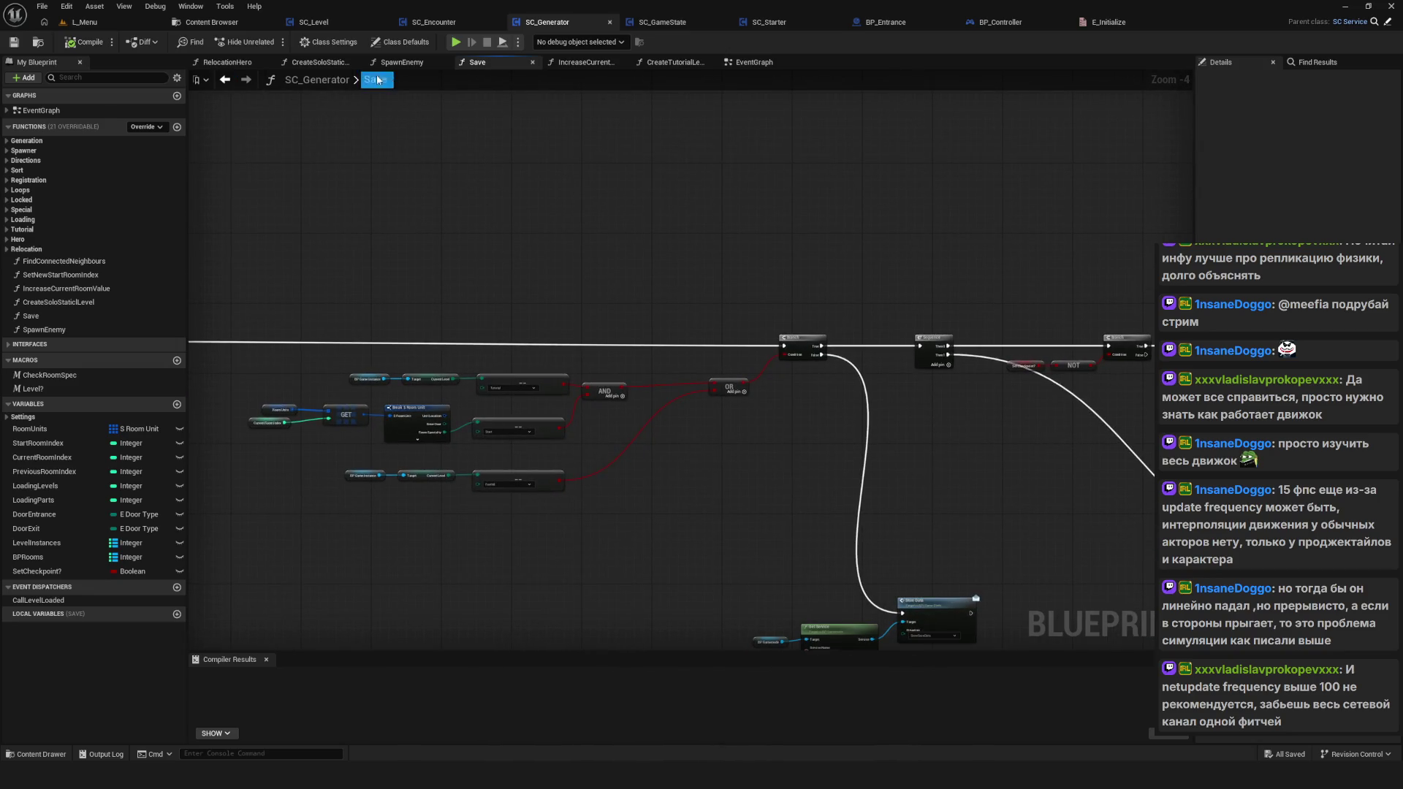
click(752, 62)
scroll(604, 286, down, 9)
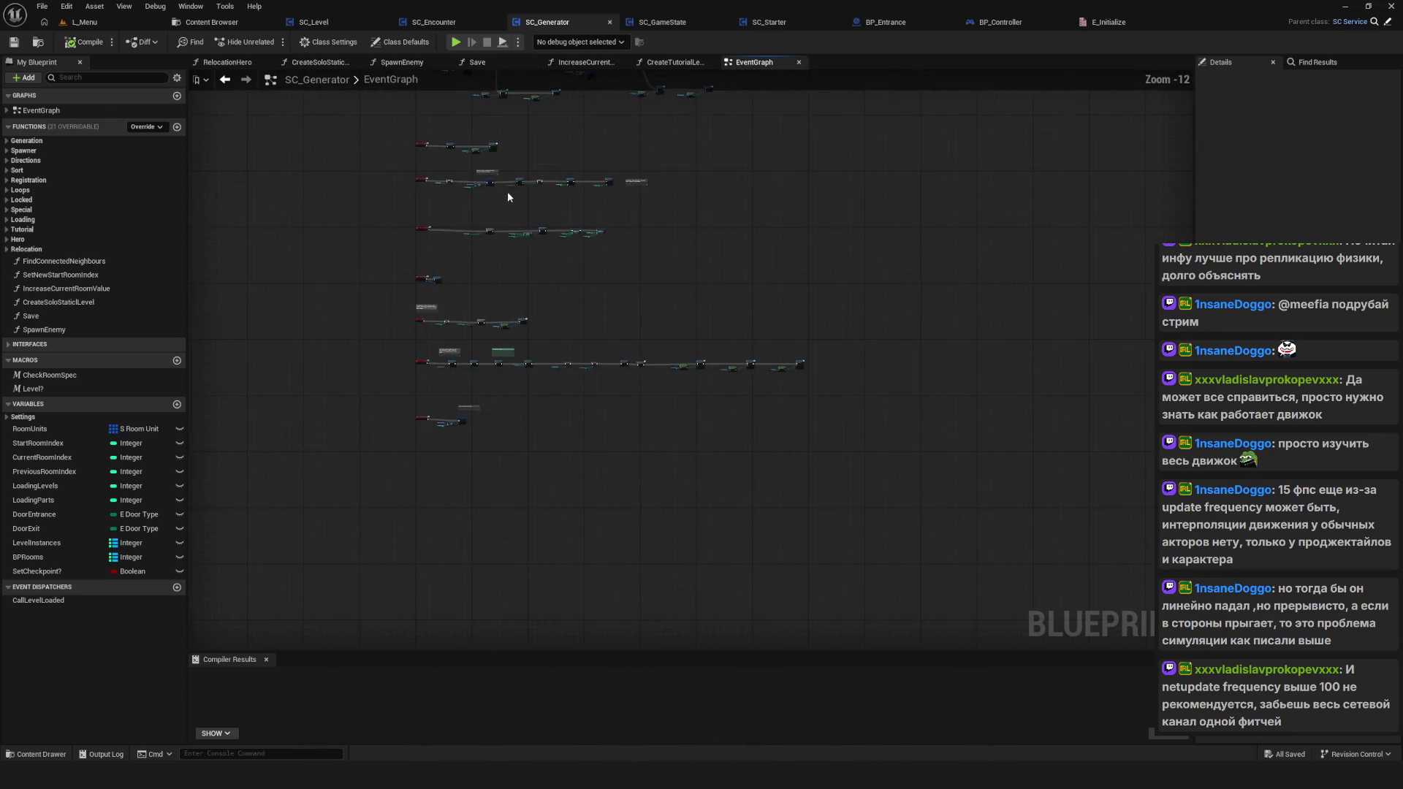
scroll(731, 359, up, 8)
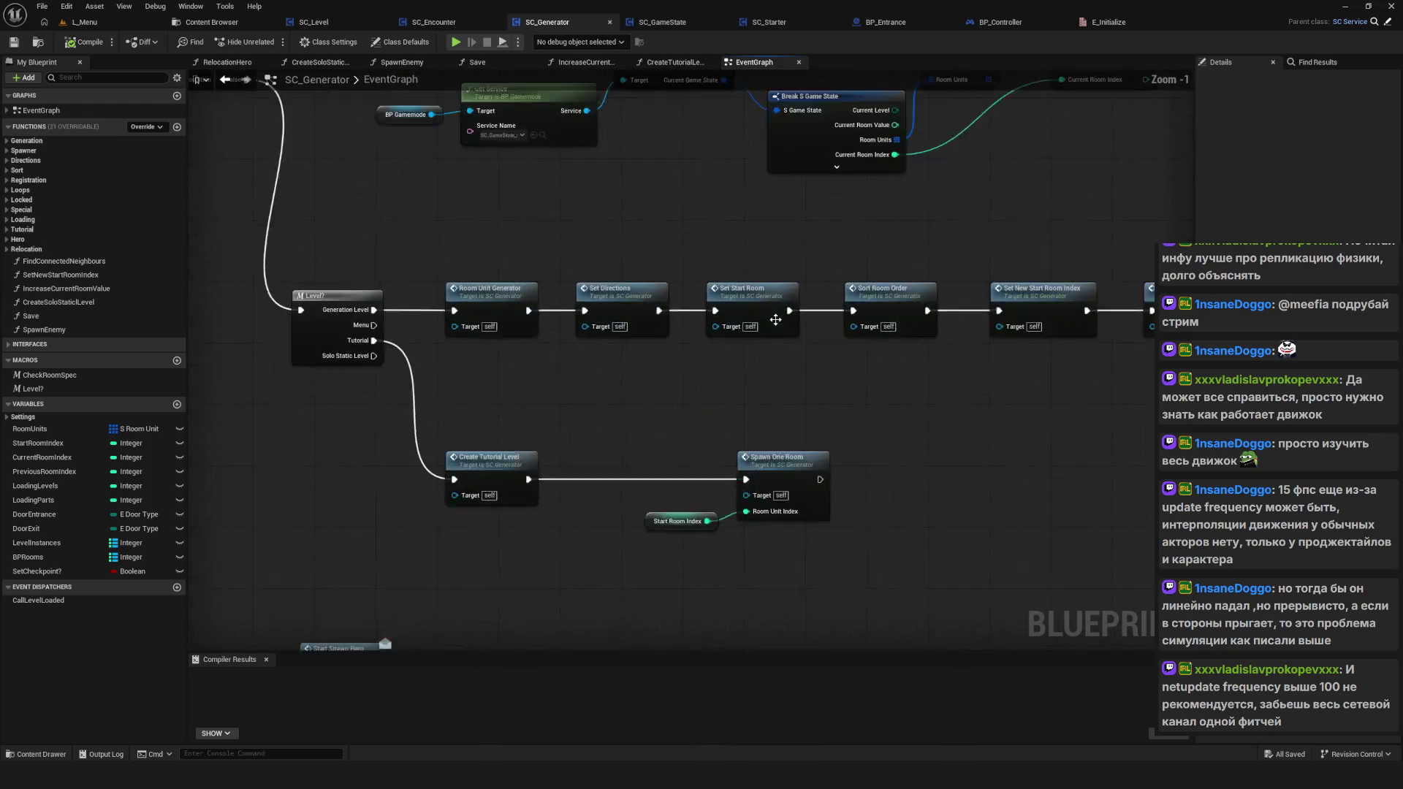
drag(775, 238, 806, 413)
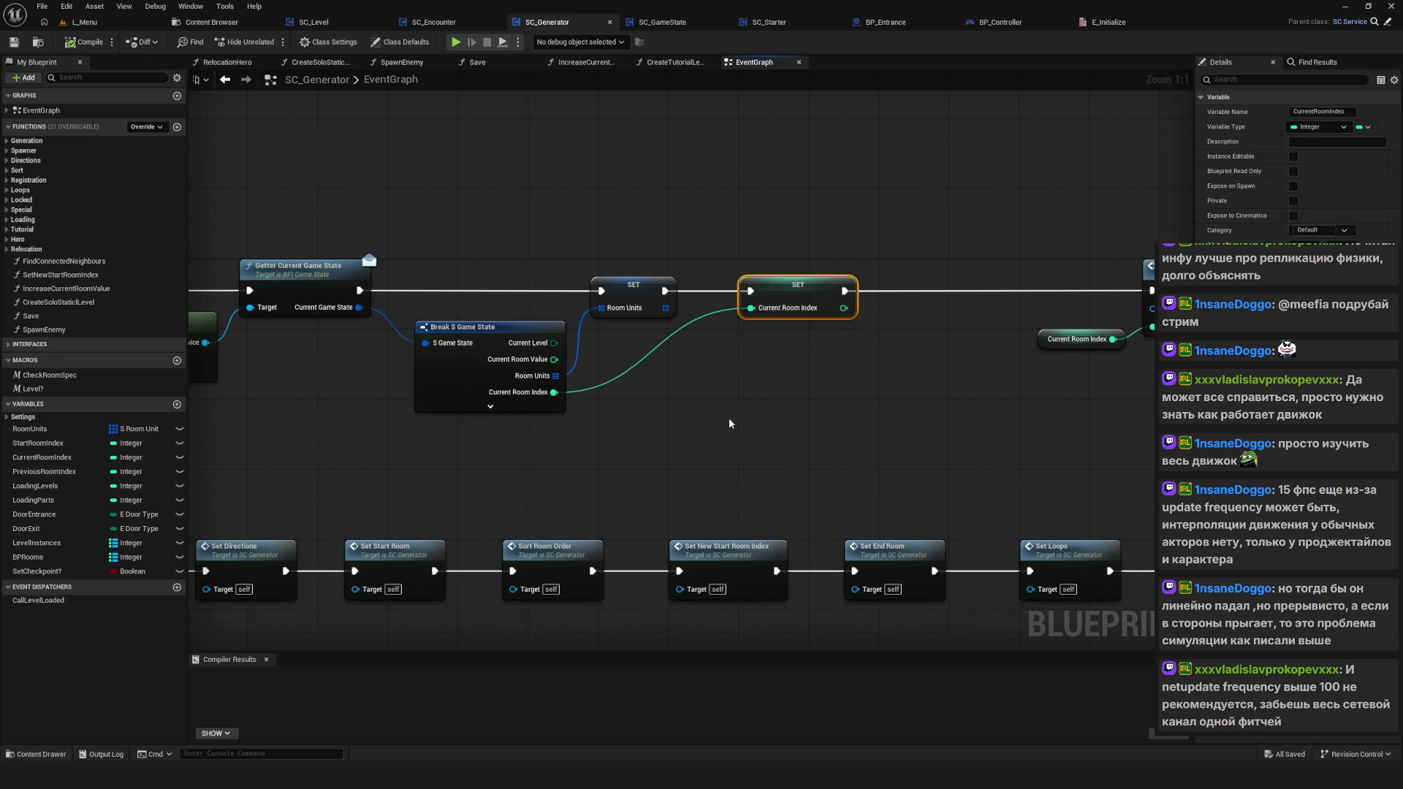
key(ctrl+s)
key(ctrl+s)
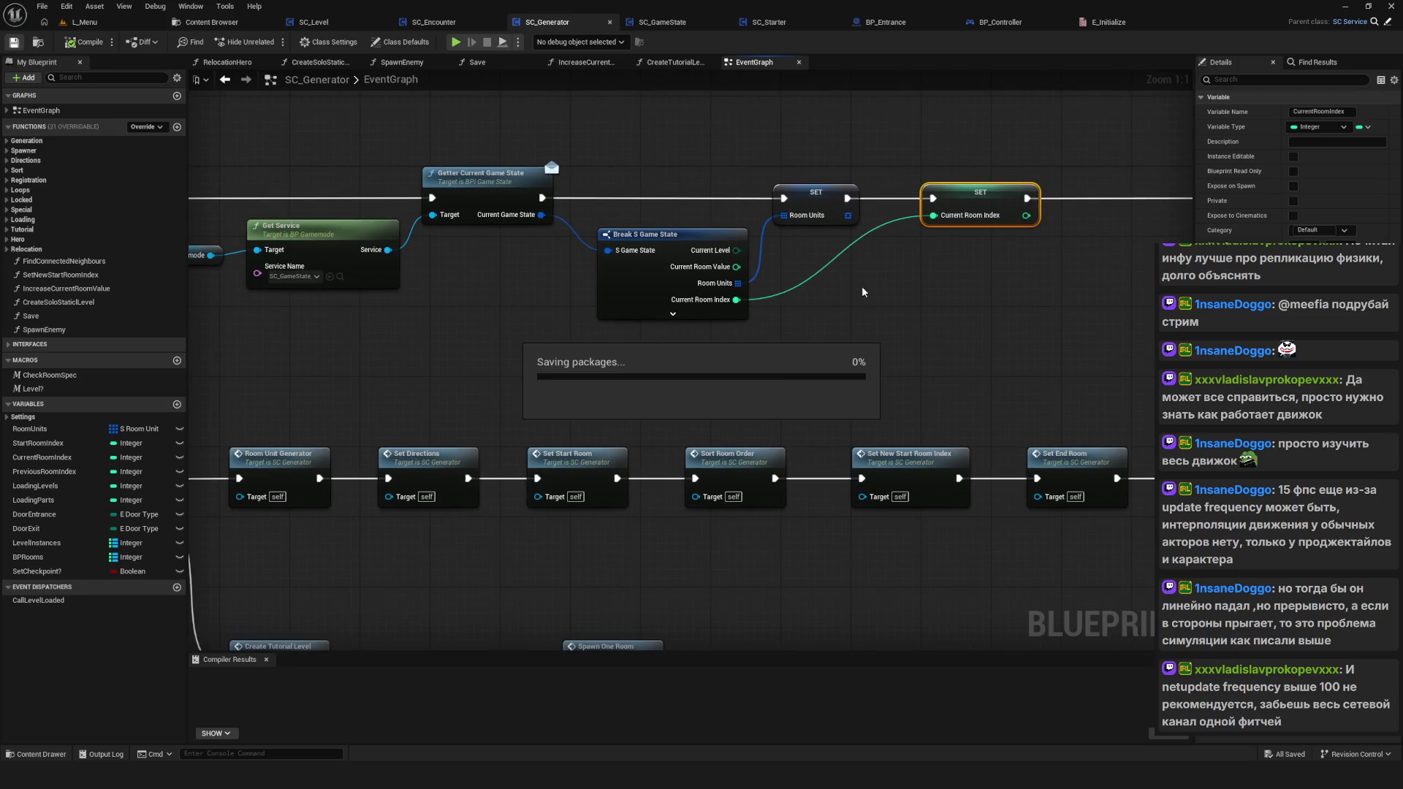
Step: Zoom out over the EventGraph around Start Spawn Hero and clear the Current Room Index details
scroll(712, 329, down, 7)
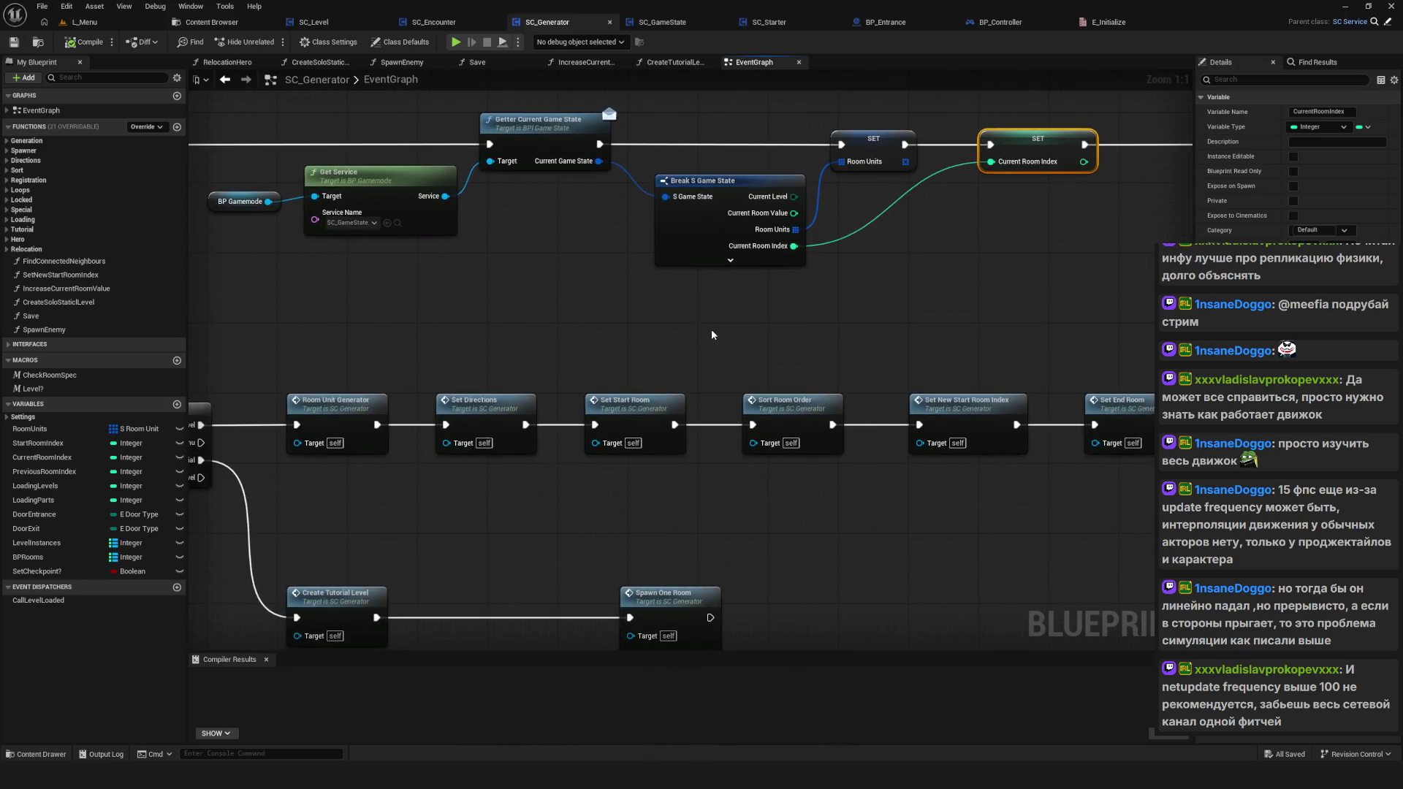
scroll(760, 327, up, 1)
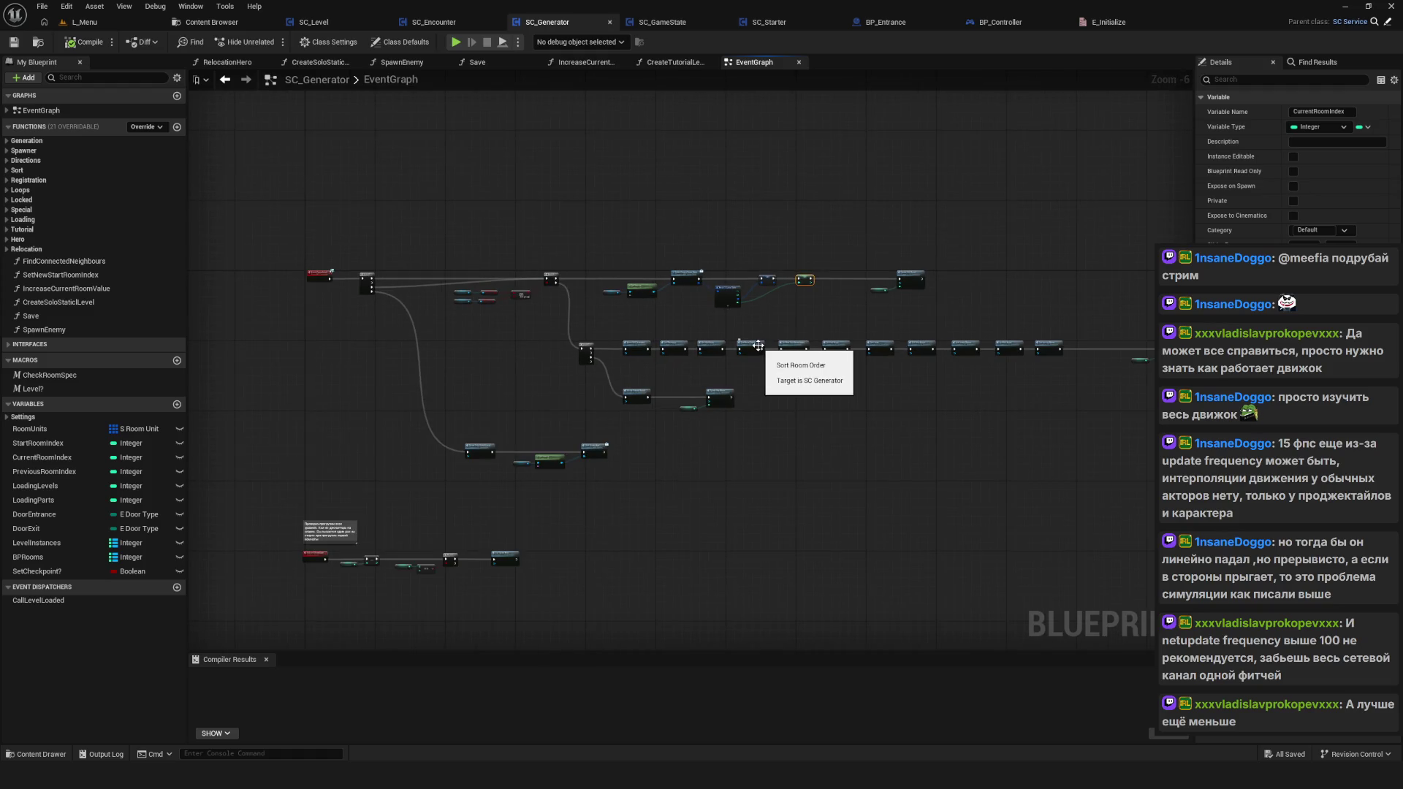
scroll(555, 471, up, 6)
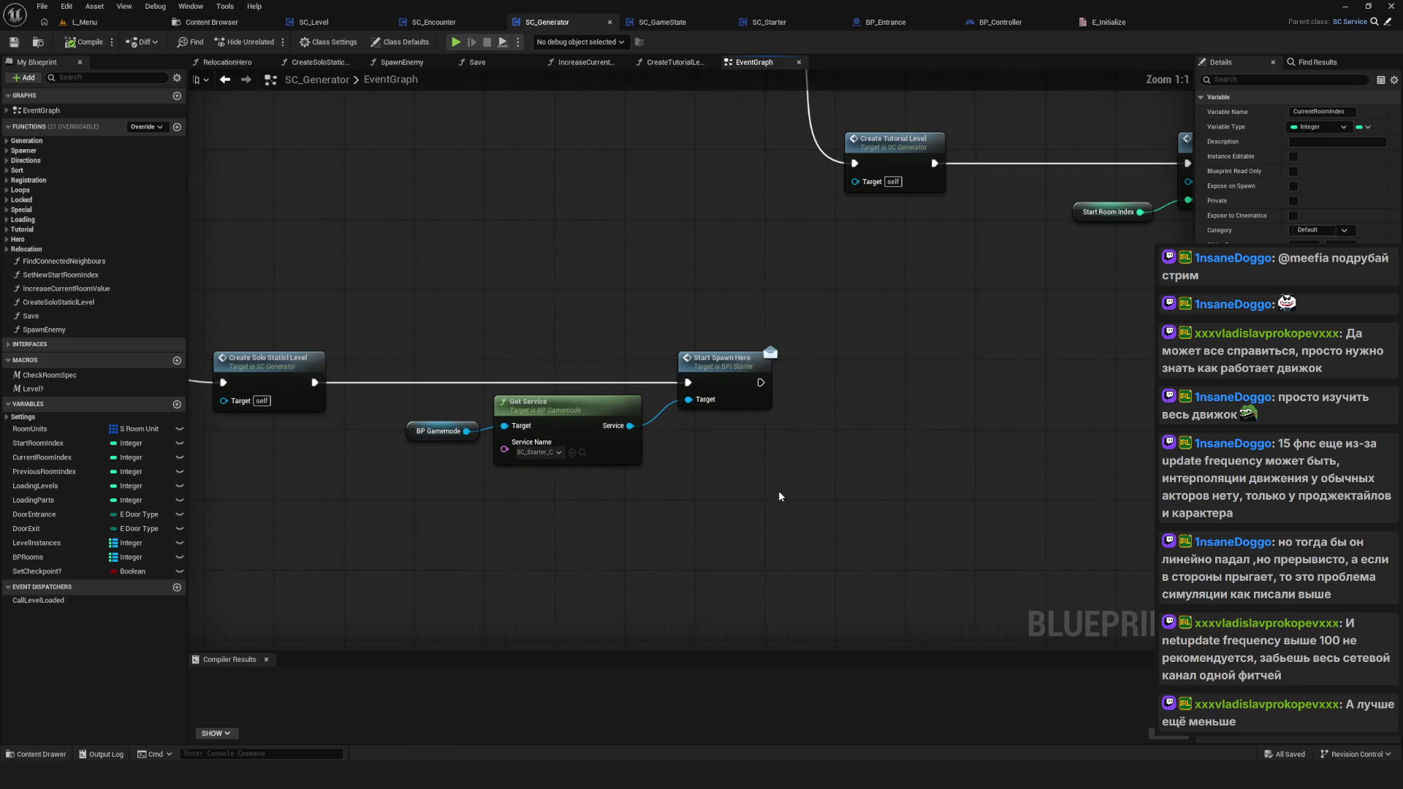
drag(614, 477, 613, 510)
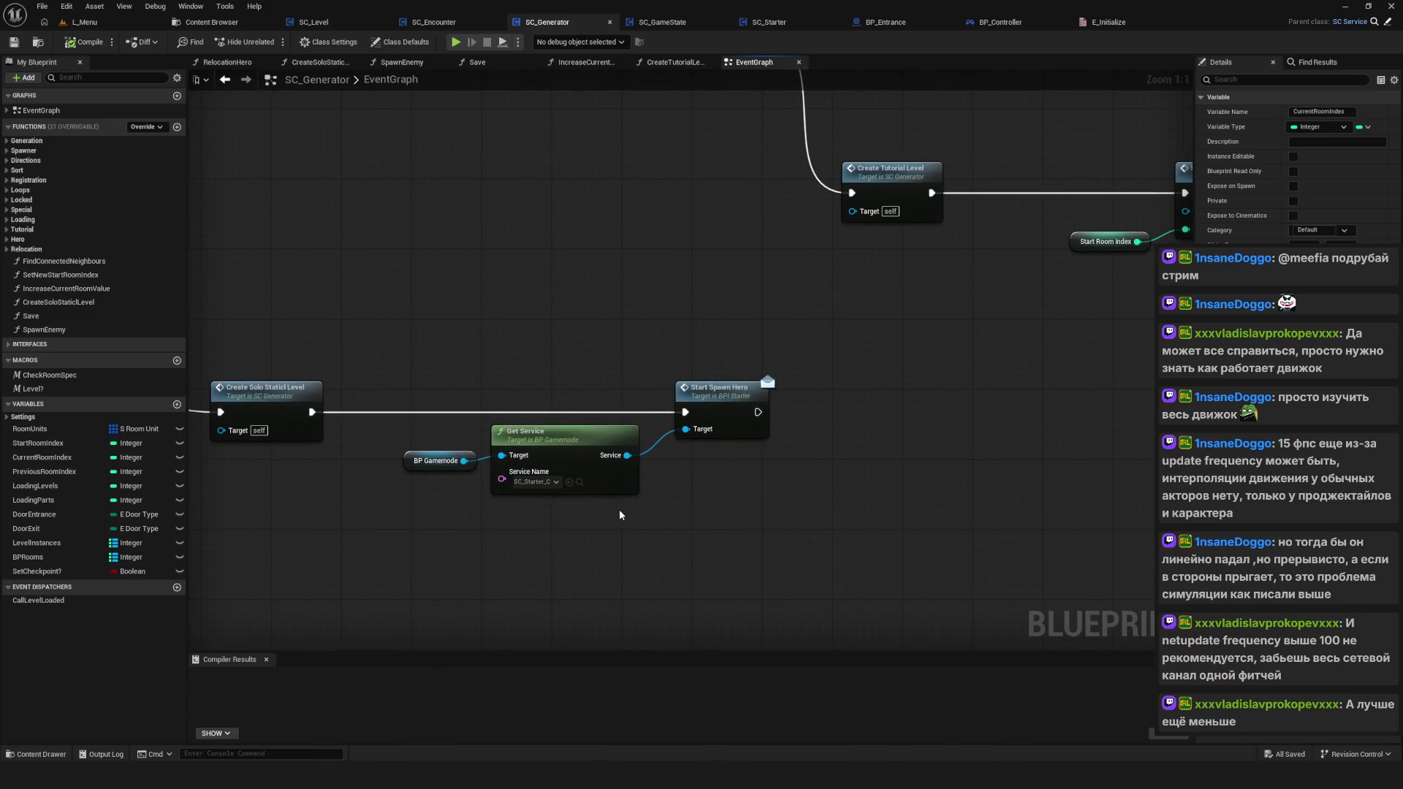
scroll(620, 515, down, 8)
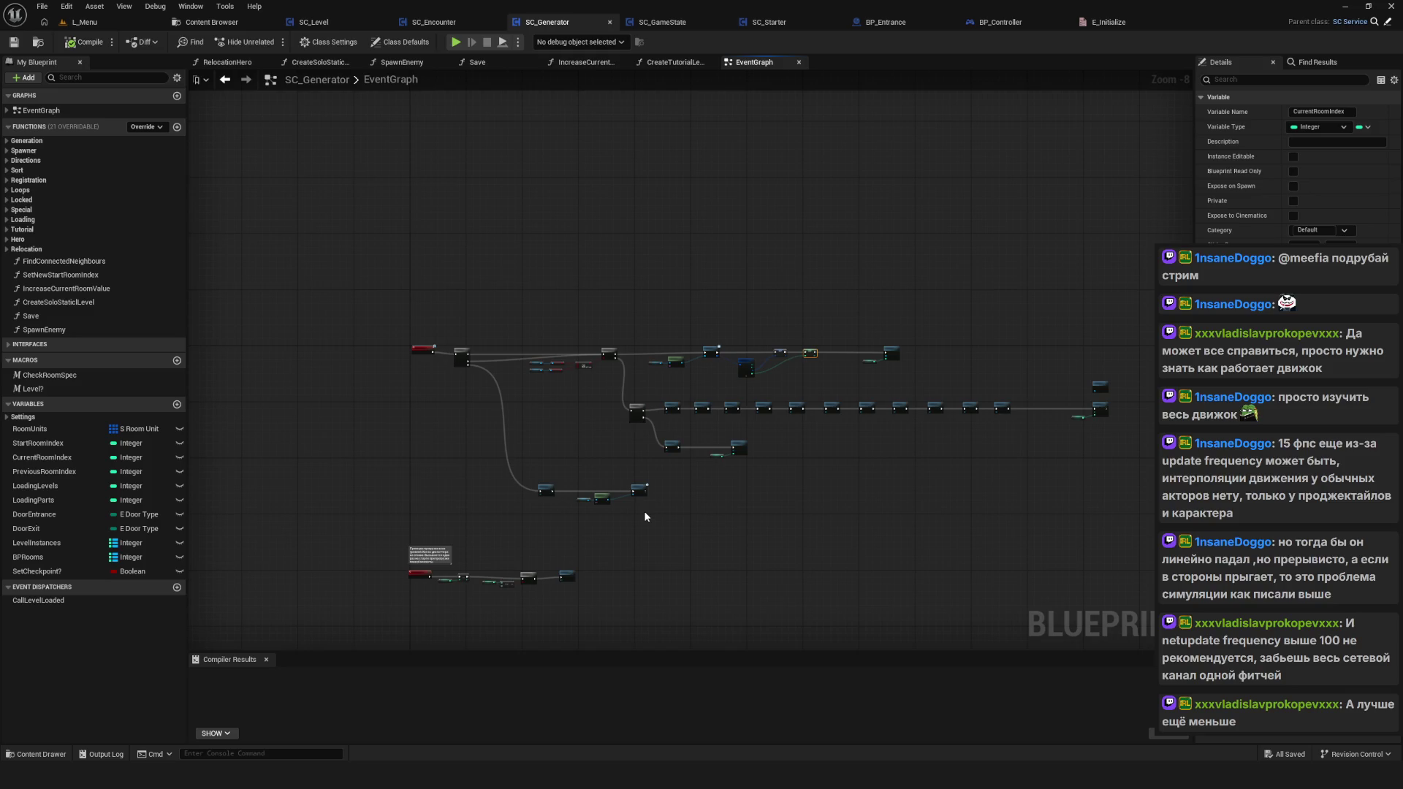
click(761, 498)
mouse_move(683, 436)
mouse_down()
mouse_move(493, 386)
mouse_move(626, 457)
mouse_move(708, 447)
mouse_move(507, 356)
mouse_up()
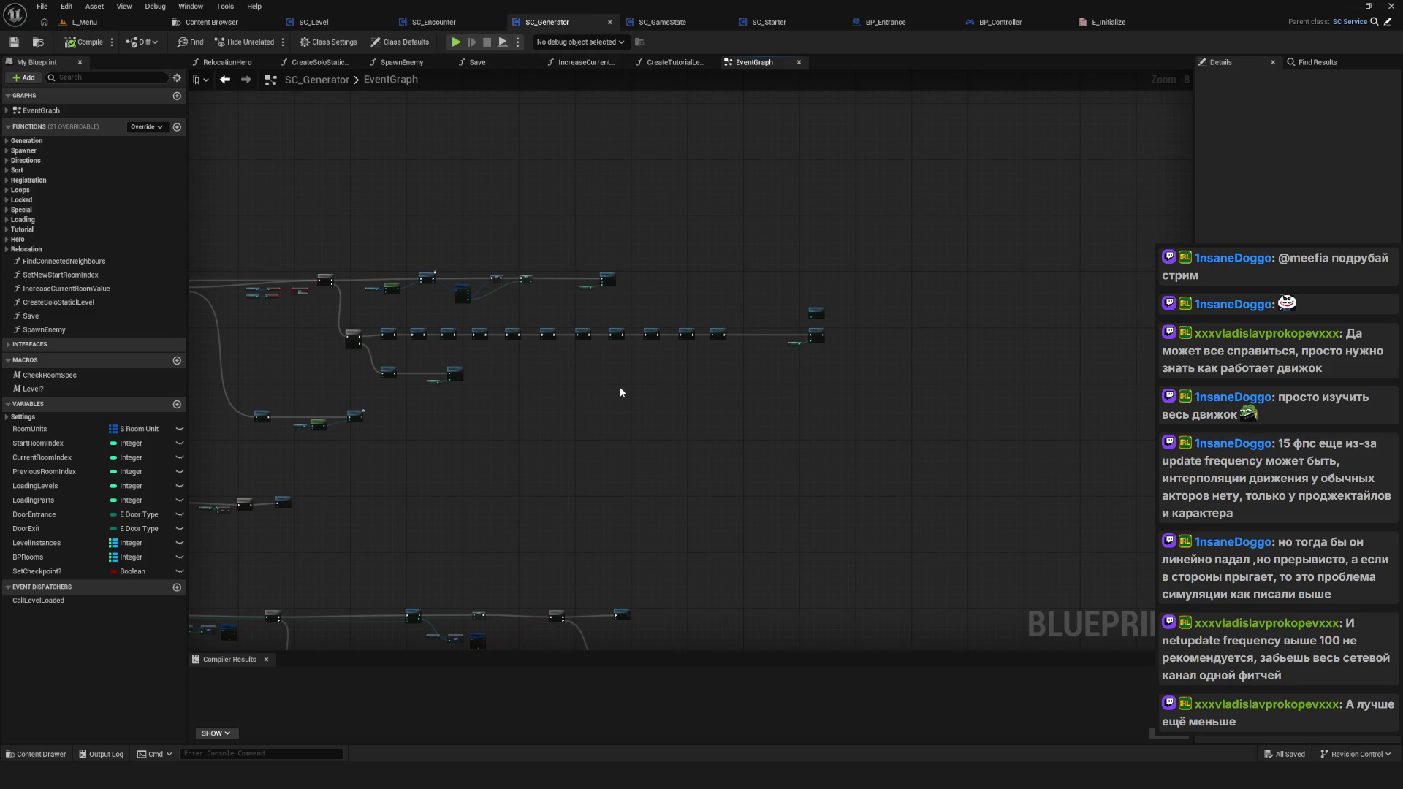
drag(684, 435, 853, 526)
drag(724, 502, 724, 502)
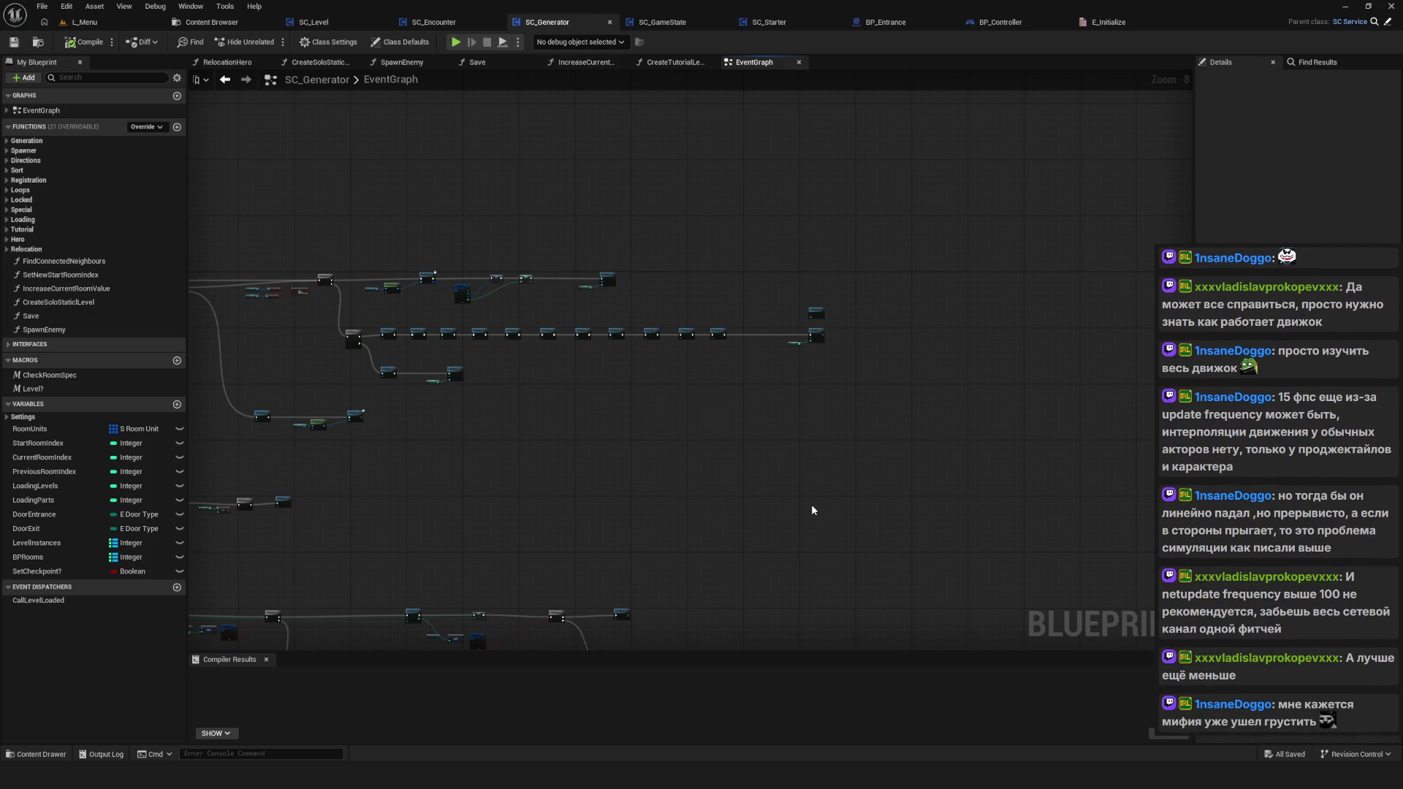
drag(738, 407, 820, 580)
drag(915, 545, 771, 541)
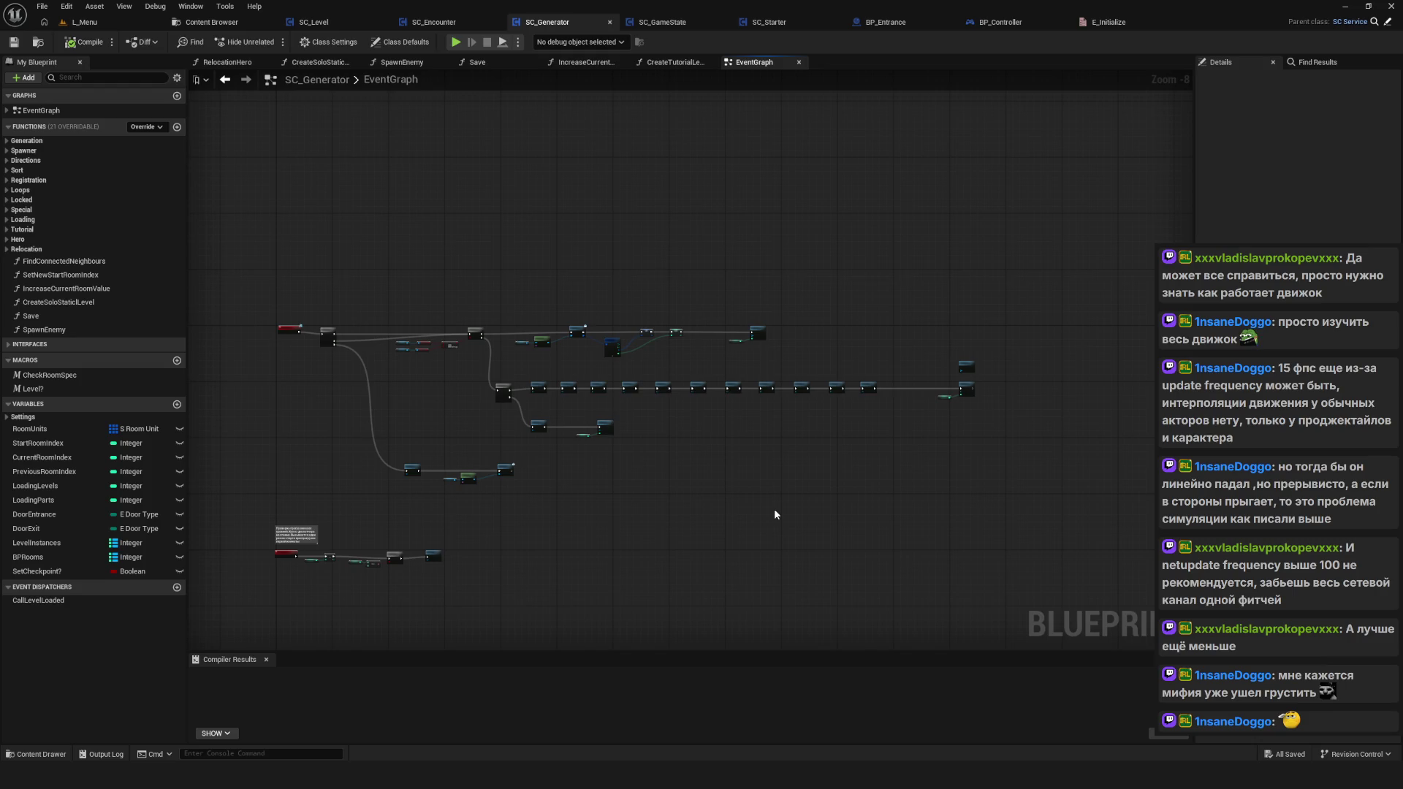
drag(775, 514, 700, 437)
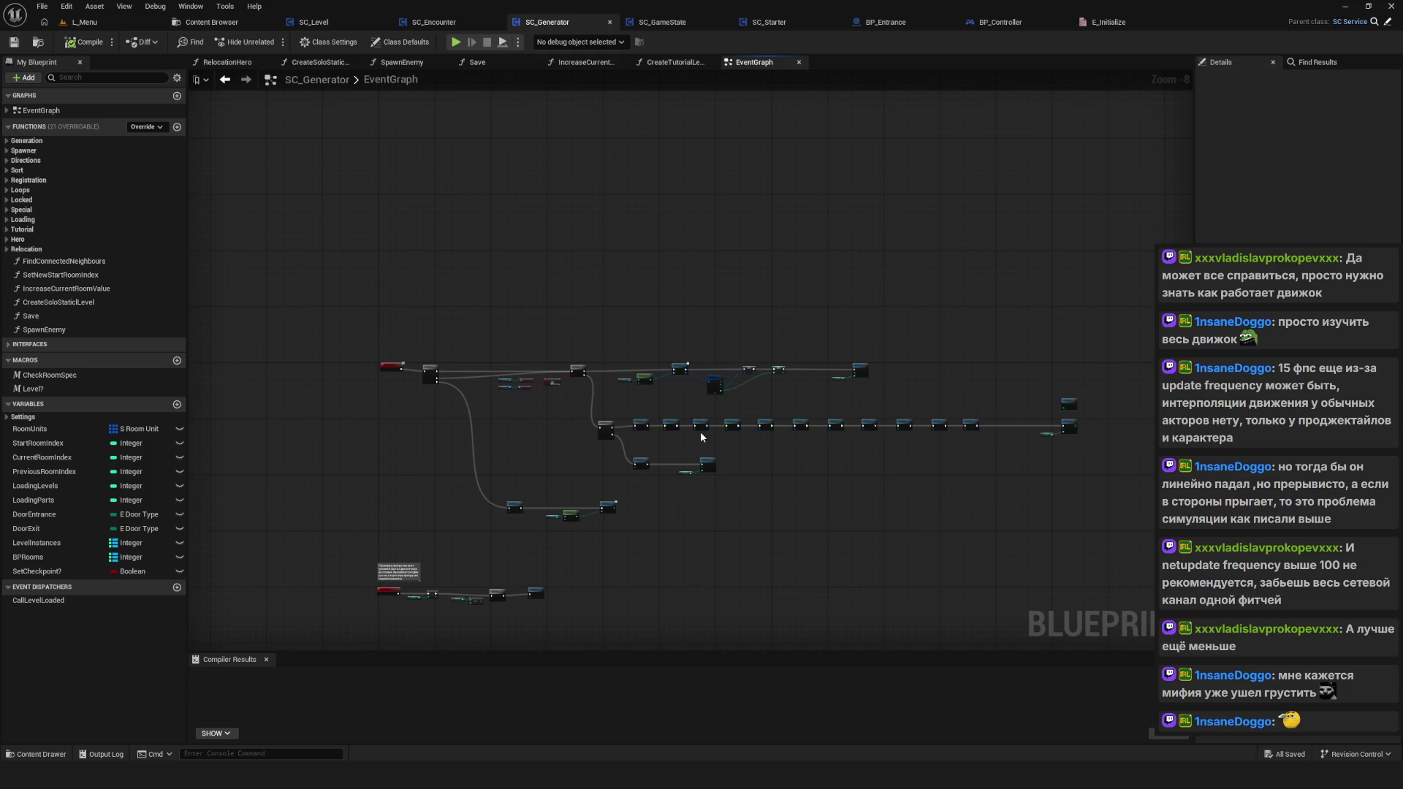
drag(700, 436, 591, 451)
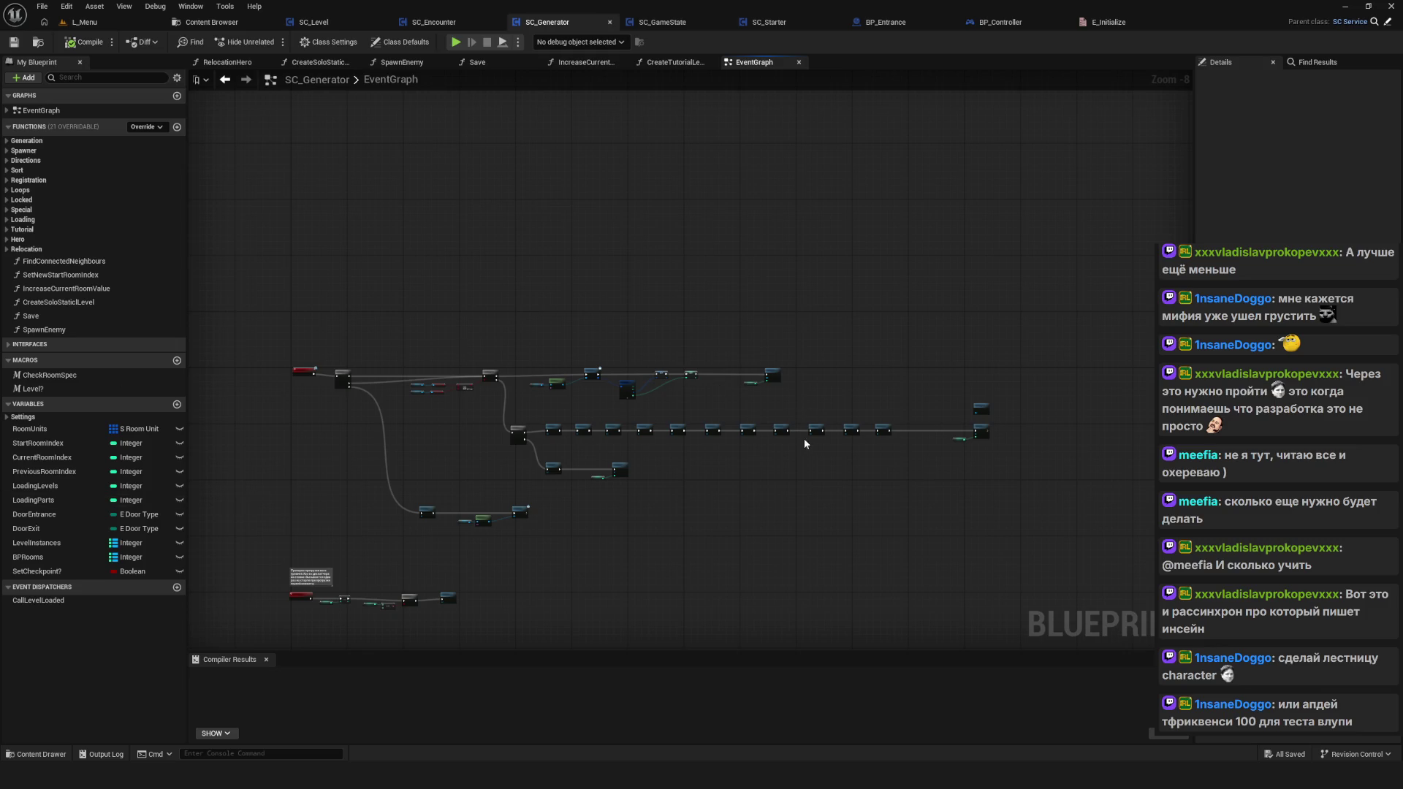
Step: Box-select the Create Solo Static Level, Get Service and Start Spawn Hero nodes and move them
scroll(723, 455, up, 5)
scroll(727, 460, down, 9)
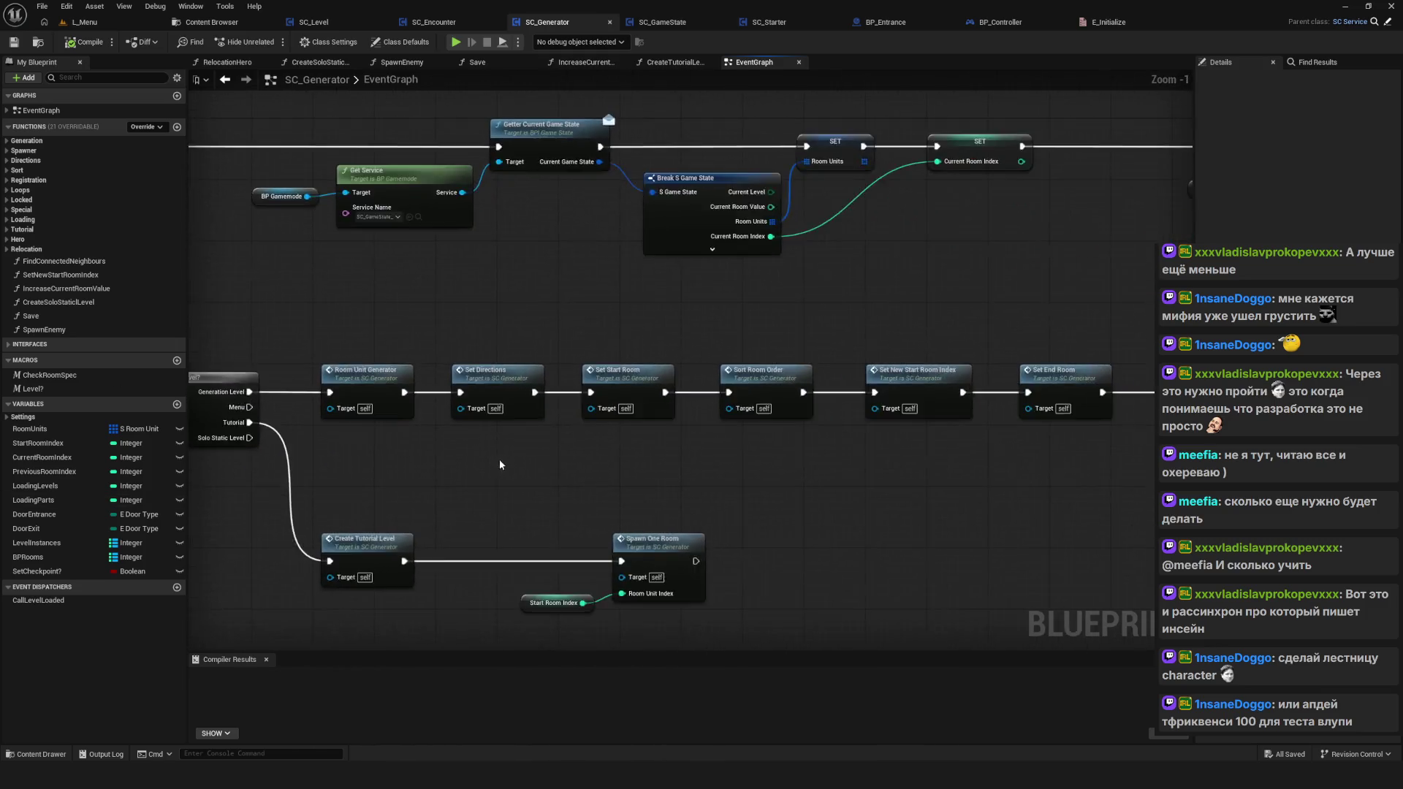
scroll(729, 461, up, 6)
mouse_move(391, 458)
mouse_down()
mouse_move(752, 550)
mouse_move(483, 505)
mouse_move(504, 406)
mouse_up()
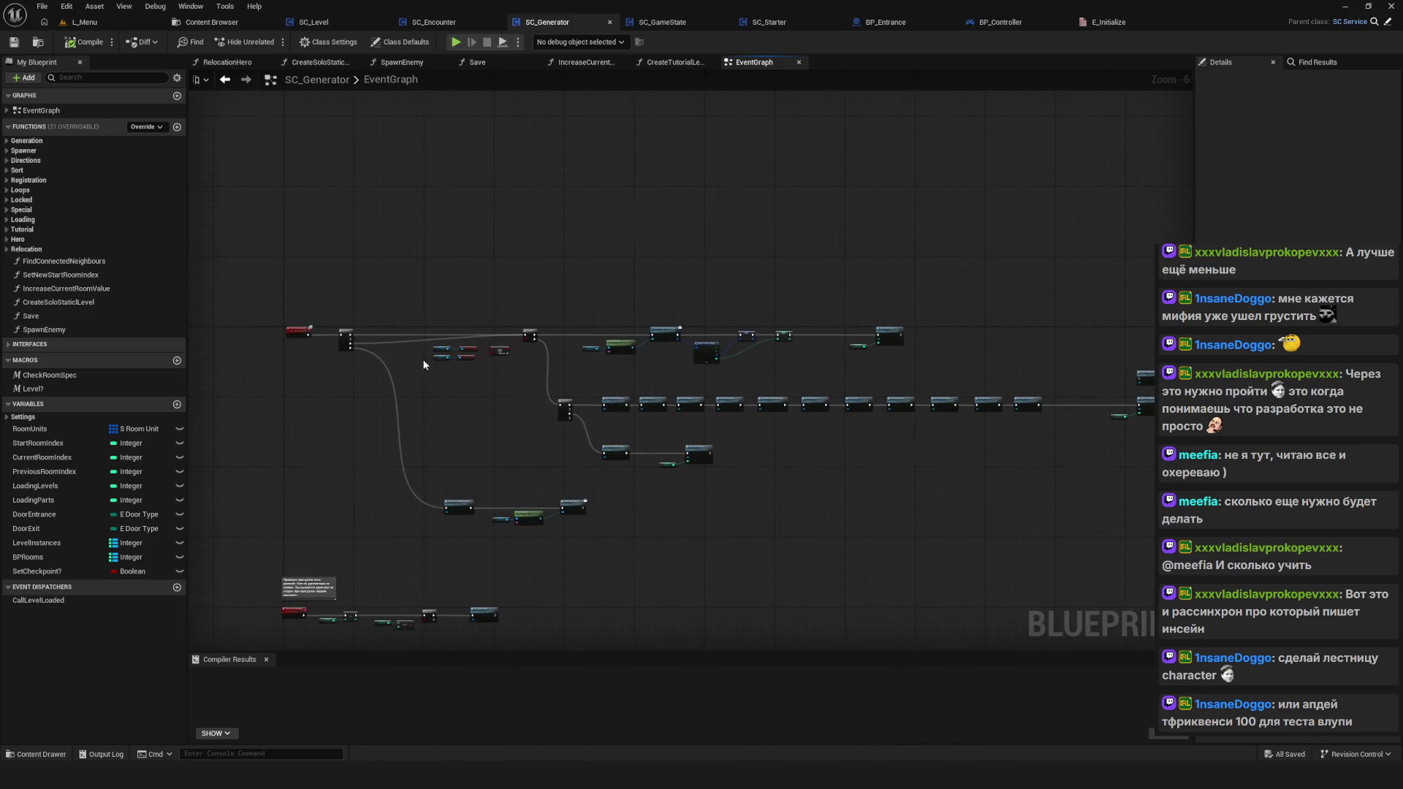
drag(681, 370, 581, 361)
mouse_move(280, 499)
mouse_down()
mouse_move(484, 519)
mouse_move(599, 559)
mouse_move(521, 528)
mouse_up()
Step: Check the relocated node group and save SC_Generator
scroll(483, 519, up, 4)
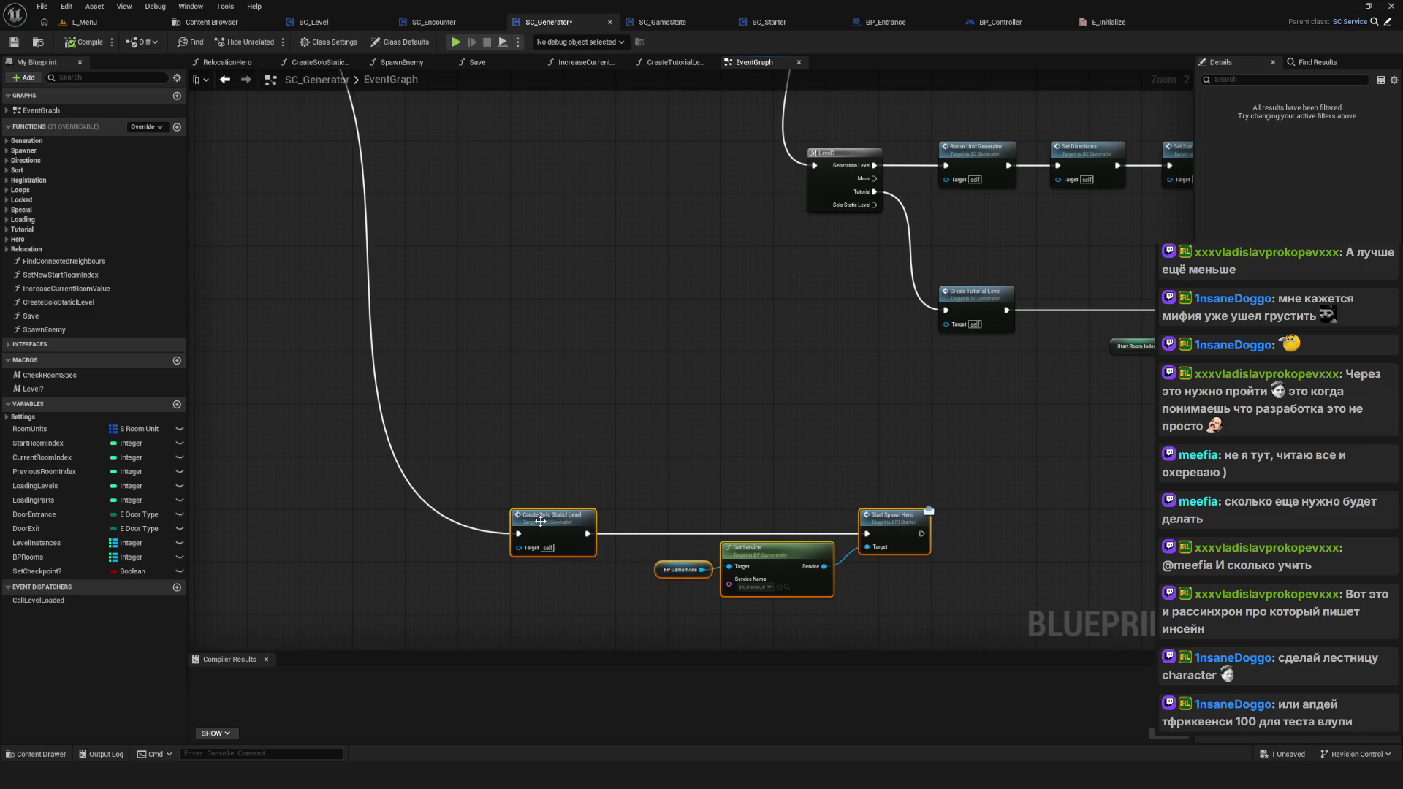
scroll(497, 392, down, 9)
scroll(497, 392, up, 6)
drag(497, 392, 586, 429)
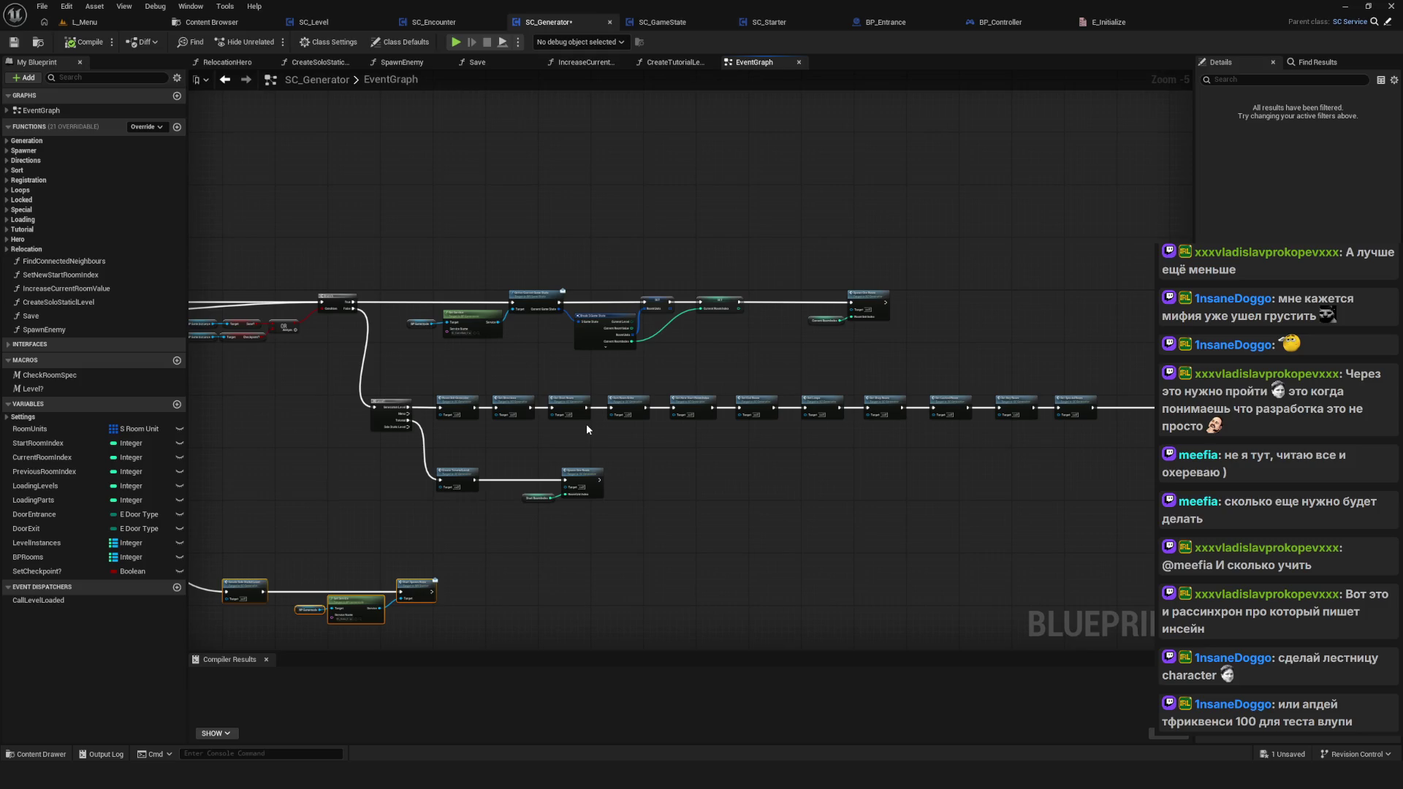
scroll(686, 329, down, 7)
drag(839, 335, 684, 118)
key(ctrl+s)
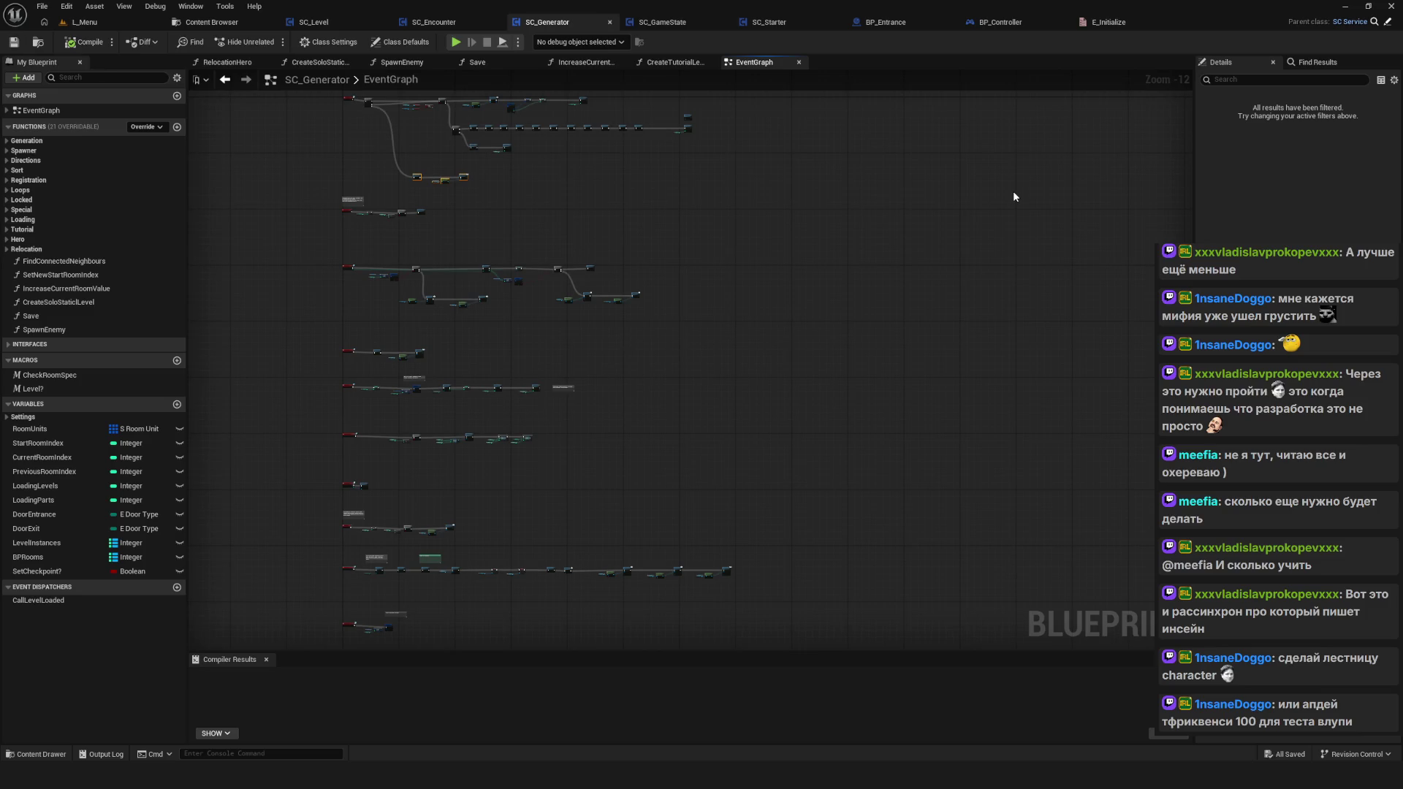
Step: Pan the graph, bring up the drawing overlay and delete the leftover orange drawing
mouse_move(507, 249)
mouse_down()
mouse_move(507, 354)
mouse_move(548, 432)
mouse_up()
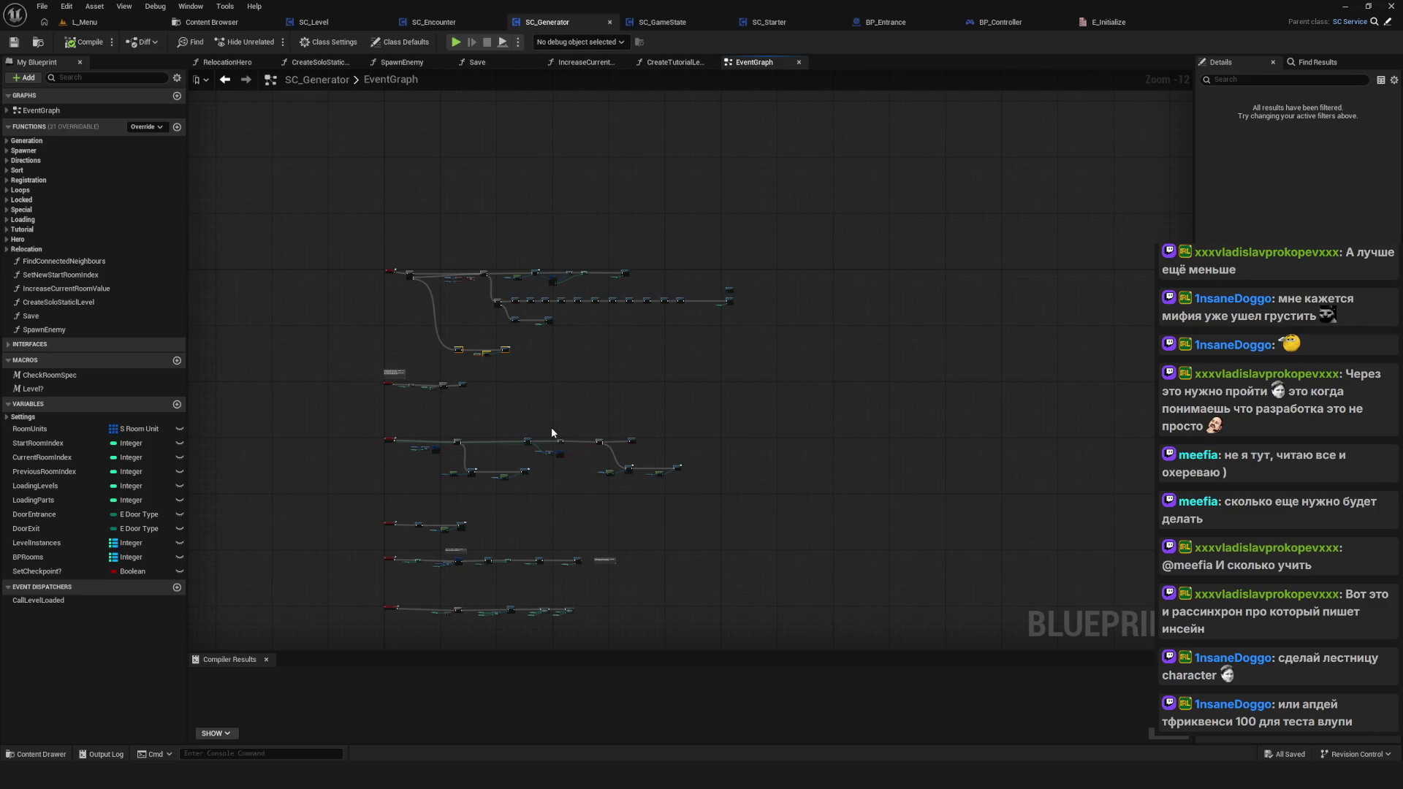
drag(551, 433, 555, 467)
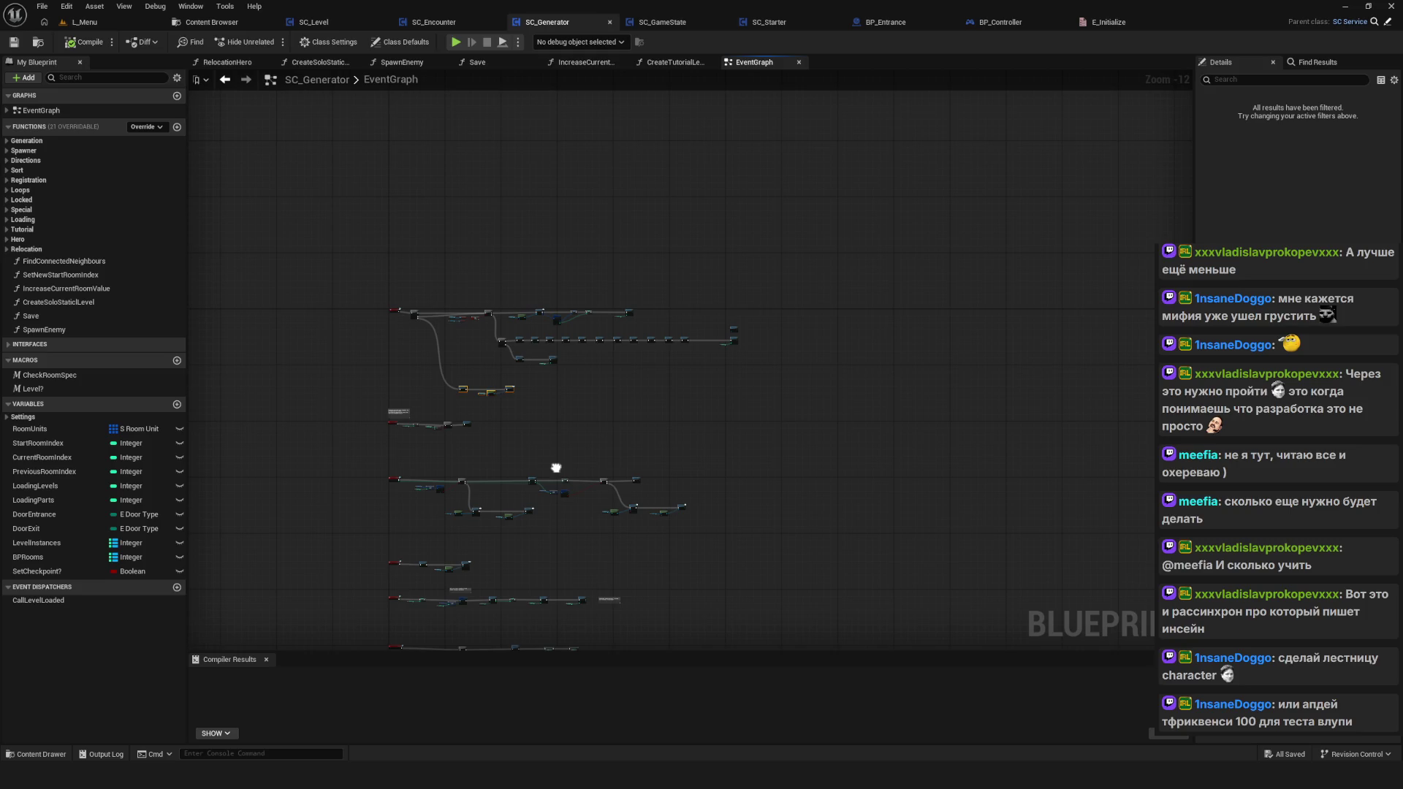
mouse_move(555, 468)
mouse_down()
mouse_move(502, 376)
mouse_move(847, 369)
mouse_move(620, 352)
mouse_move(856, 355)
mouse_up()
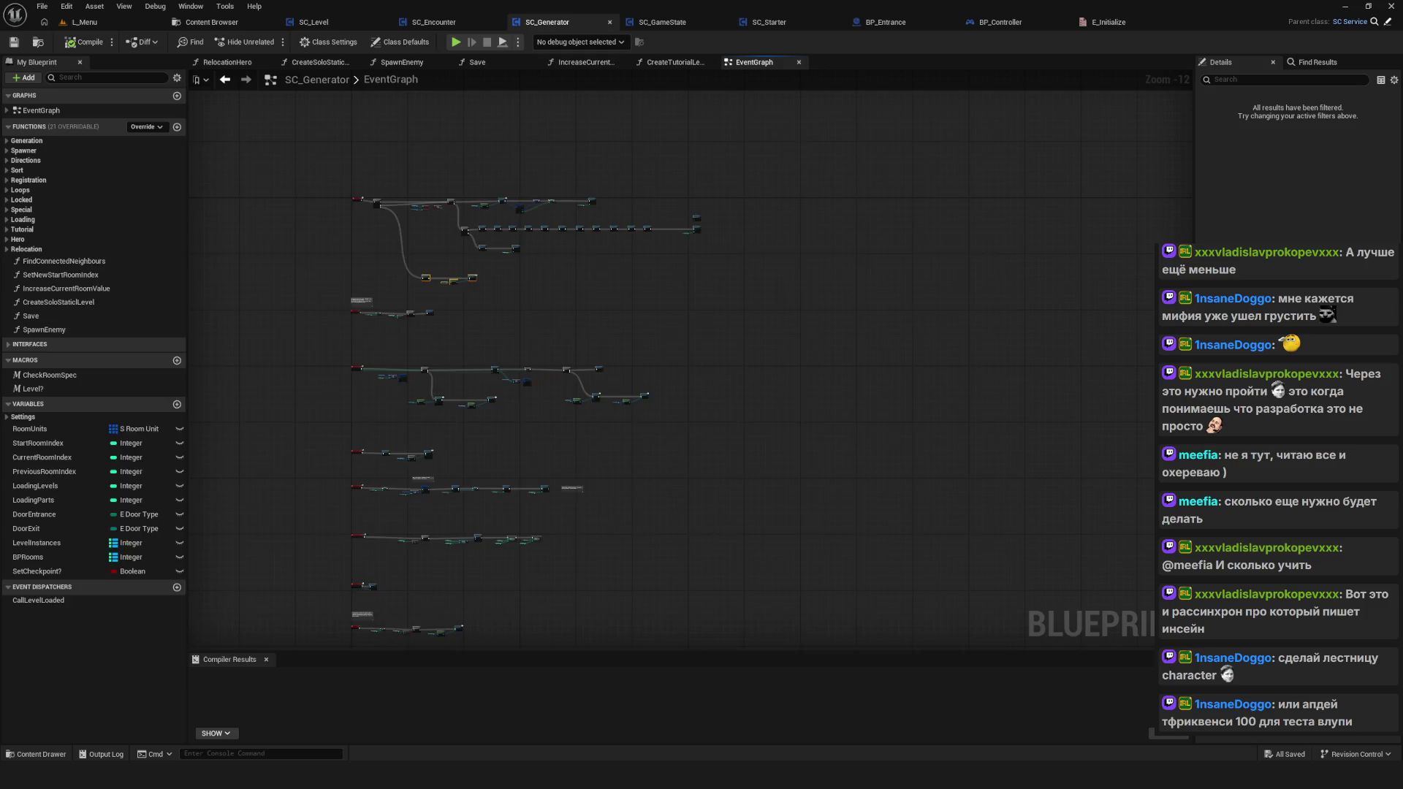
key(ctrl+alt+d)
key(Escape)
drag(316, 357, 756, 568)
key(Delete)
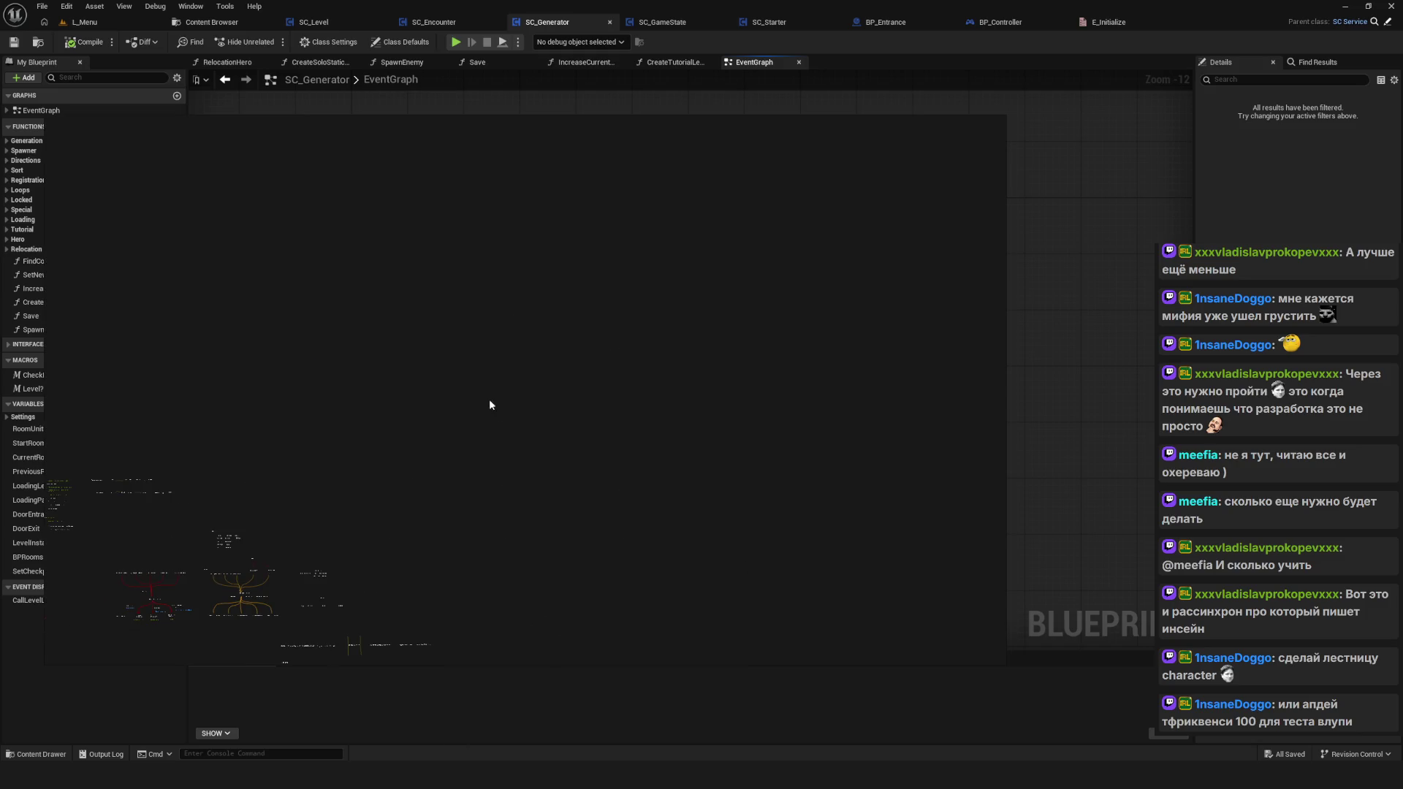
Step: Switch the overlay to freehand drawing and sketch the first diamond room tiles, undoing a stray dot
right_click(520, 430)
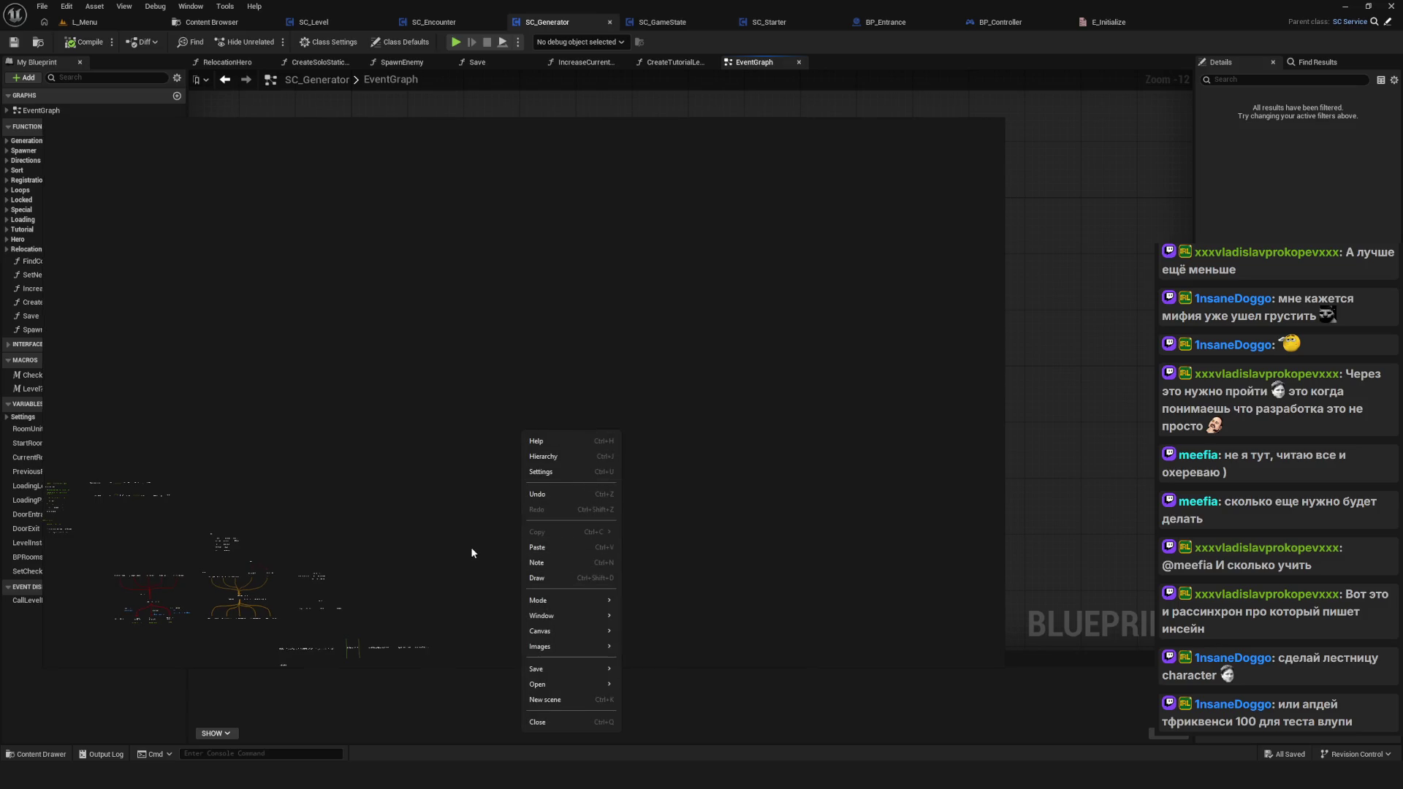
key(ctrl+shift+d)
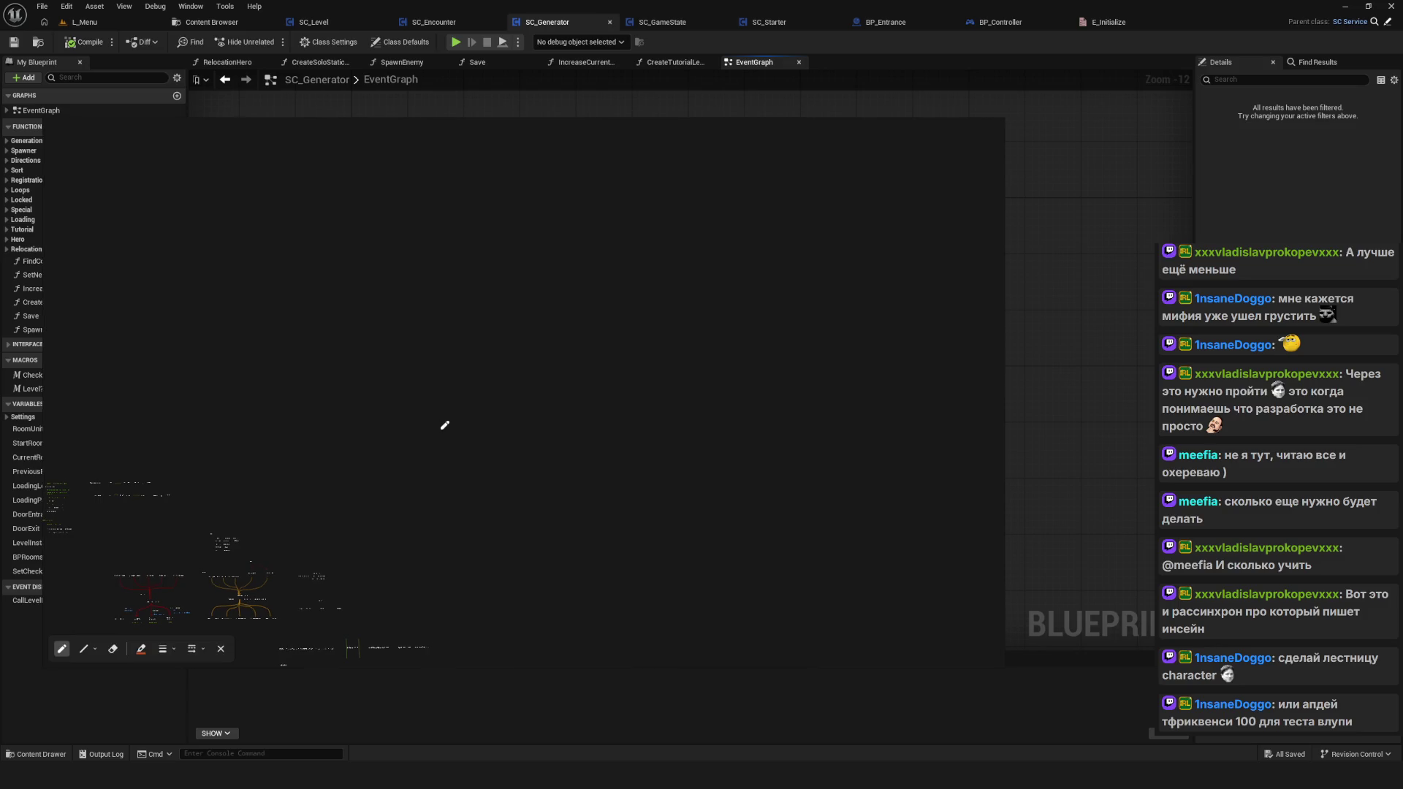
mouse_move(418, 422)
mouse_down()
mouse_move(501, 443)
mouse_move(552, 411)
mouse_move(472, 373)
mouse_move(421, 416)
mouse_move(511, 444)
mouse_move(554, 413)
mouse_move(469, 391)
mouse_move(437, 408)
mouse_move(565, 357)
mouse_move(611, 382)
mouse_move(555, 410)
mouse_up()
mouse_move(555, 358)
mouse_down()
mouse_move(617, 318)
mouse_move(636, 367)
mouse_move(614, 383)
mouse_move(694, 426)
mouse_move(594, 439)
mouse_move(553, 414)
mouse_up()
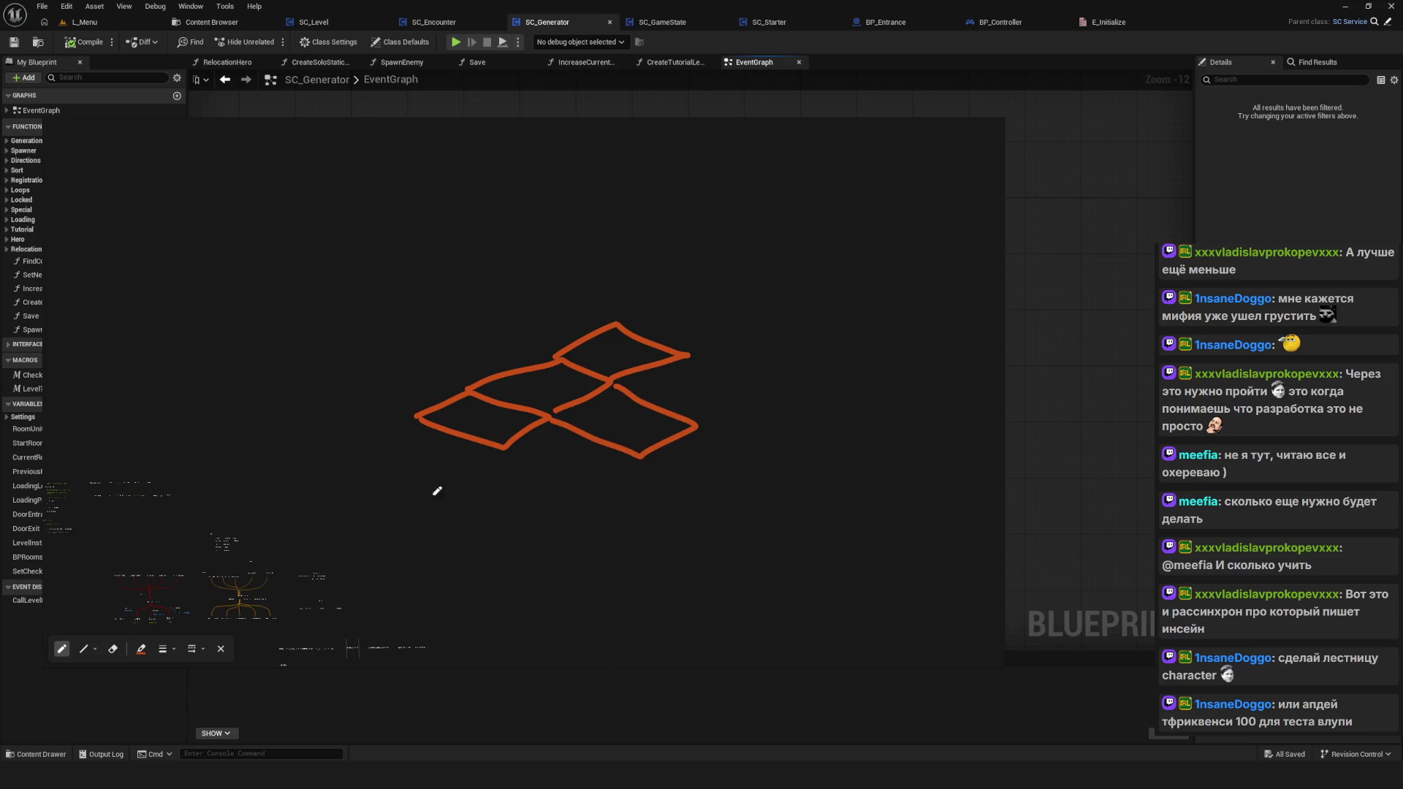
click(600, 417)
key(ctrl+z)
Step: Draw and retrace the upper room tile, undoing a small mark inside it
mouse_move(530, 350)
mouse_down()
mouse_move(485, 326)
mouse_move(599, 304)
mouse_move(634, 323)
mouse_up()
mouse_move(534, 290)
mouse_down()
mouse_move(613, 260)
mouse_move(657, 282)
mouse_move(620, 320)
mouse_up()
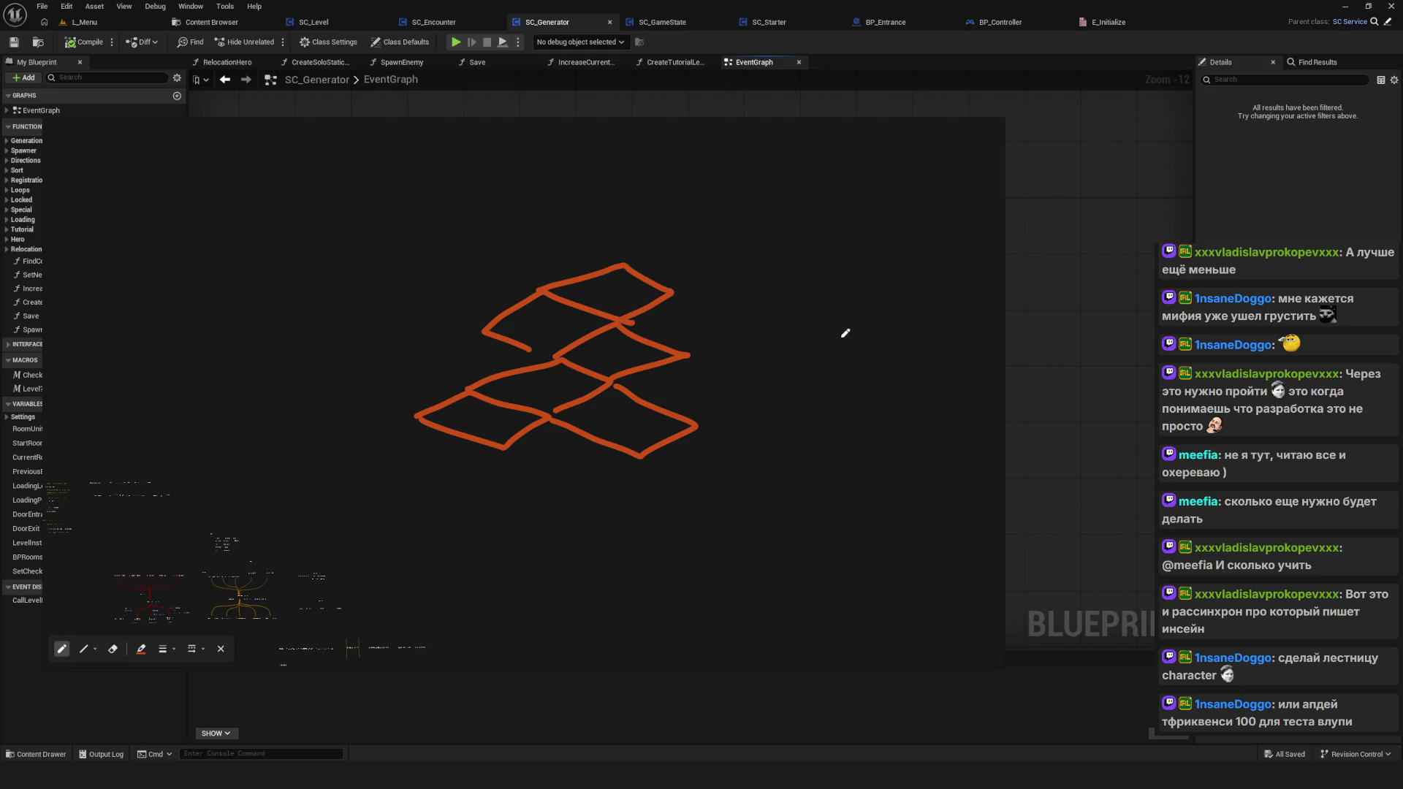
scroll(511, 370, down, 3)
scroll(526, 358, up, 5)
scroll(553, 352, down, 4)
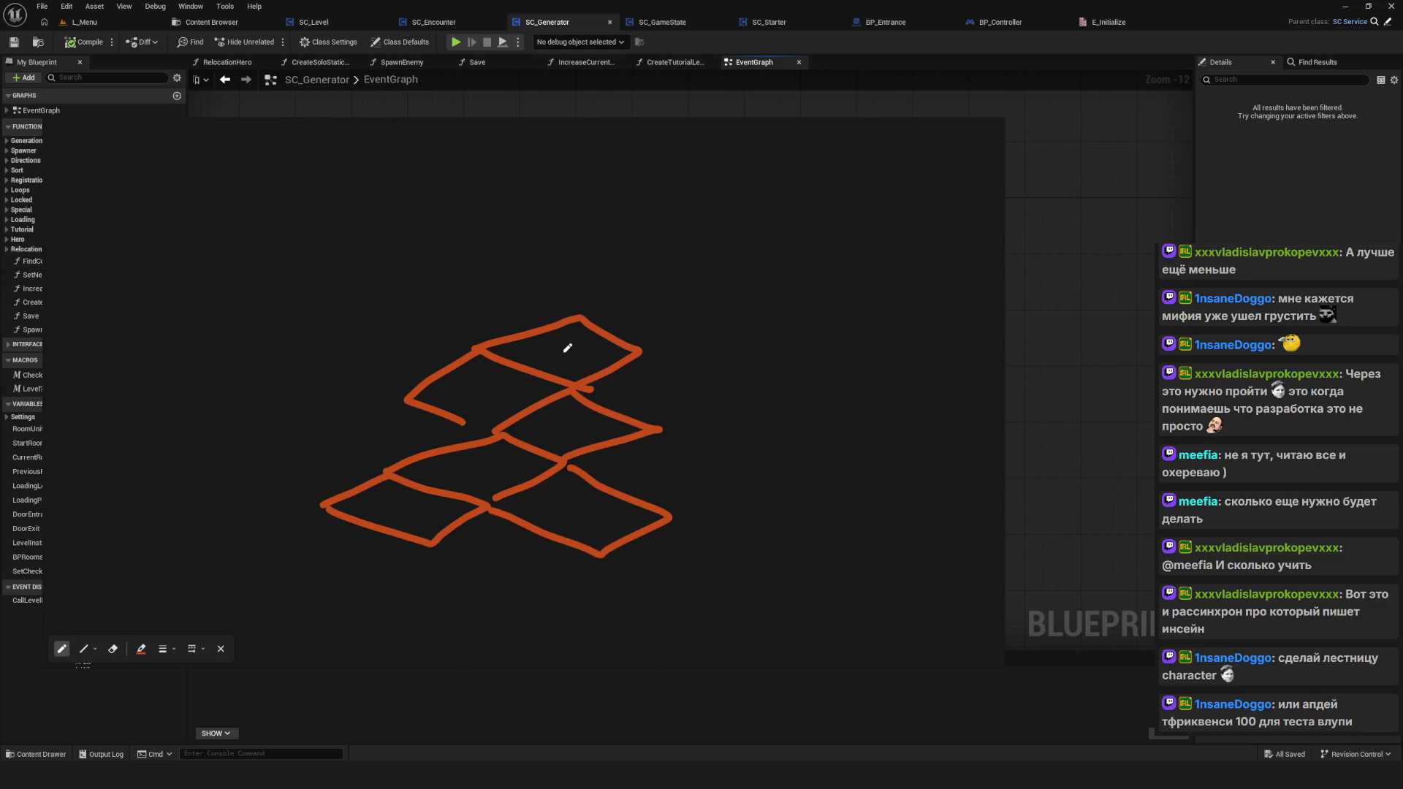
mouse_move(640, 352)
mouse_down()
mouse_move(657, 334)
mouse_move(539, 322)
mouse_move(469, 344)
mouse_up()
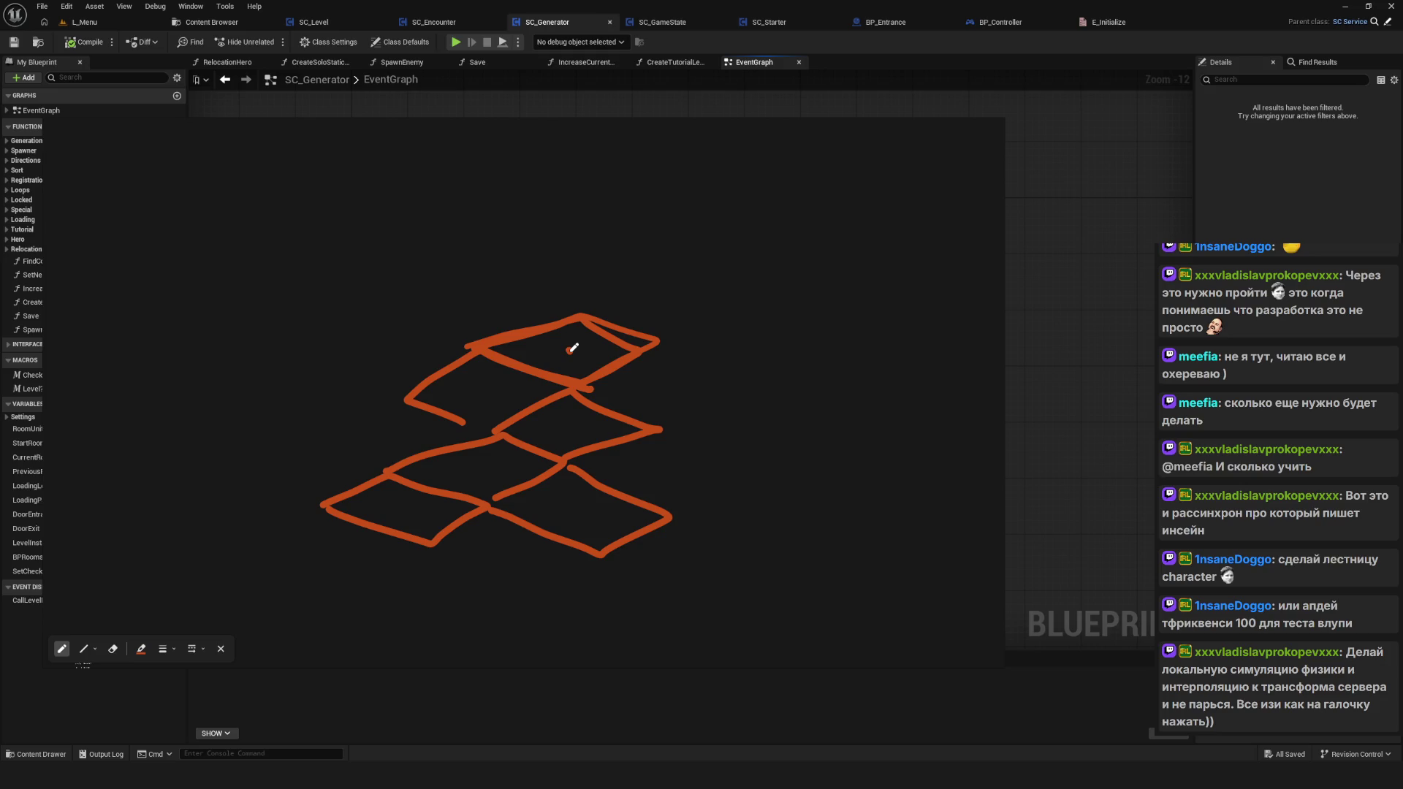
mouse_move(570, 338)
mouse_down()
mouse_move(568, 352)
mouse_move(585, 339)
mouse_up()
key(ctrl+z)
Step: Dot each of the five room tiles, then close the overlay and show the GameState Enums folder
click(528, 350)
click(535, 432)
click(449, 474)
click(556, 516)
click(410, 505)
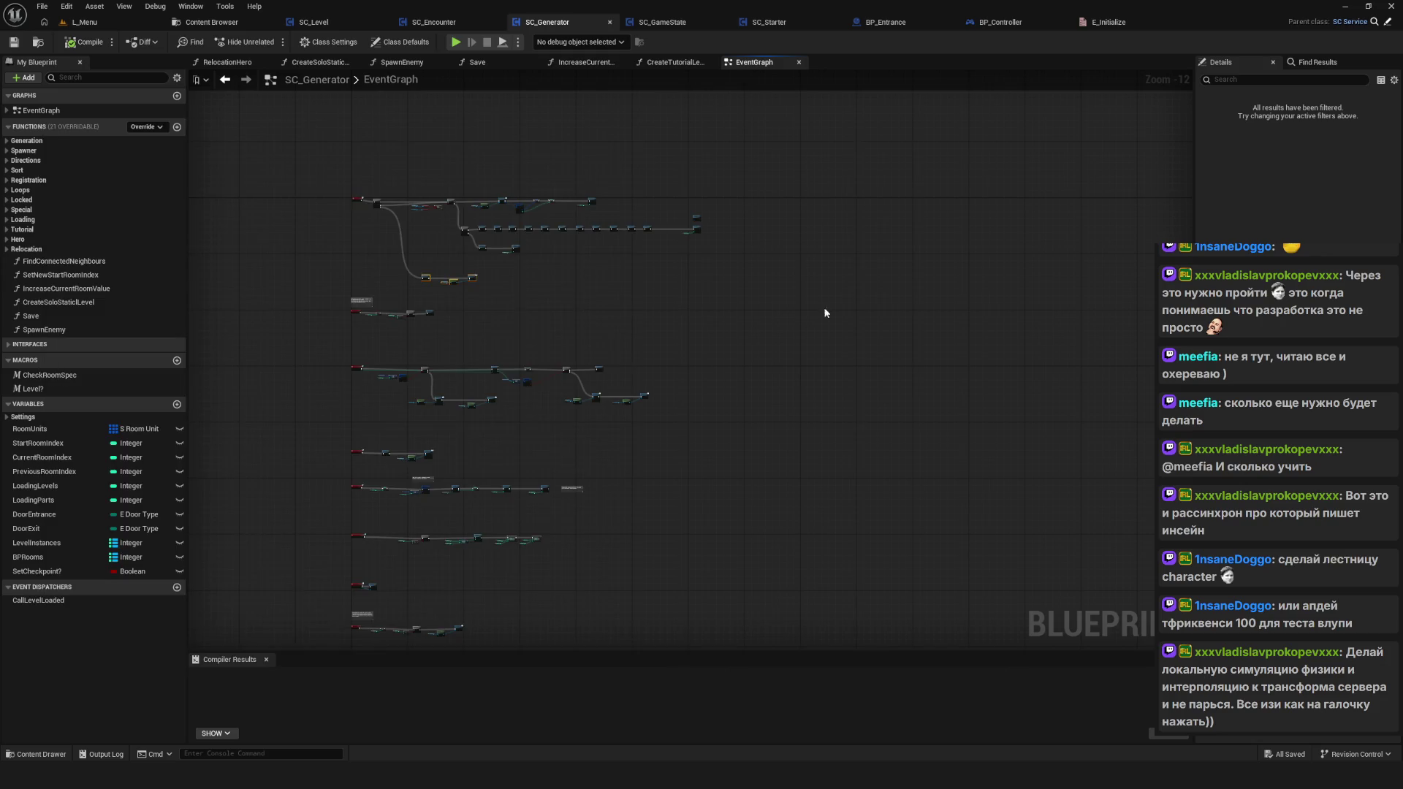
click(971, 121)
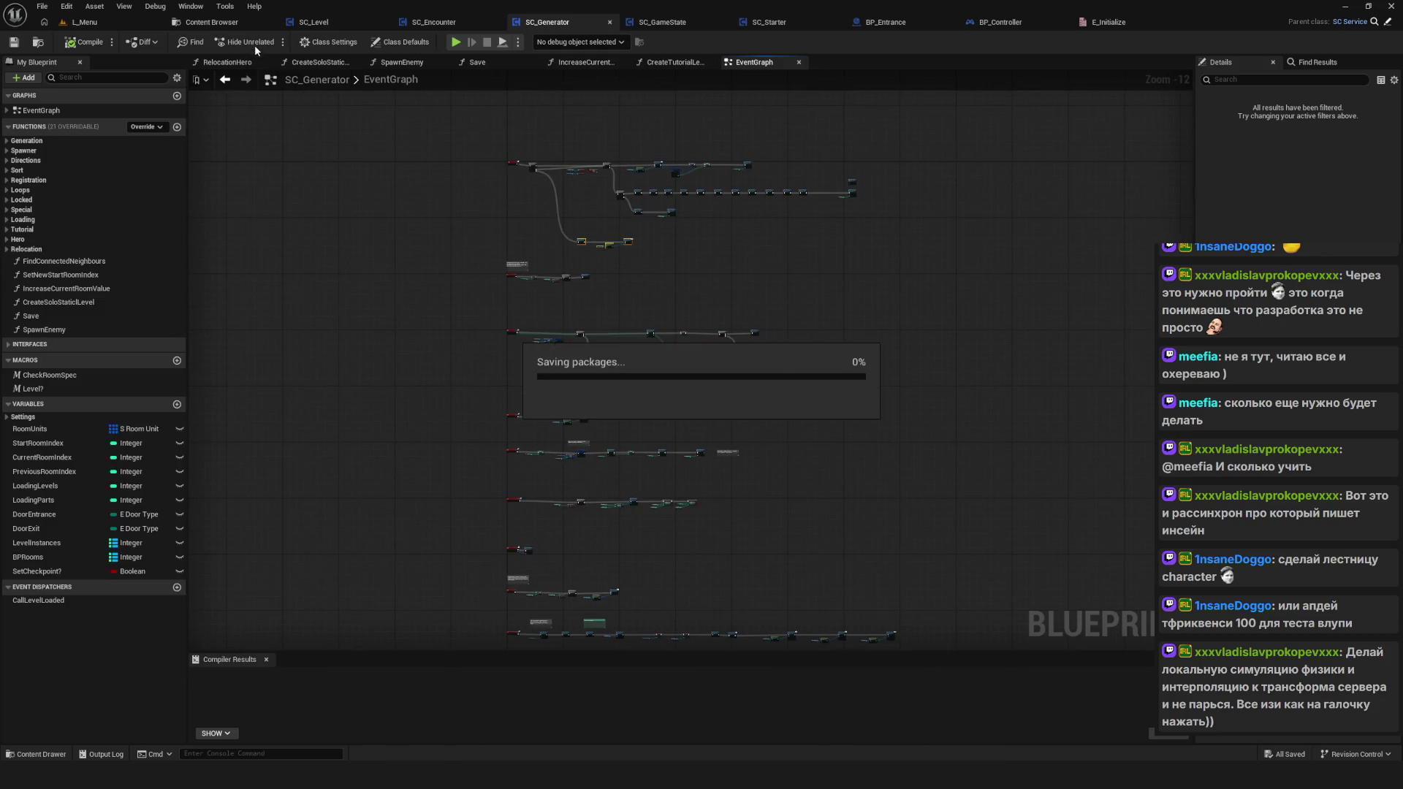
click(211, 22)
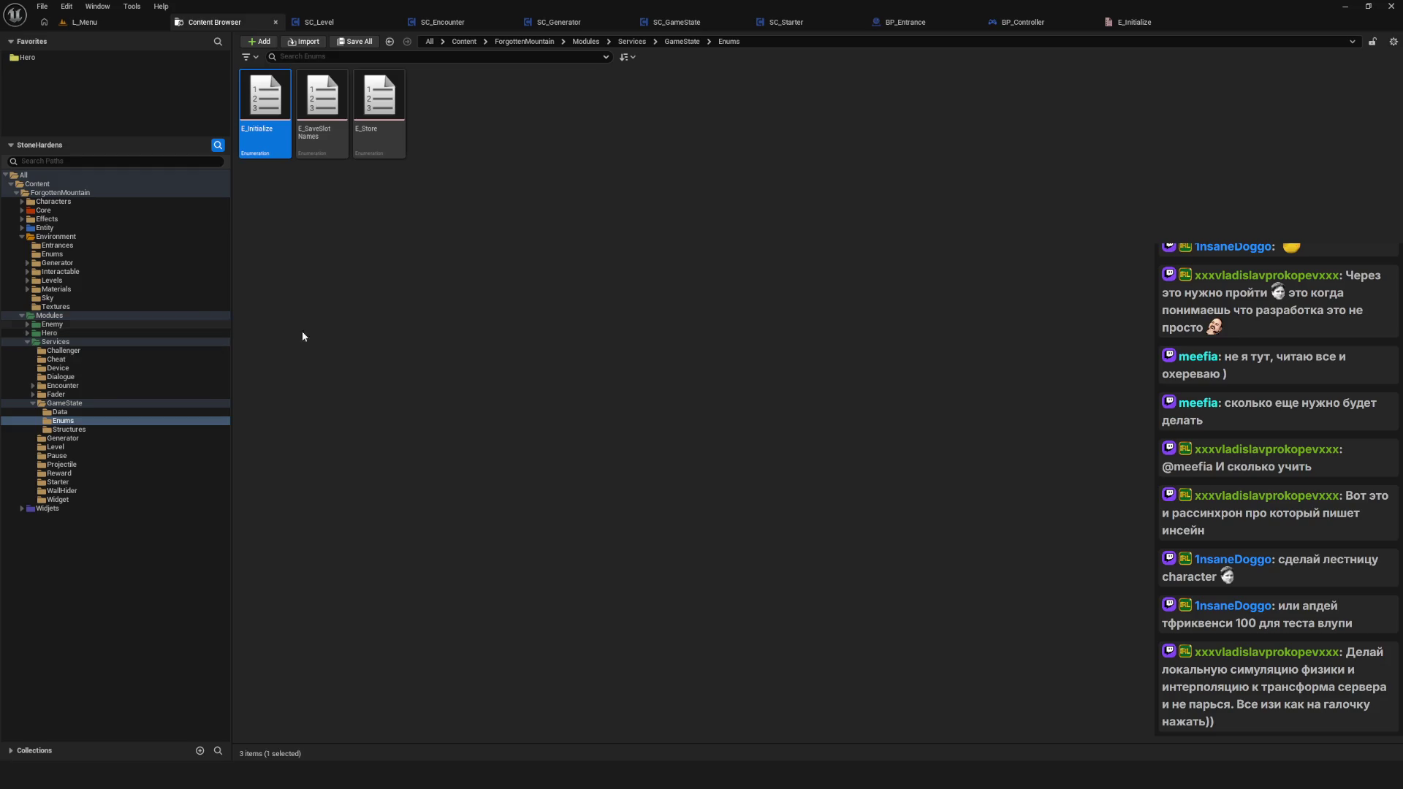
Step: Deselect E_Initialize and return to SC_GameState's SetDebugModeStateData graph
click(766, 346)
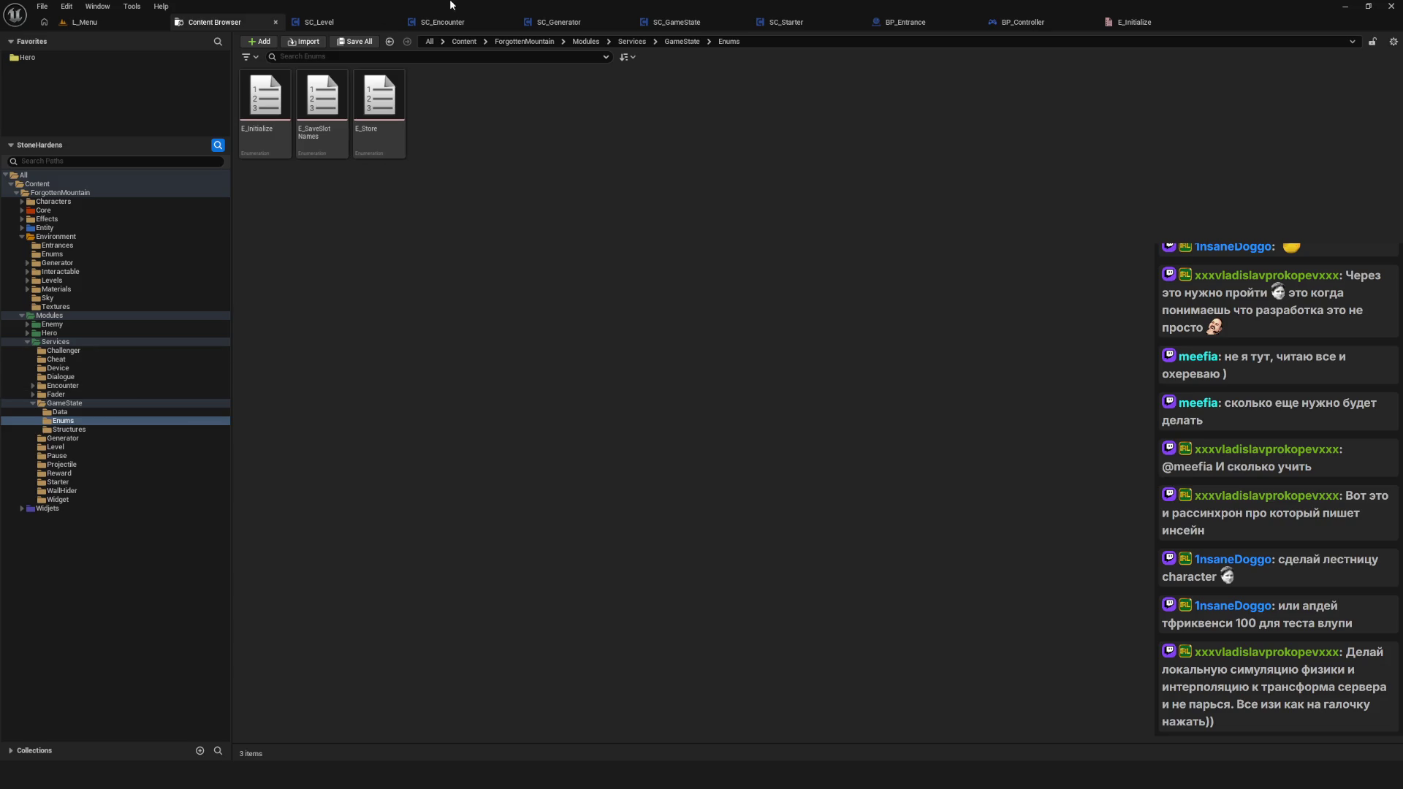
click(700, 27)
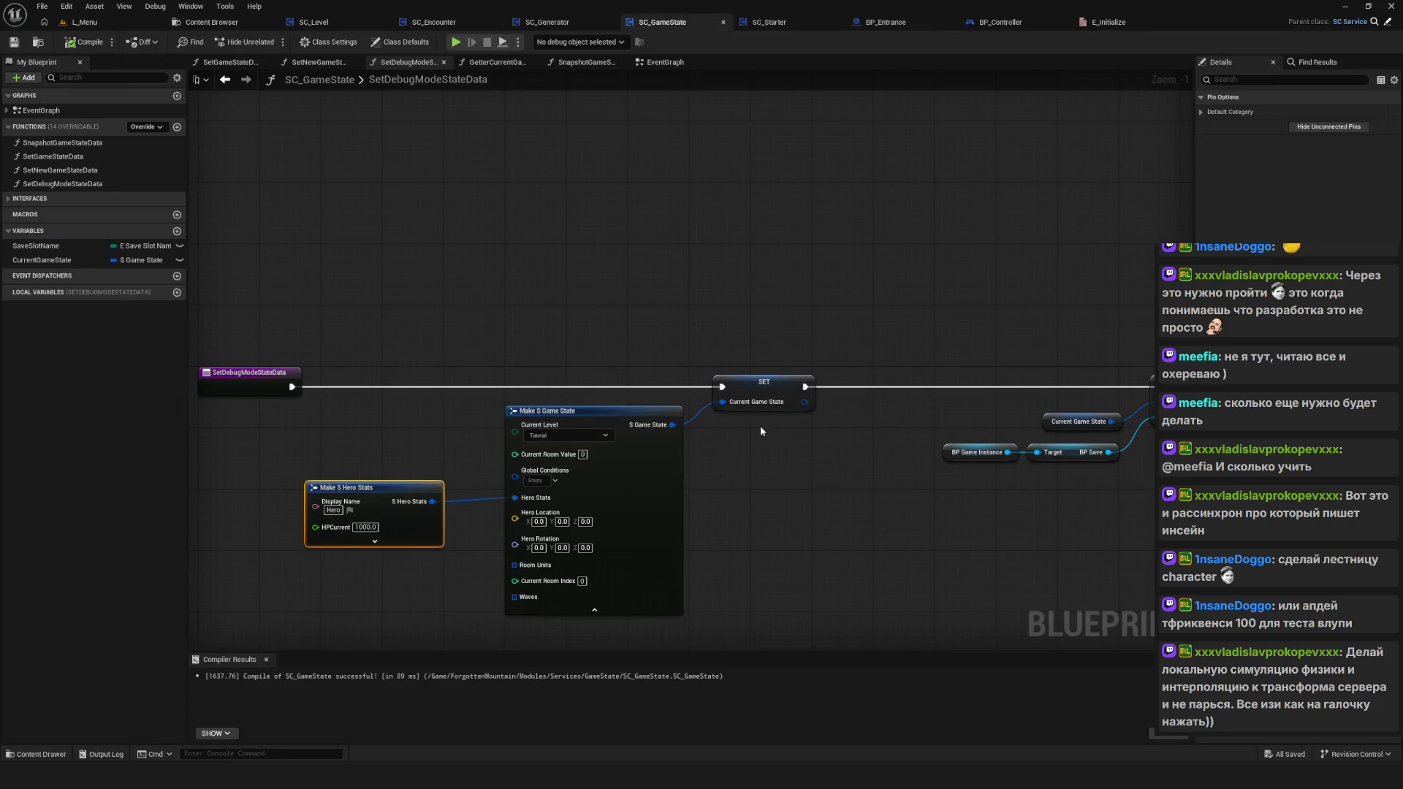
Step: Reposition Make S Hero Stats in SetDebugModeStateData and save SC_GameState
drag(770, 433, 717, 386)
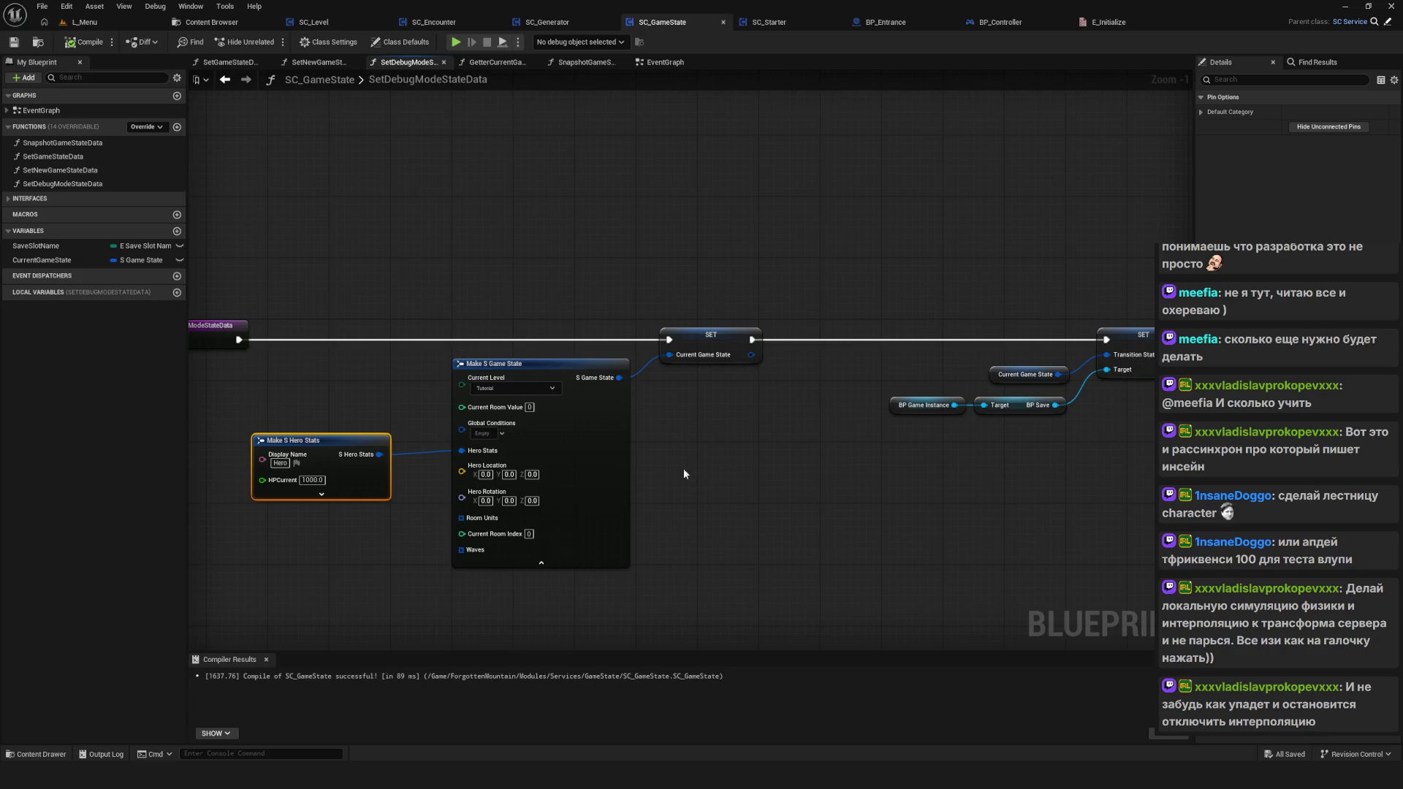
mouse_move(736, 474)
mouse_down()
mouse_move(684, 408)
mouse_move(699, 401)
mouse_up()
scroll(698, 401, down, 6)
scroll(643, 405, up, 6)
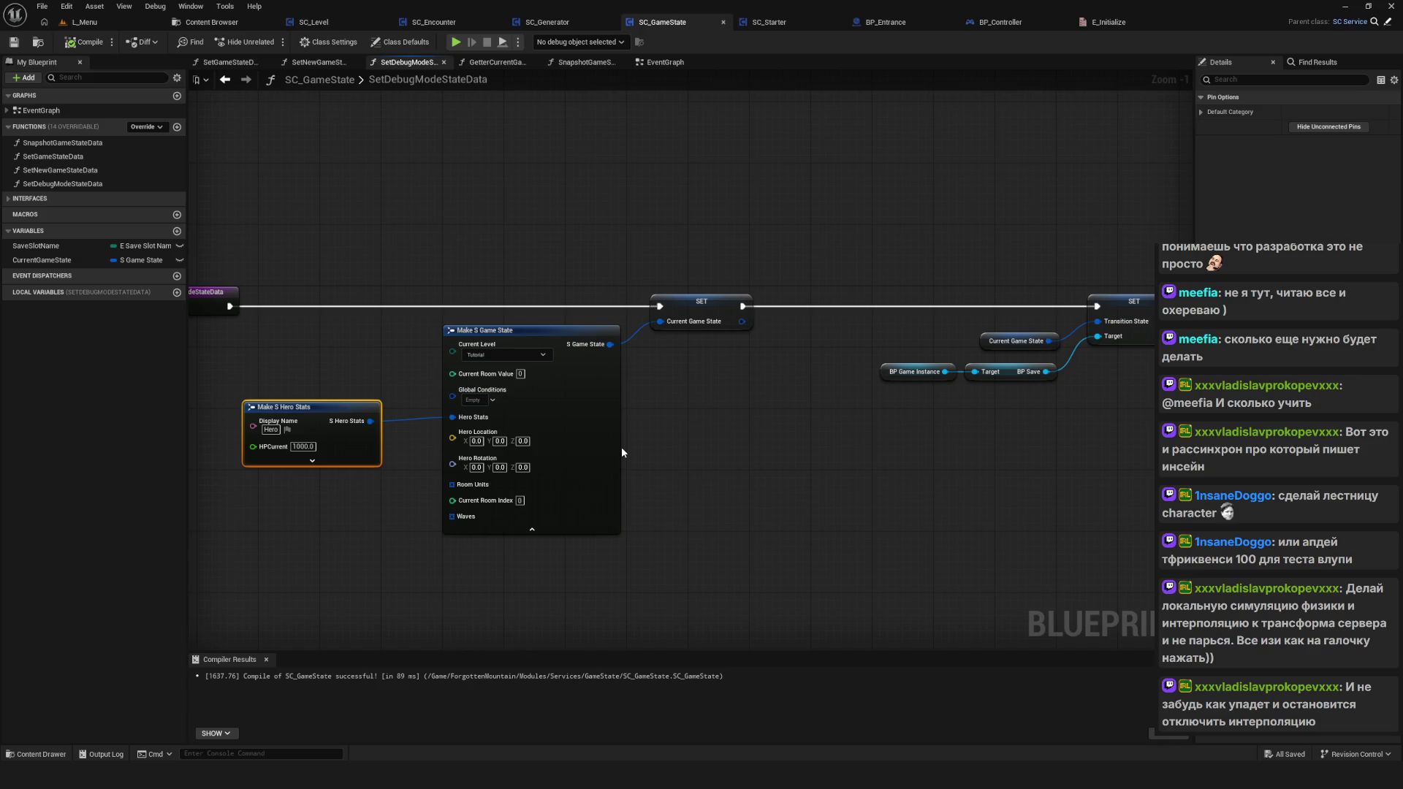
drag(349, 374, 462, 358)
mouse_move(416, 400)
mouse_down()
mouse_move(493, 401)
mouse_move(460, 400)
mouse_up()
scroll(503, 480, down, 7)
scroll(482, 479, up, 4)
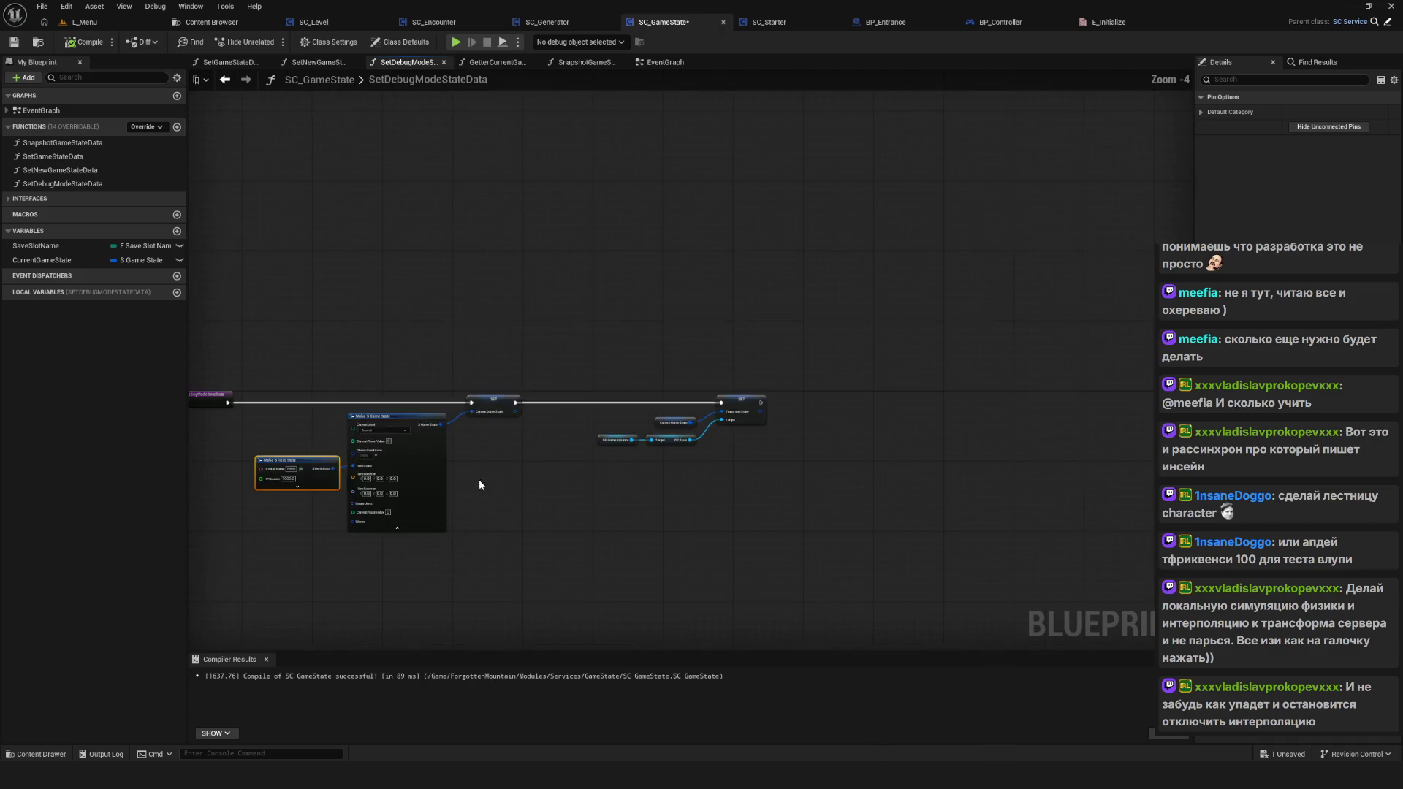
click(23, 46)
Step: Review the save call, then view SC_Generator's game-state getter and SET nodes
drag(601, 355, 574, 330)
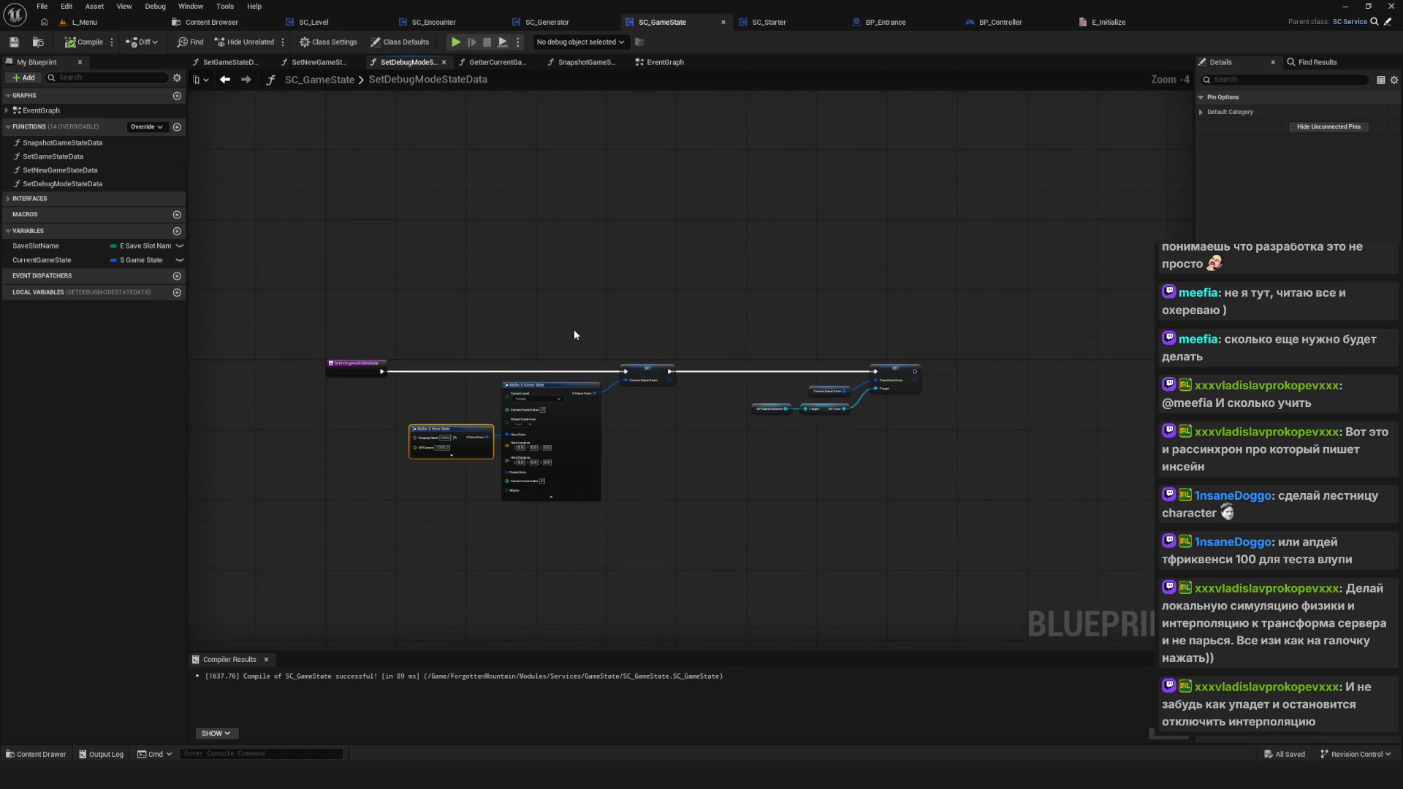
scroll(575, 334, down, 8)
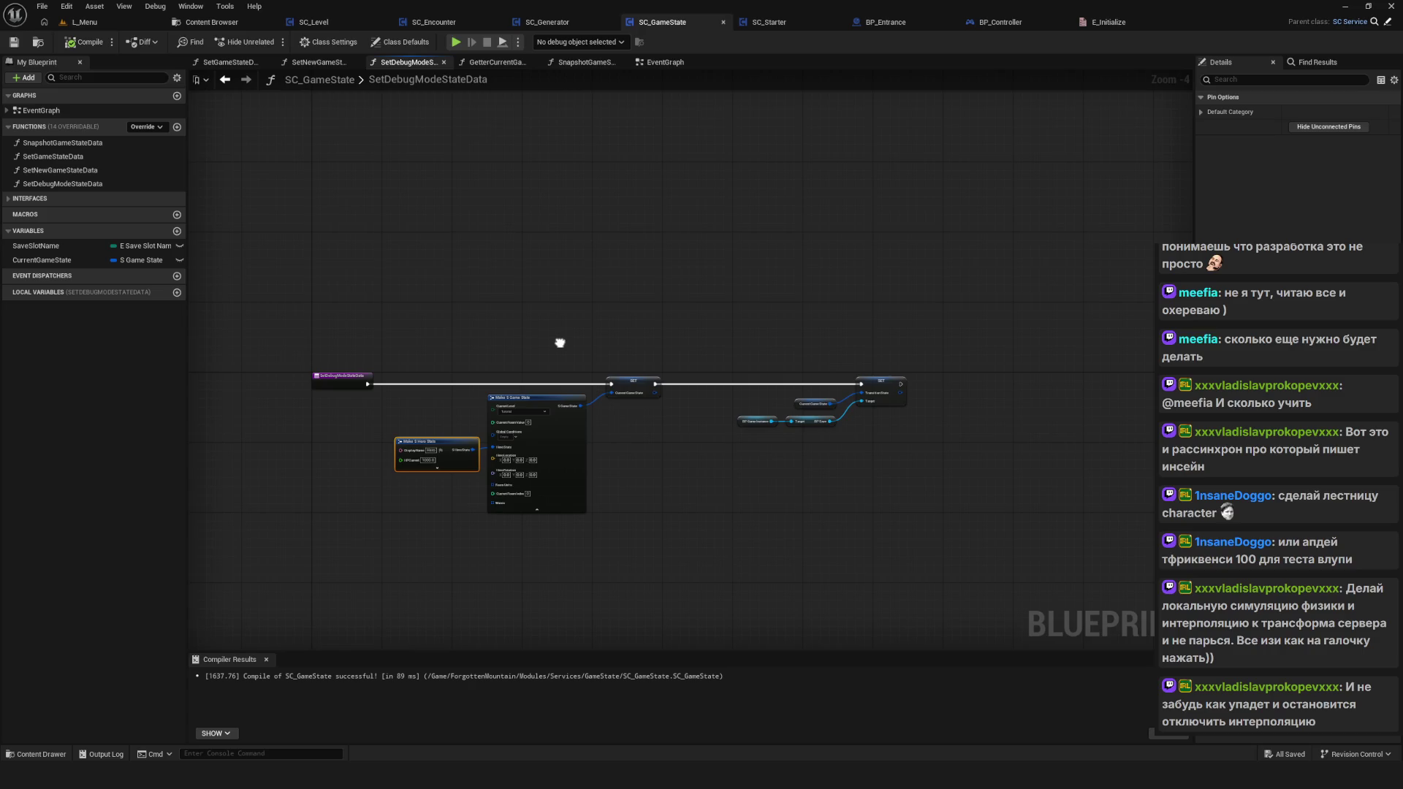
scroll(580, 398, up, 7)
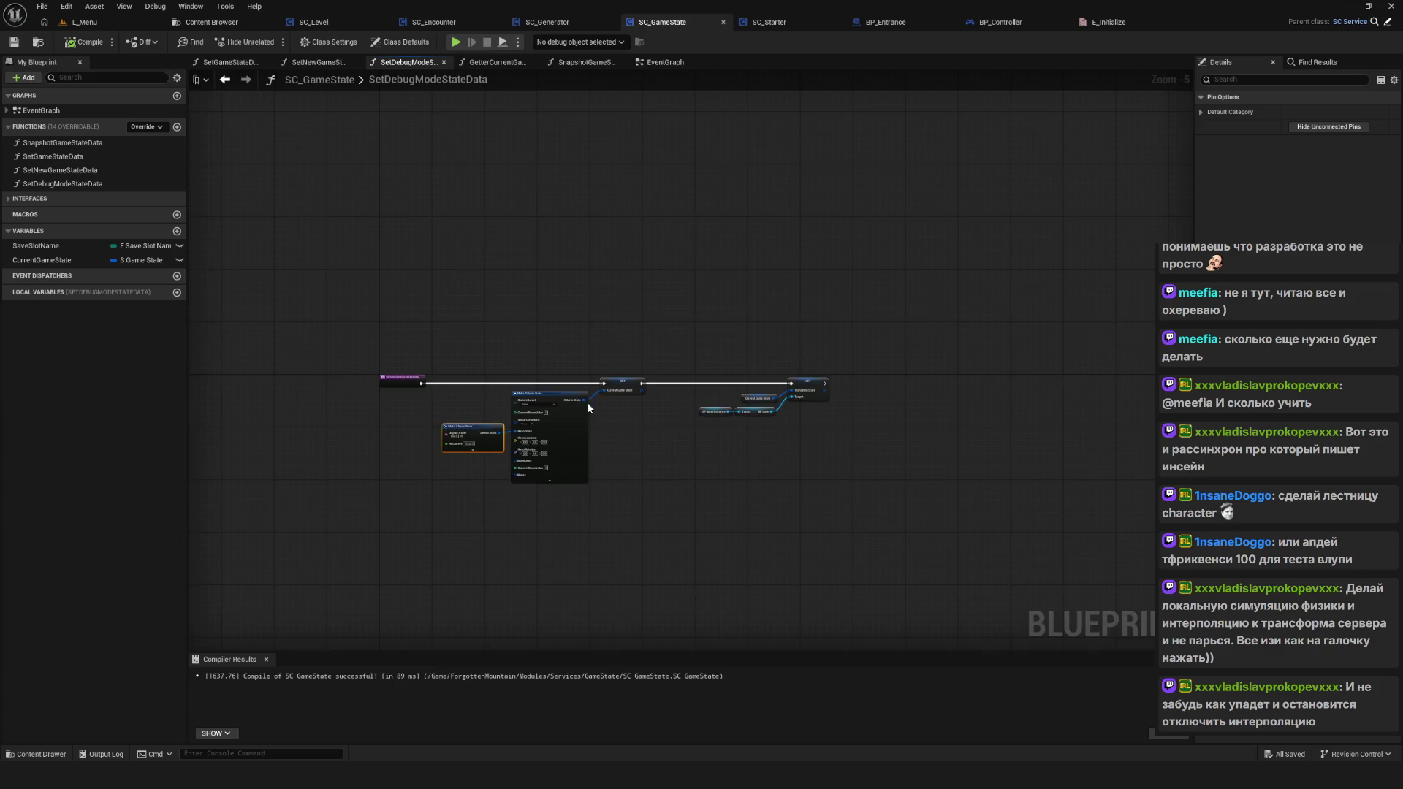
scroll(573, 418, up, 5)
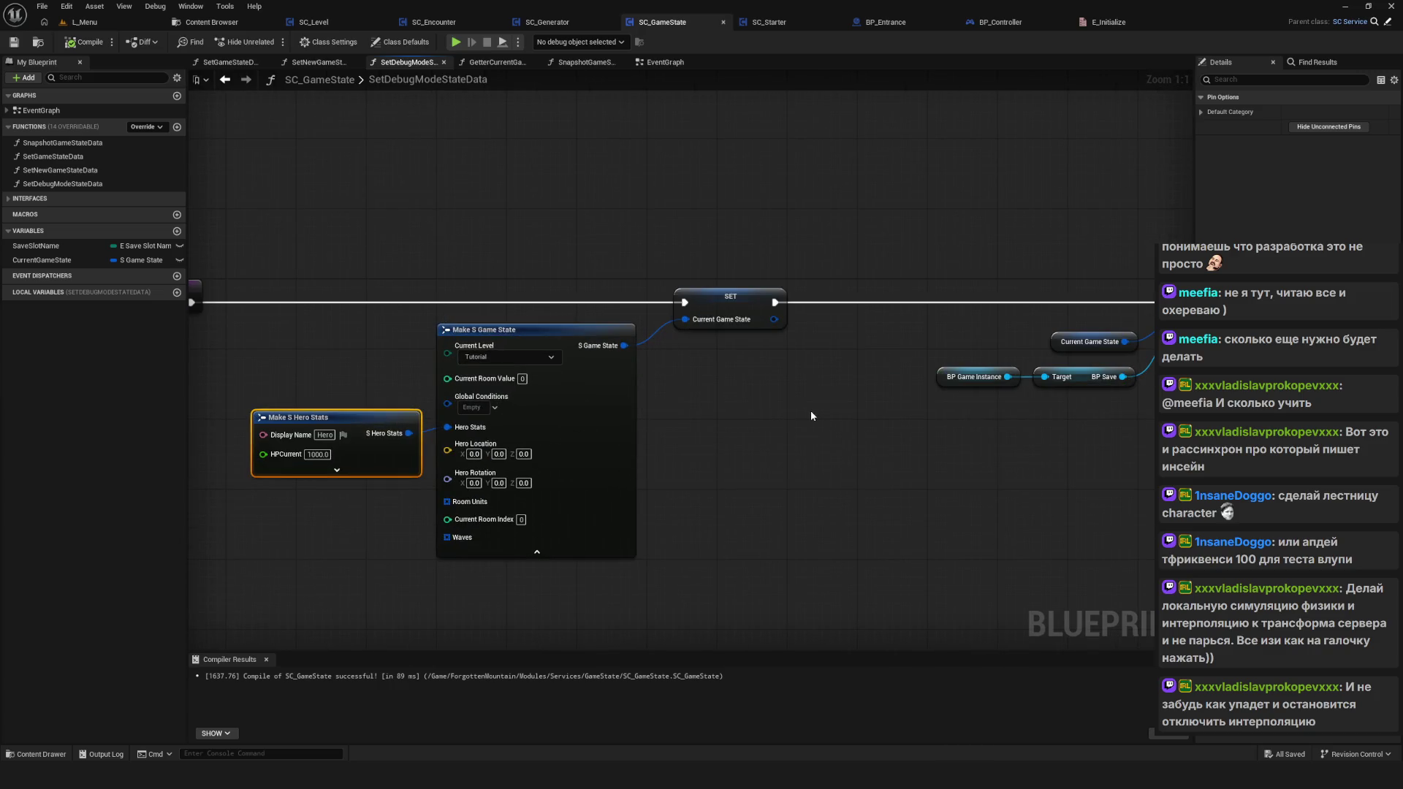
mouse_move(811, 415)
mouse_down()
mouse_move(733, 356)
mouse_move(840, 369)
mouse_move(730, 384)
mouse_up()
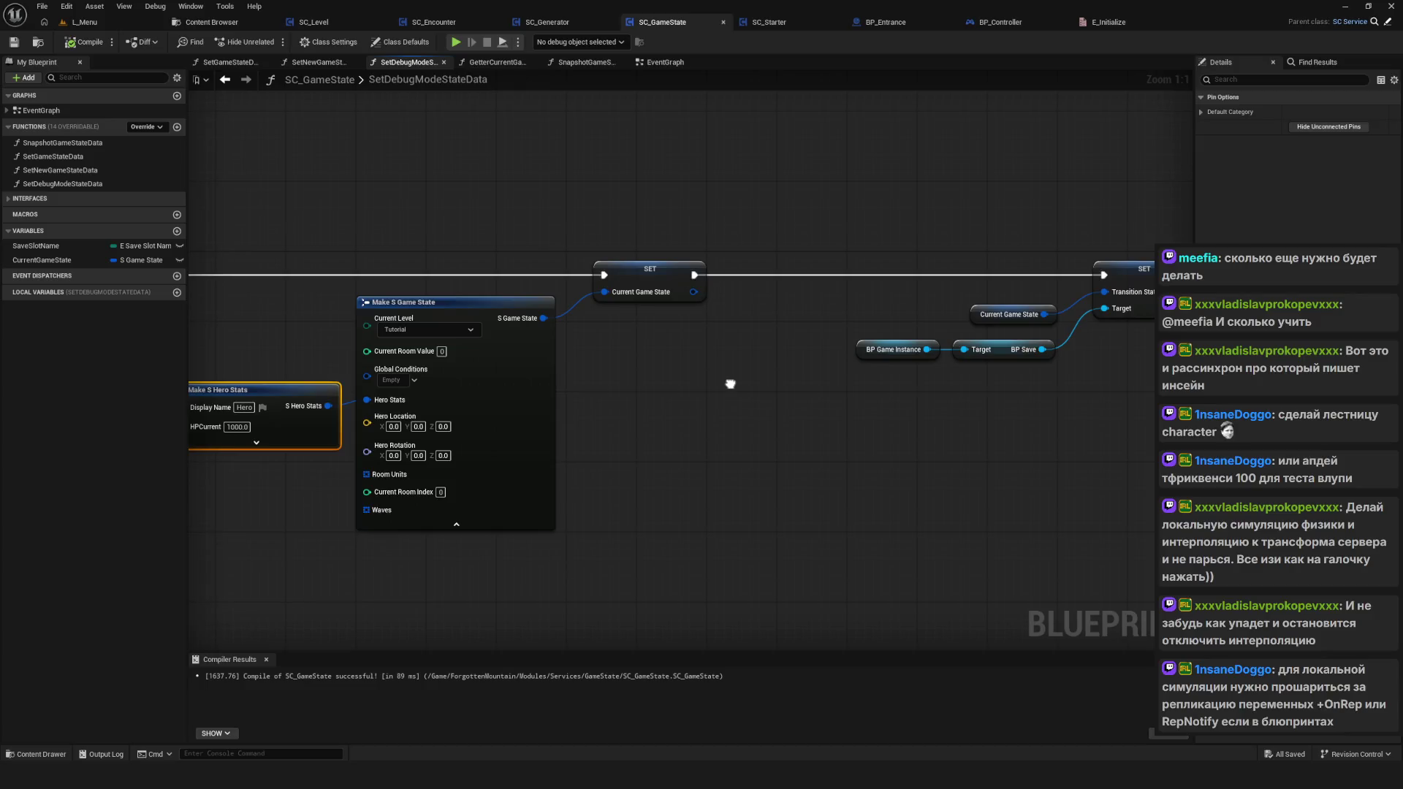
key(ctrl+Tab)
scroll(646, 288, up, 5)
mouse_move(531, 265)
mouse_down()
mouse_move(512, 420)
mouse_move(484, 449)
mouse_move(555, 438)
mouse_move(621, 460)
mouse_move(598, 469)
mouse_up()
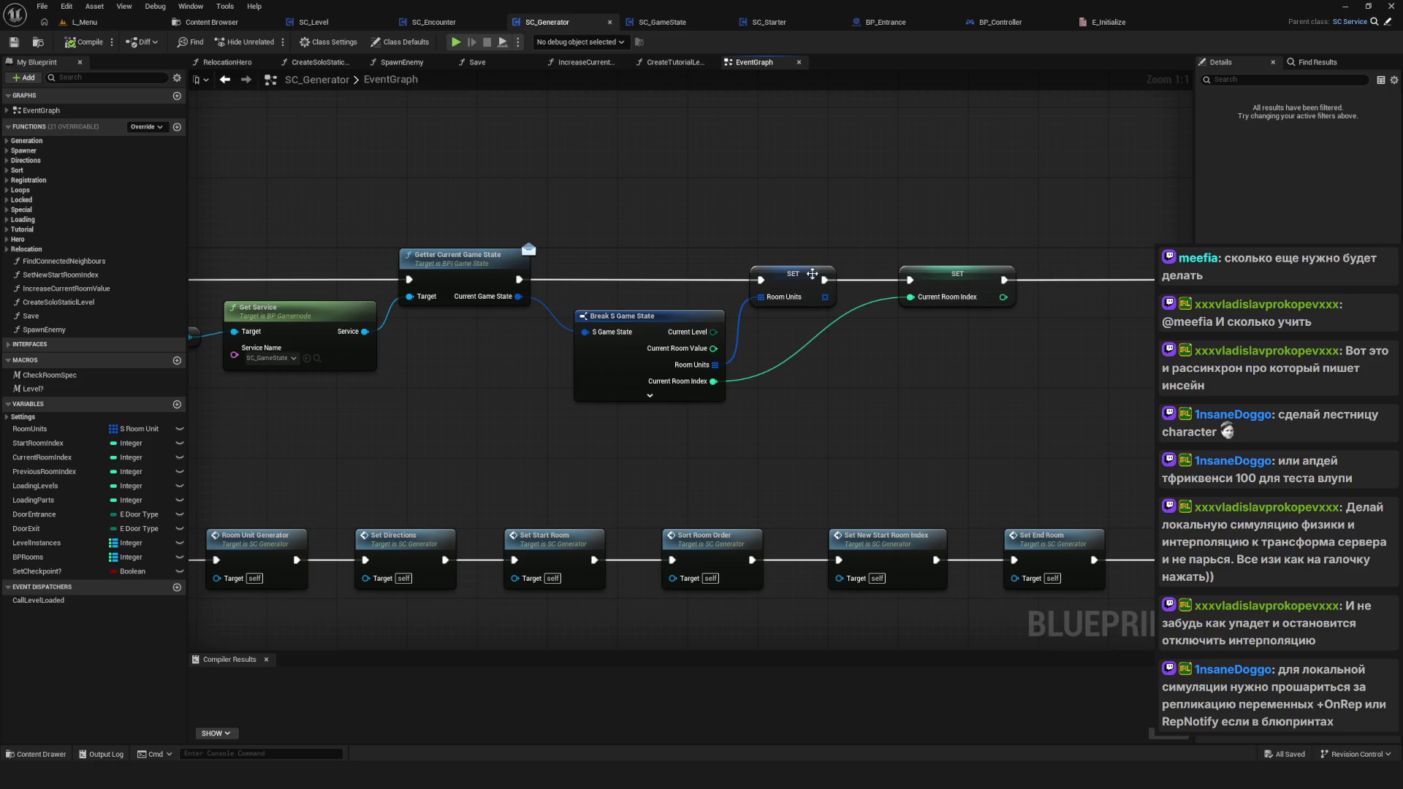
Step: Select the Room Units and Current Room Index SET nodes and the Spawn One Room call
click(811, 273)
click(953, 275)
drag(1016, 359, 534, 372)
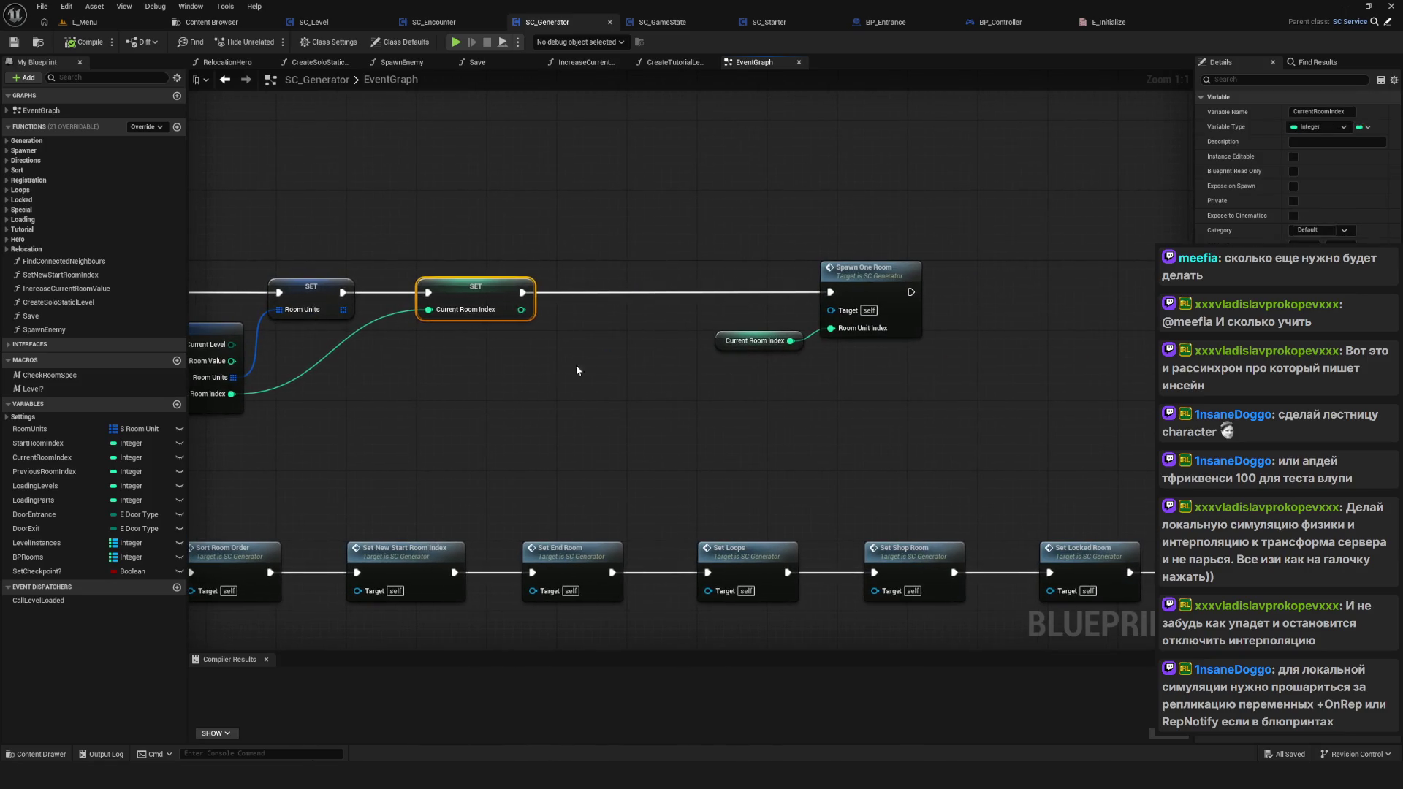
scroll(771, 338, down, 6)
scroll(771, 338, up, 4)
drag(938, 165, 967, 428)
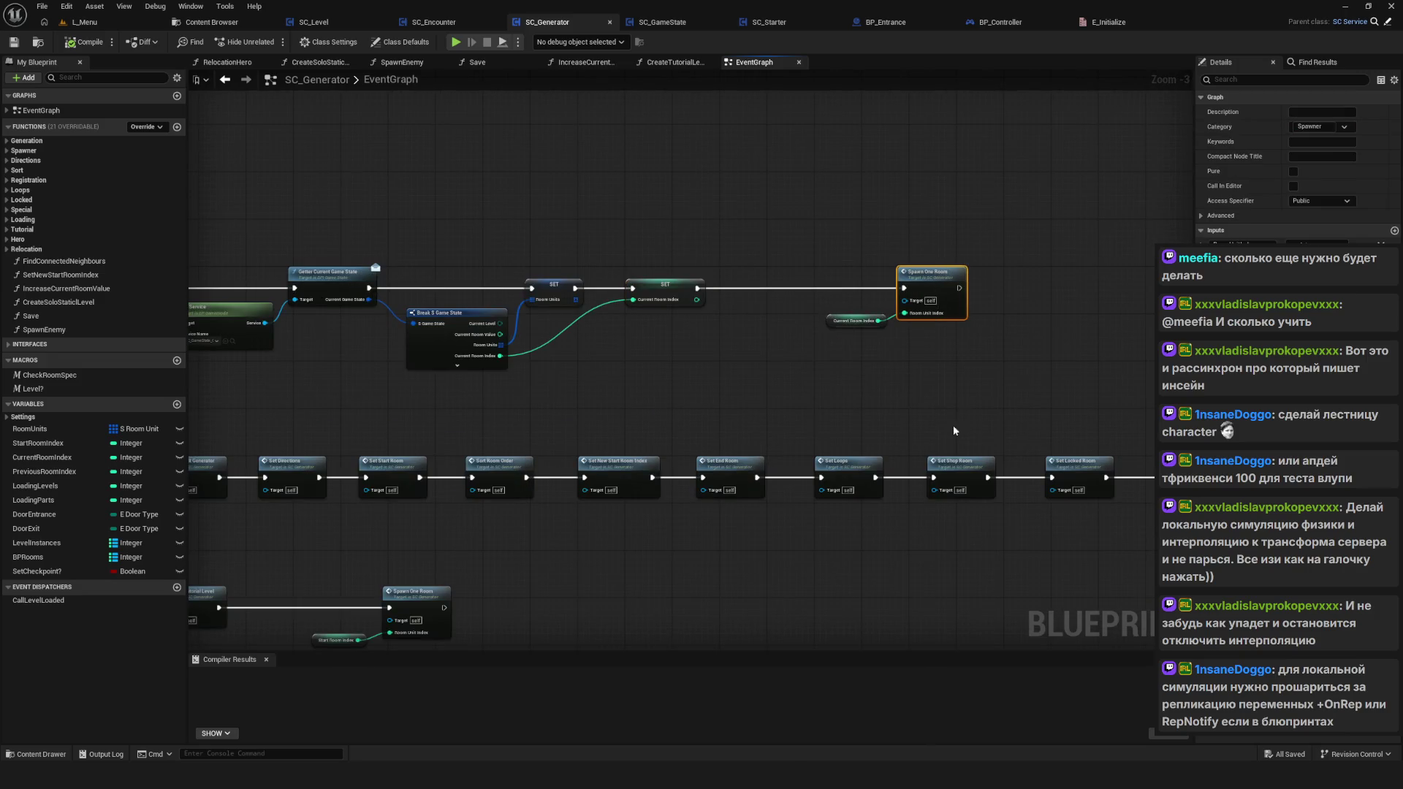
drag(686, 432, 697, 423)
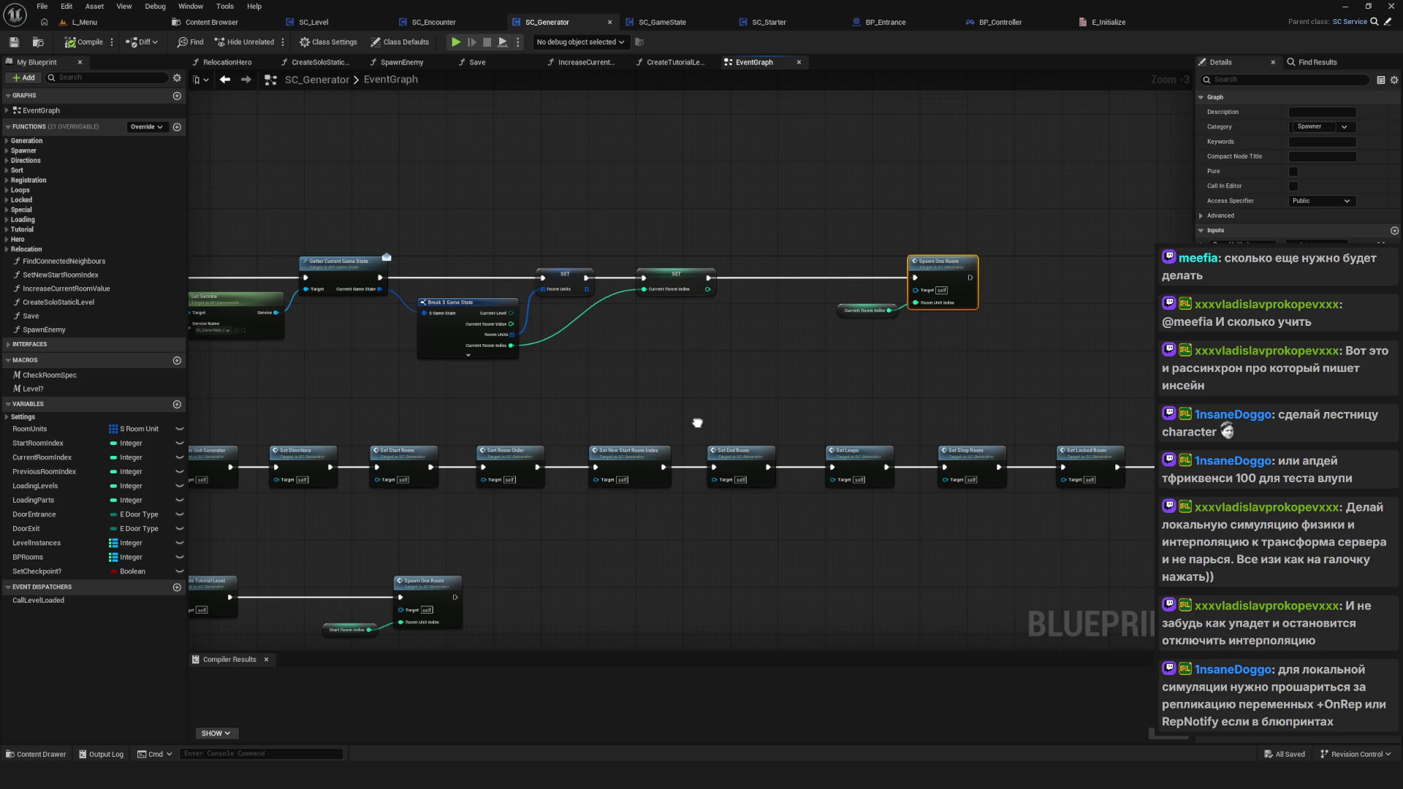
scroll(697, 422, up, 3)
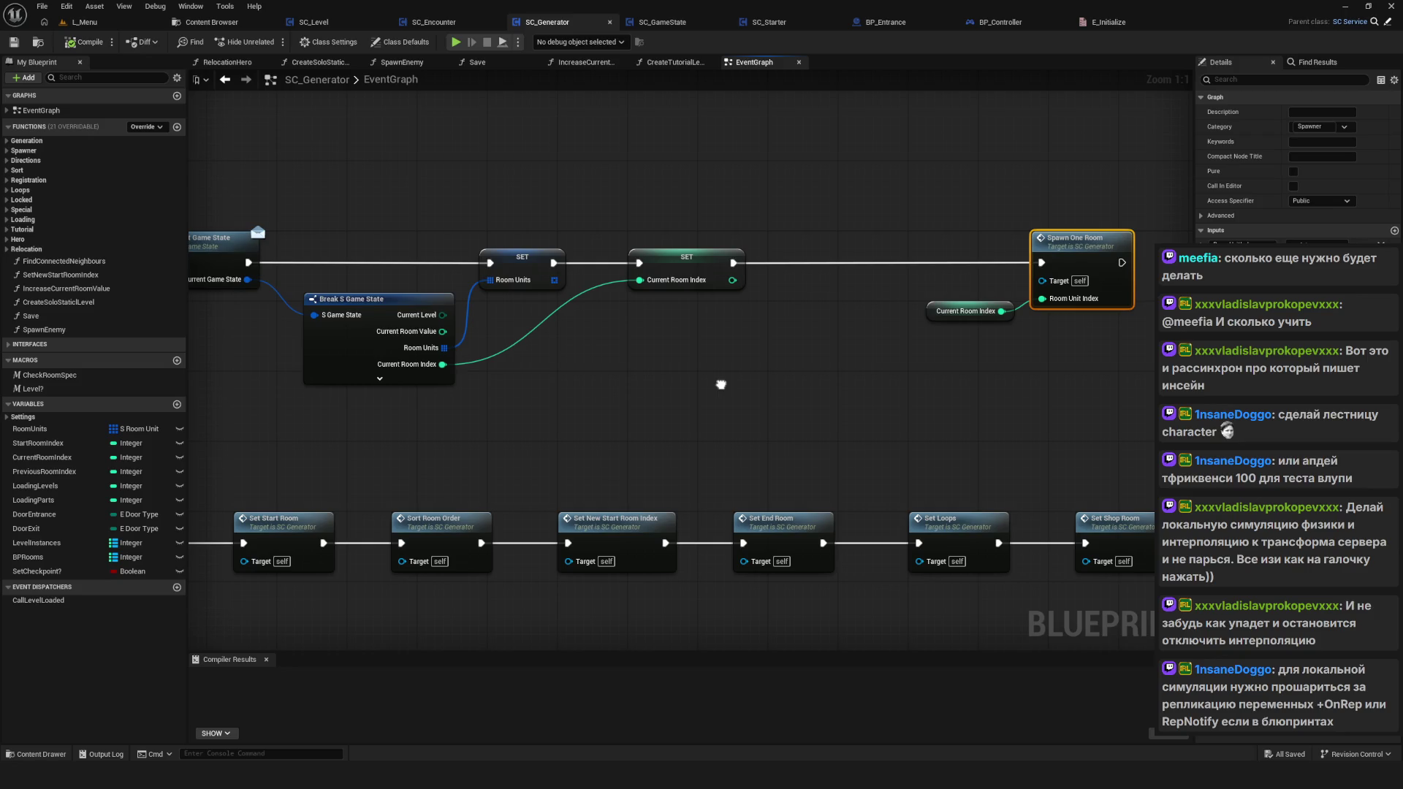
mouse_move(721, 385)
mouse_down()
mouse_move(838, 333)
mouse_move(694, 365)
mouse_up()
Step: Open the SpawnOneRoom function graph, then drill into RoomSpawner and its Break S Room Unit
double_click(958, 262)
mouse_move(959, 262)
mouse_down()
mouse_move(734, 366)
mouse_move(389, 373)
mouse_move(425, 373)
mouse_up()
double_click(425, 369)
scroll(550, 436, up, 6)
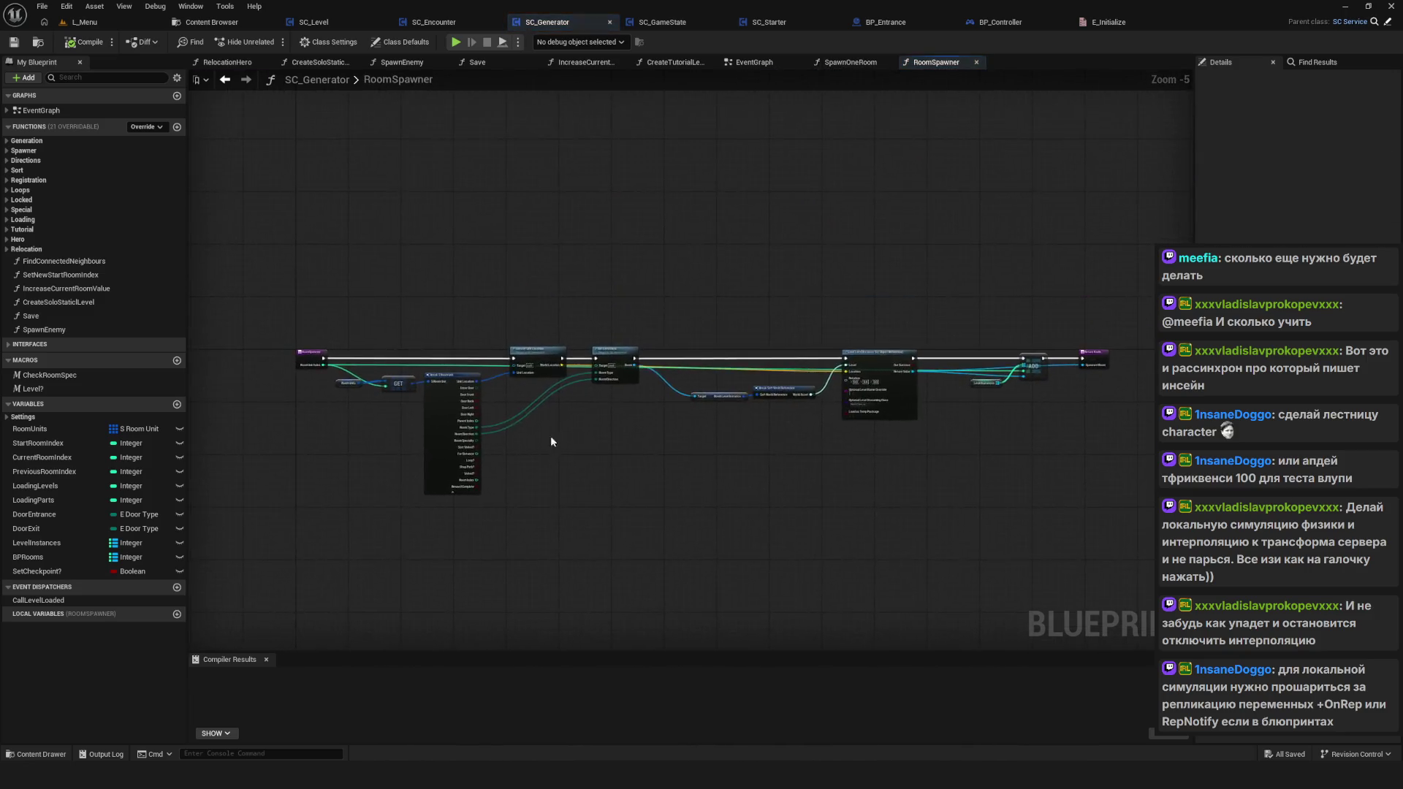
drag(527, 449, 789, 460)
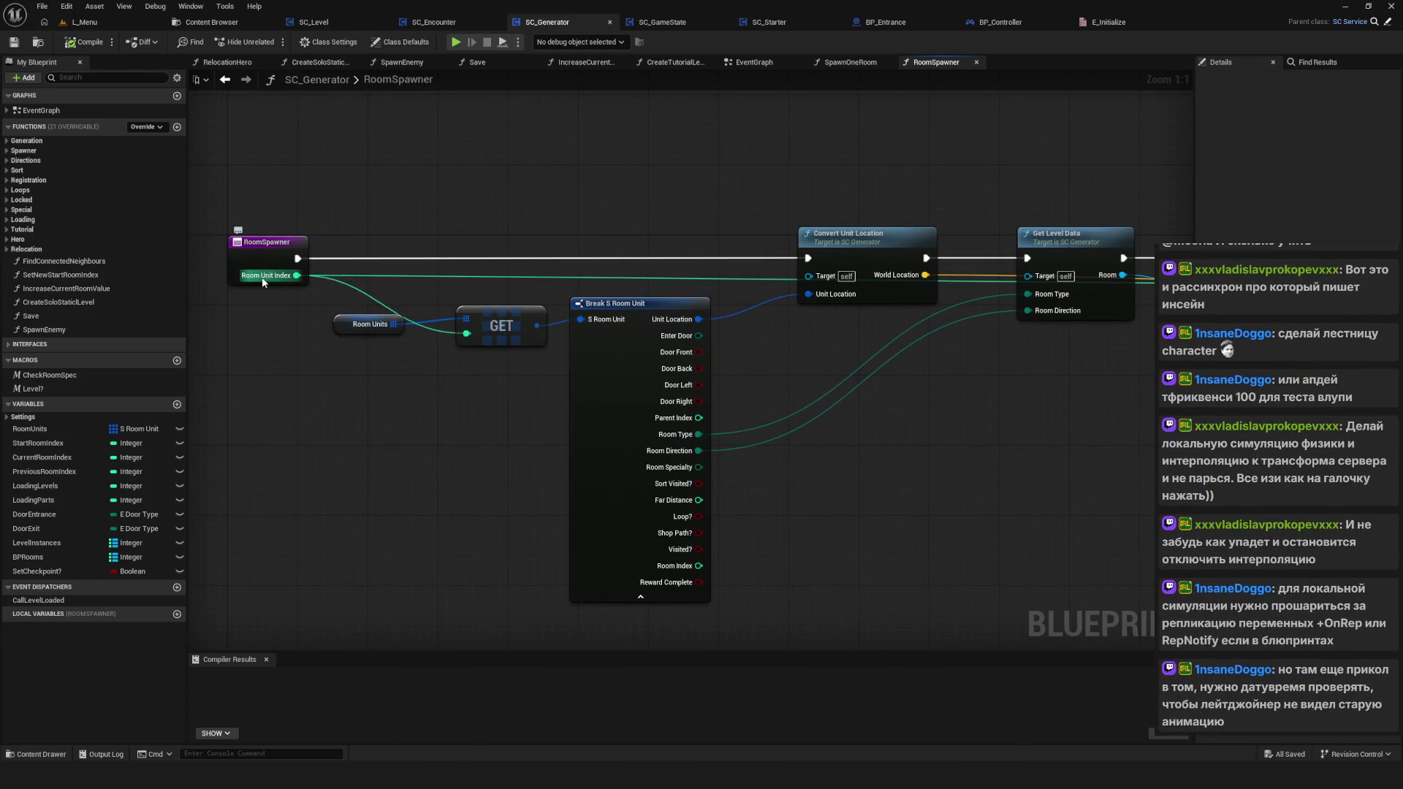
Step: Return to SC_Generator's EventGraph and save the blueprint
click(217, 81)
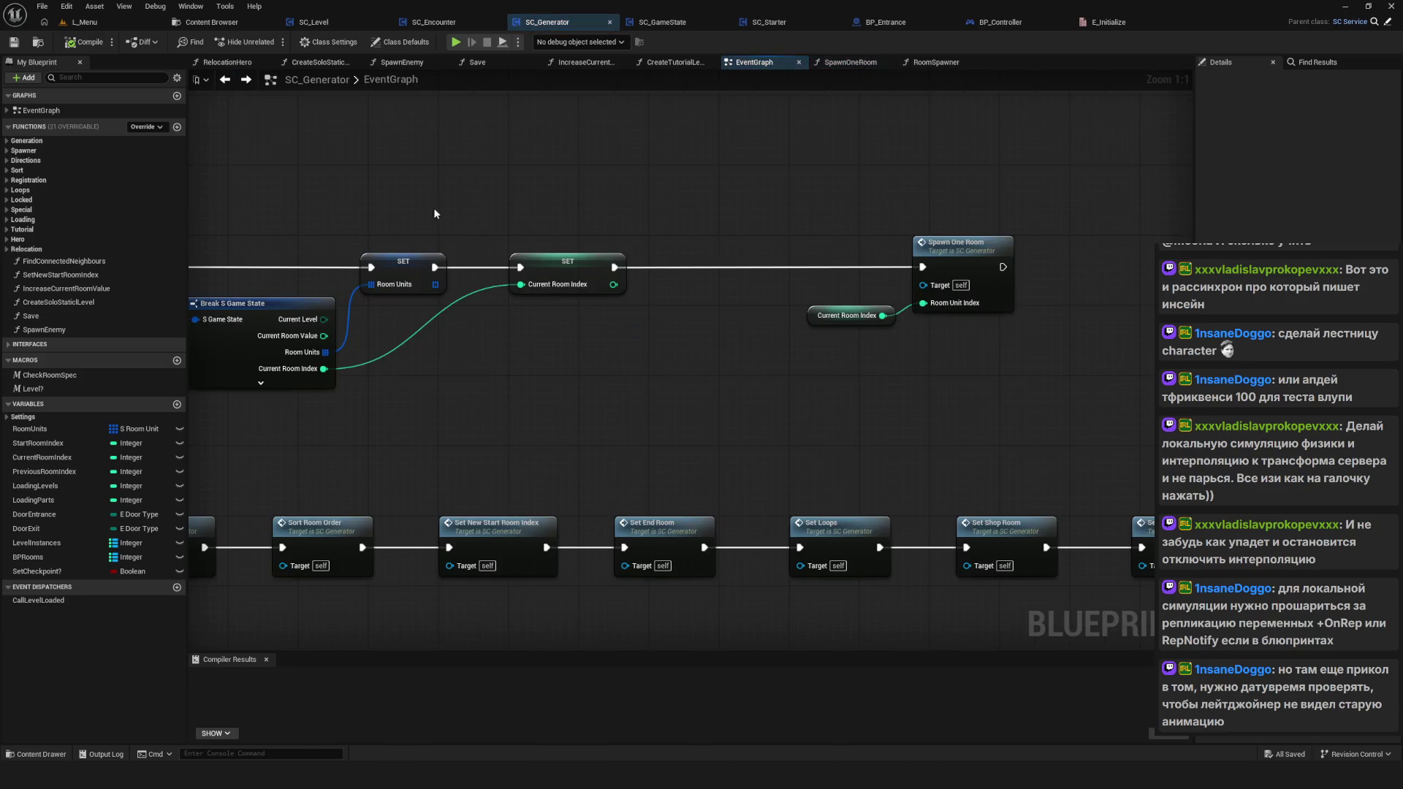
scroll(584, 328, down, 2)
scroll(775, 462, up, 2)
scroll(774, 461, up, 1)
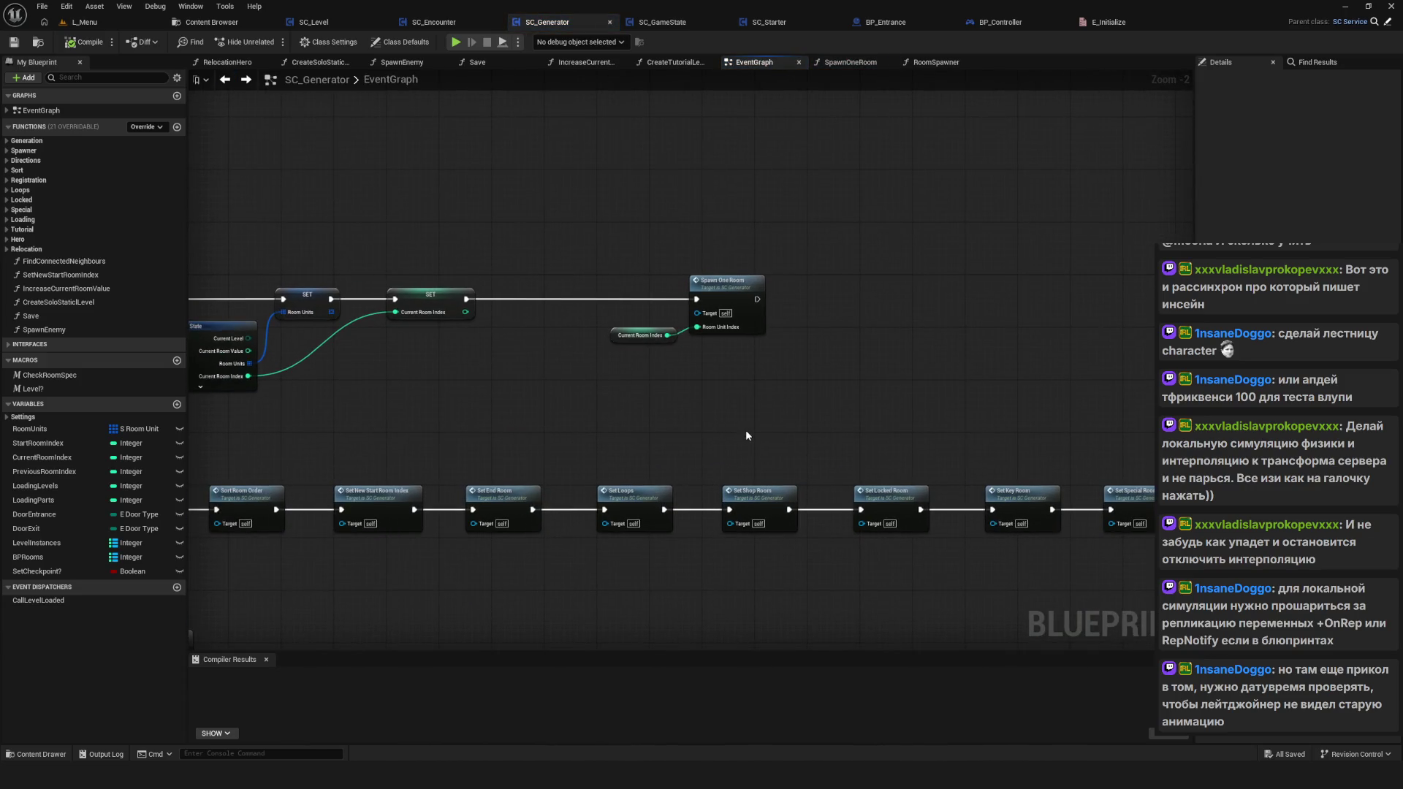
drag(789, 439, 847, 409)
click(20, 42)
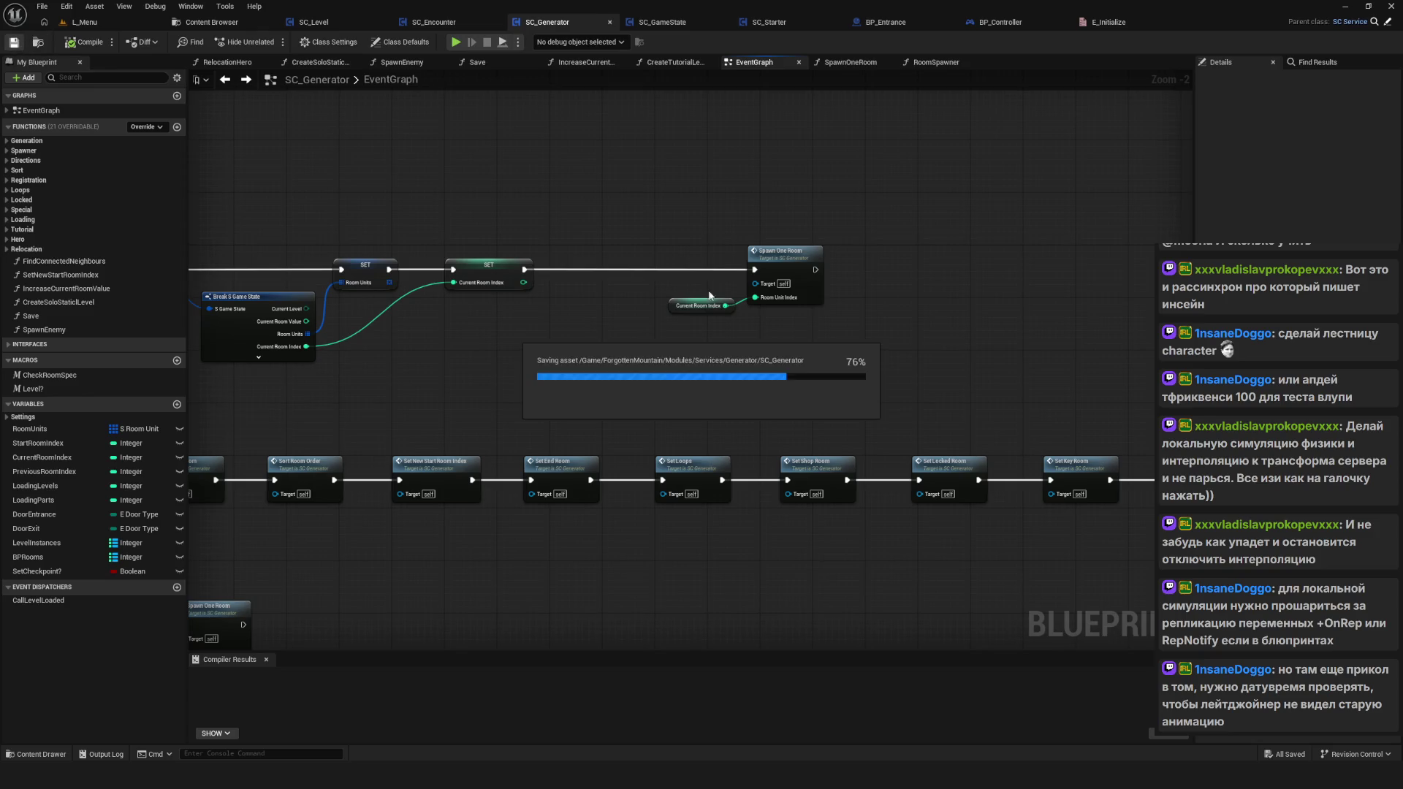
drag(874, 358, 822, 343)
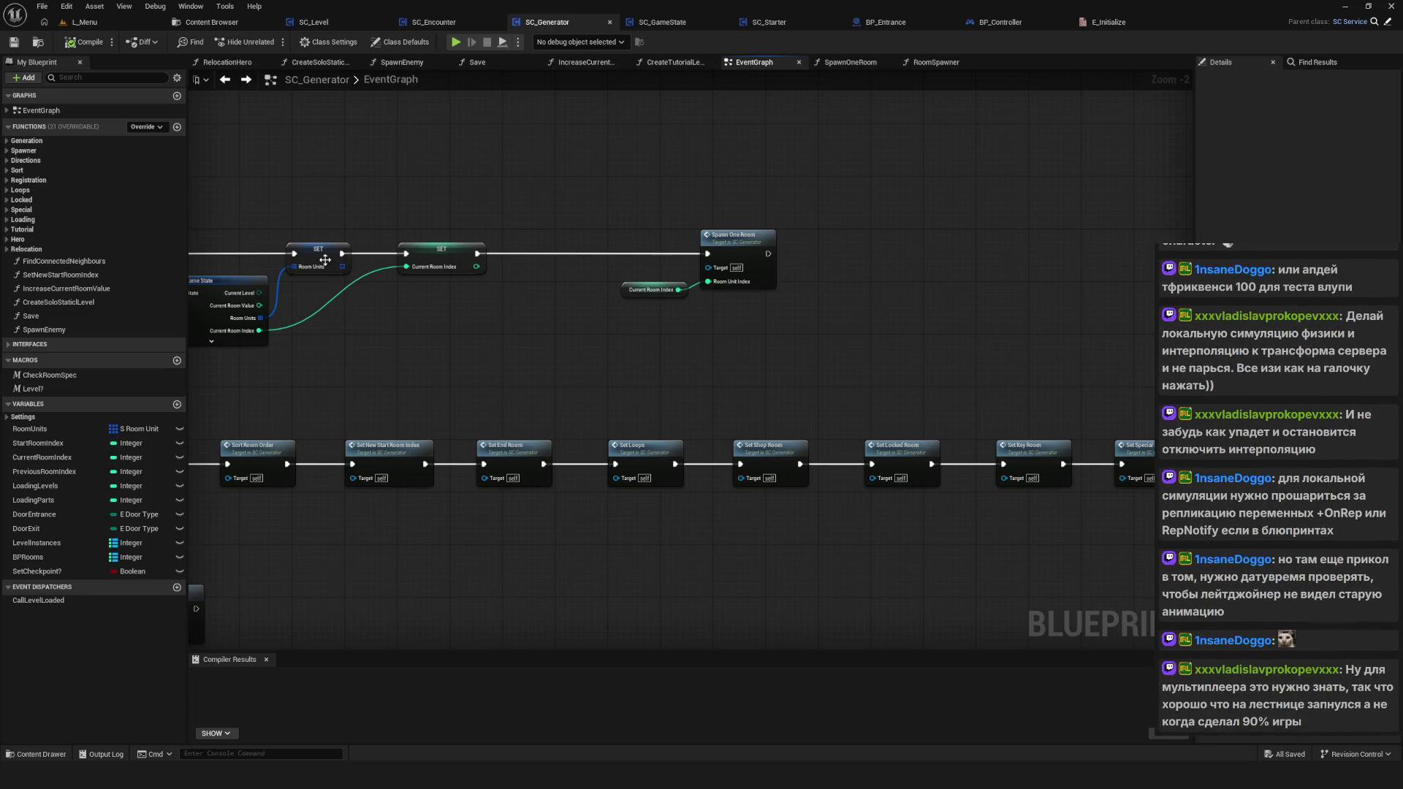
drag(324, 260, 484, 234)
mouse_move(646, 327)
mouse_down()
mouse_move(562, 374)
mouse_move(569, 413)
mouse_up()
scroll(586, 382, down, 3)
scroll(586, 383, up, 3)
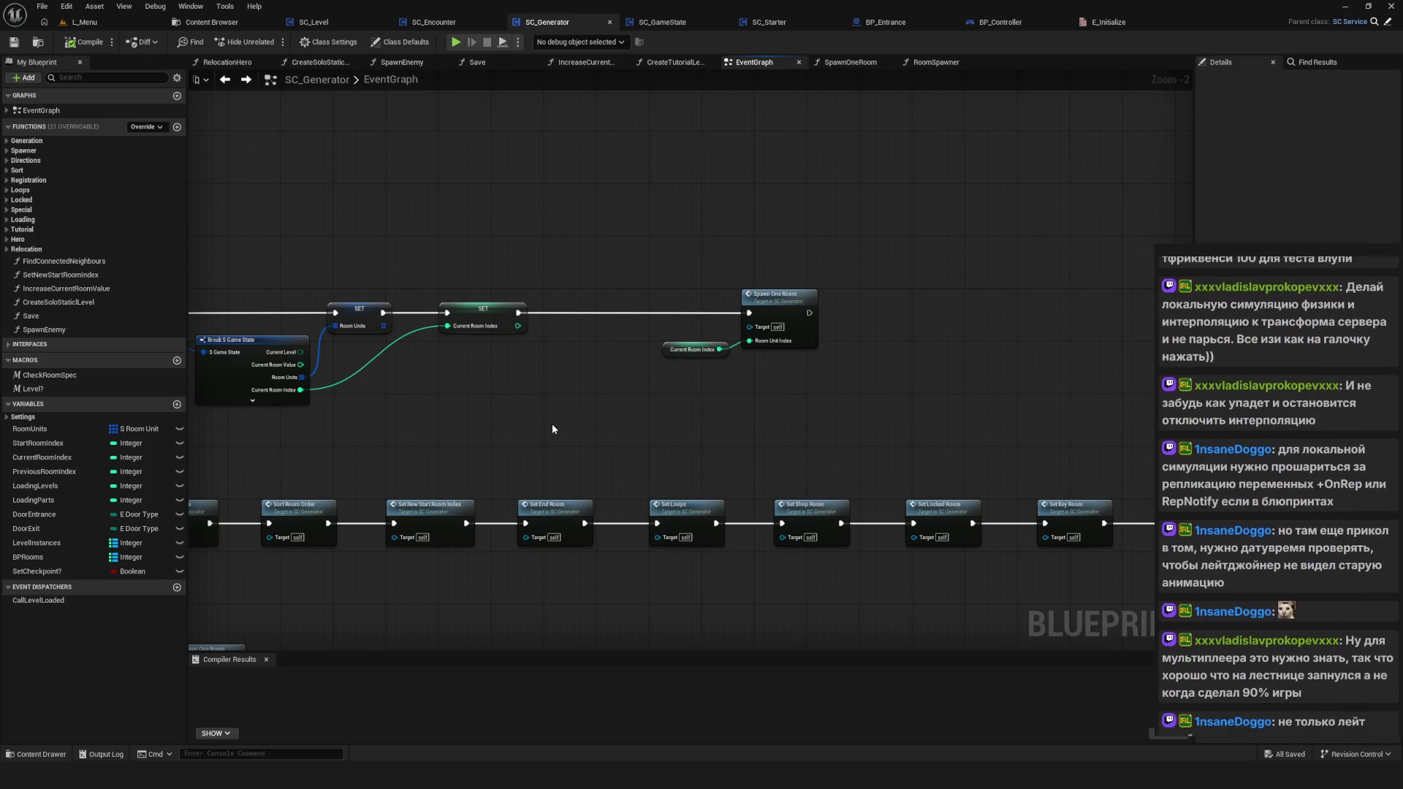
drag(551, 423, 544, 429)
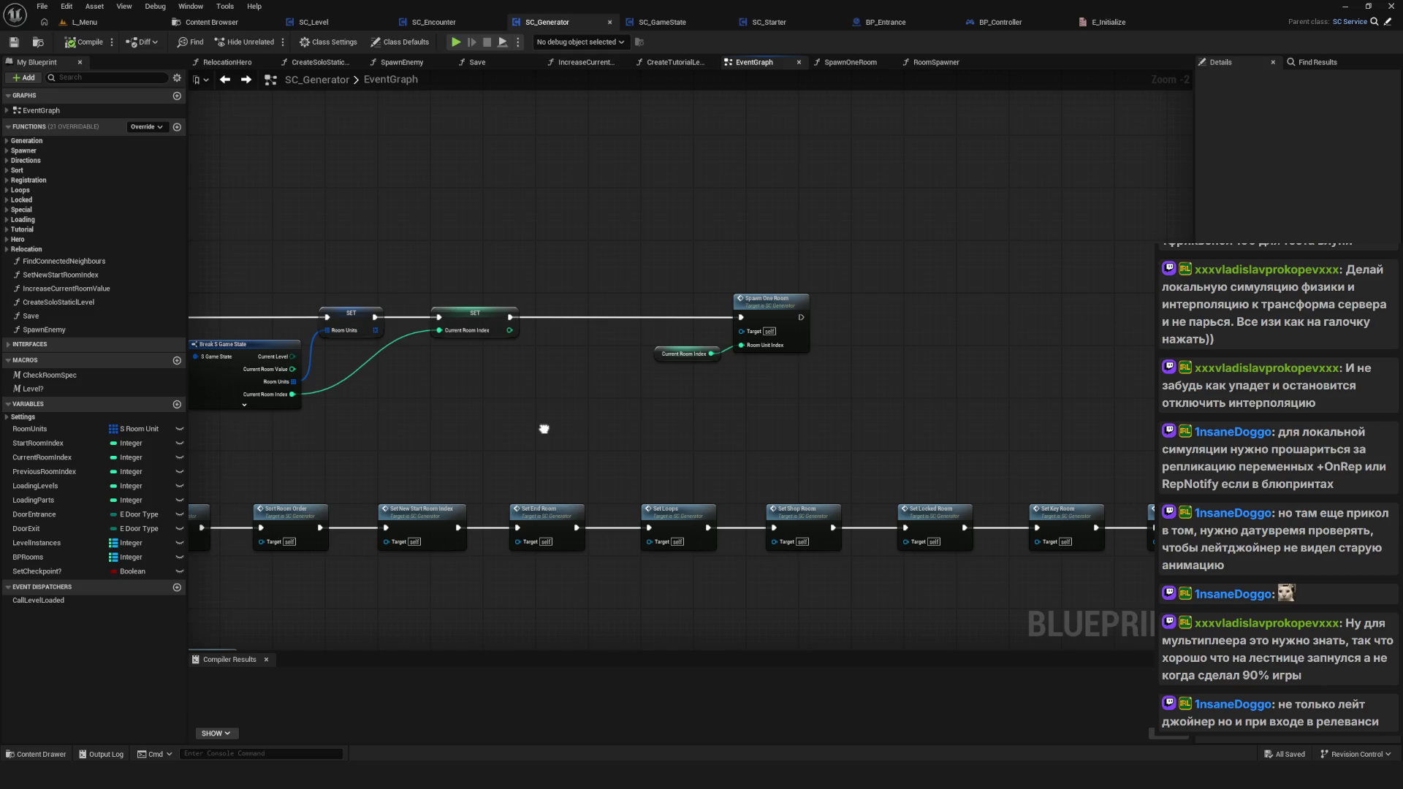
drag(543, 429, 541, 429)
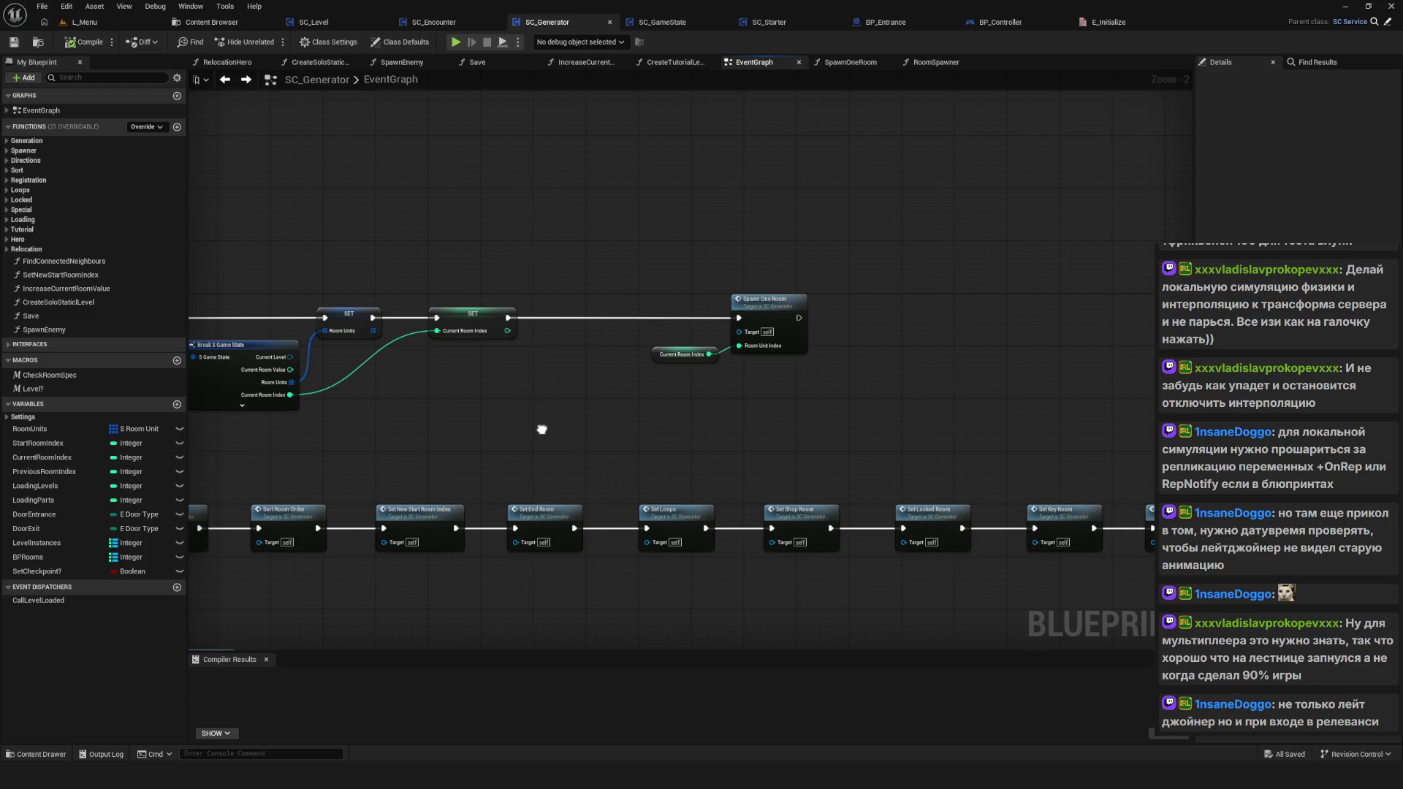
drag(541, 429, 540, 431)
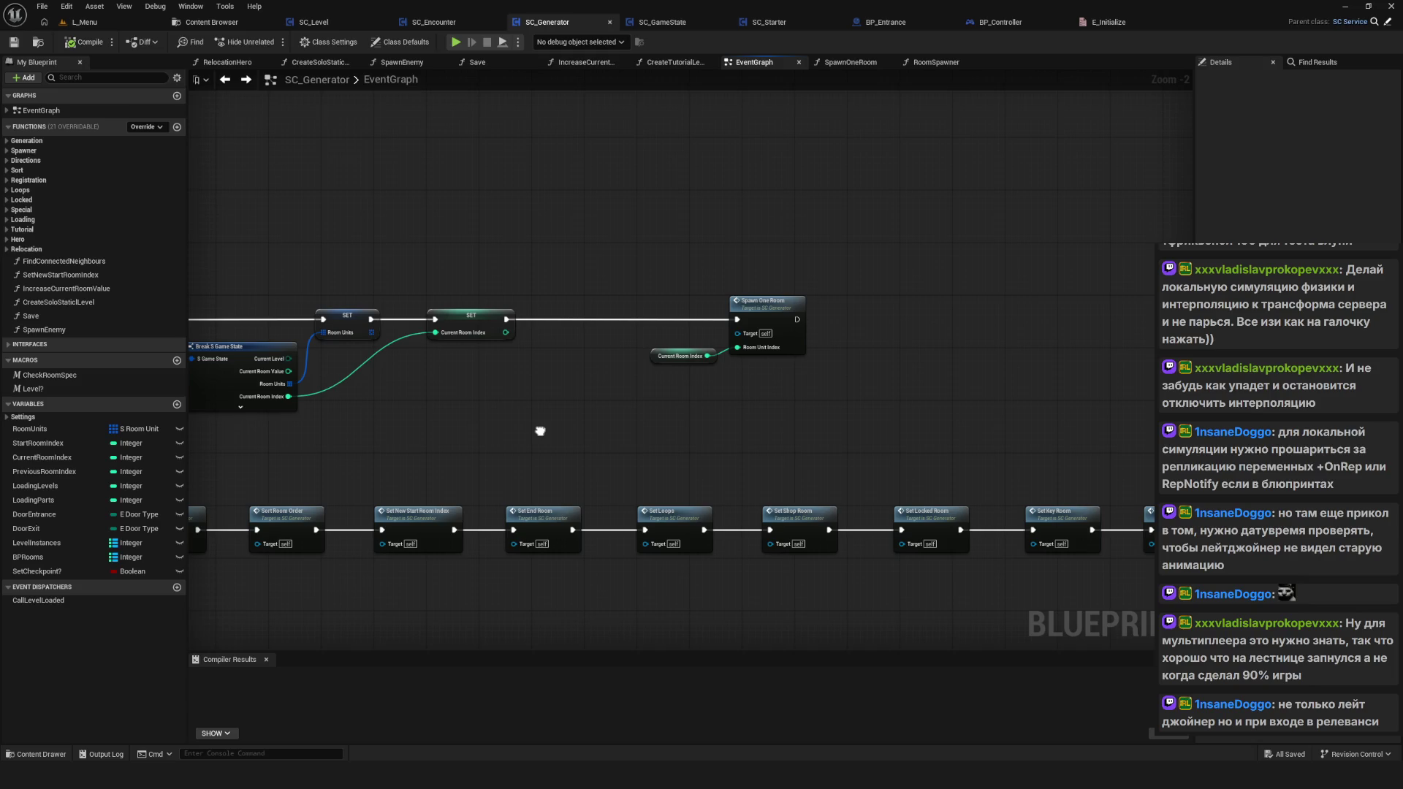
mouse_move(539, 431)
mouse_down()
mouse_move(550, 442)
mouse_move(552, 424)
mouse_move(624, 422)
mouse_up()
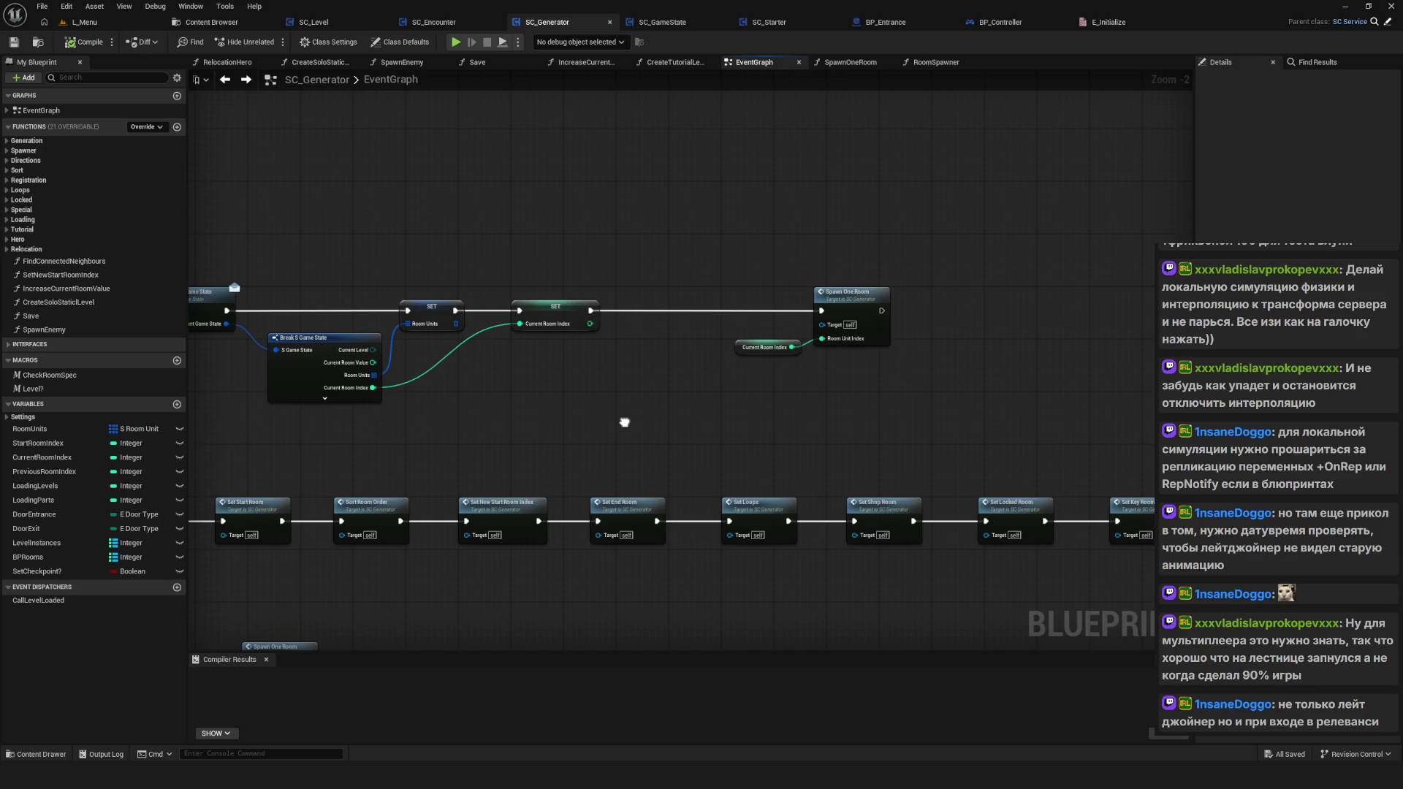
scroll(573, 433, down, 4)
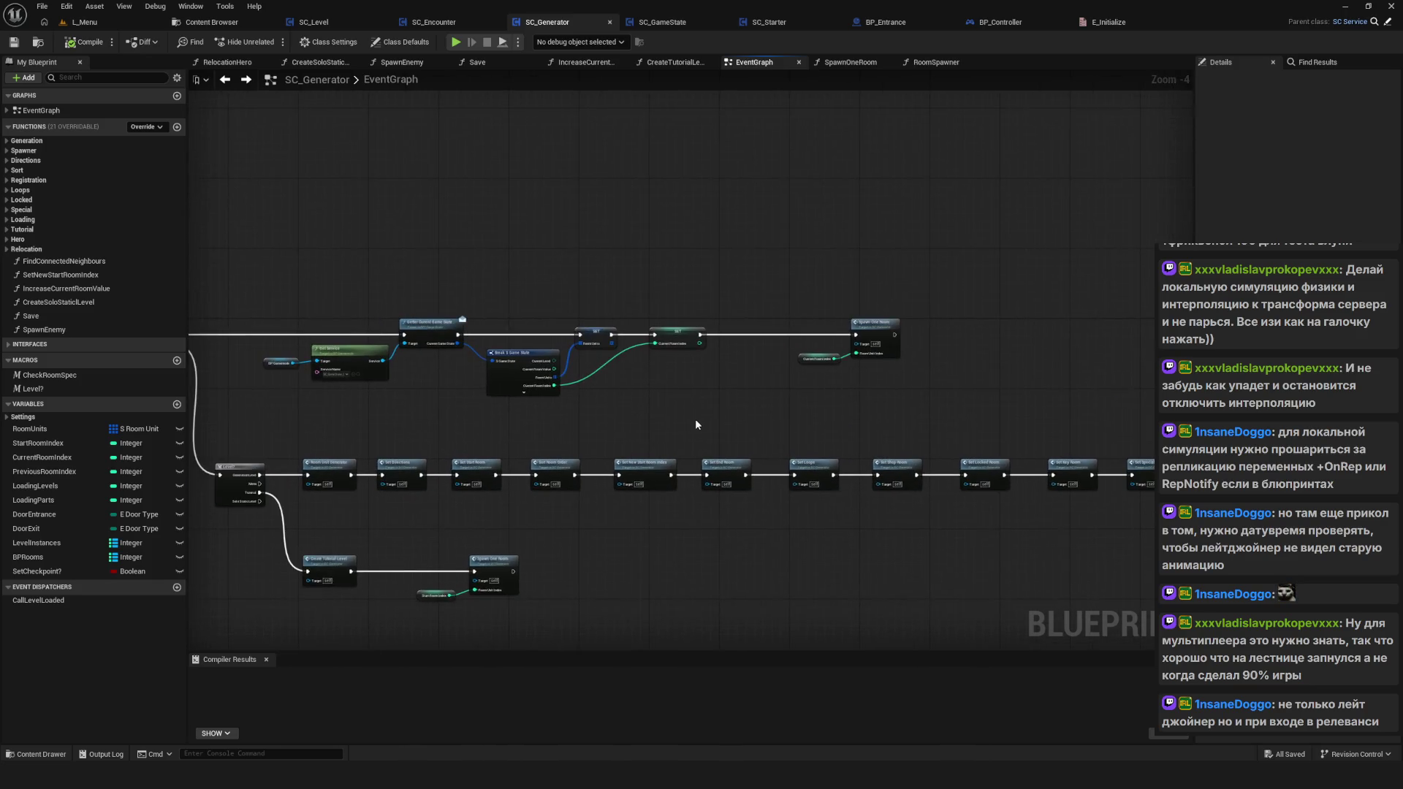
scroll(695, 423, up, 1)
scroll(581, 402, up, 1)
scroll(437, 425, up, 1)
scroll(437, 425, down, 6)
mouse_move(381, 412)
mouse_down()
mouse_move(888, 490)
mouse_move(888, 505)
mouse_up()
drag(374, 428, 962, 502)
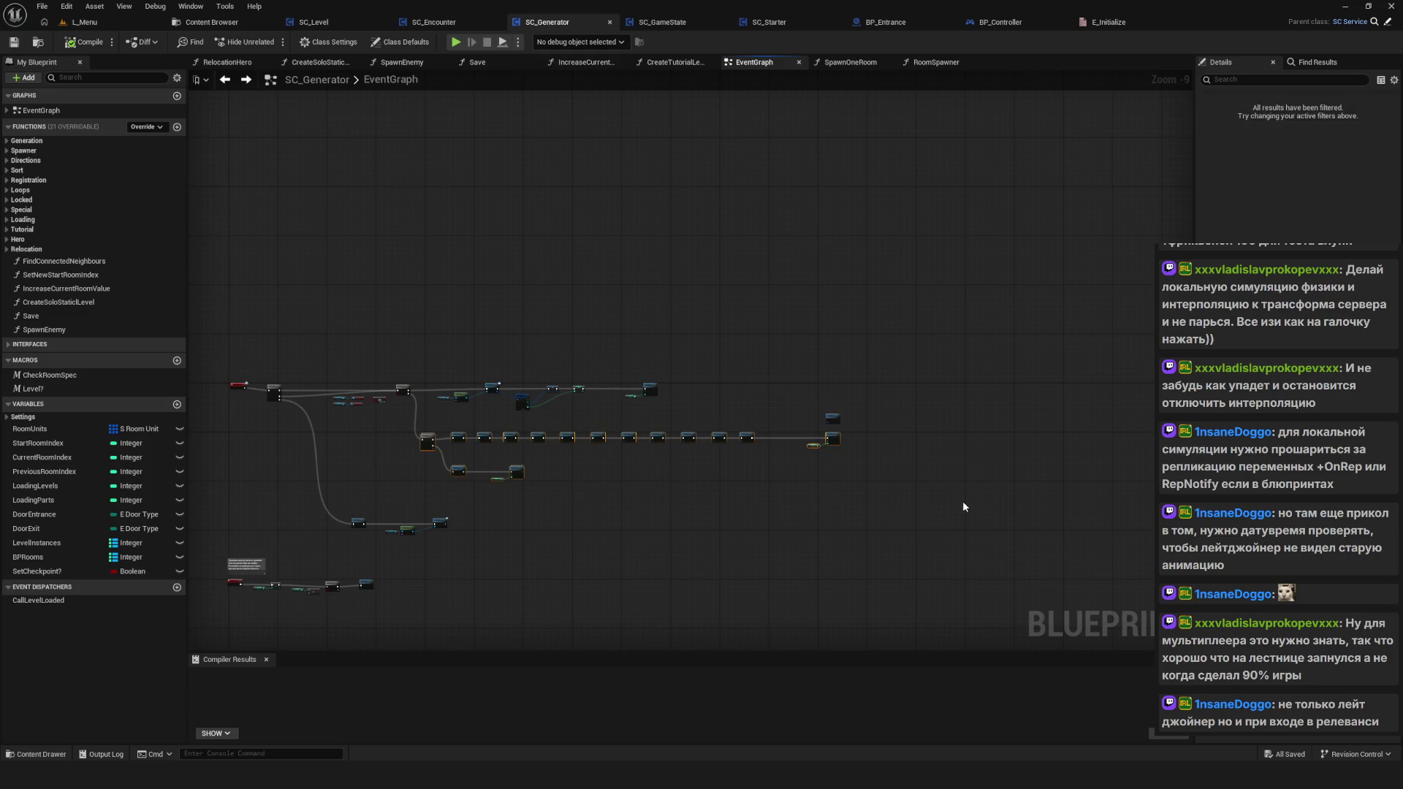
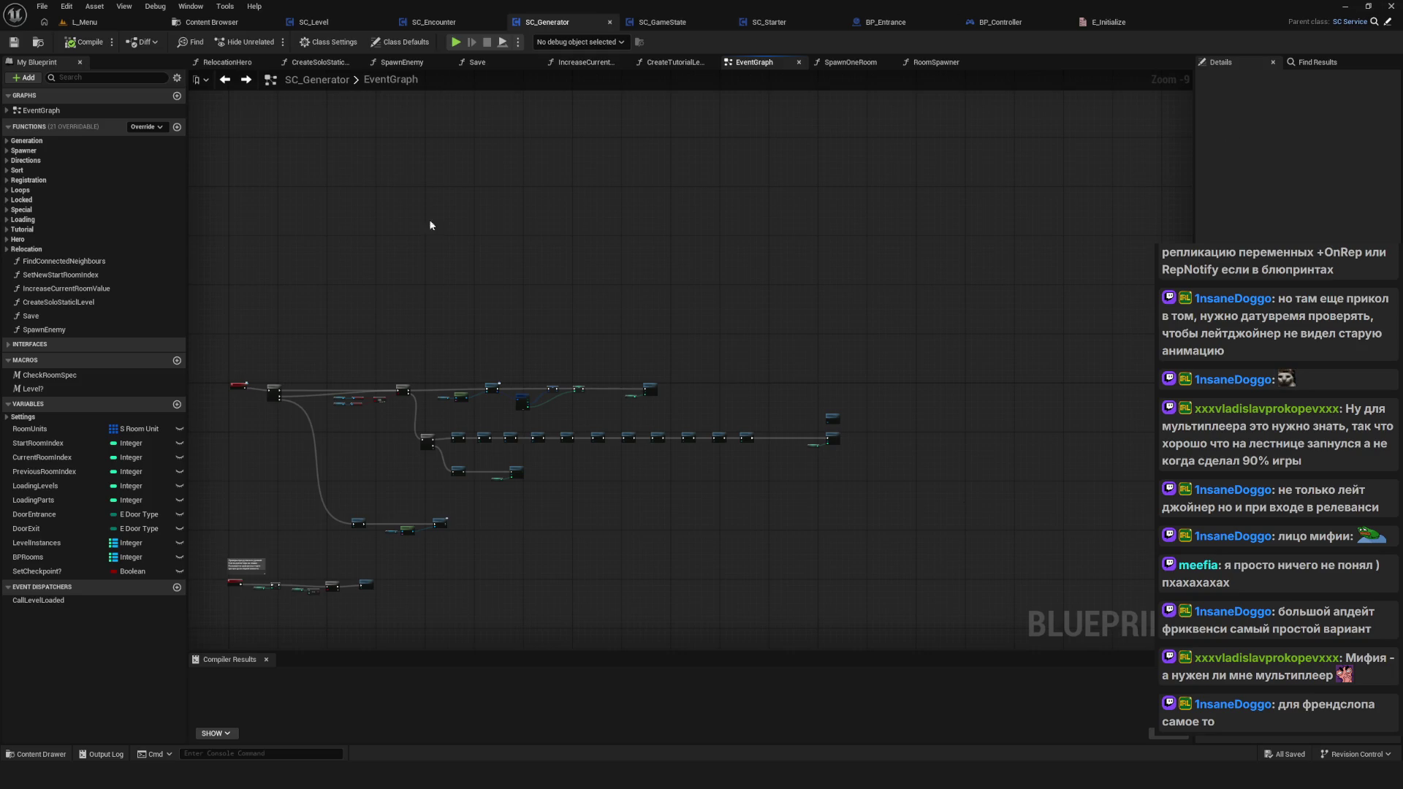
Step: Pan and zoom around the level generator node network to inspect its main generation chain
scroll(656, 398, up, 3)
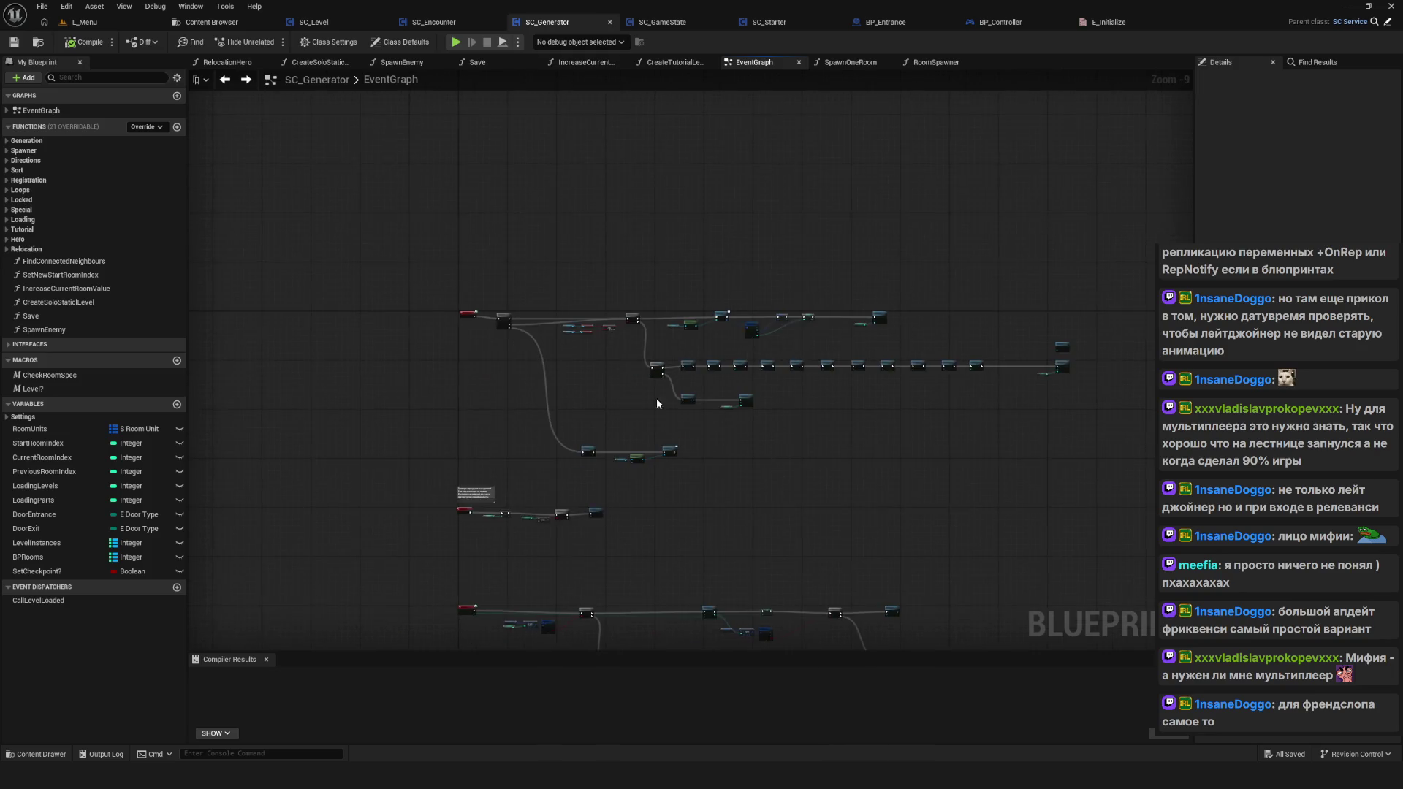
drag(586, 449, 599, 460)
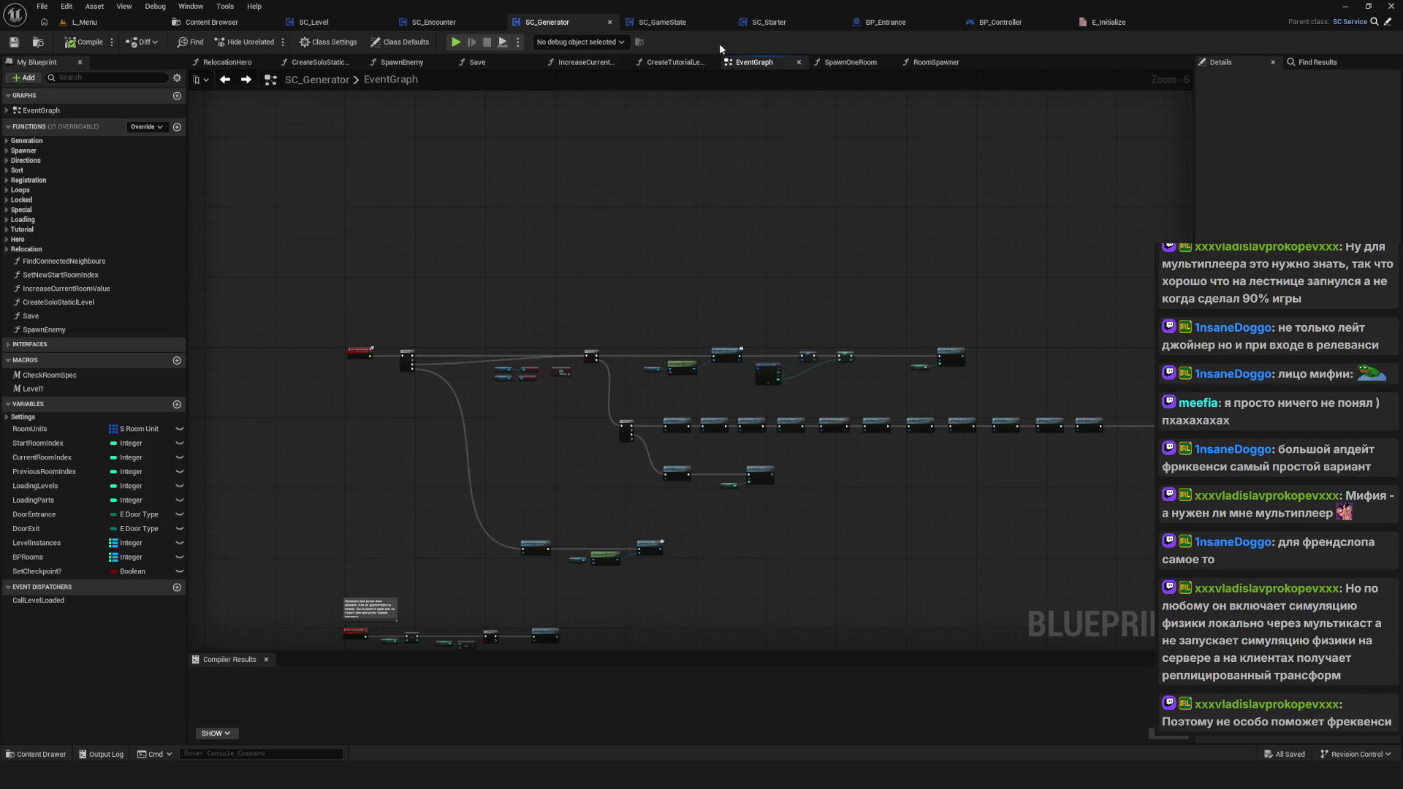
drag(616, 459, 462, 342)
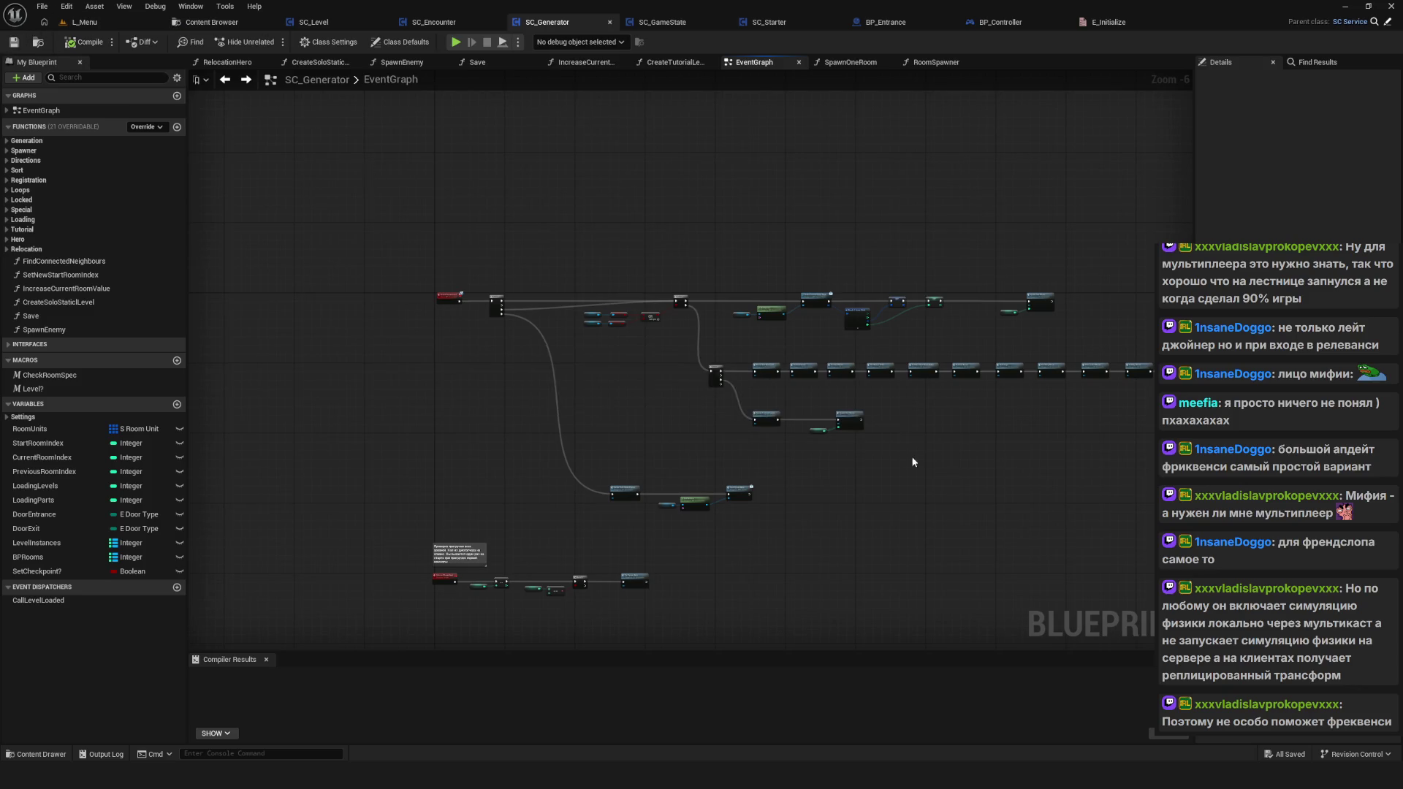
scroll(769, 399, down, 6)
scroll(777, 426, up, 6)
drag(822, 422, 545, 462)
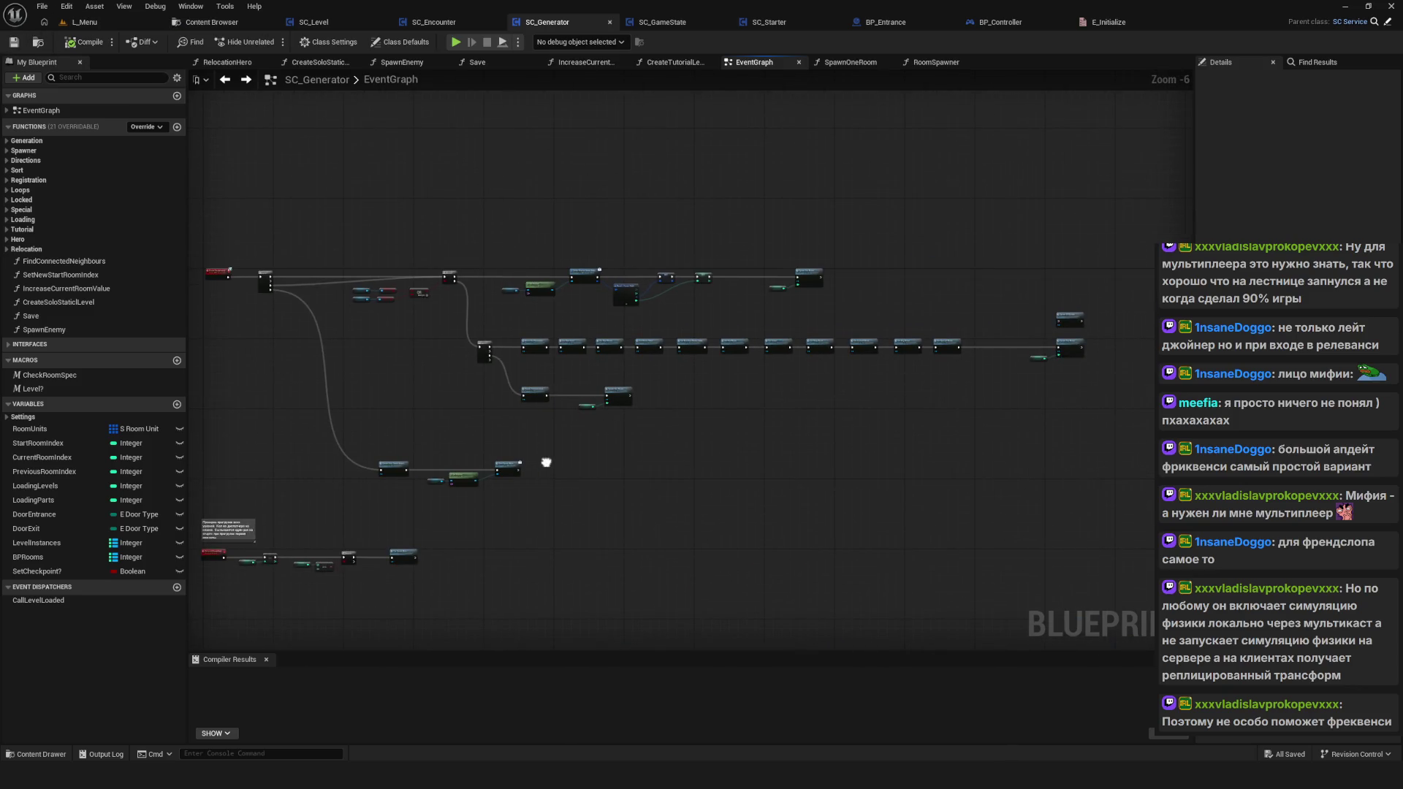
scroll(729, 479, up, 2)
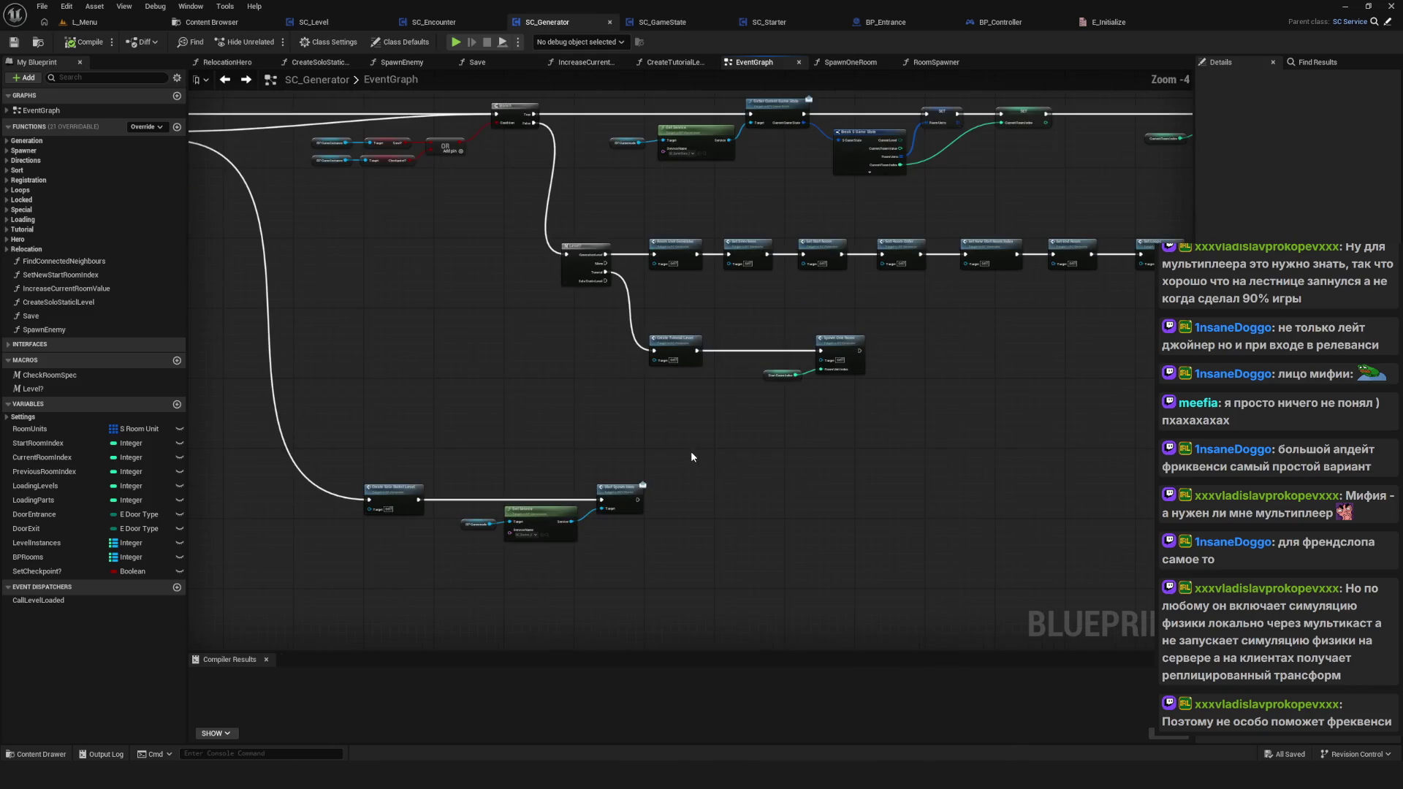
scroll(679, 466, down, 2)
scroll(707, 466, up, 1)
scroll(733, 458, down, 2)
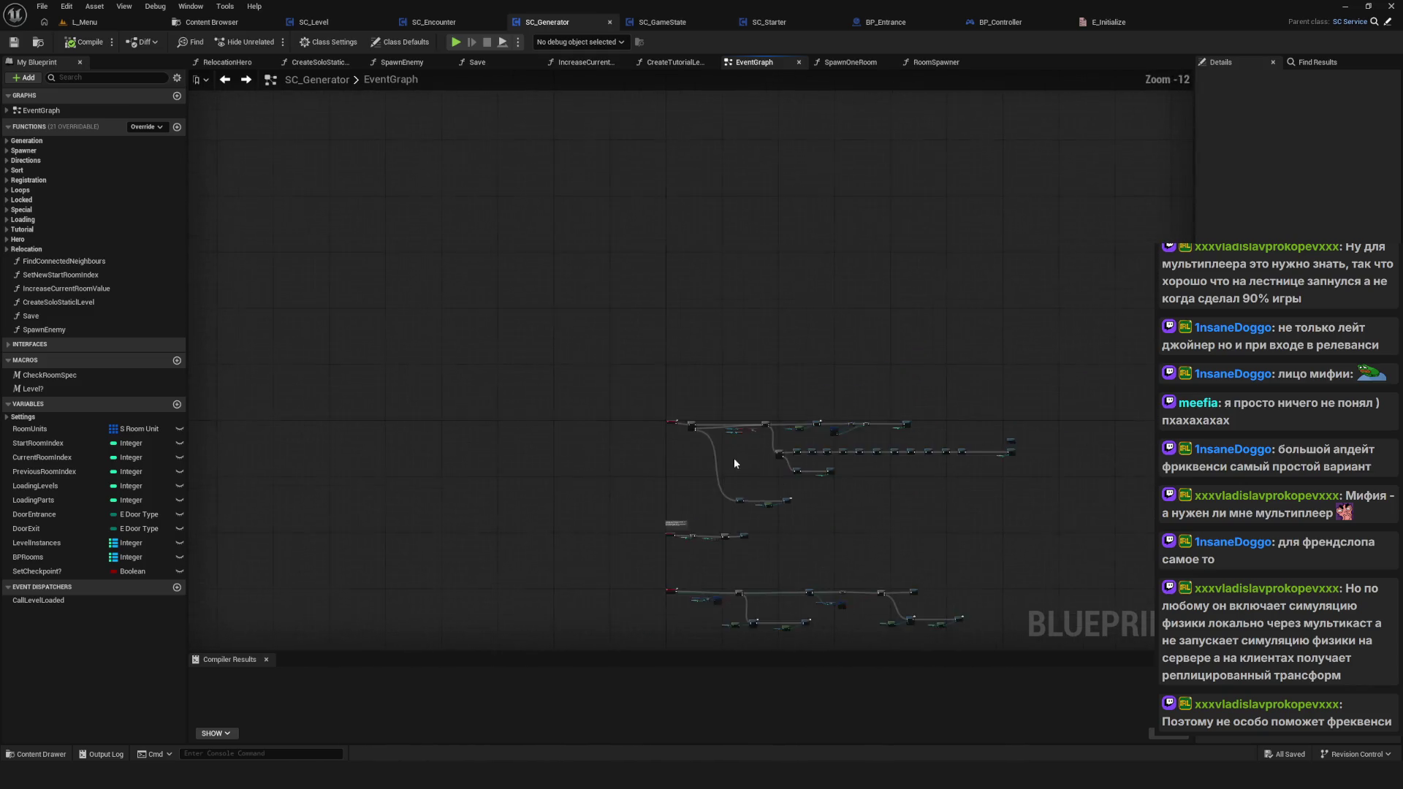
drag(839, 520, 687, 478)
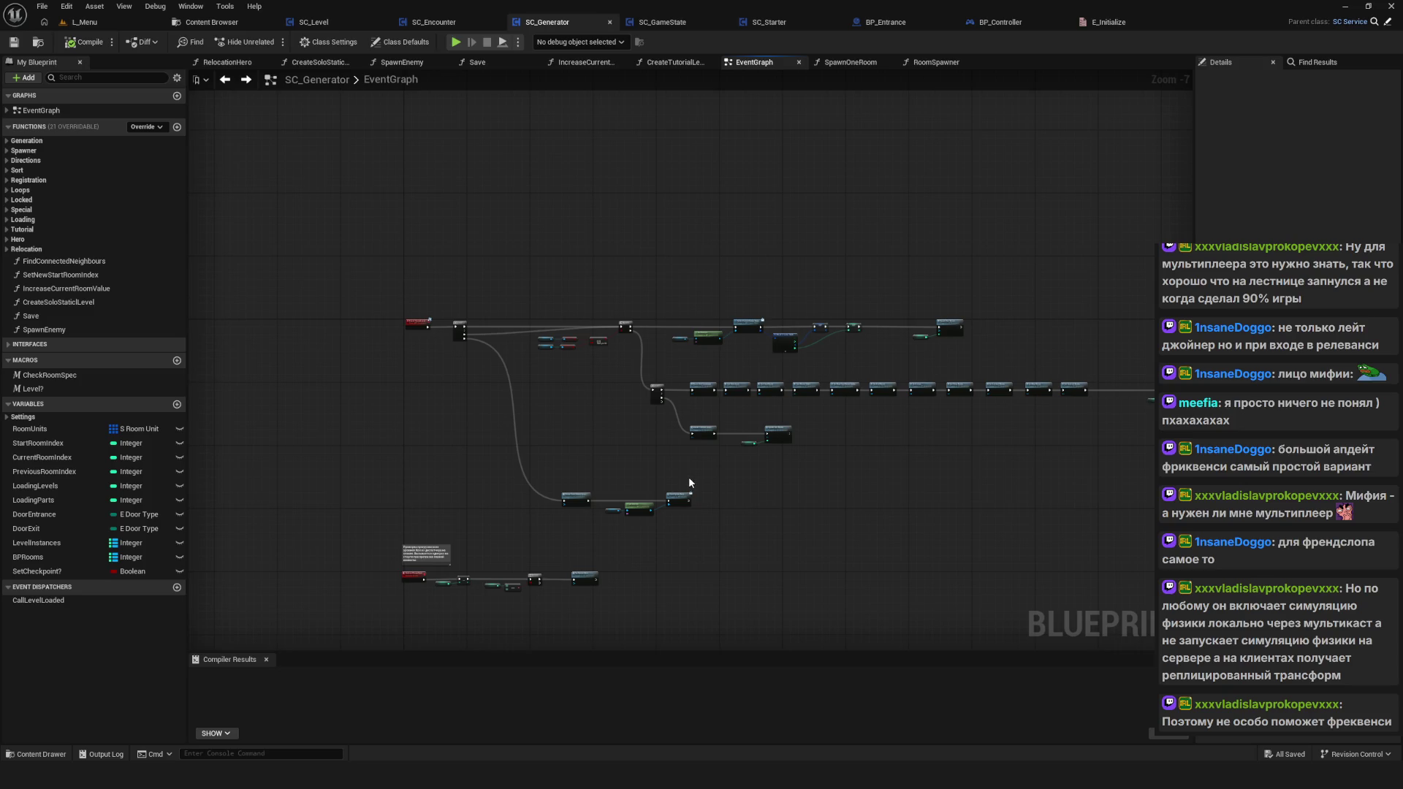
drag(689, 482, 682, 455)
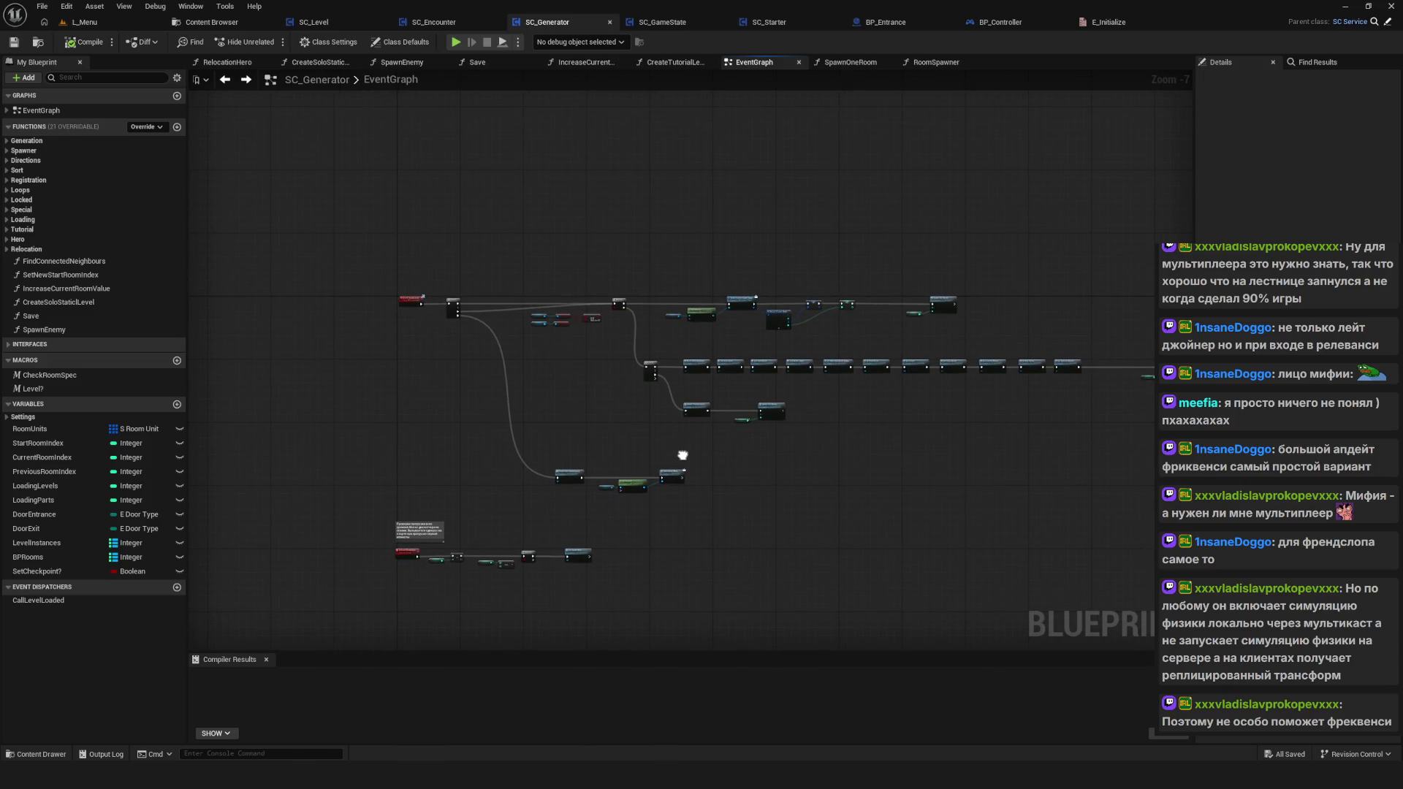
Step: Review the lower three-node chain, then the Level?, OR, Branch, Set Start Room and Spawn One Room nodes
mouse_move(572, 465)
mouse_down()
mouse_move(805, 485)
mouse_move(691, 515)
mouse_up()
mouse_move(515, 437)
mouse_down()
mouse_move(777, 517)
mouse_move(691, 515)
mouse_up()
click(744, 509)
drag(520, 453, 523, 466)
scroll(466, 345, up, 8)
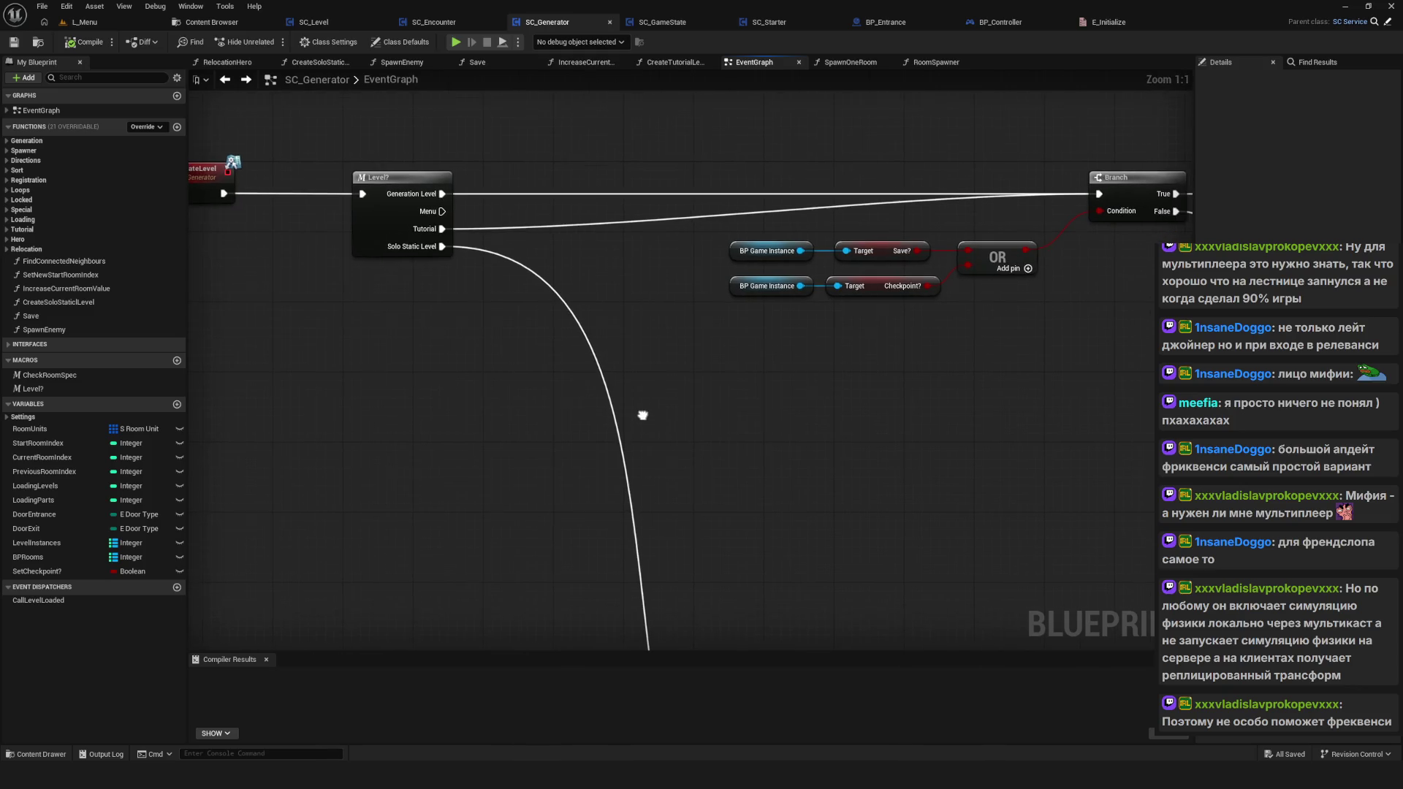
scroll(643, 419, down, 6)
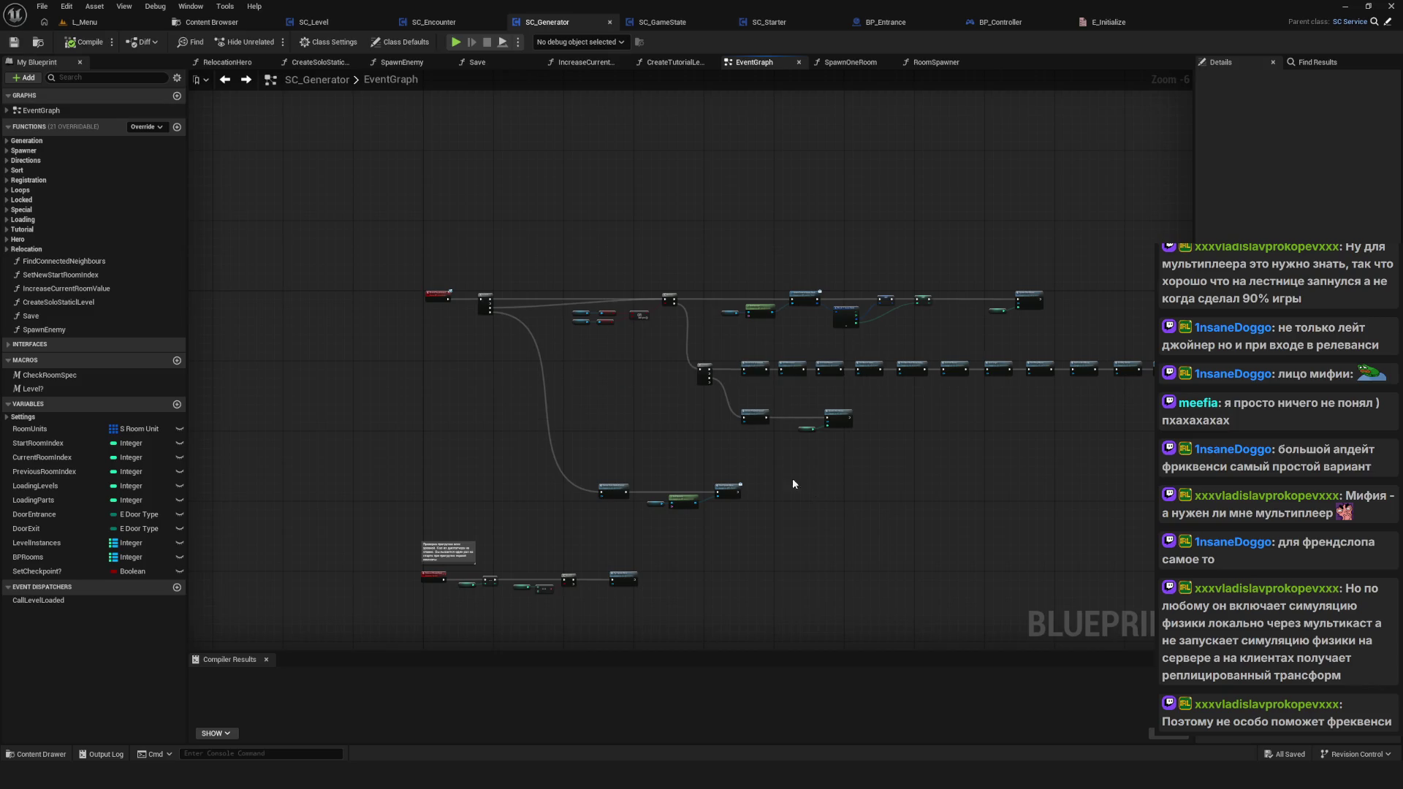
drag(601, 440, 584, 461)
scroll(519, 382, up, 6)
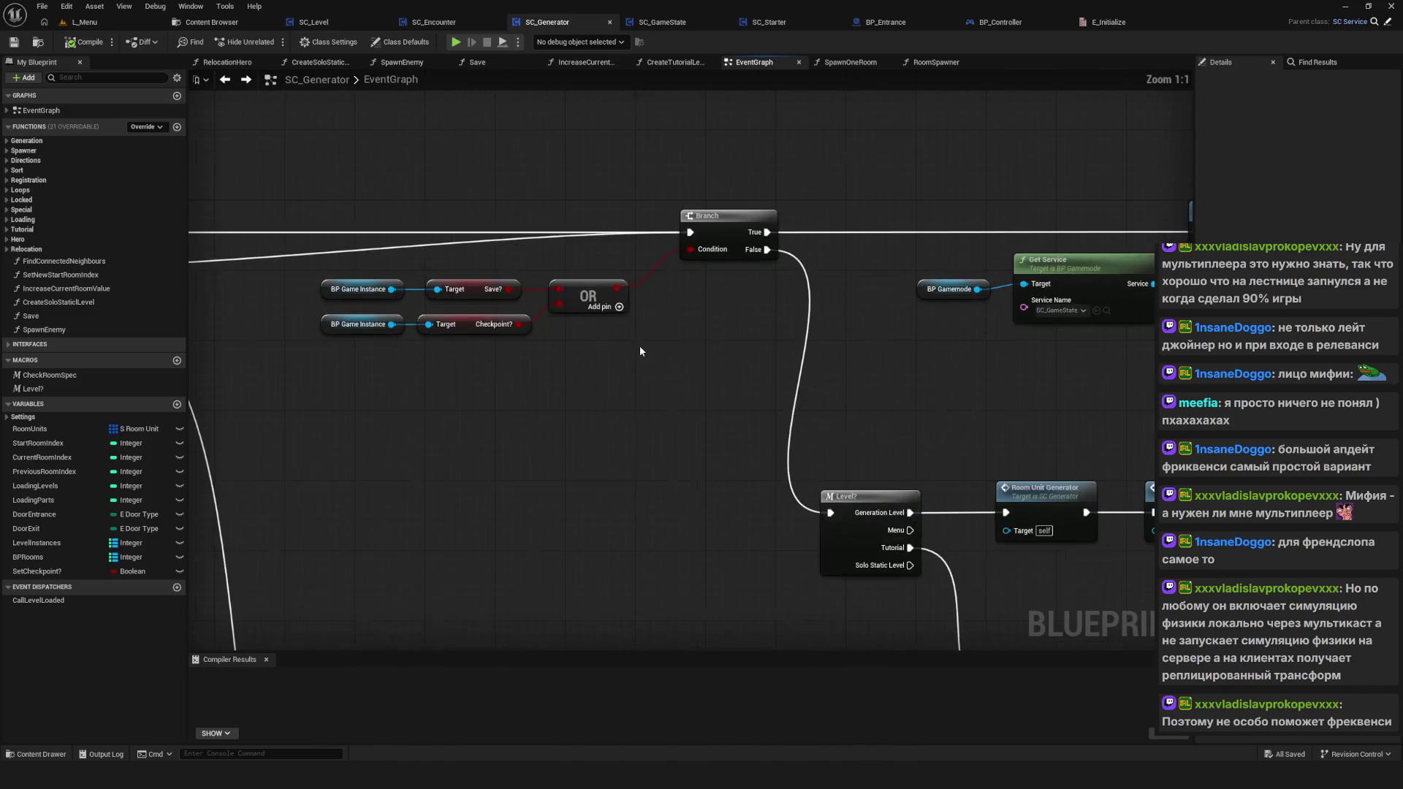
mouse_move(454, 406)
mouse_down()
mouse_move(830, 443)
mouse_move(428, 374)
mouse_up()
mouse_move(860, 520)
mouse_down()
mouse_move(562, 369)
mouse_move(751, 500)
mouse_move(829, 495)
mouse_move(752, 439)
mouse_move(1042, 487)
mouse_move(1151, 488)
mouse_move(999, 445)
mouse_move(873, 432)
mouse_move(595, 429)
mouse_move(570, 471)
mouse_up()
scroll(563, 435, down, 5)
scroll(562, 436, up, 4)
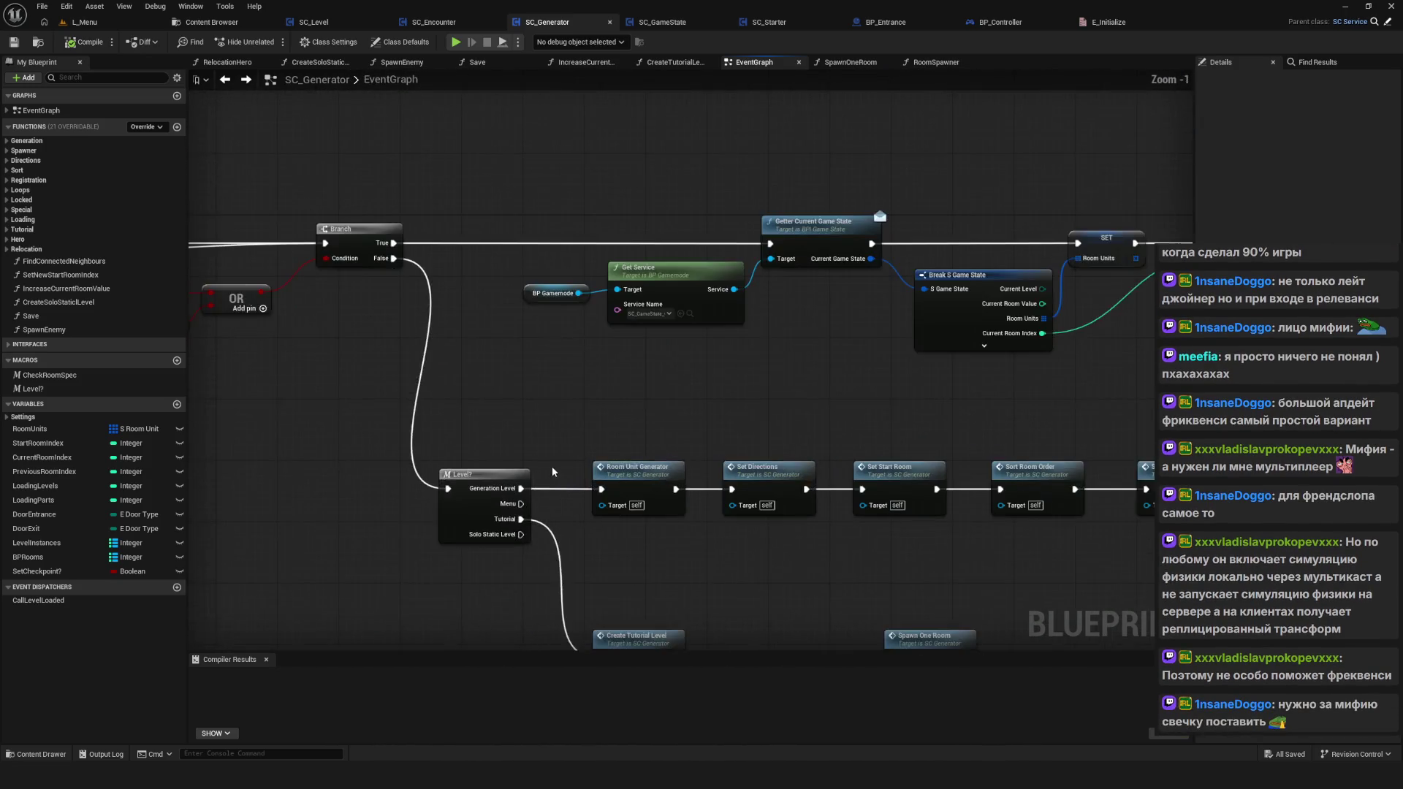
Step: Move past SC_Encounter and SC_Level to the SC_GameState event graph, framing the NewGame initialization chain
click(435, 22)
click(314, 22)
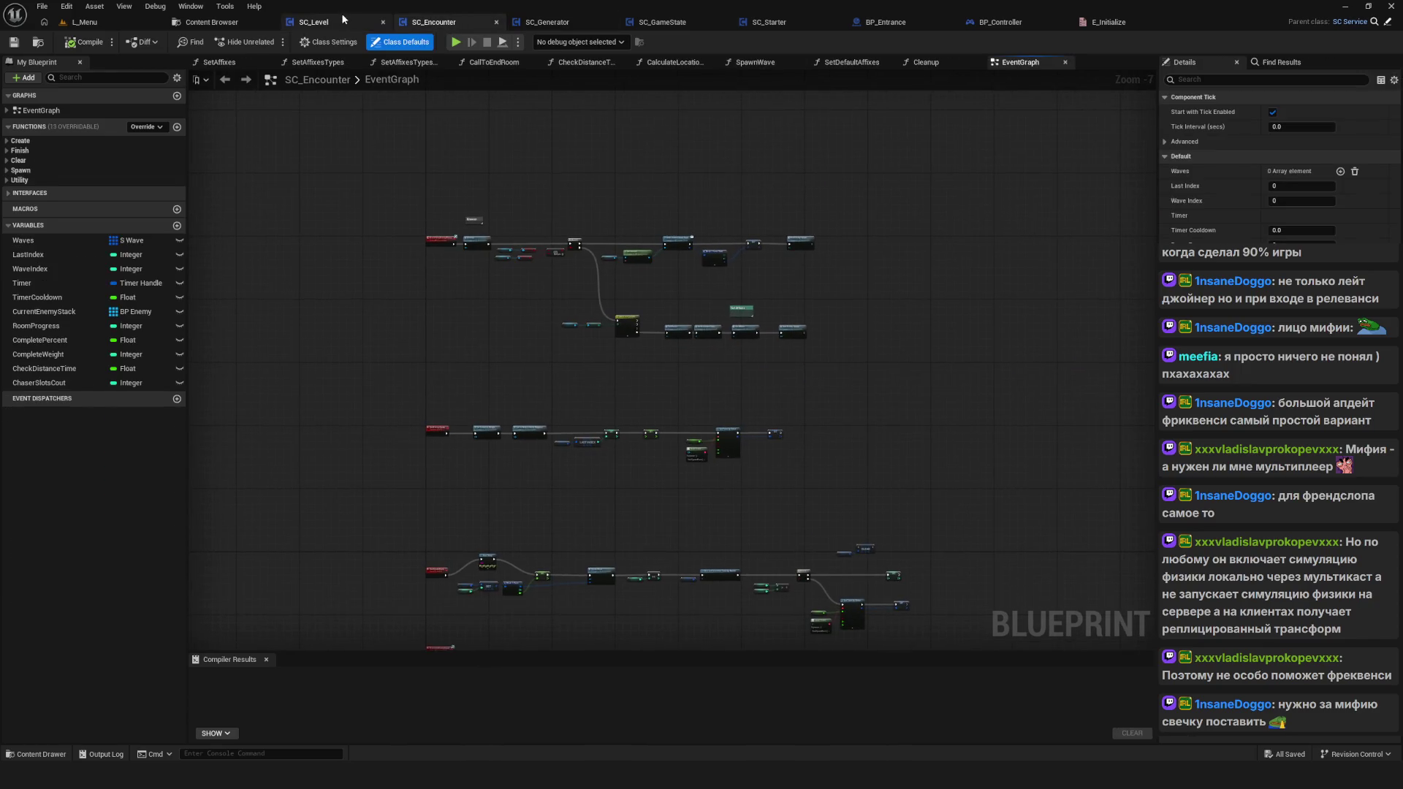
scroll(571, 344, down, 4)
scroll(572, 344, up, 9)
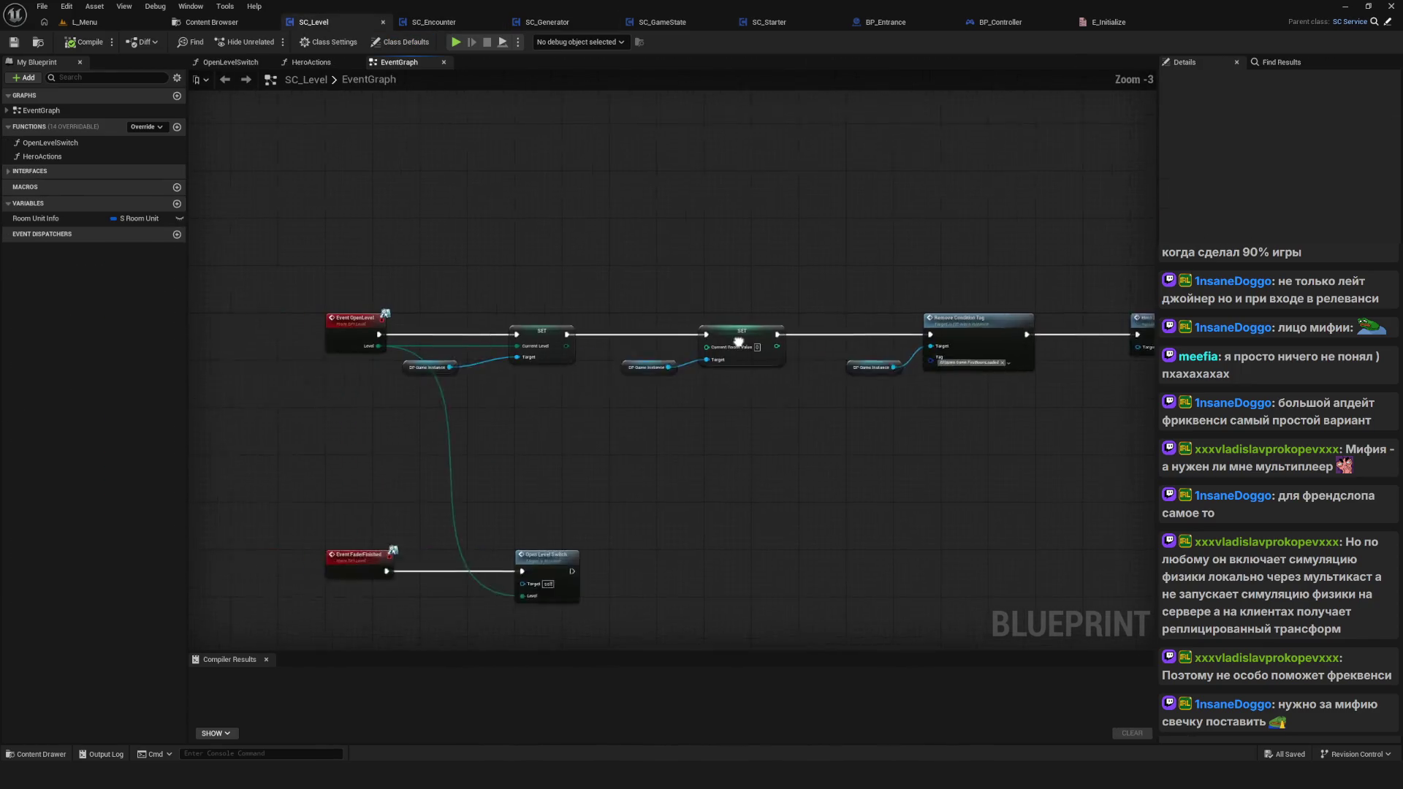
click(663, 27)
scroll(660, 347, down, 5)
scroll(660, 346, up, 6)
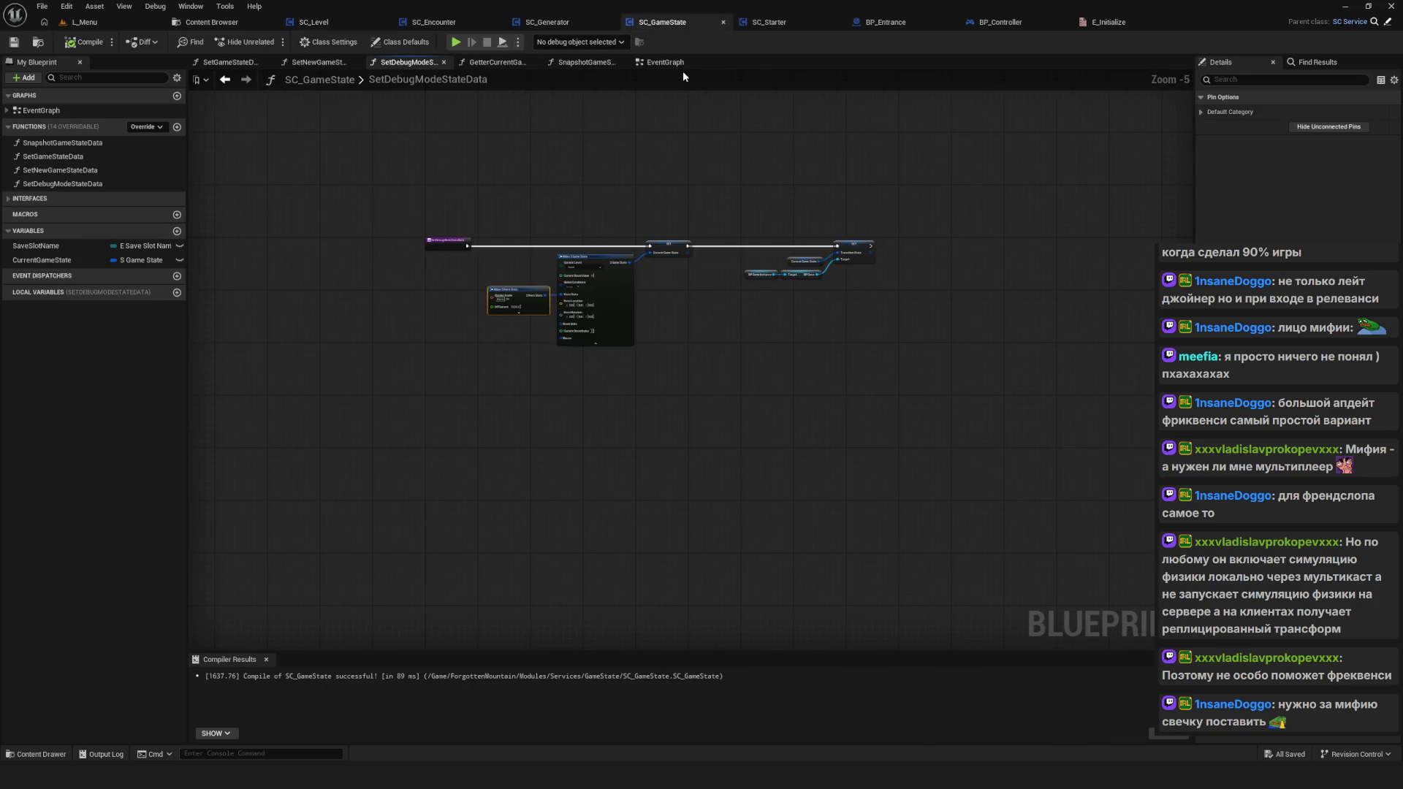
click(664, 62)
scroll(677, 422, down, 4)
scroll(646, 378, up, 6)
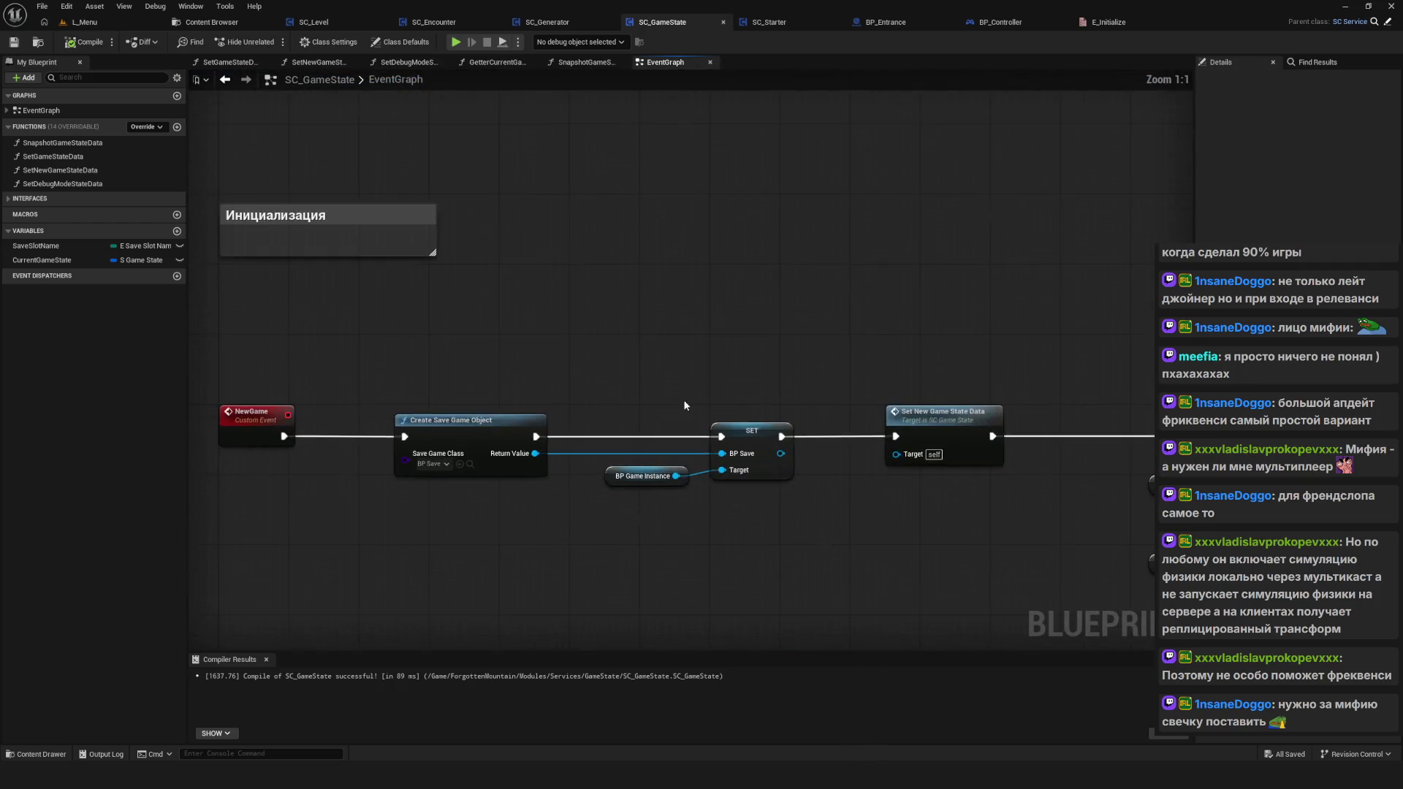
scroll(616, 361, up, 2)
mouse_move(640, 321)
mouse_down()
mouse_move(595, 310)
mouse_move(727, 313)
mouse_up()
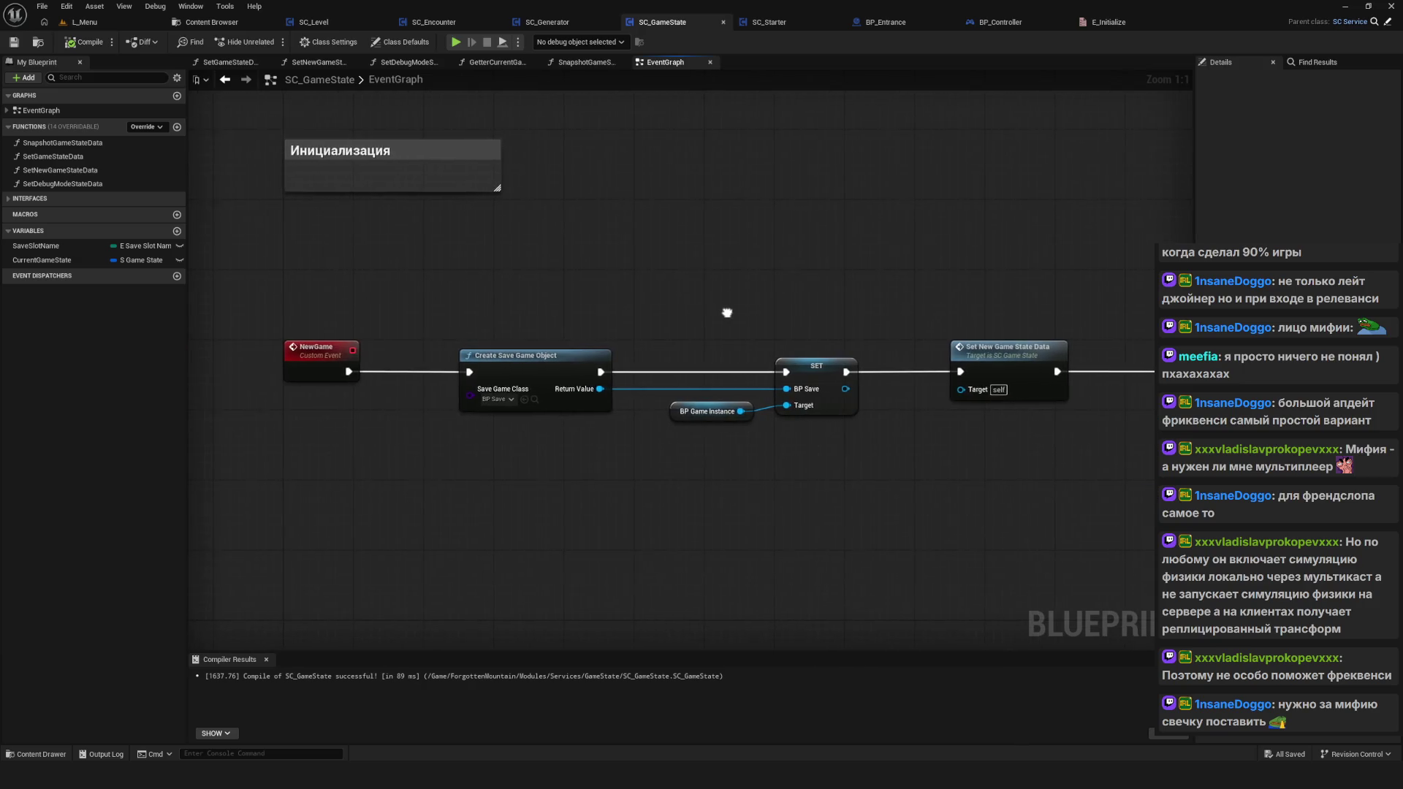
scroll(659, 402, down, 5)
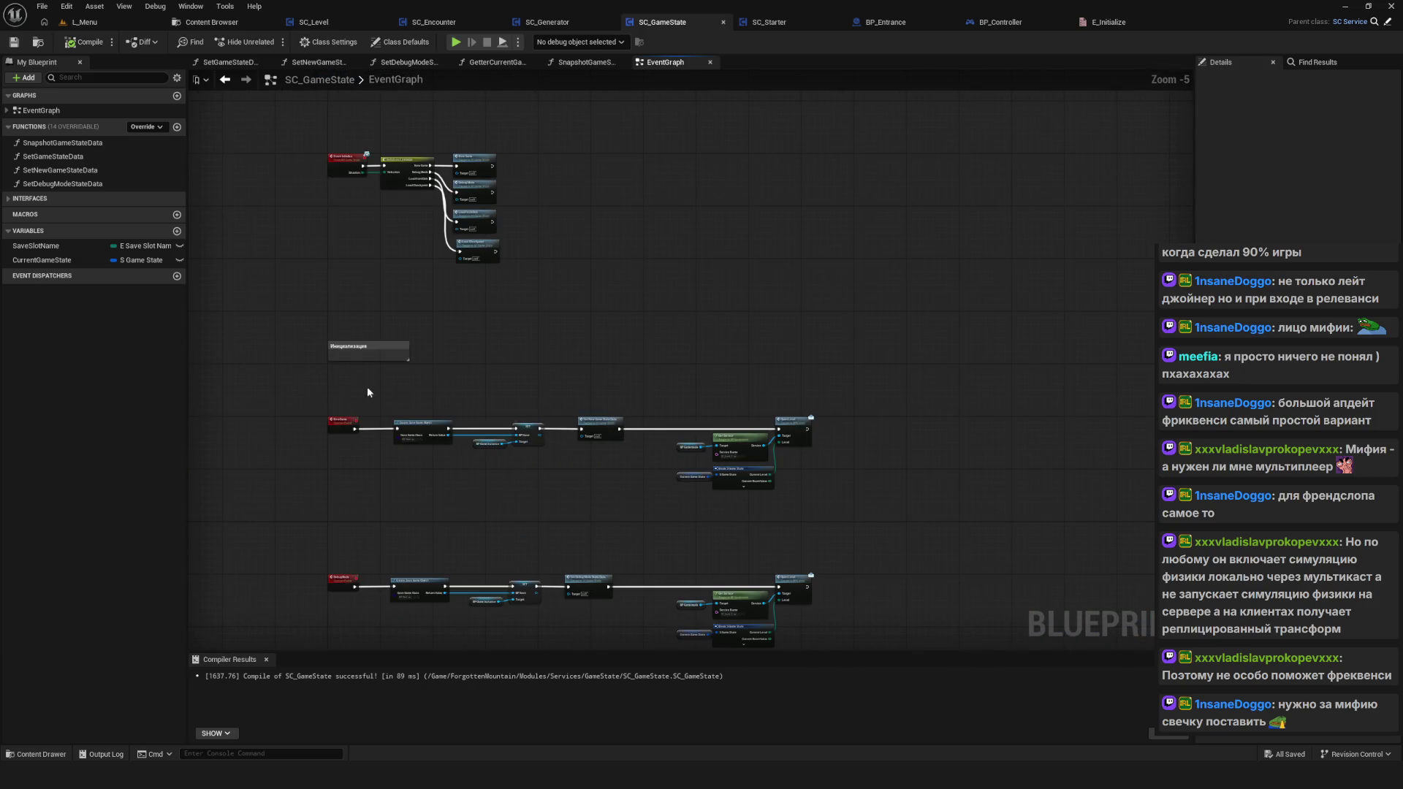
scroll(407, 389, up, 5)
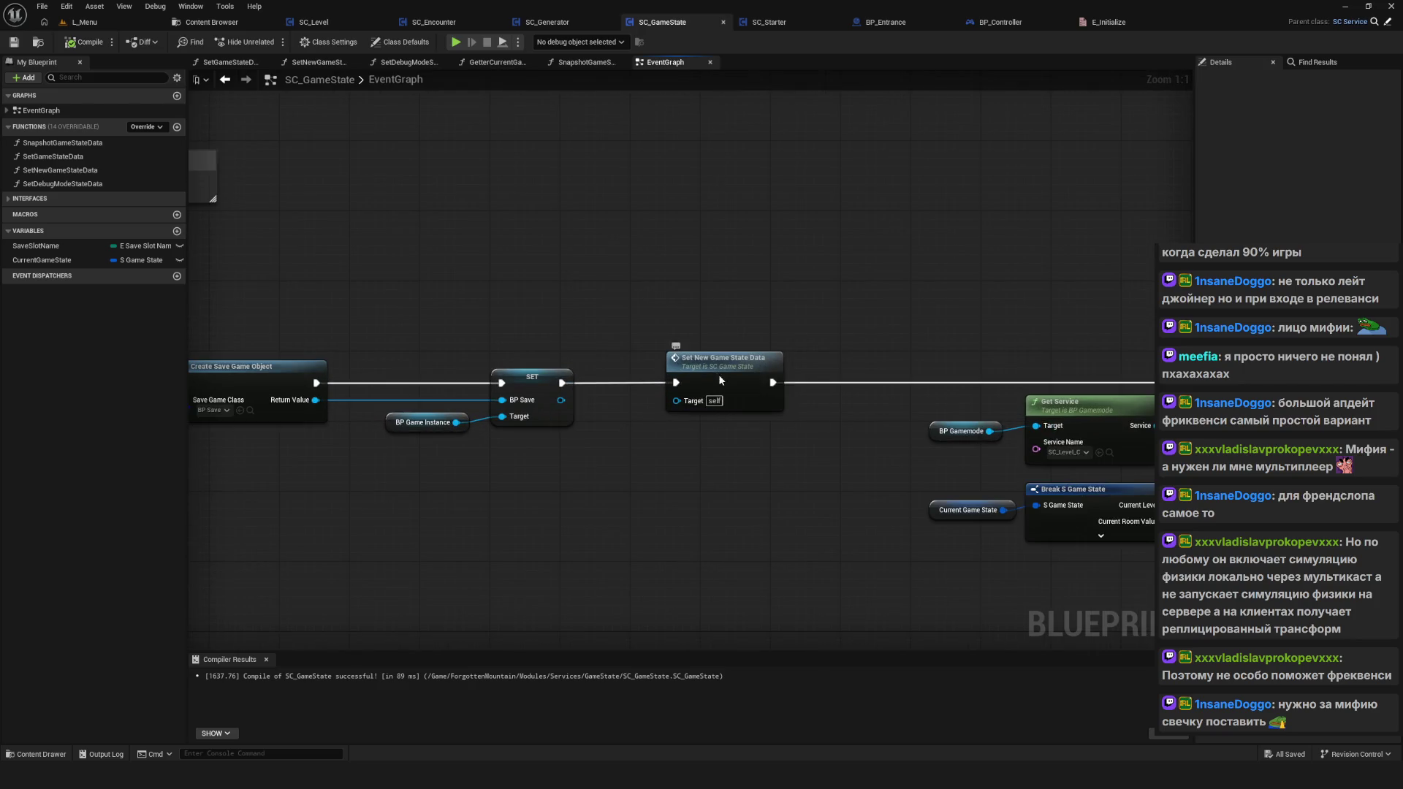
Step: Inspect the SetNewGameStateData function, expanding and collapsing the Make S Hero Stats pins
double_click(719, 379)
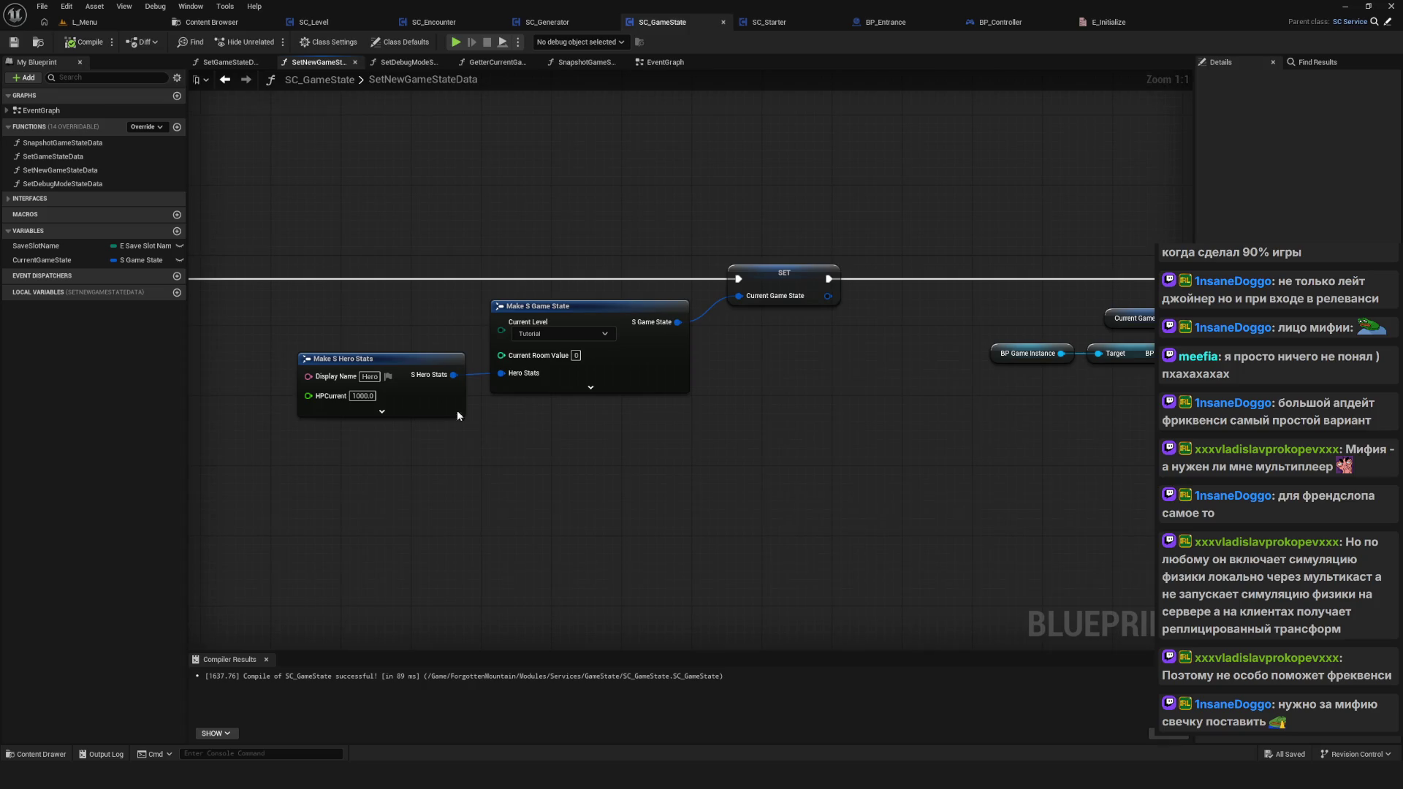
mouse_move(797, 426)
mouse_down()
mouse_move(639, 429)
mouse_move(680, 427)
mouse_up()
click(266, 410)
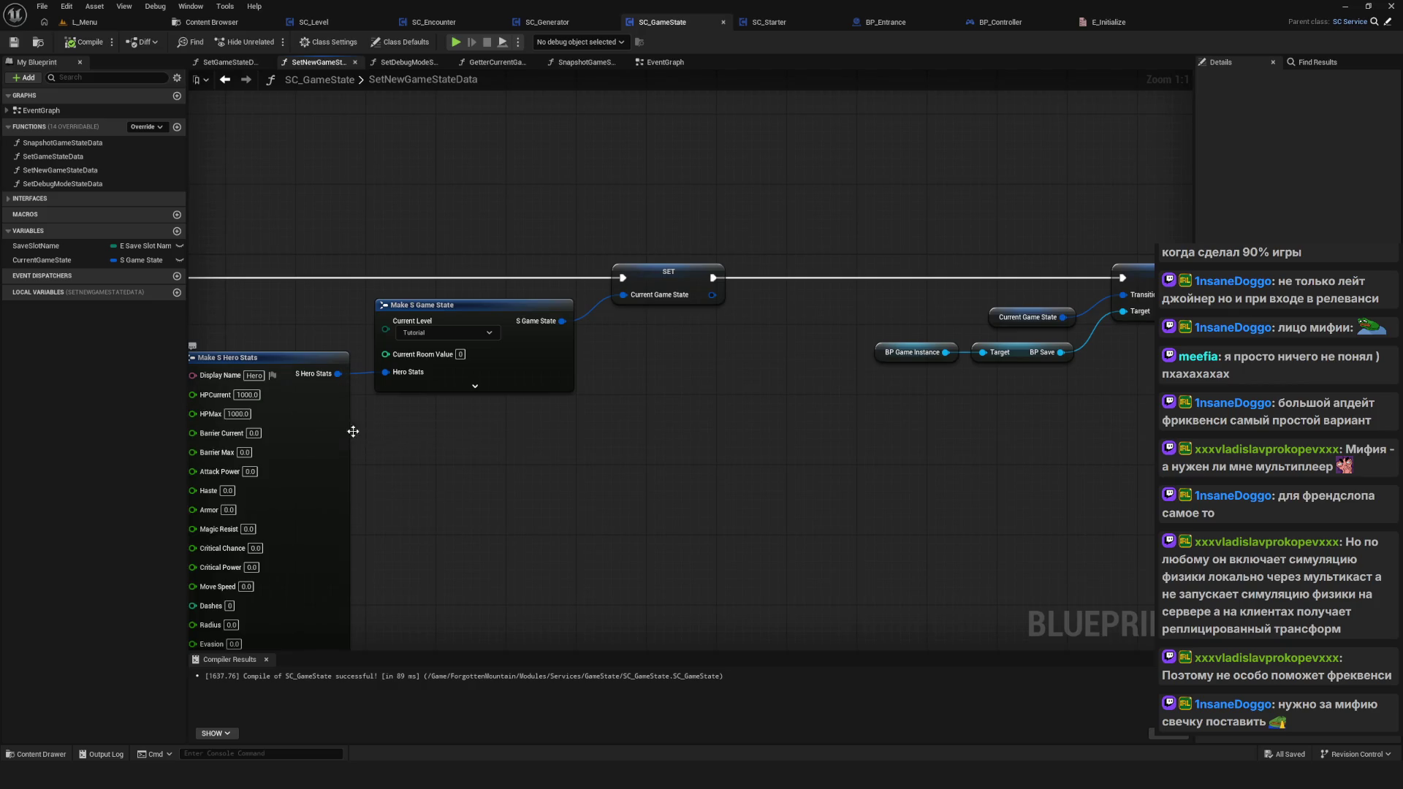
drag(352, 431, 494, 347)
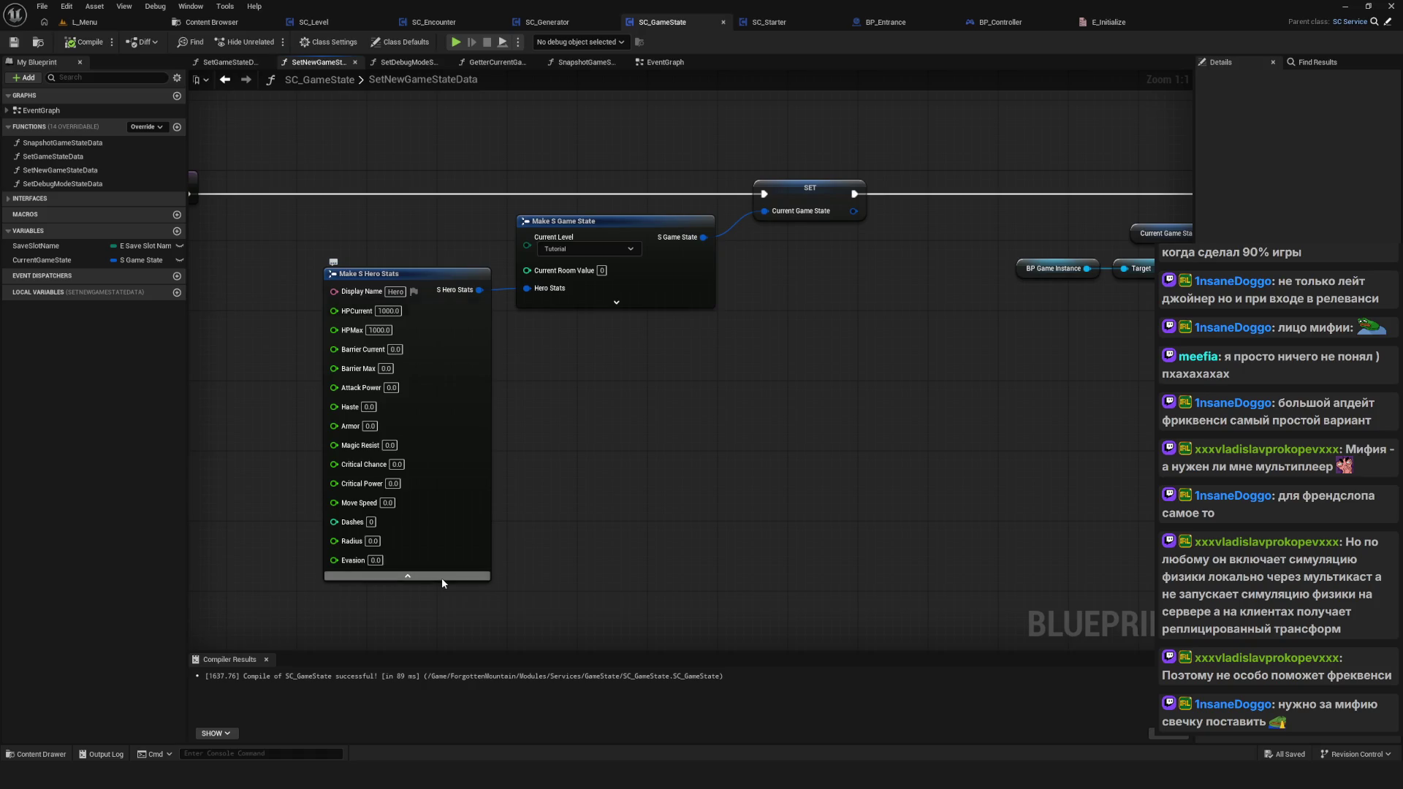
click(441, 577)
drag(675, 310, 589, 371)
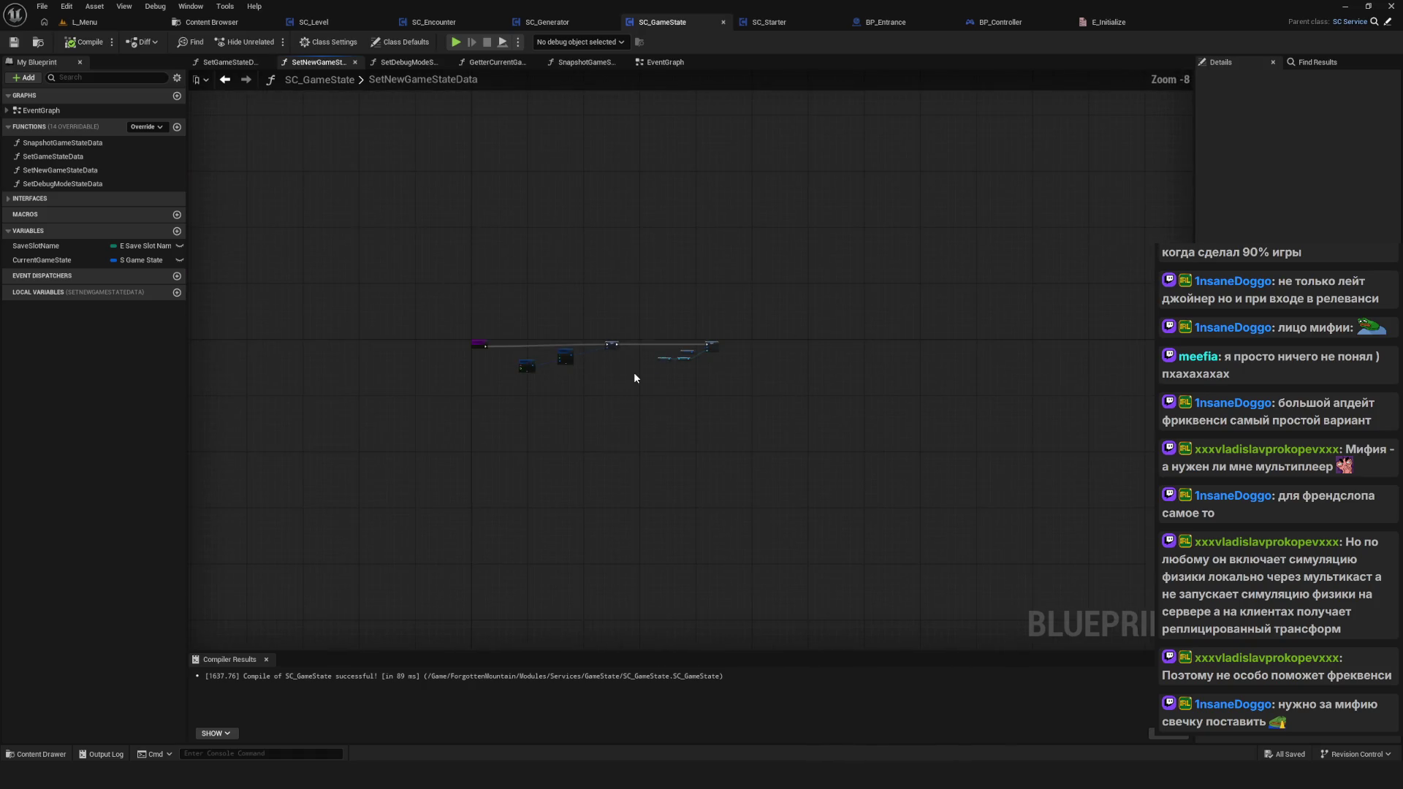
Step: Inspect the SetDebugModeStateData function, leaving Current Level on Tutorial, then return to the event graph
click(225, 79)
key(alt+Left)
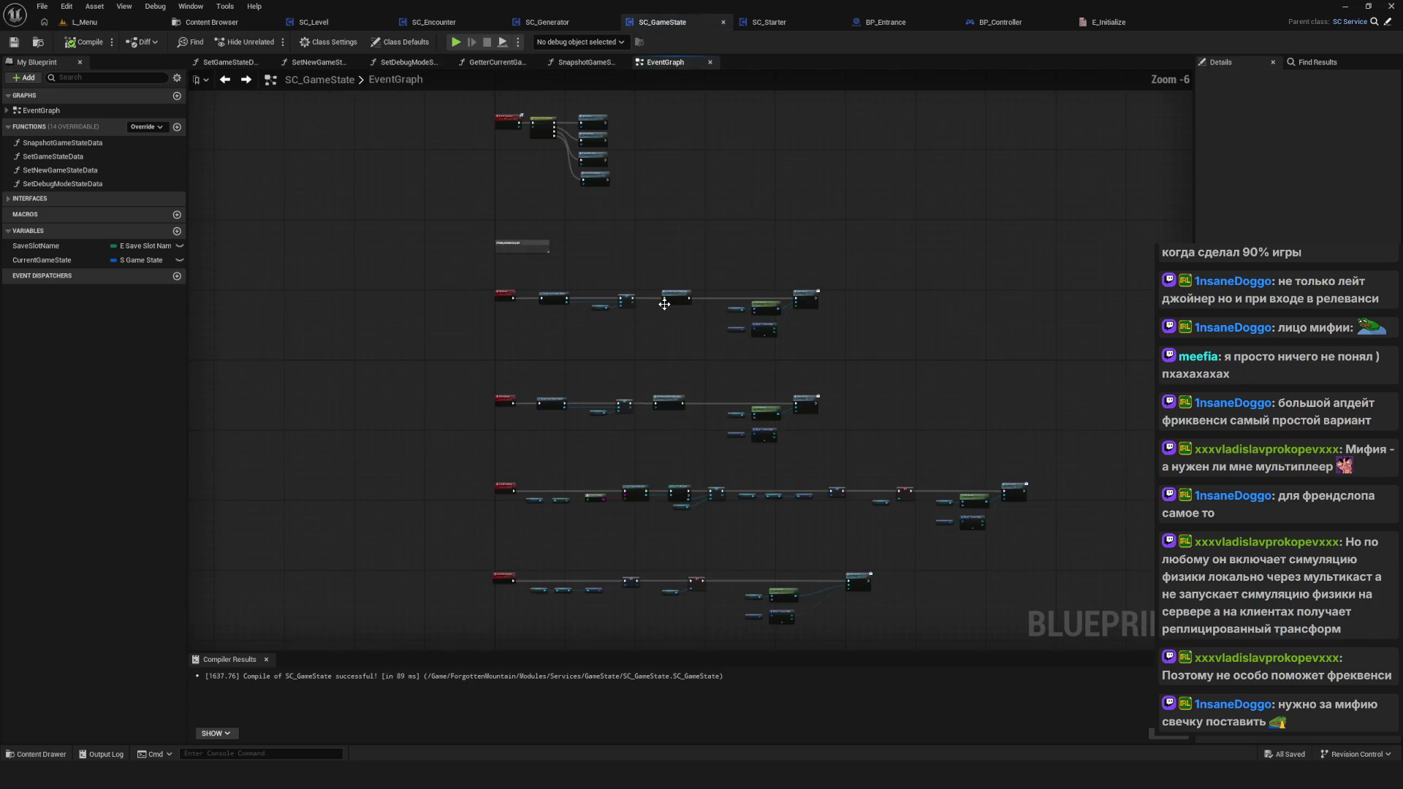
double_click(642, 455)
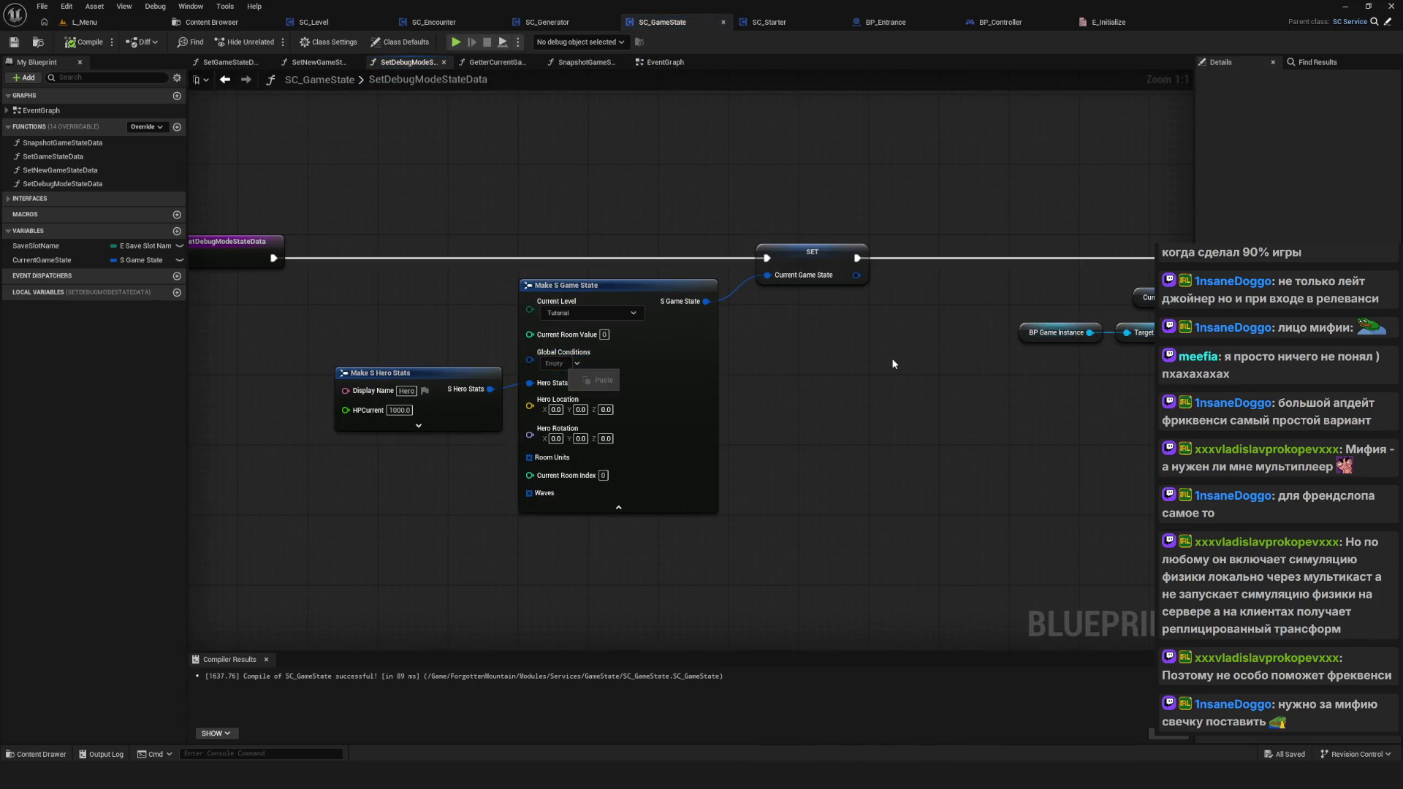
drag(892, 413, 859, 423)
click(566, 319)
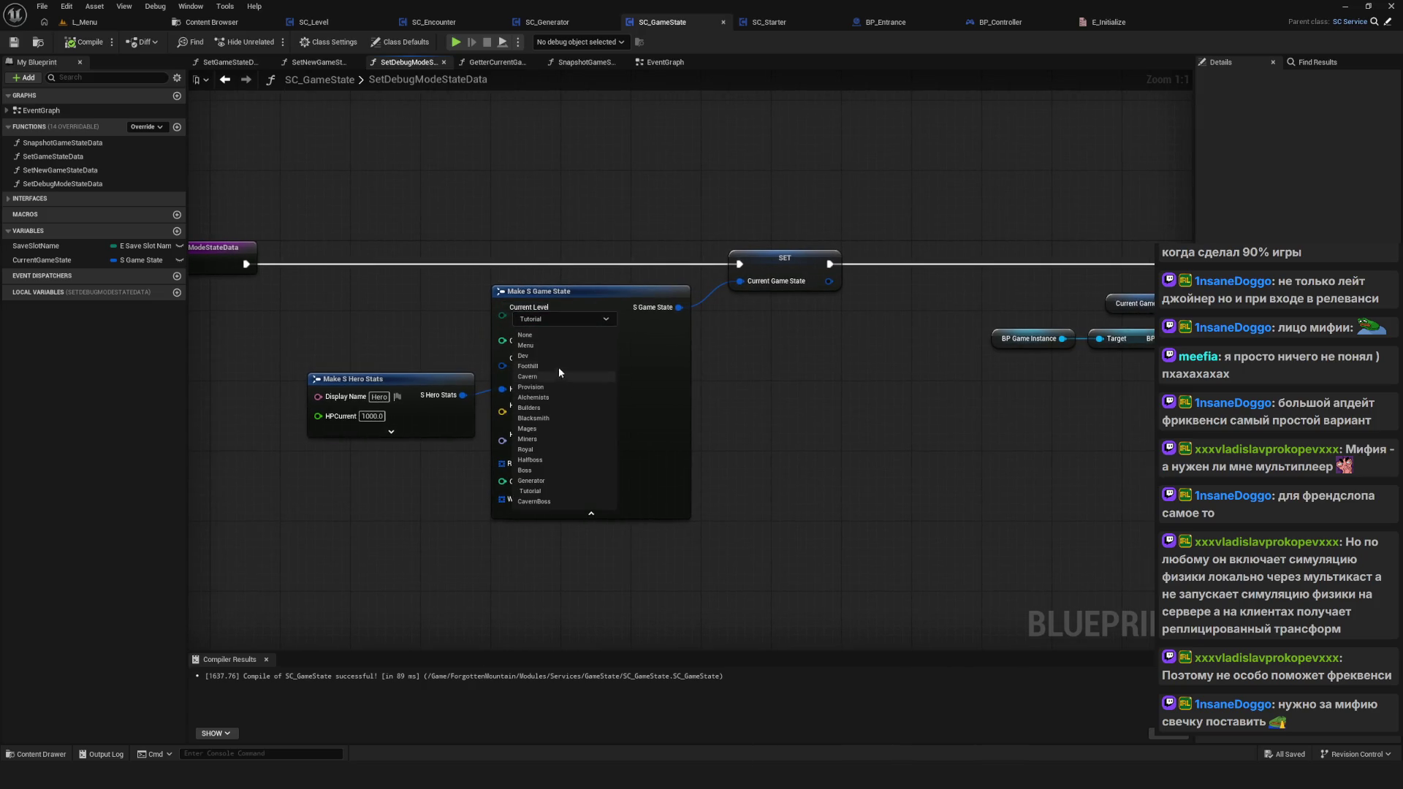
click(380, 288)
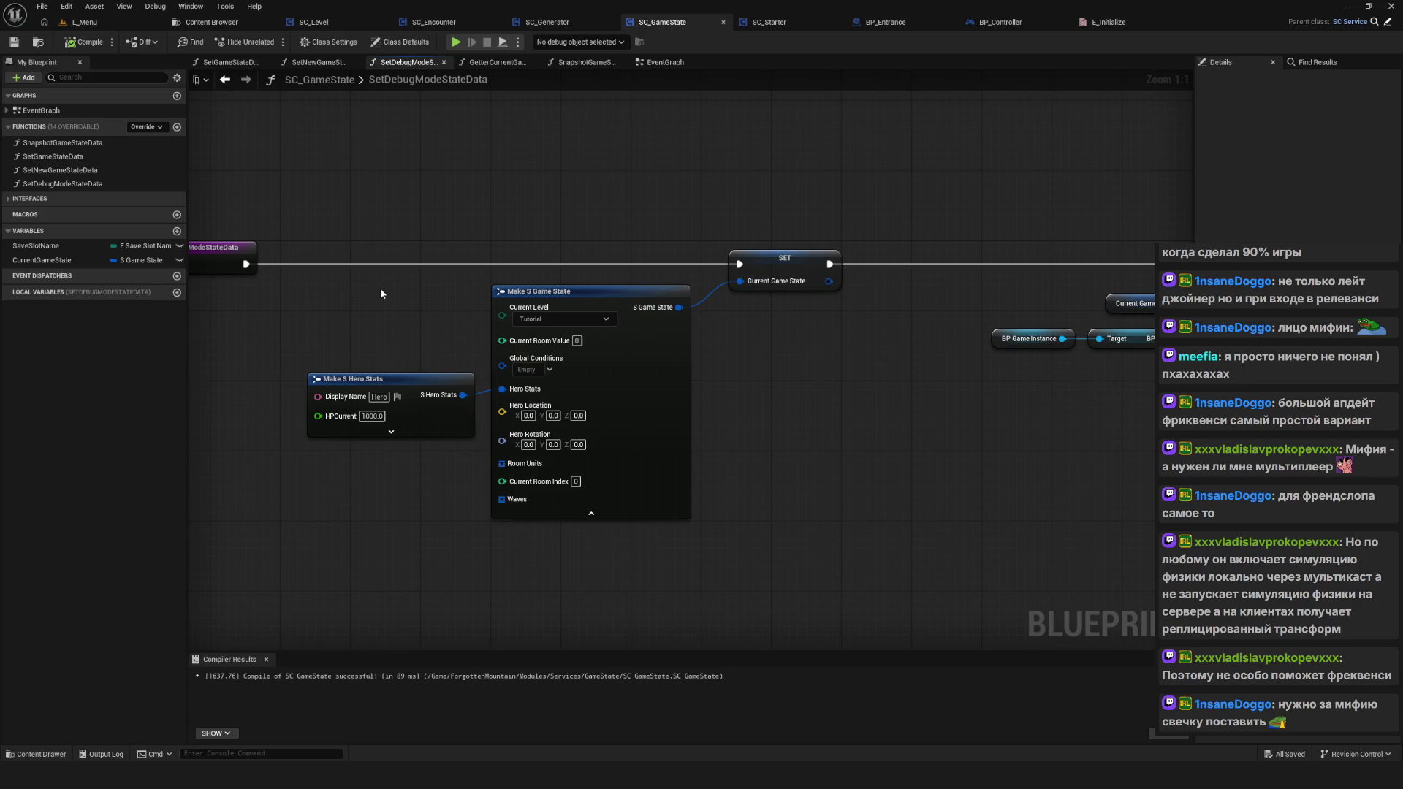
drag(374, 253, 399, 258)
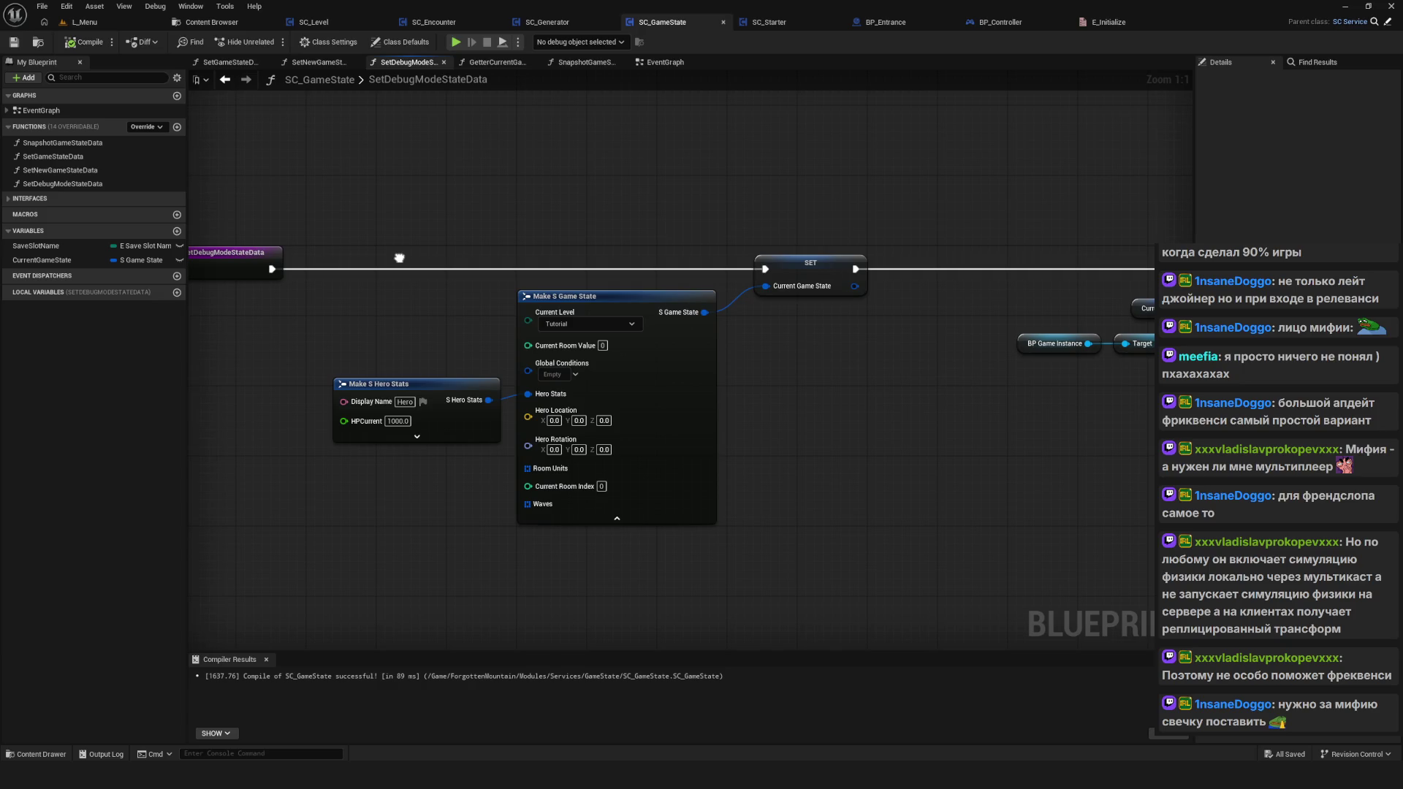
click(657, 63)
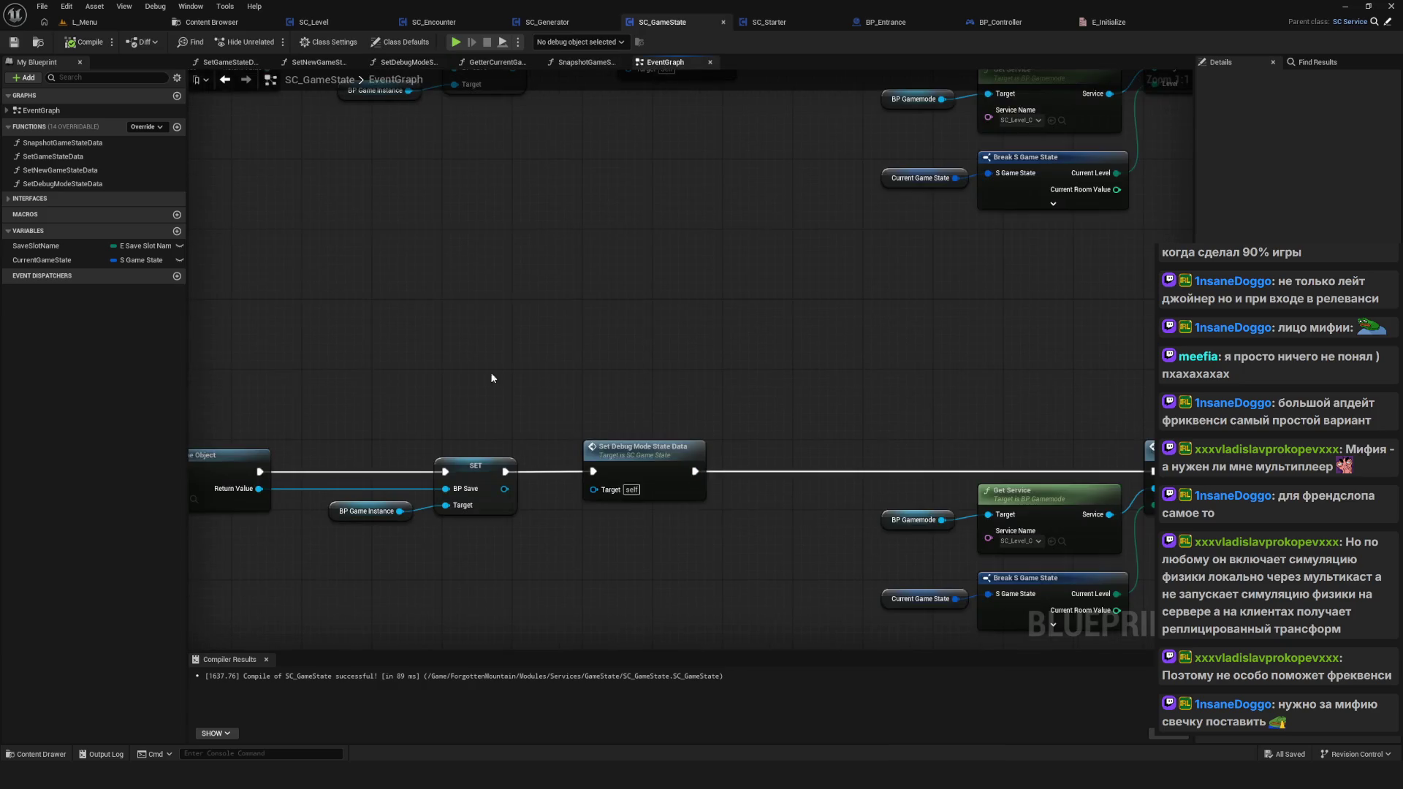
Step: Review the five-node DebugMode chain in the SC_GameState event graph
scroll(491, 377, down, 5)
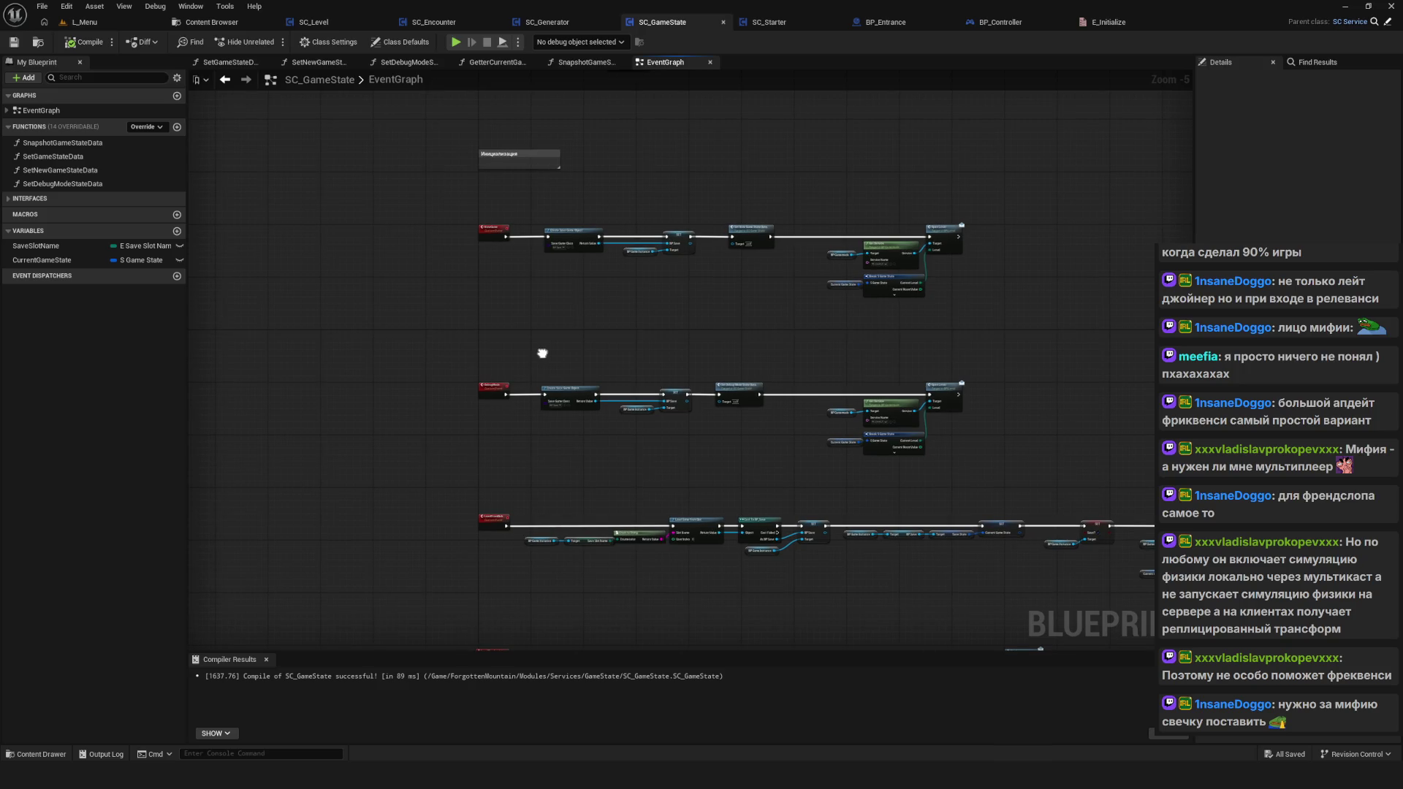
scroll(490, 418, up, 5)
drag(431, 281, 1154, 517)
scroll(997, 484, down, 7)
scroll(998, 483, up, 4)
click(998, 483)
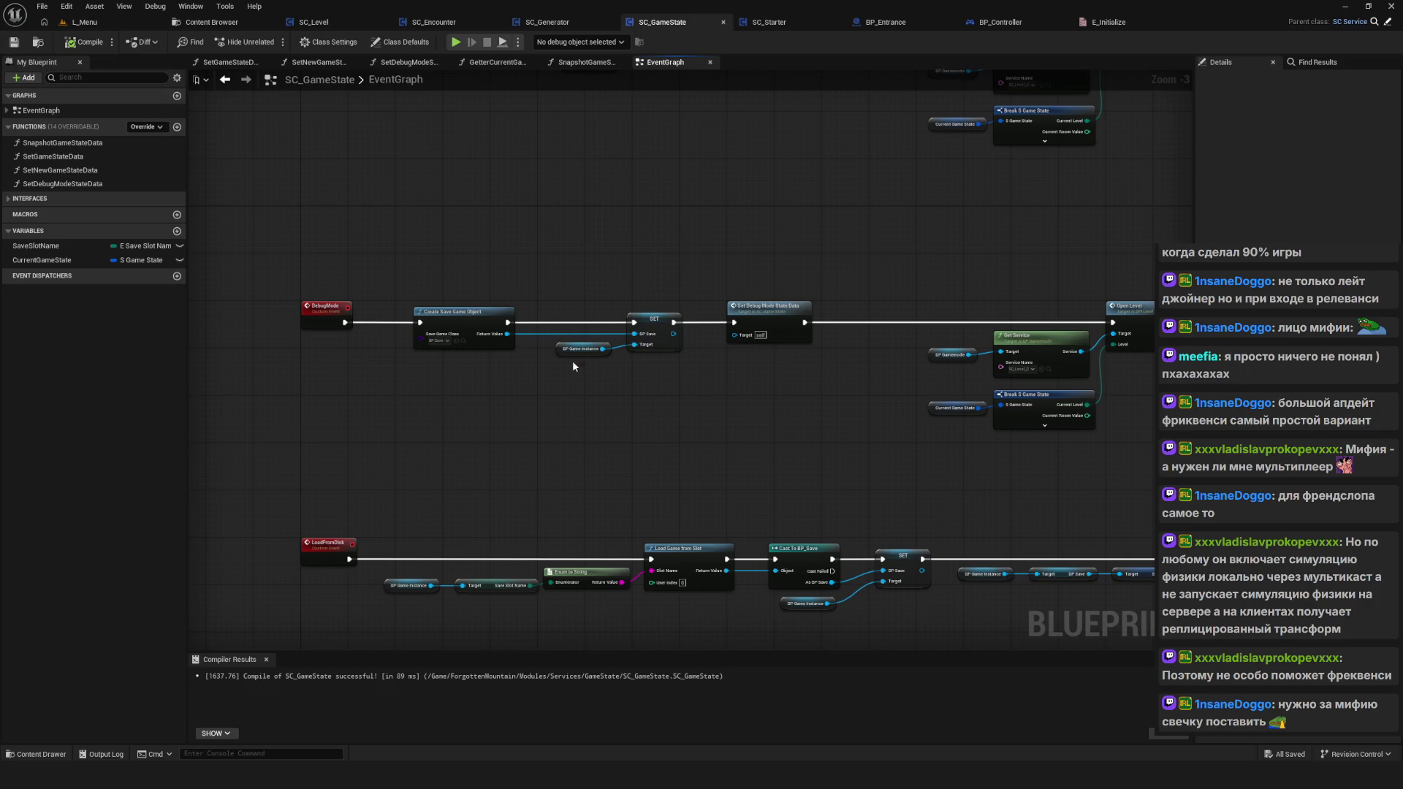
Step: Bring the NewGame chain into view, then show the GameState Enums folder in the Content Browser
drag(573, 366, 571, 382)
mouse_move(256, 261)
mouse_down()
mouse_move(419, 405)
mouse_move(417, 512)
mouse_move(431, 502)
mouse_up()
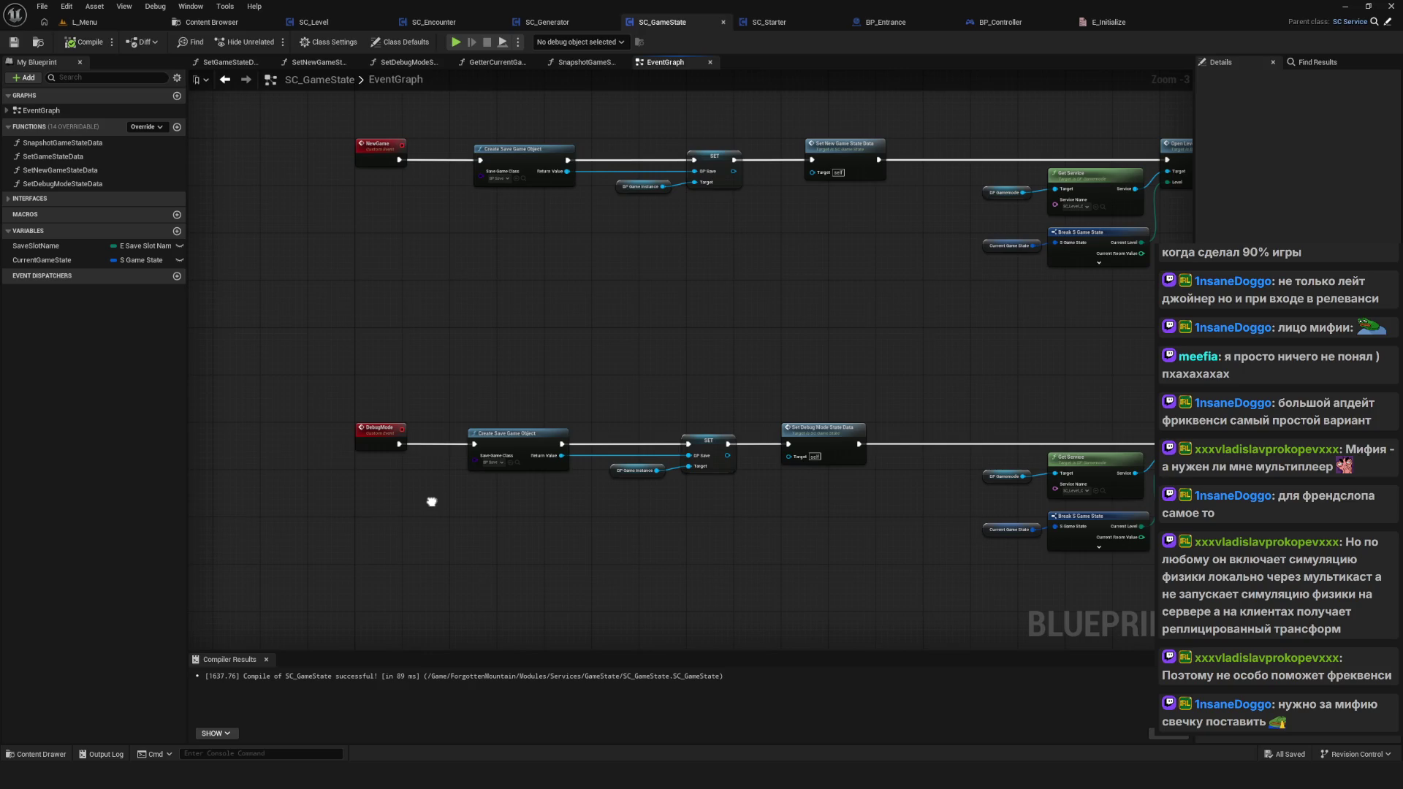
click(208, 22)
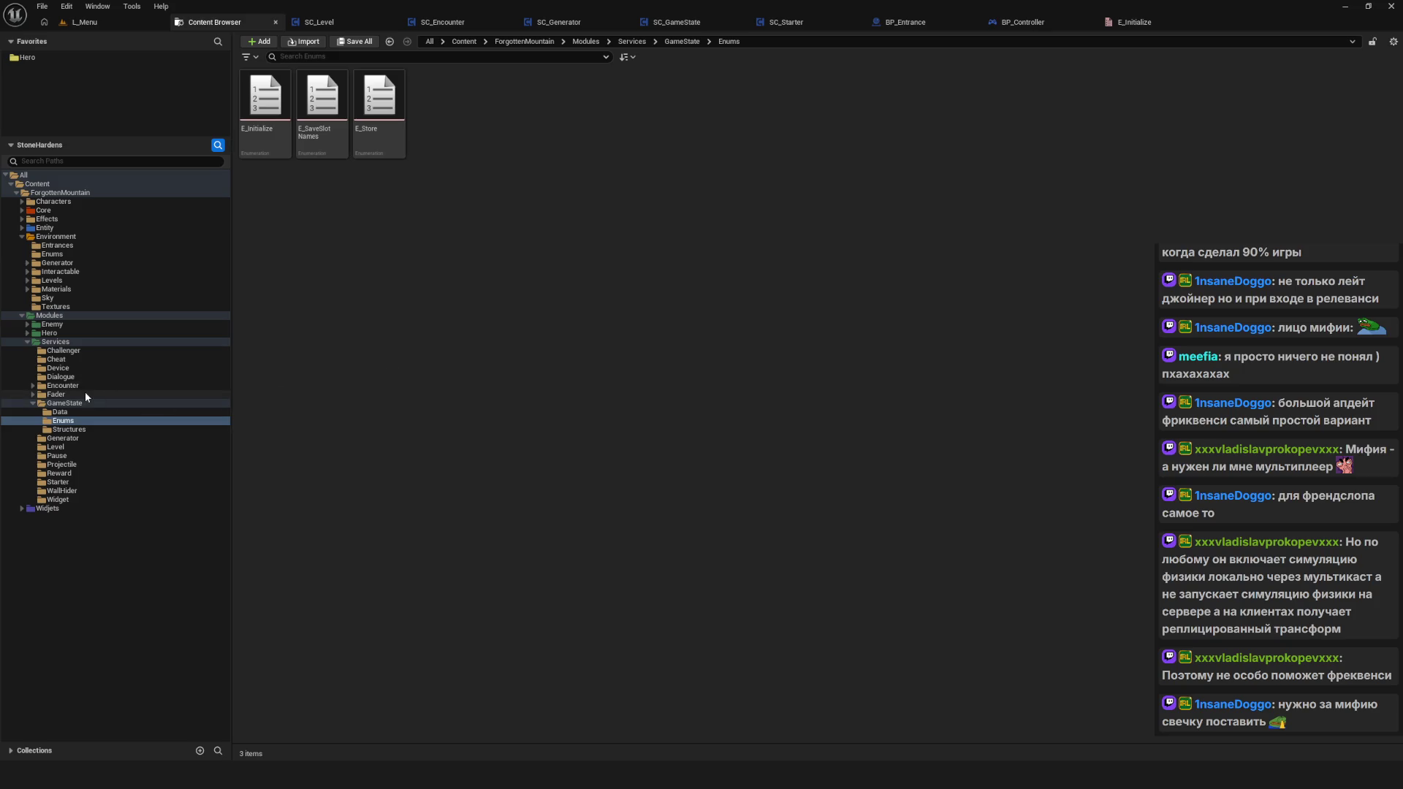
Step: Look over the L_Menu level and the SC_Encounter blueprint graph
click(300, 20)
click(212, 22)
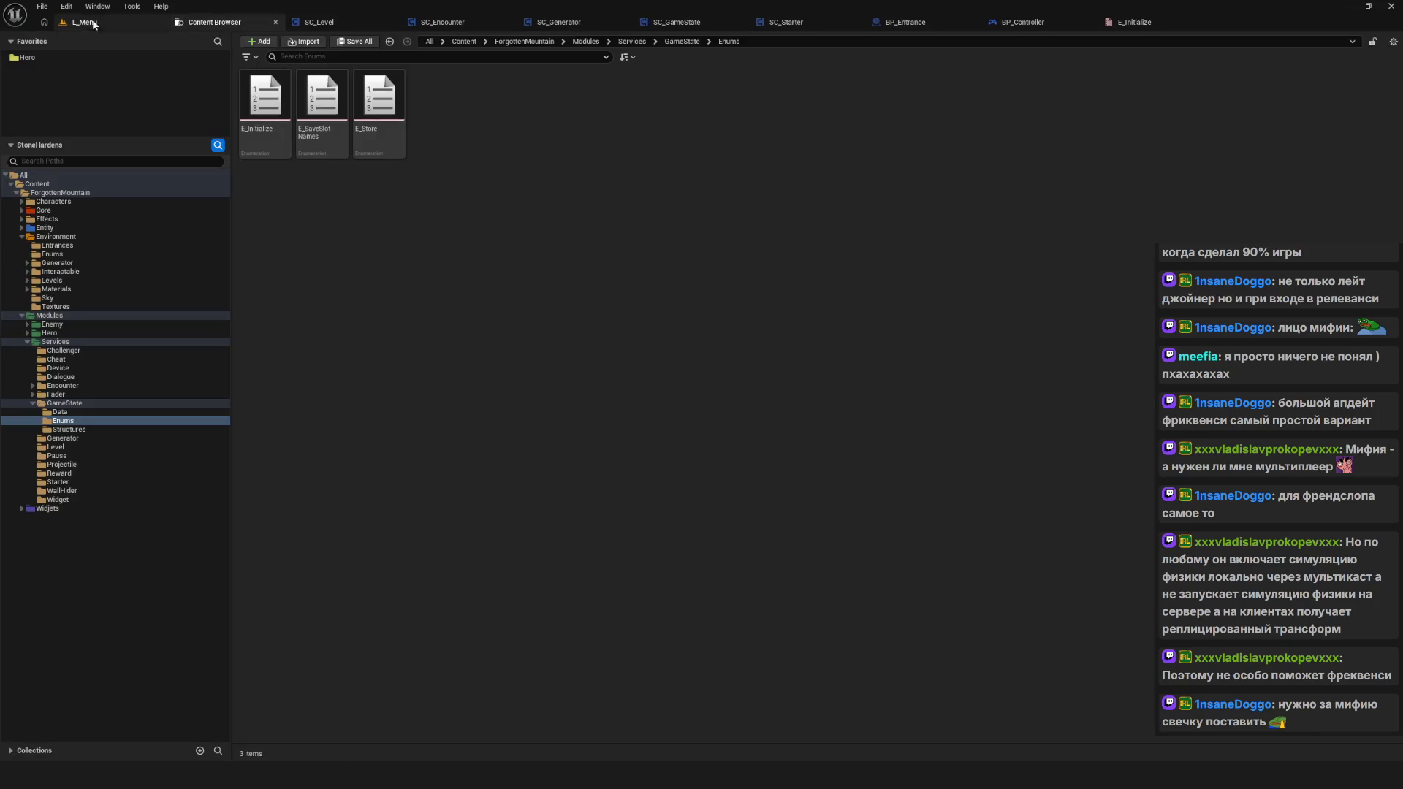
click(84, 22)
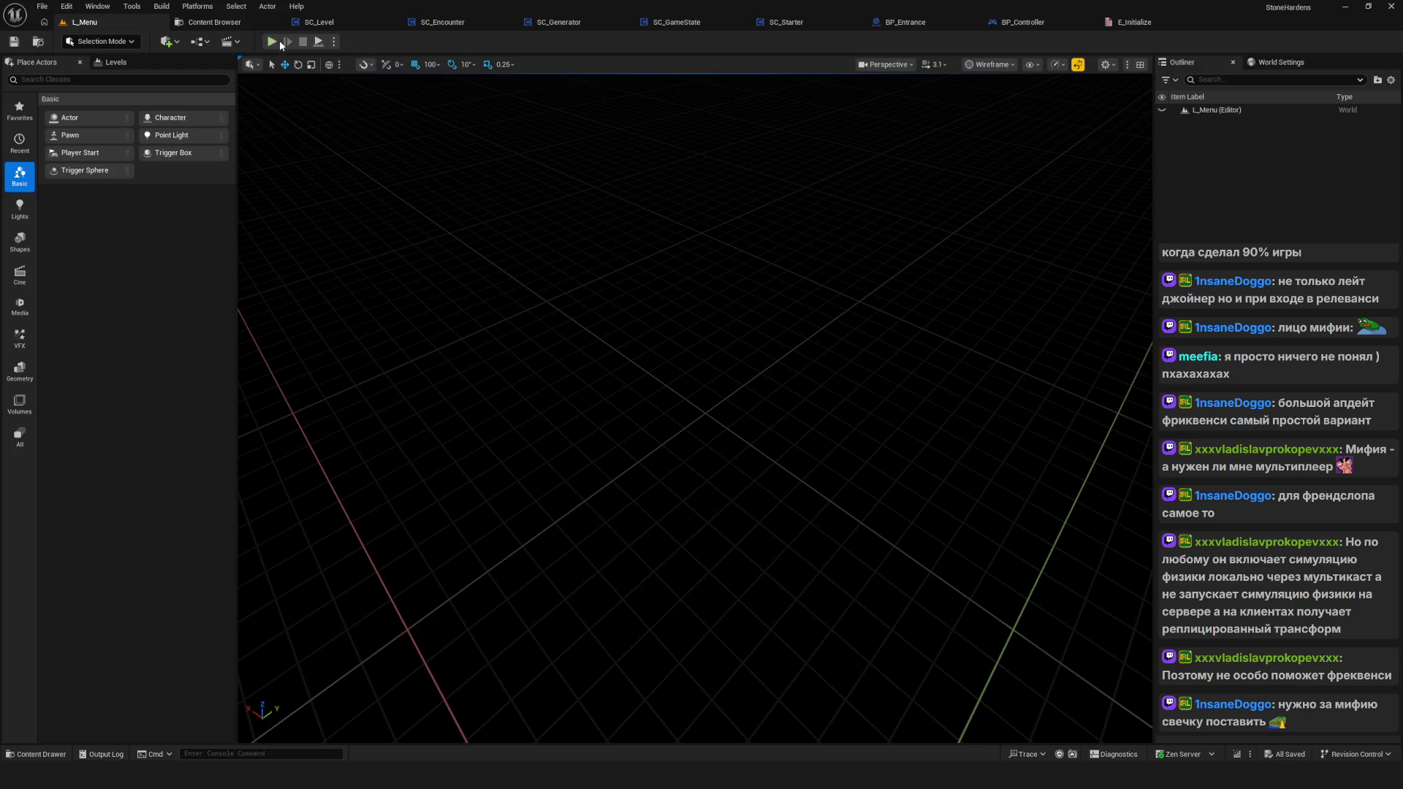
click(468, 27)
mouse_move(693, 426)
mouse_down()
mouse_move(621, 399)
mouse_move(607, 453)
mouse_up()
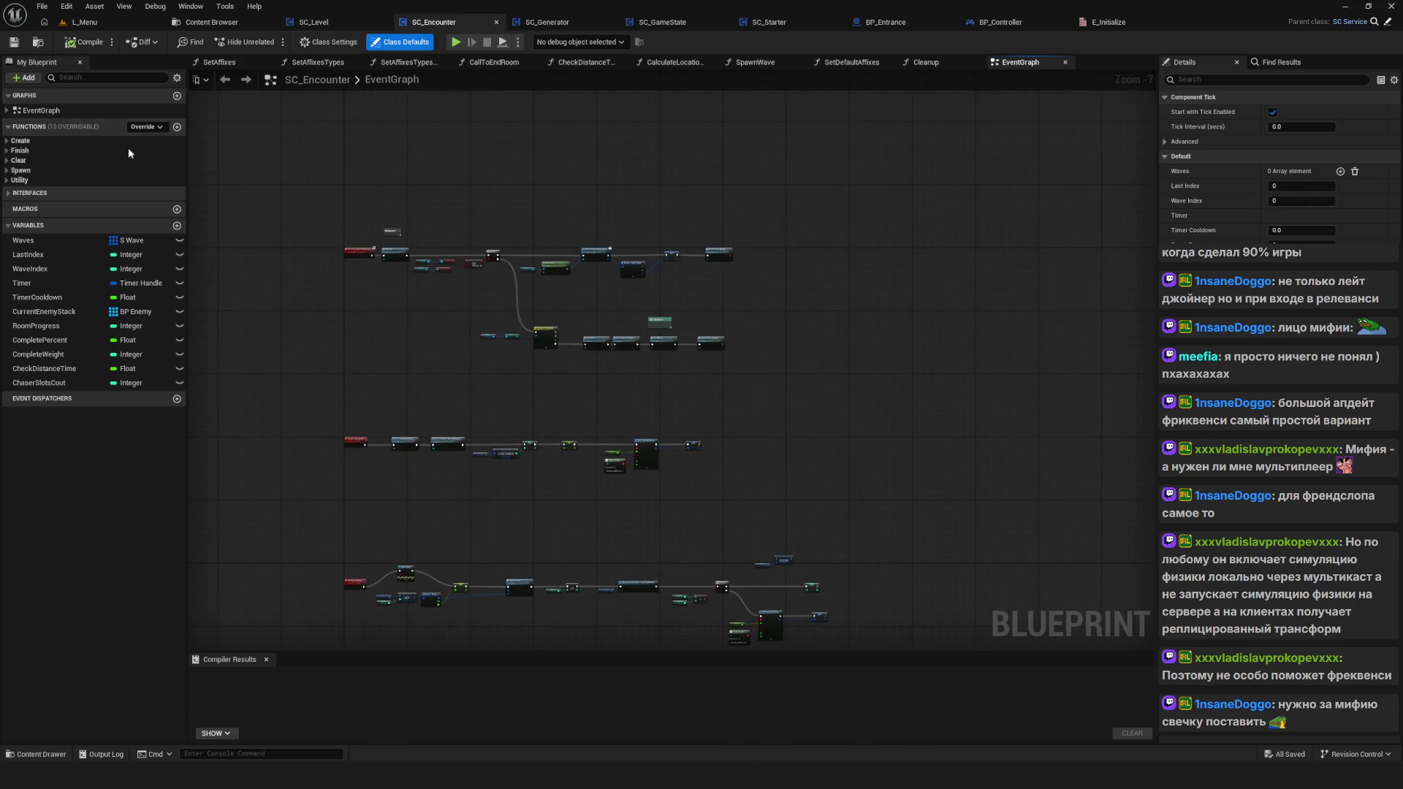
drag(585, 306, 558, 431)
scroll(558, 430, down, 1)
scroll(506, 455, up, 2)
Step: Open the W_Load widget blueprint from Widjets > WBP > Compositions > Menu
click(212, 21)
click(22, 508)
click(47, 543)
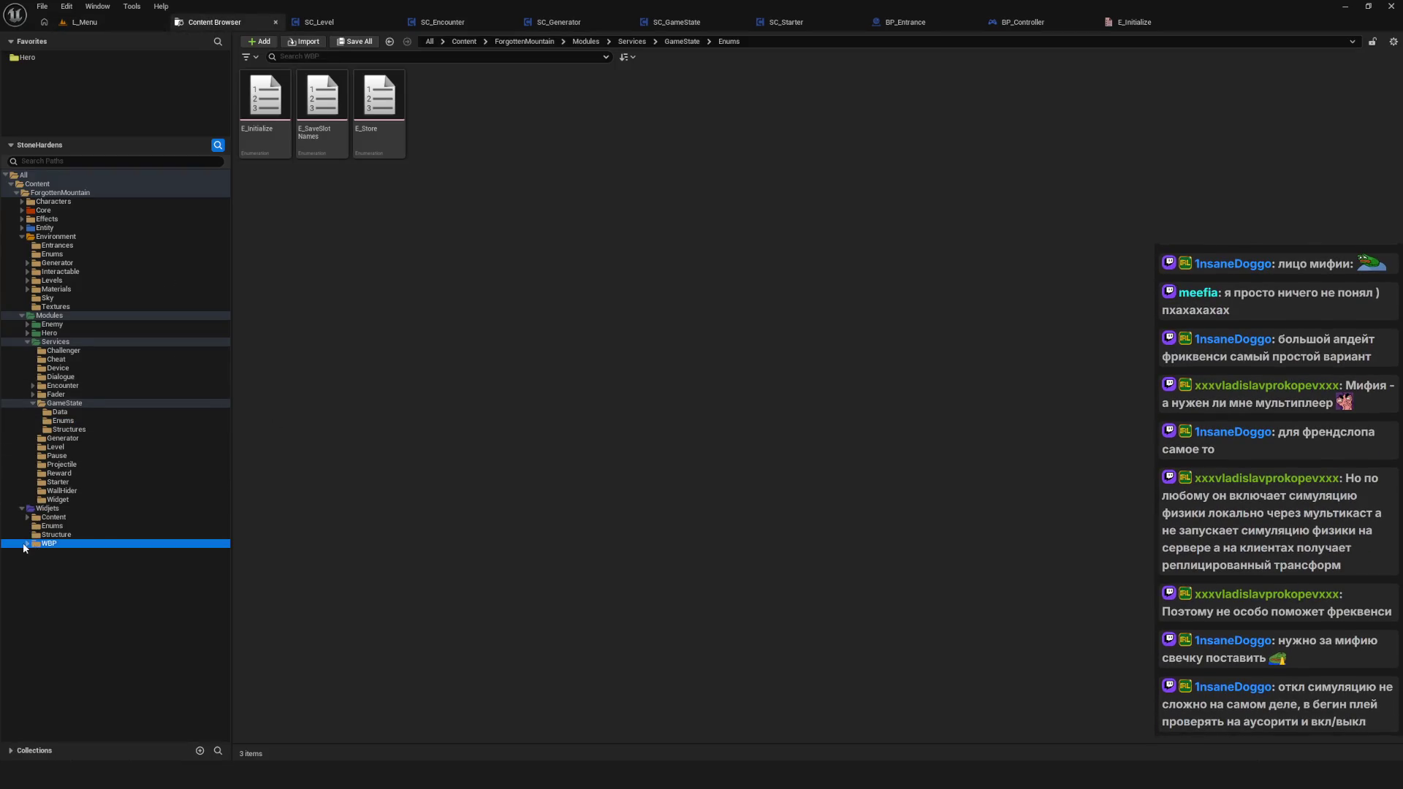
click(28, 544)
click(70, 553)
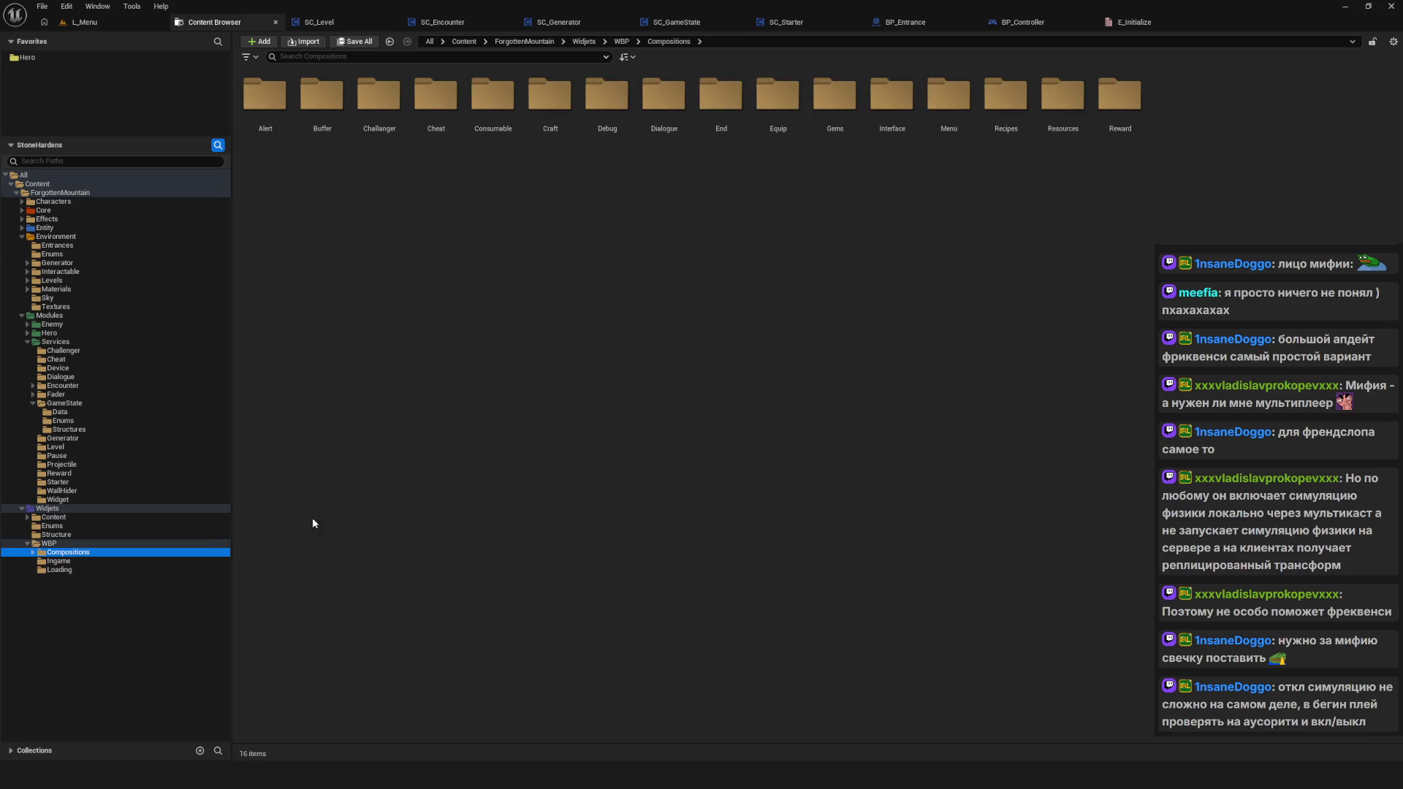
double_click(949, 102)
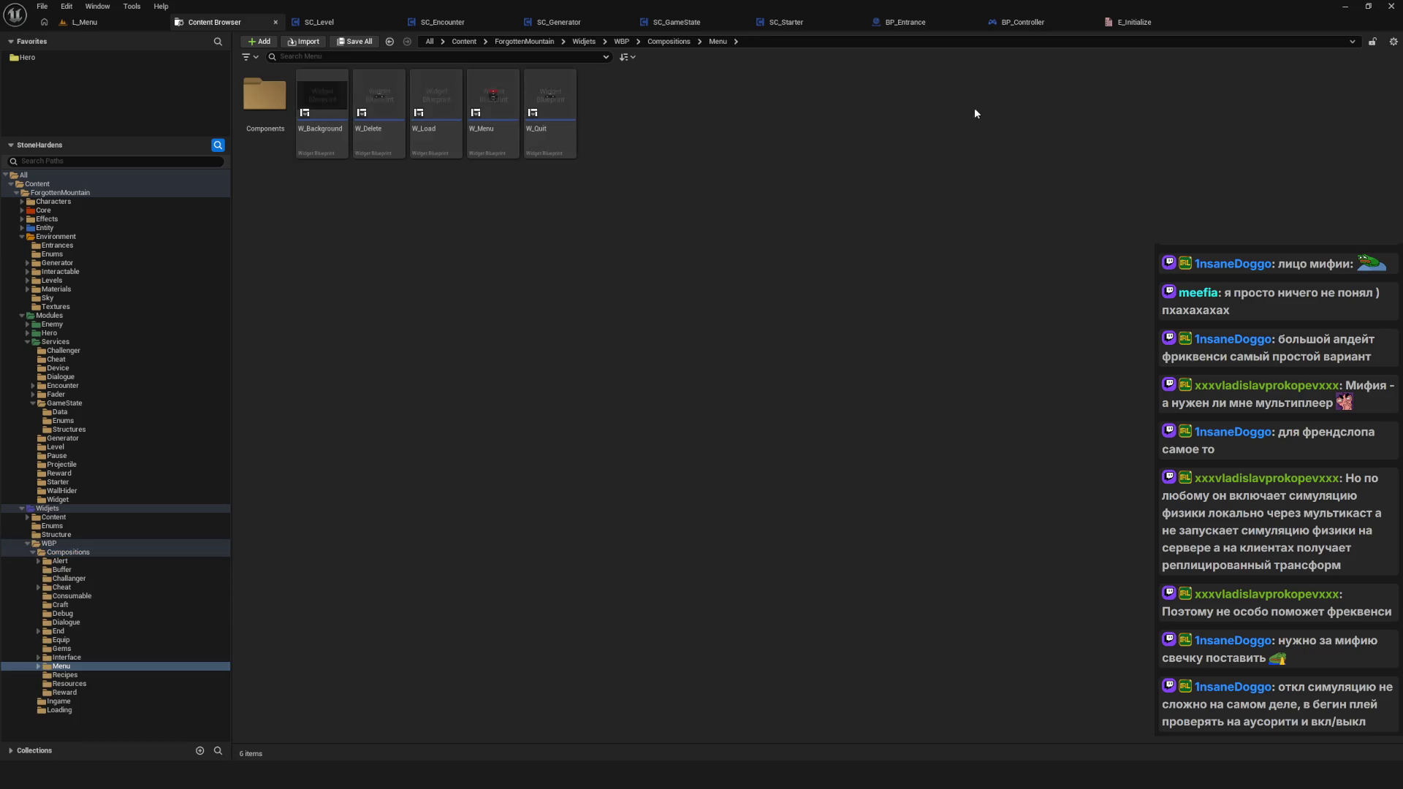
double_click(436, 98)
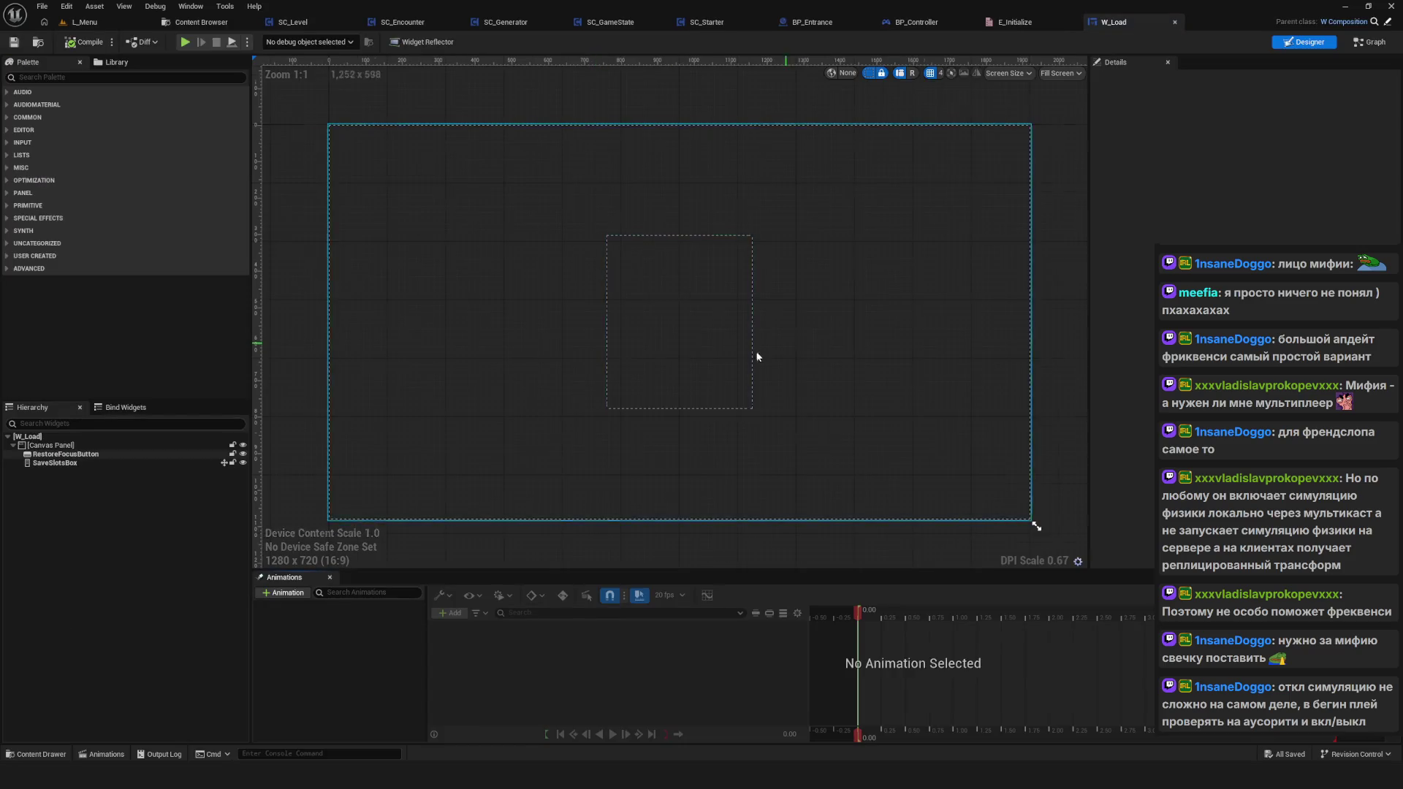
Step: Show W_Load's StartGame graph and select its Get Service and Initialize nodes
click(1369, 42)
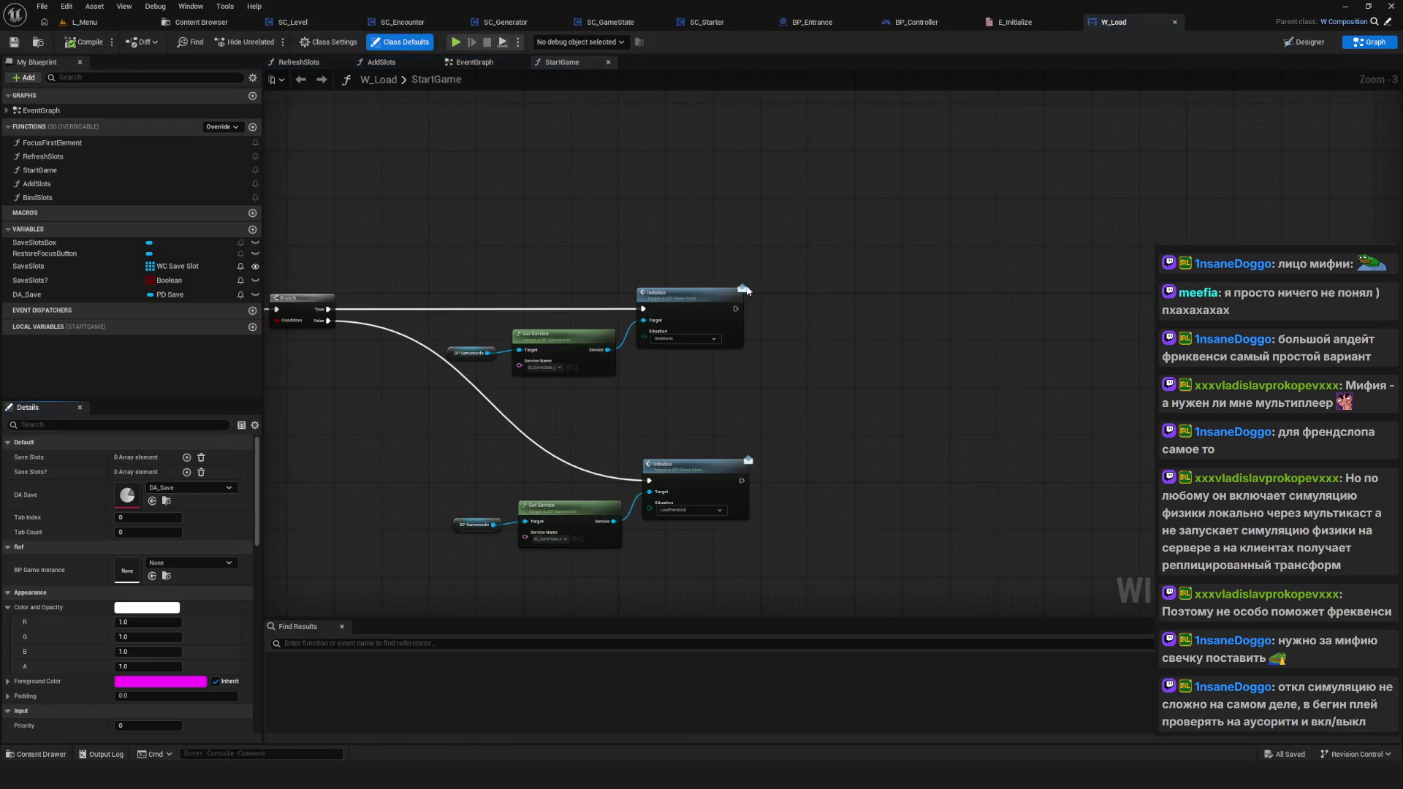
mouse_move(450, 249)
mouse_down()
mouse_move(879, 376)
mouse_move(690, 300)
mouse_up()
scroll(878, 376, down, 4)
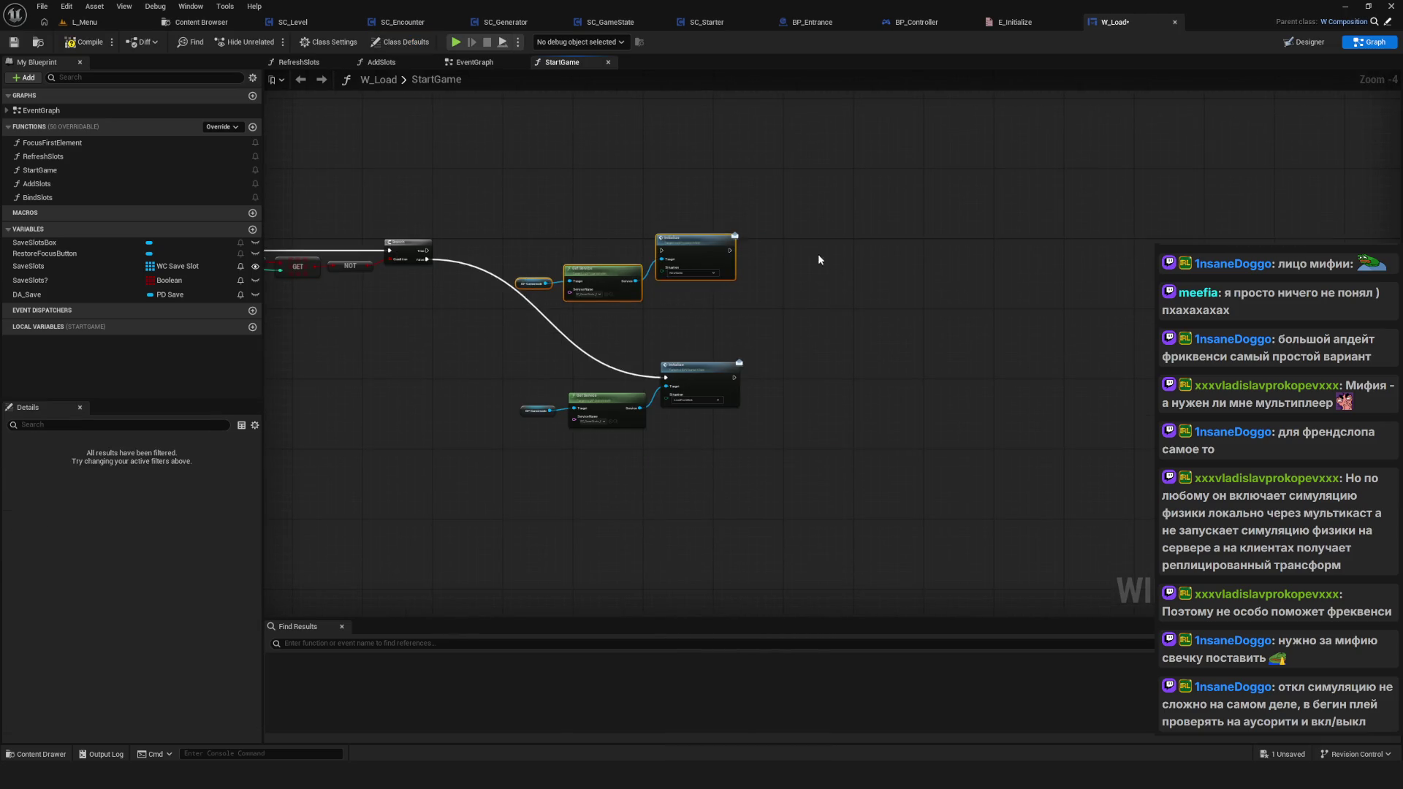
Step: Duplicate the Get Service and Initialize nodes and place the copy beside the Branch wire
key(ctrl+c)
key(ctrl+v)
drag(707, 245, 711, 138)
drag(970, 262, 728, 266)
scroll(506, 262, up, 4)
Step: Wire Branch True to the new Initialize, set its Situation to DebugMode, and save
drag(349, 242, 816, 242)
click(877, 287)
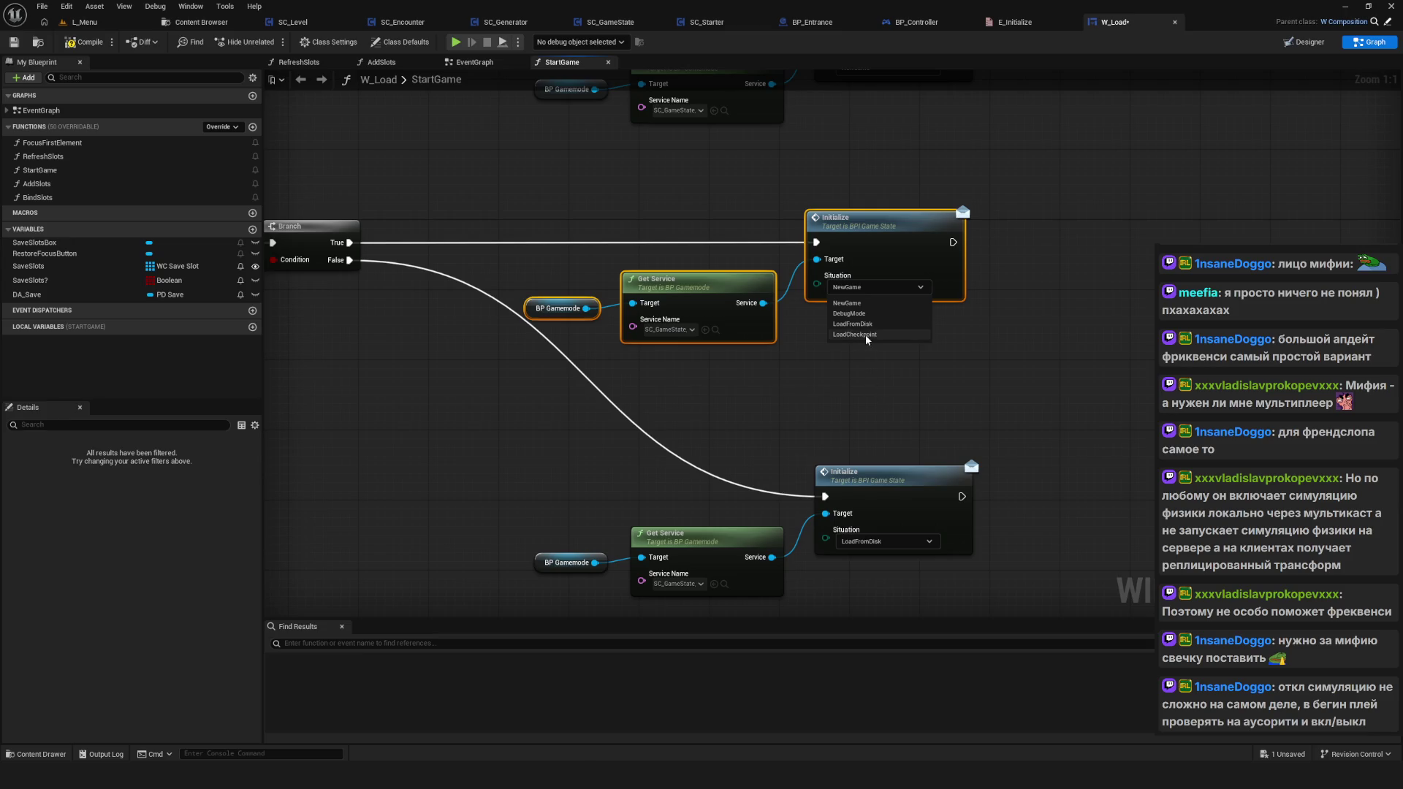
click(869, 314)
key(ctrl+s)
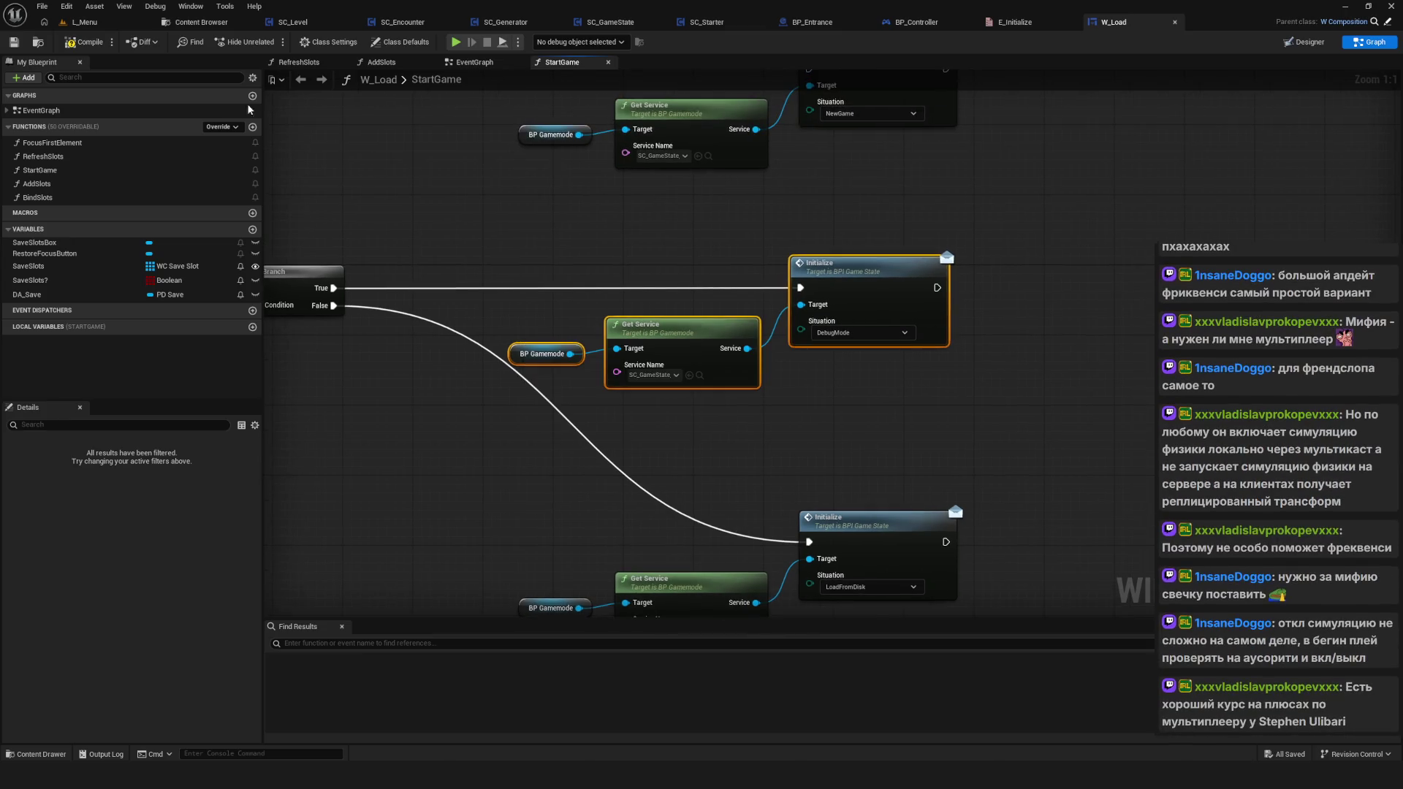
Step: Center the Initialize nodes in view and bring up the graph action list
scroll(510, 421, down, 10)
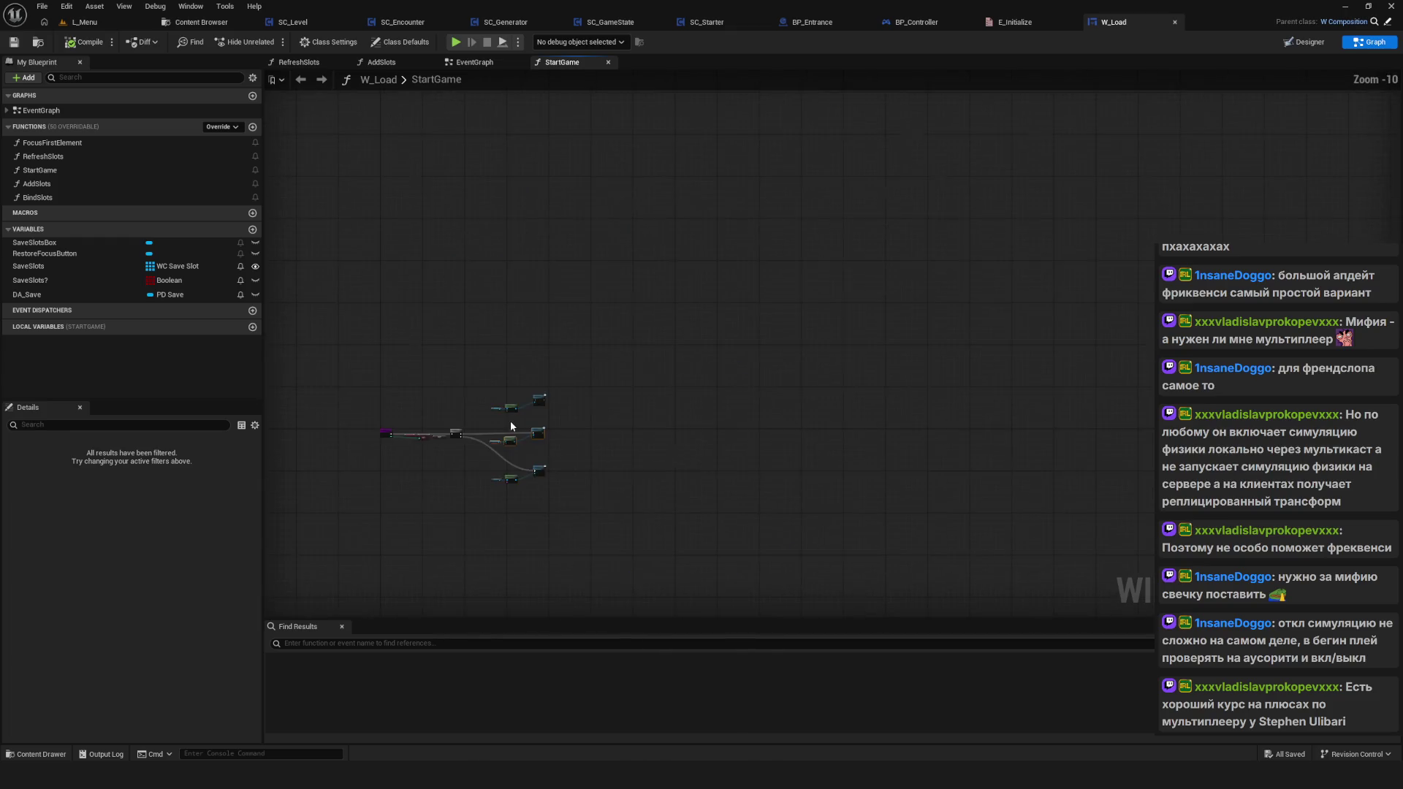
scroll(510, 421, up, 8)
scroll(777, 455, up, 2)
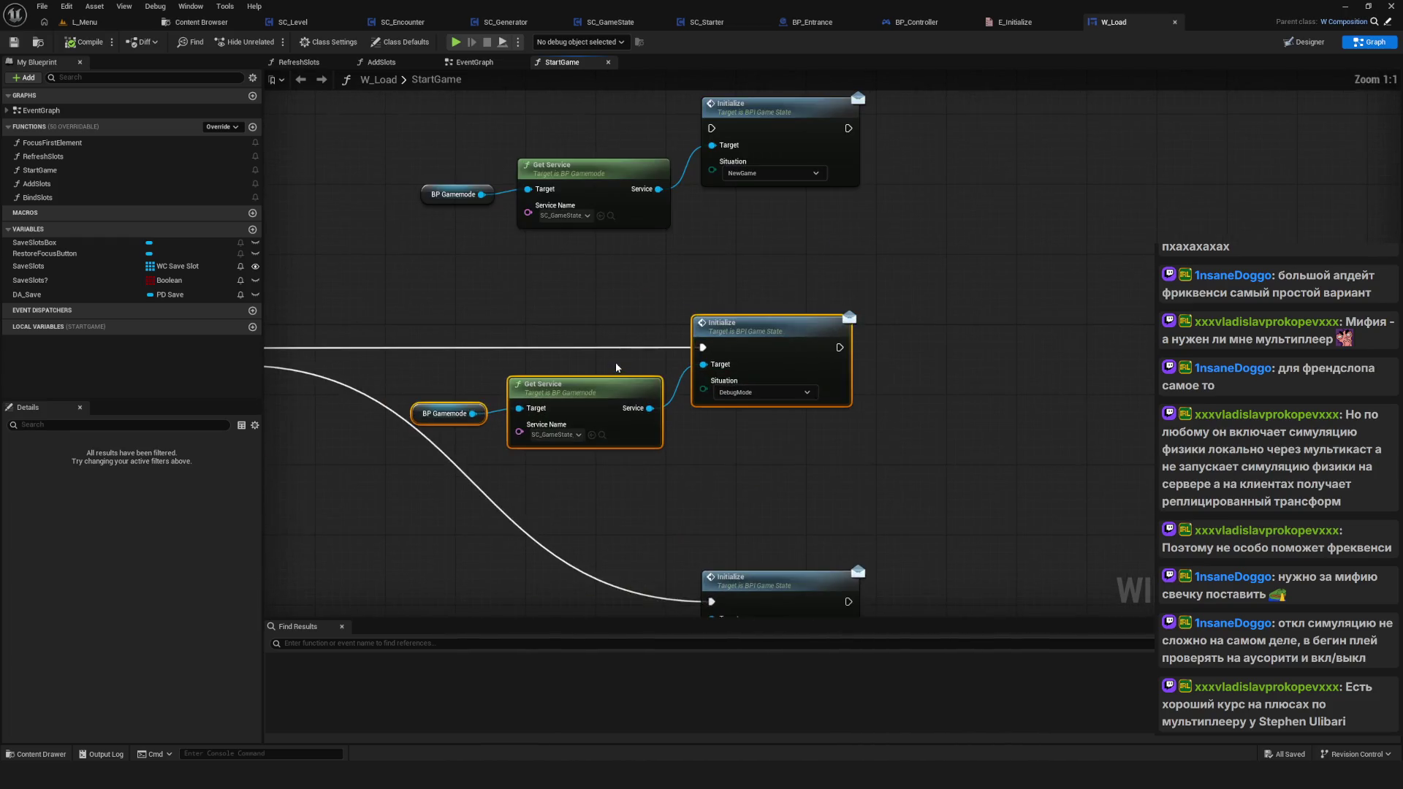
drag(628, 380, 707, 390)
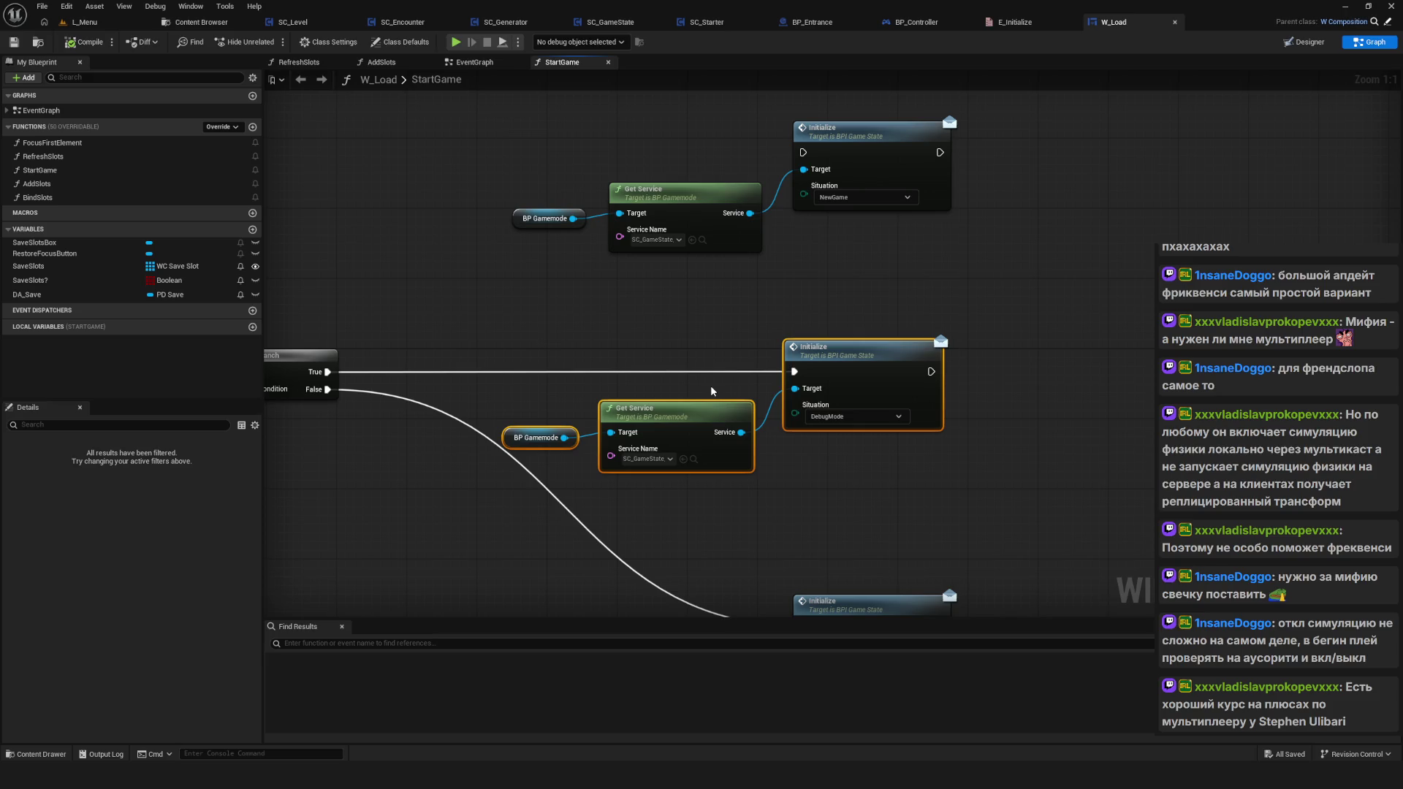
drag(639, 381, 553, 378)
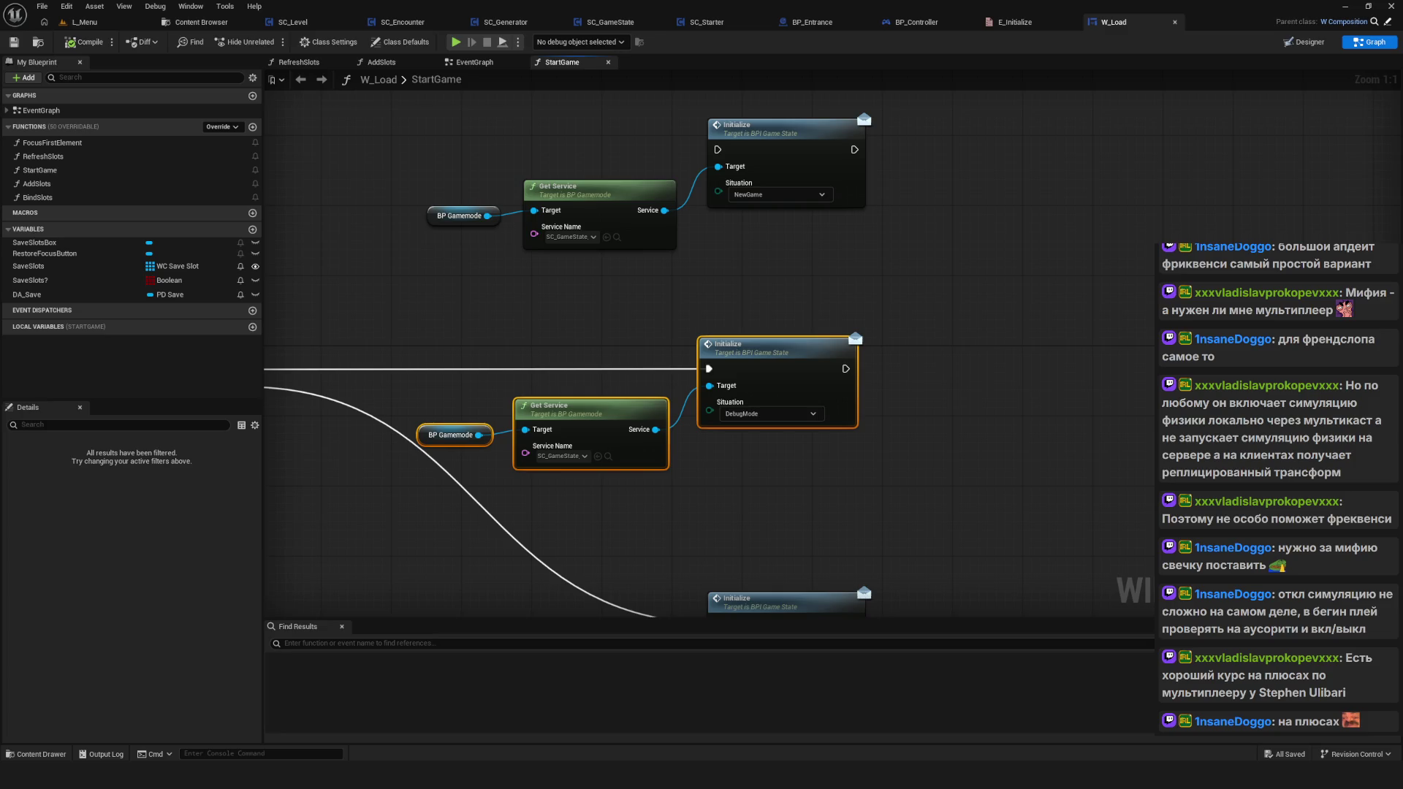
mouse_move(679, 466)
mouse_down()
mouse_move(694, 453)
mouse_move(774, 464)
mouse_move(690, 340)
mouse_up()
right_click(746, 436)
Step: Dismiss the action list and save the W_Load blueprint
click(774, 463)
scroll(705, 353, down, 3)
scroll(777, 294, up, 2)
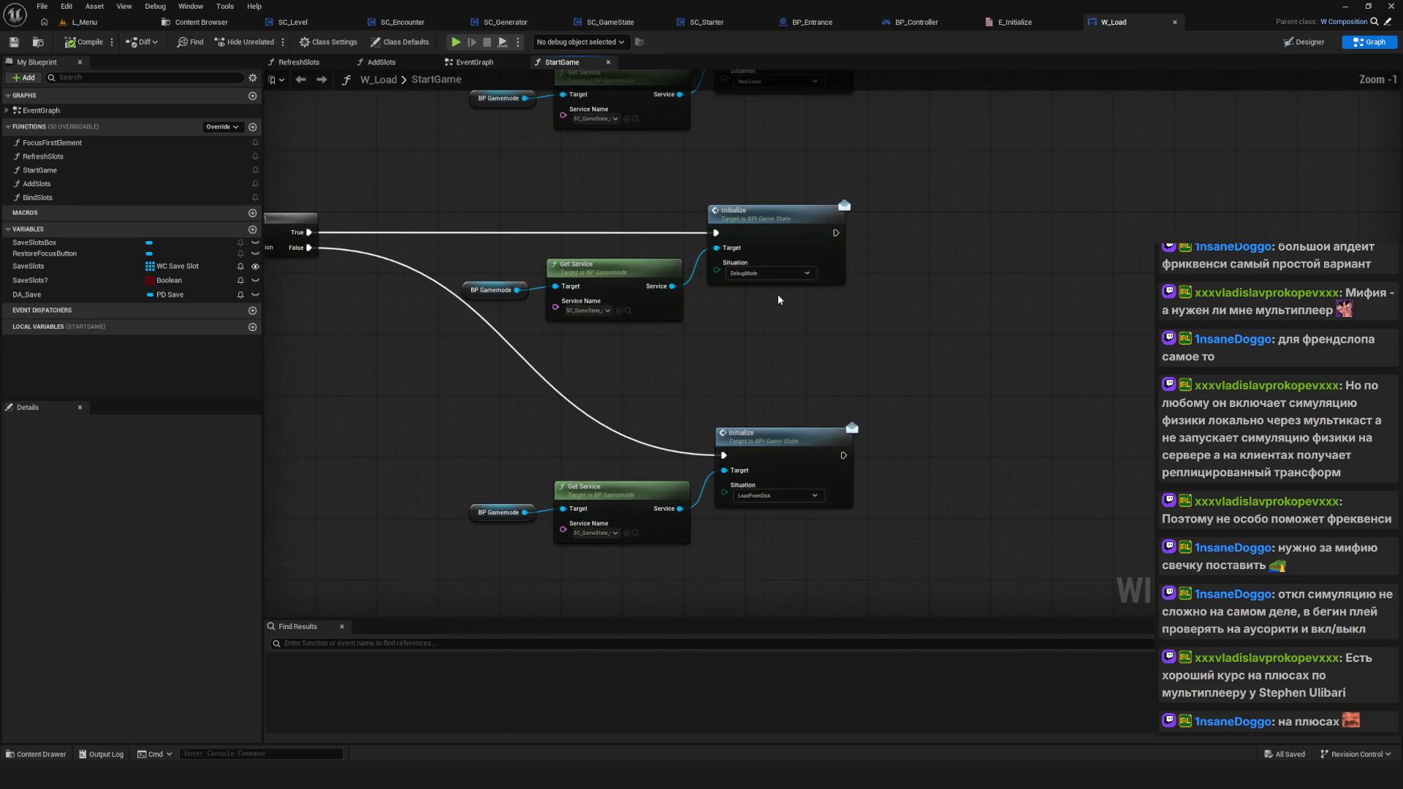
scroll(549, 318, up, 1)
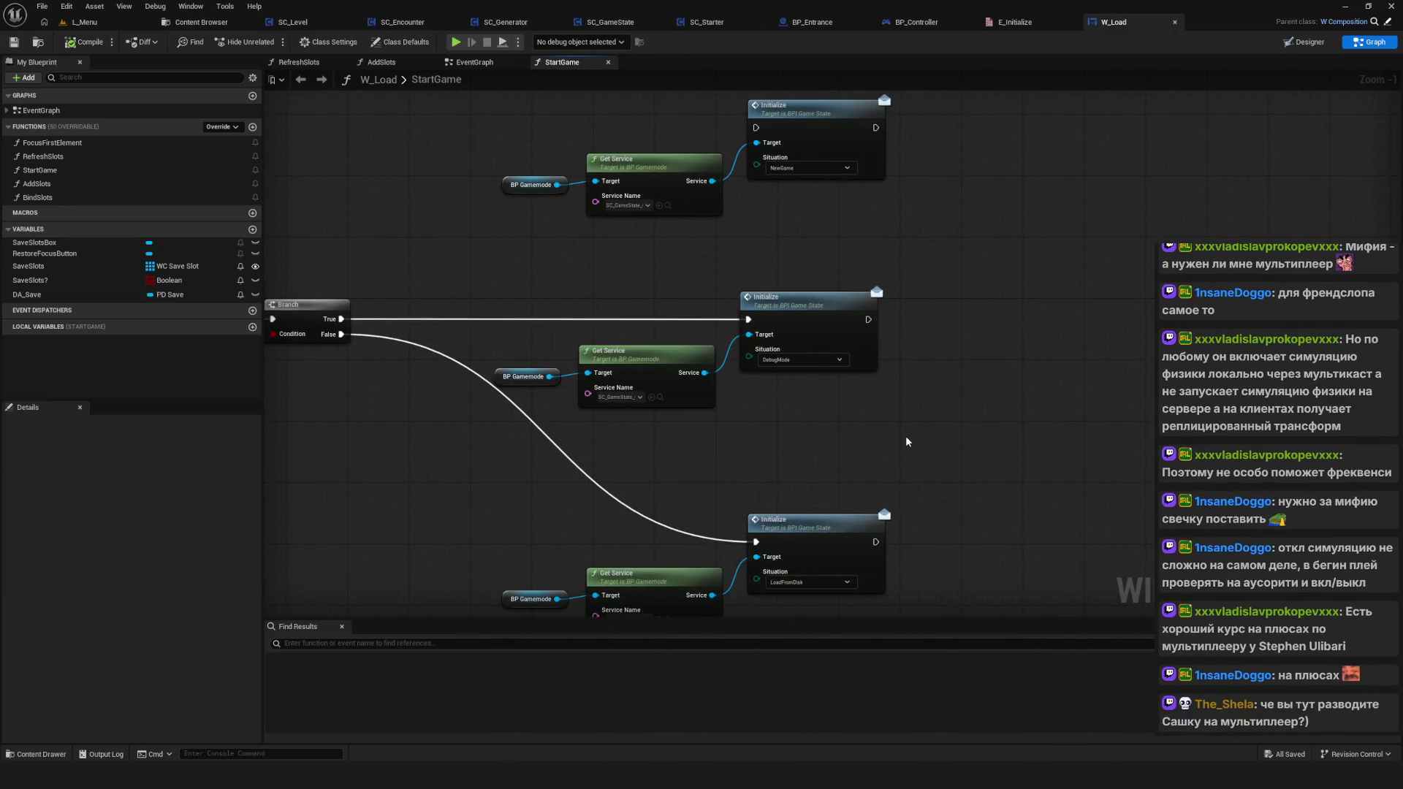
key(ctrl+s)
Step: Move the top Gamemode, Get Service and NewGame Initialize nodes further up in the graph
drag(906, 443, 822, 435)
mouse_move(627, 404)
mouse_down()
mouse_move(906, 438)
mouse_move(555, 402)
mouse_up()
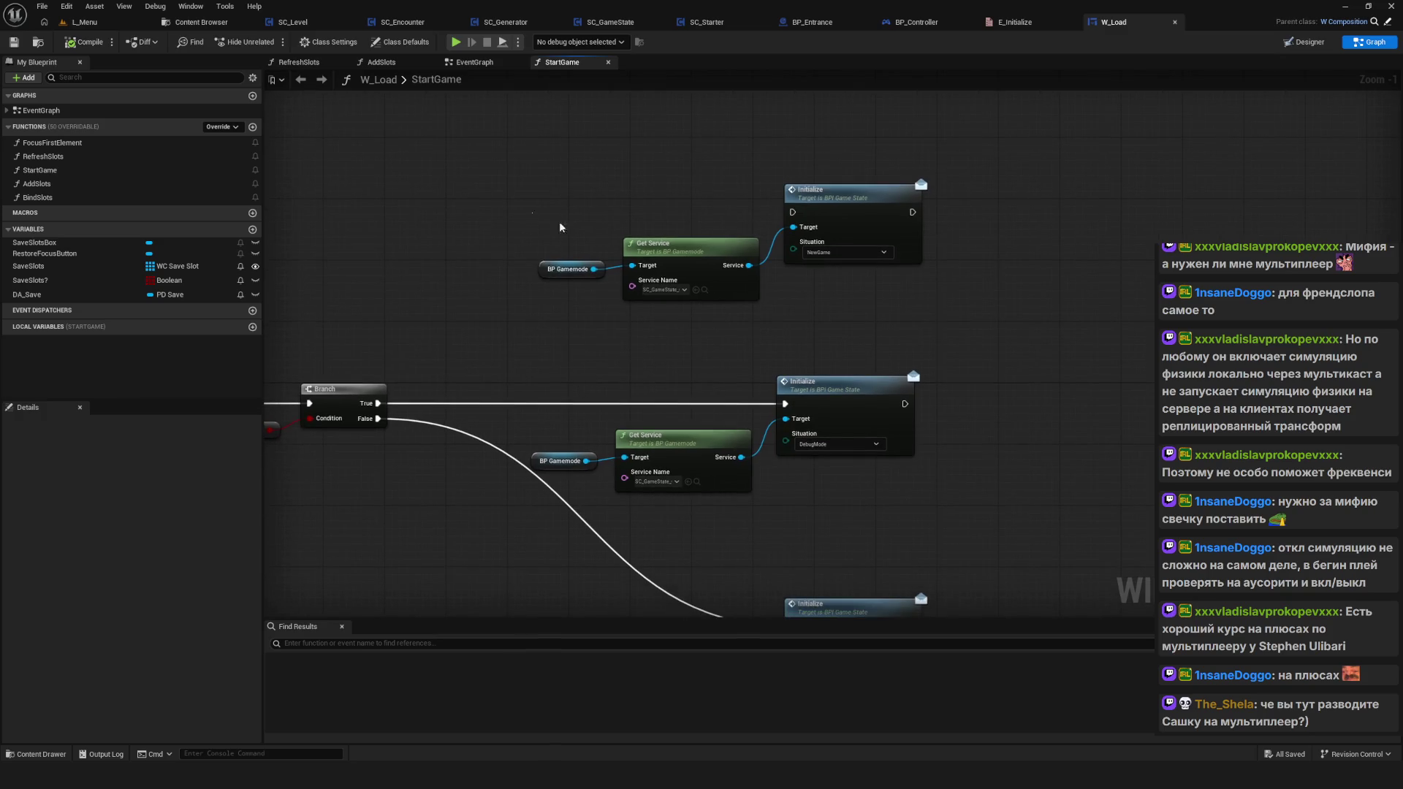
drag(560, 227, 1004, 325)
drag(899, 334, 884, 274)
mouse_move(842, 157)
mouse_down()
mouse_move(826, 133)
mouse_move(823, 206)
mouse_up()
drag(950, 356, 882, 338)
drag(370, 167, 957, 345)
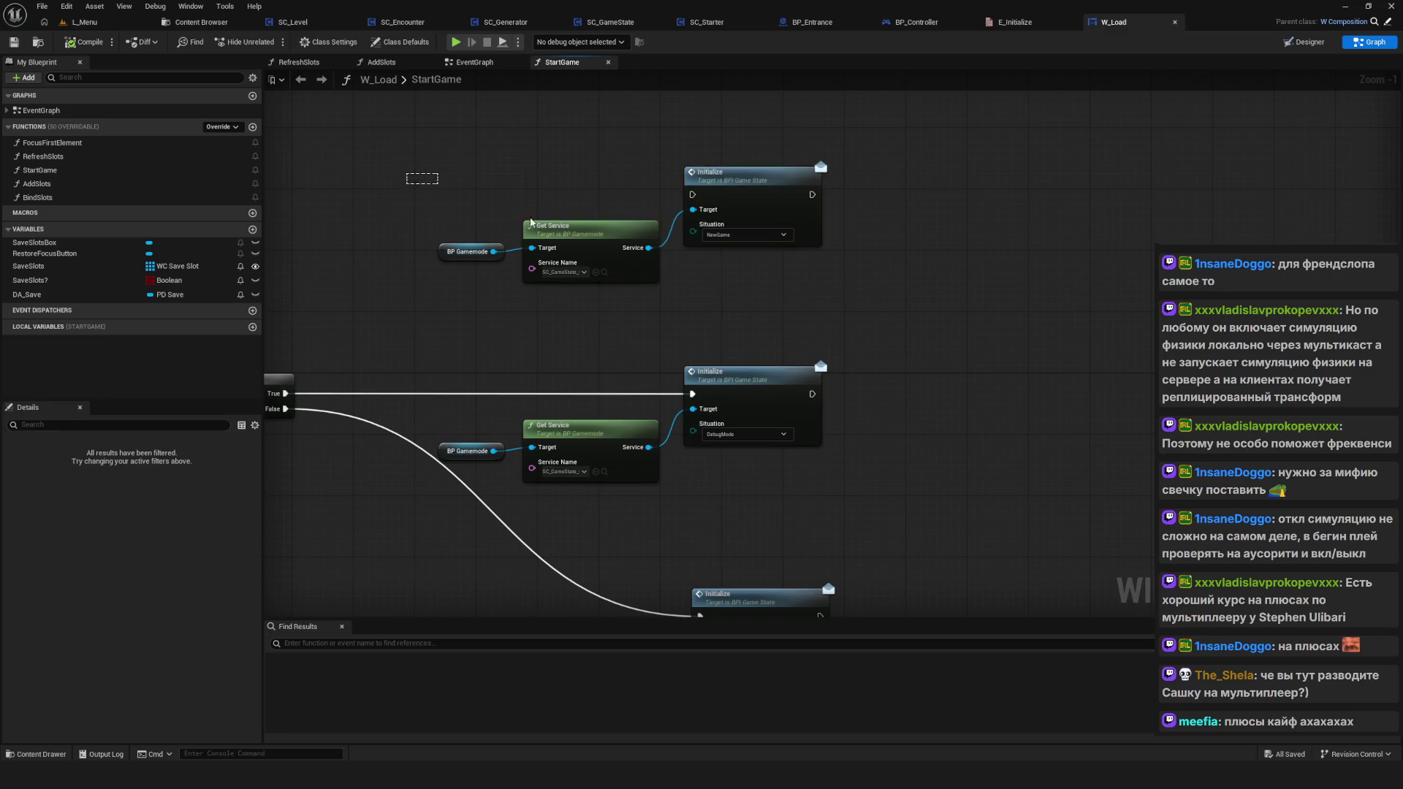
drag(507, 207, 908, 360)
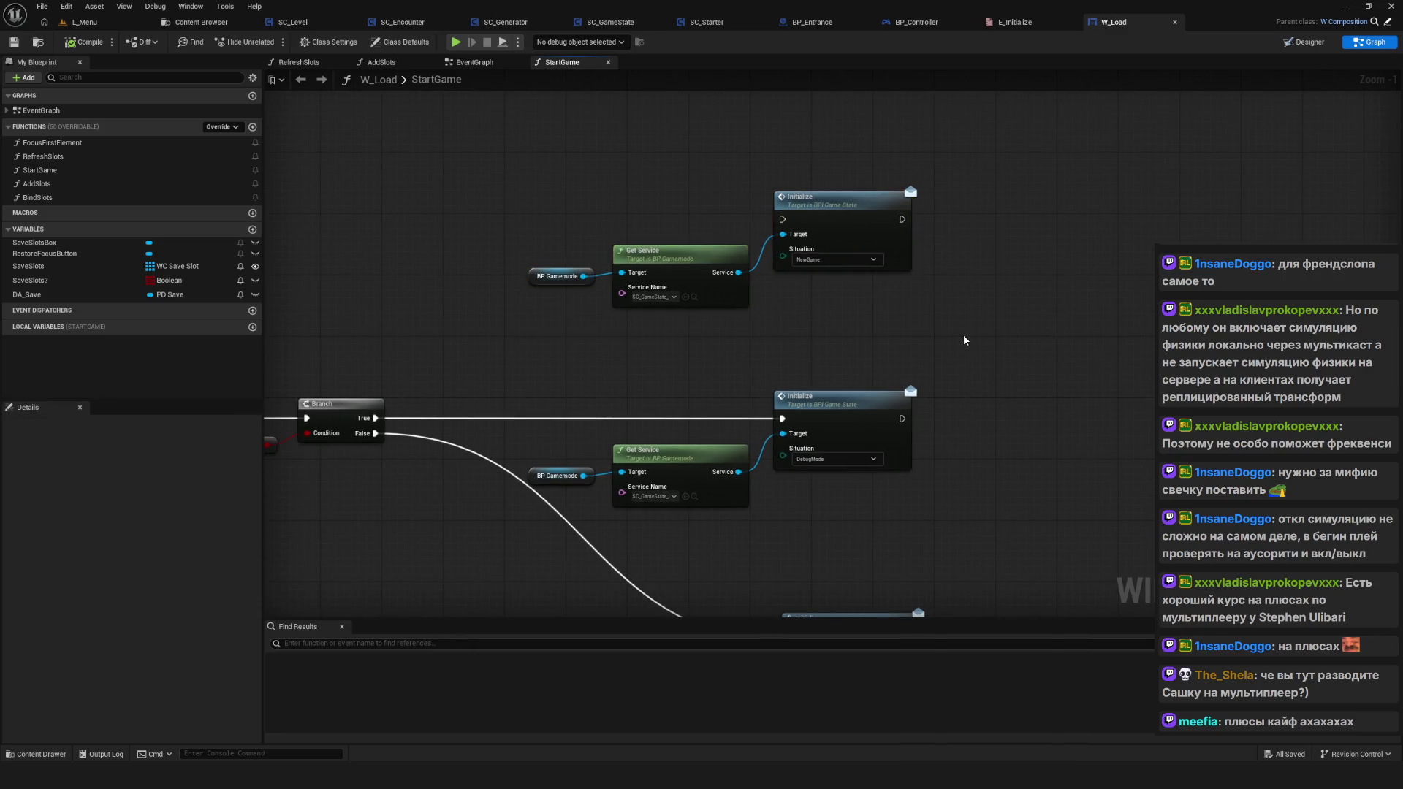
drag(690, 348, 639, 377)
scroll(697, 396, down, 4)
scroll(697, 396, up, 6)
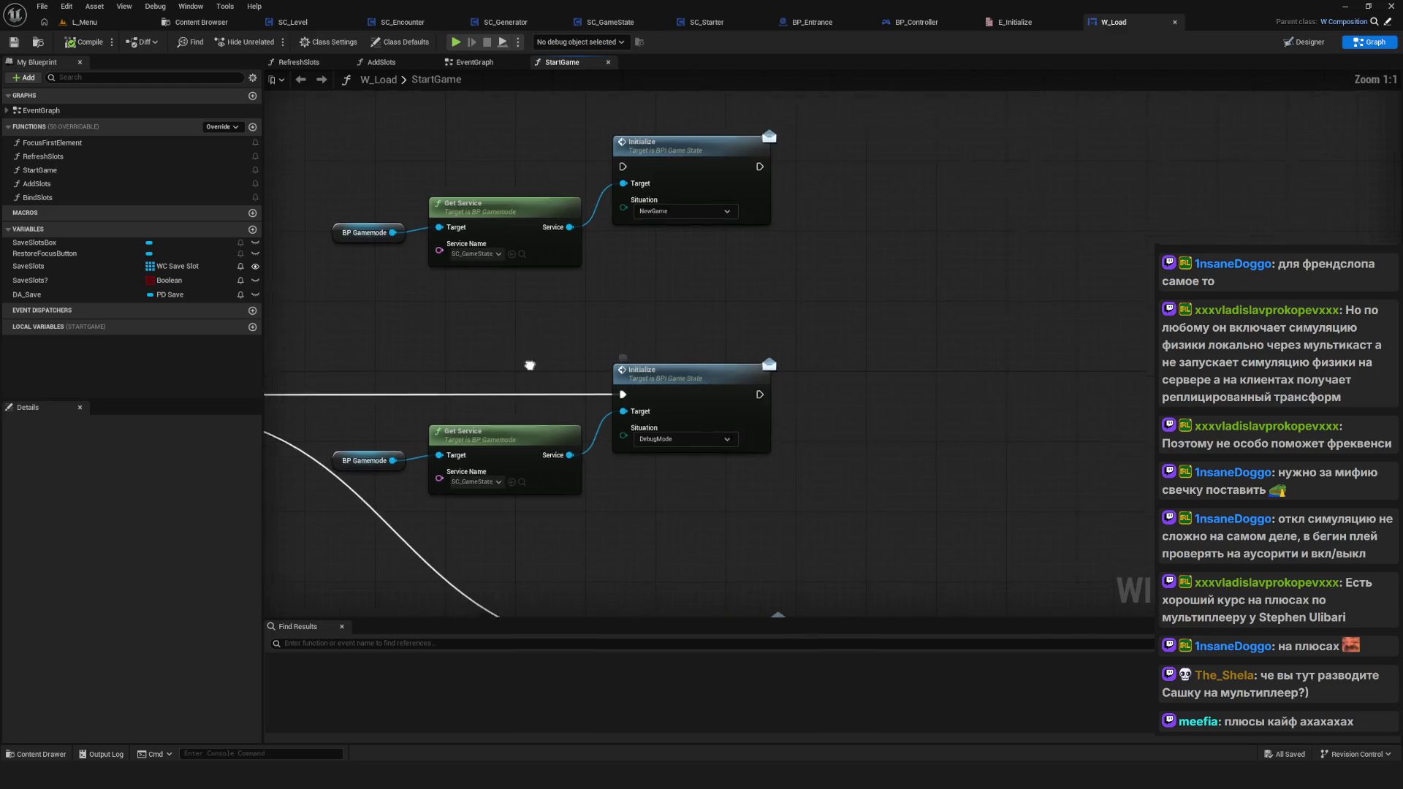
drag(528, 367, 813, 352)
drag(616, 128, 979, 256)
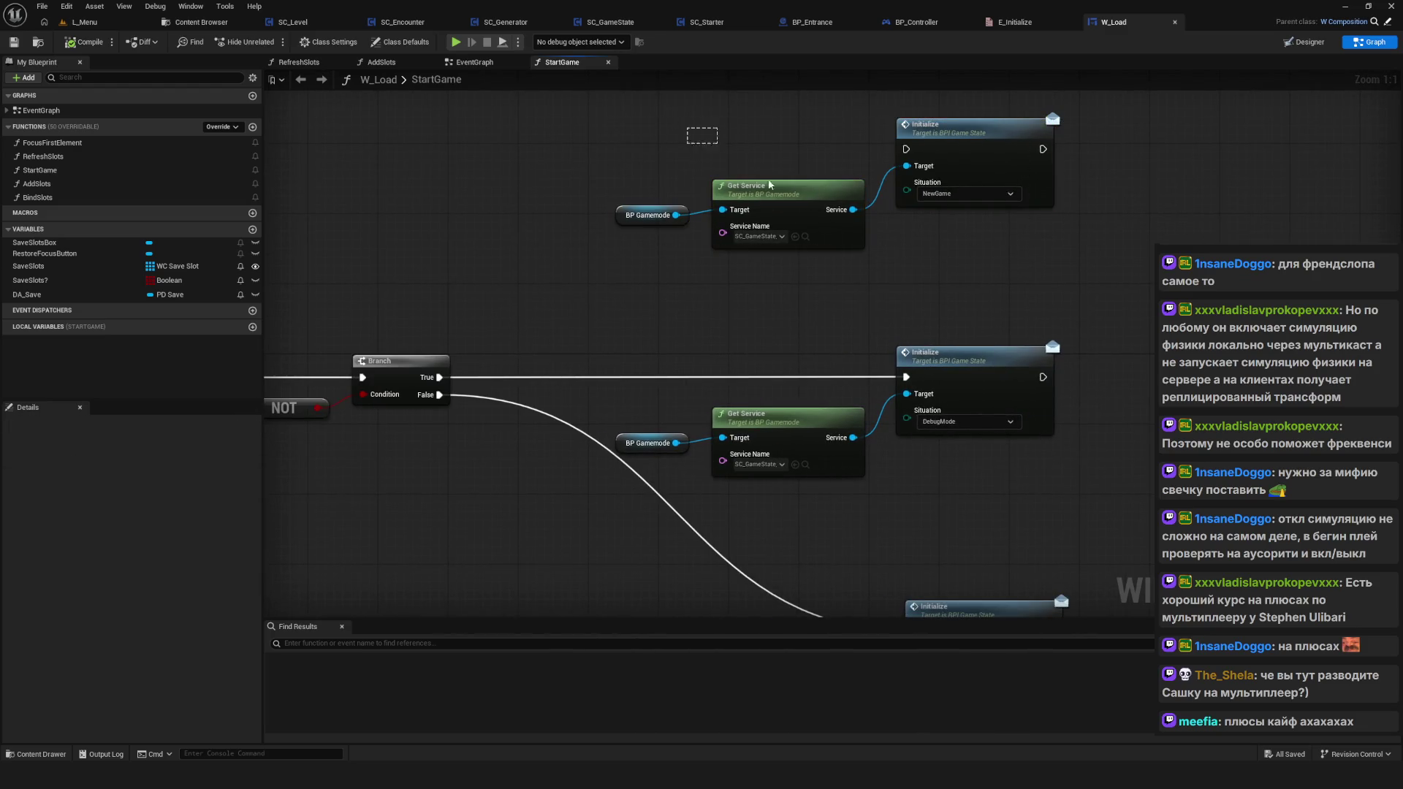
click(980, 271)
Step: Frame the Branch node and start a Play-in-Editor session
scroll(979, 271, down, 5)
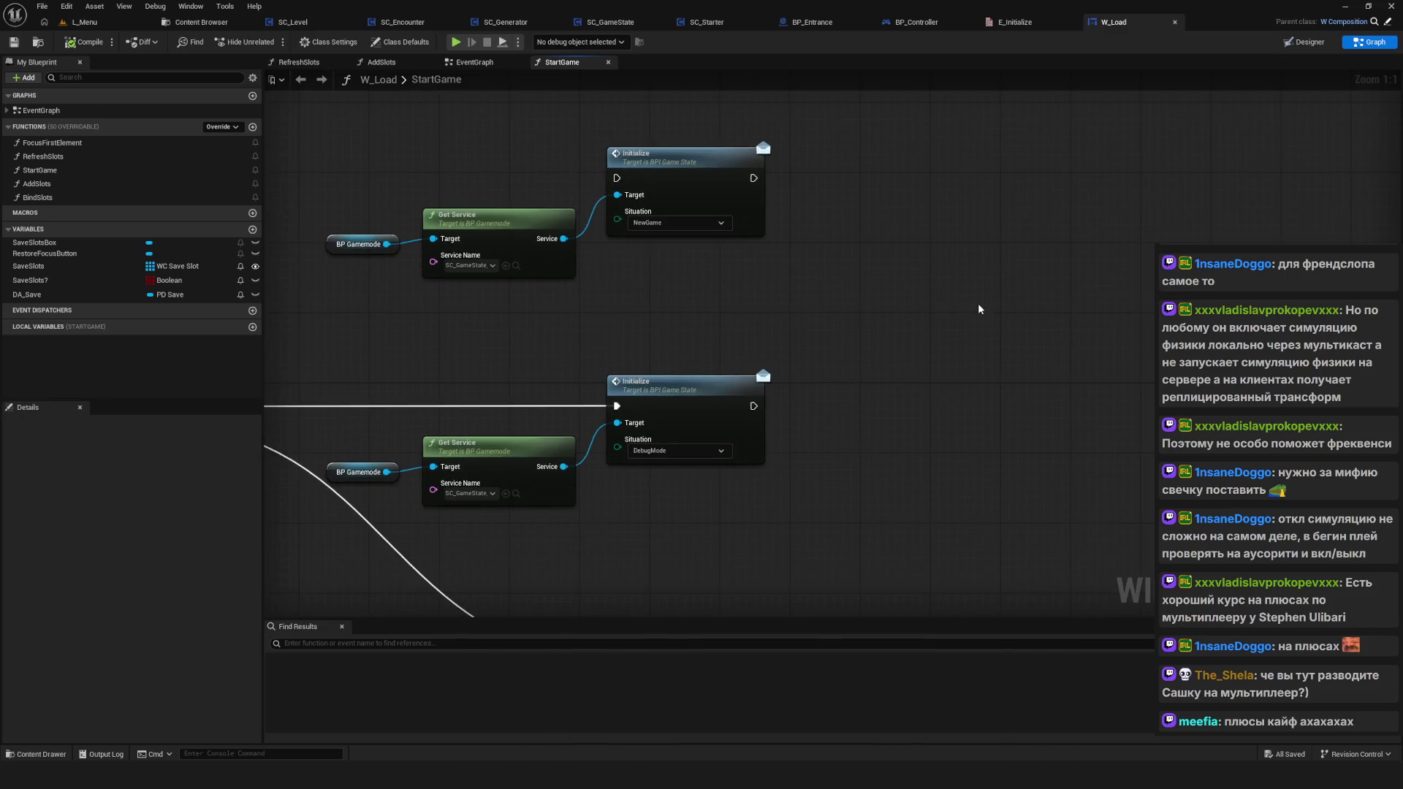
scroll(966, 315, up, 3)
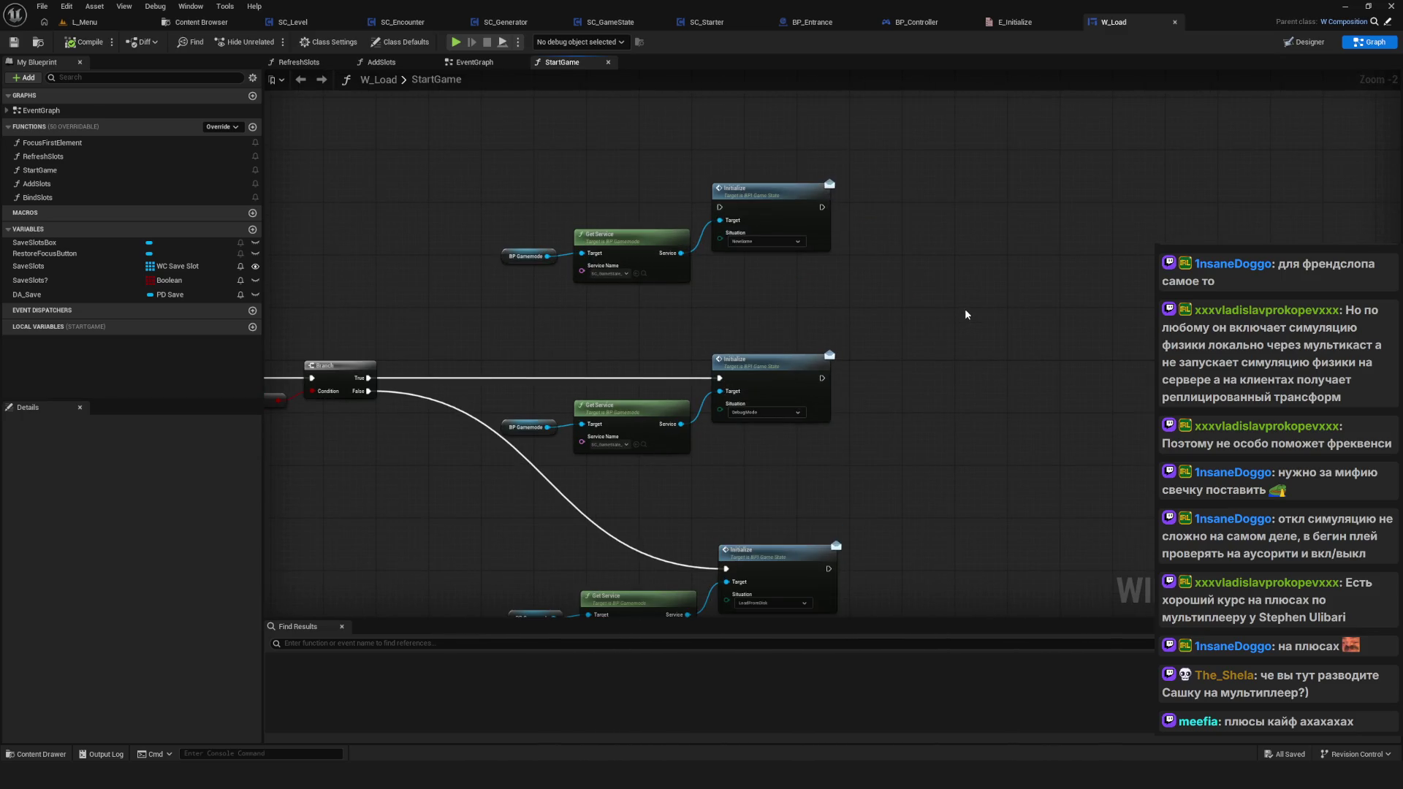
drag(837, 357, 851, 307)
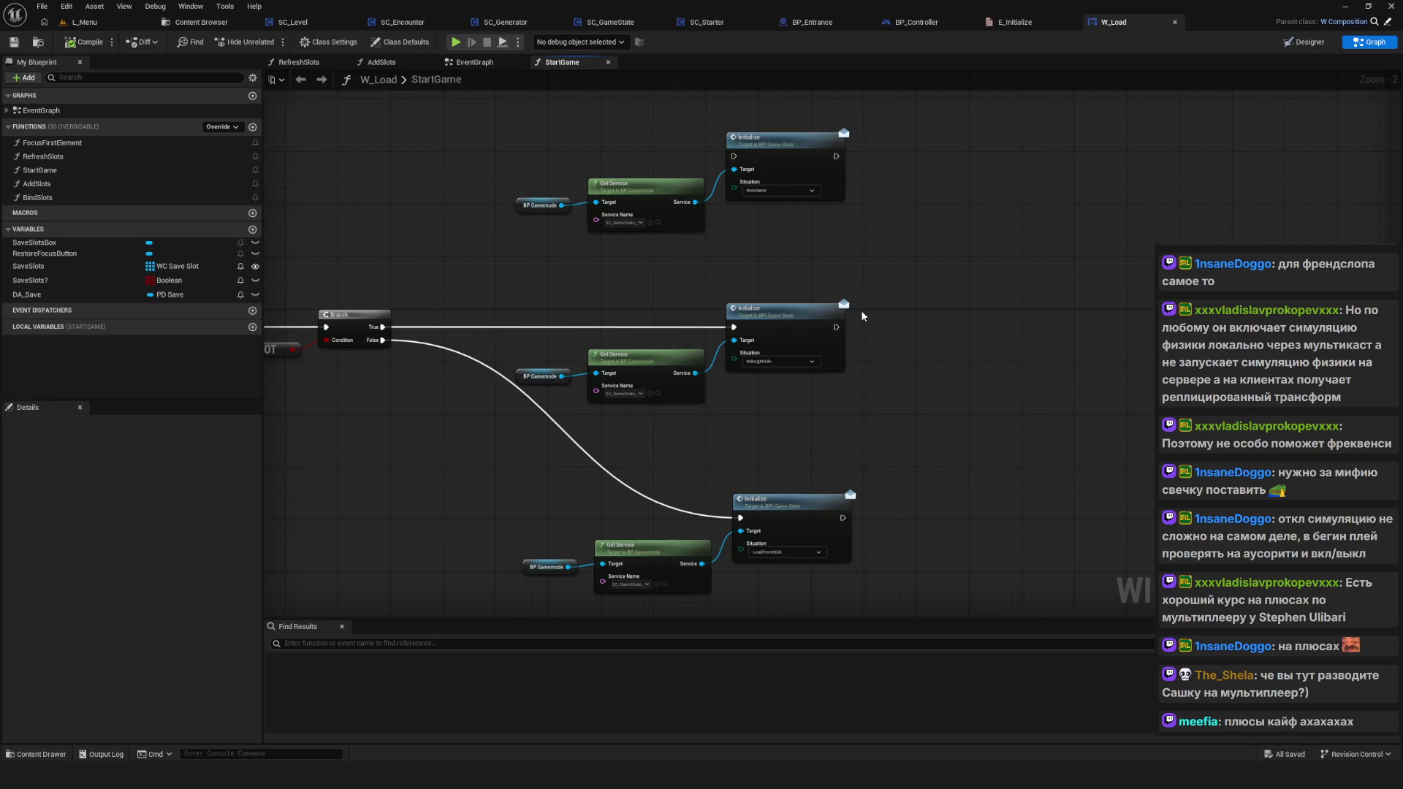
scroll(732, 321, up, 1)
scroll(732, 321, up, 1)
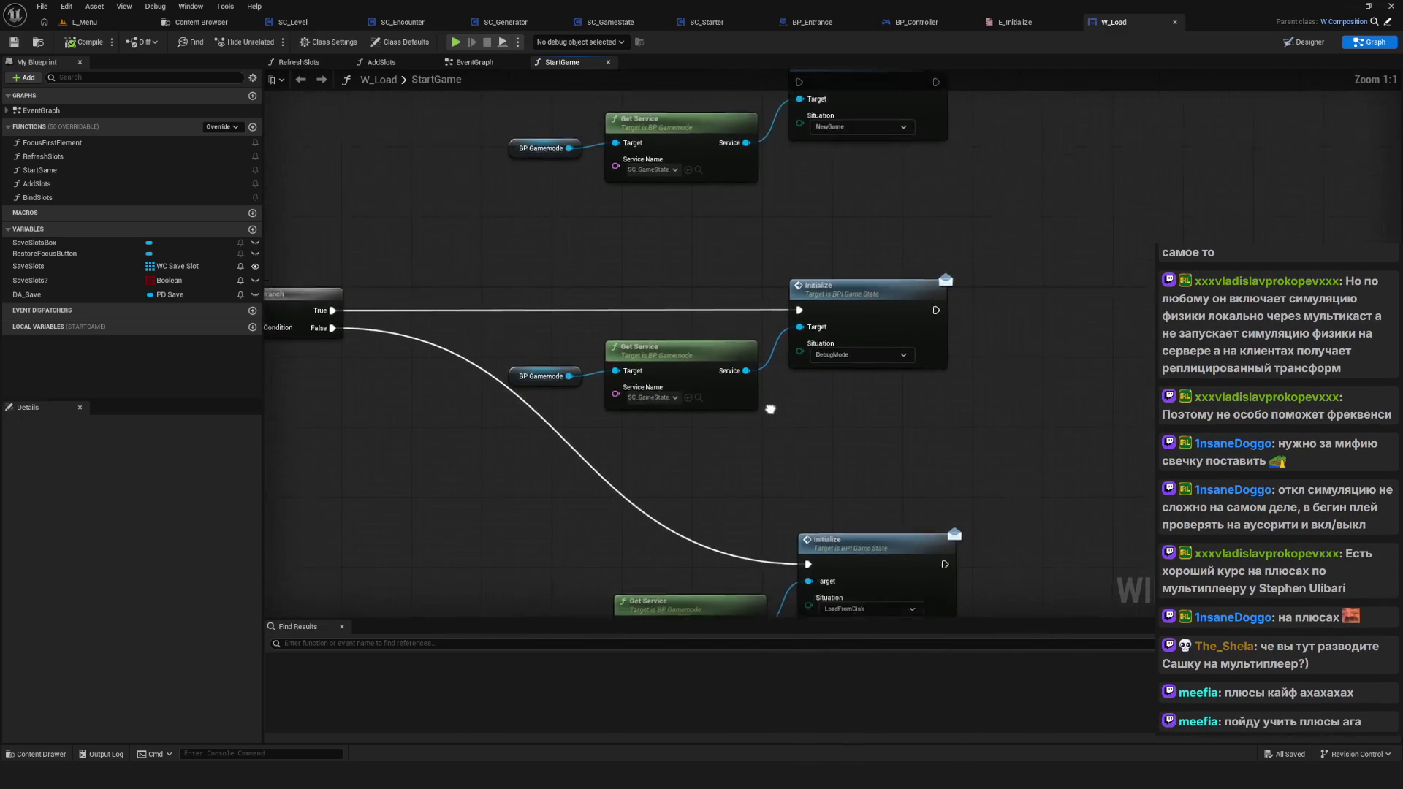
drag(995, 401, 996, 368)
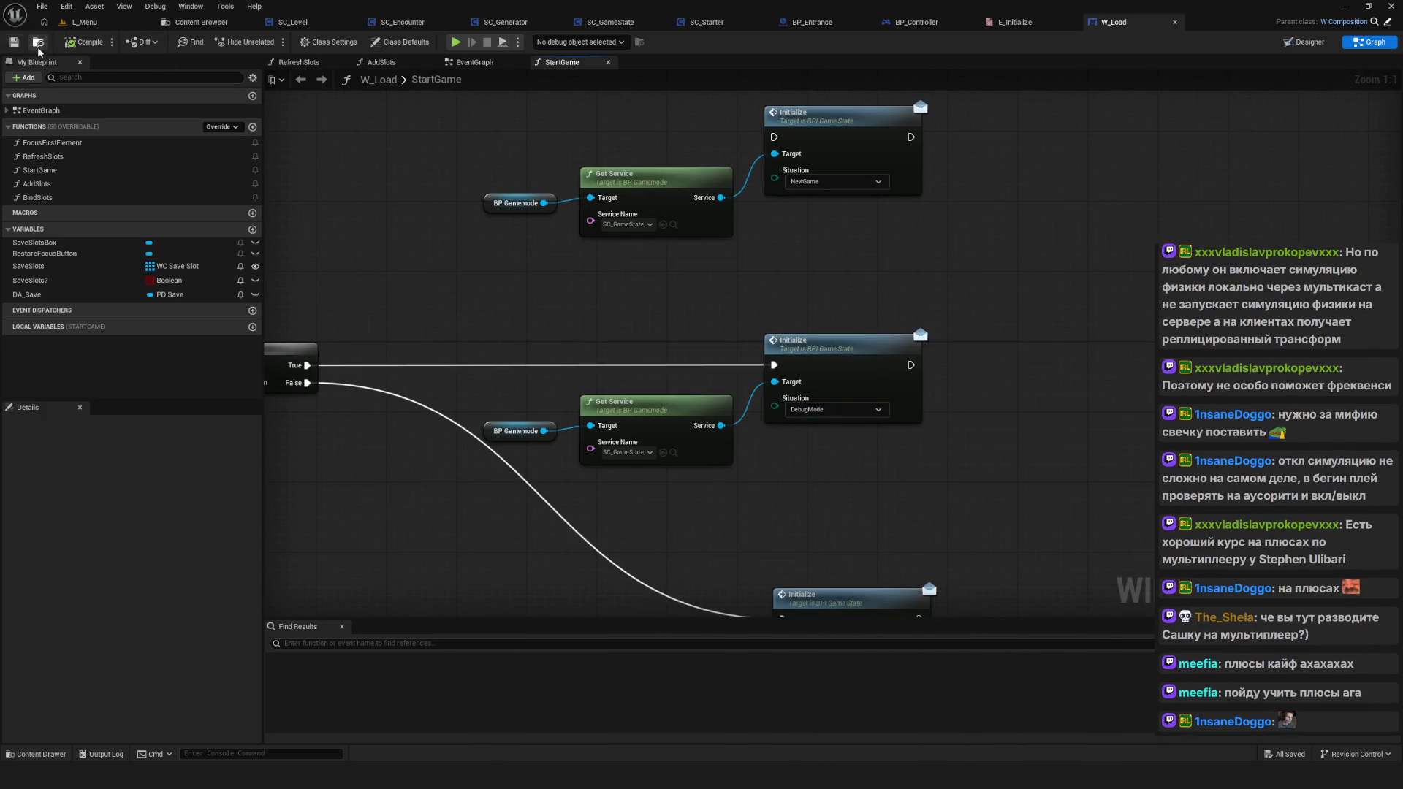
drag(388, 123, 448, 117)
click(454, 42)
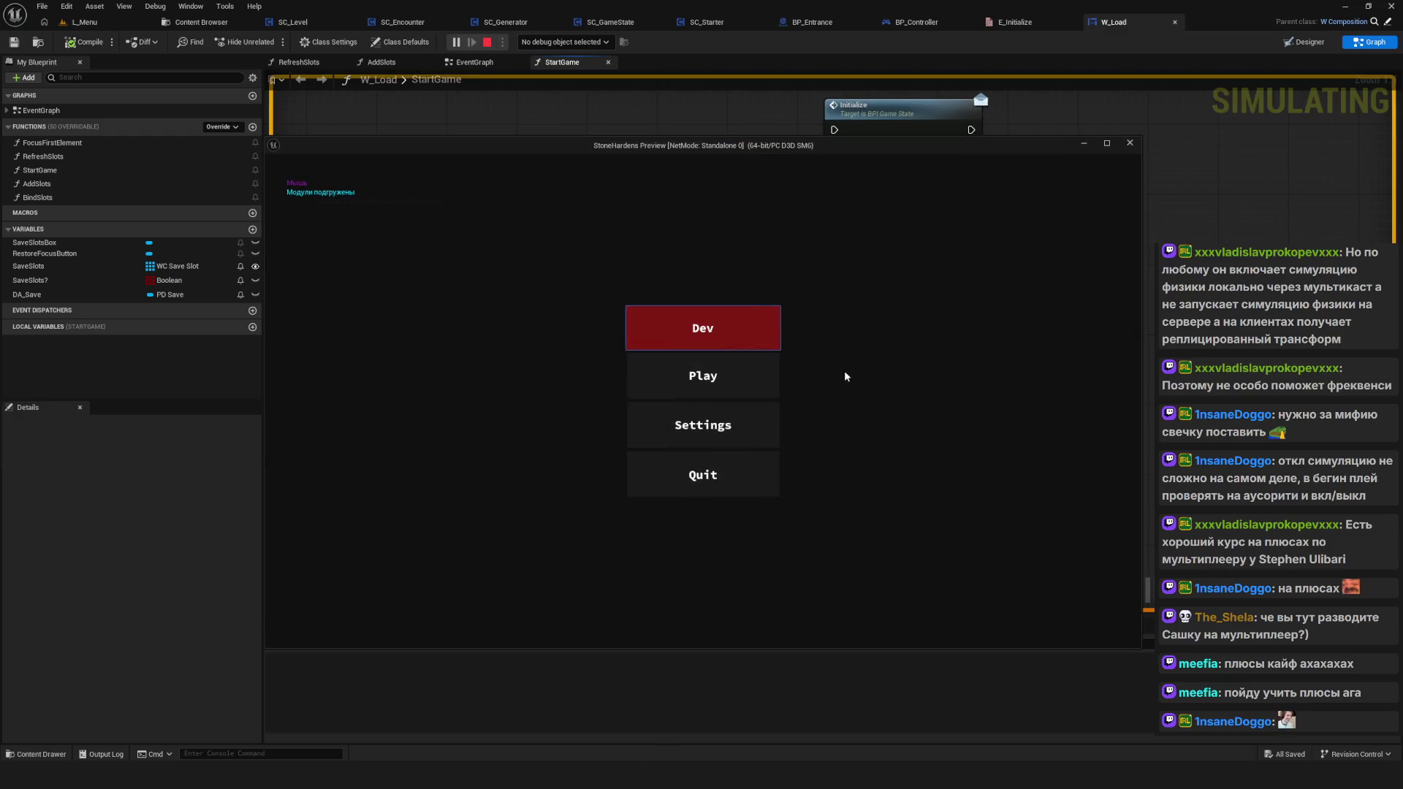
Step: Choose Play and a save slot, then walk the hero toward the rocks with WASD
click(748, 384)
click(735, 330)
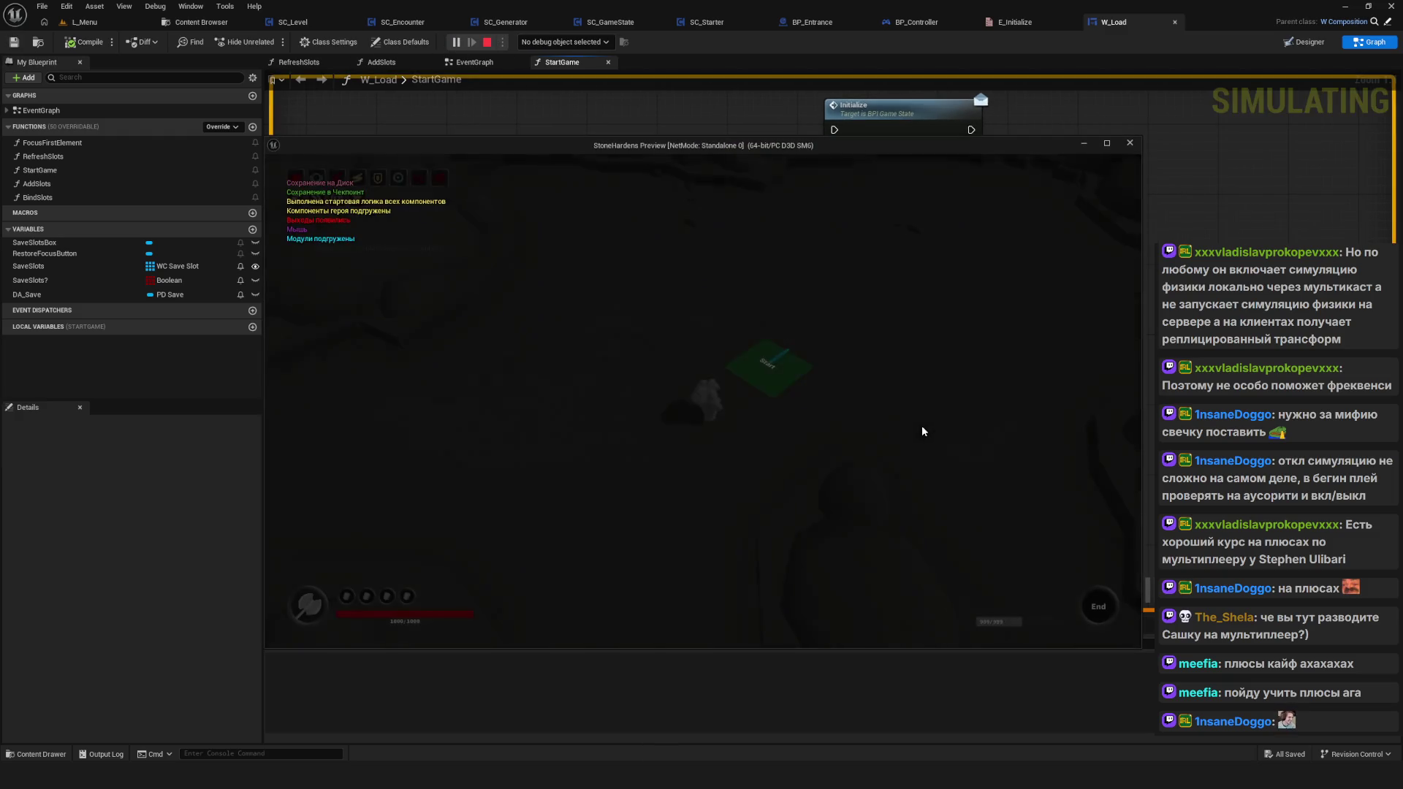
key(d)
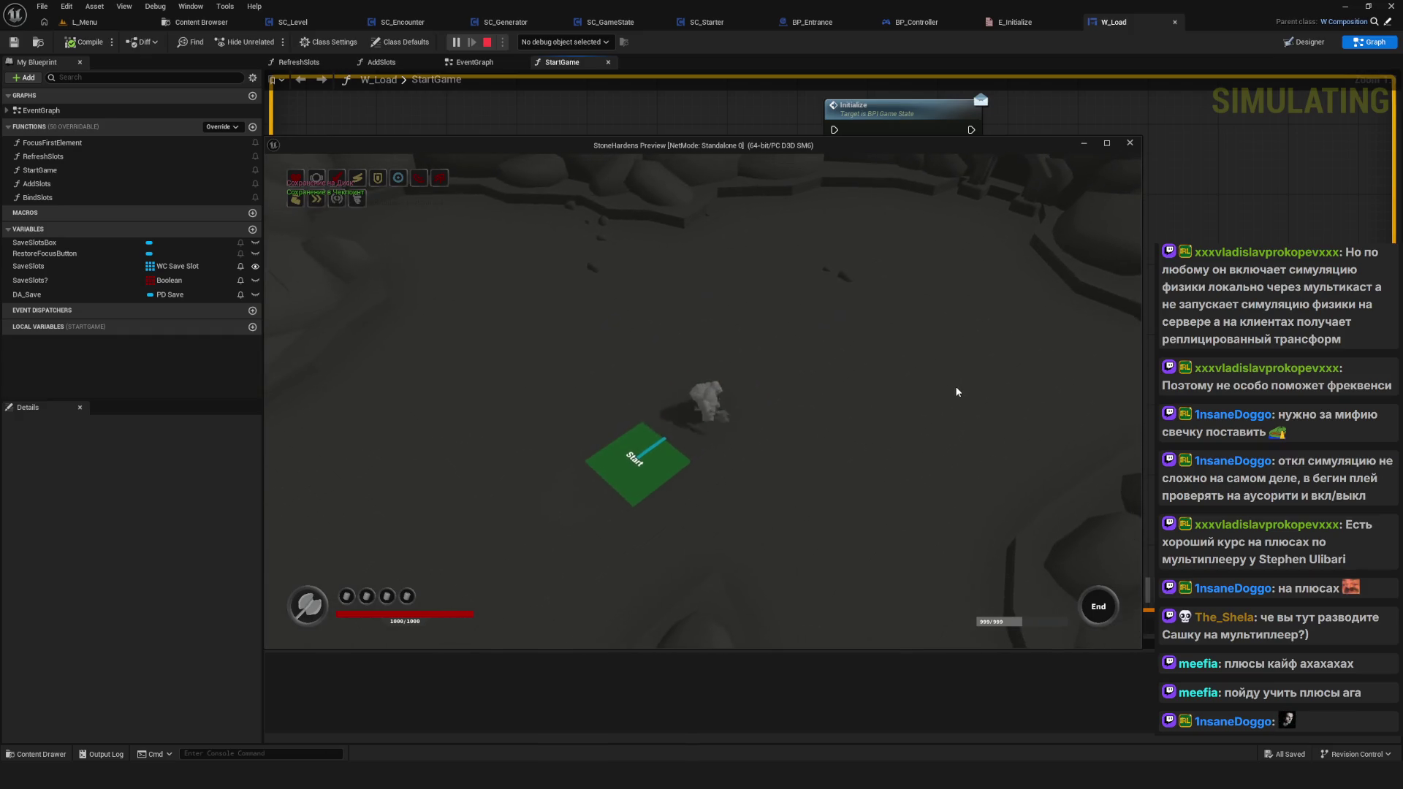
key(w)
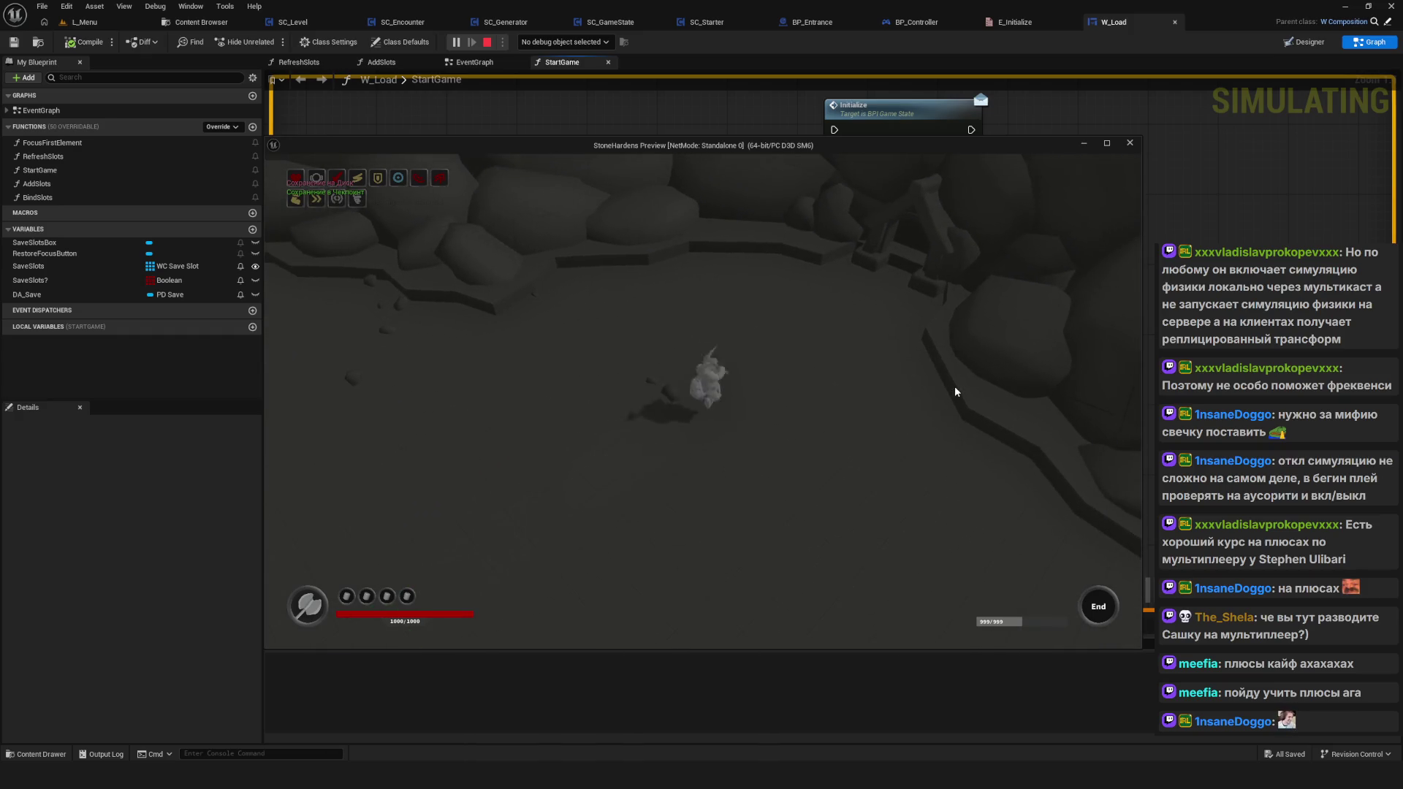
key(w)
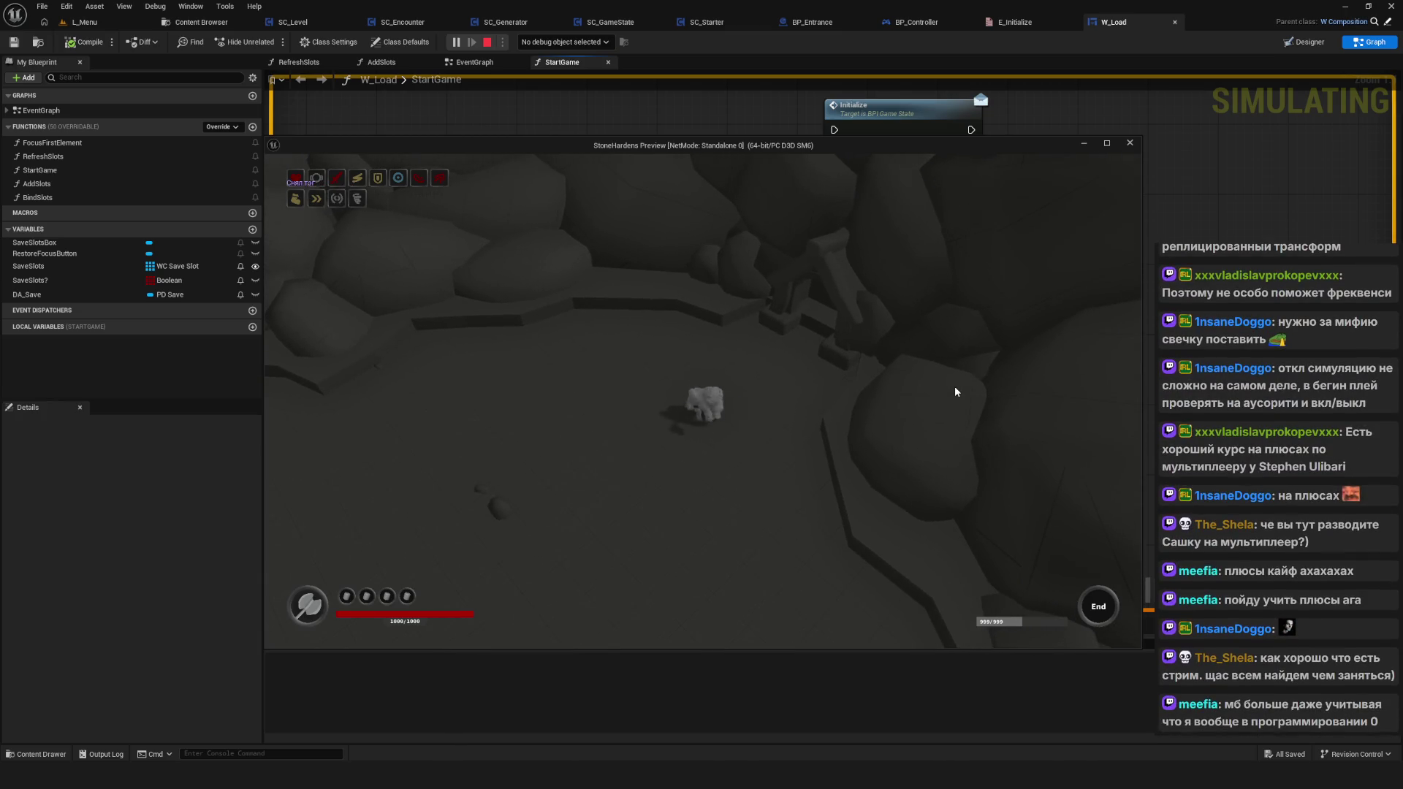
key(s)
Step: Walk the hero along the diagonal wall, then stop the play session with Esc
key(a)
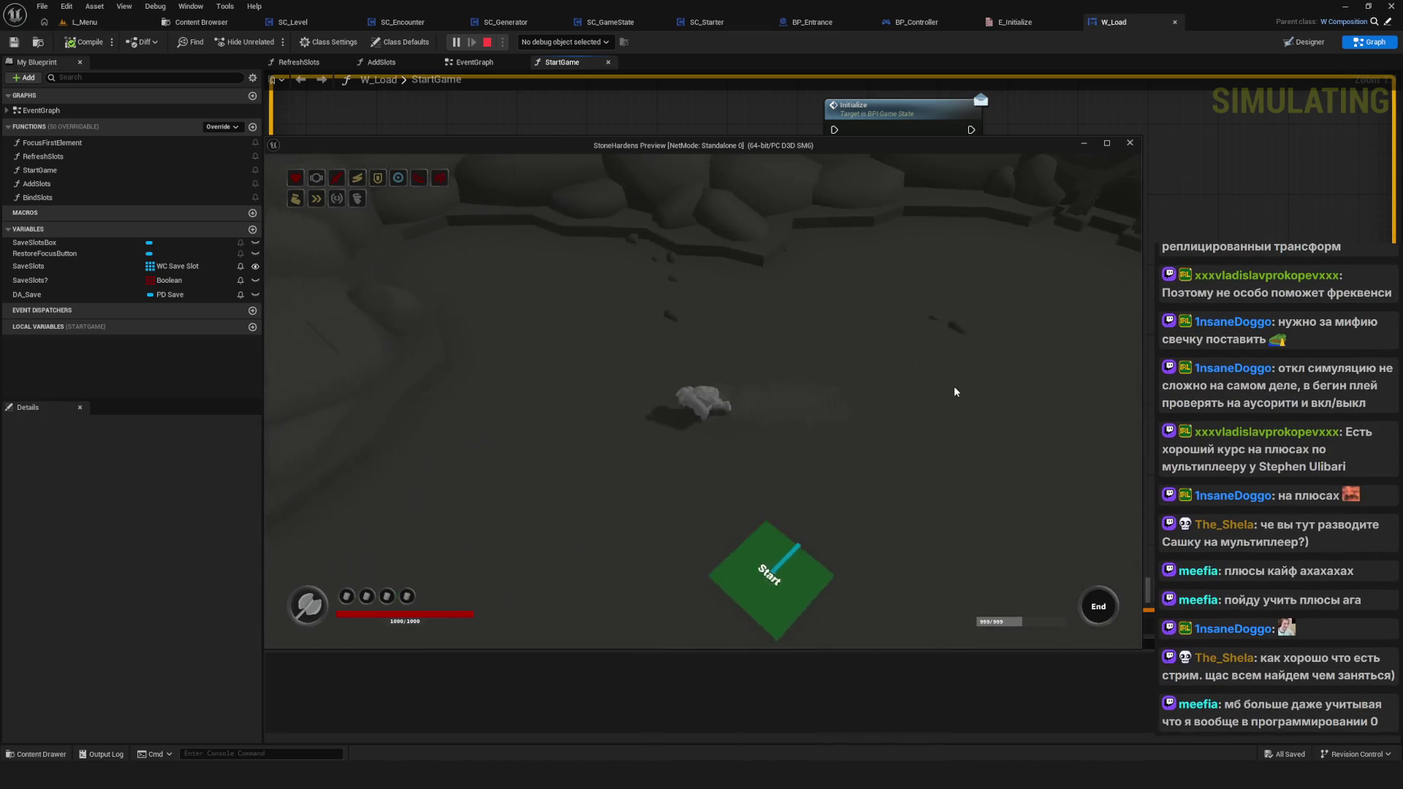
key(w)
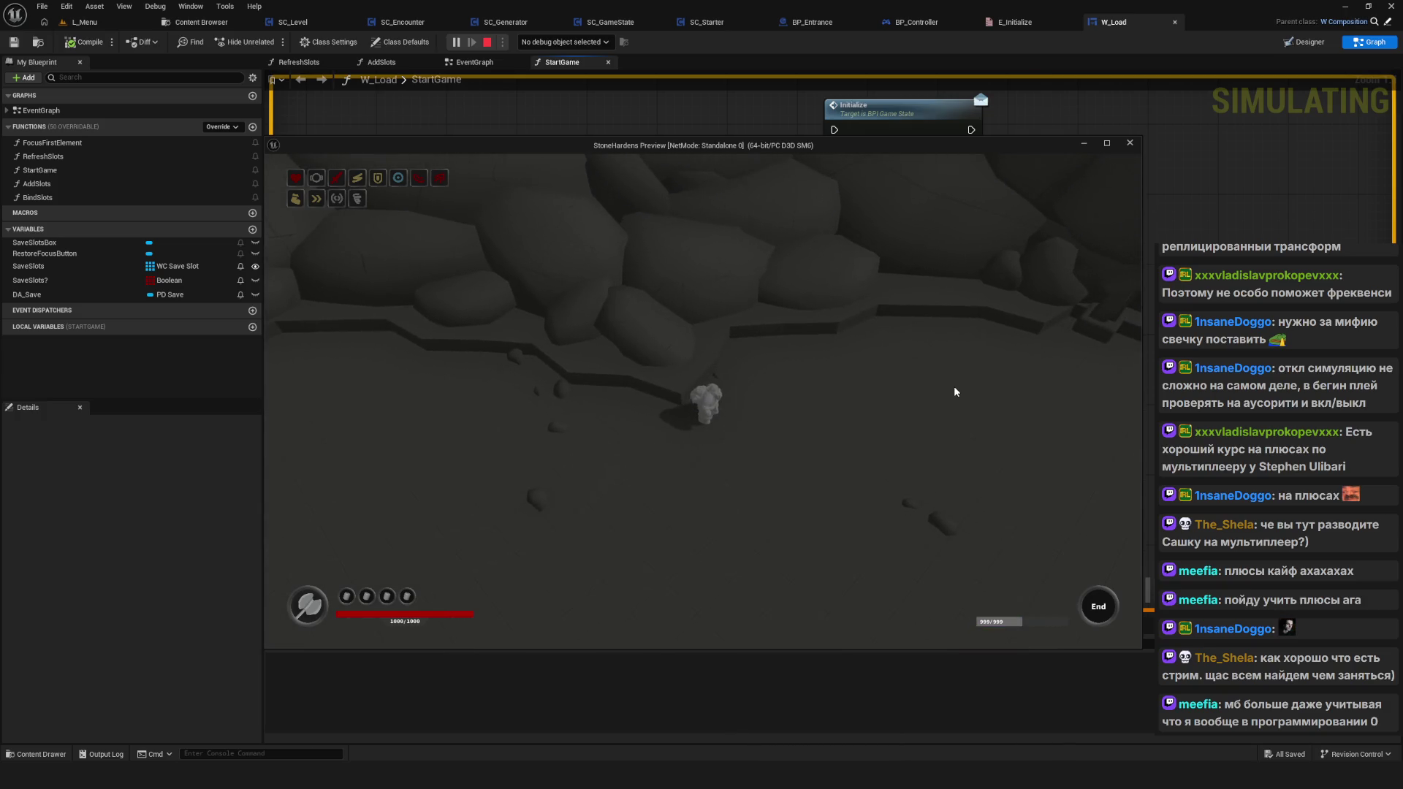
key(d)
key(d)
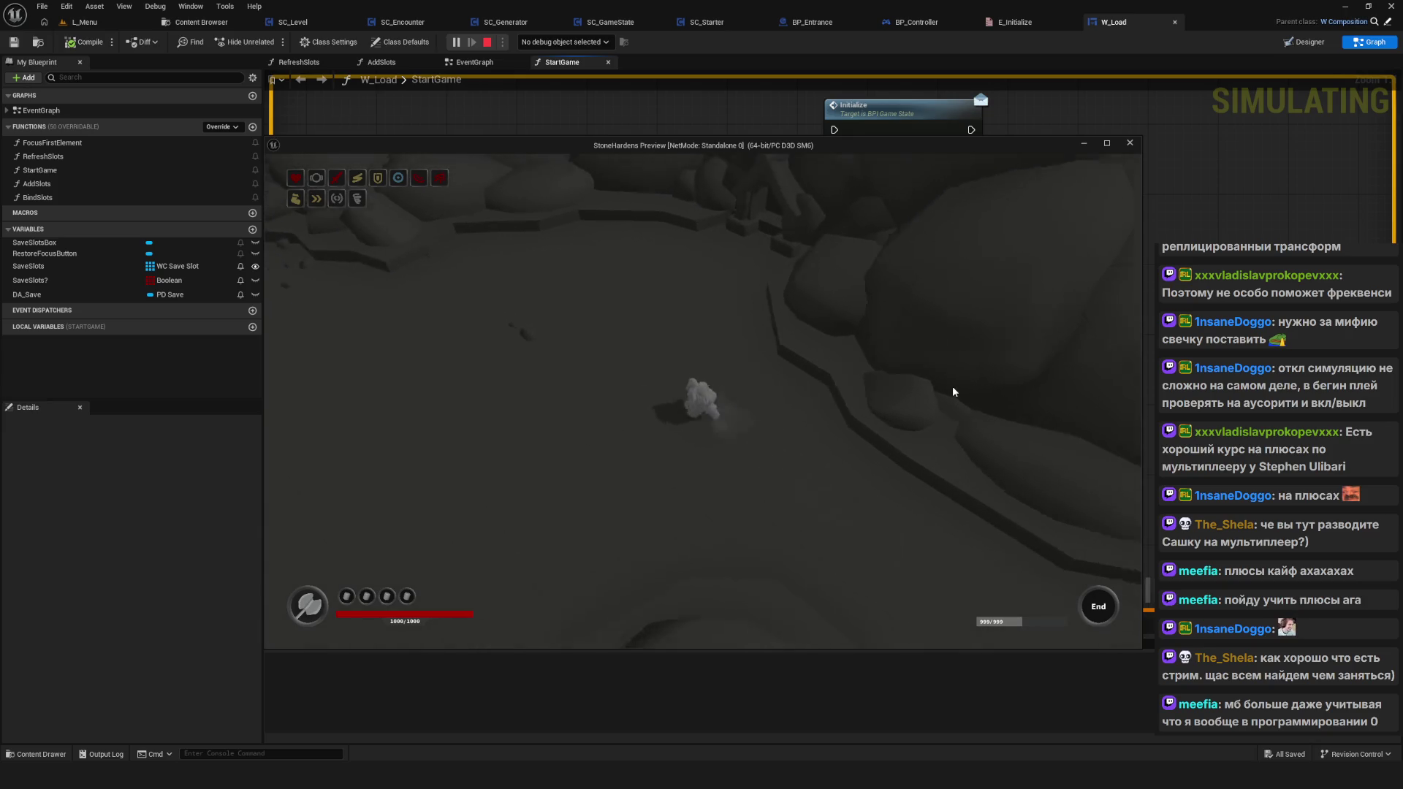
key(d)
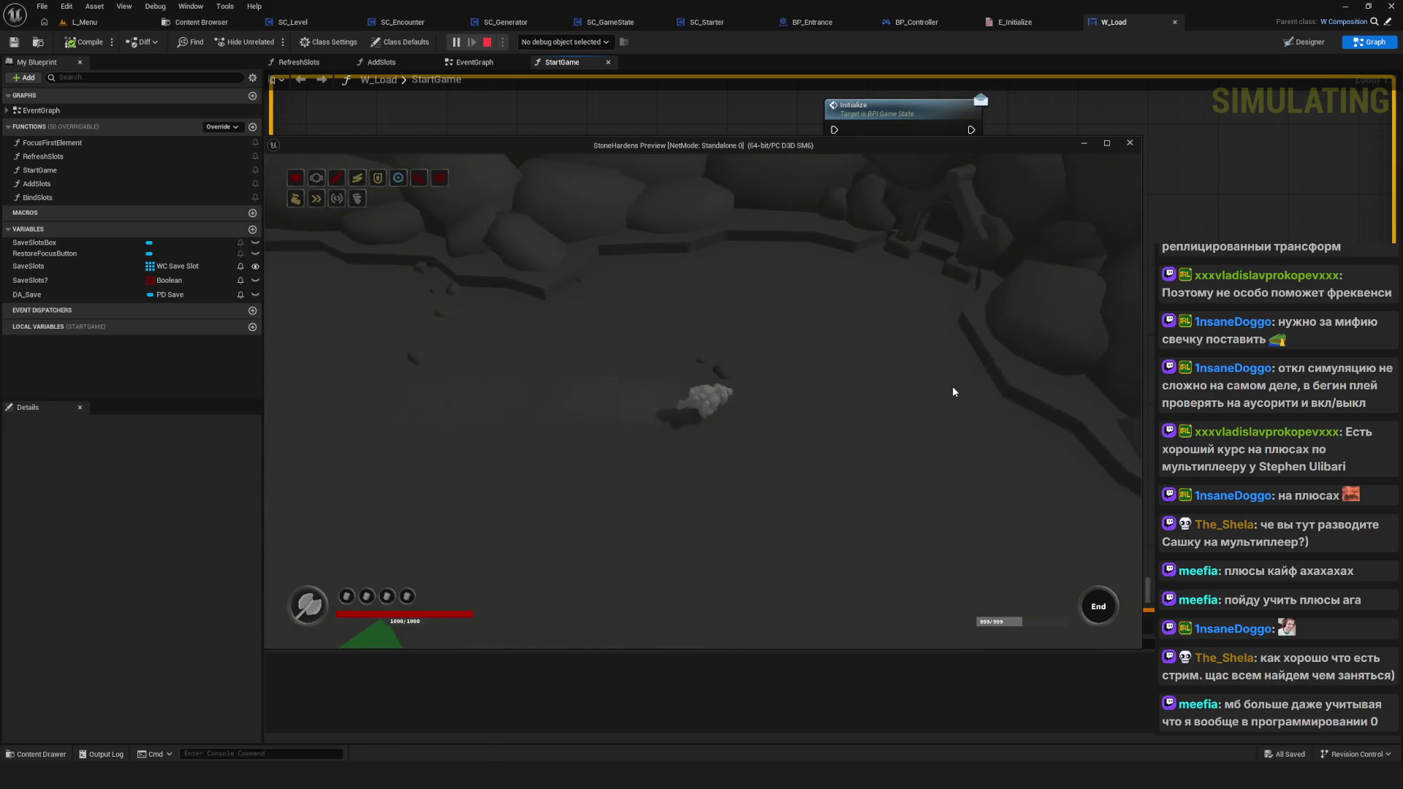
key(Escape)
scroll(957, 377, down, 2)
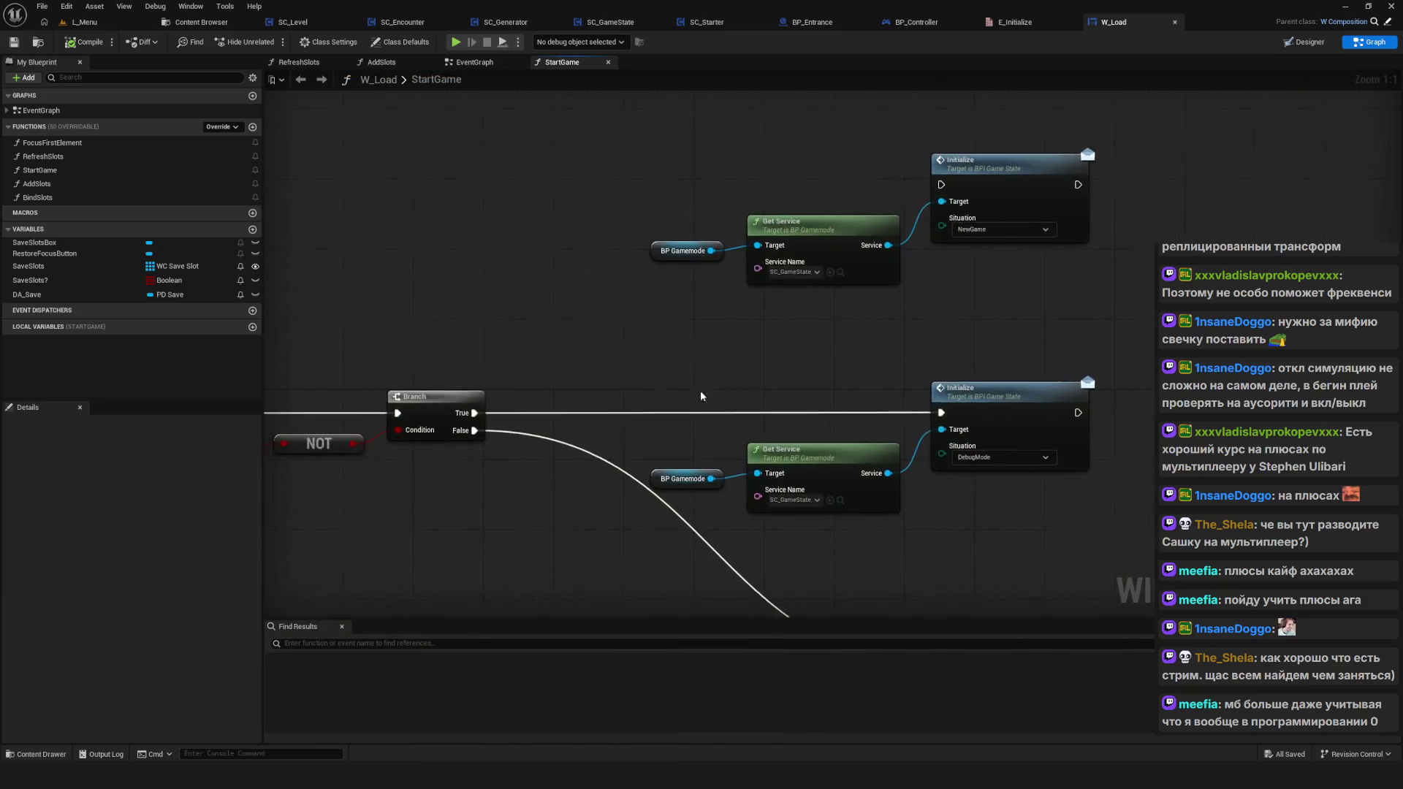
Step: Select the middle Get Service and Initialize nodes, then bring the lower Initialize branch into view
drag(1028, 499, 802, 370)
click(729, 336)
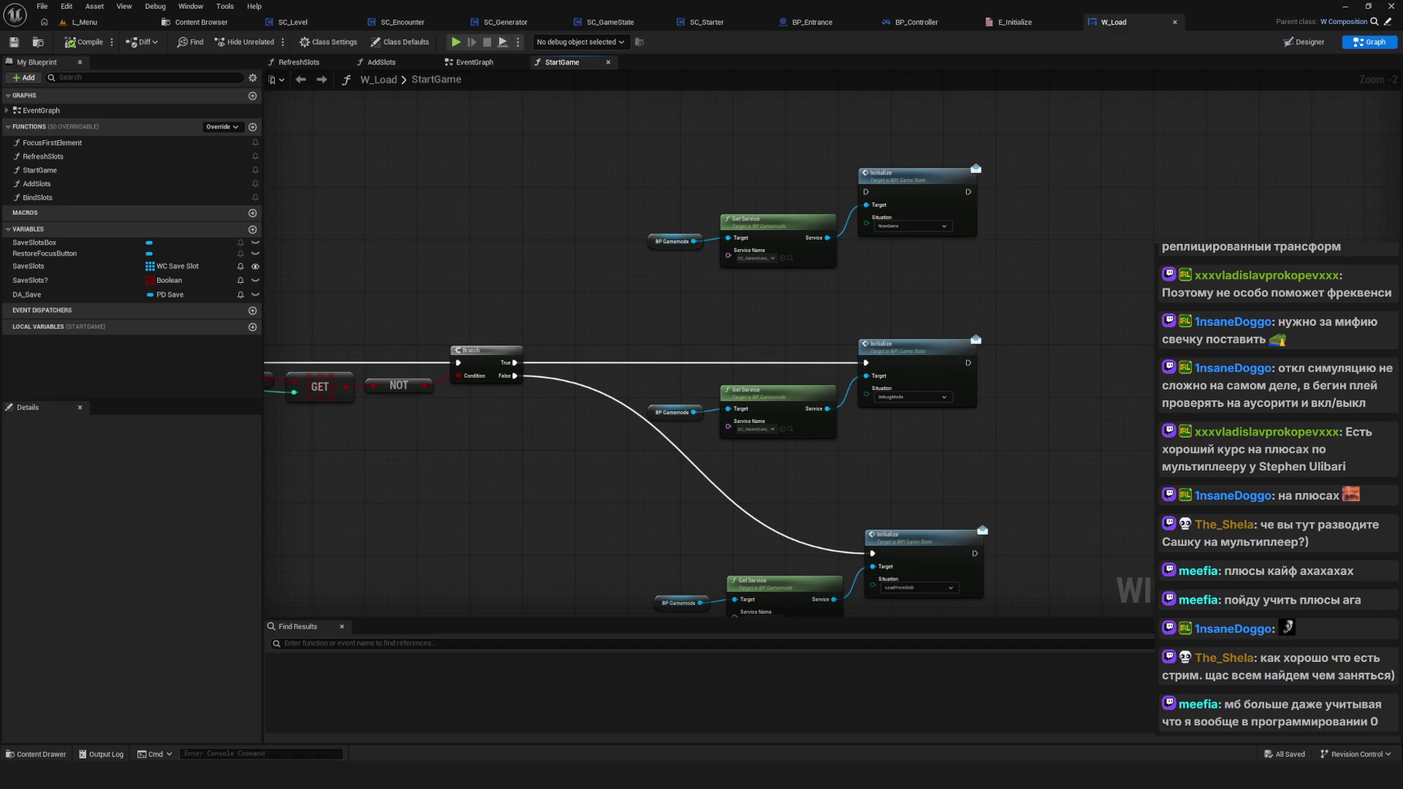
scroll(804, 350, down, 5)
scroll(751, 357, up, 7)
drag(492, 378, 573, 367)
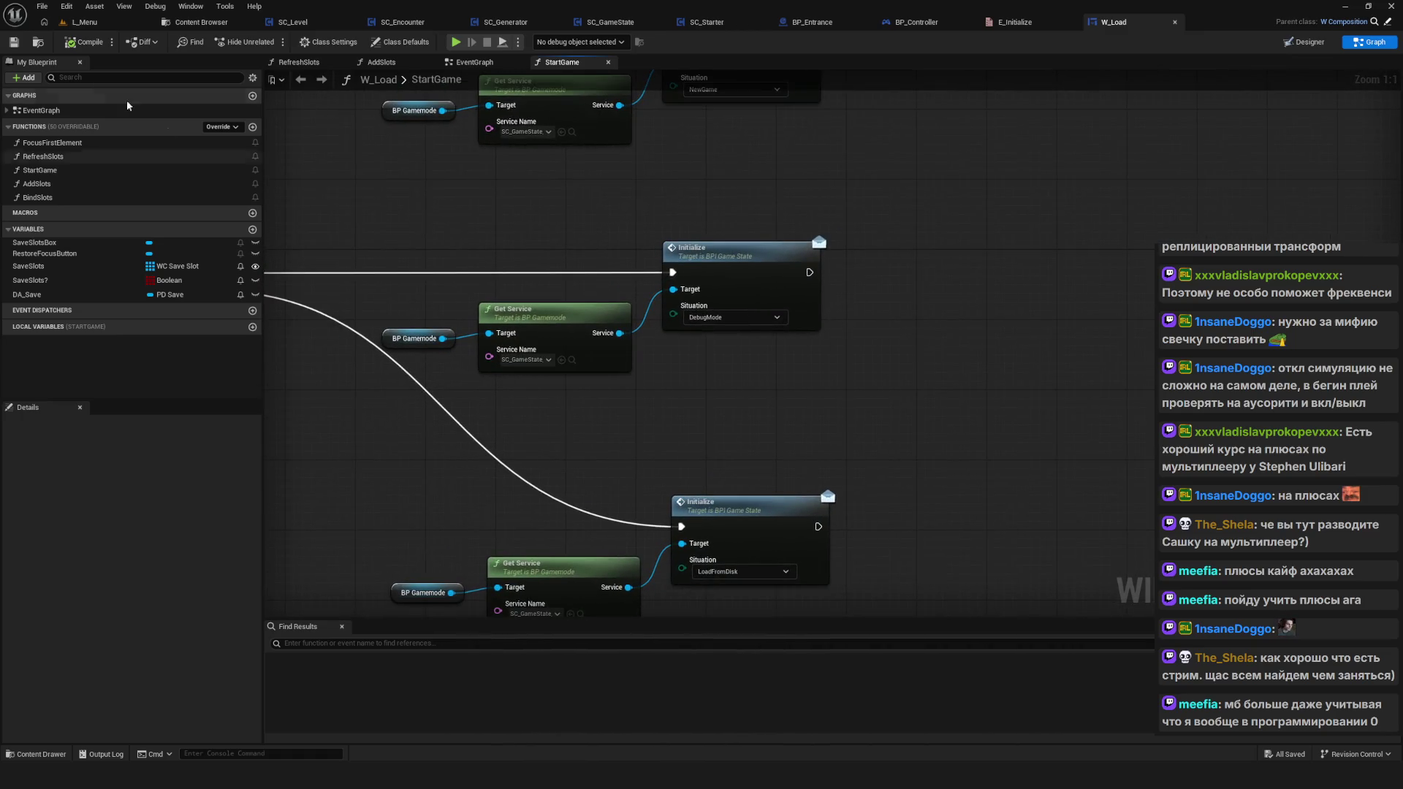
drag(616, 209, 662, 314)
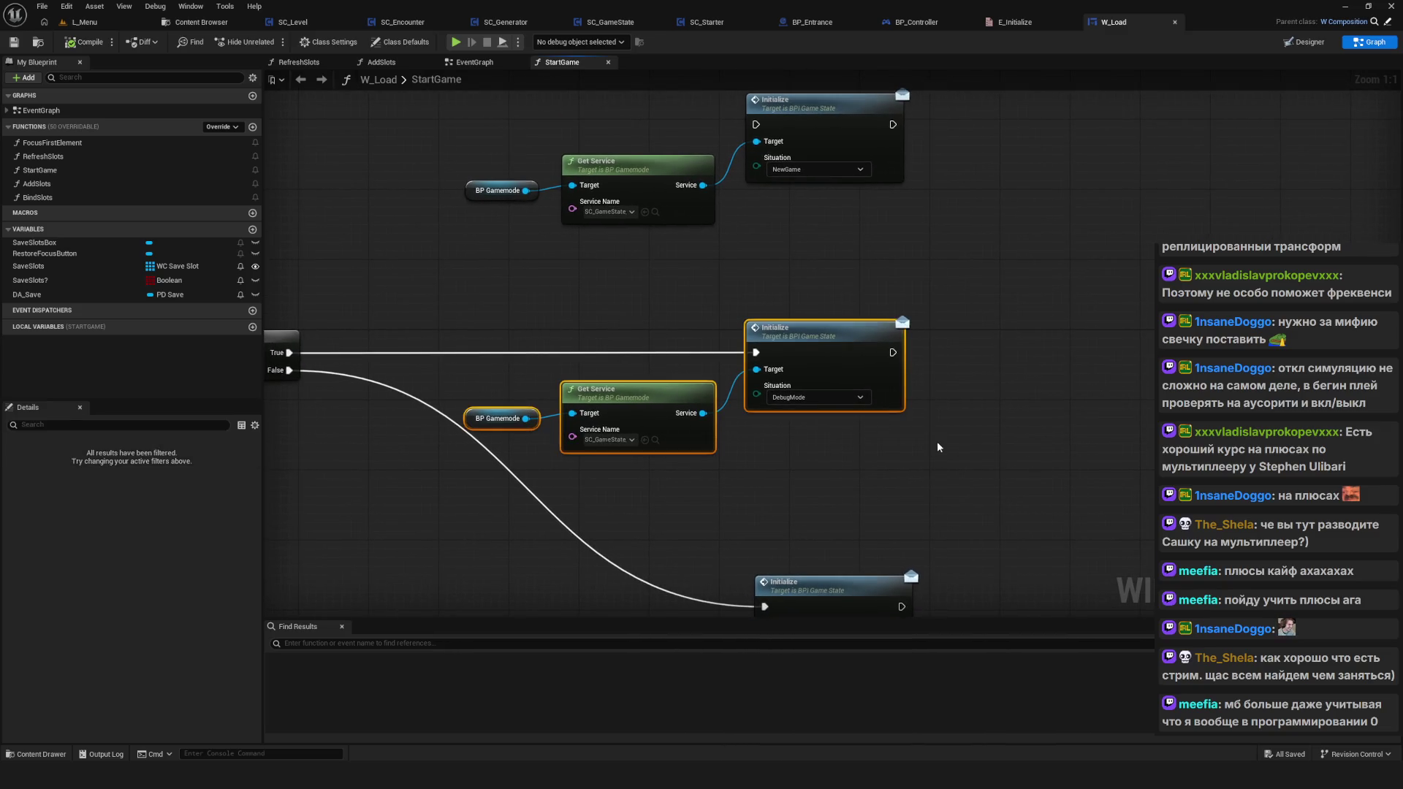
Step: Playtest by deleting the SavedGame1 save, starting a new game and walking the hero toward the Start pad
click(454, 44)
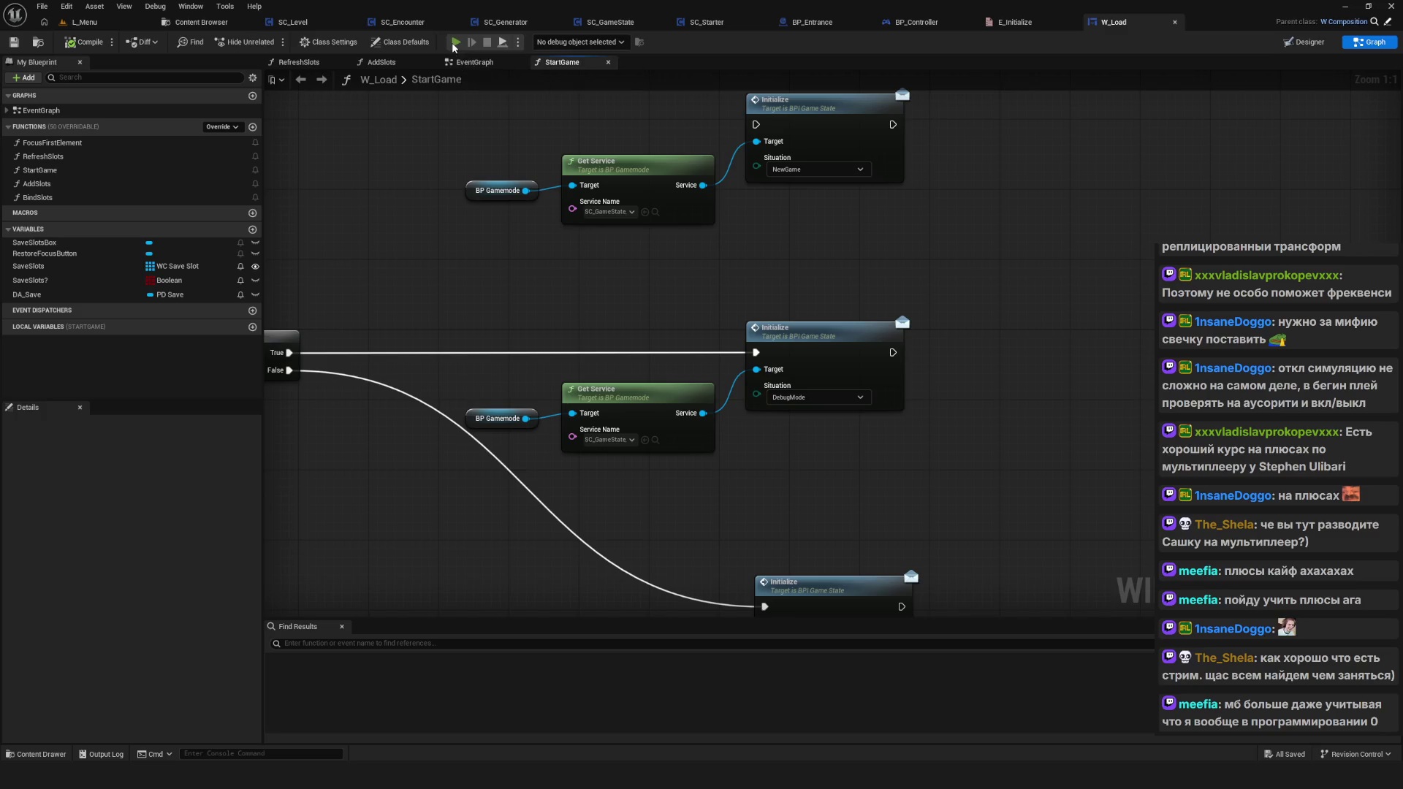
click(653, 346)
right_click(714, 389)
click(679, 407)
click(710, 322)
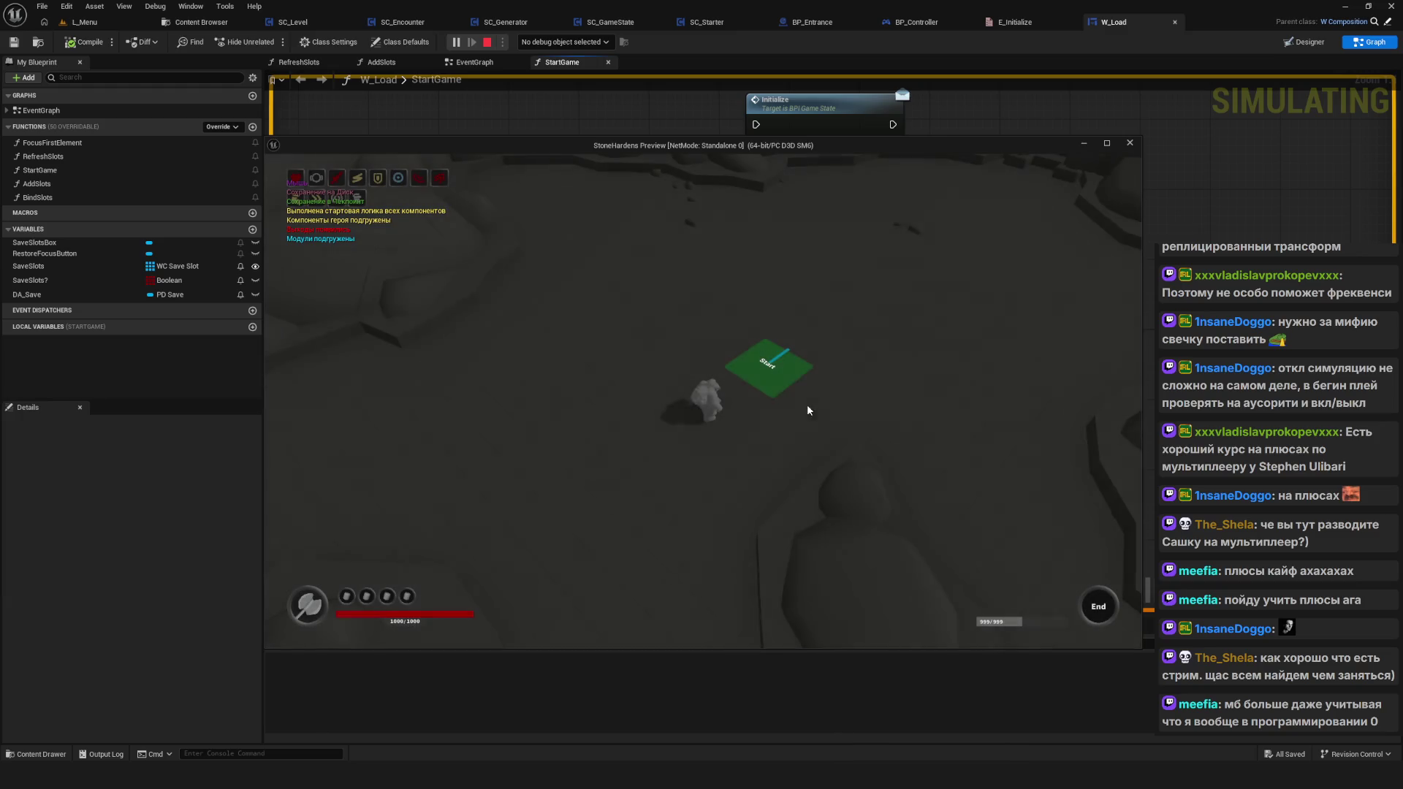
click(889, 306)
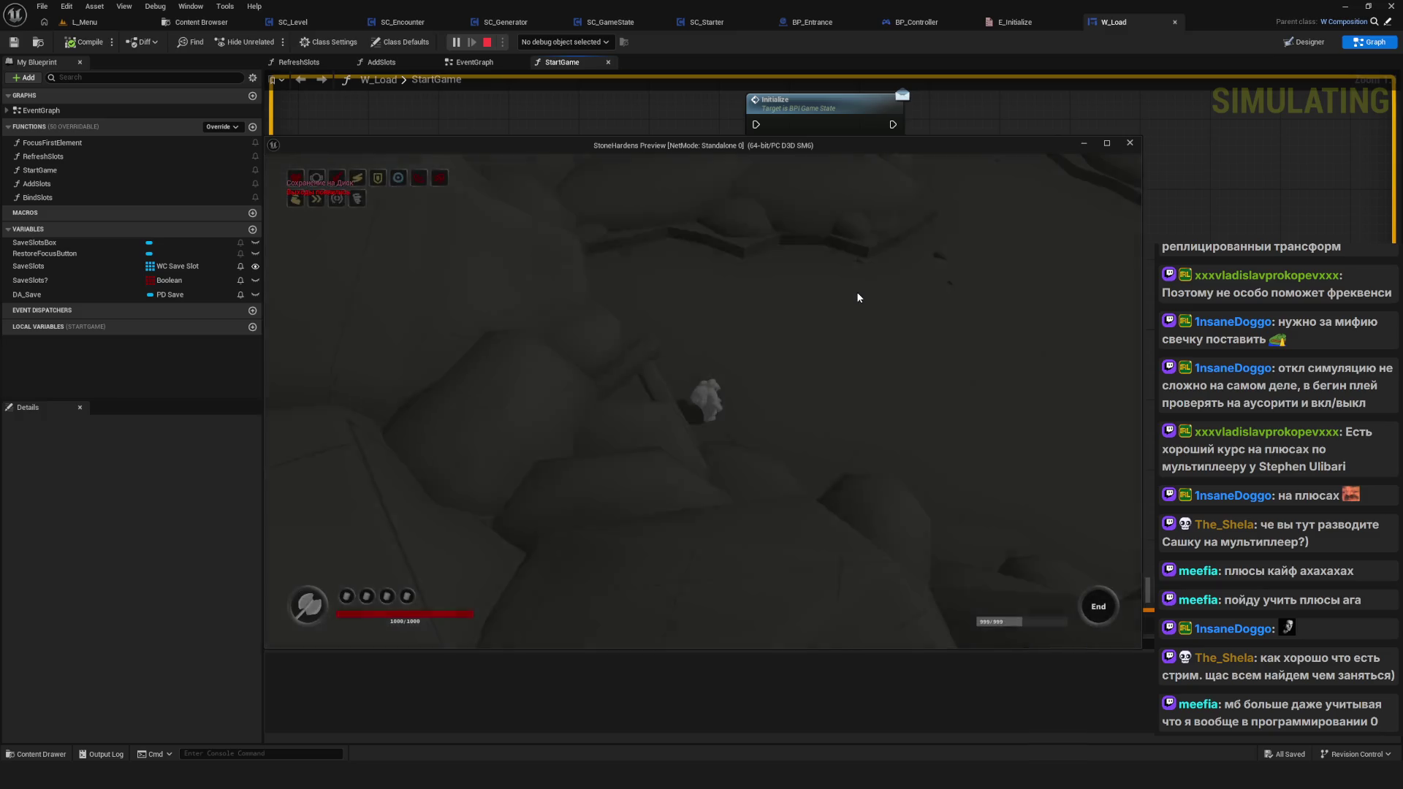
key(Escape)
Step: Replay the game, loading it from a save slot, then stop the session
drag(943, 300, 365, 471)
click(455, 42)
click(731, 393)
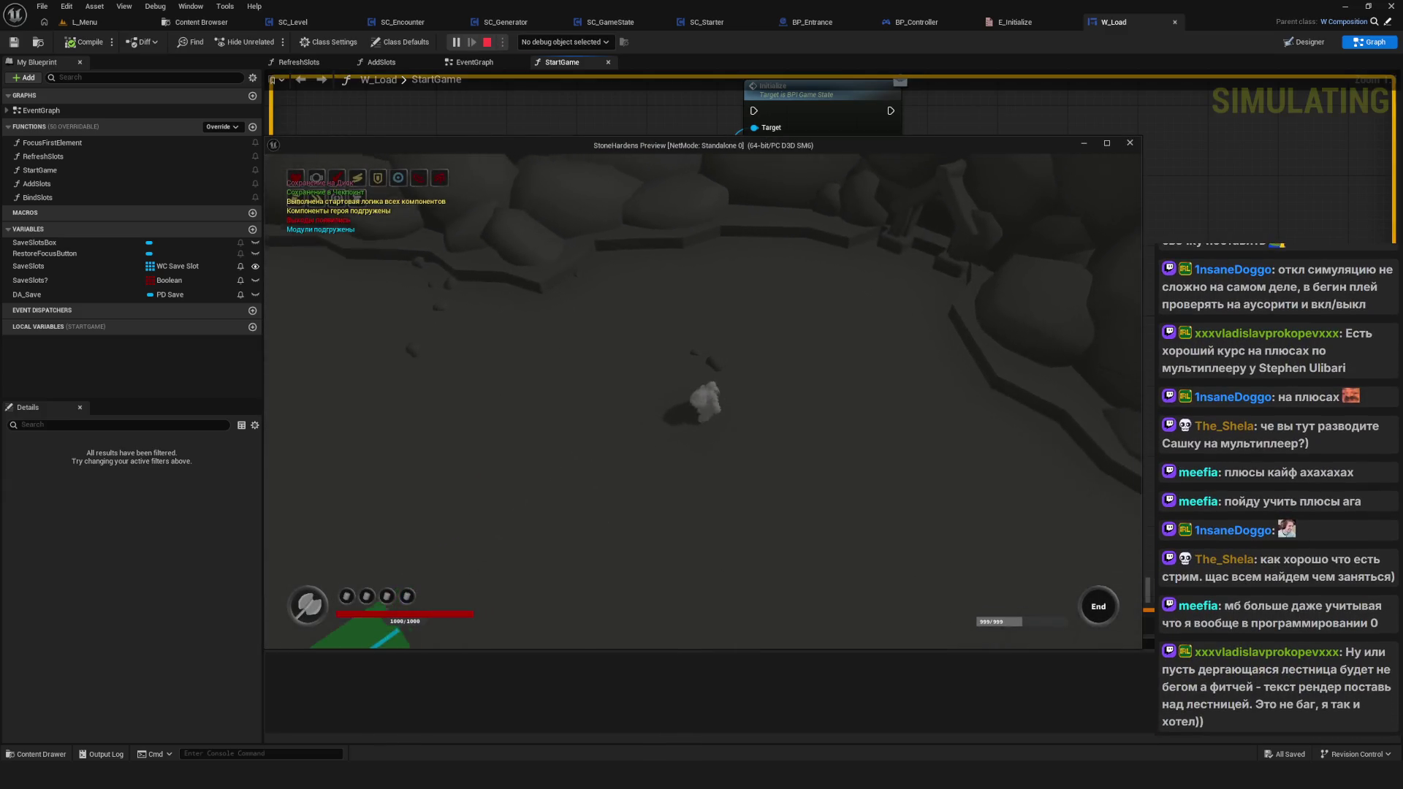
key(Escape)
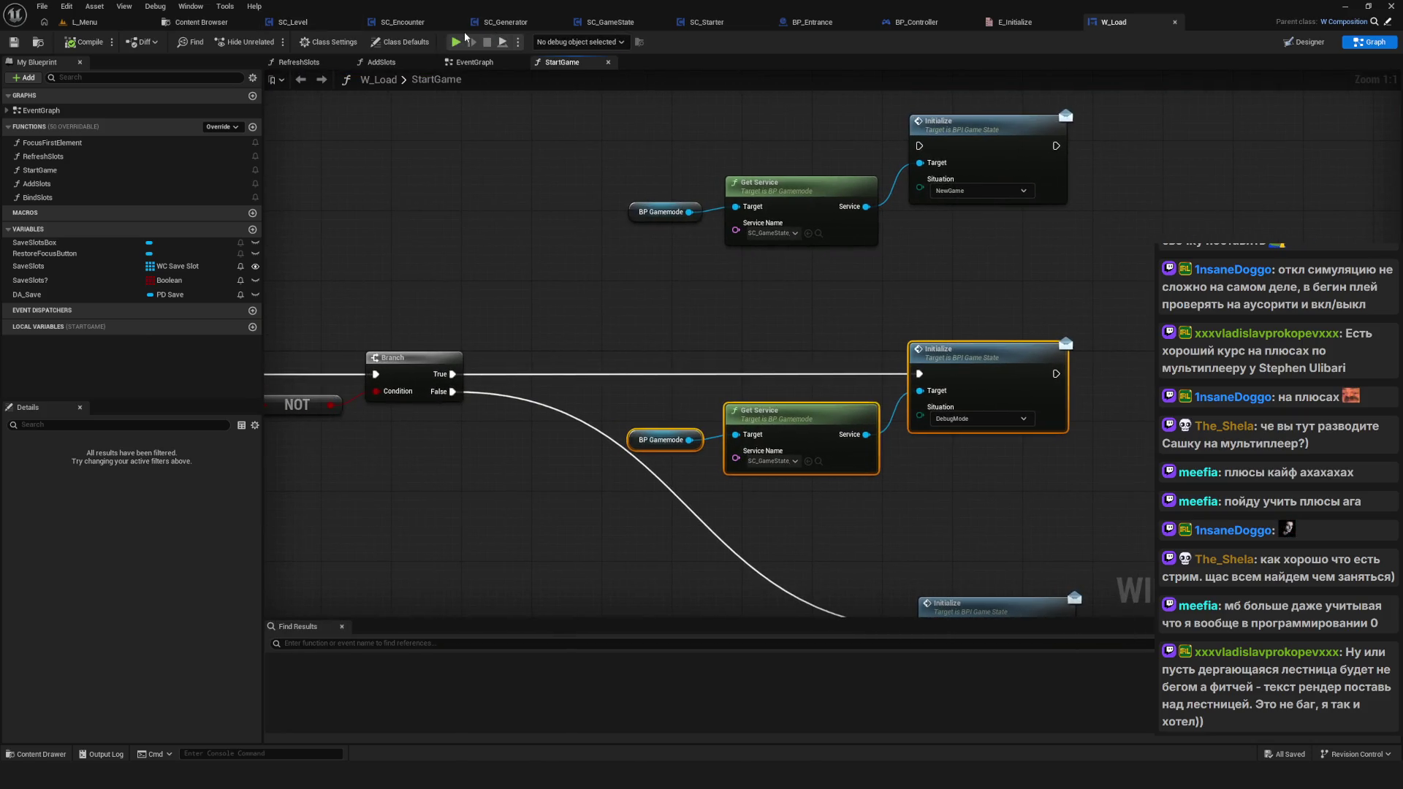
Step: In SC_GameState's SetDebugModeStateData, set Current Level to Foothill, compile, and test loading a save
click(610, 22)
scroll(500, 318, down, 3)
scroll(504, 219, up, 3)
double_click(593, 449)
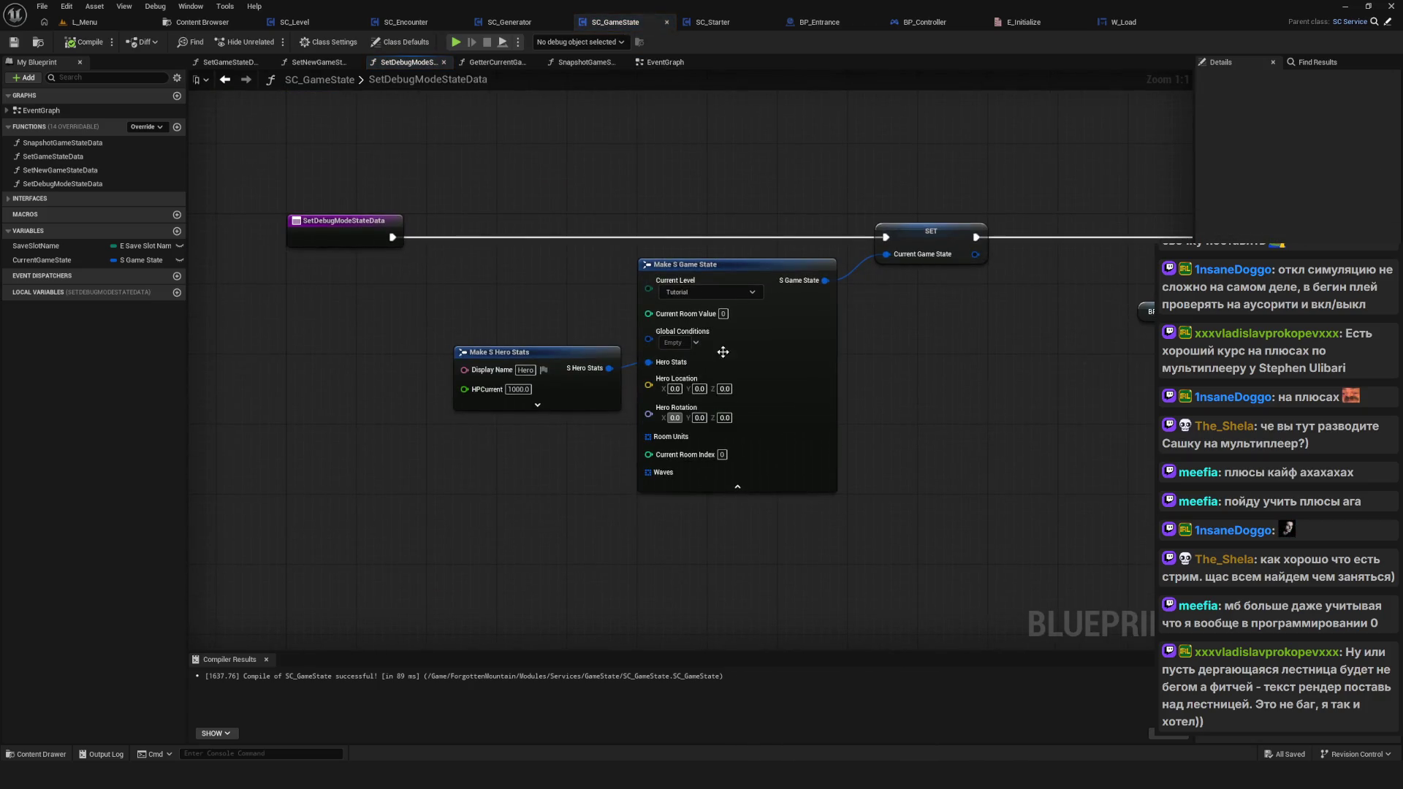
click(705, 293)
click(688, 339)
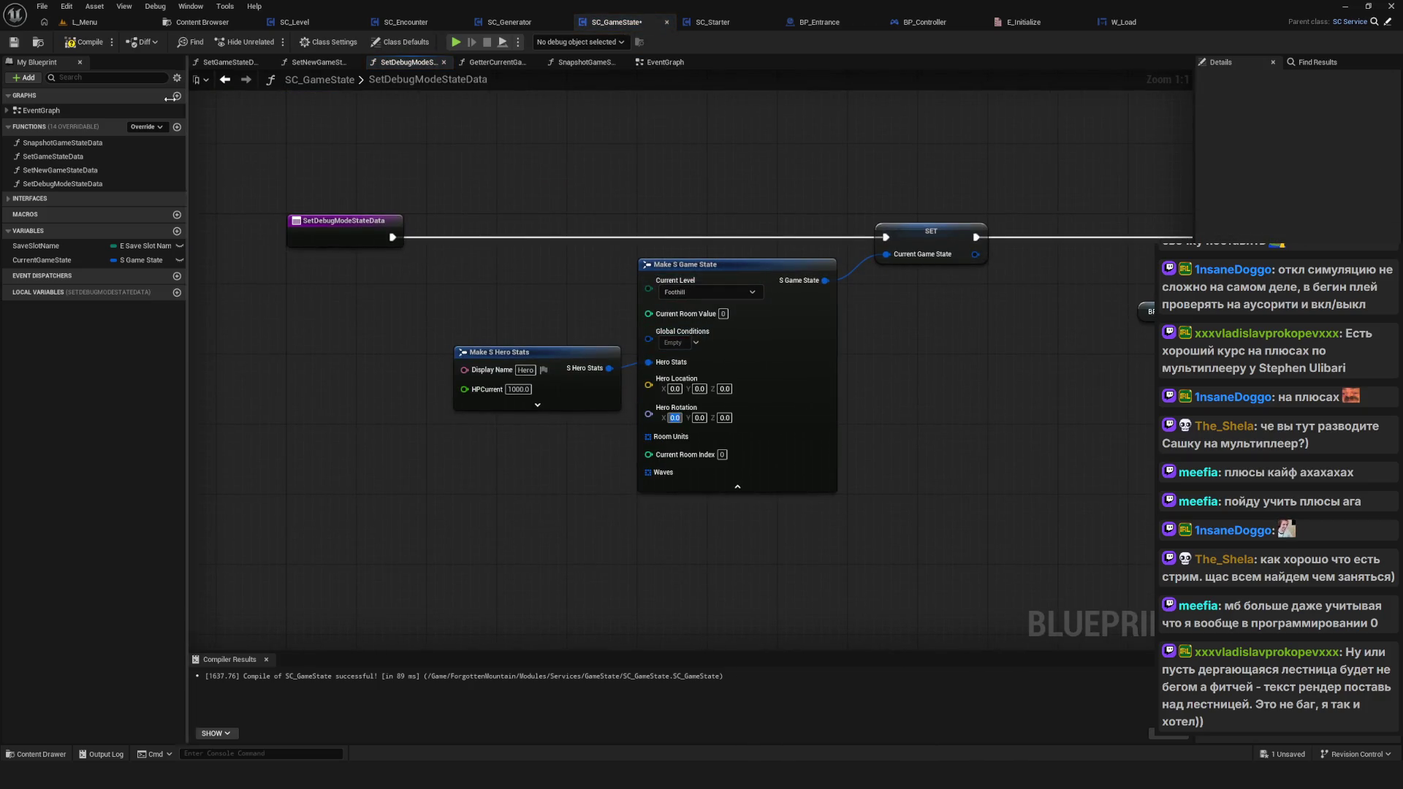
click(86, 41)
click(704, 378)
click(752, 428)
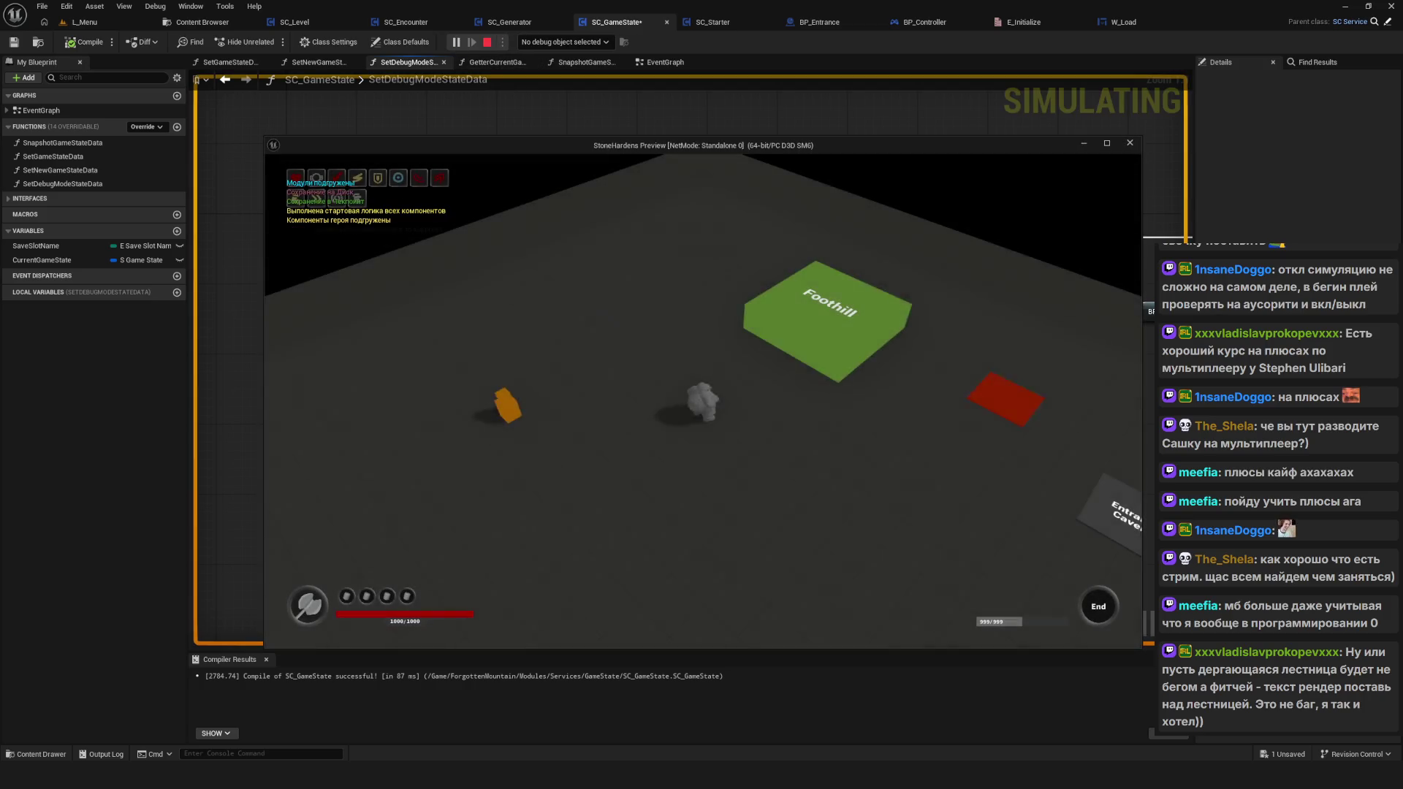
key(Escape)
Step: Change Current Level from Foothill to Cavern and play, loading a saved game
mouse_move(918, 400)
mouse_down()
mouse_move(848, 418)
mouse_move(889, 399)
mouse_up()
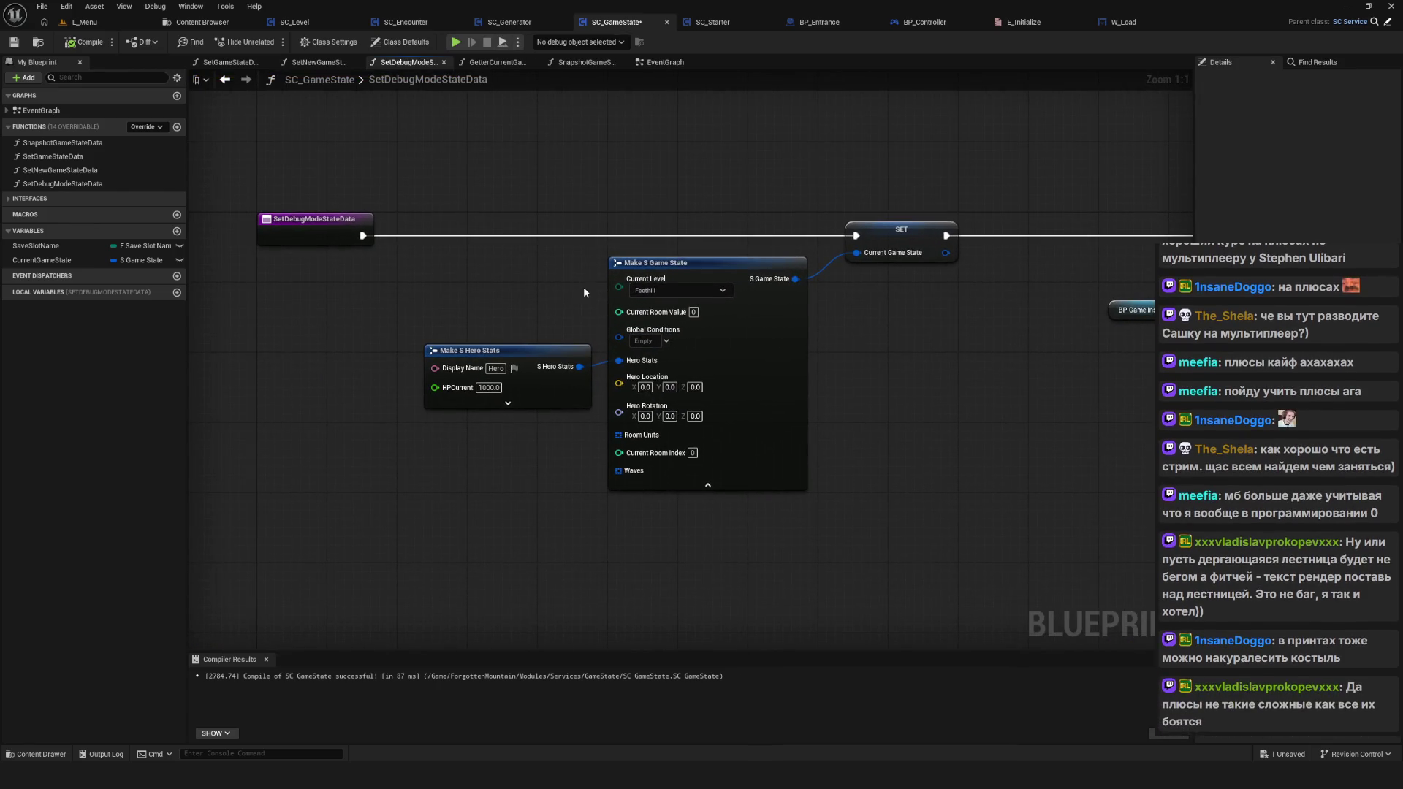
click(683, 291)
click(646, 347)
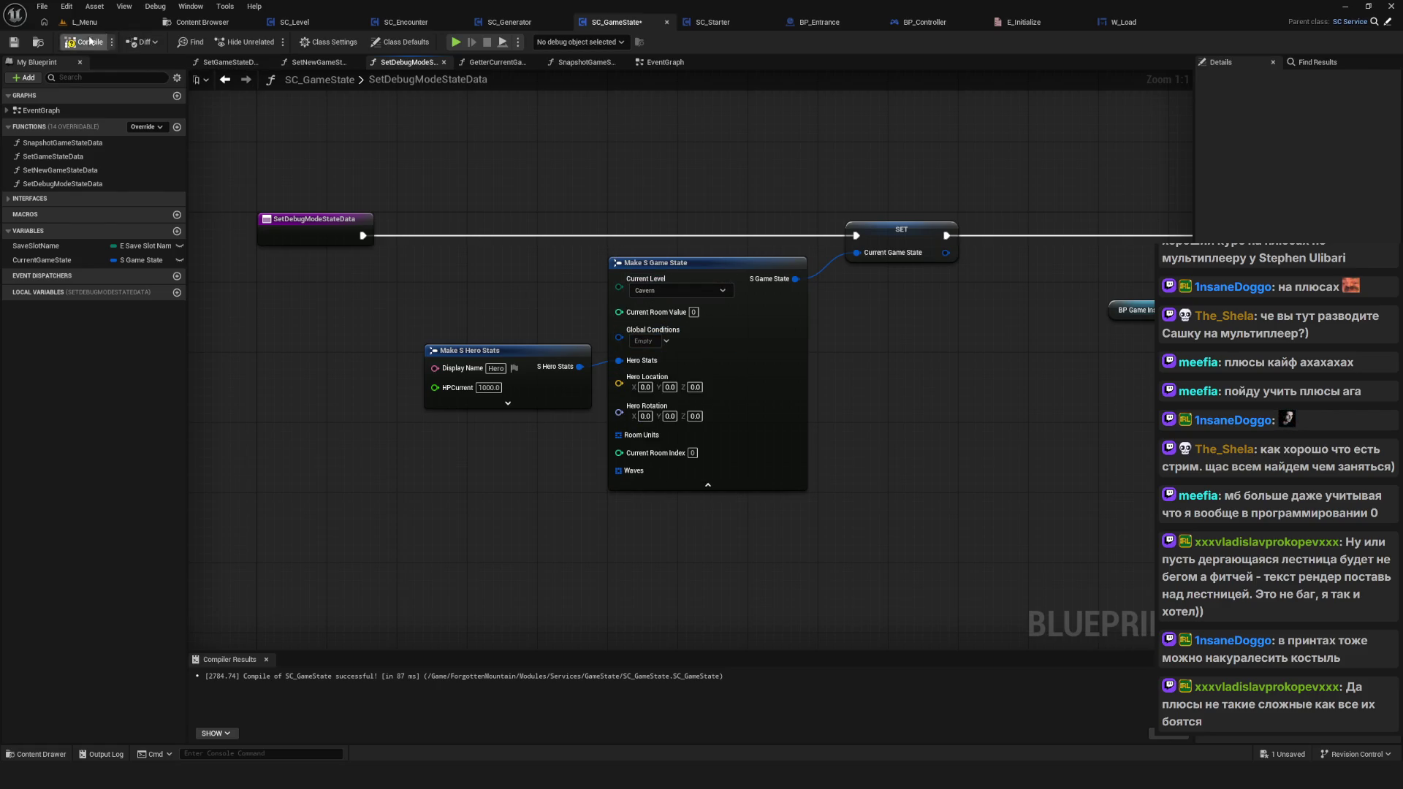
click(455, 42)
click(731, 374)
click(769, 431)
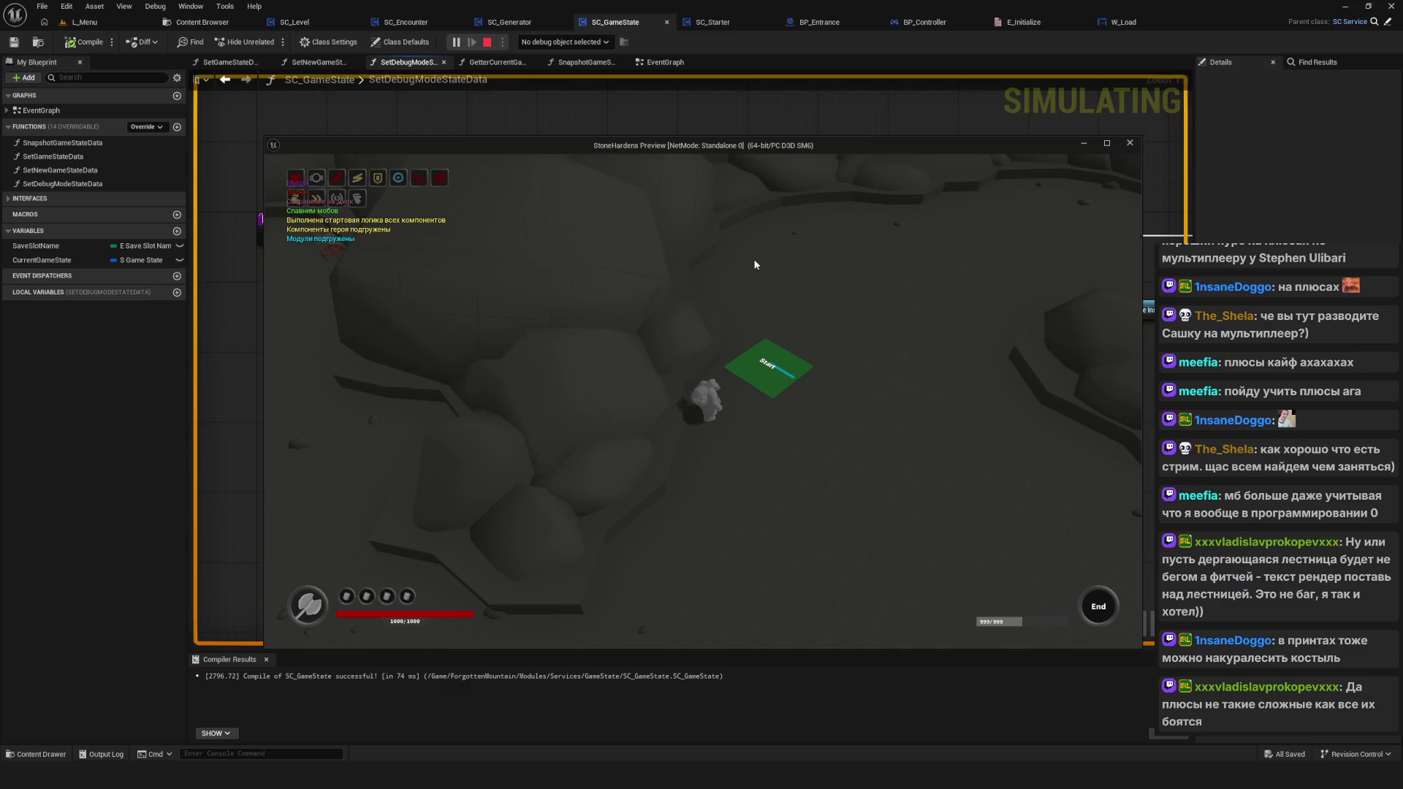
Step: Walk the hero around the Cavern level toward the Start tile, stop, and relaunch to the main menu
key(s)
key(d)
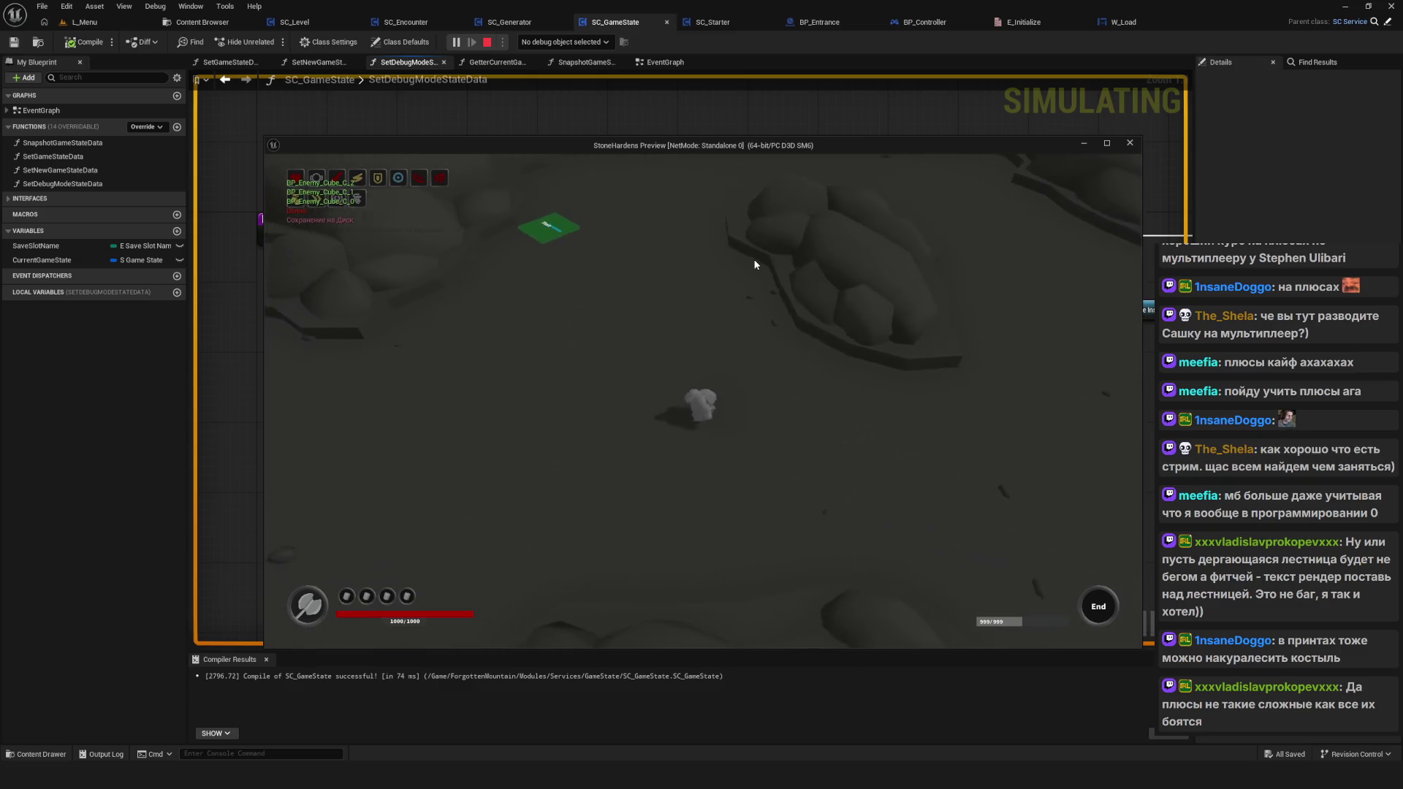
key(a)
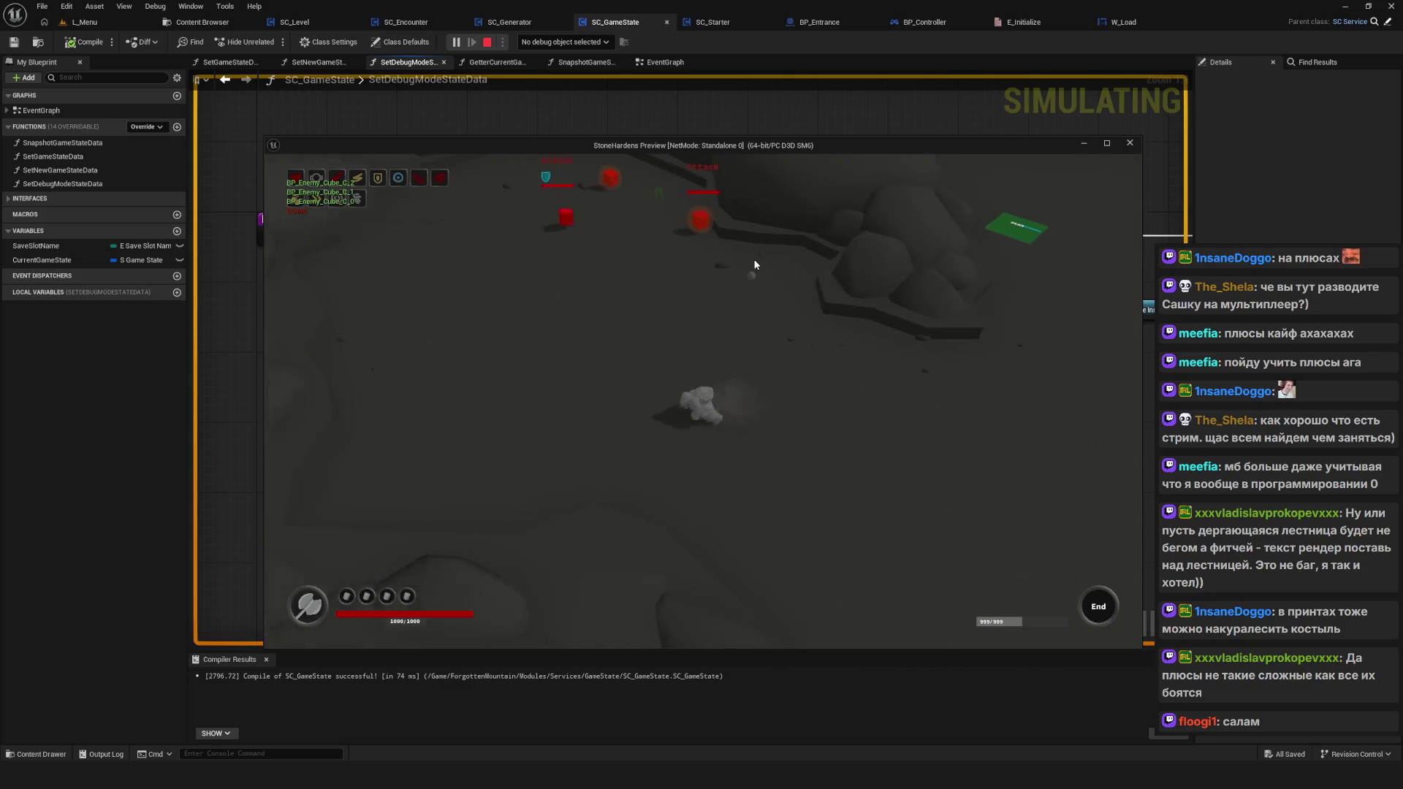
key(w)
key(a)
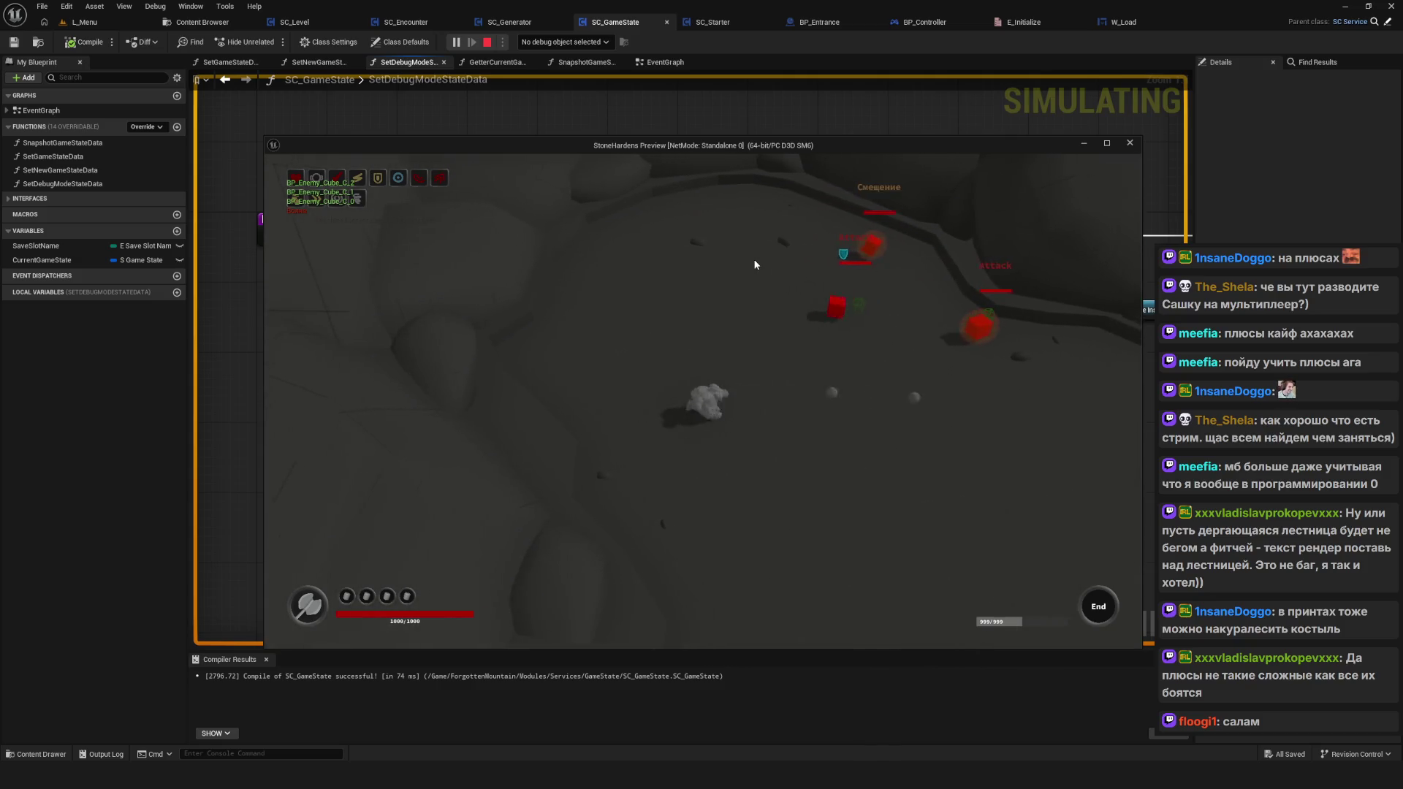
key(d)
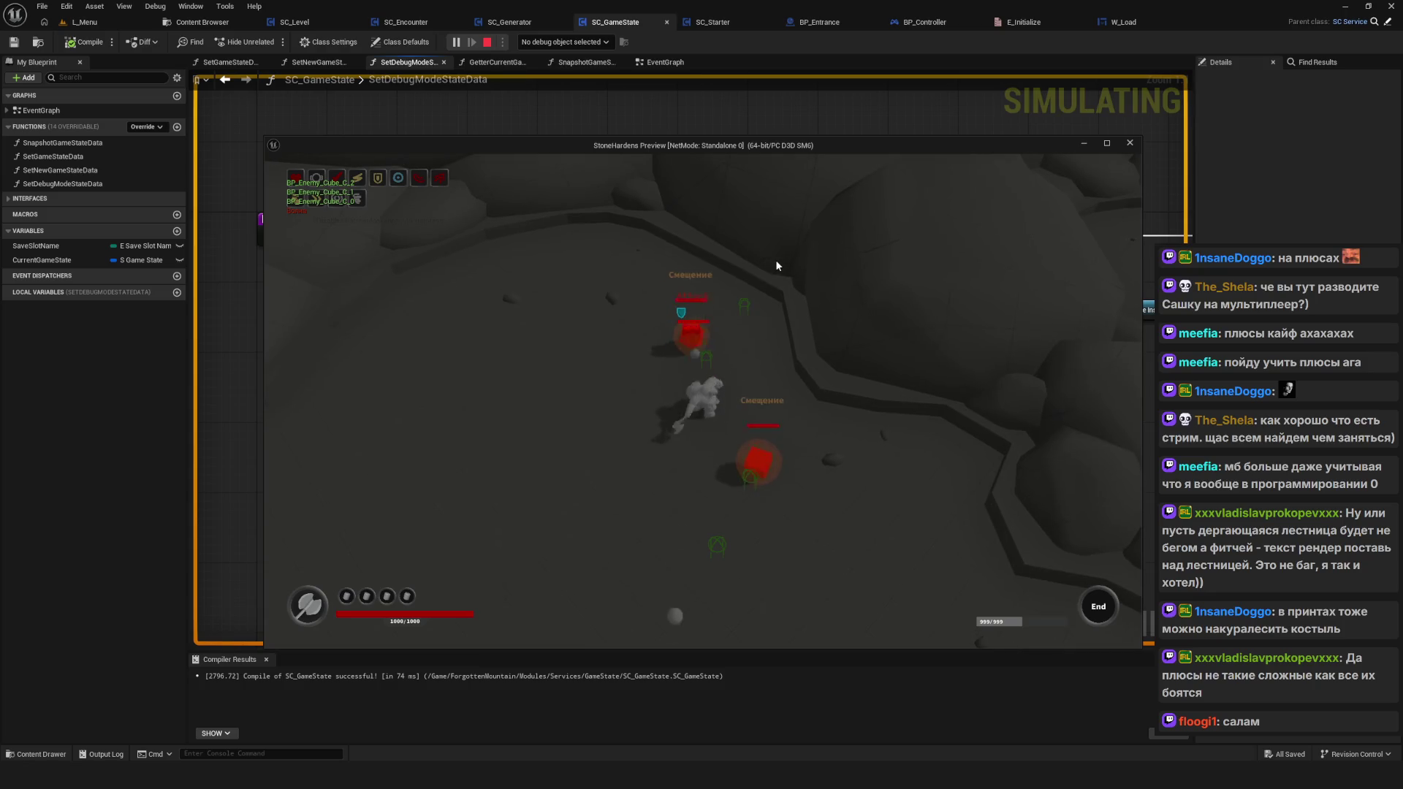
key(d)
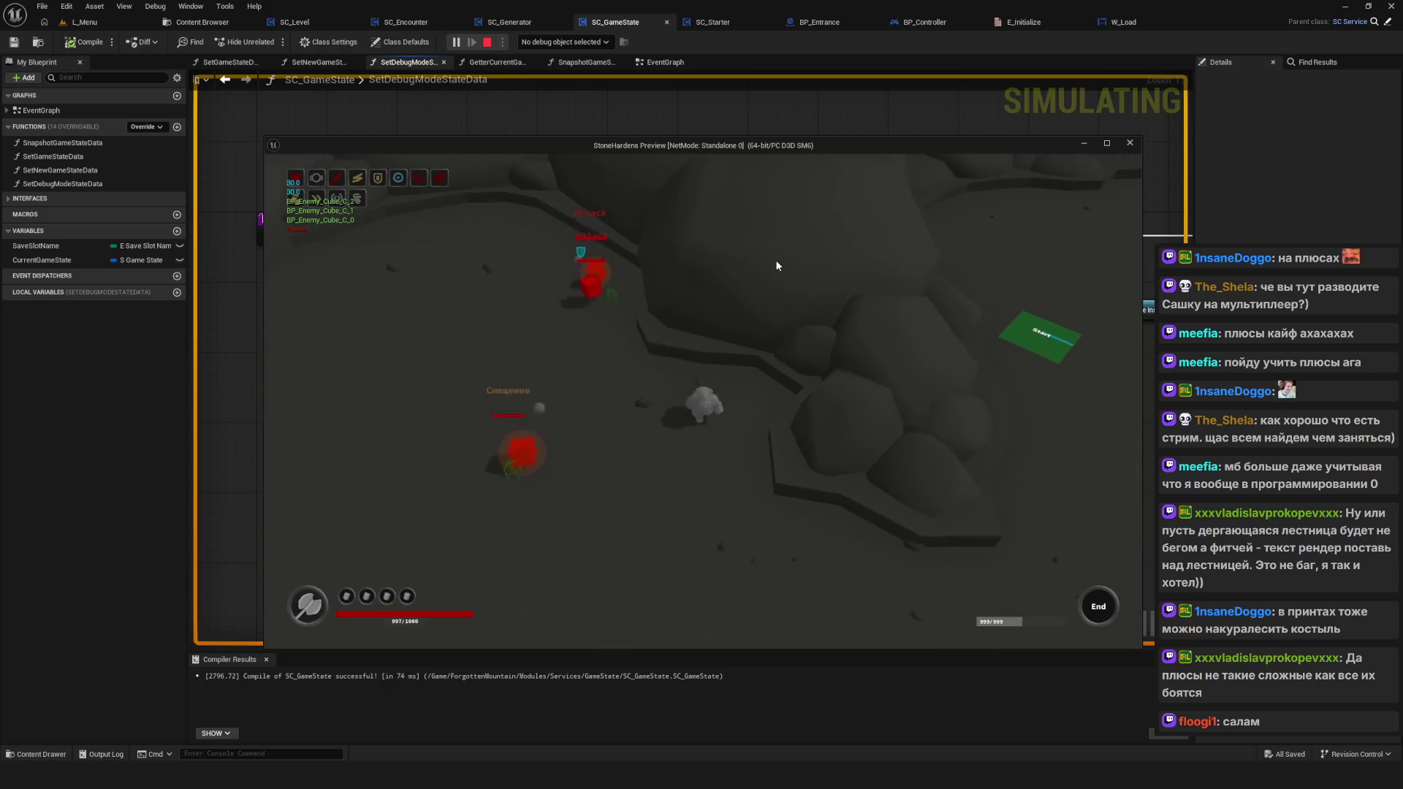
key(Escape)
click(450, 44)
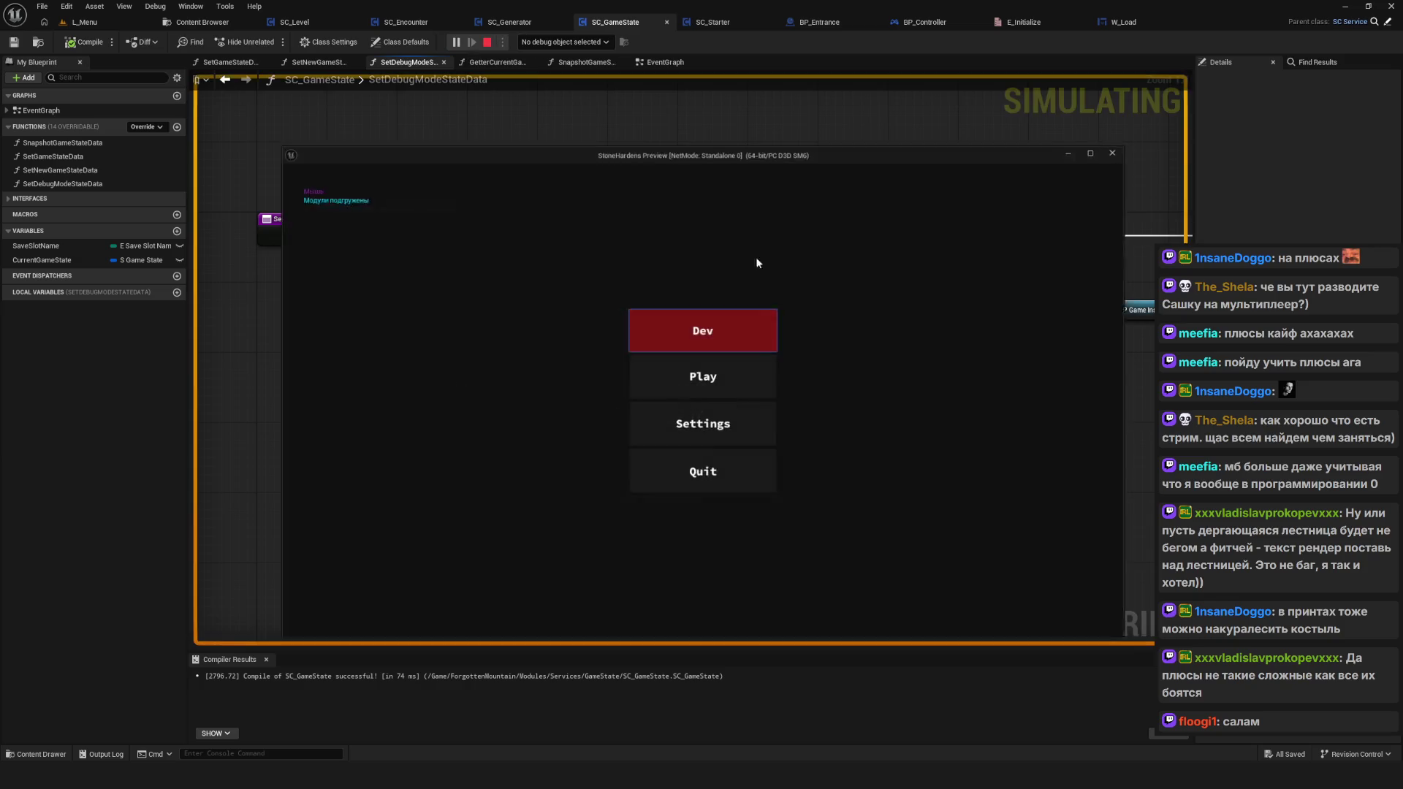
Step: Load a saved game in two successive preview sessions, stopping each one
click(763, 376)
click(705, 449)
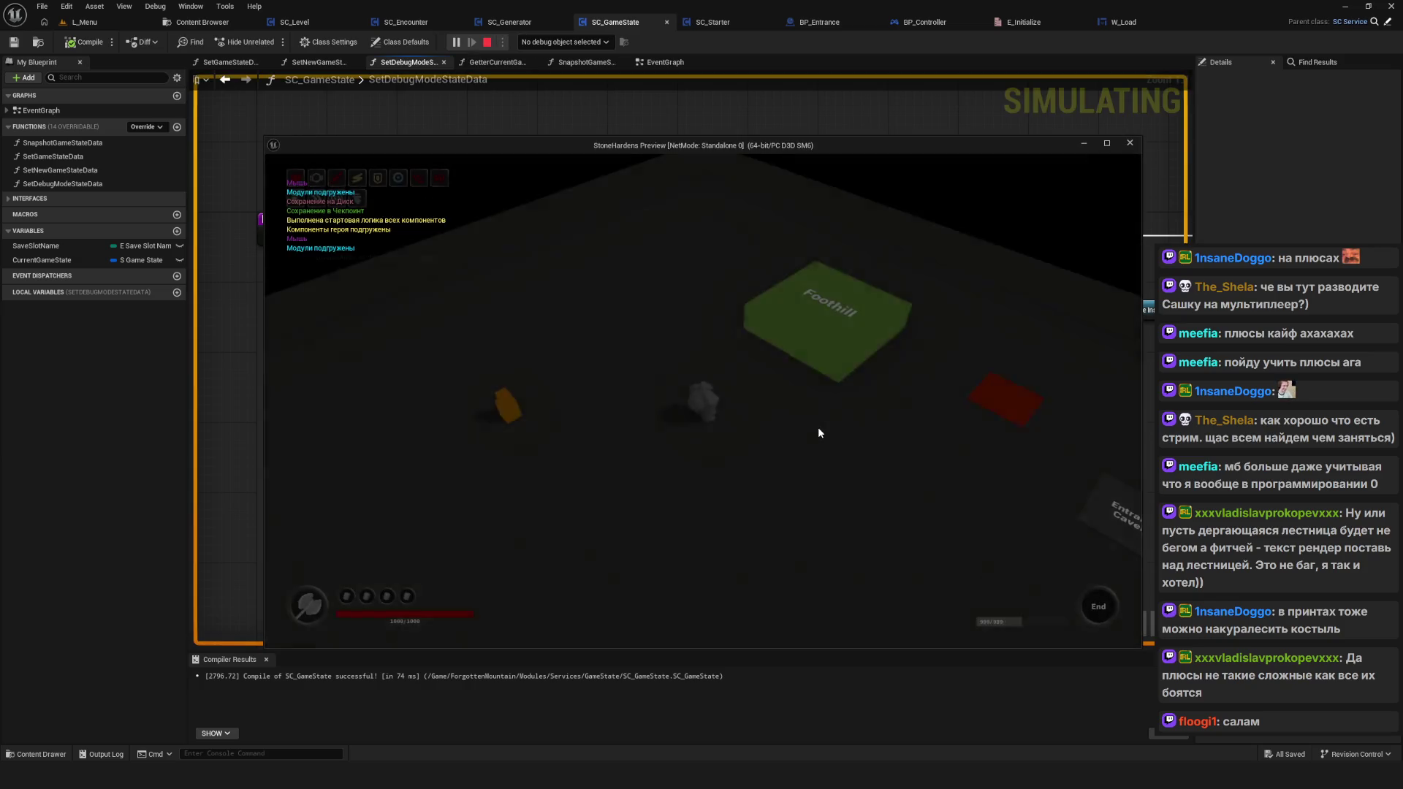
key(Escape)
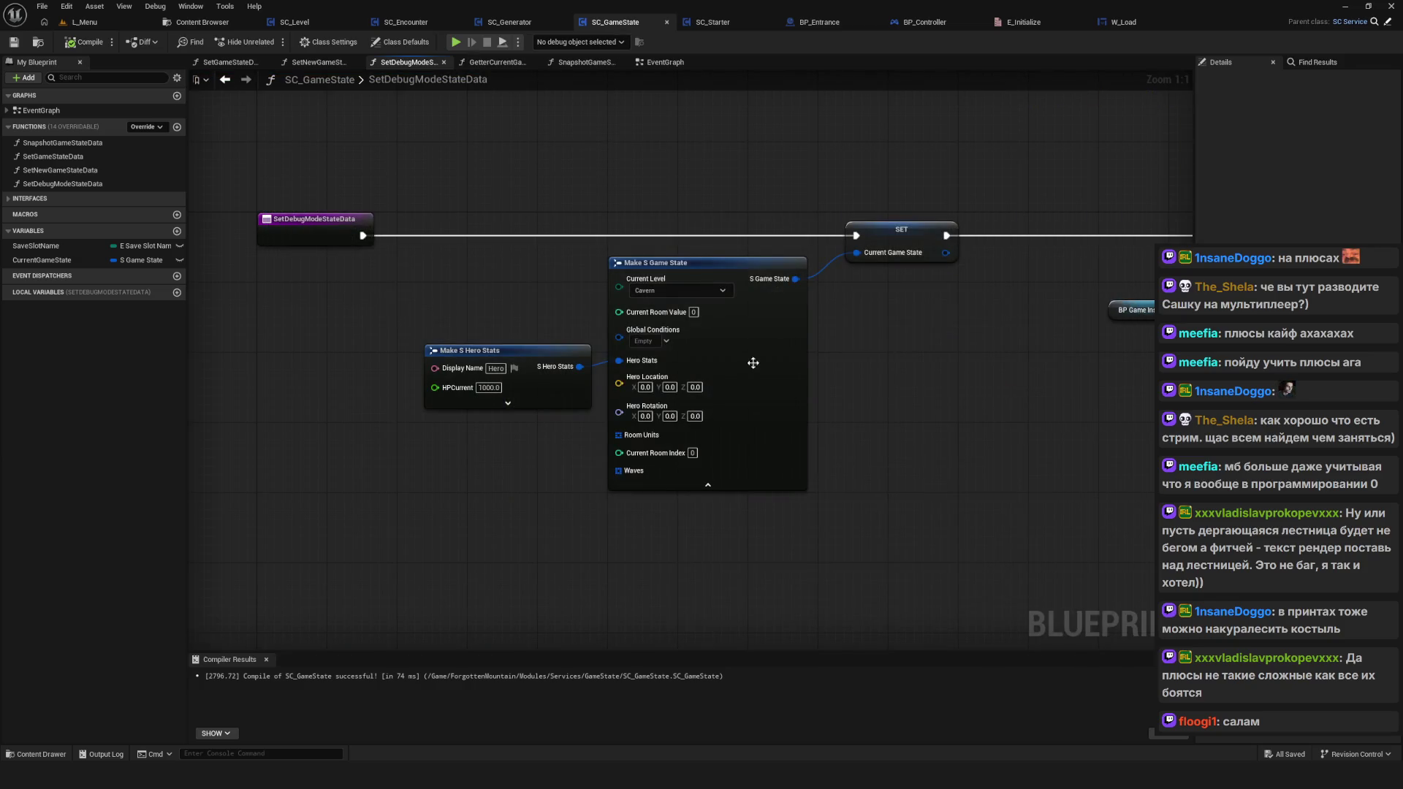
click(456, 41)
click(757, 394)
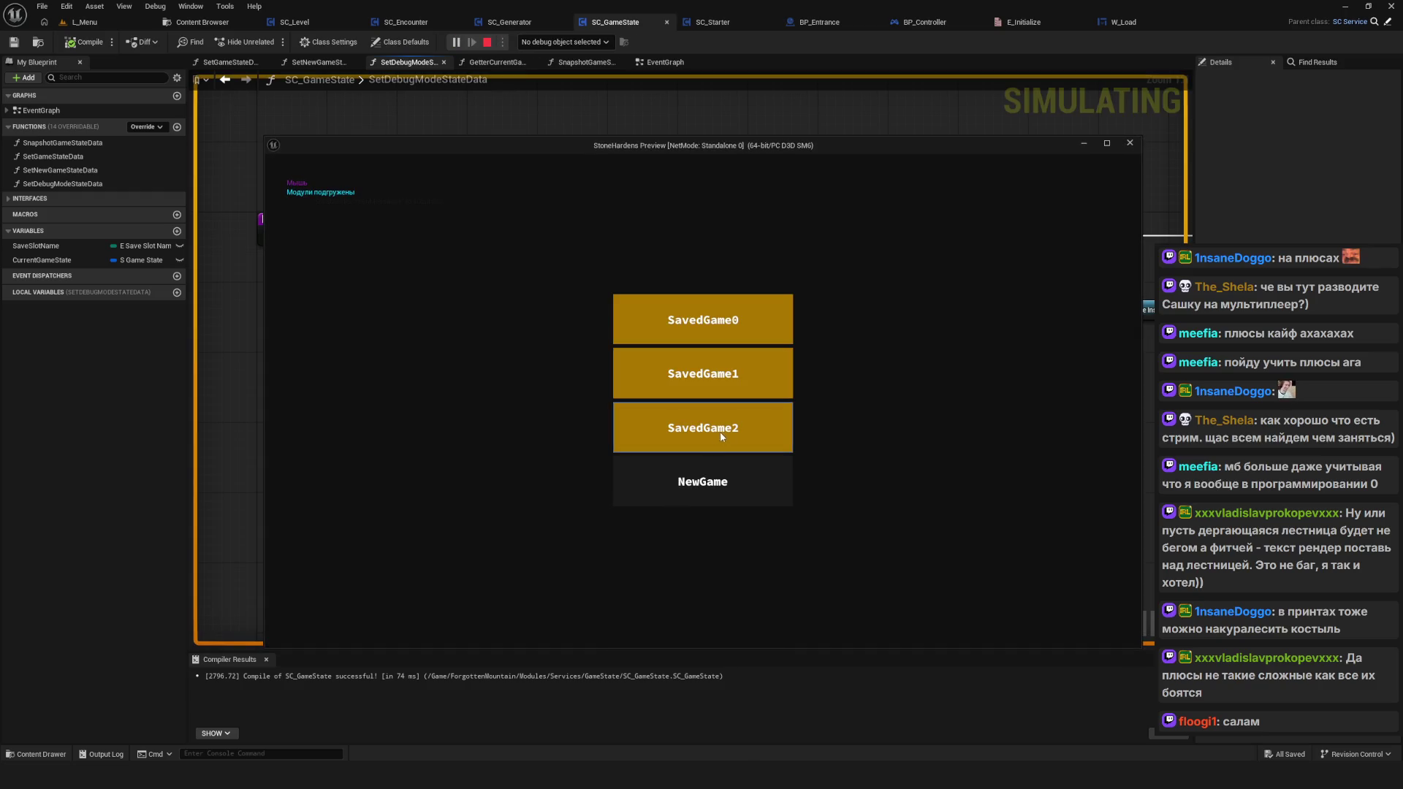
click(719, 435)
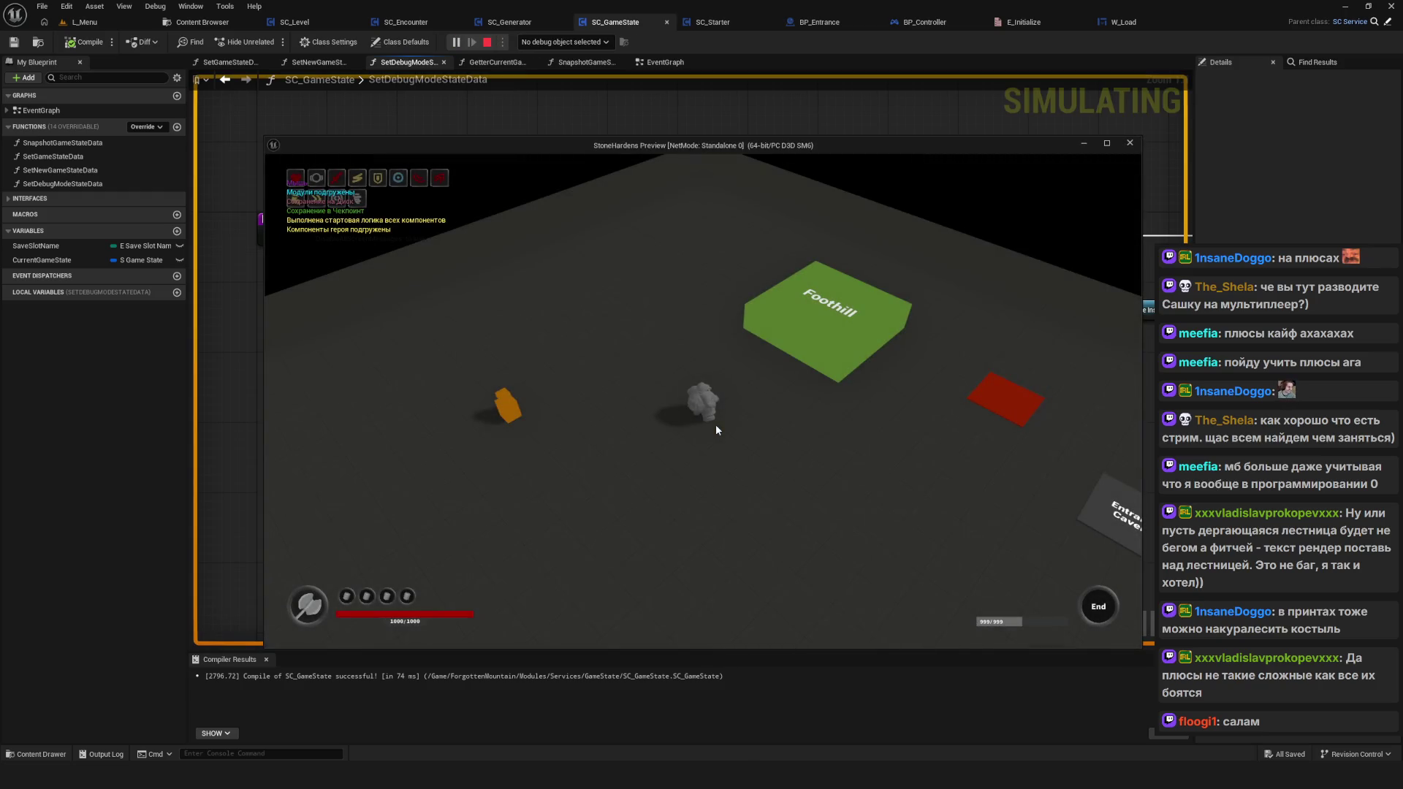
key(Escape)
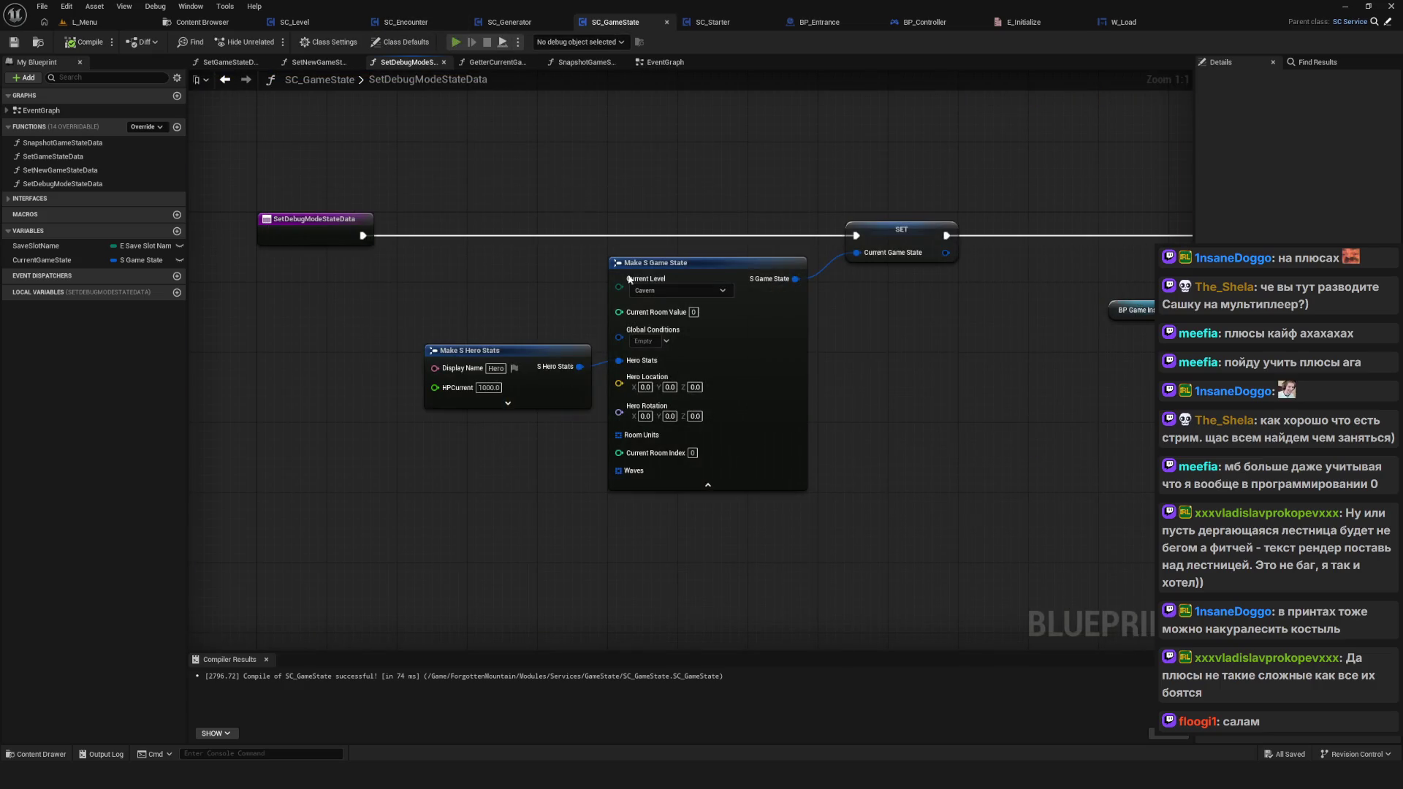
Step: Relaunch with Alt+P, delete both saved games, and start a new game from the first slot
key(alt+p)
click(702, 460)
right_click(695, 424)
click(687, 423)
right_click(719, 376)
click(652, 418)
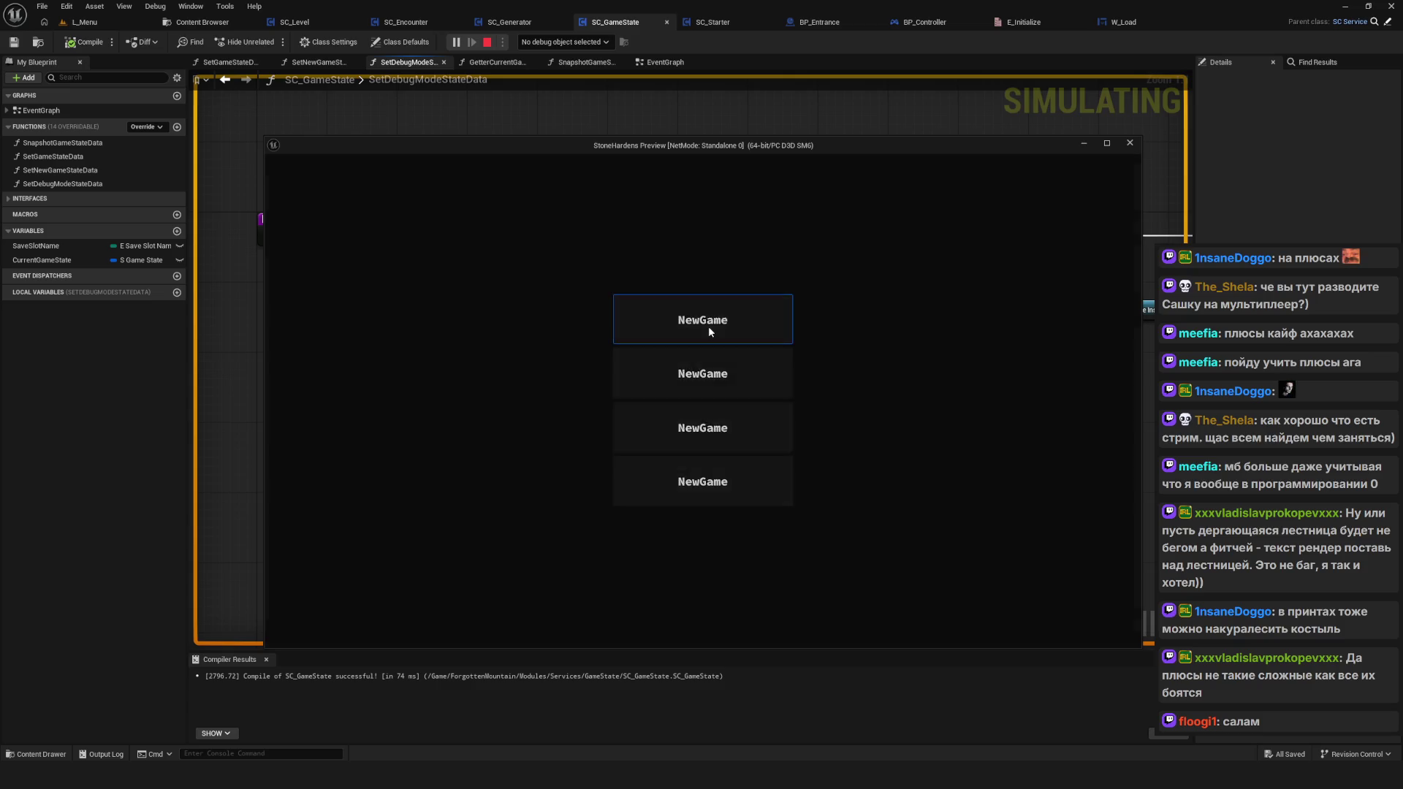
click(707, 329)
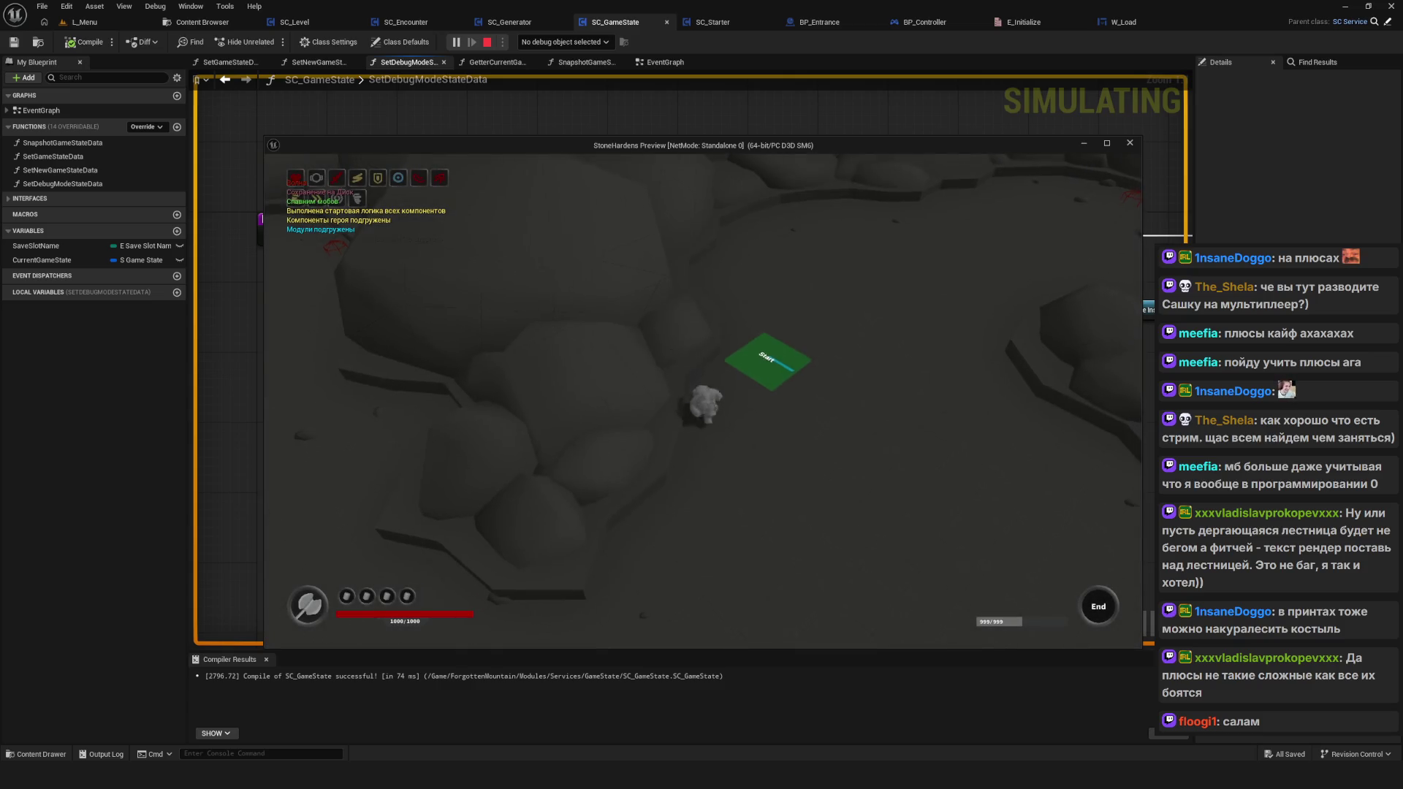
Step: Walk the hero around the level with WASD, stop the session, and relaunch the preview
key(s)
key(d)
key(a)
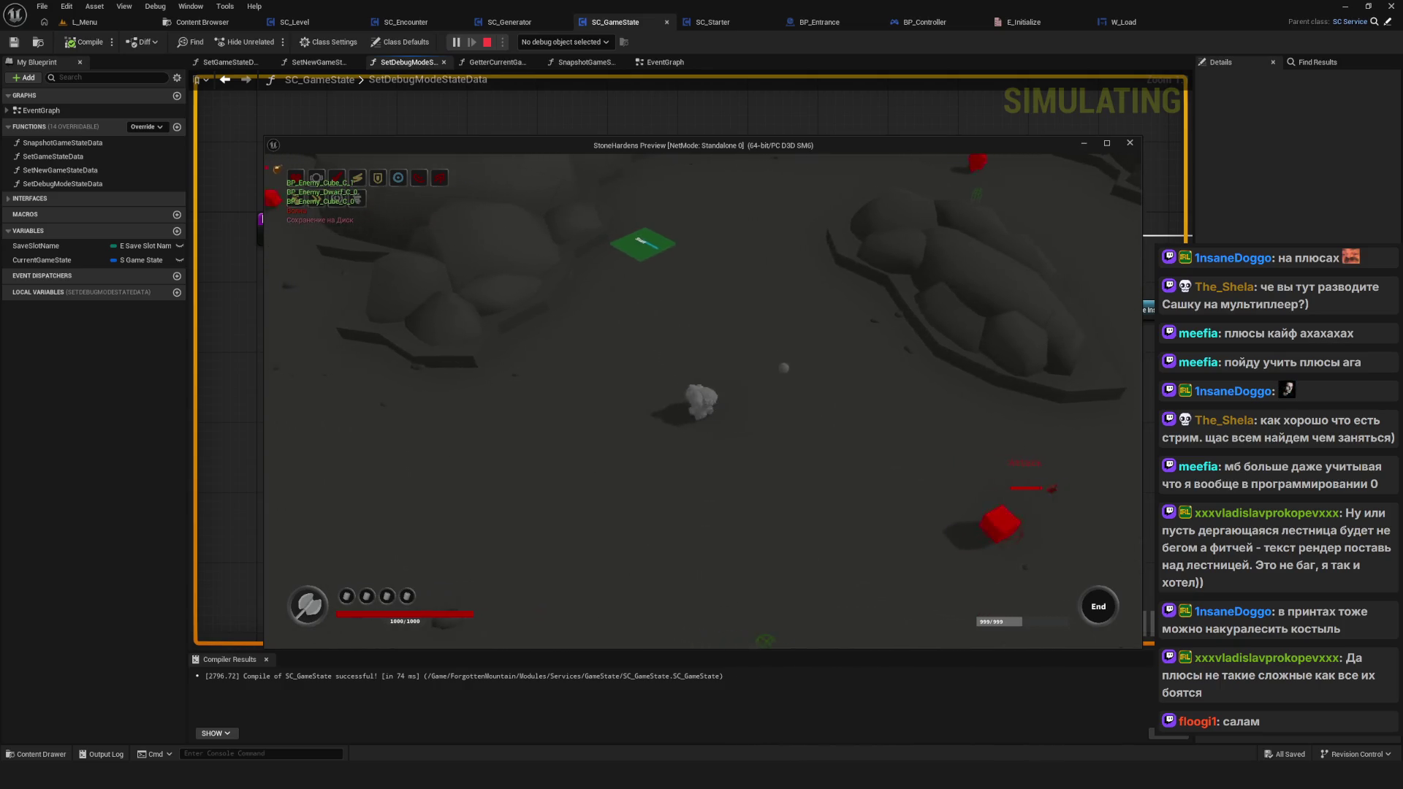
key(a)
key(s)
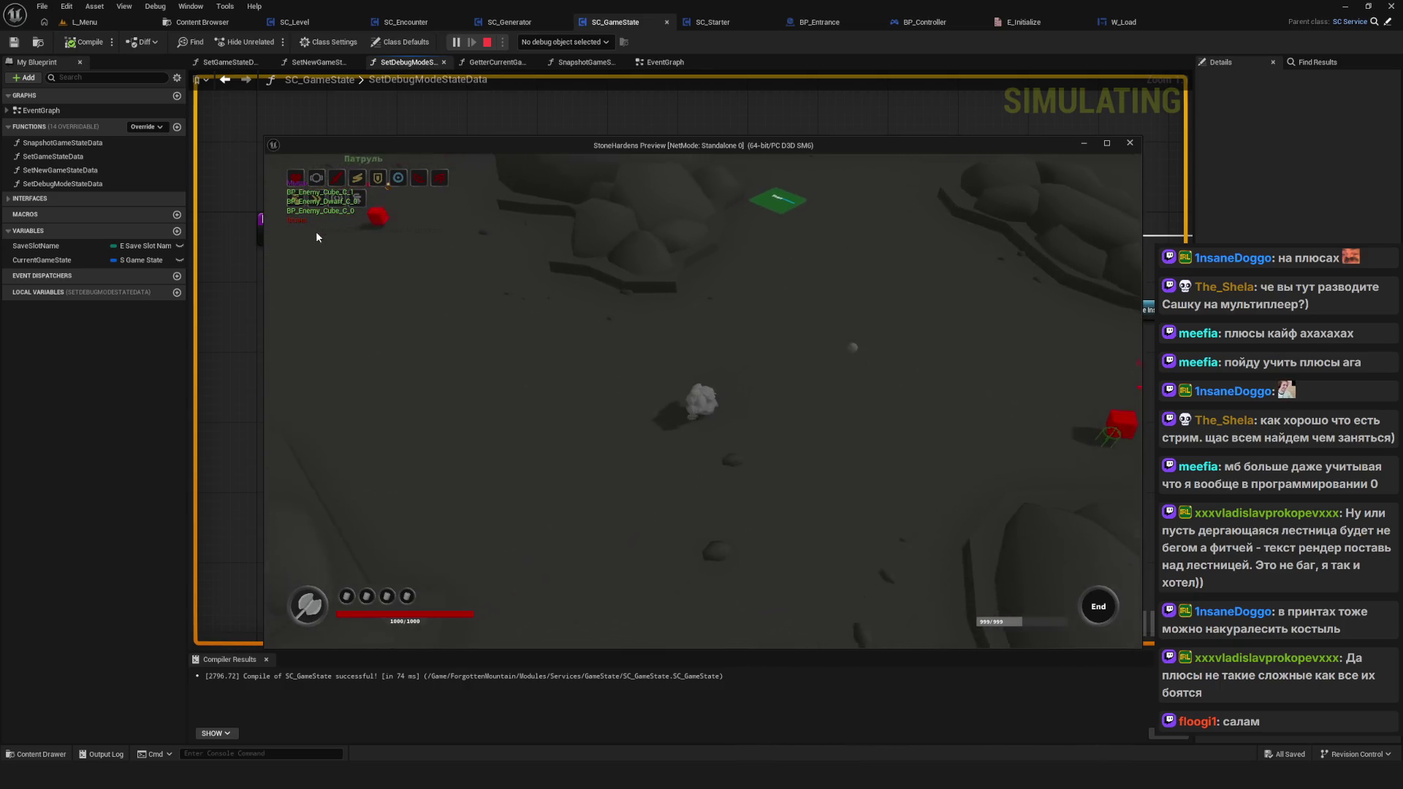
key(a)
key(w)
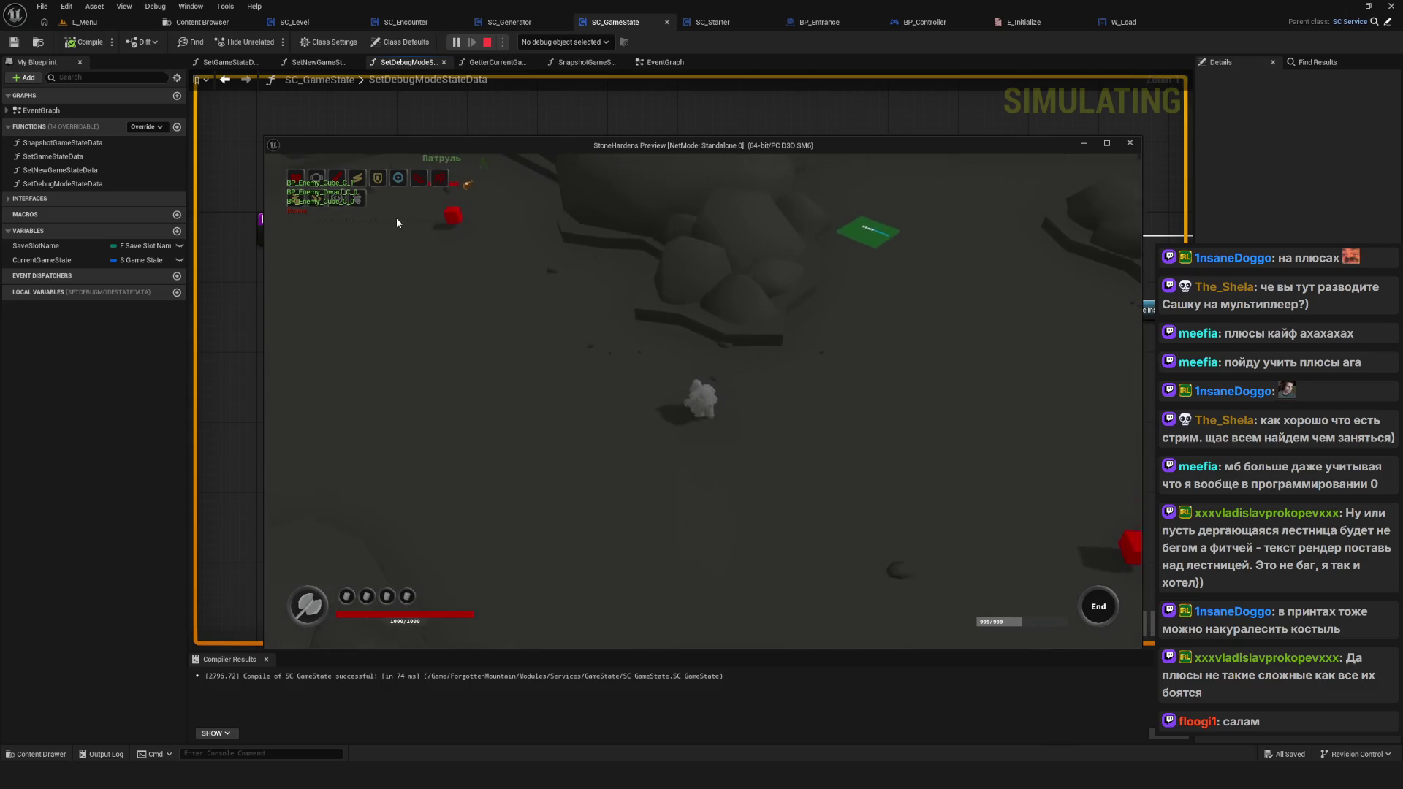
key(a)
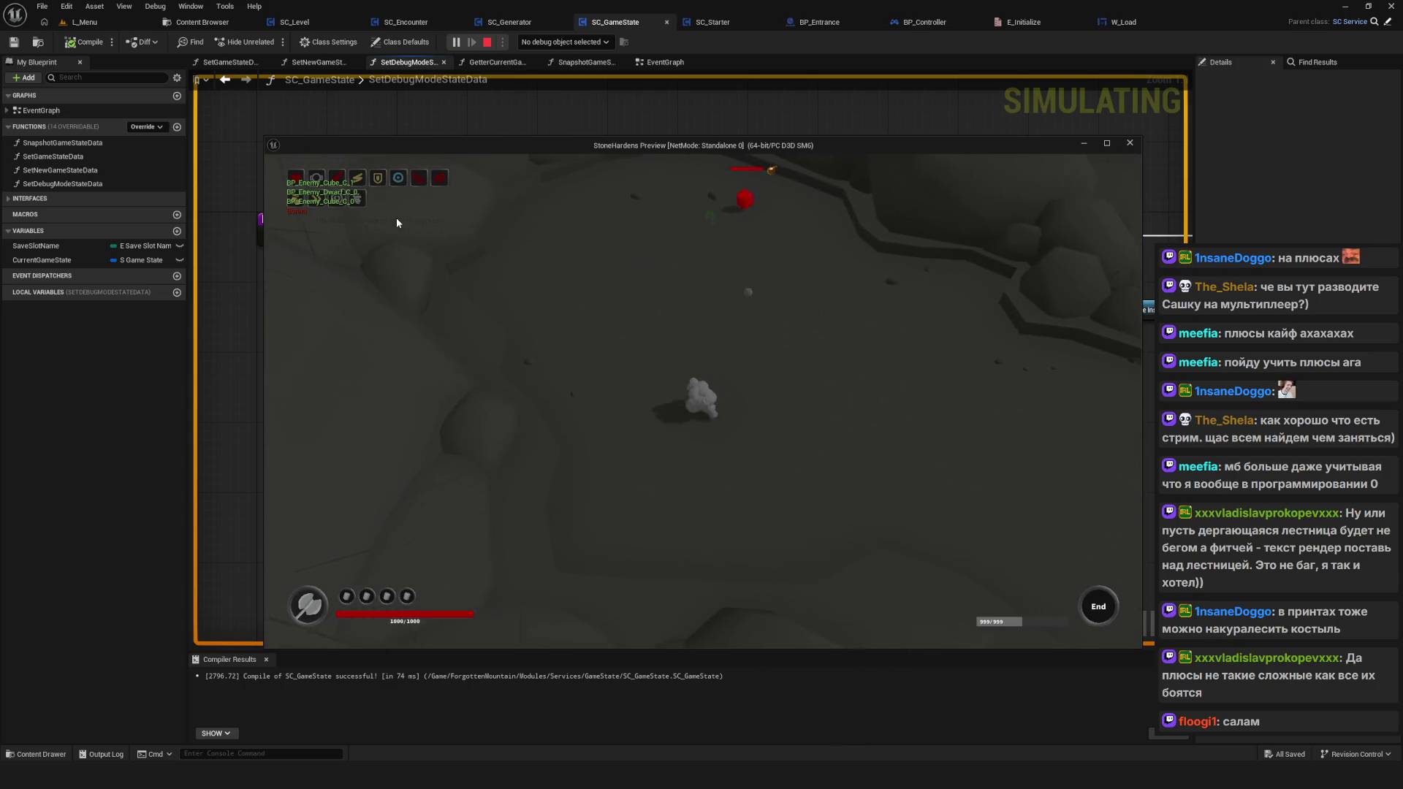
key(d)
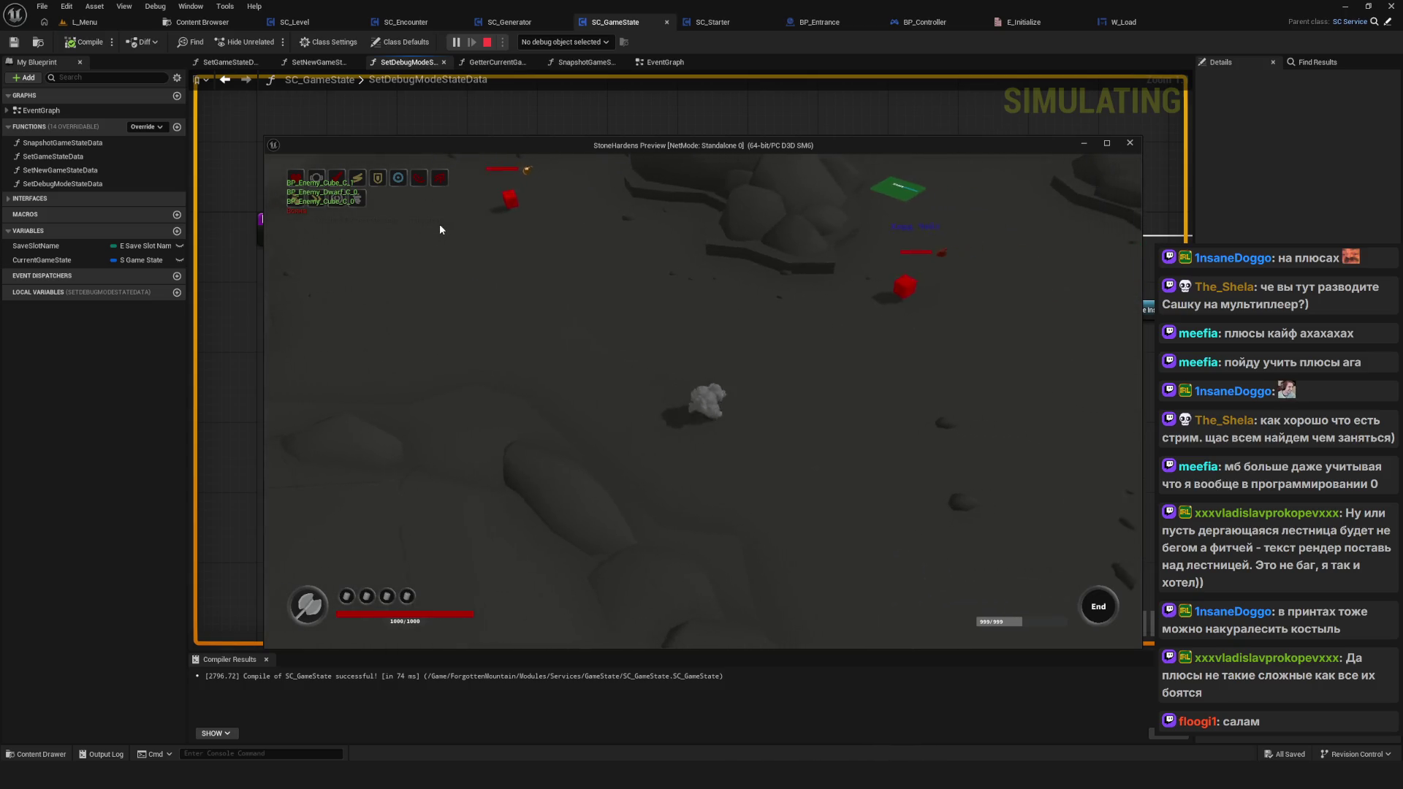
key(Escape)
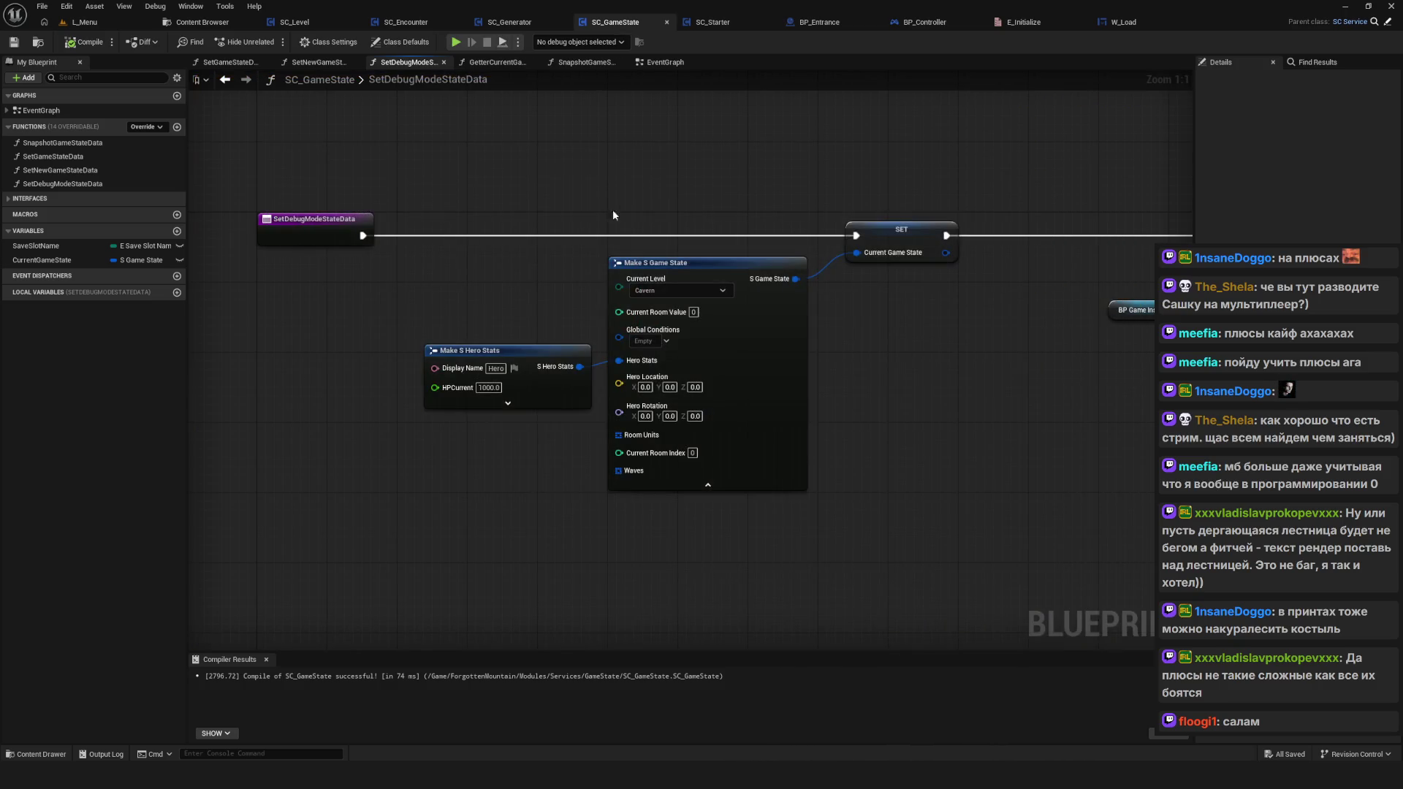
click(453, 43)
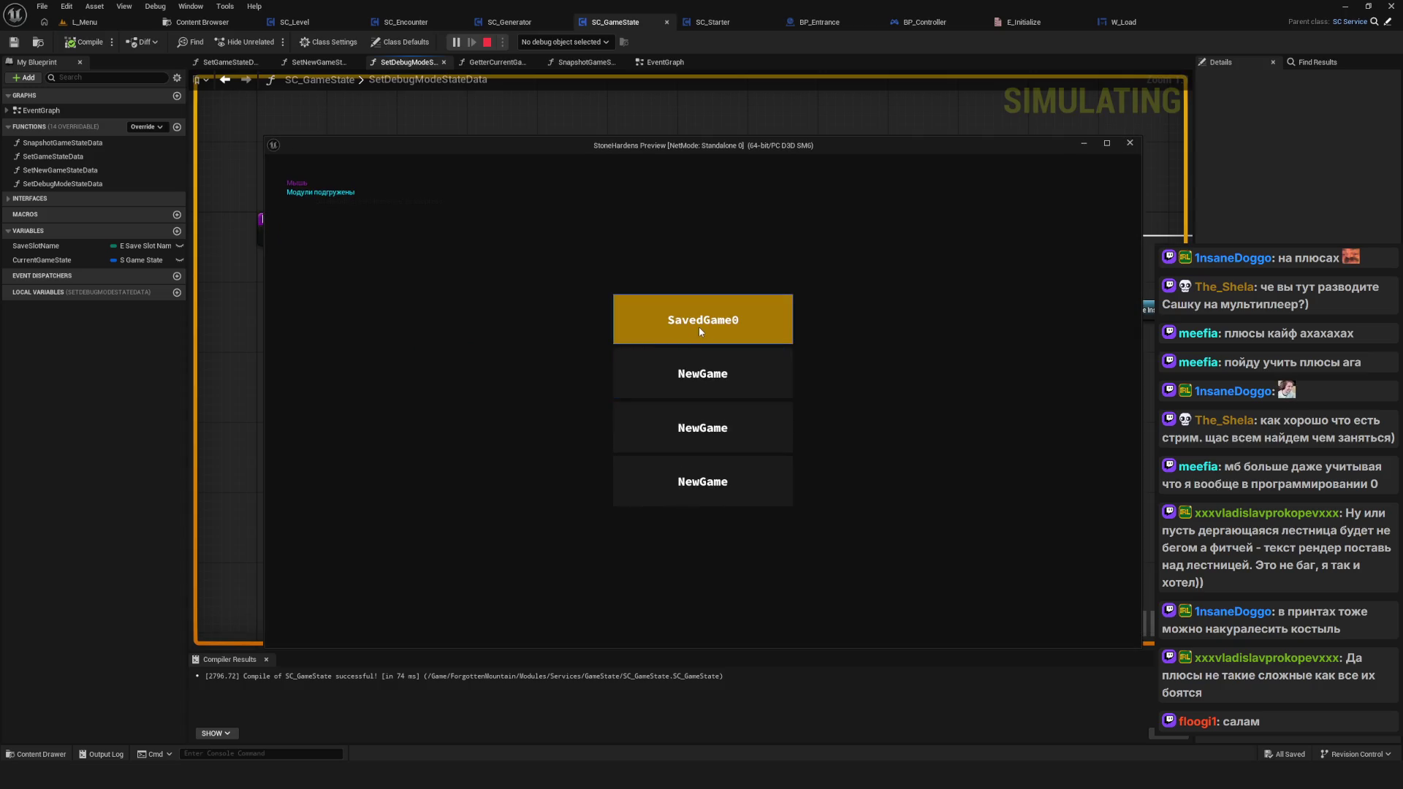
click(699, 327)
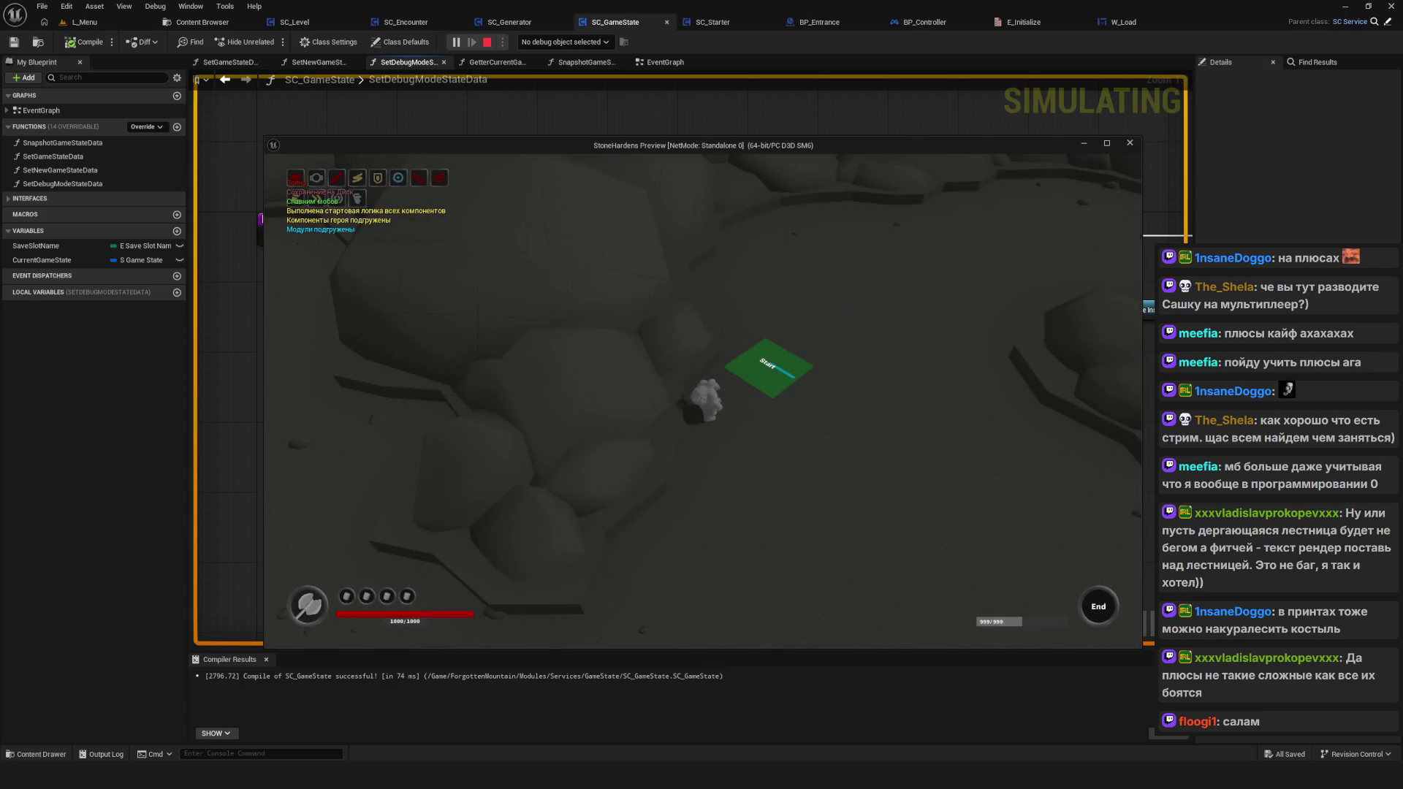
click(855, 383)
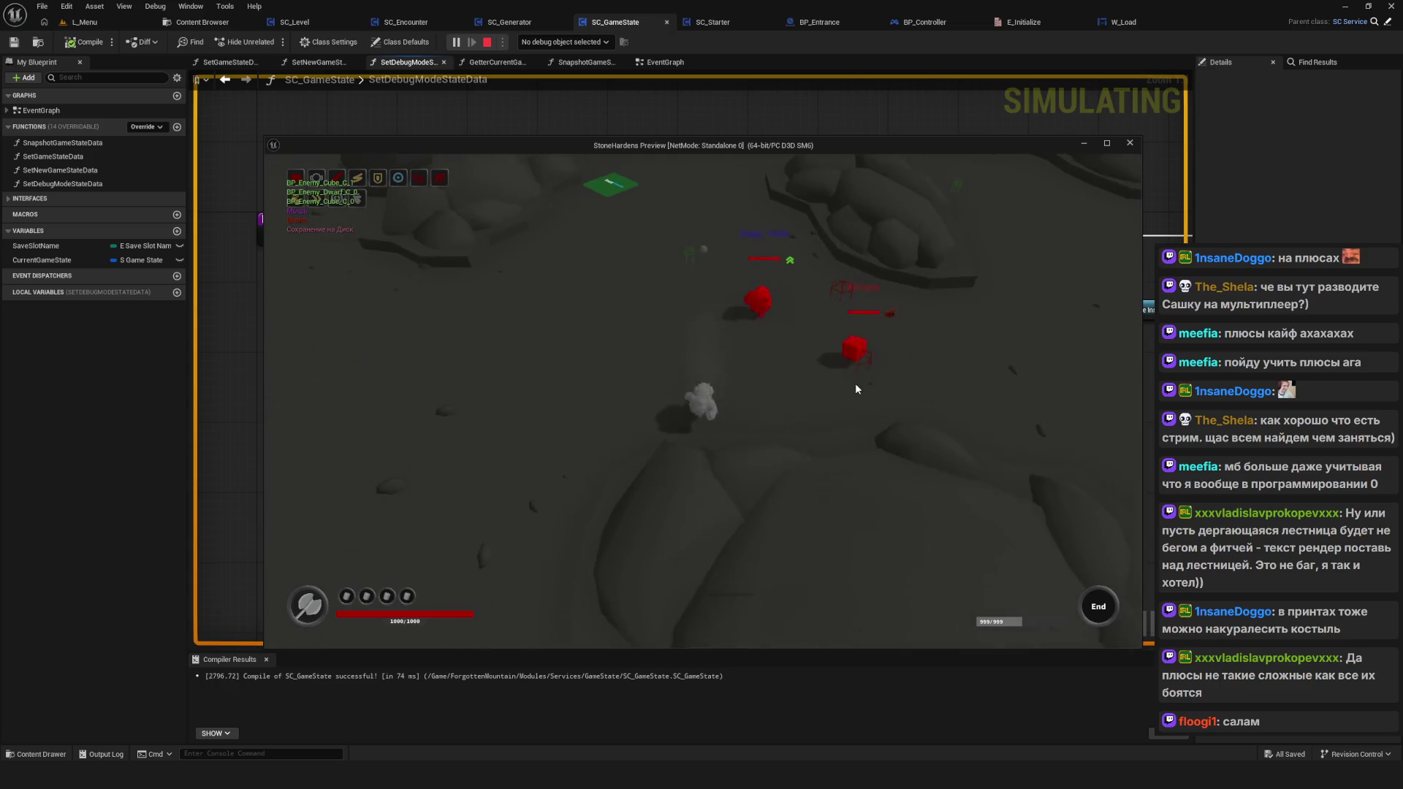
key(a)
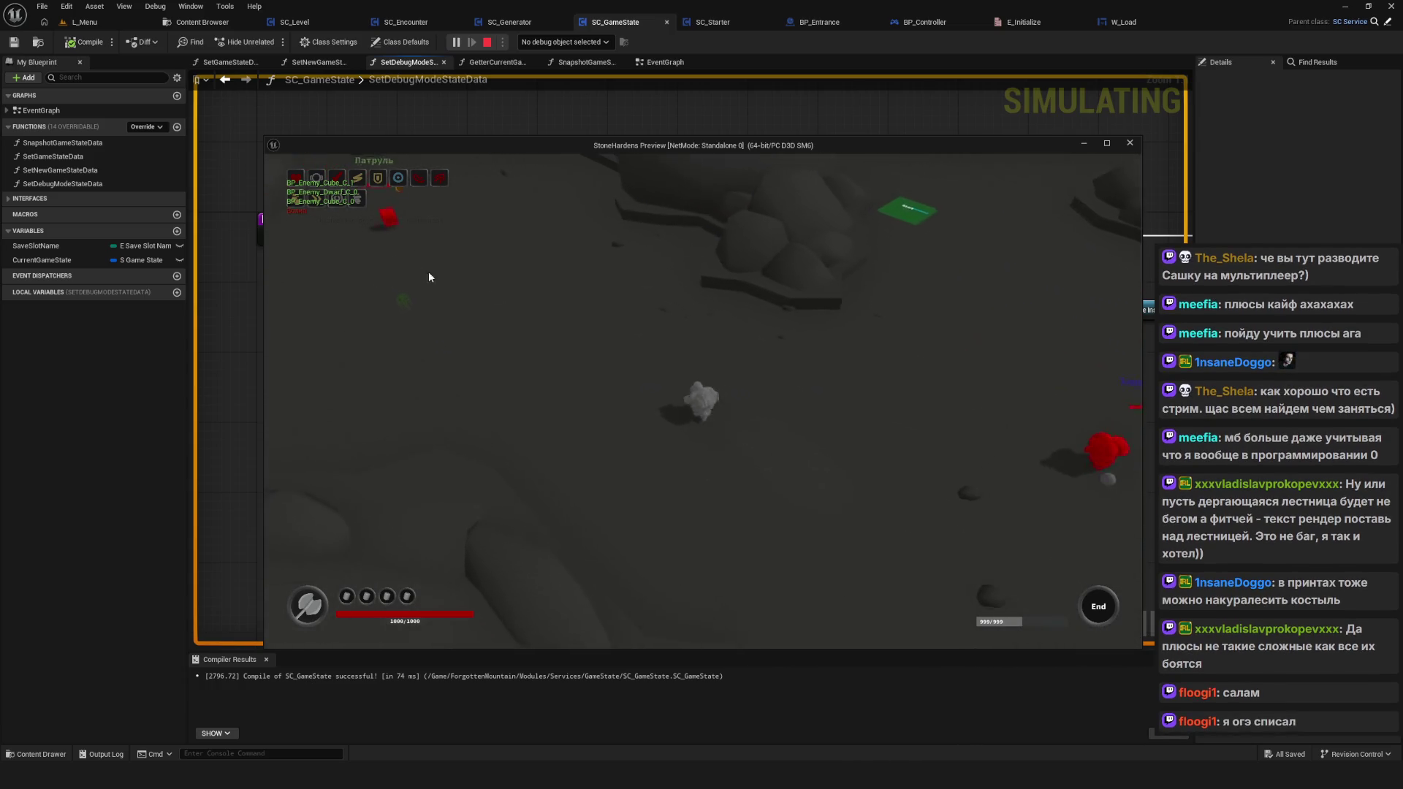
key(w)
key(d)
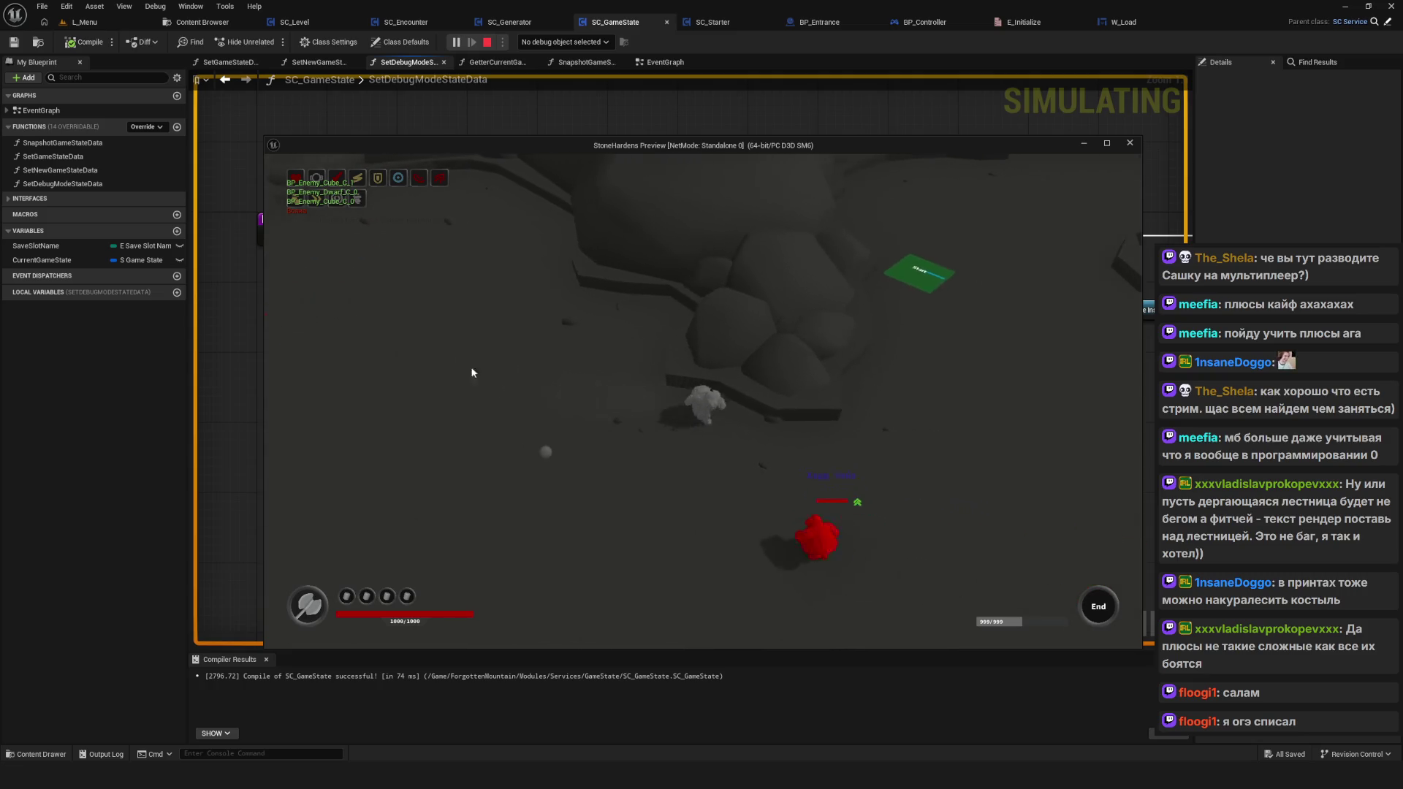
key(d)
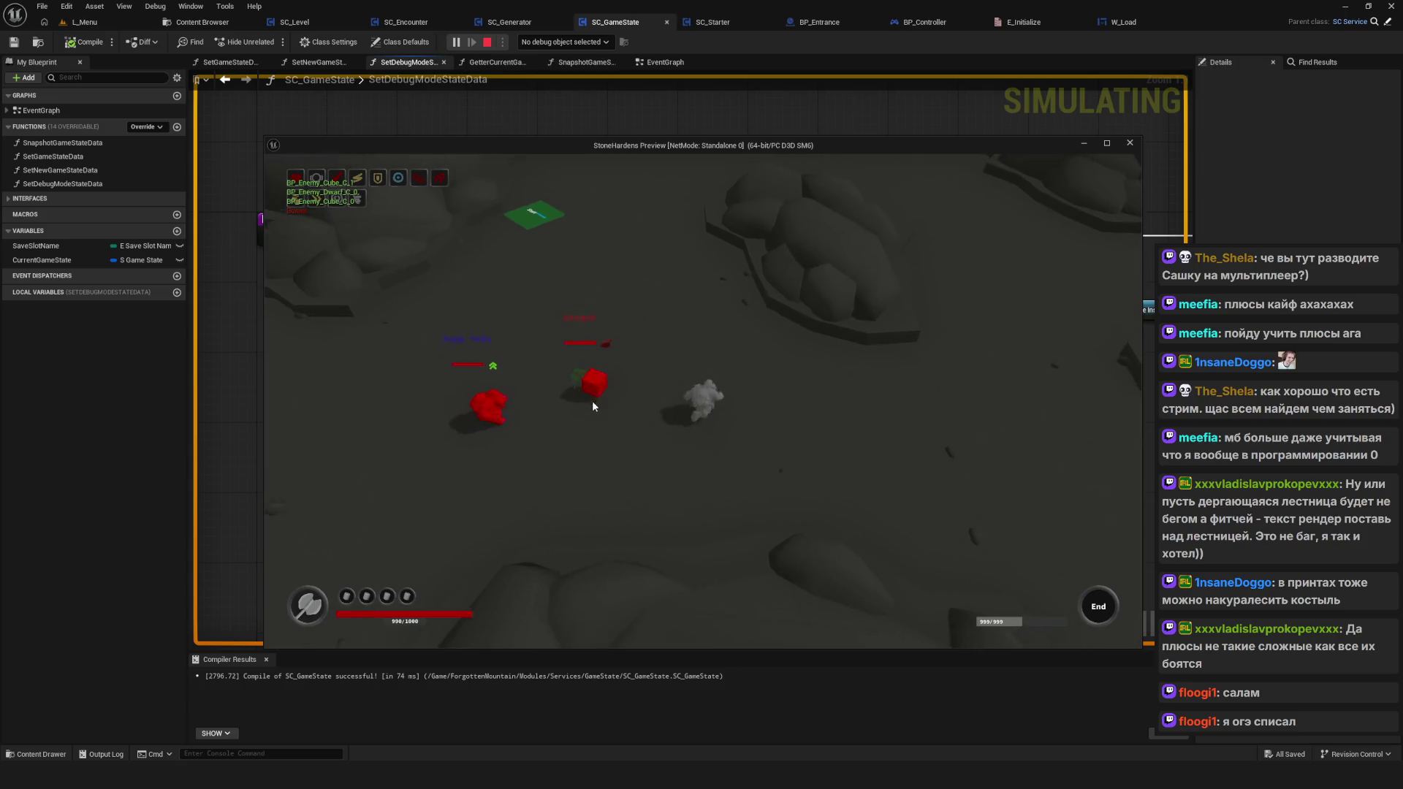
key(Escape)
click(455, 42)
key(Return)
key(Return)
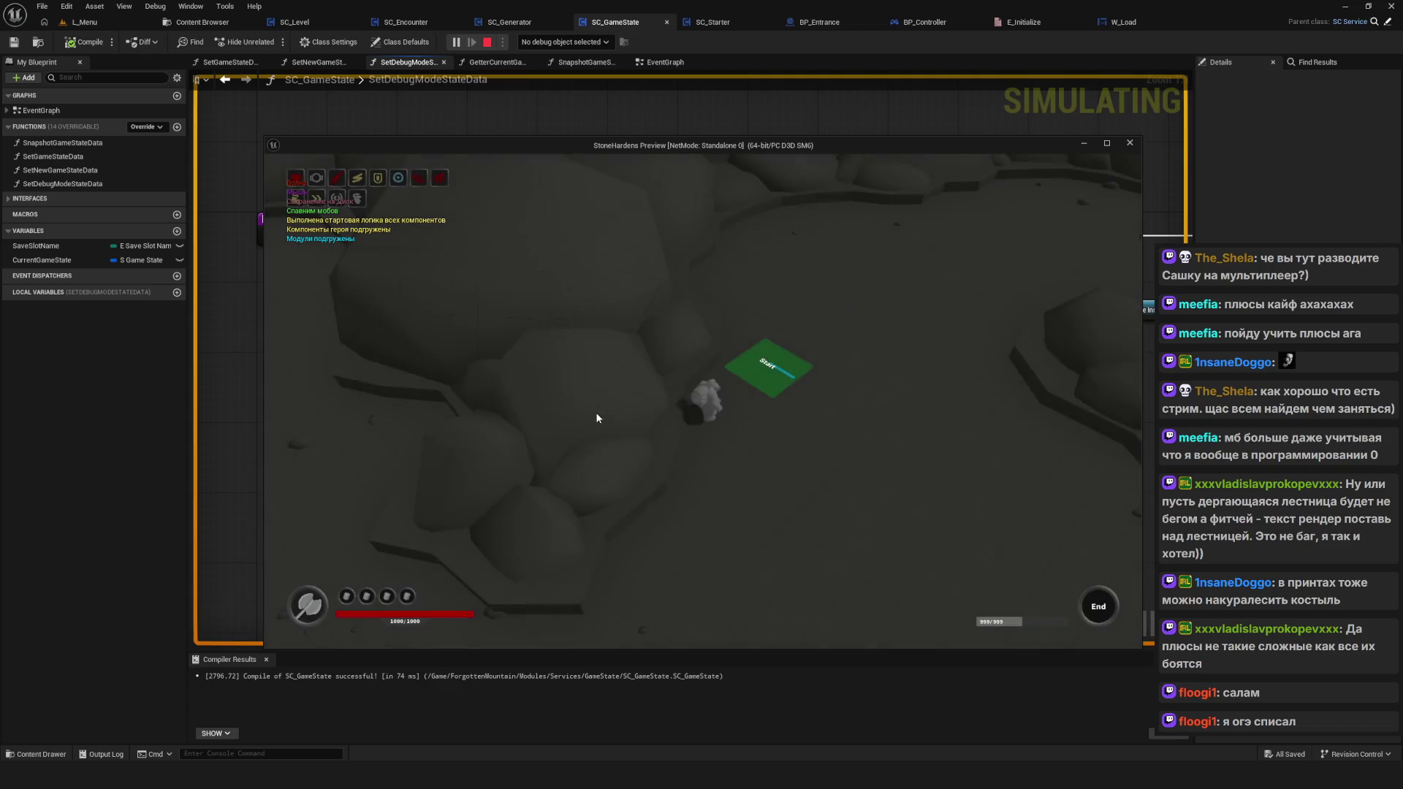
key(w)
key(a)
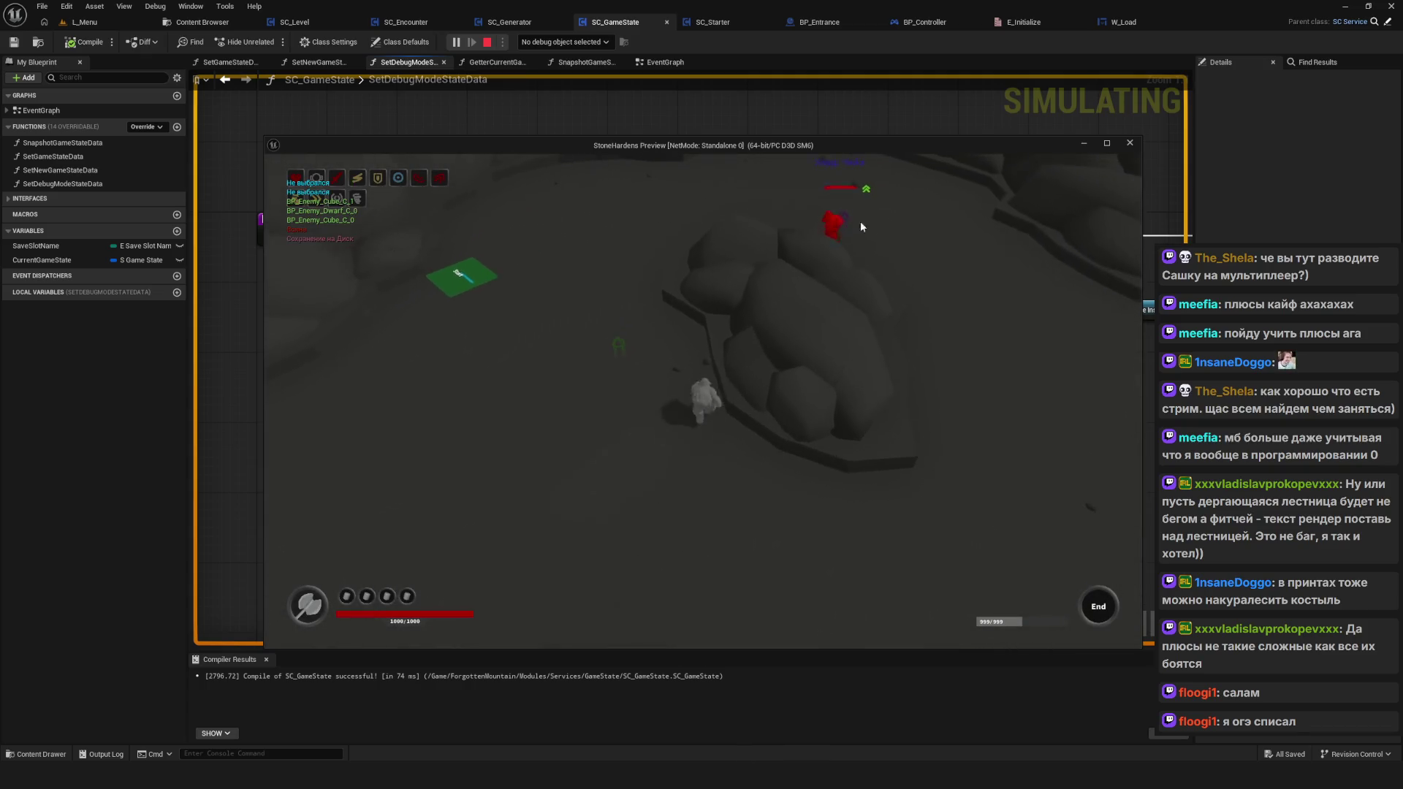
key(s)
key(d)
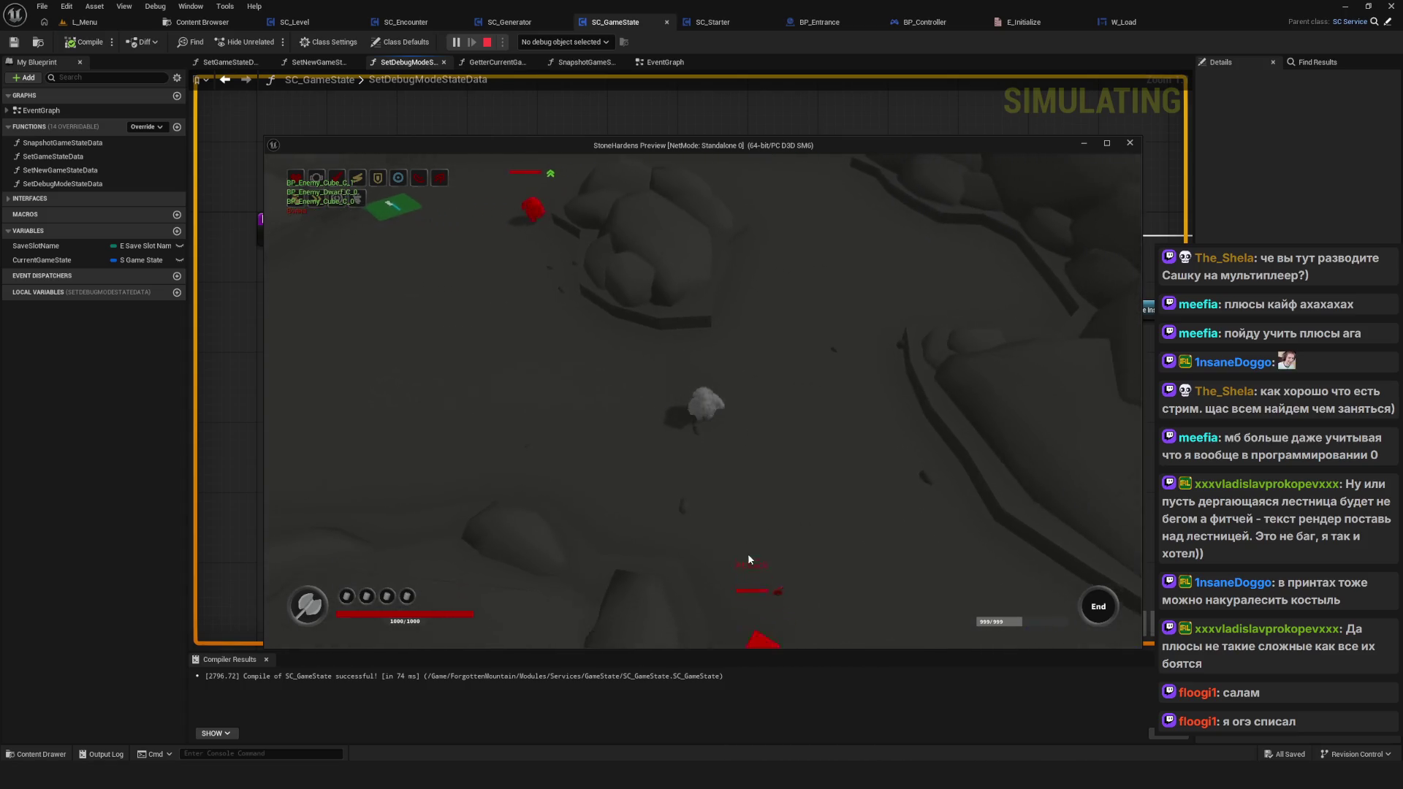
key(a)
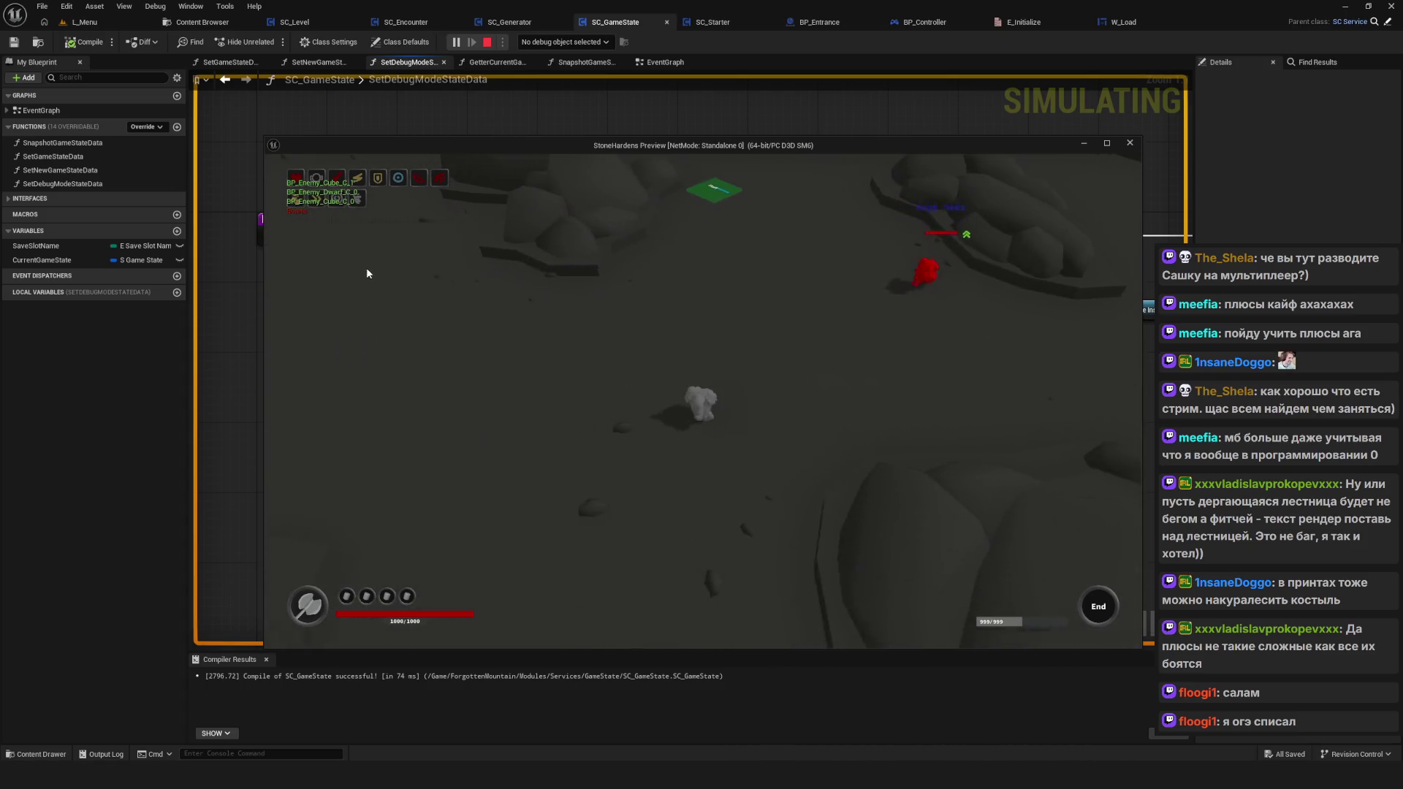
key(a)
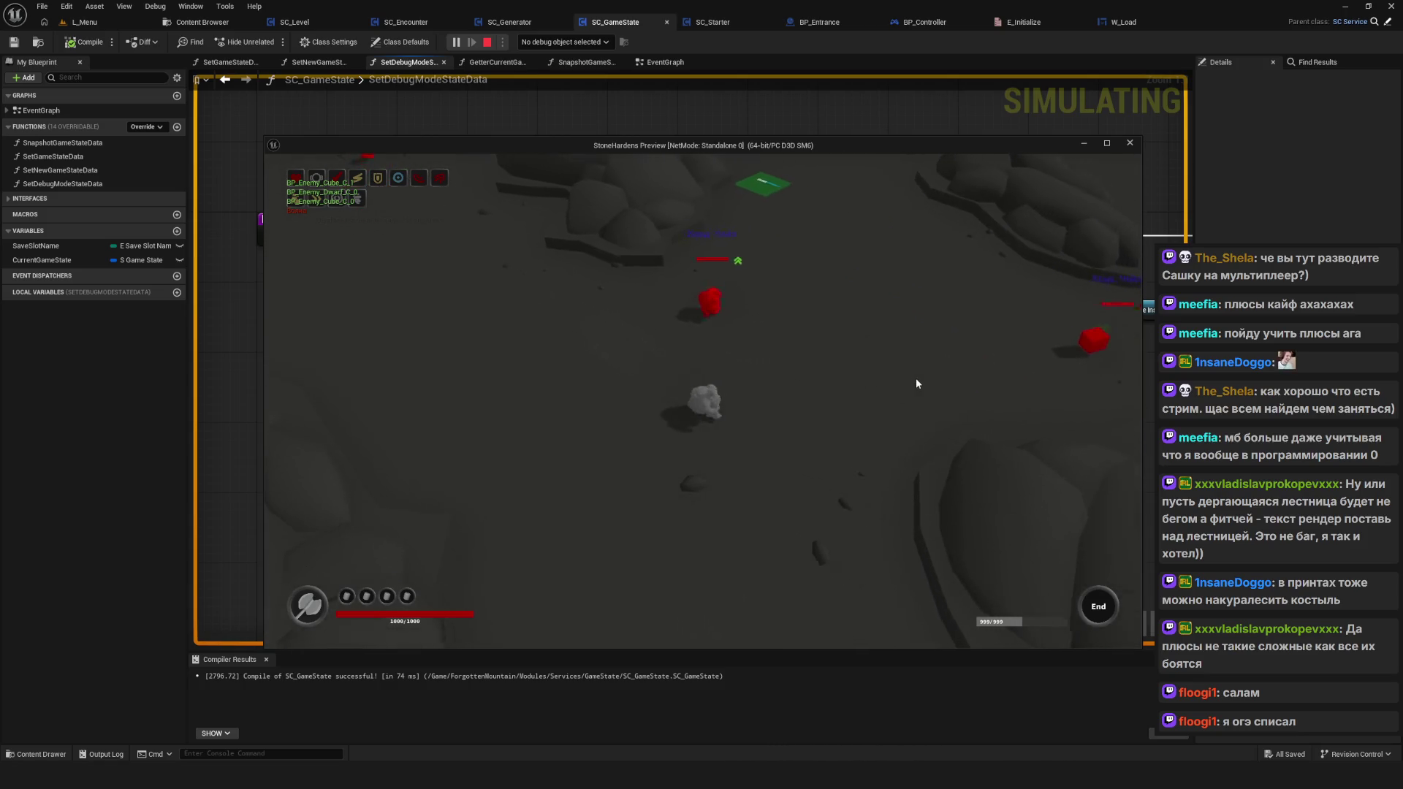
key(Escape)
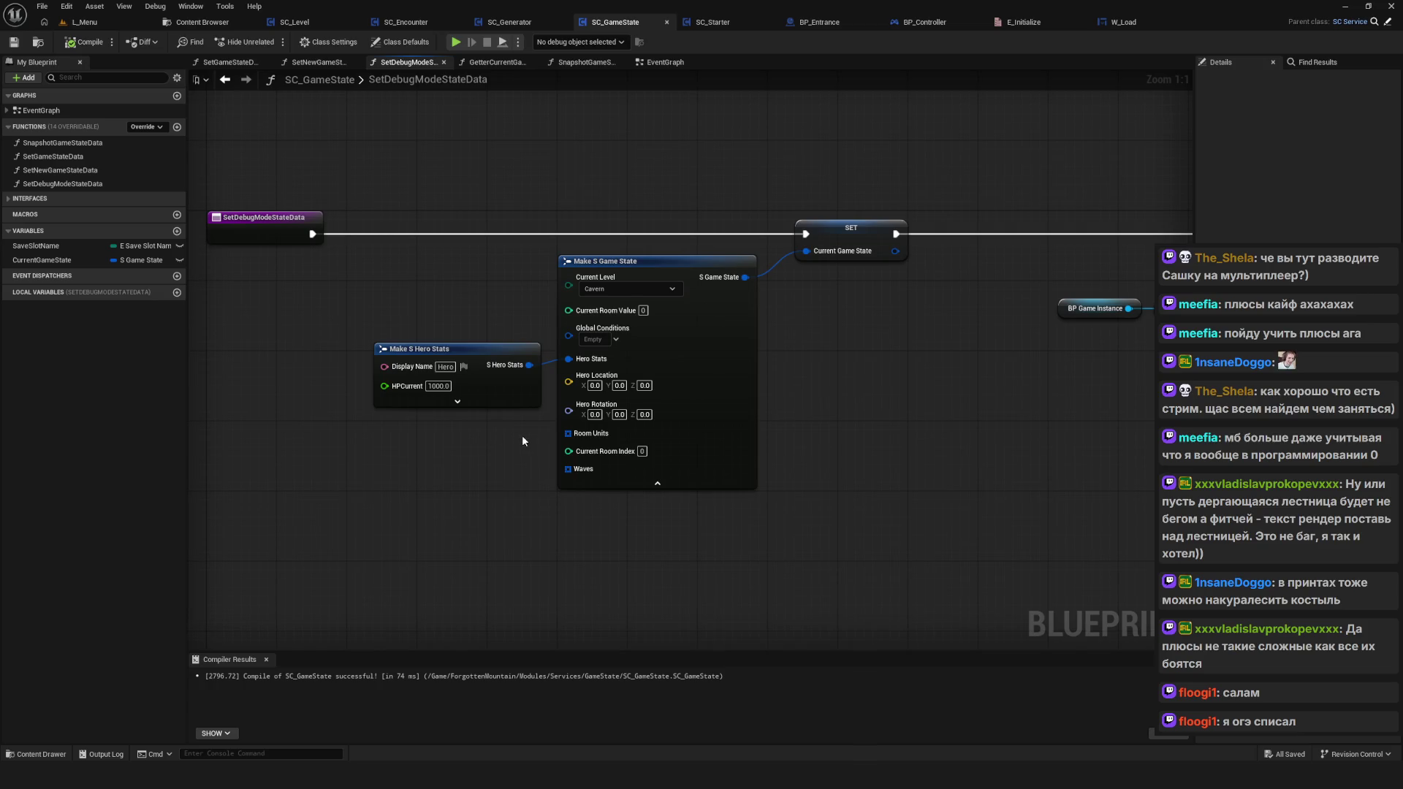
Step: Select Make S Hero Stats, Make S Game State and the SET node and shift them right
scroll(515, 435, down, 4)
scroll(505, 458, up, 3)
mouse_move(505, 452)
mouse_down()
mouse_move(544, 402)
mouse_move(594, 397)
mouse_up()
mouse_move(521, 549)
mouse_down()
mouse_move(532, 452)
mouse_move(573, 594)
mouse_move(612, 581)
mouse_move(665, 610)
mouse_move(558, 219)
mouse_move(672, 651)
mouse_move(660, 492)
mouse_move(501, 504)
mouse_up()
mouse_move(509, 299)
mouse_down()
mouse_move(761, 577)
mouse_move(904, 602)
mouse_up()
mouse_move(843, 318)
mouse_down()
mouse_move(909, 318)
mouse_move(888, 319)
mouse_up()
Step: Frame the moved nodes, reselect Make S Hero Stats, and start a play session with Alt+P
scroll(1027, 463, down, 11)
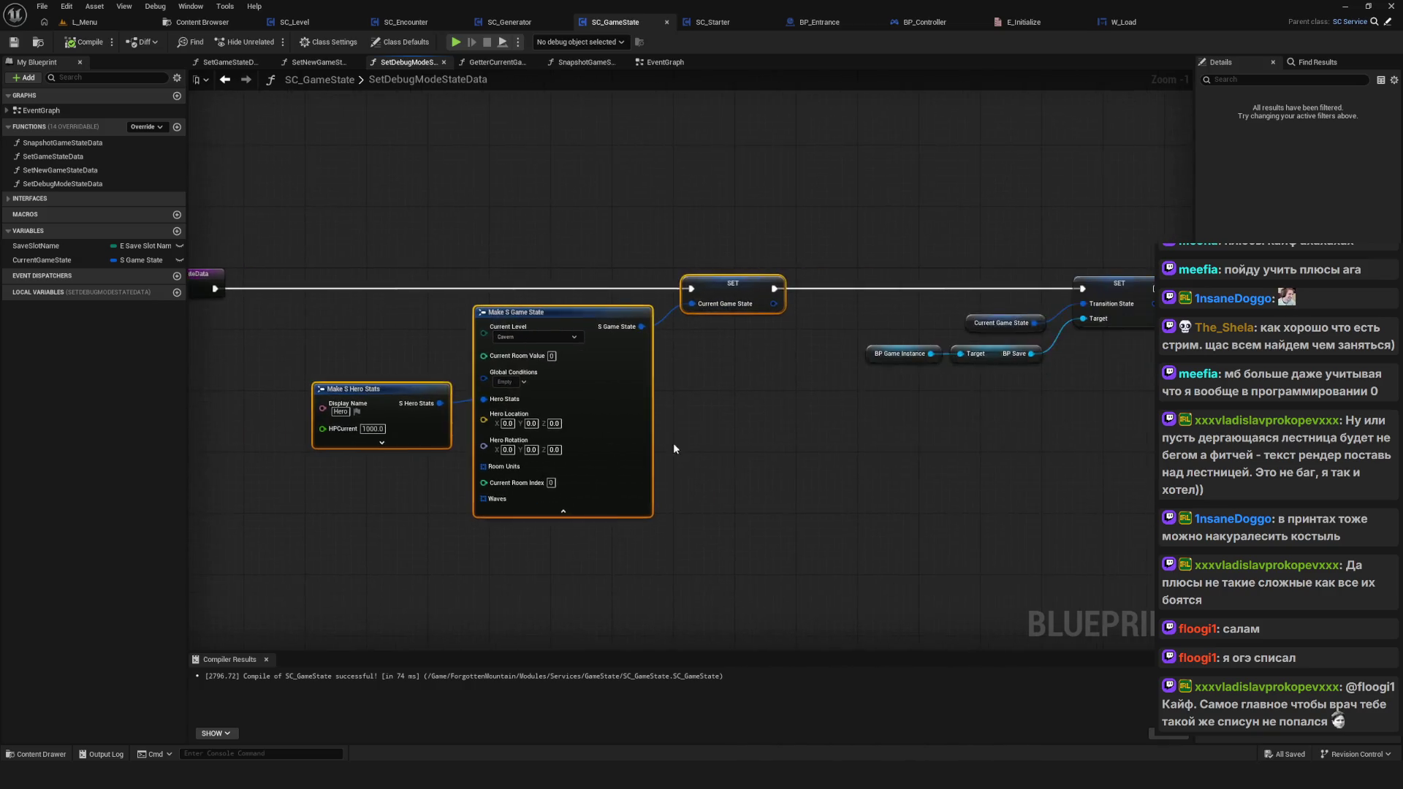
key(Home)
drag(391, 304, 497, 554)
scroll(691, 341, up, 1)
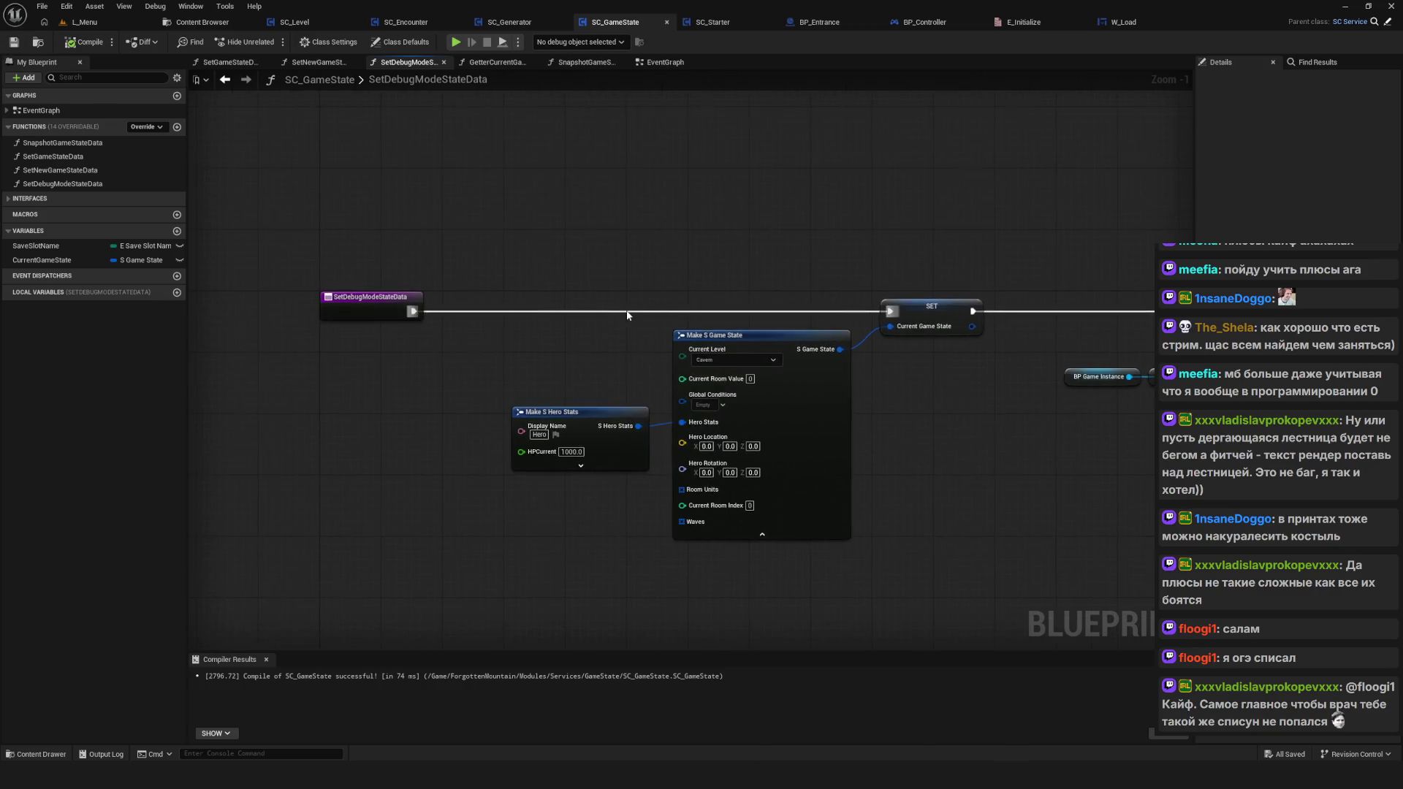
drag(731, 349, 832, 353)
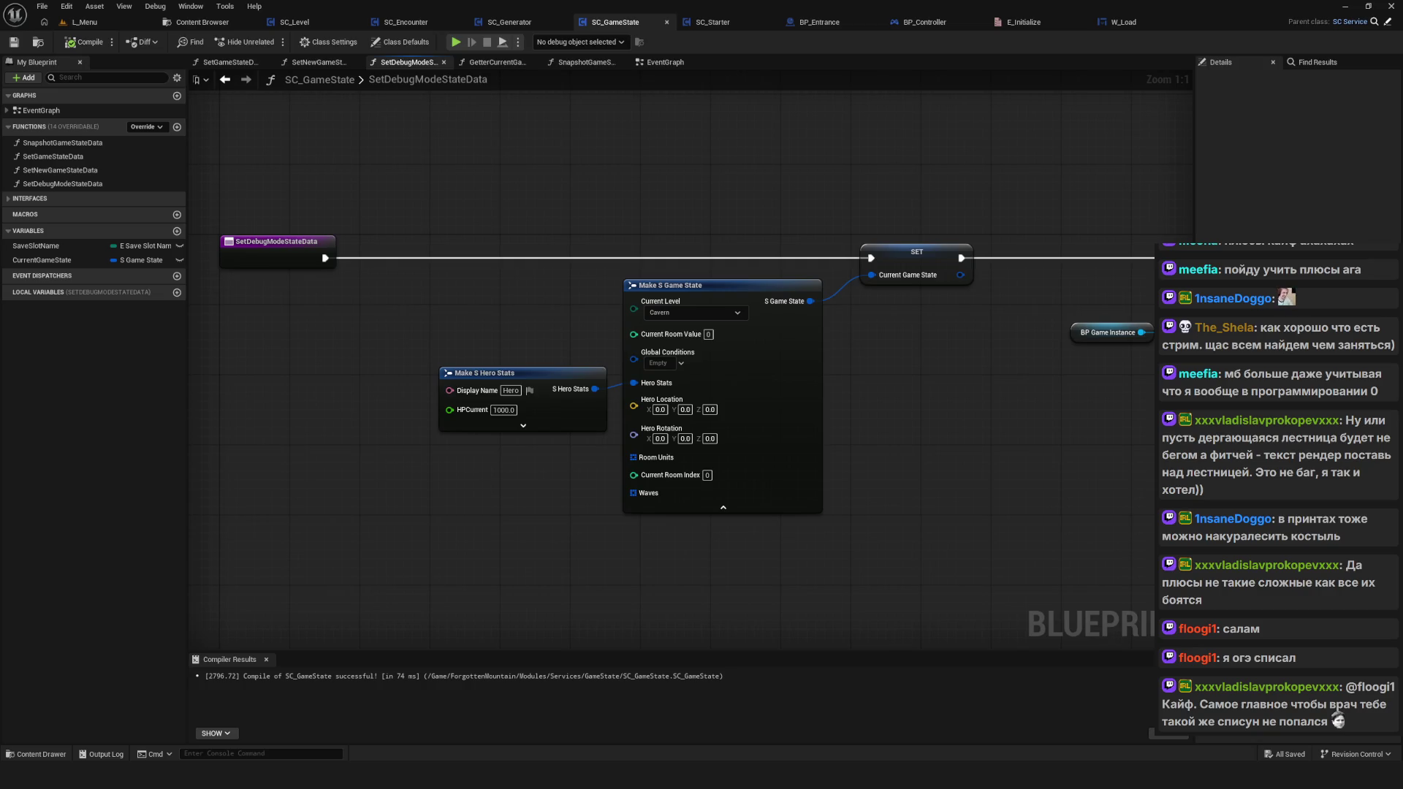
drag(832, 354, 773, 389)
key(alt+p)
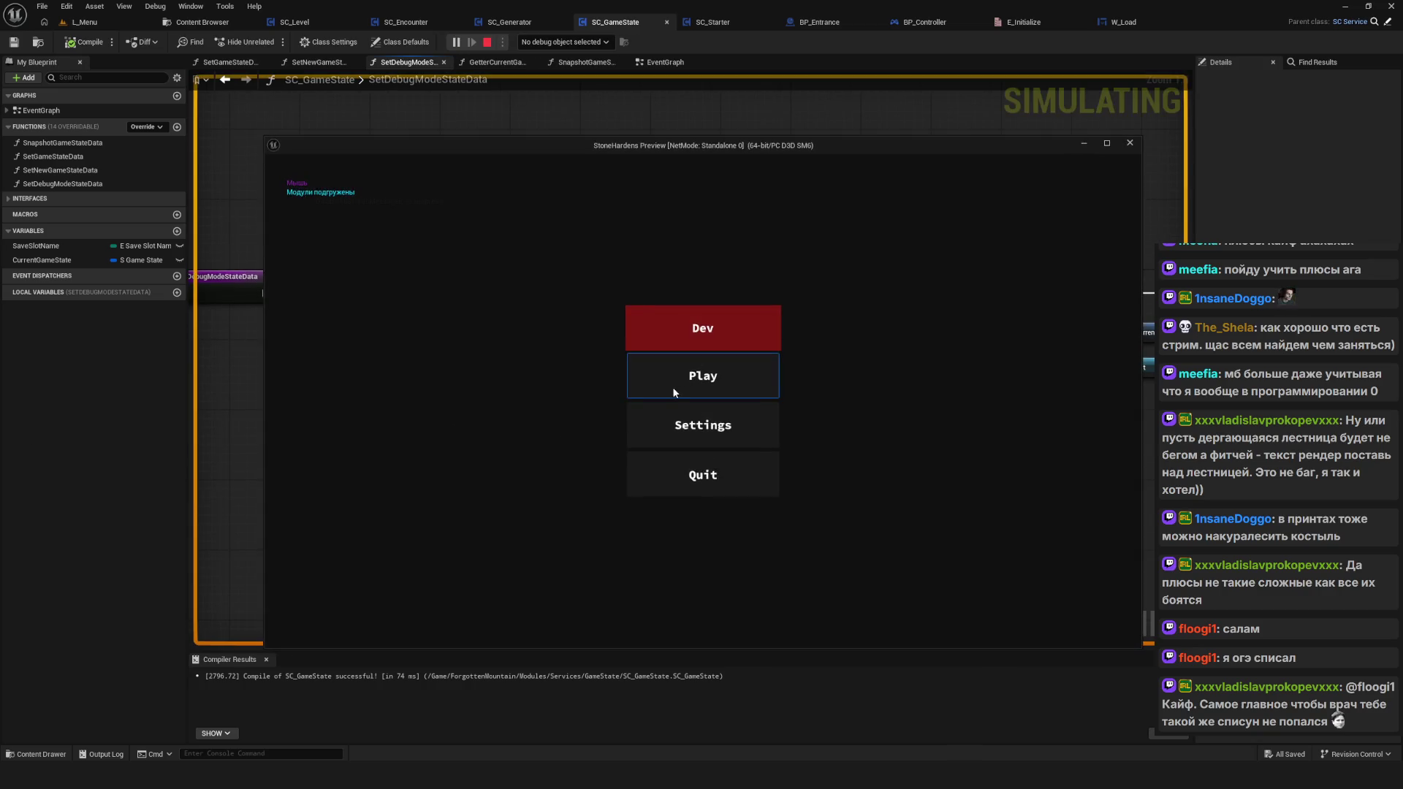
Step: Delete SavedGame1 and SavedGame0, start a new game, move the hero up-right, then stop
right_click(681, 381)
click(661, 423)
right_click(731, 340)
click(669, 431)
click(721, 332)
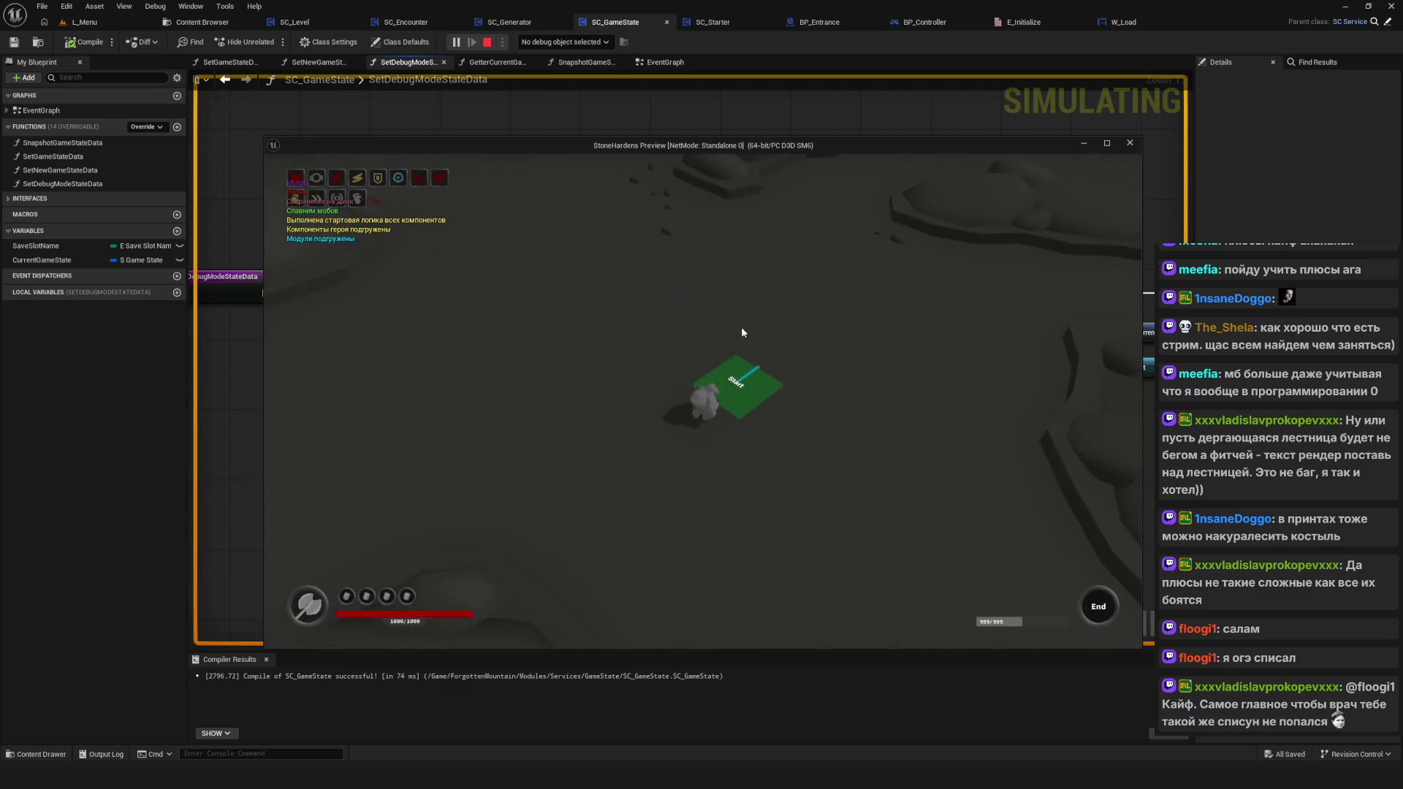
click(839, 318)
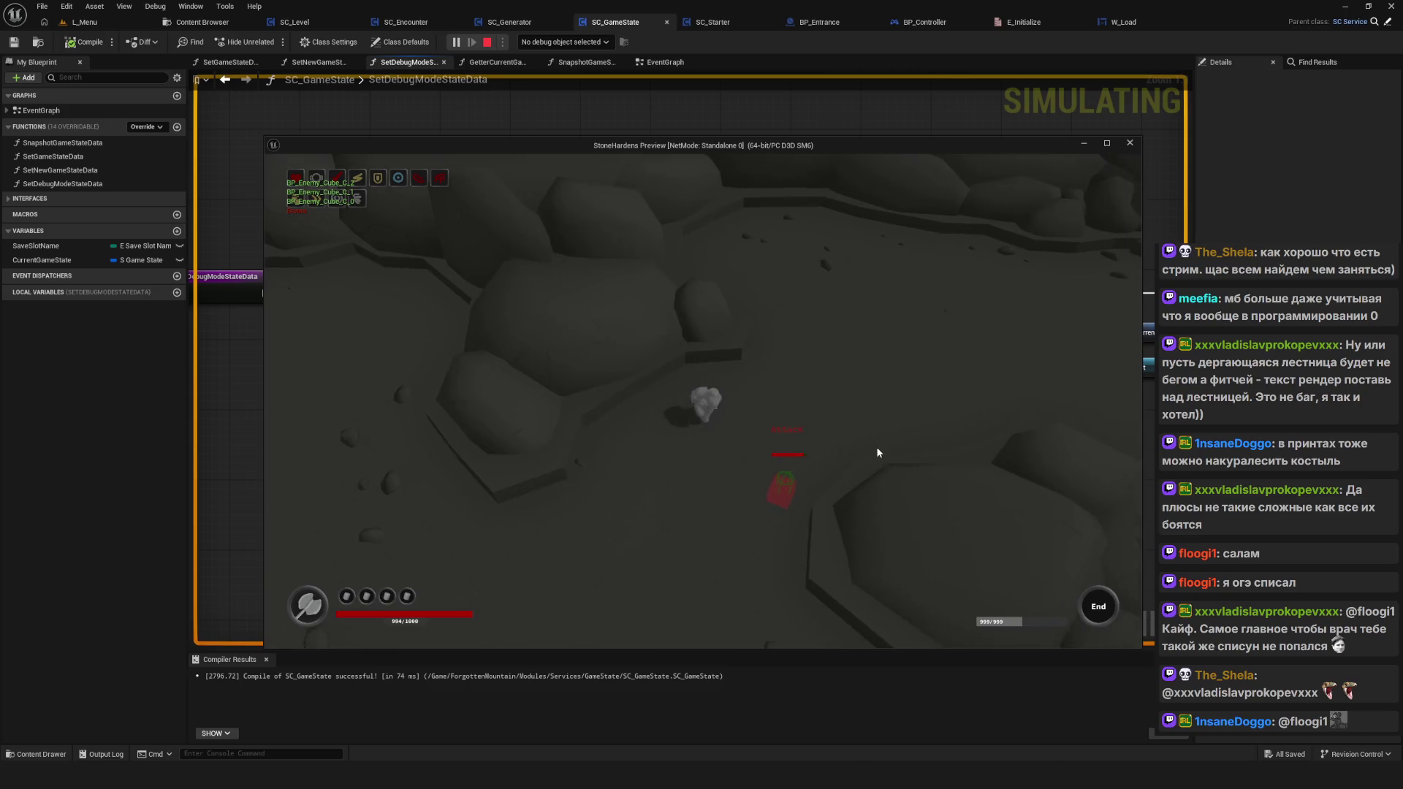
key(Escape)
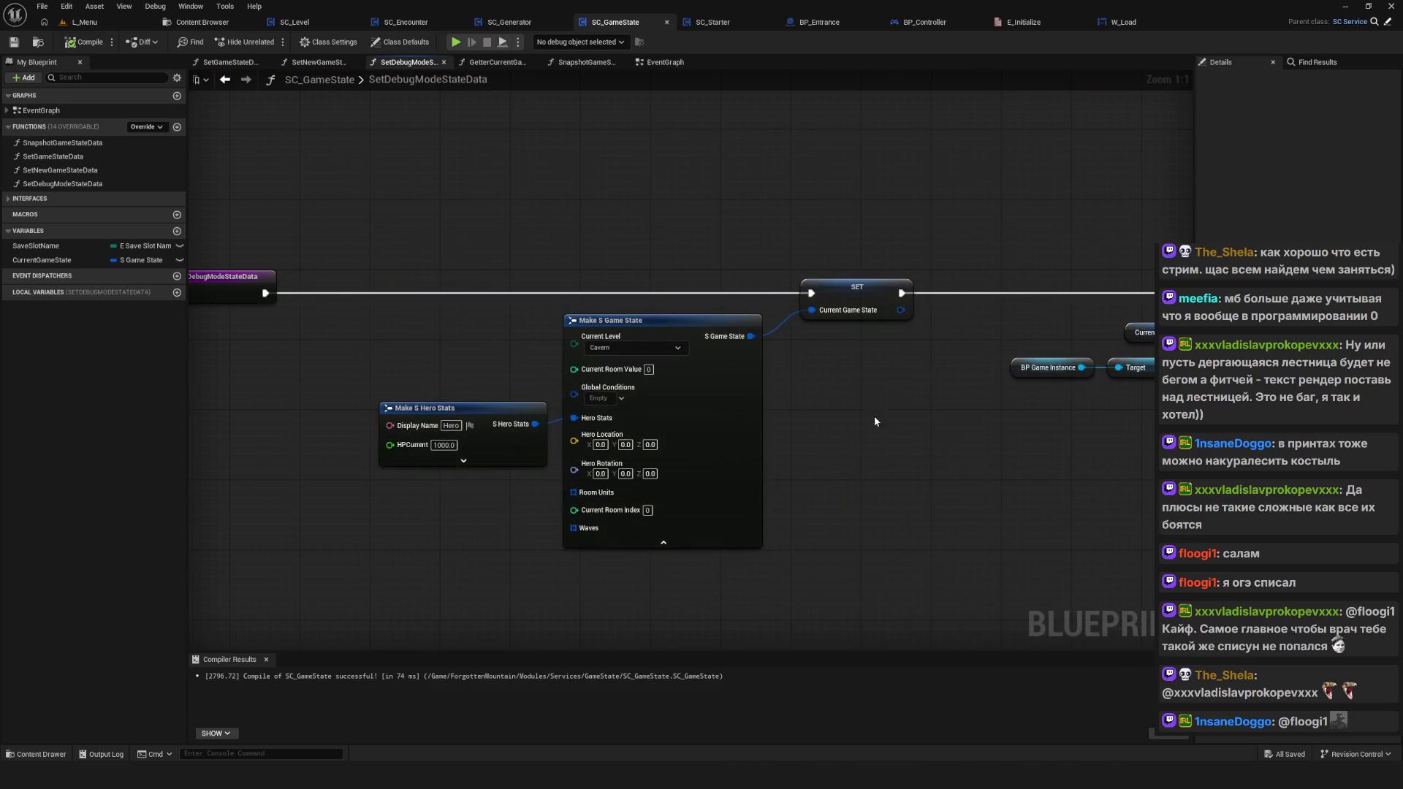
Step: Move the Make S Hero Stats node slightly left
click(554, 370)
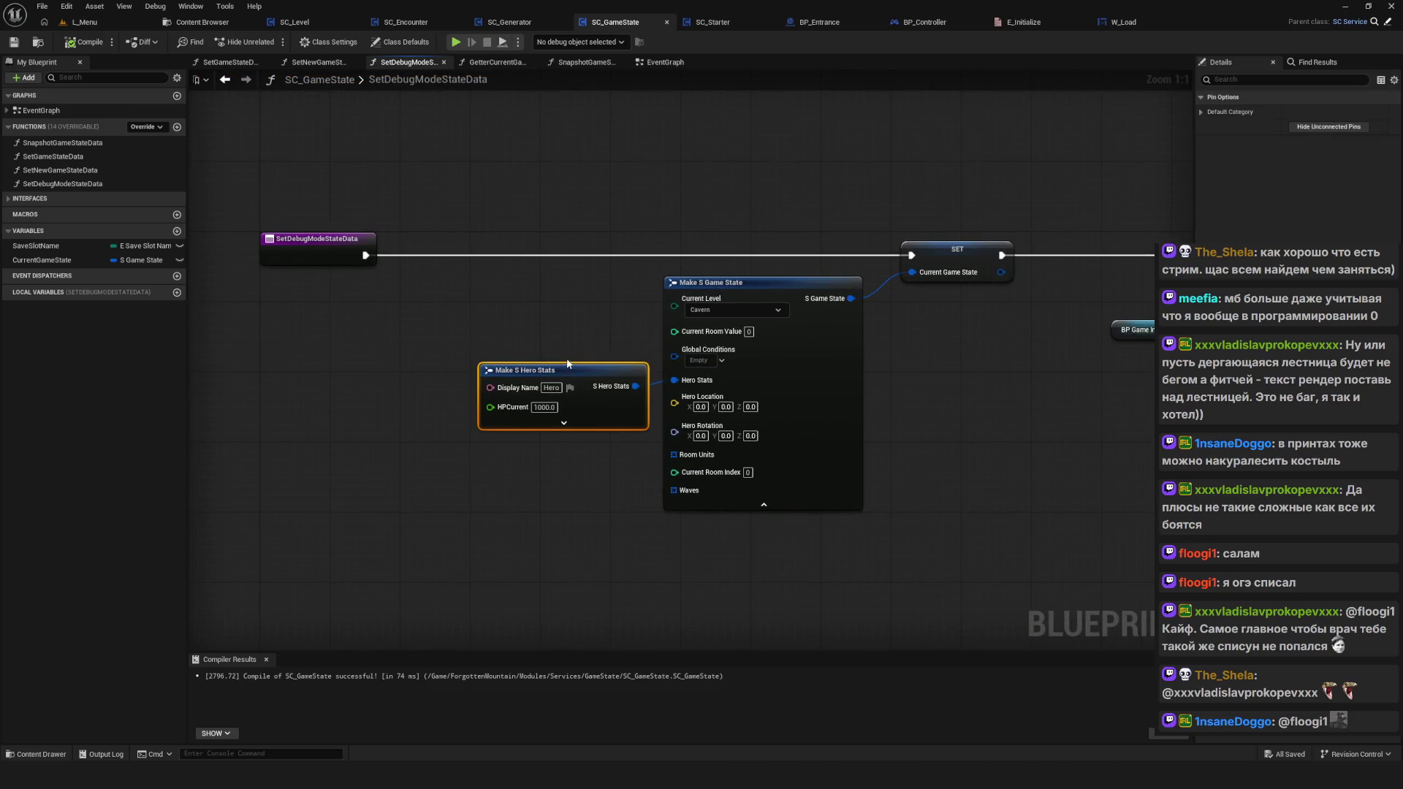
mouse_move(554, 370)
mouse_down()
mouse_move(509, 382)
mouse_move(550, 377)
mouse_up()
scroll(664, 363, down, 11)
scroll(664, 363, up, 5)
Step: Play, delete SavedGame0, start a new game from the first slot, then stop the session
click(455, 42)
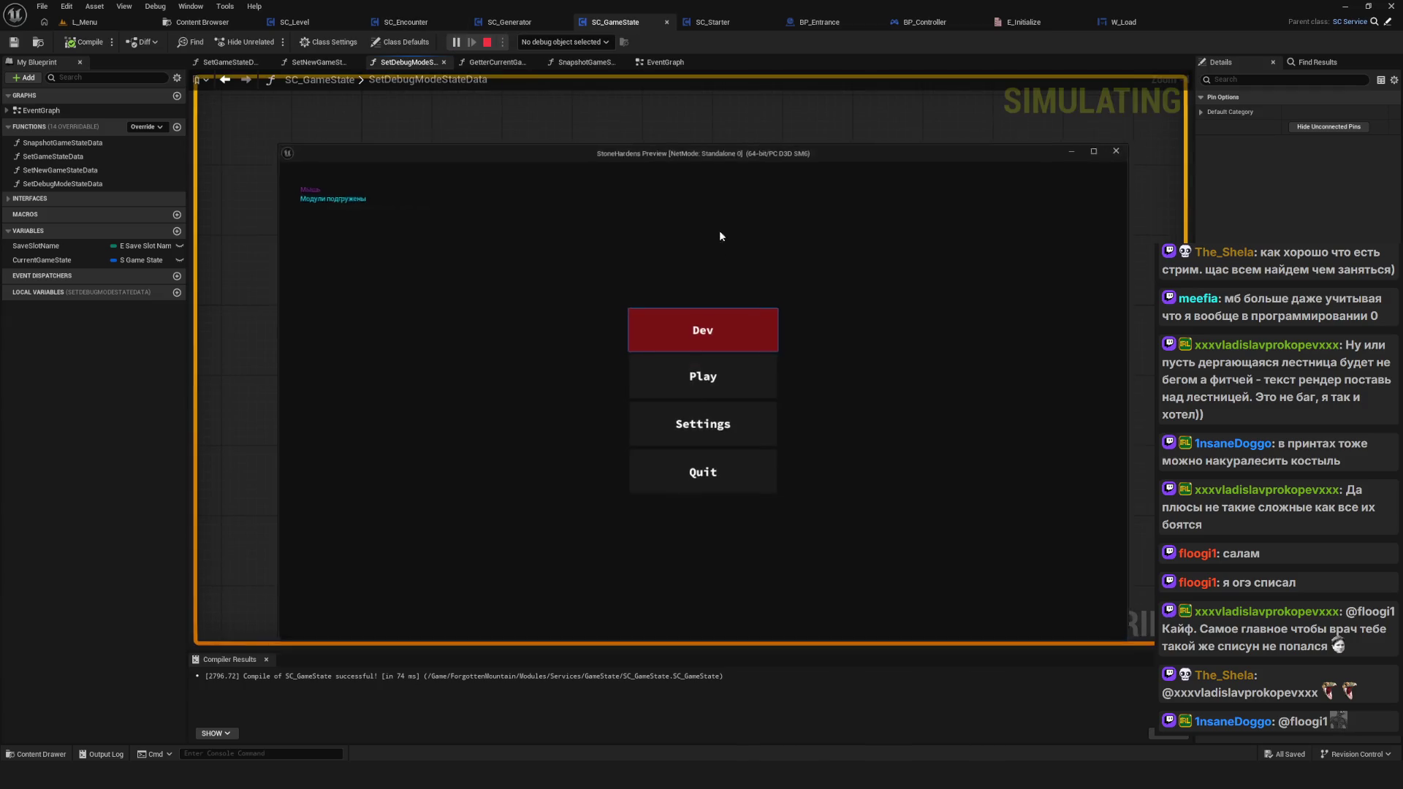
click(713, 395)
right_click(720, 336)
click(667, 431)
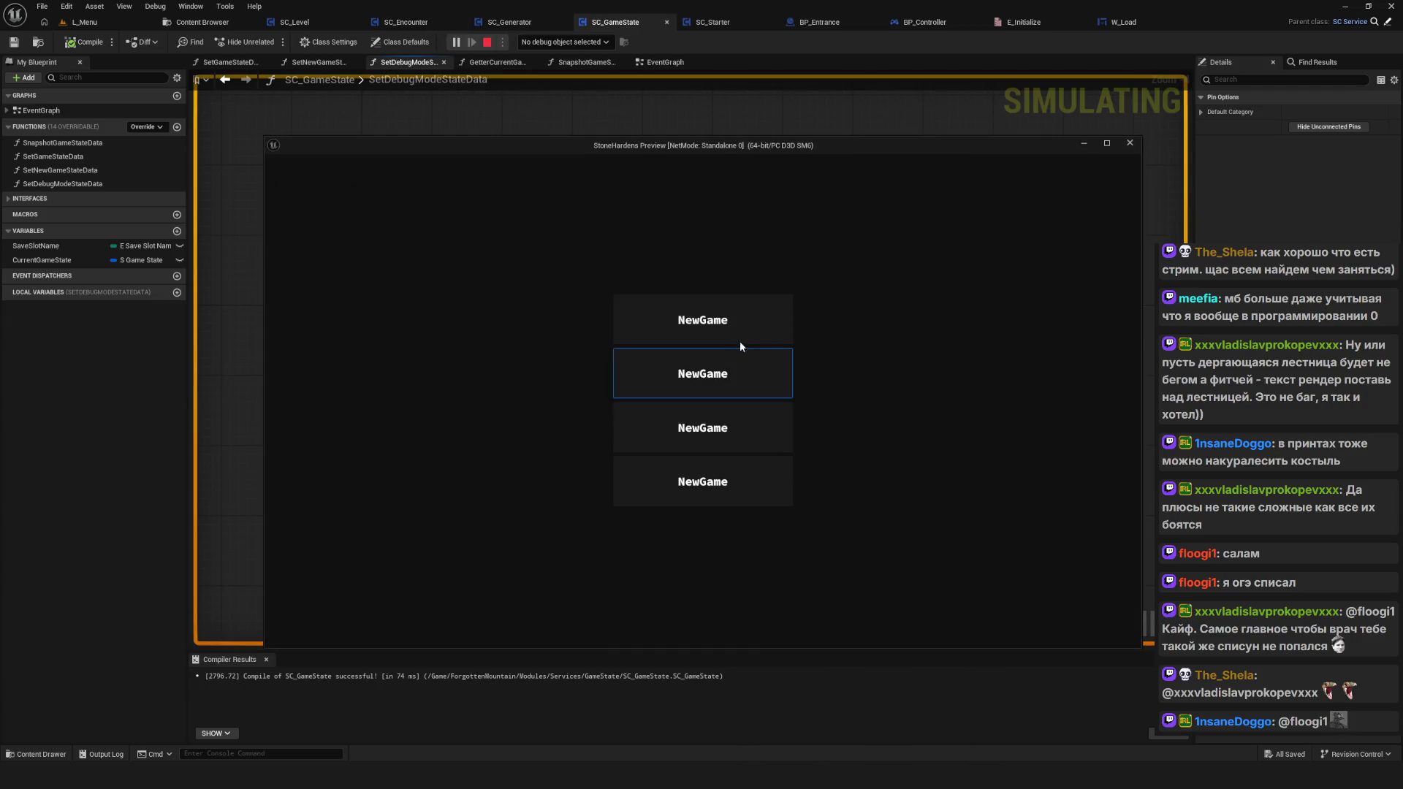
click(730, 334)
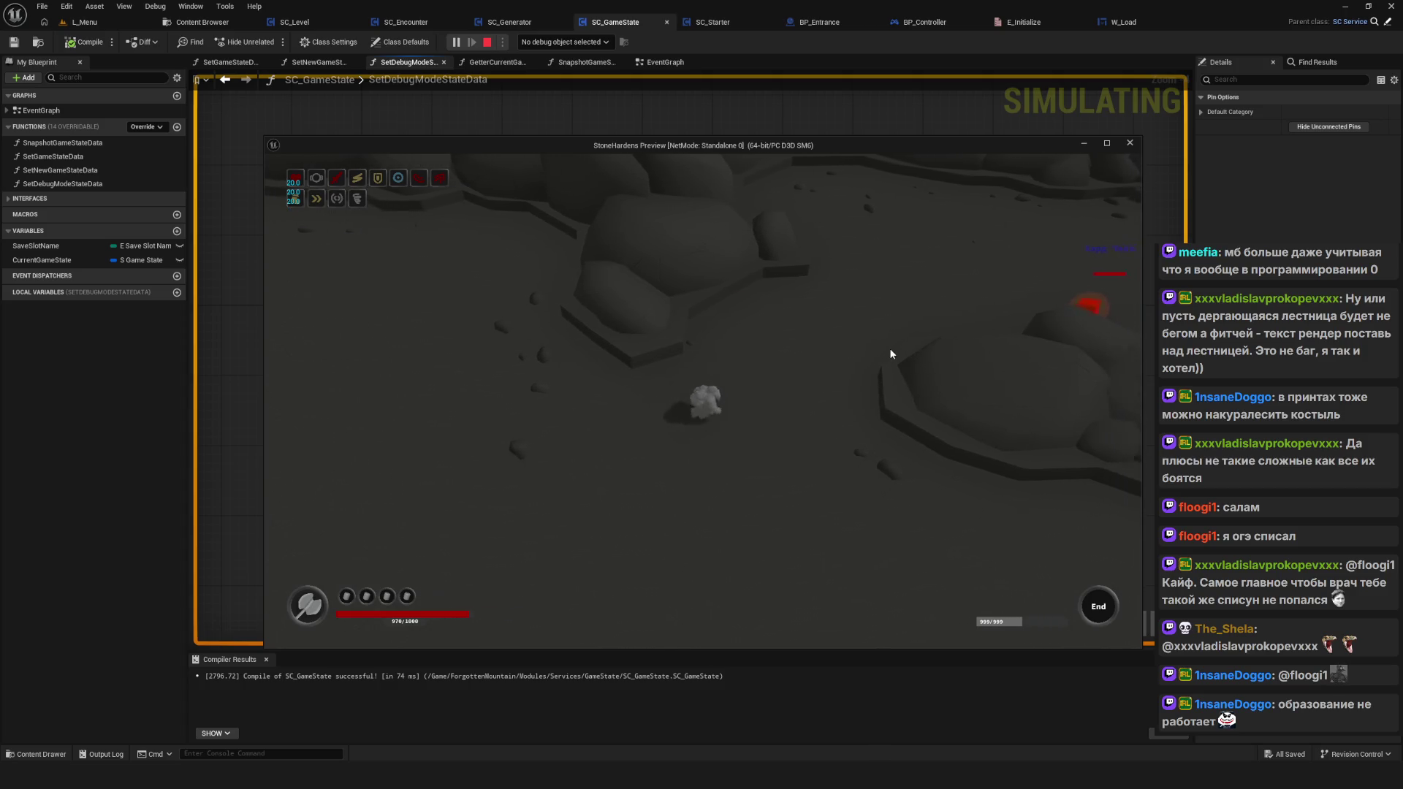
key(Escape)
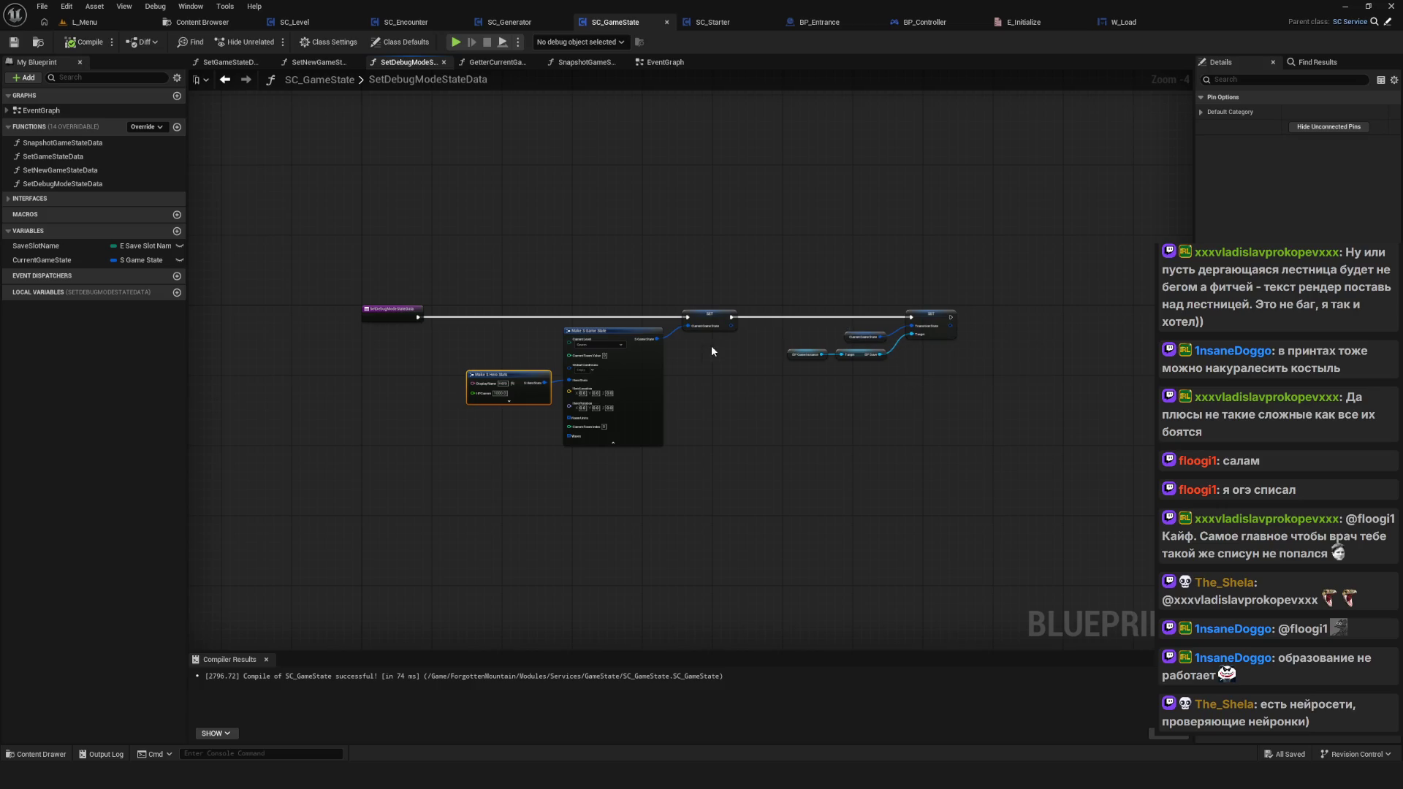
Step: Bring the debug-state nodes into view and nudge Make S Hero Stats a few pixels right
drag(712, 345, 746, 369)
scroll(753, 364, down, 2)
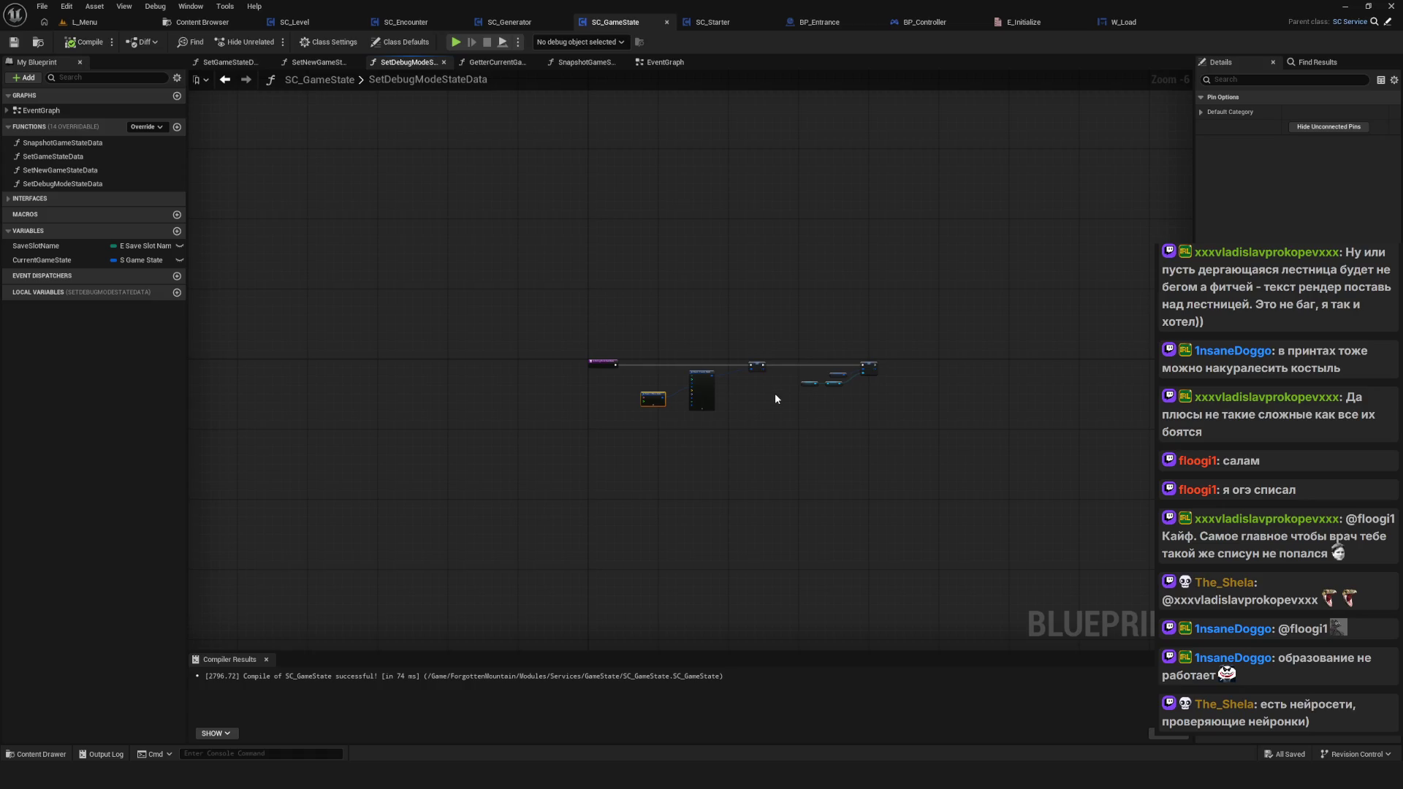
drag(747, 401, 643, 333)
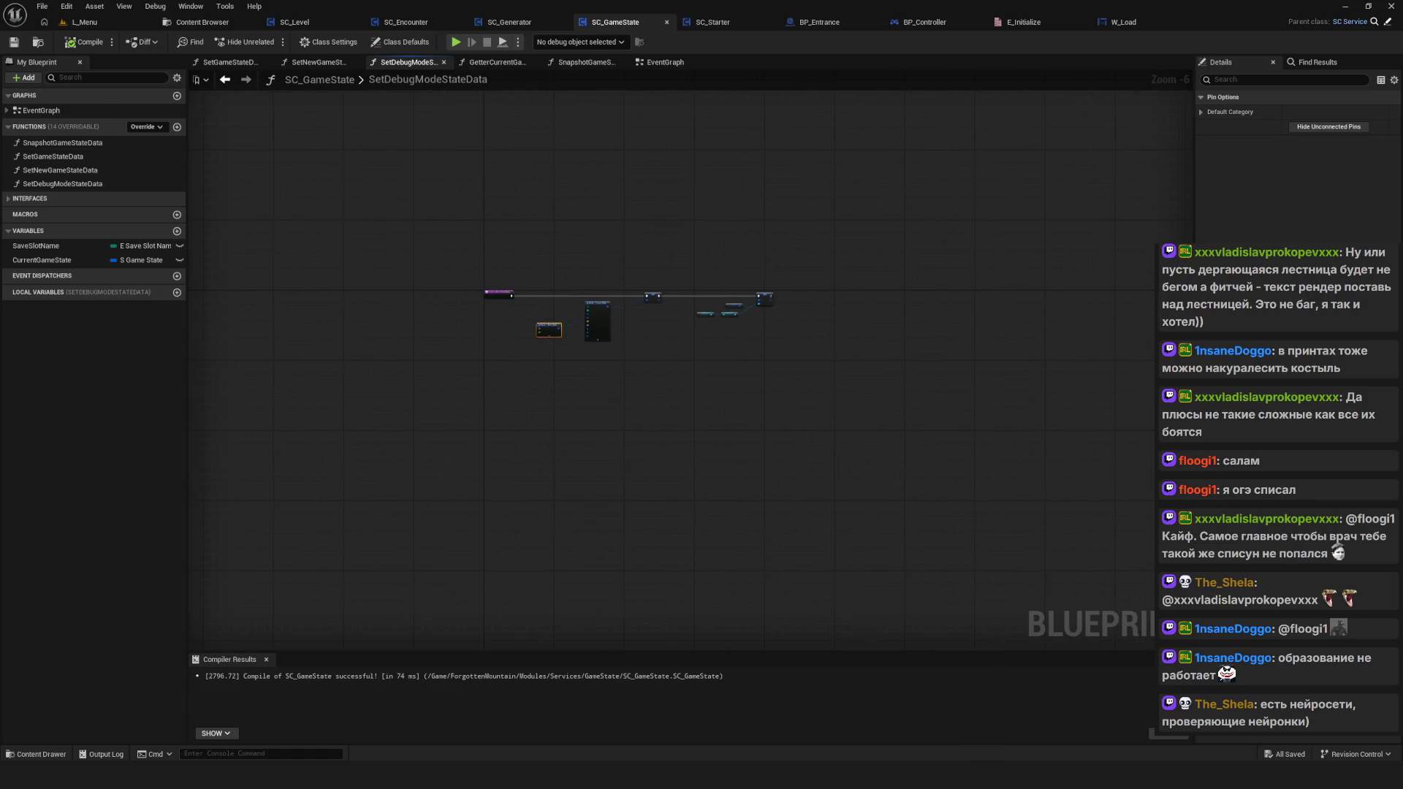
scroll(598, 332, up, 6)
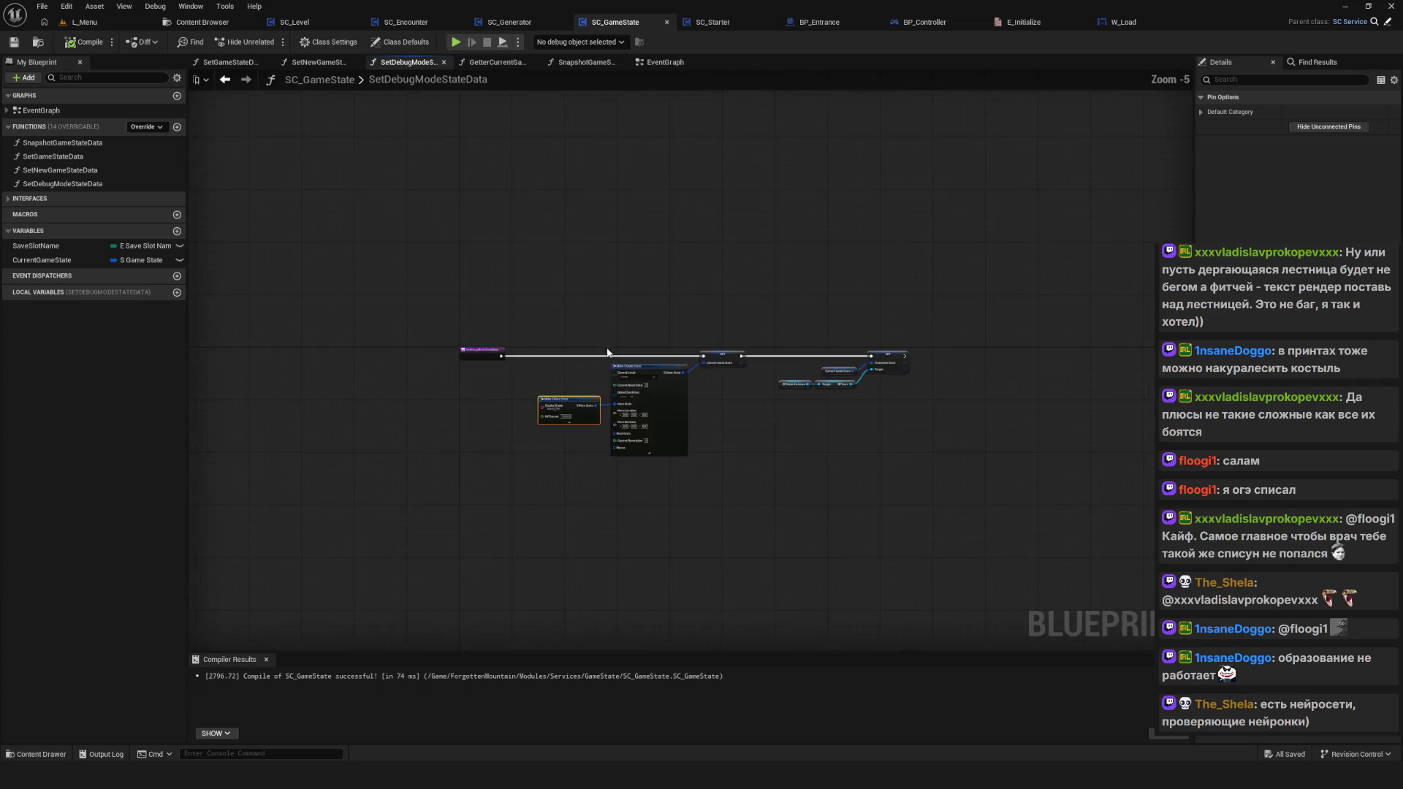
drag(537, 306, 562, 526)
mouse_move(545, 379)
mouse_down()
mouse_move(516, 379)
mouse_move(553, 378)
mouse_up()
scroll(935, 462, down, 8)
scroll(788, 478, up, 5)
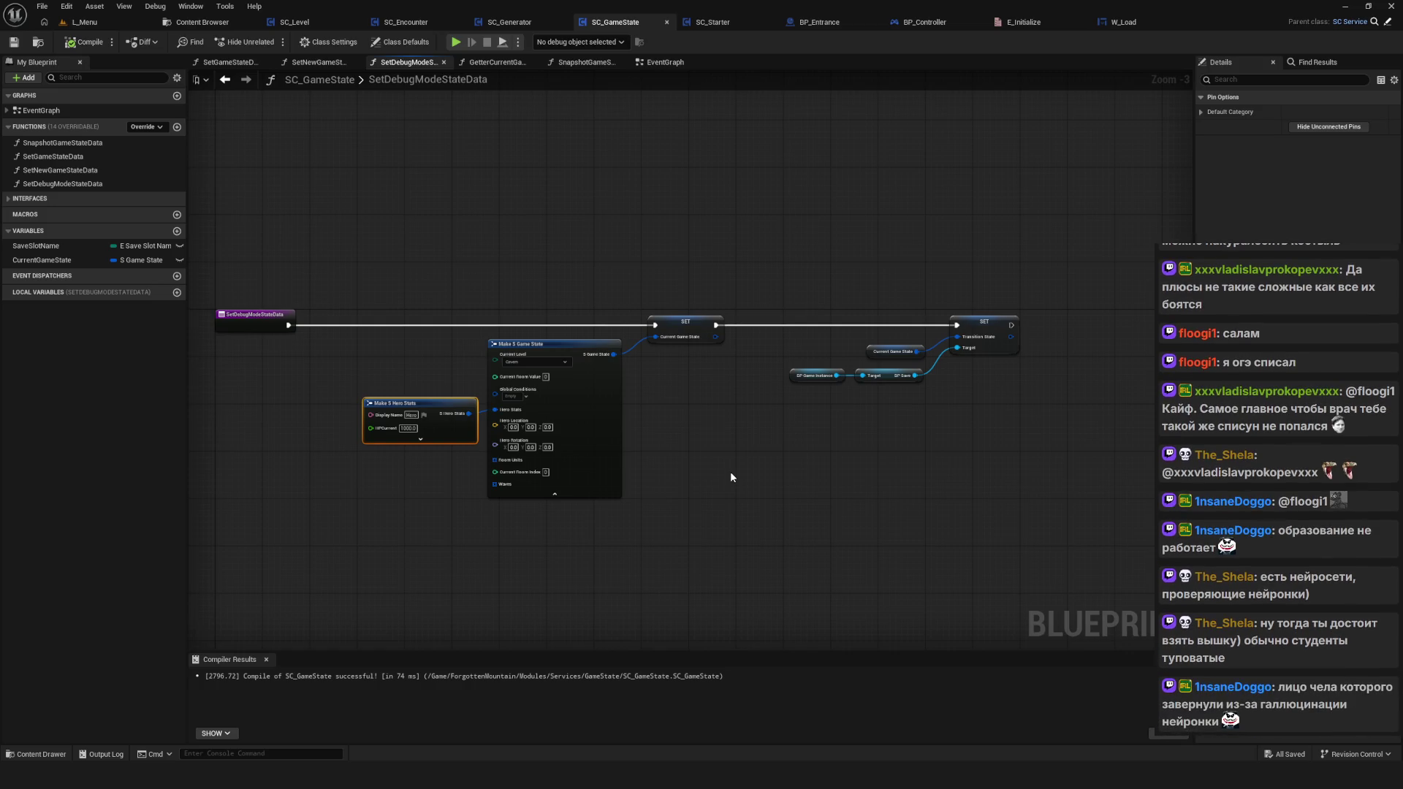
Step: Pan and zoom around the SetDebugModeStateData graph to locate the Make S Hero Stats node
mouse_move(275, 282)
mouse_down()
mouse_move(799, 538)
mouse_move(1010, 563)
mouse_up()
drag(398, 265, 1008, 513)
mouse_move(701, 467)
mouse_down()
mouse_move(847, 469)
mouse_move(807, 481)
mouse_up()
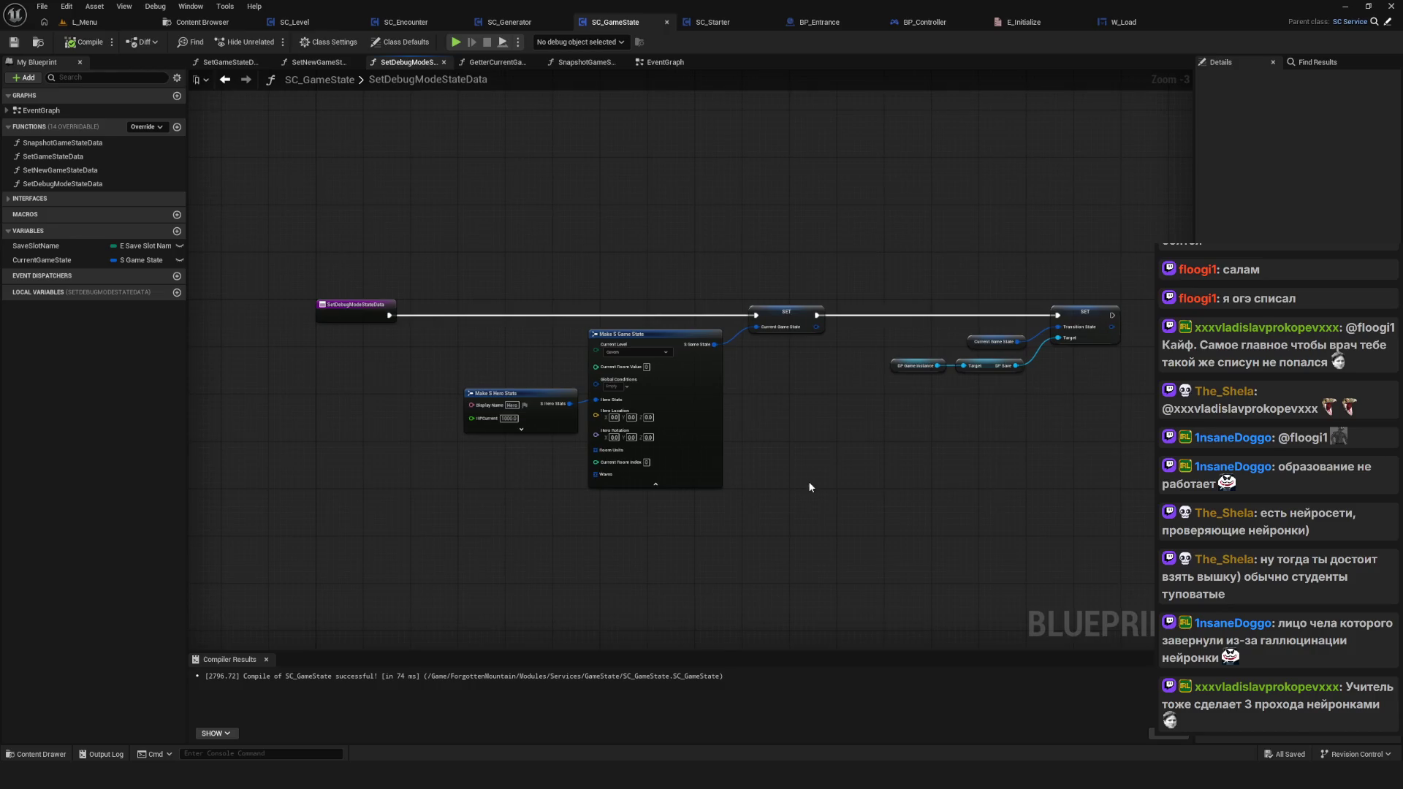
scroll(808, 481, down, 6)
scroll(778, 465, up, 7)
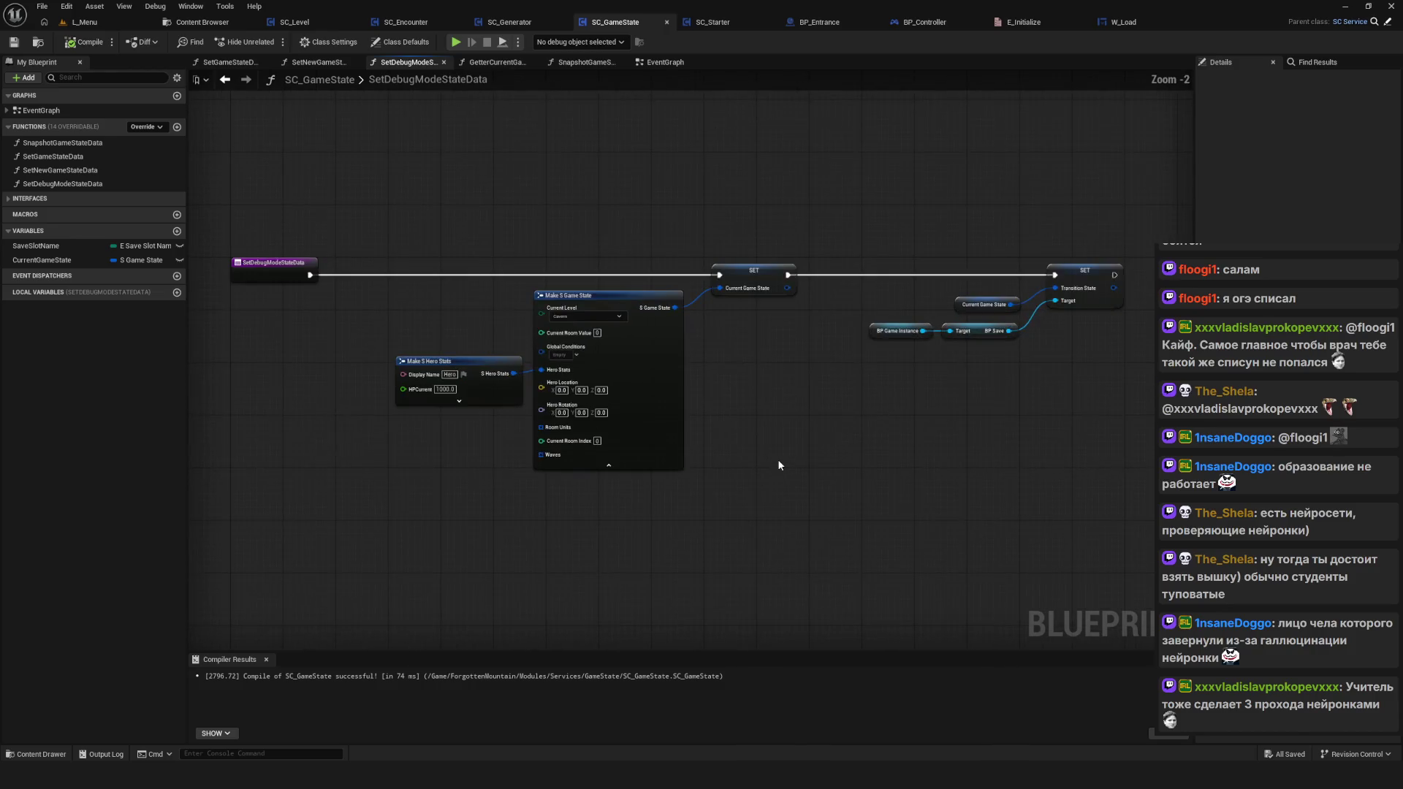
mouse_move(749, 501)
mouse_down()
mouse_move(792, 511)
mouse_move(773, 523)
mouse_move(754, 504)
mouse_up()
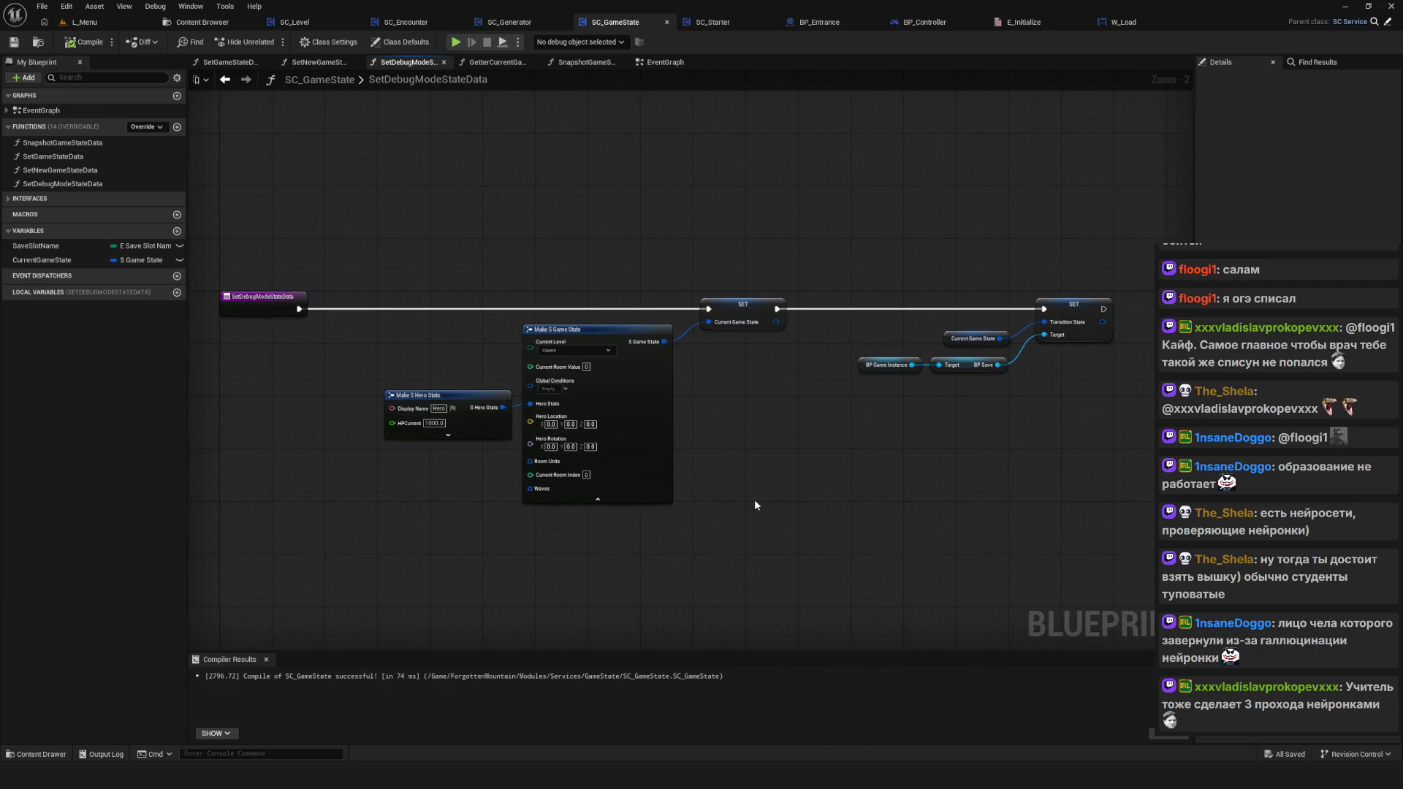
drag(758, 507, 740, 520)
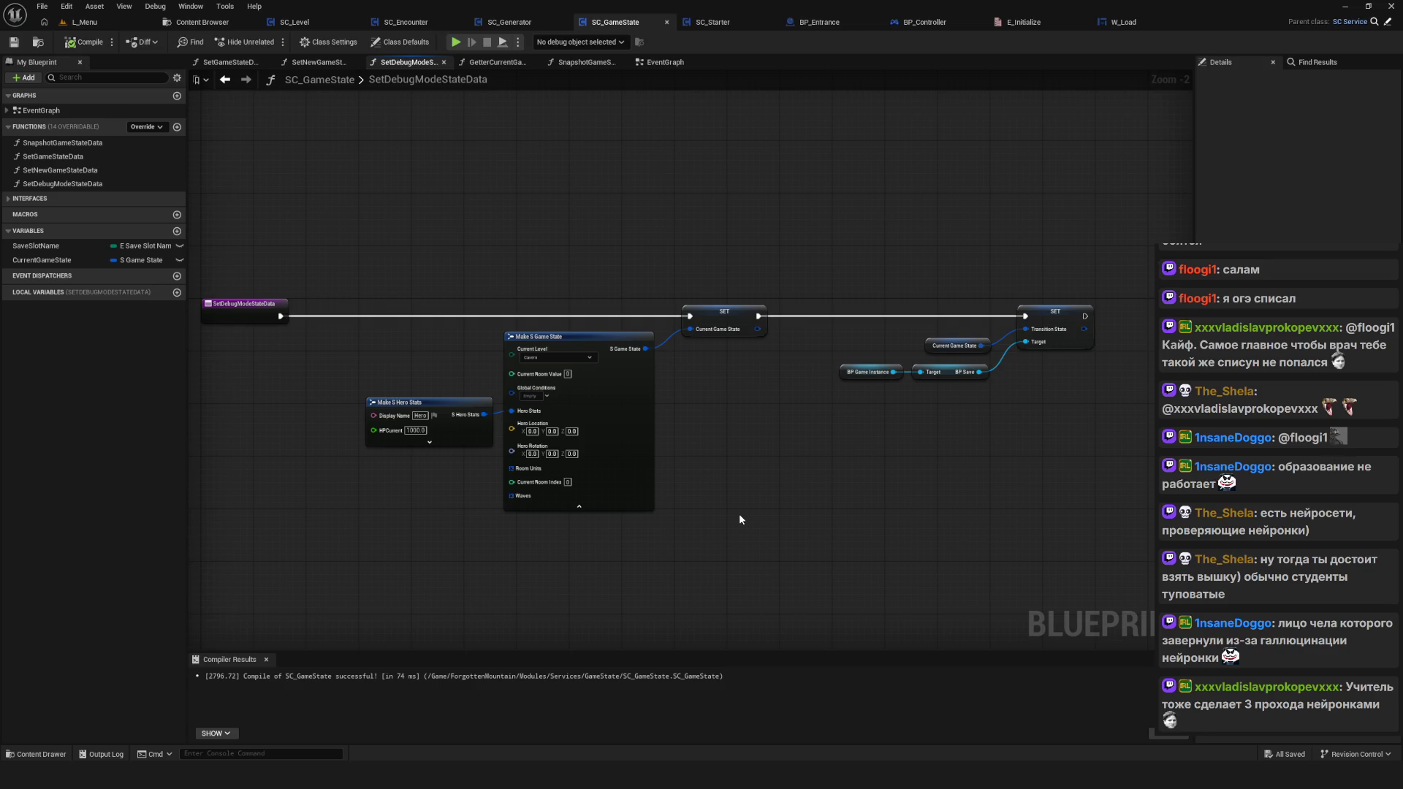
drag(738, 513, 729, 507)
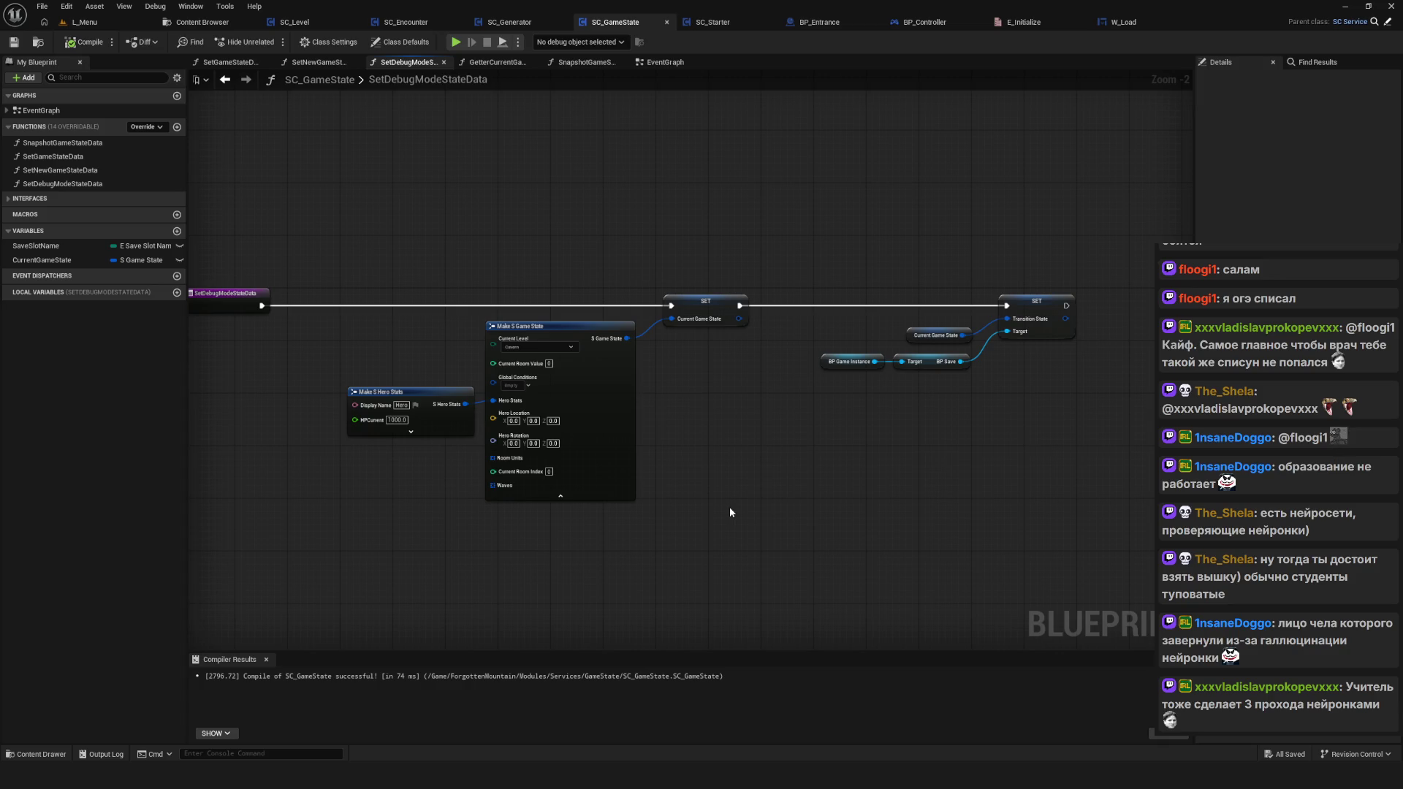
scroll(729, 506, down, 5)
scroll(729, 506, up, 4)
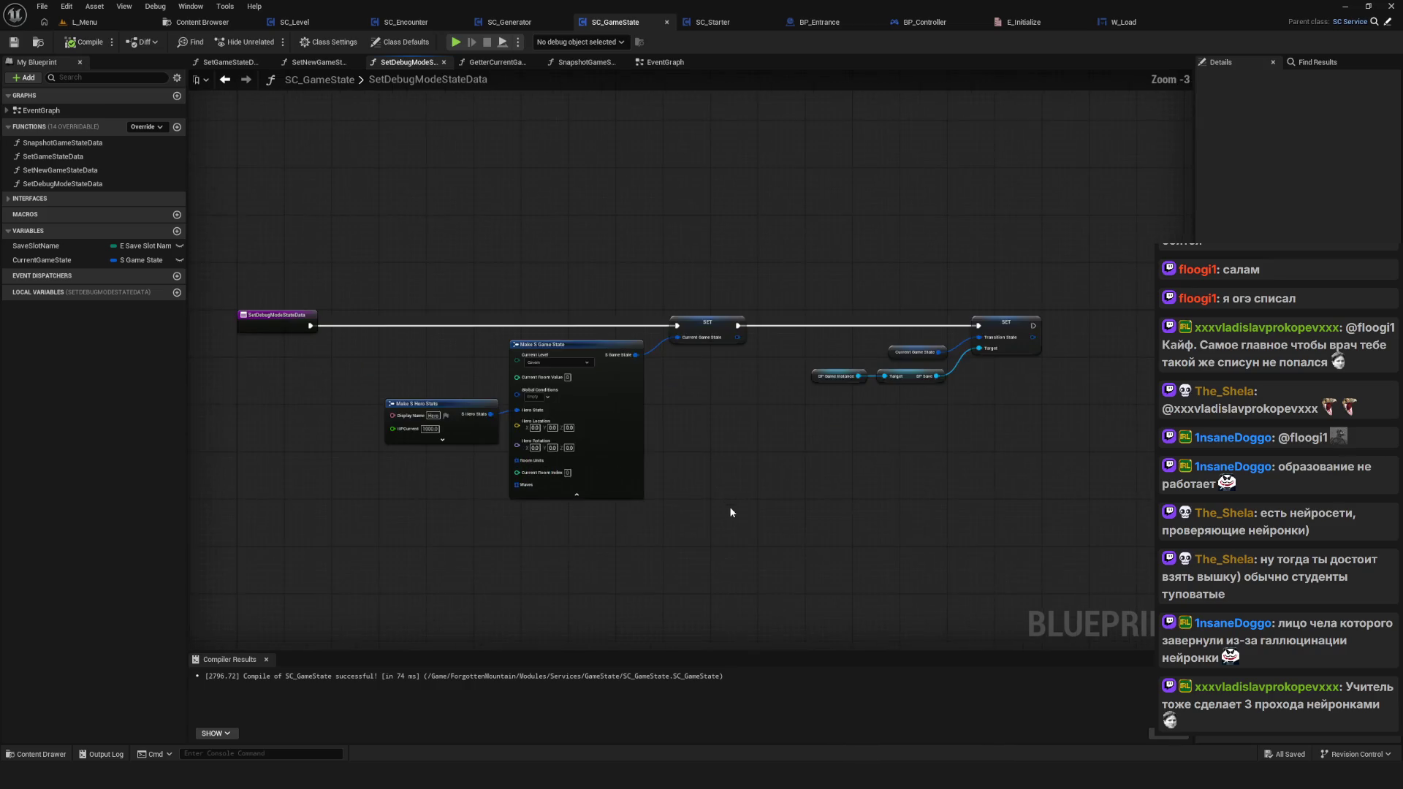
drag(699, 501, 656, 512)
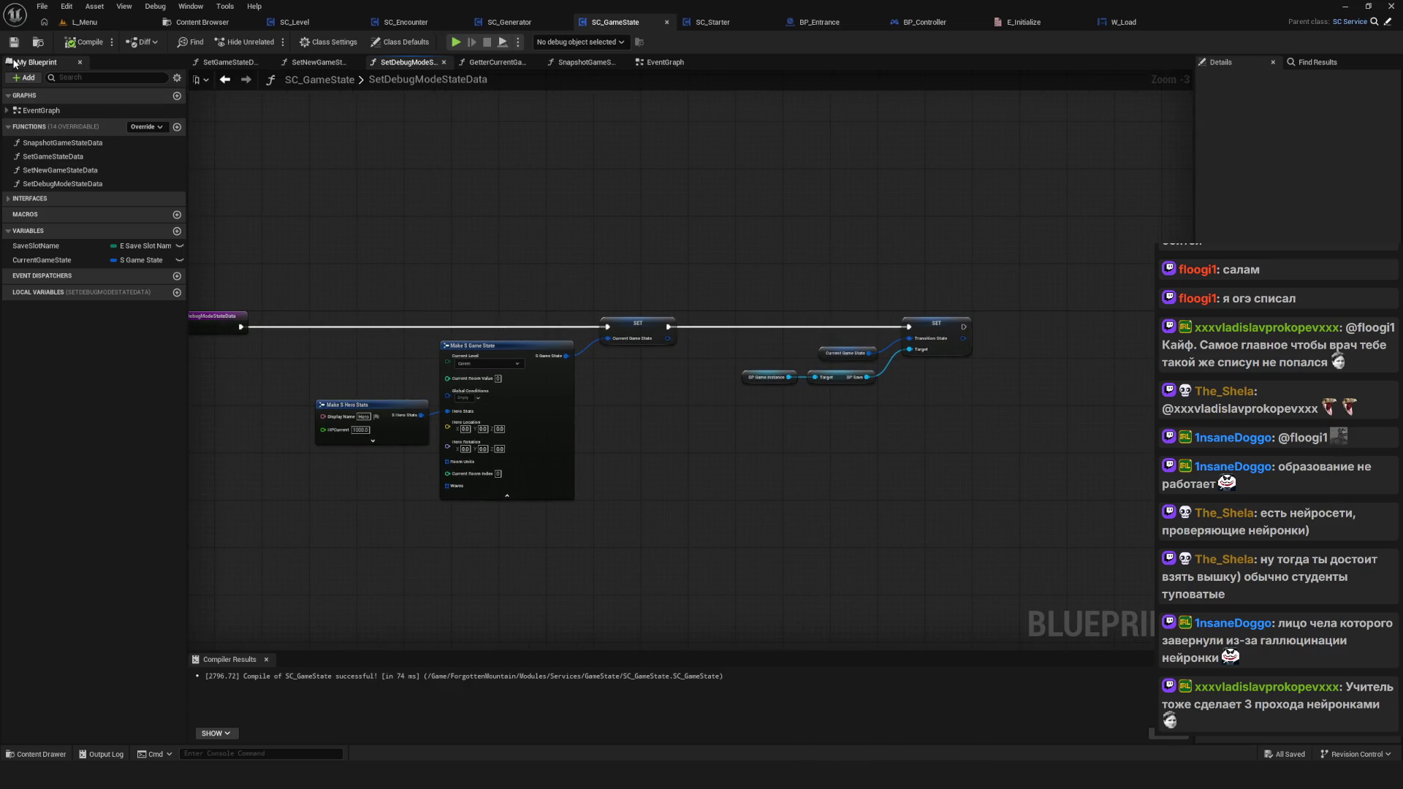
drag(259, 133, 432, 161)
scroll(717, 346, down, 3)
scroll(716, 346, up, 4)
scroll(717, 346, down, 3)
scroll(437, 429, up, 3)
Step: Move Make S Hero Stats a little left, beside Make S Game State
click(436, 429)
drag(436, 429, 416, 428)
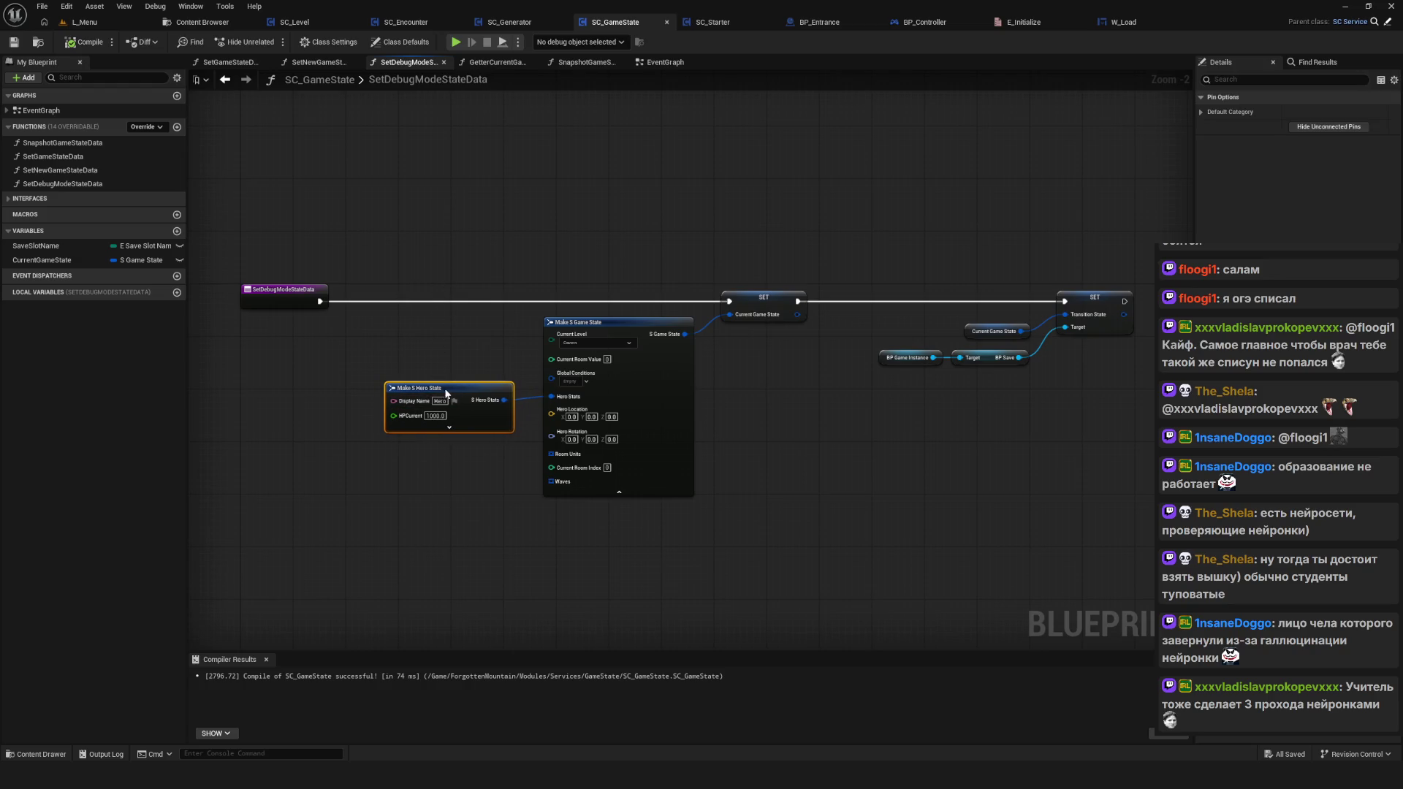
scroll(783, 435, down, 3)
scroll(748, 431, up, 3)
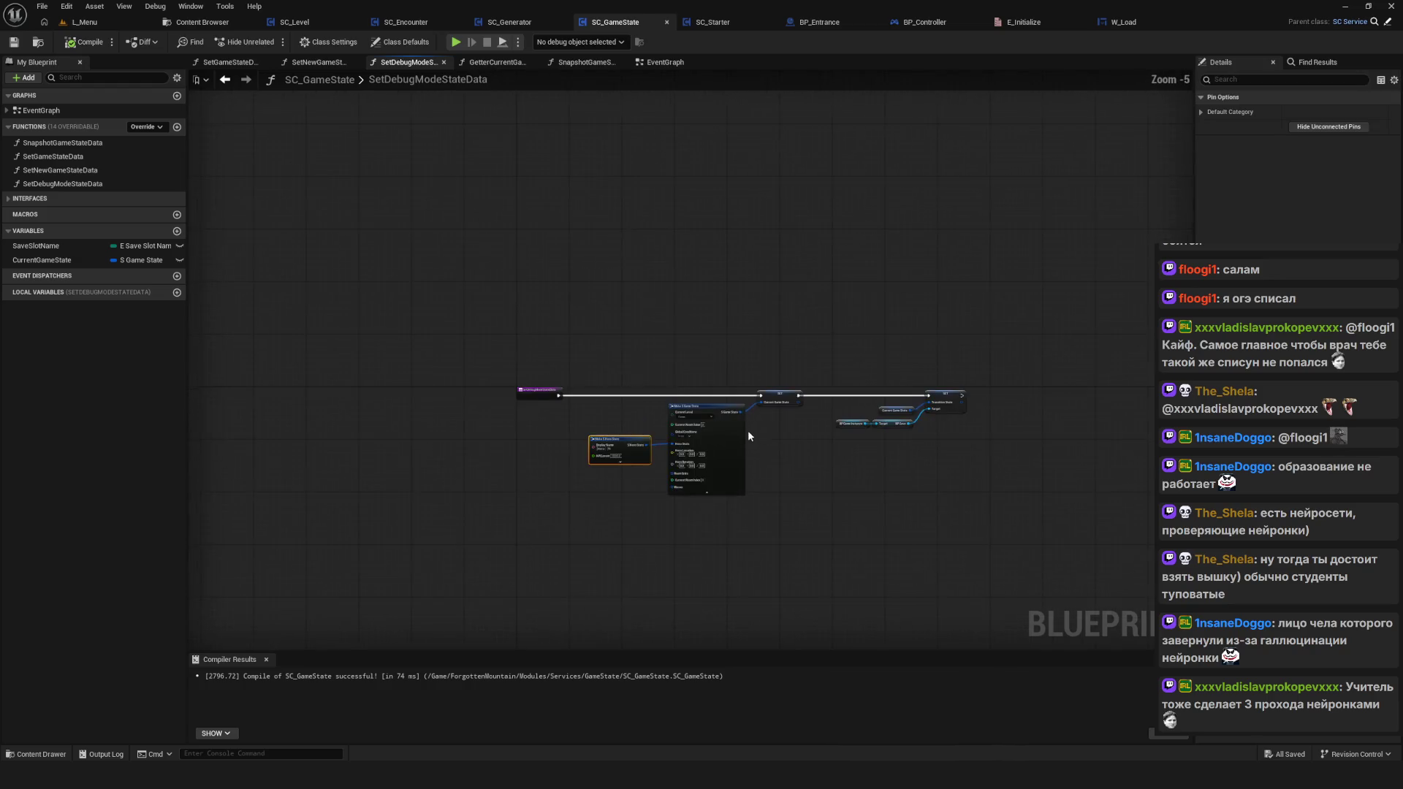
Step: Deselect the node, recentre the graph, and save the SC_GameState blueprint with Ctrl+S
mouse_move(401, 300)
mouse_down()
mouse_move(576, 628)
mouse_move(617, 555)
mouse_up()
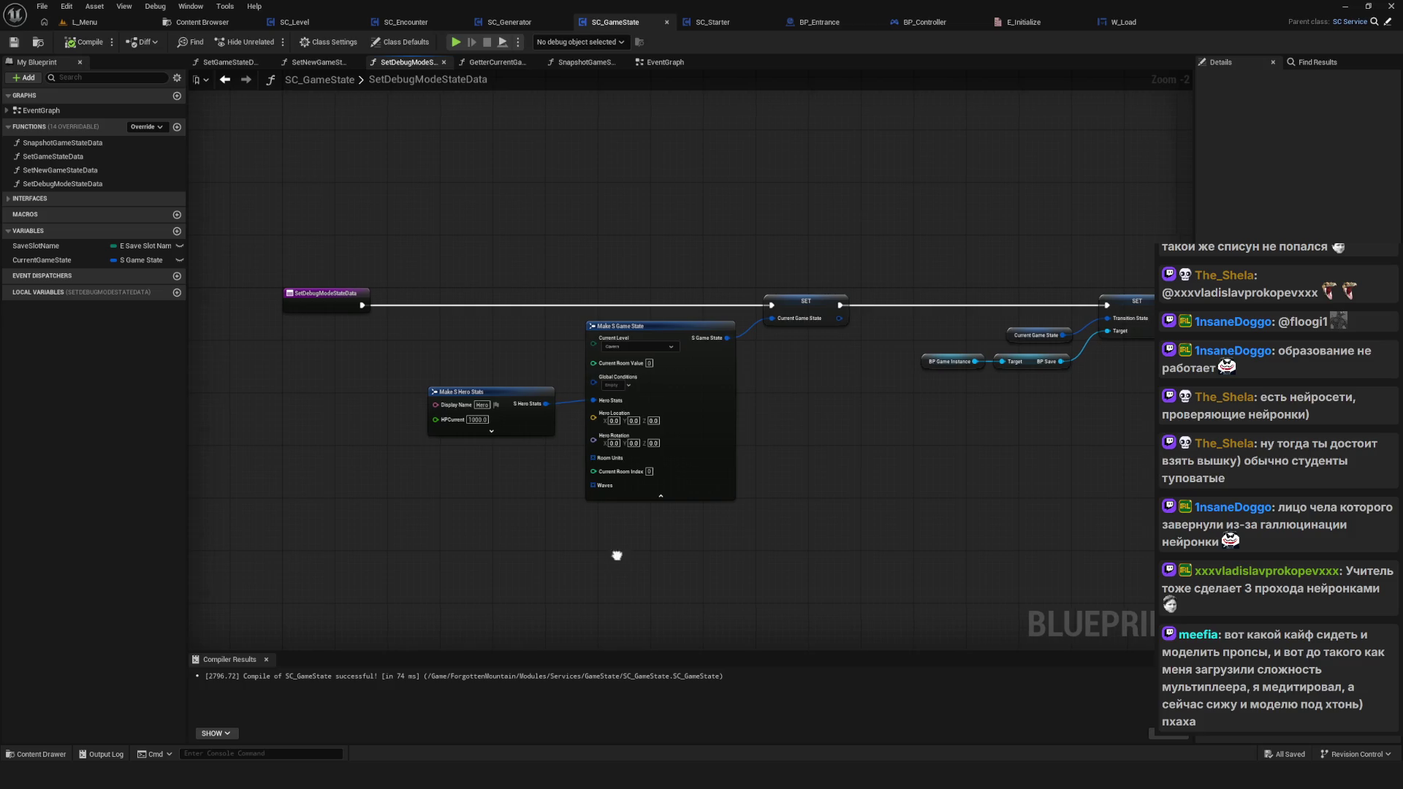
drag(620, 554, 568, 553)
mouse_move(377, 261)
mouse_down()
mouse_move(441, 419)
mouse_move(490, 392)
mouse_up()
drag(897, 469, 870, 487)
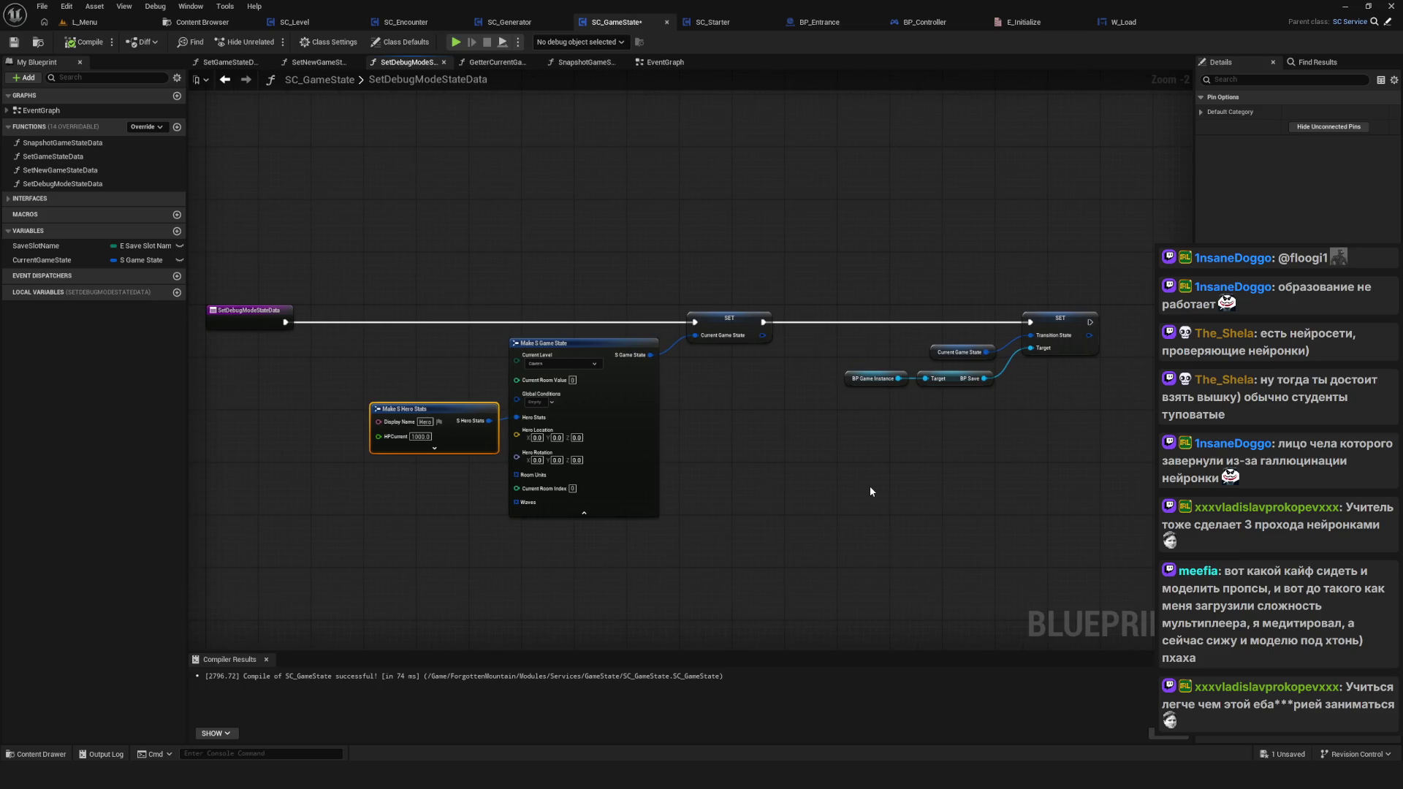
click(828, 464)
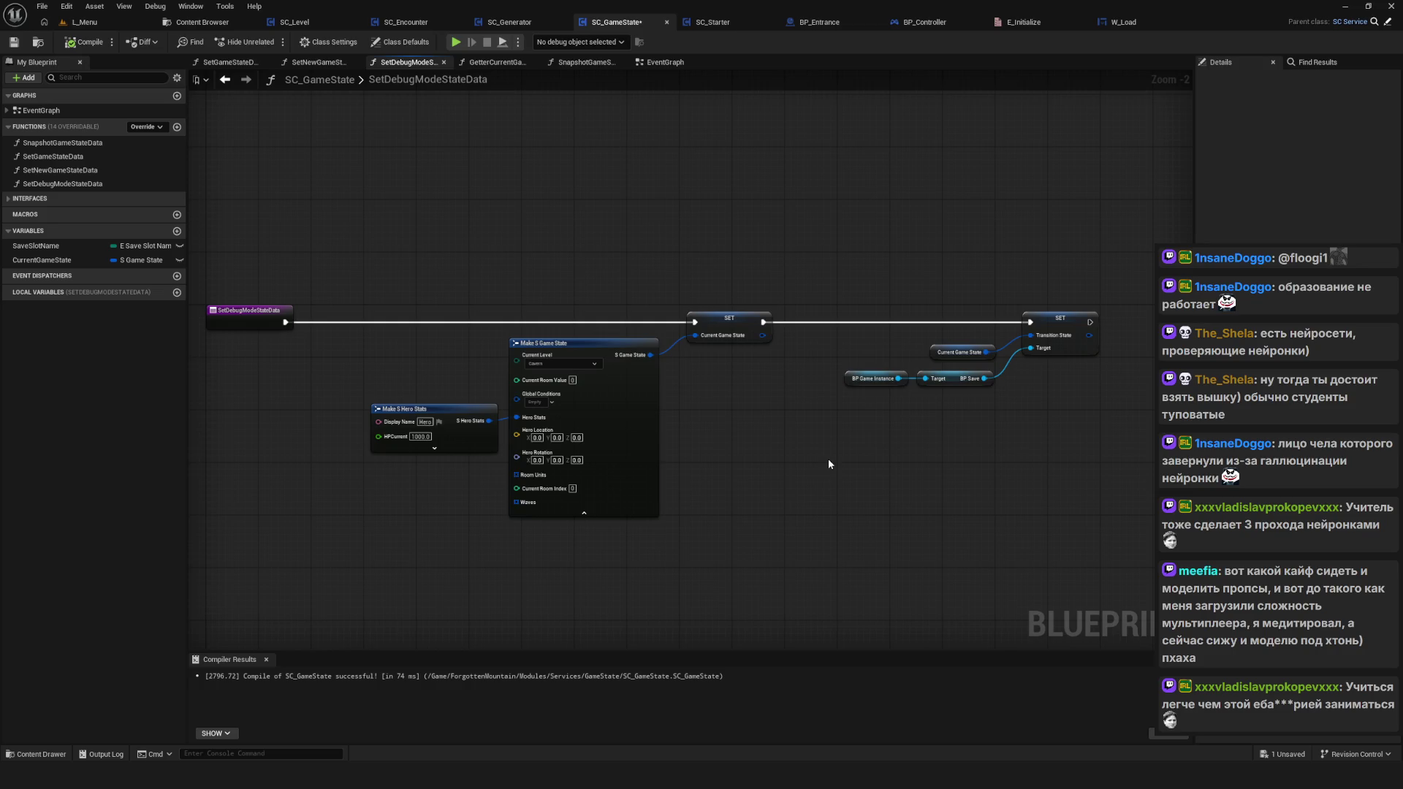
mouse_move(828, 463)
mouse_down()
mouse_move(792, 486)
mouse_move(801, 443)
mouse_move(886, 448)
mouse_move(793, 501)
mouse_move(714, 507)
mouse_up()
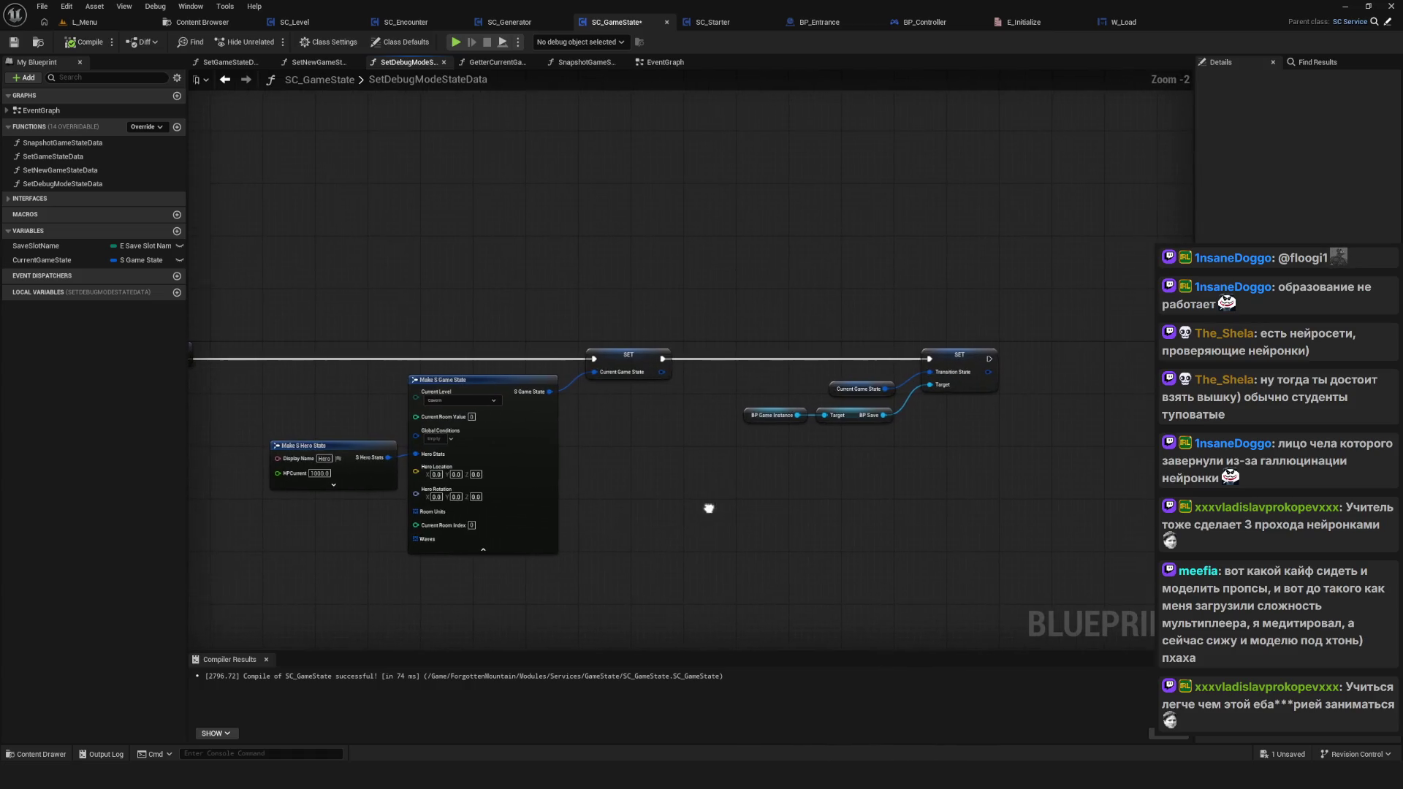
key(ctrl+s)
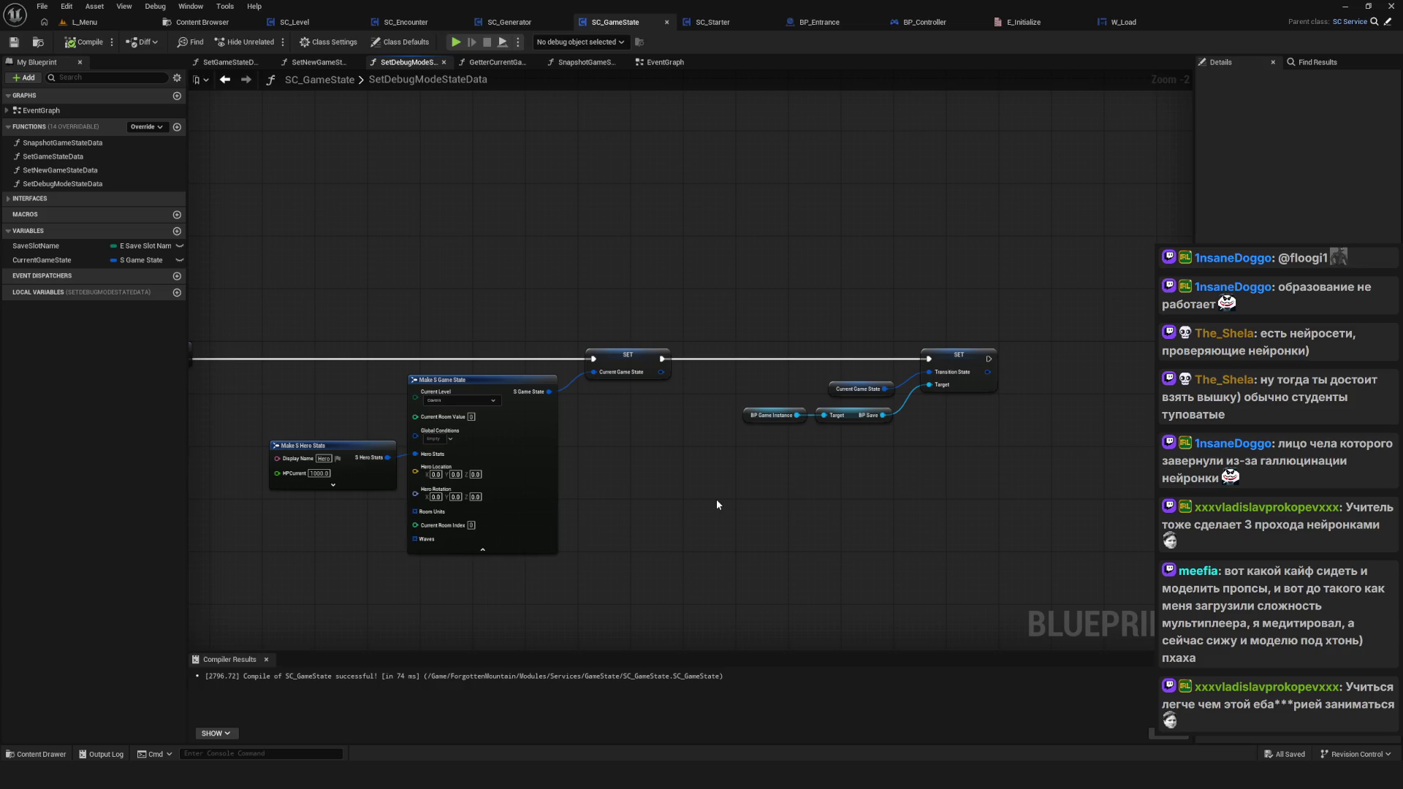
Step: Pan and zoom the graph to bring the function entry node into view
drag(716, 504, 724, 489)
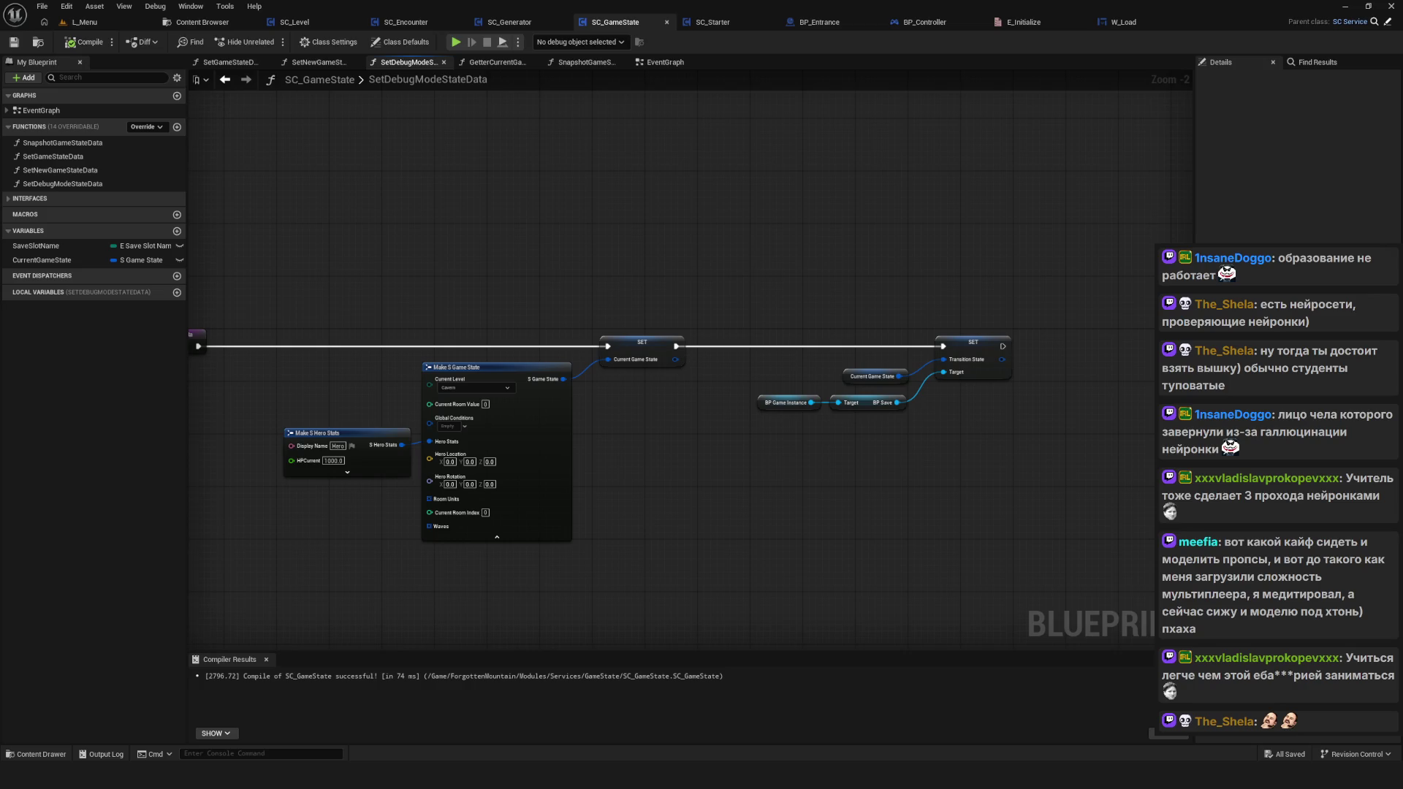
drag(578, 637, 510, 563)
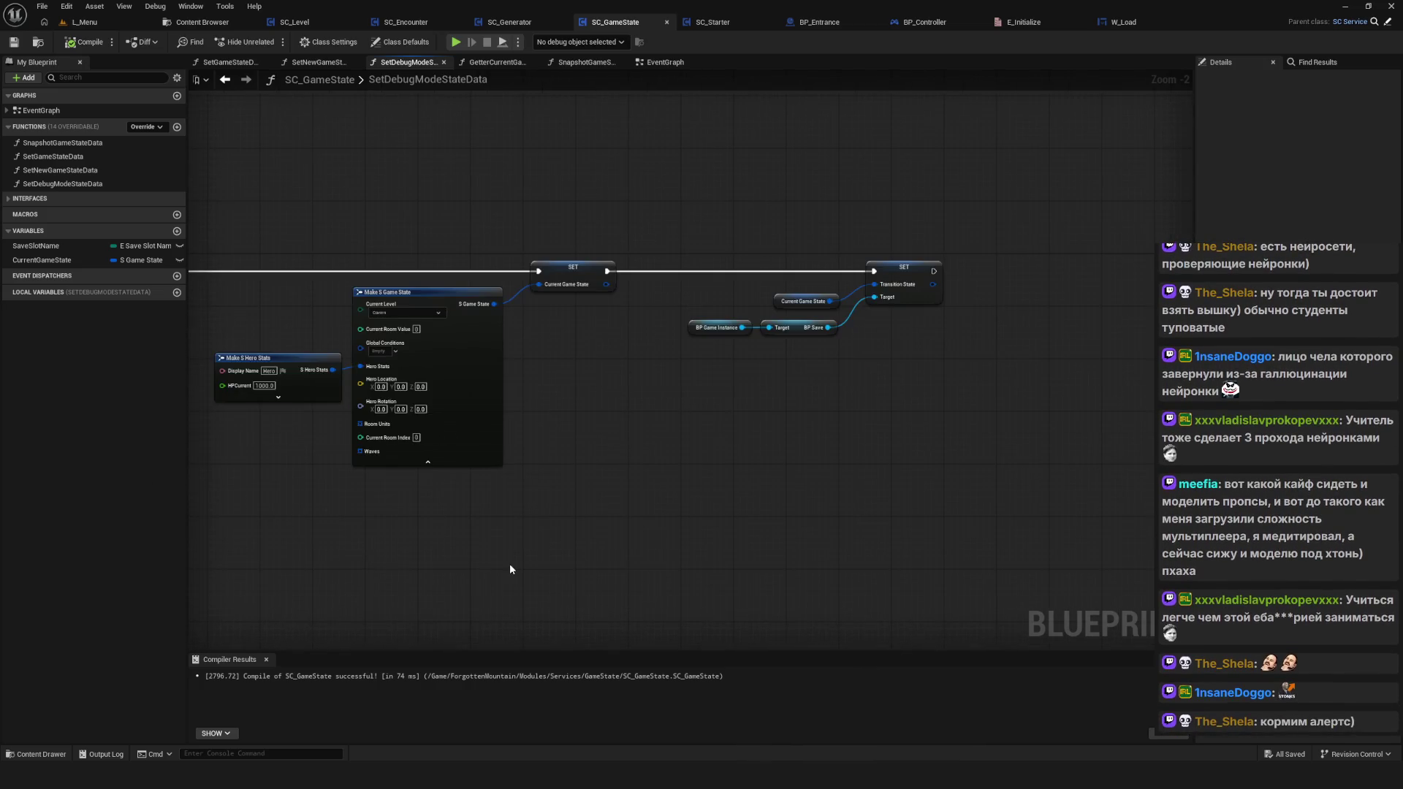
scroll(510, 569, up, 1)
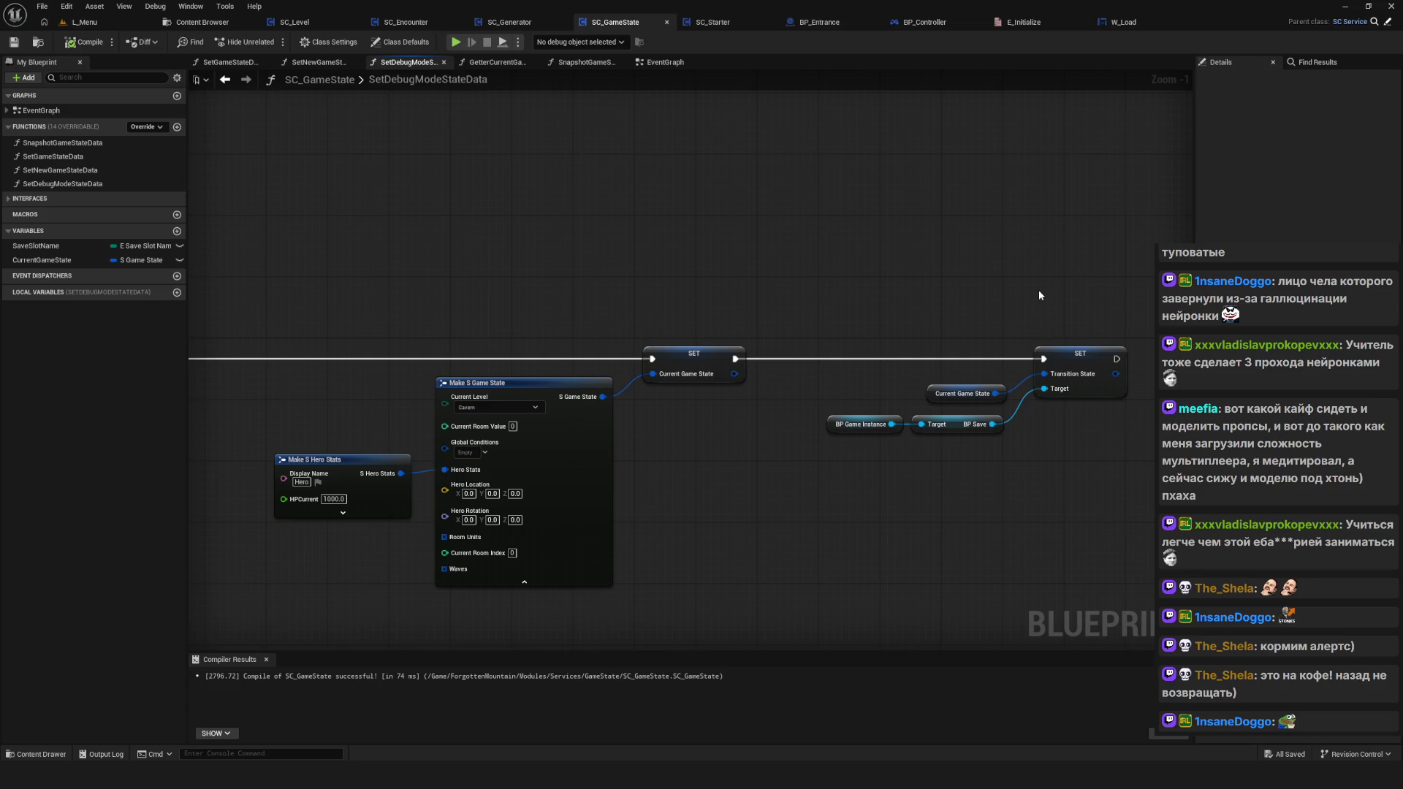
drag(1037, 289, 1034, 256)
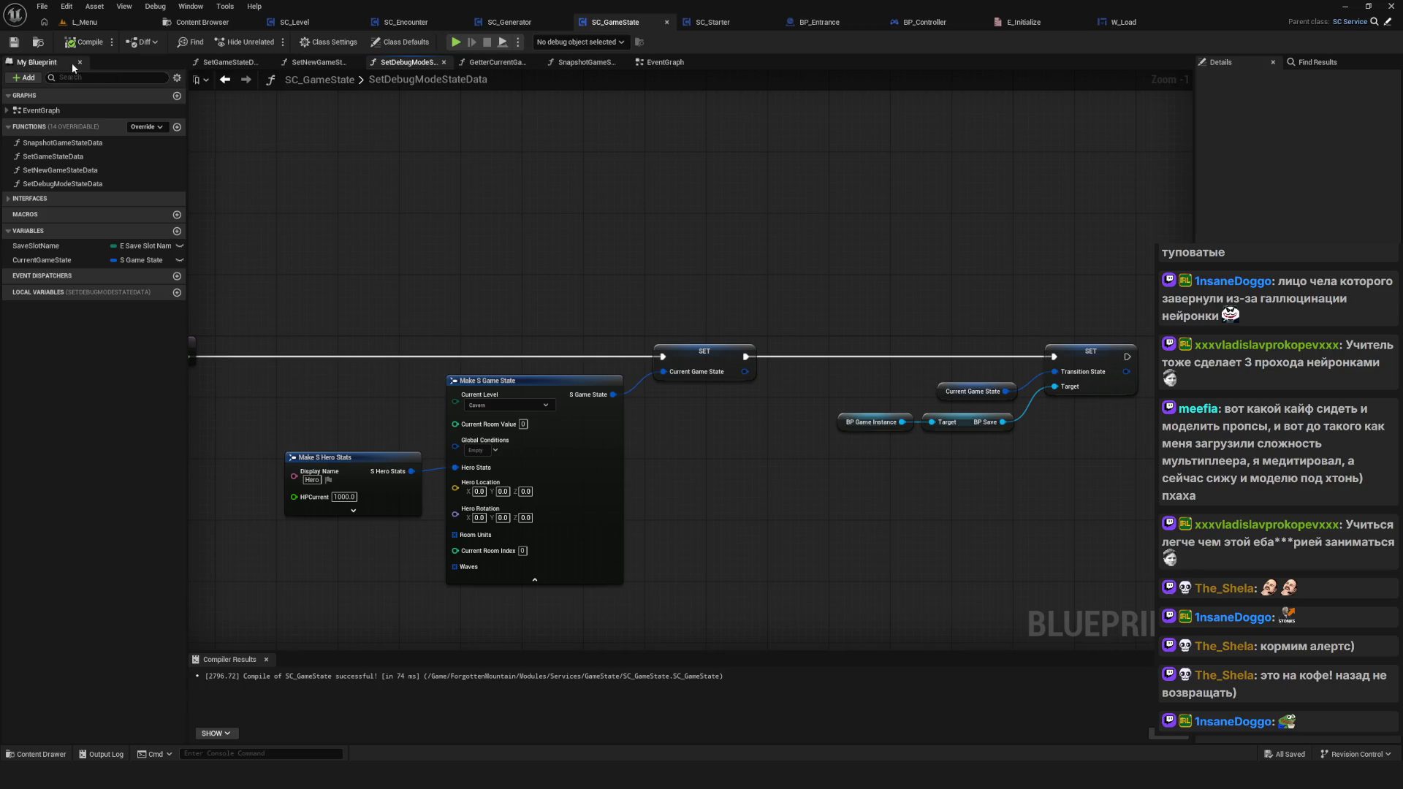
mouse_move(534, 272)
mouse_down()
mouse_move(565, 261)
mouse_move(545, 249)
mouse_up()
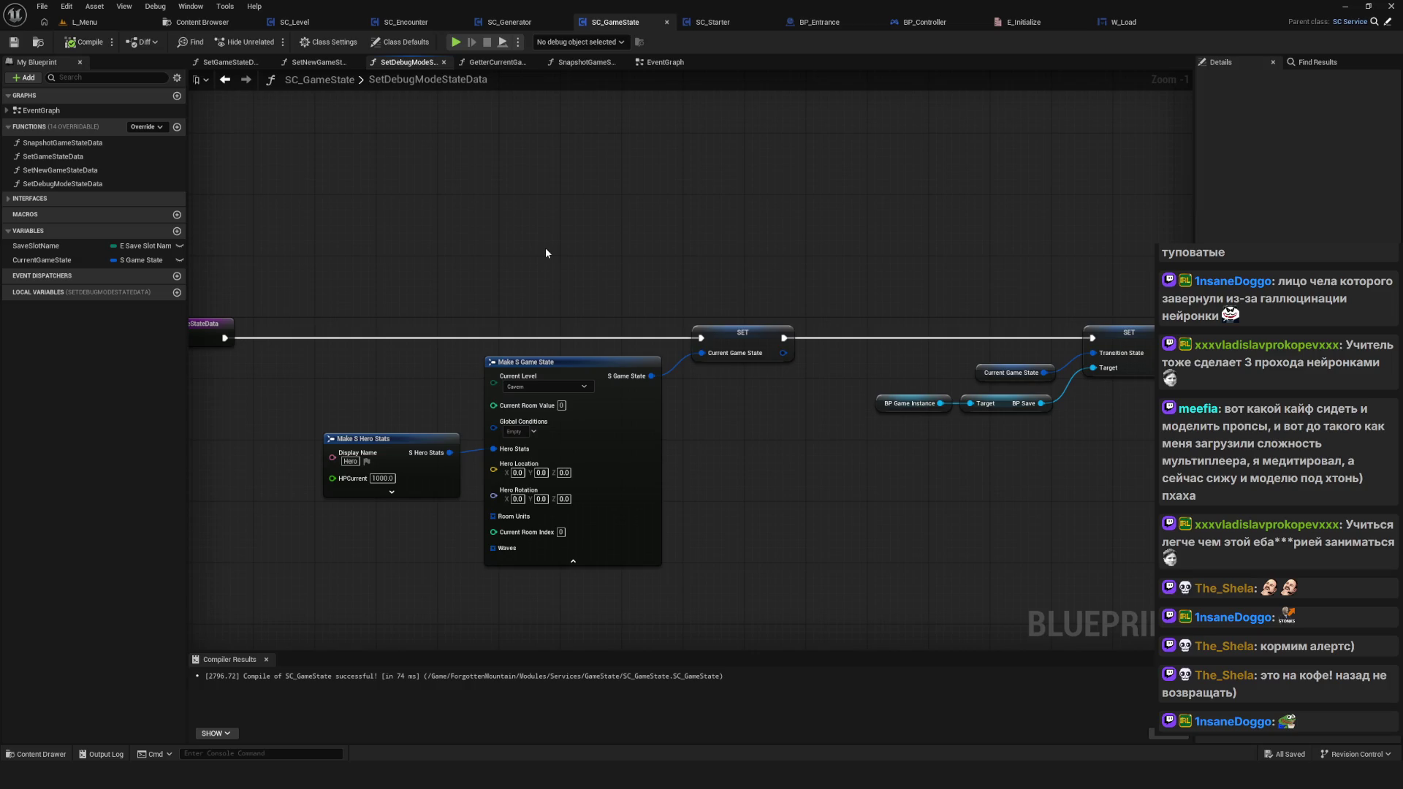
Step: Marquee-select the Hero Stats, Game State and SET nodes, then every node in the graph
mouse_move(370, 291)
mouse_down()
mouse_move(1001, 657)
mouse_move(793, 595)
mouse_move(319, 134)
mouse_move(406, 298)
mouse_up()
mouse_move(399, 223)
mouse_down()
mouse_move(455, 339)
mouse_move(756, 576)
mouse_move(667, 515)
mouse_move(384, 151)
mouse_move(759, 559)
mouse_move(410, 254)
mouse_up()
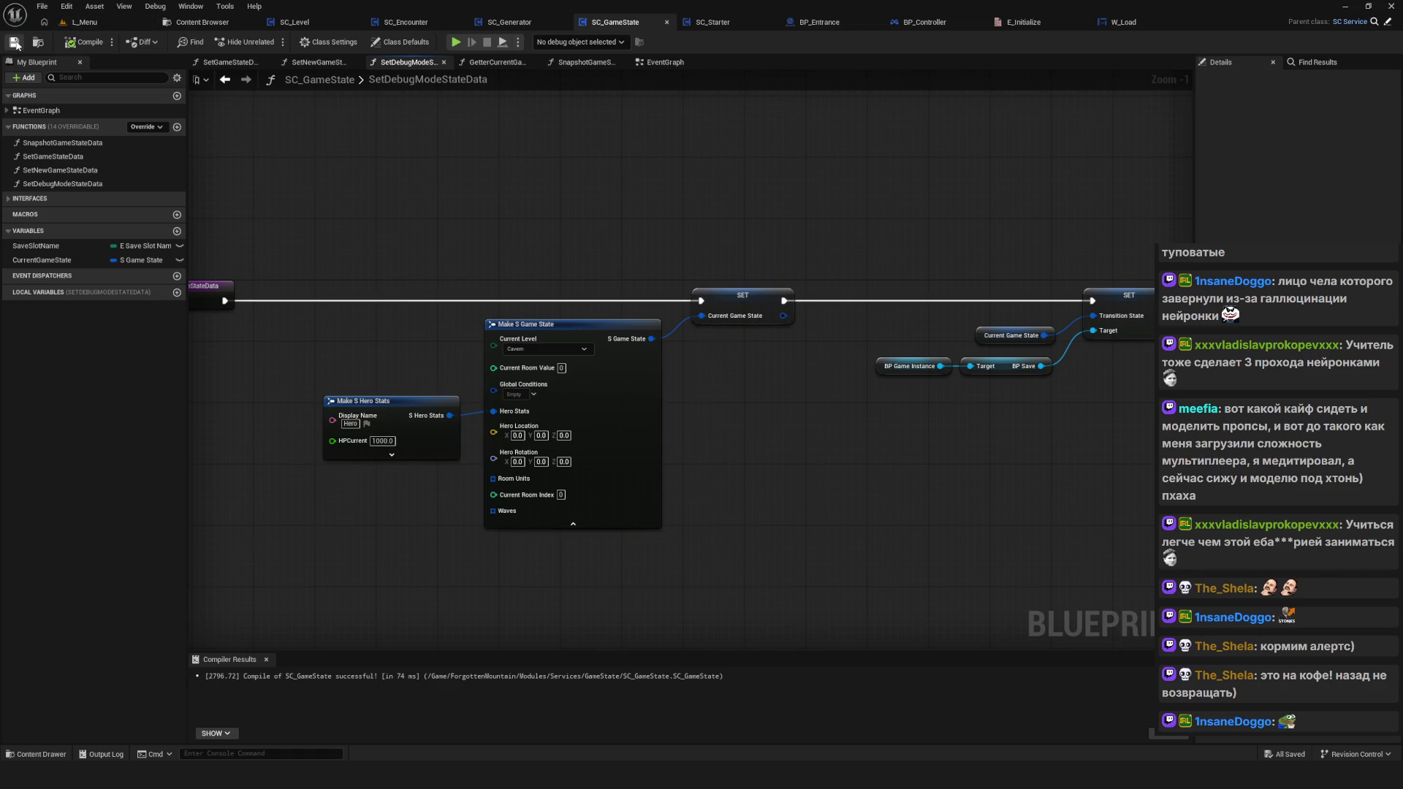
drag(656, 191, 589, 188)
drag(755, 239, 1090, 441)
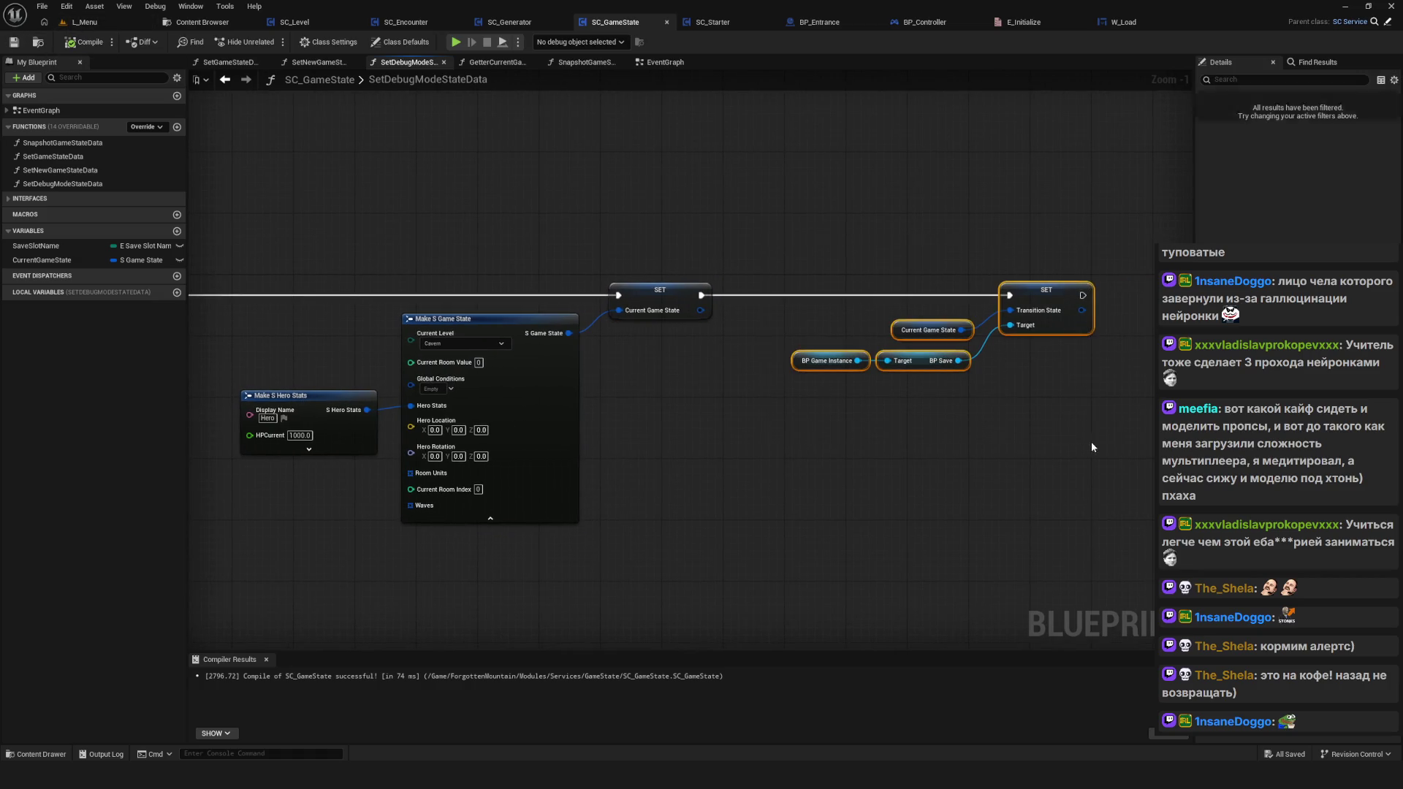
Step: Shift all the SetDebugModeStateData nodes left, then clear the selection
drag(424, 244, 1119, 572)
drag(786, 307, 742, 303)
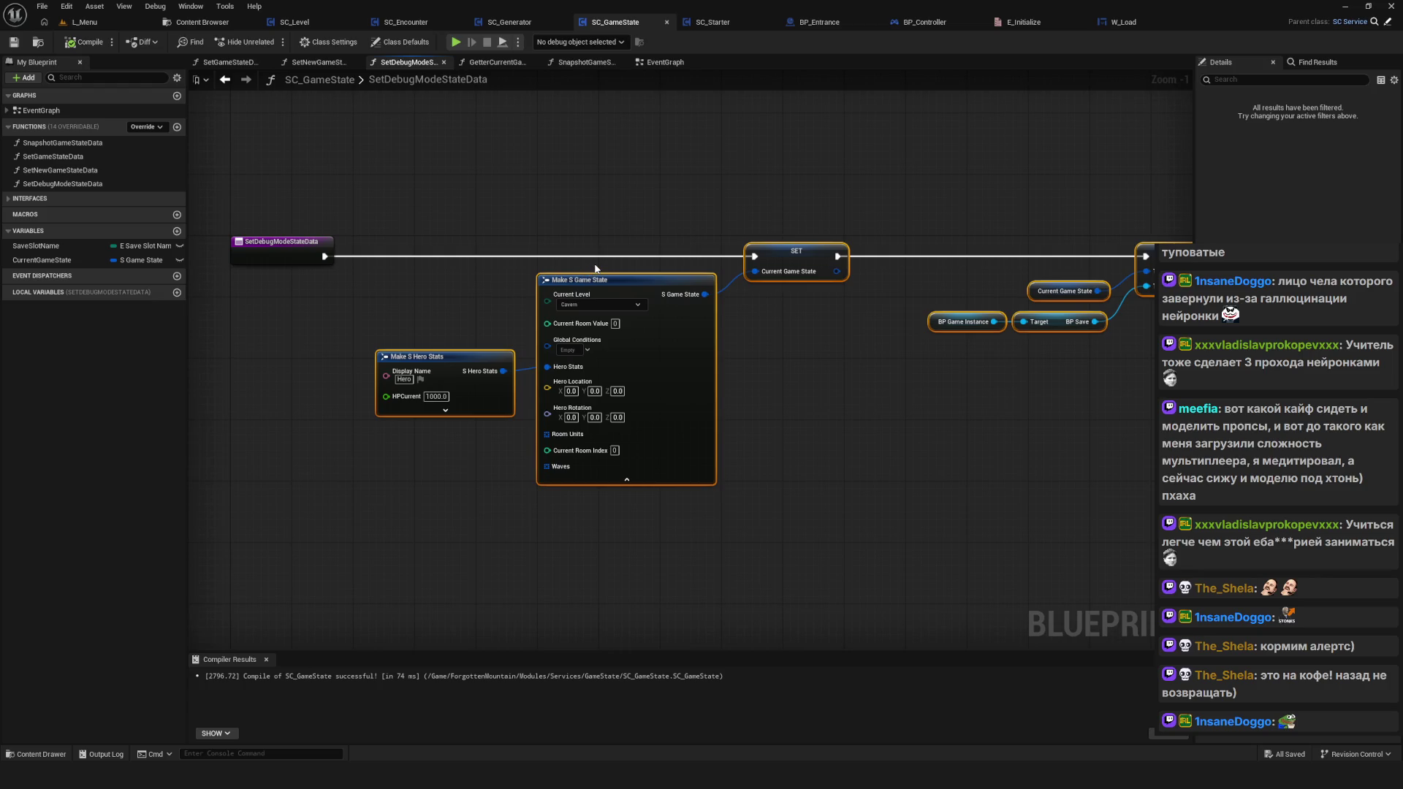
click(648, 225)
drag(647, 225, 665, 227)
Step: Select the Make S Game State node, pan the graph around it, then deselect it
mouse_move(673, 228)
mouse_down()
mouse_move(657, 317)
mouse_move(684, 352)
mouse_up()
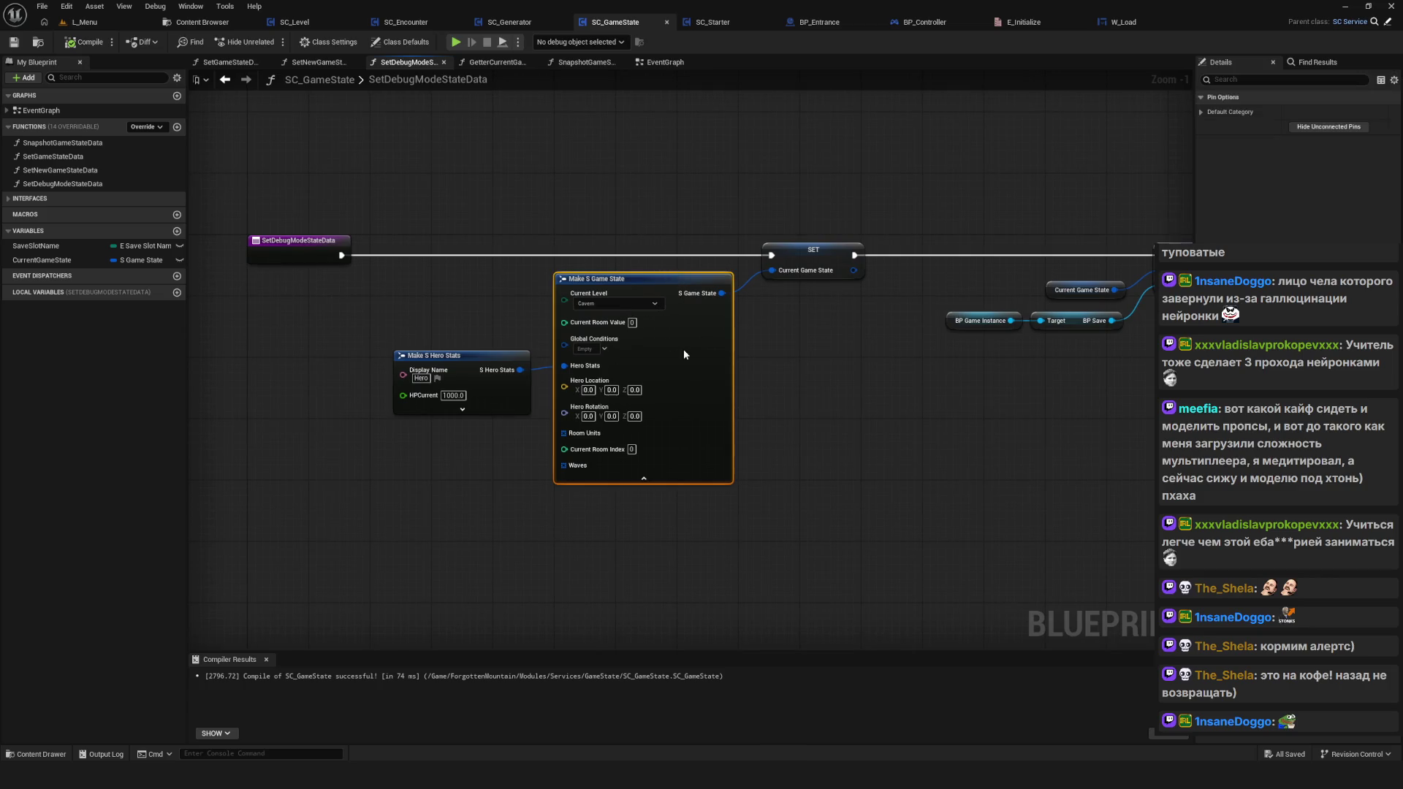
mouse_move(871, 353)
mouse_down()
mouse_move(730, 344)
mouse_move(716, 352)
mouse_move(751, 397)
mouse_up()
scroll(772, 317, down, 5)
scroll(768, 317, up, 5)
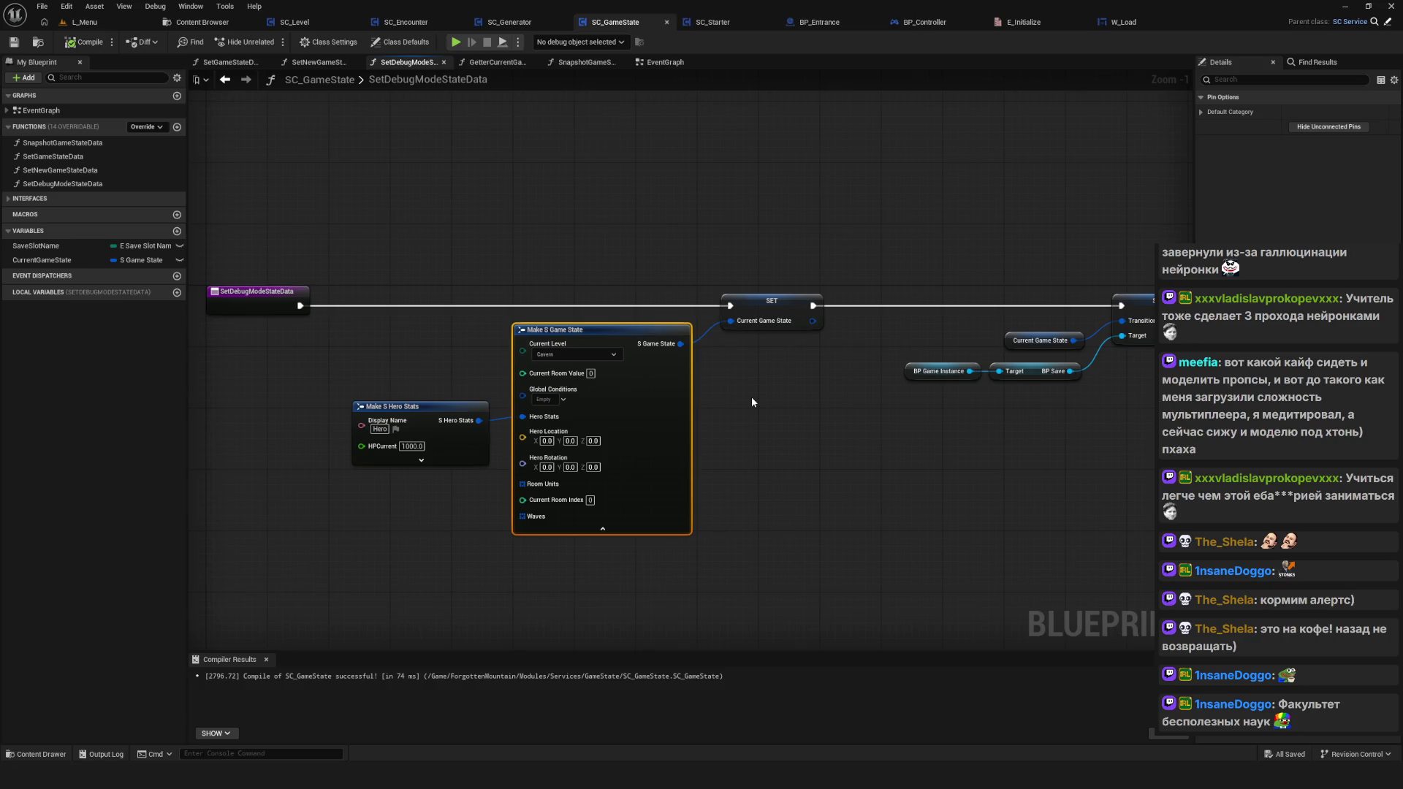
drag(772, 398, 757, 388)
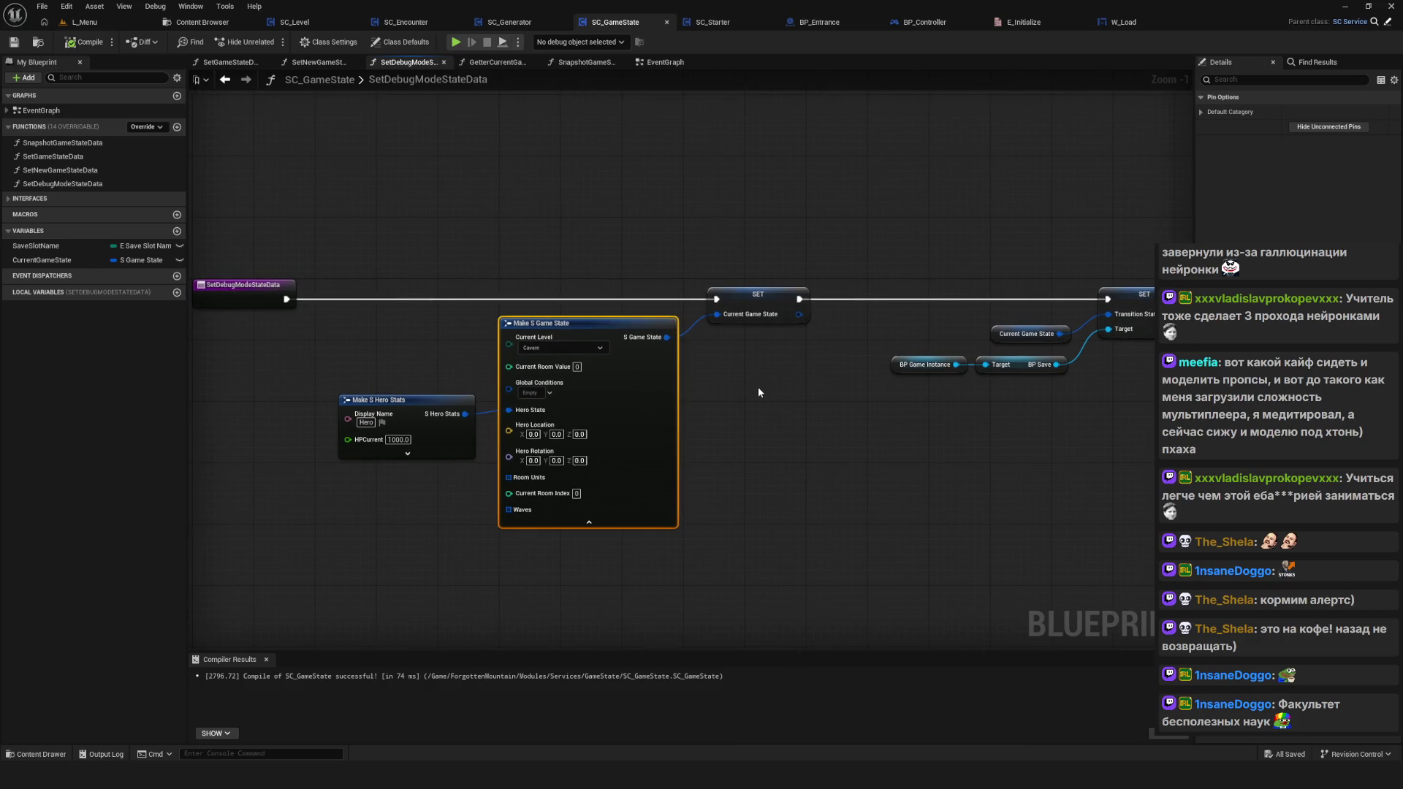
drag(589, 257, 631, 422)
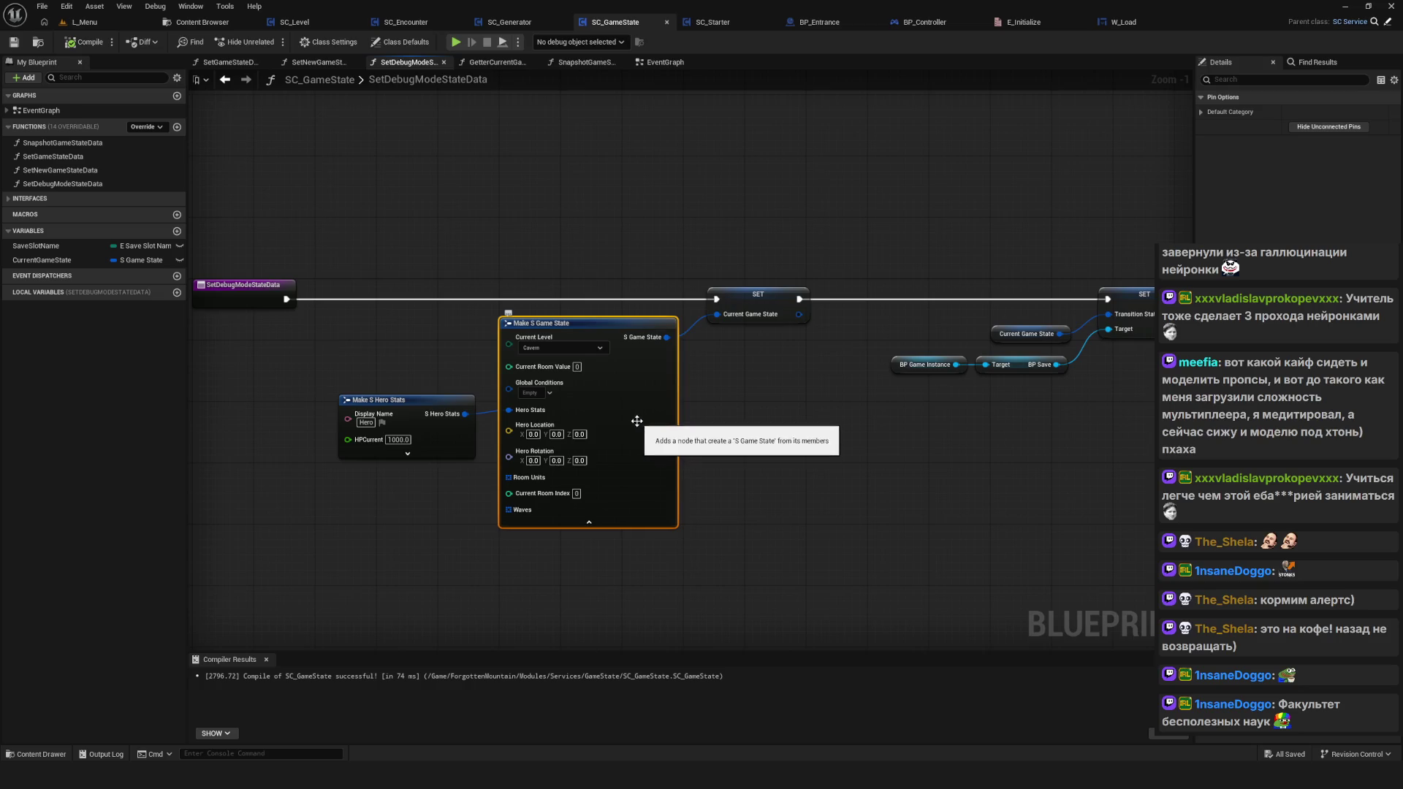
drag(779, 430, 752, 430)
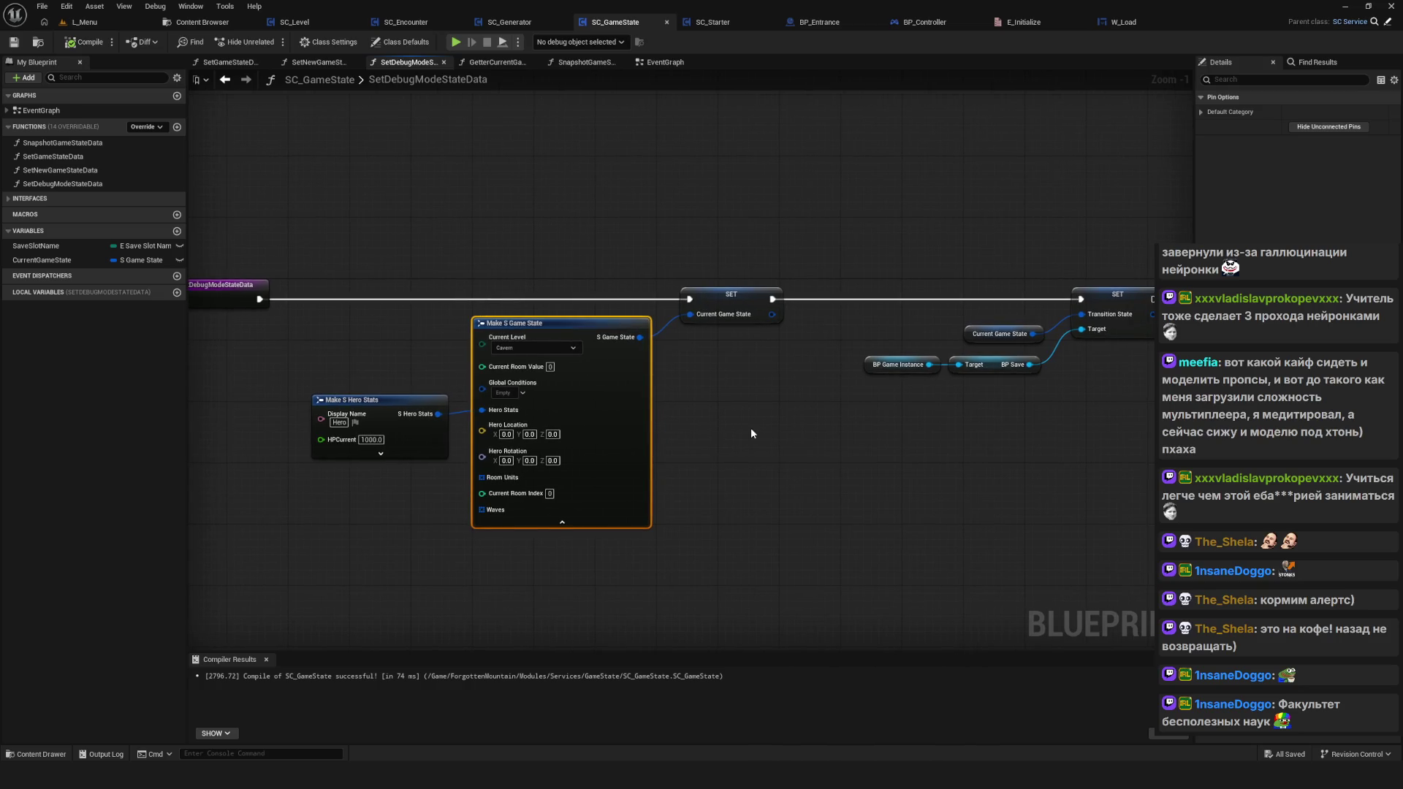
mouse_move(753, 429)
mouse_down()
mouse_move(728, 436)
mouse_move(793, 421)
mouse_up()
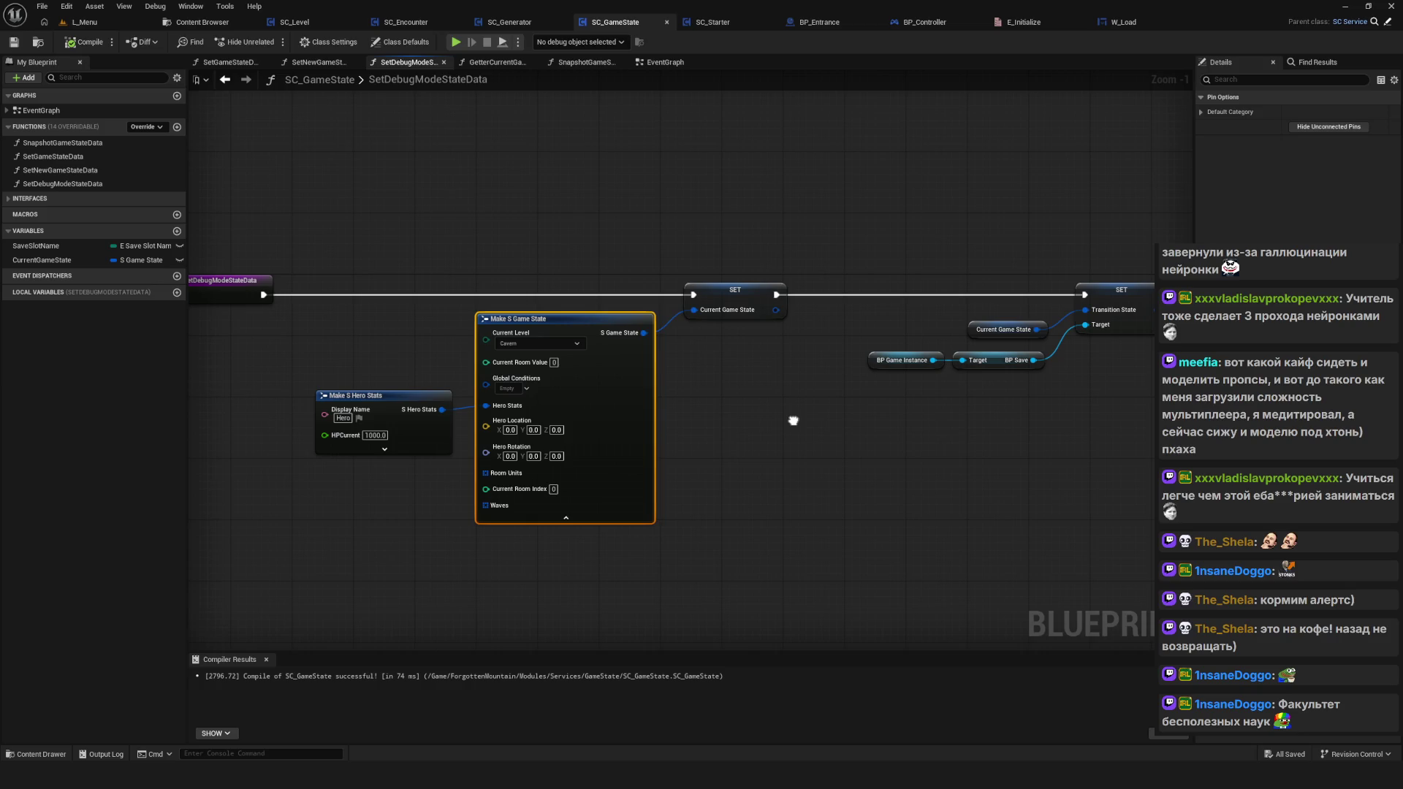
click(787, 421)
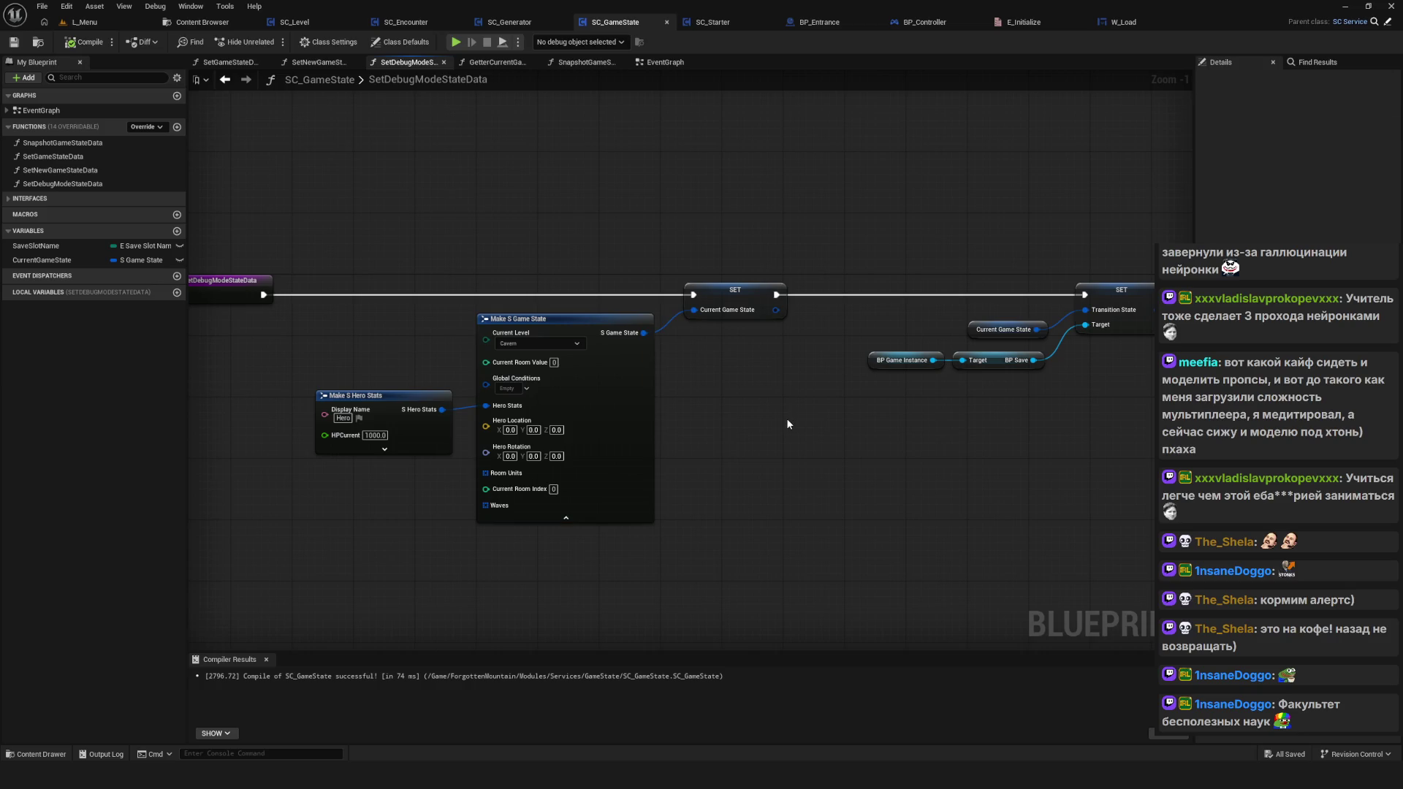
Step: Marquee-select the Make S Hero Stats, Make S Game State and first SET nodes together
drag(787, 422, 771, 426)
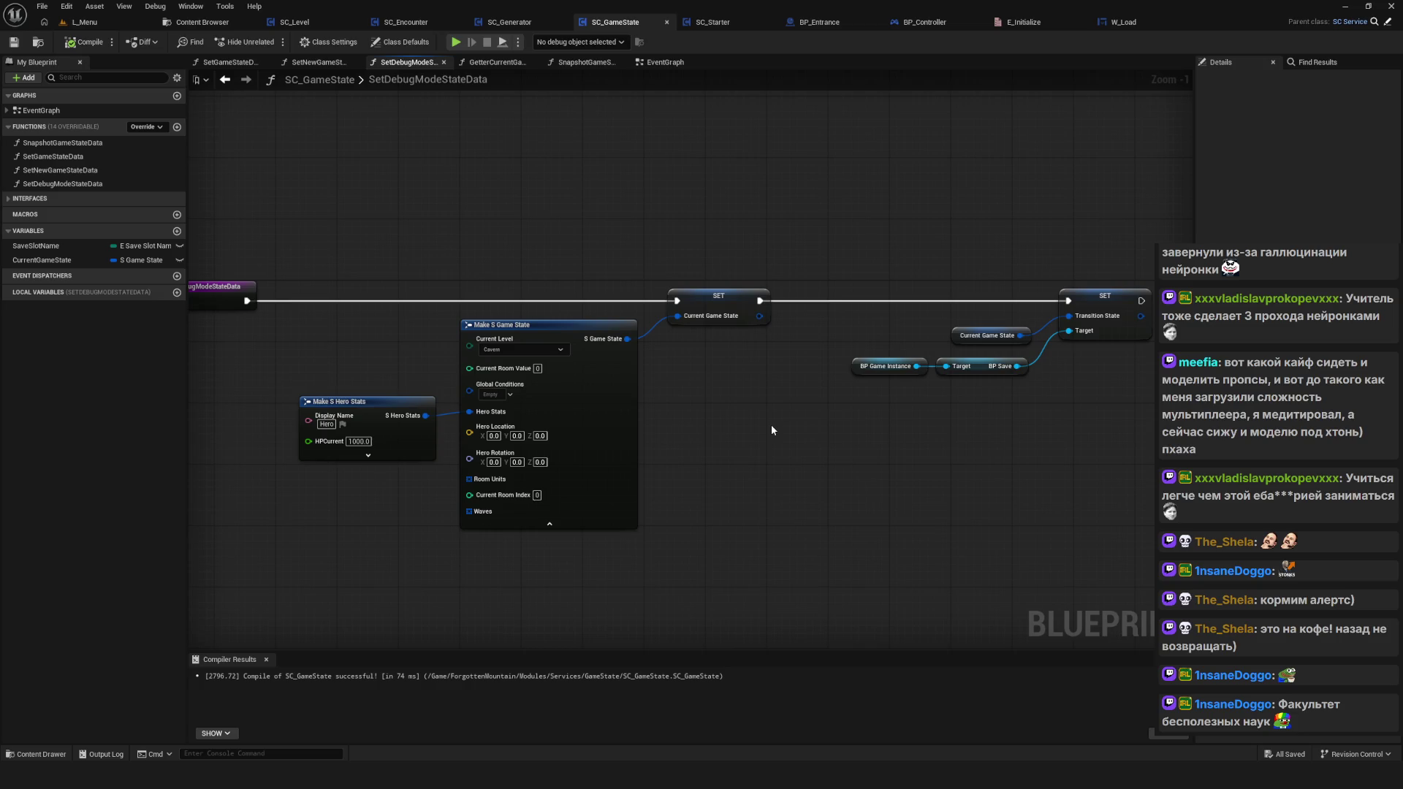
drag(765, 426, 714, 443)
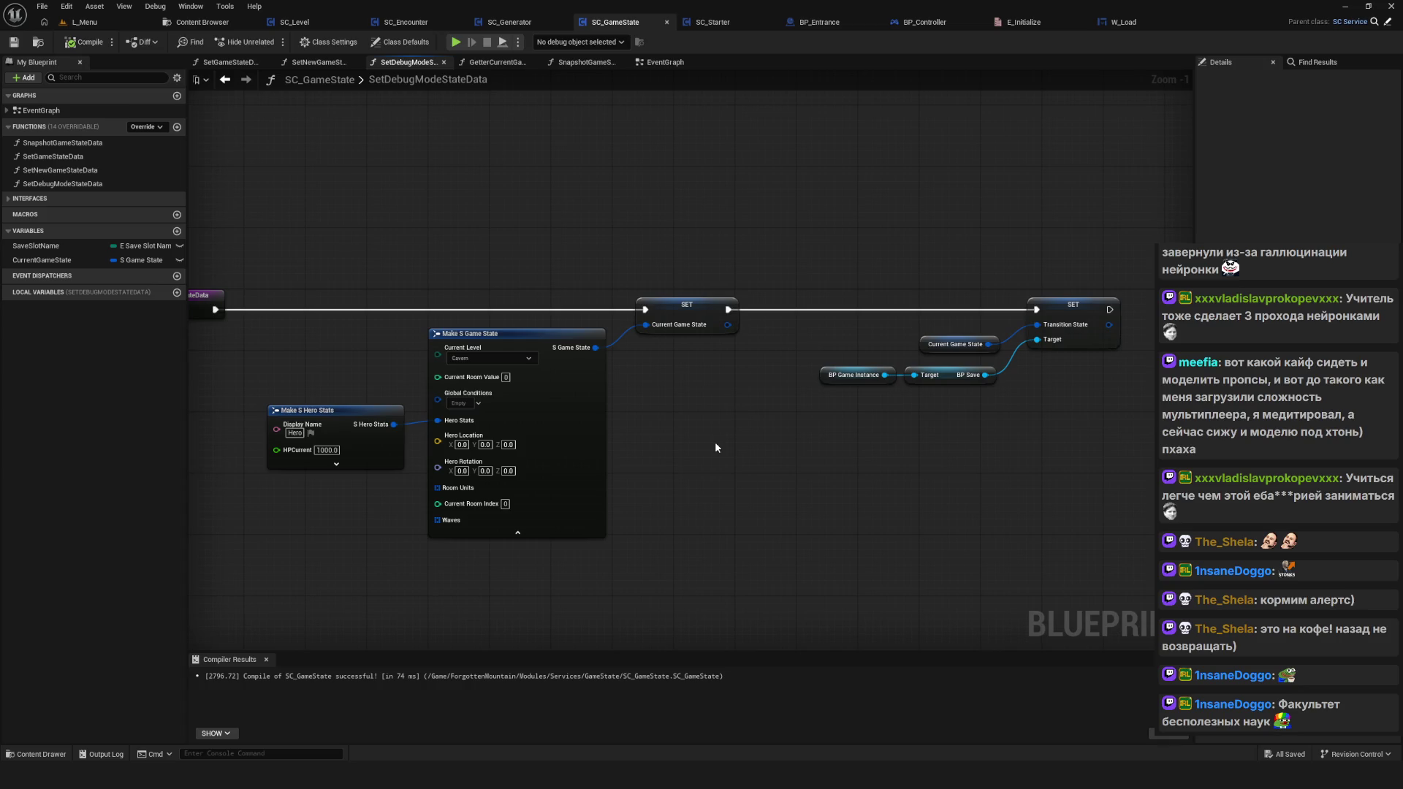
drag(309, 187, 734, 523)
click(686, 465)
mouse_move(320, 231)
mouse_down()
mouse_move(455, 228)
mouse_move(846, 503)
mouse_move(706, 487)
mouse_up()
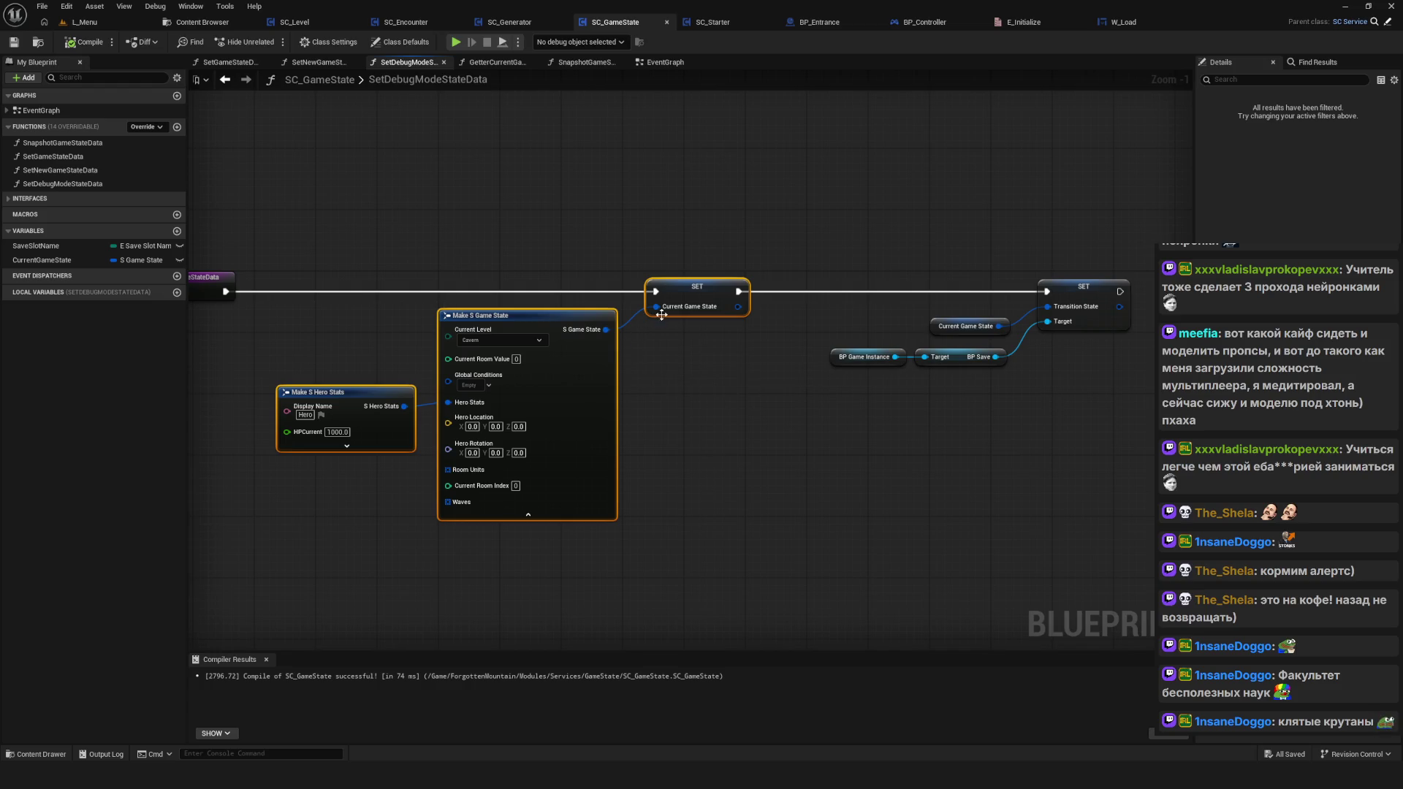
drag(725, 208, 724, 198)
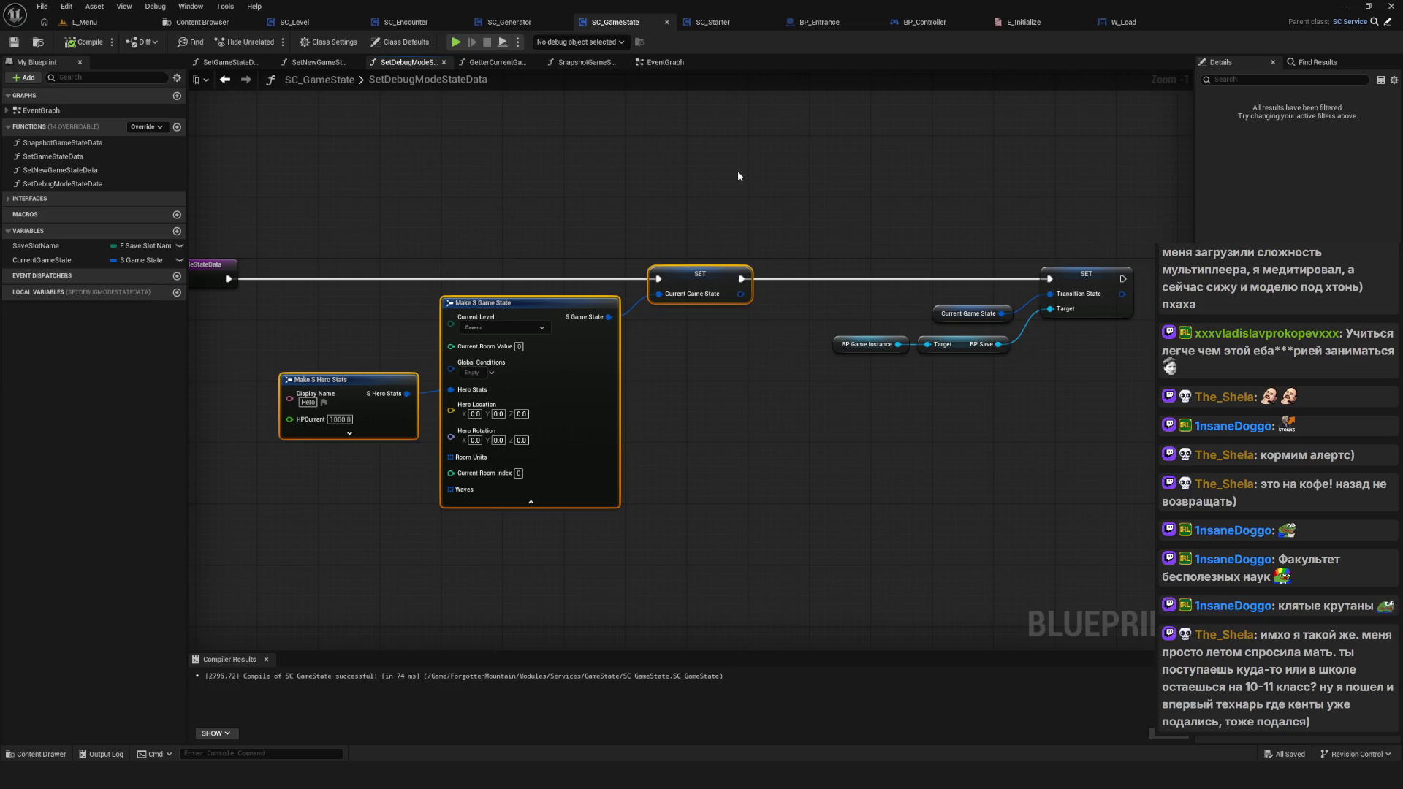
drag(738, 191, 738, 208)
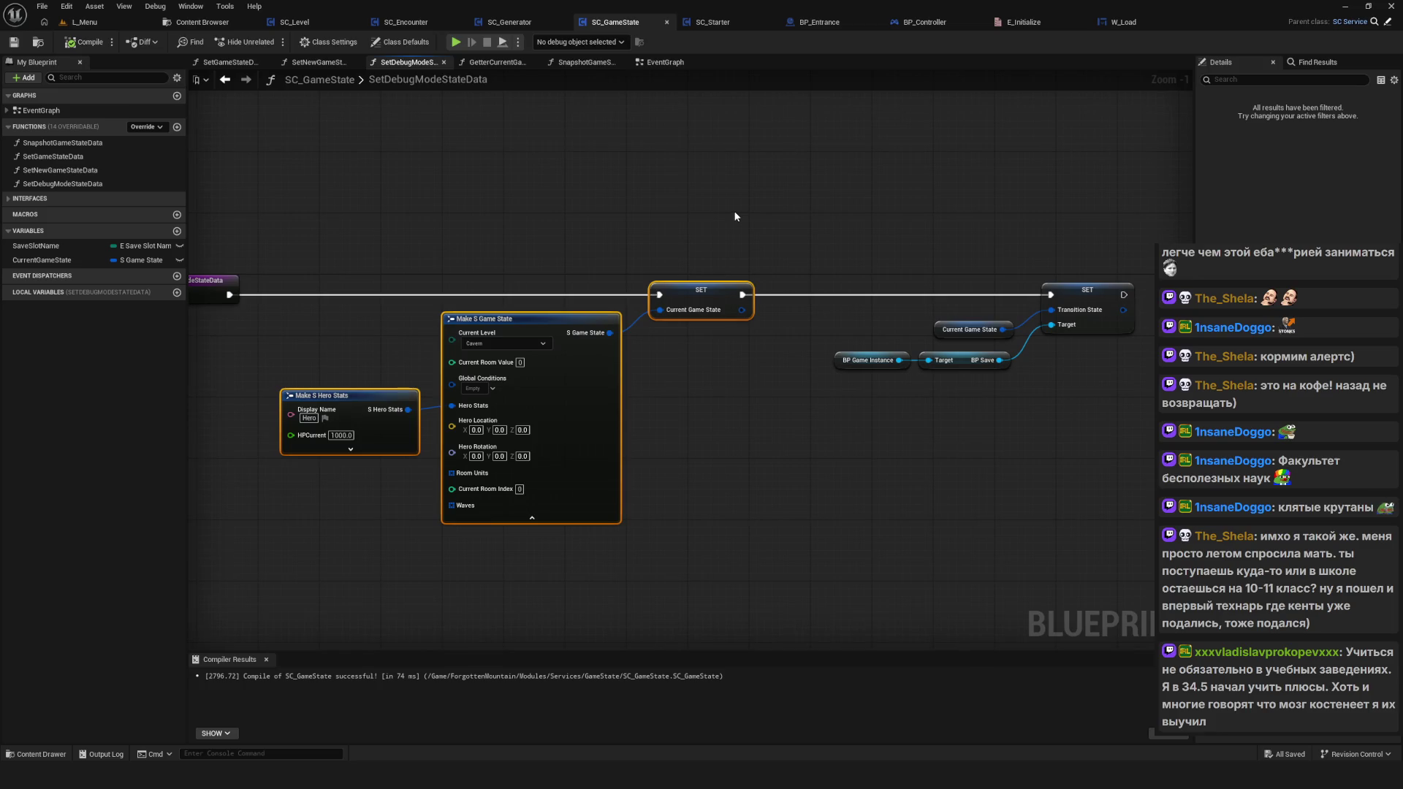
drag(738, 160, 715, 138)
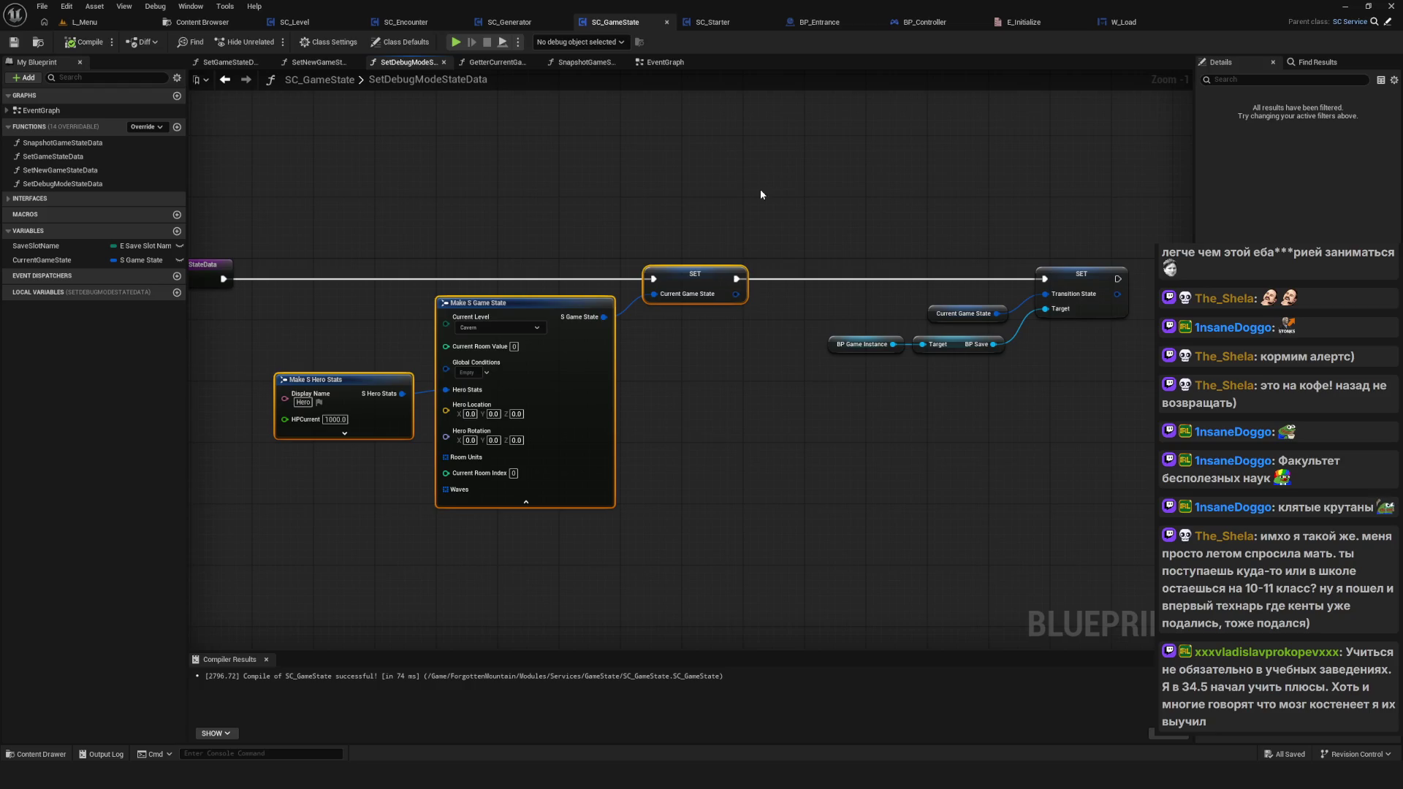
scroll(759, 188, down, 4)
scroll(718, 155, up, 3)
scroll(722, 166, up, 1)
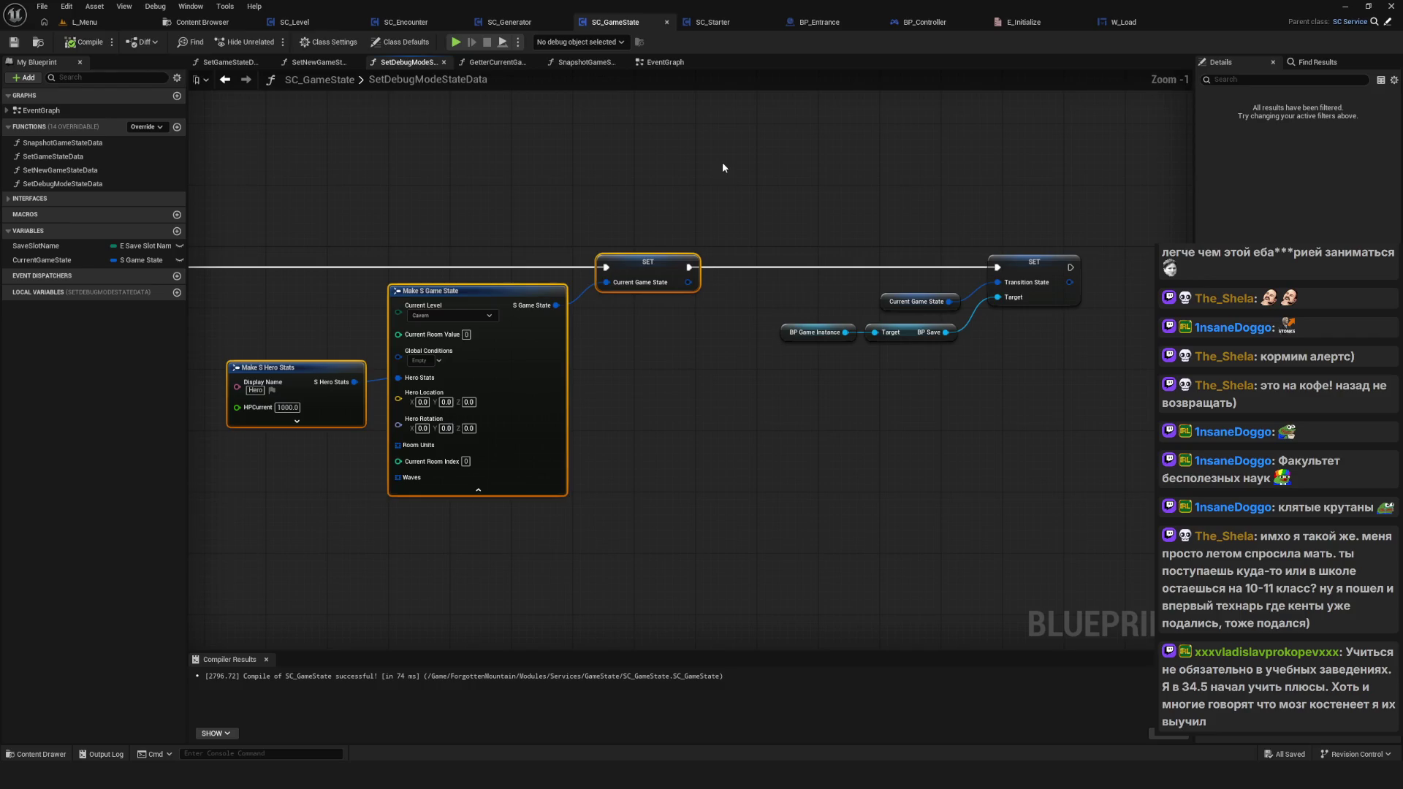
drag(721, 168, 739, 203)
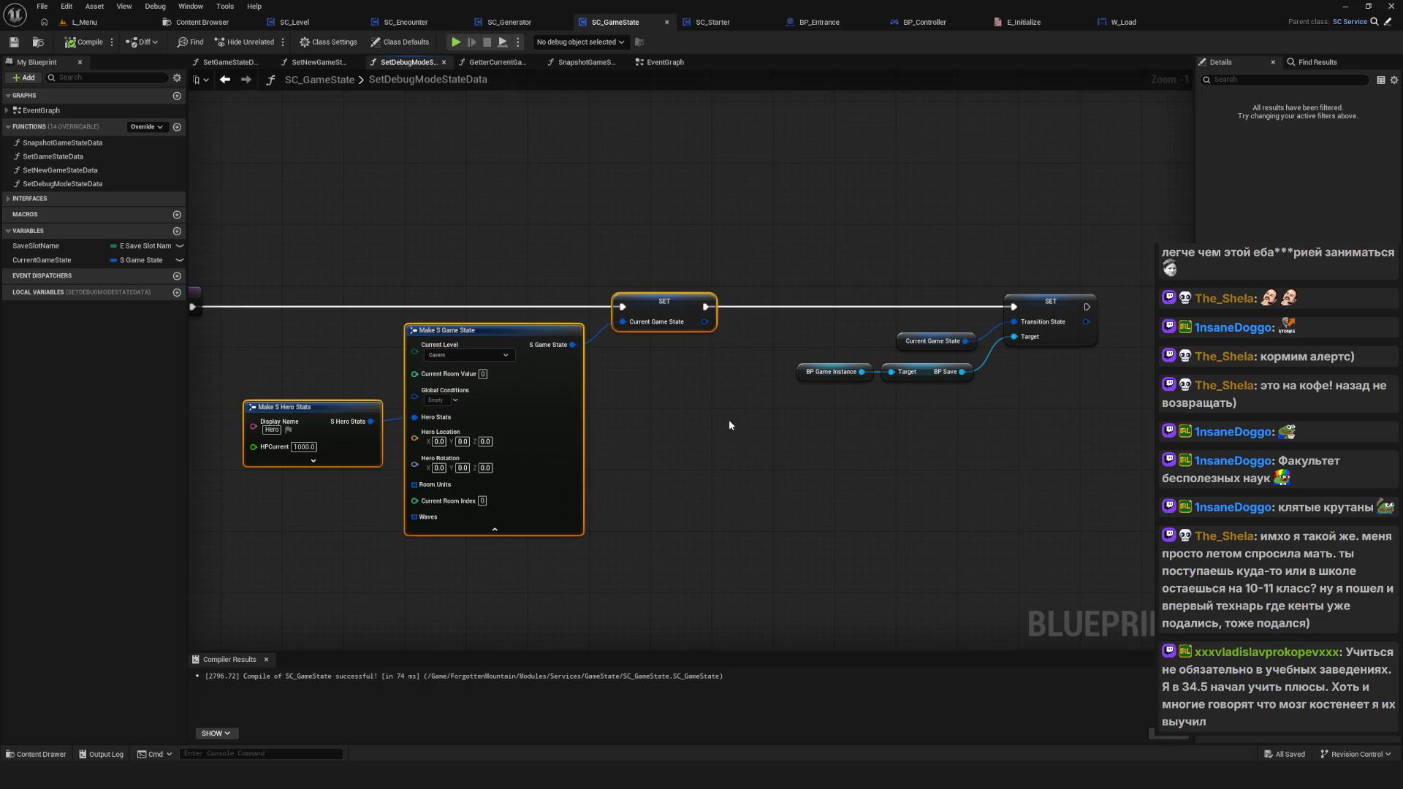
drag(729, 419, 691, 401)
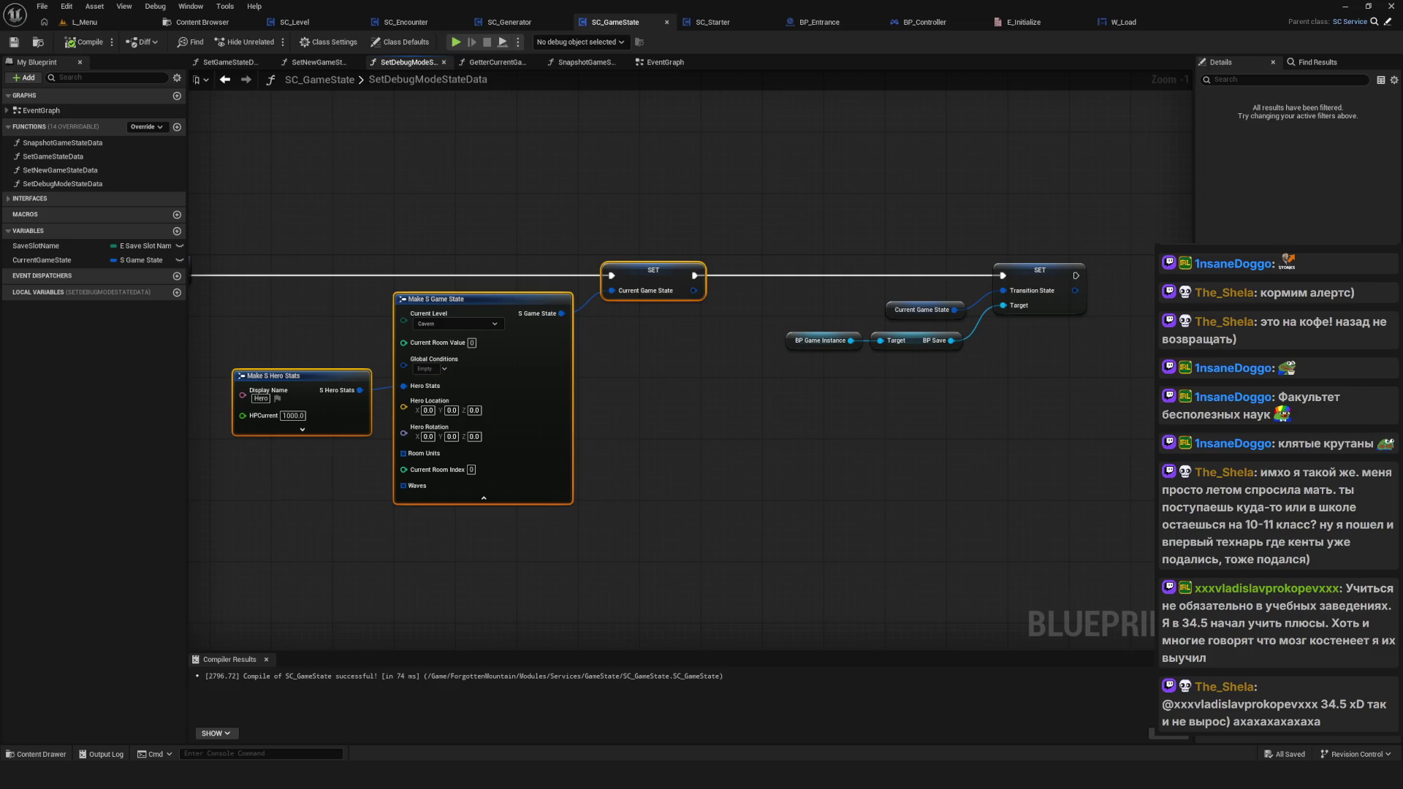
scroll(504, 522, down, 3)
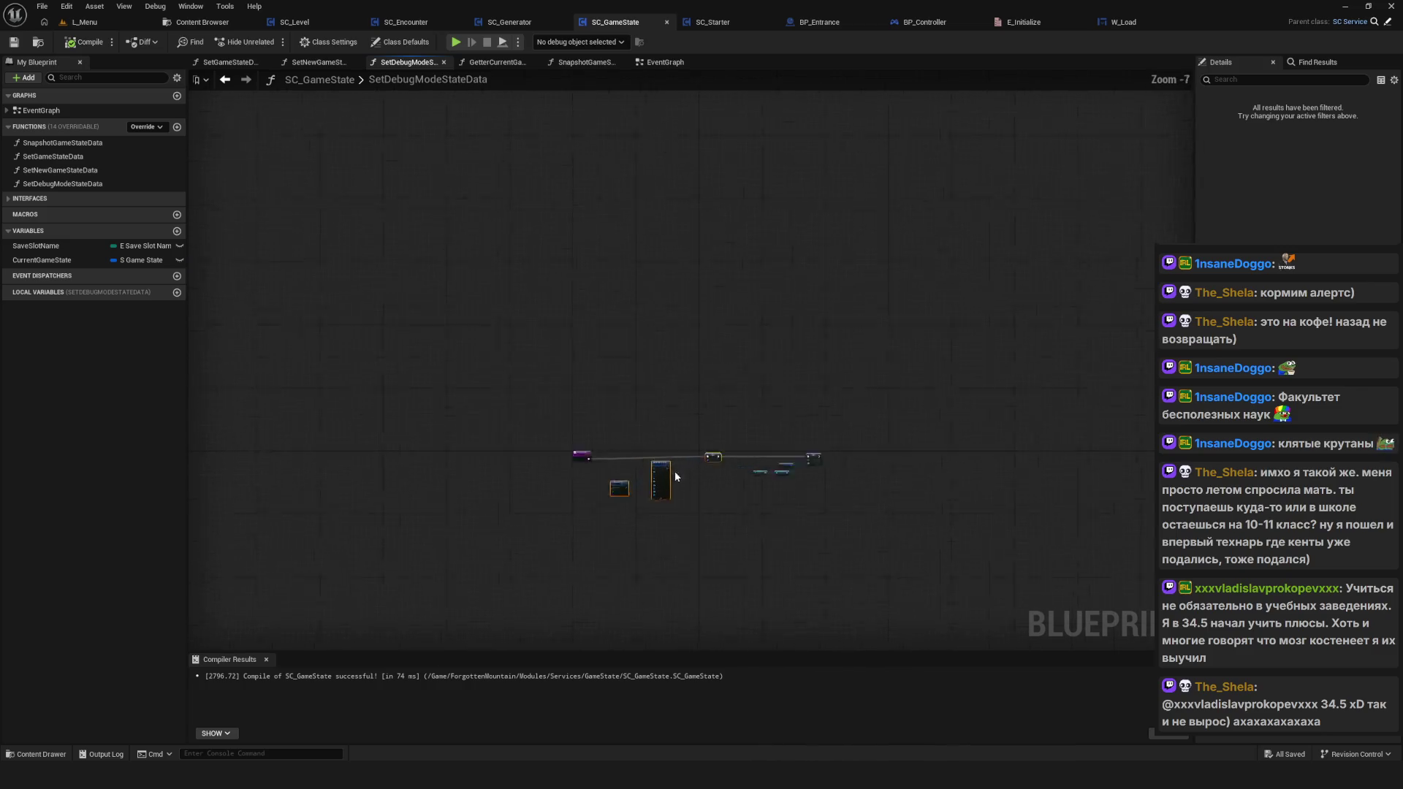
scroll(659, 434, up, 4)
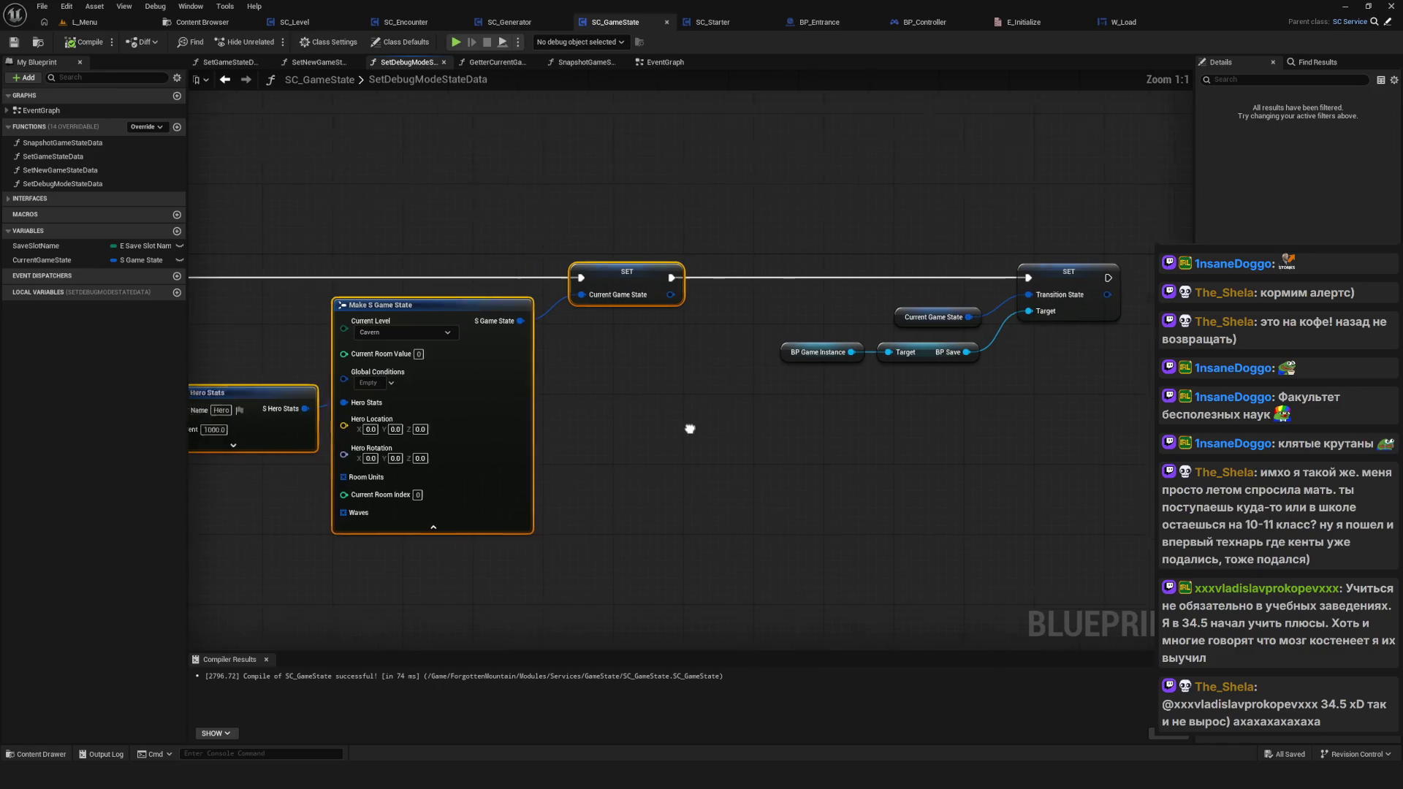
click(870, 412)
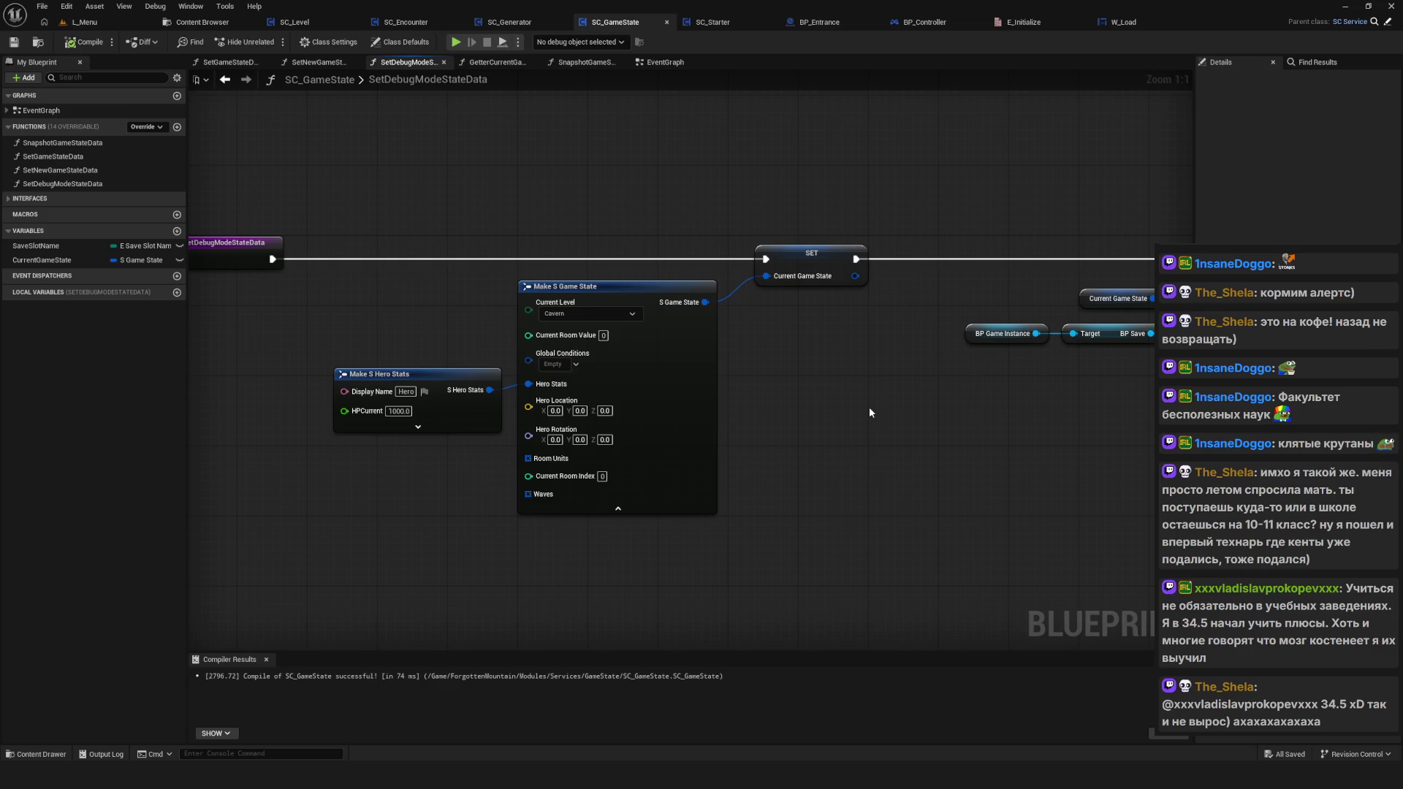
scroll(869, 412, down, 1)
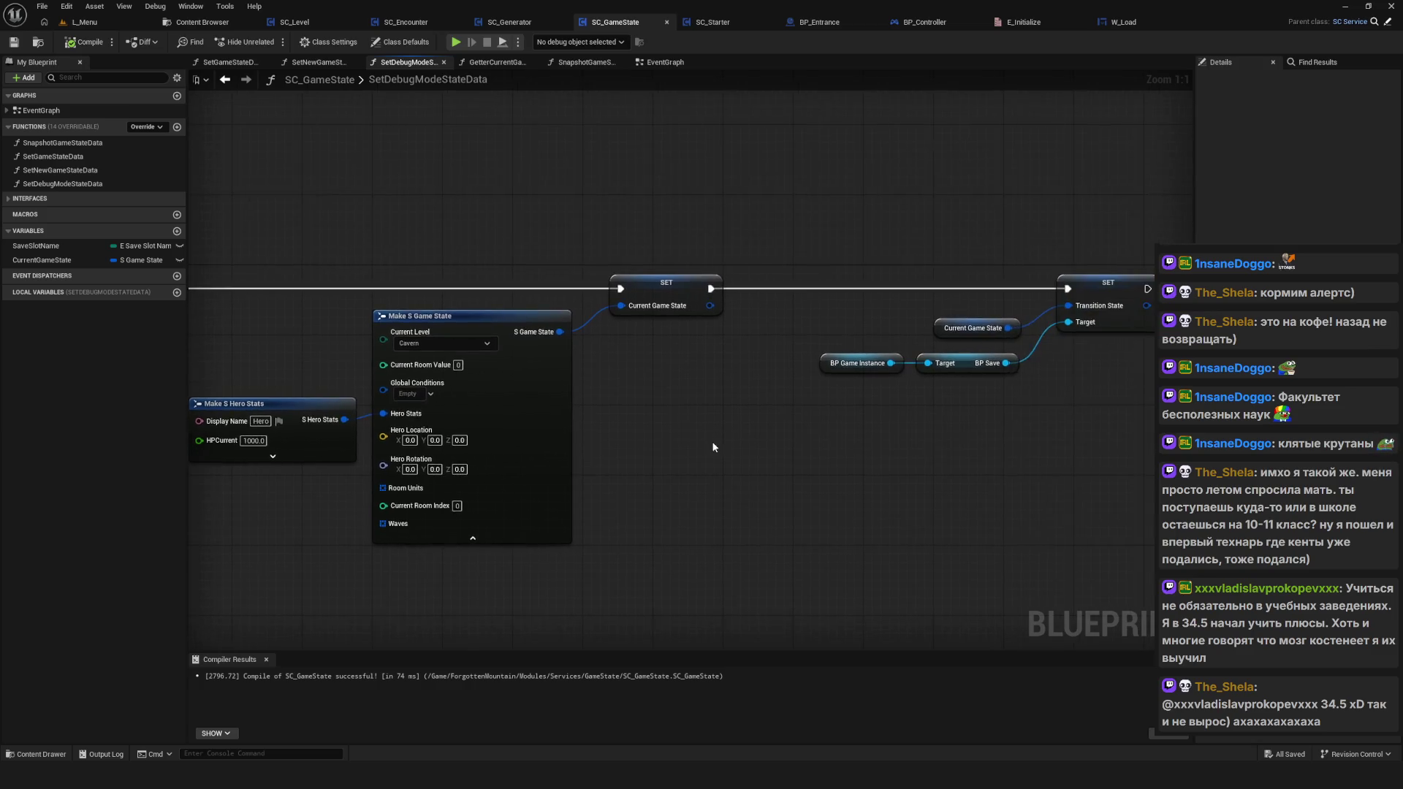
mouse_move(831, 449)
mouse_down()
mouse_move(676, 440)
mouse_move(653, 457)
mouse_move(733, 459)
mouse_up()
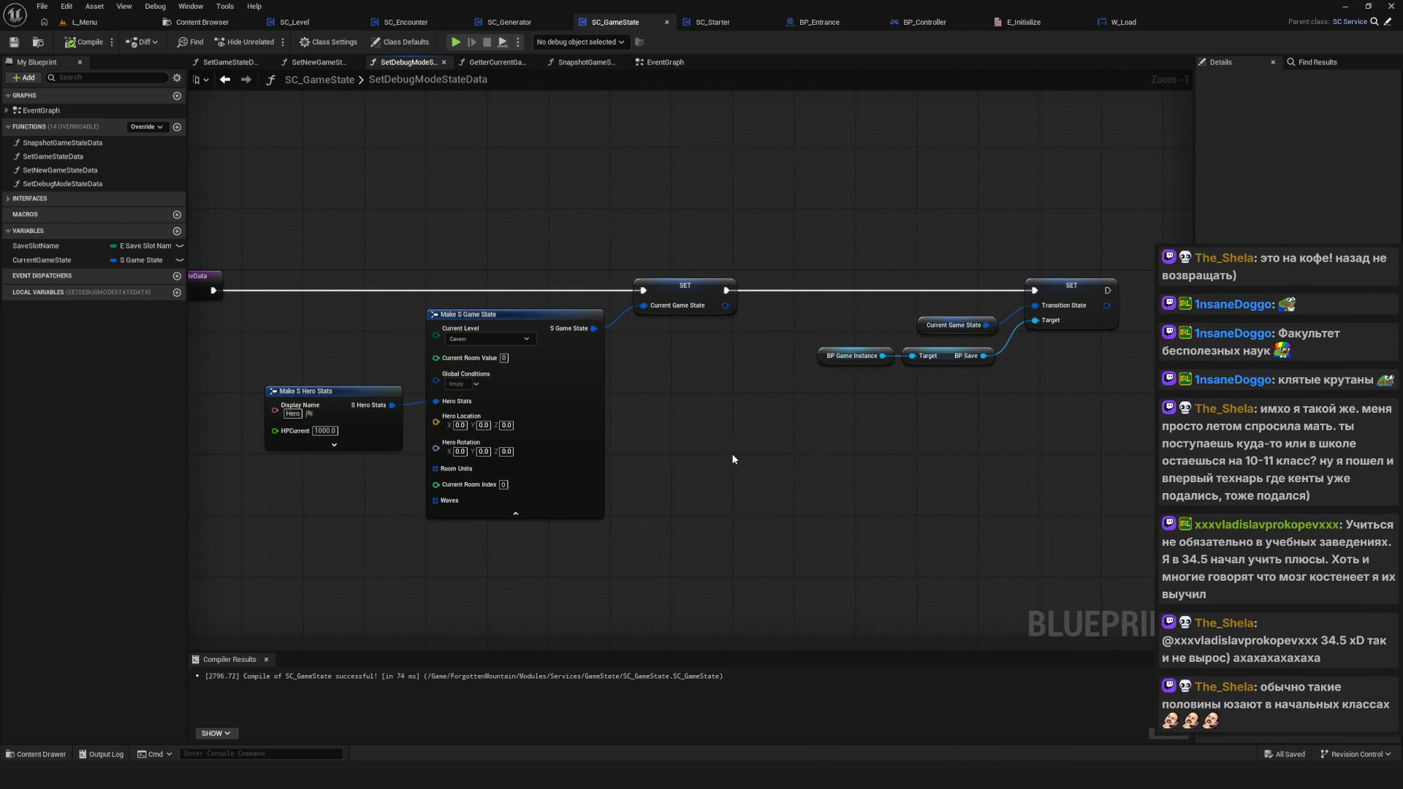
mouse_move(423, 211)
mouse_down()
mouse_move(580, 601)
mouse_move(602, 612)
mouse_move(533, 605)
mouse_up()
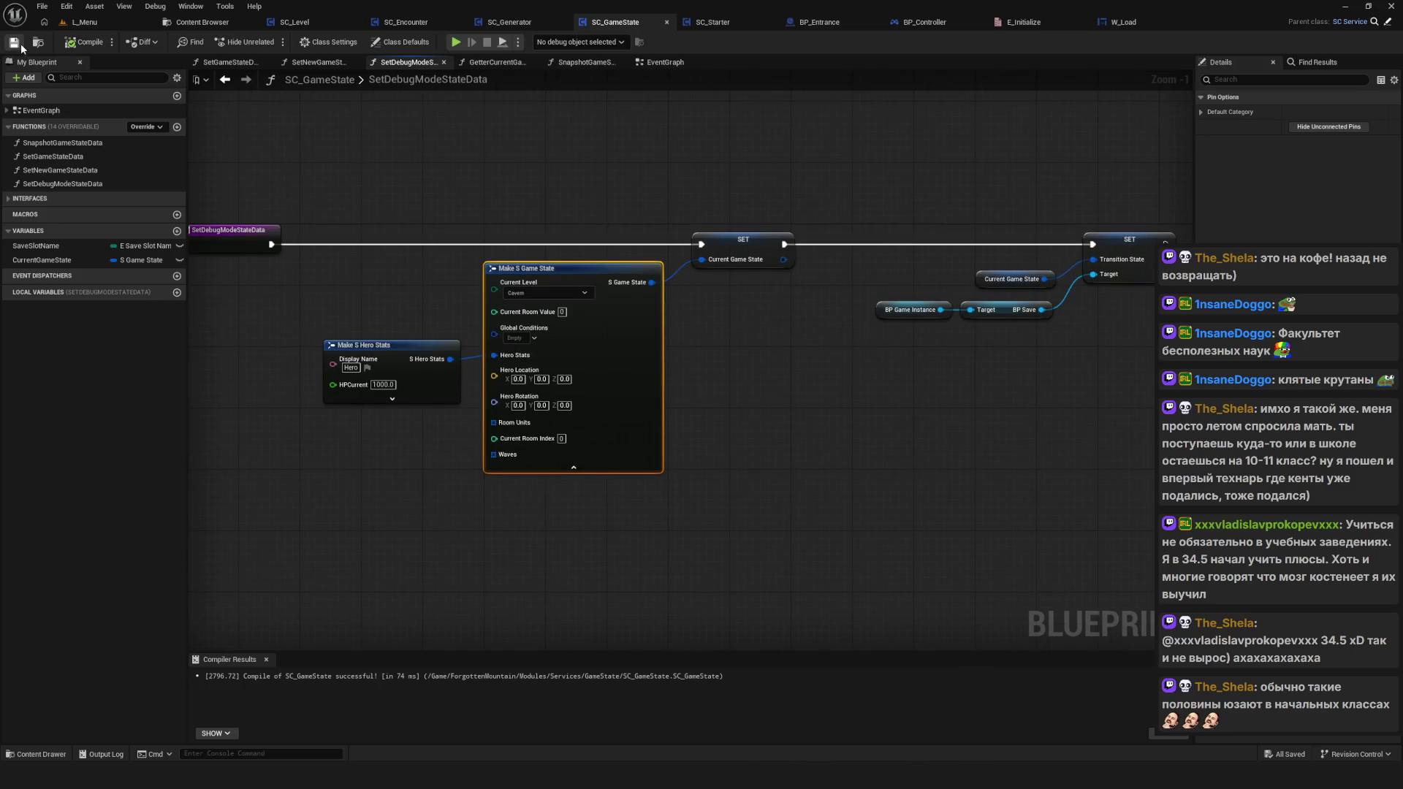
click(467, 210)
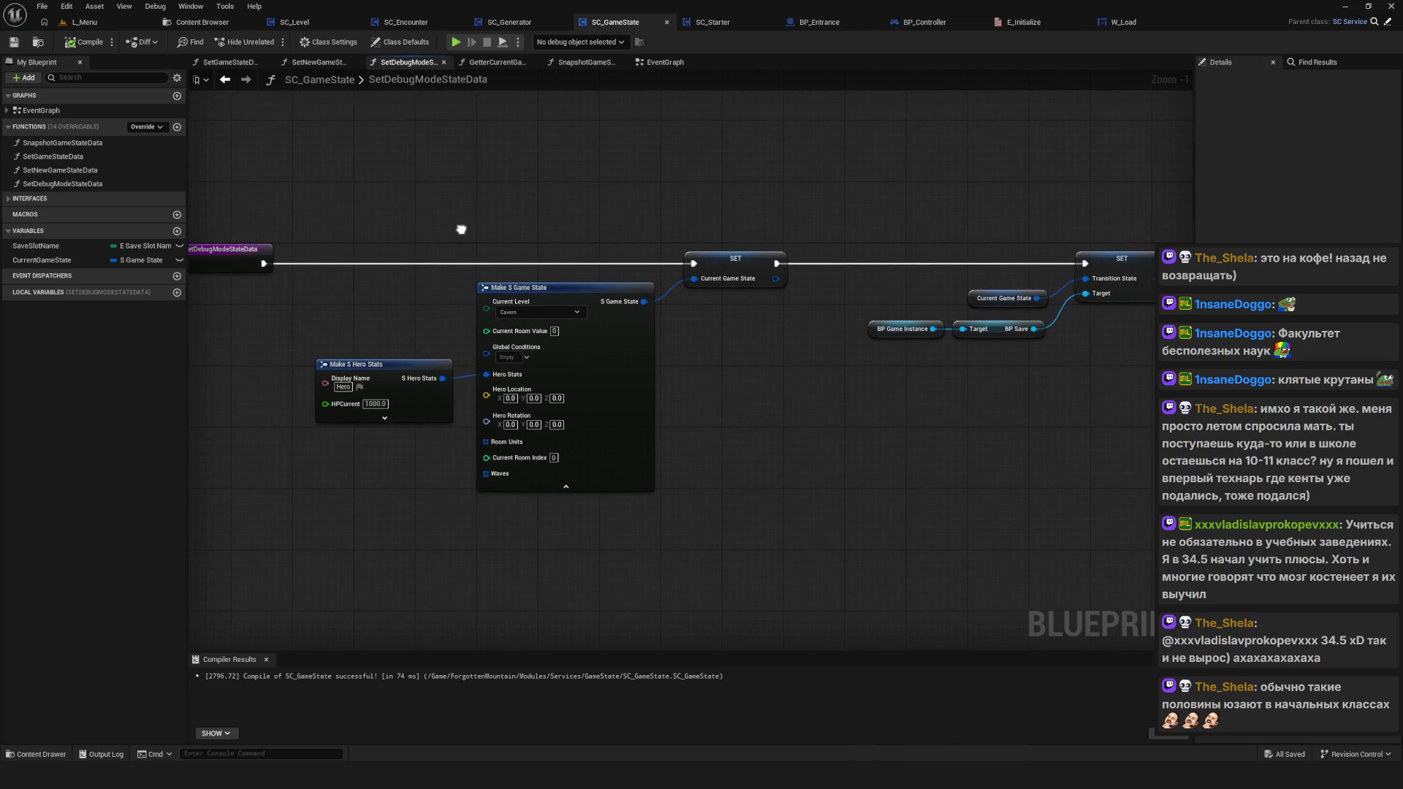
mouse_move(461, 232)
mouse_down()
mouse_move(582, 580)
mouse_move(599, 576)
mouse_up()
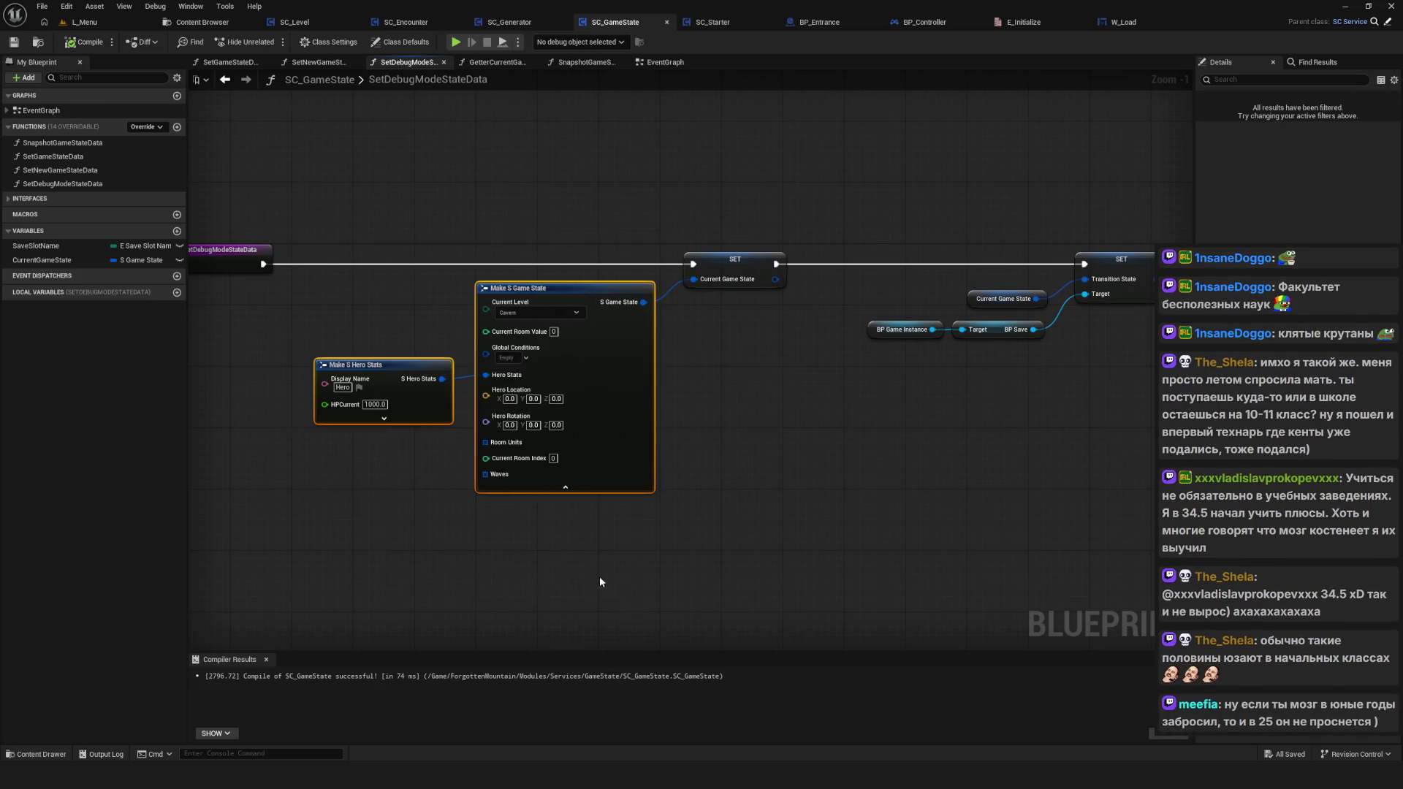
click(571, 262)
drag(467, 273, 447, 303)
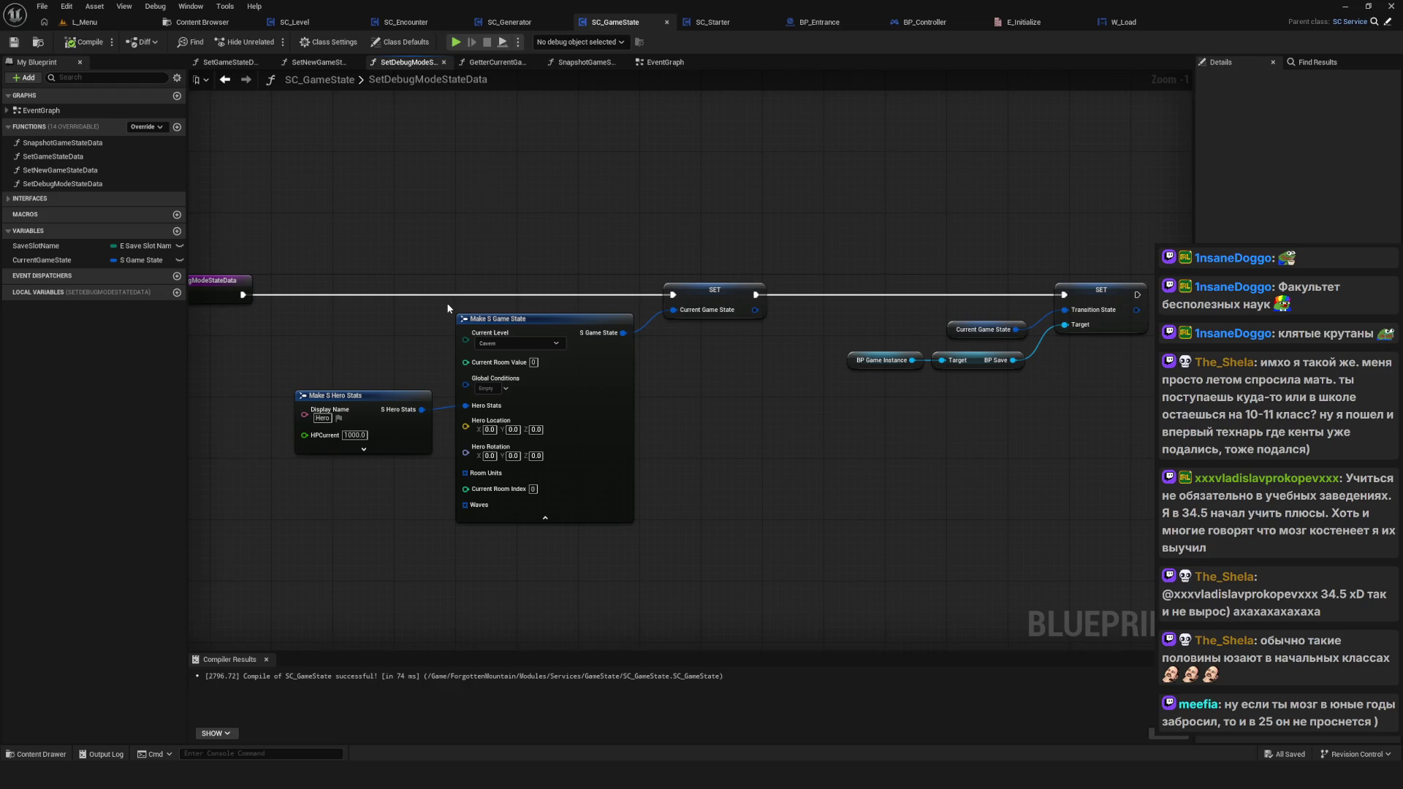
drag(447, 305, 434, 338)
mouse_move(355, 228)
mouse_down()
mouse_move(407, 229)
mouse_move(615, 639)
mouse_move(599, 565)
mouse_move(604, 593)
mouse_up()
drag(405, 243, 549, 599)
mouse_move(520, 555)
mouse_down()
mouse_move(430, 521)
mouse_move(657, 365)
mouse_move(683, 330)
mouse_move(627, 331)
mouse_up()
scroll(430, 521, down, 6)
scroll(430, 520, up, 3)
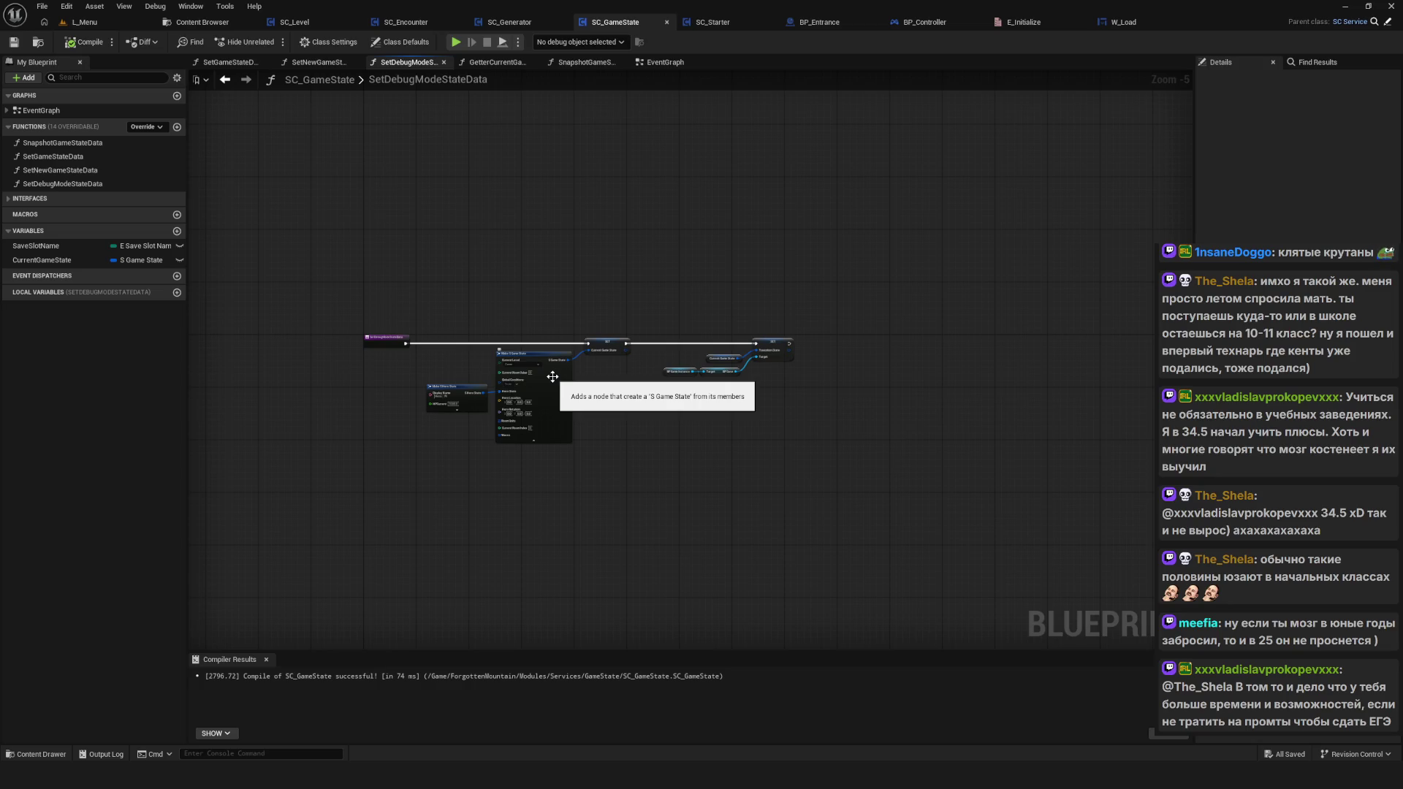
Step: Centre the SetDebugModeStateData graph and zoom back to 1:1
drag(703, 426, 598, 474)
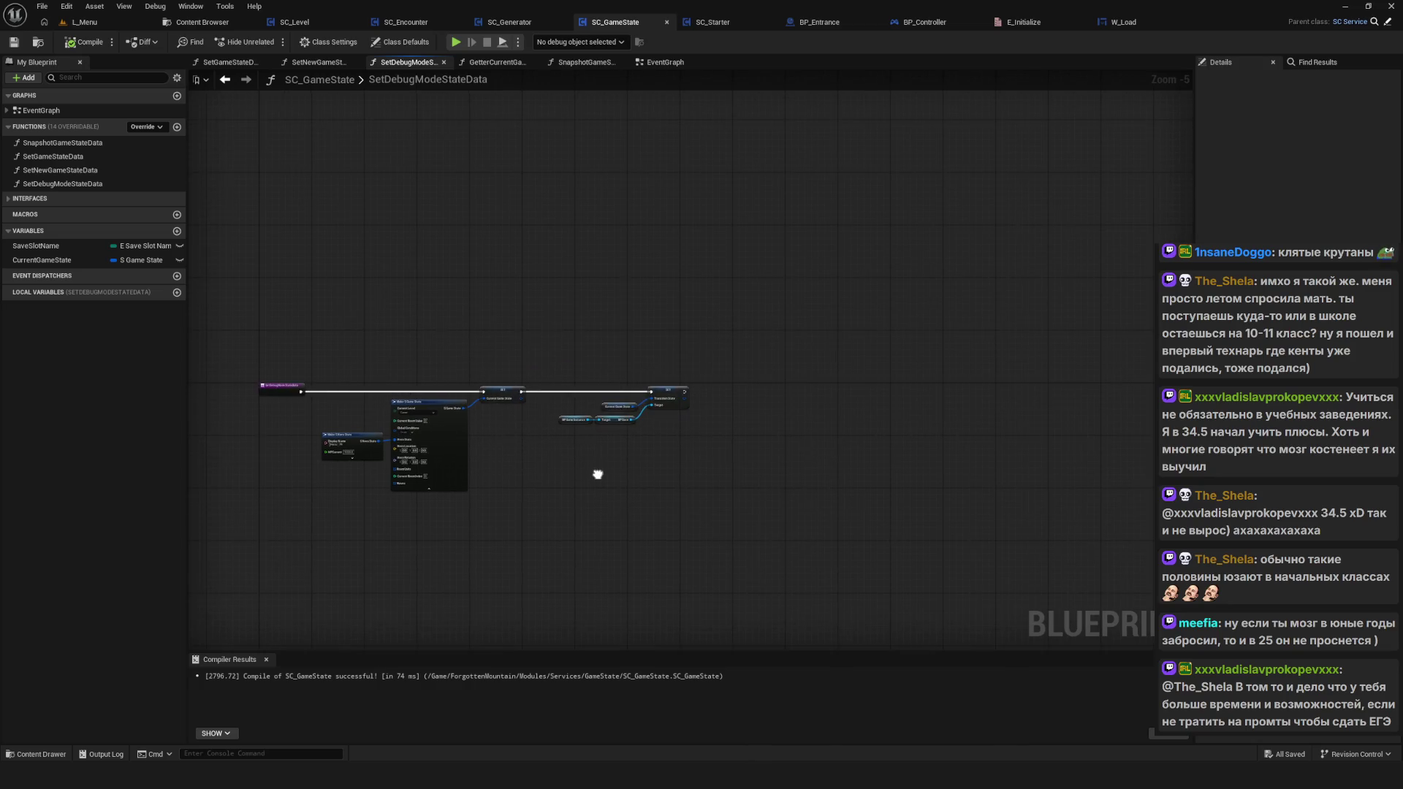
scroll(592, 468, up, 3)
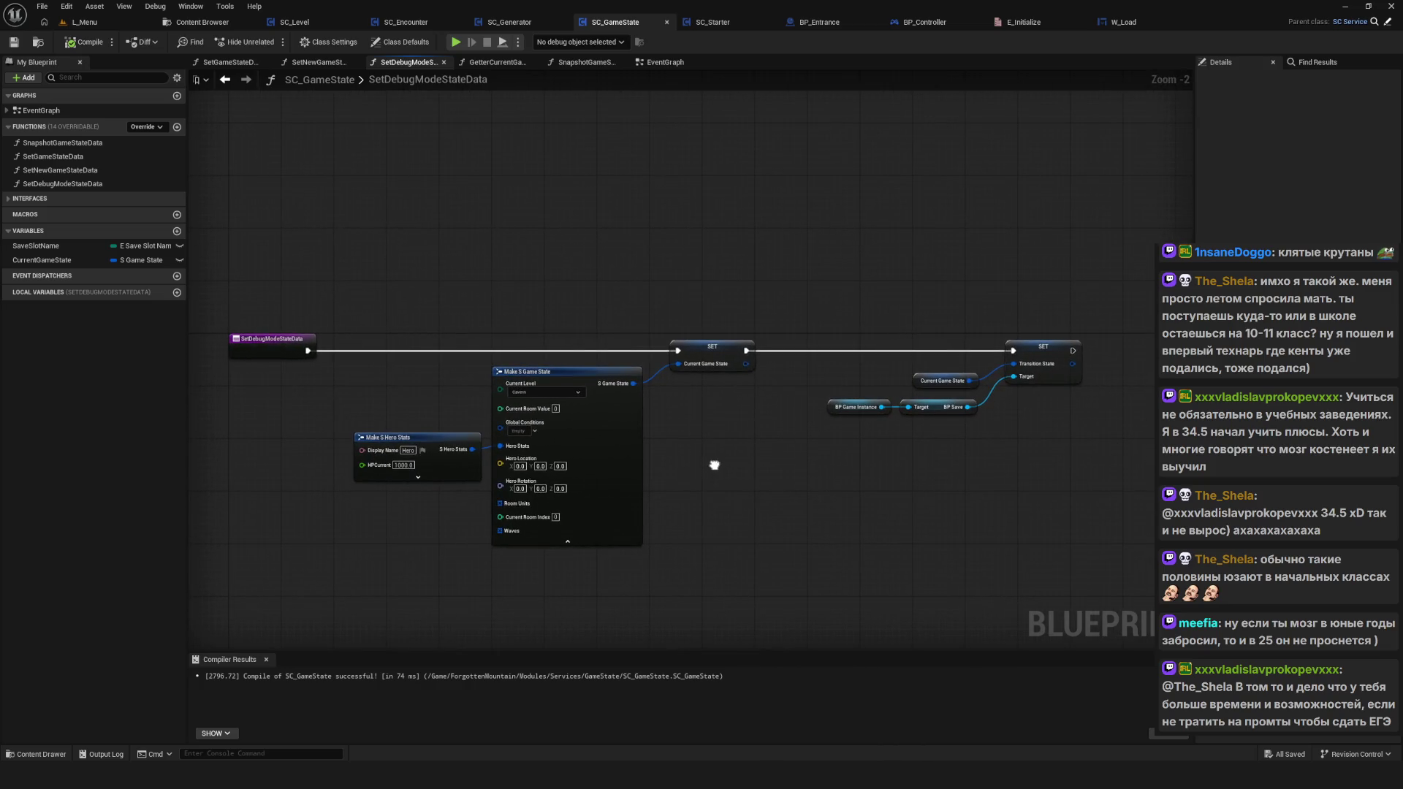
scroll(620, 476, down, 5)
scroll(621, 476, up, 4)
drag(623, 476, 629, 474)
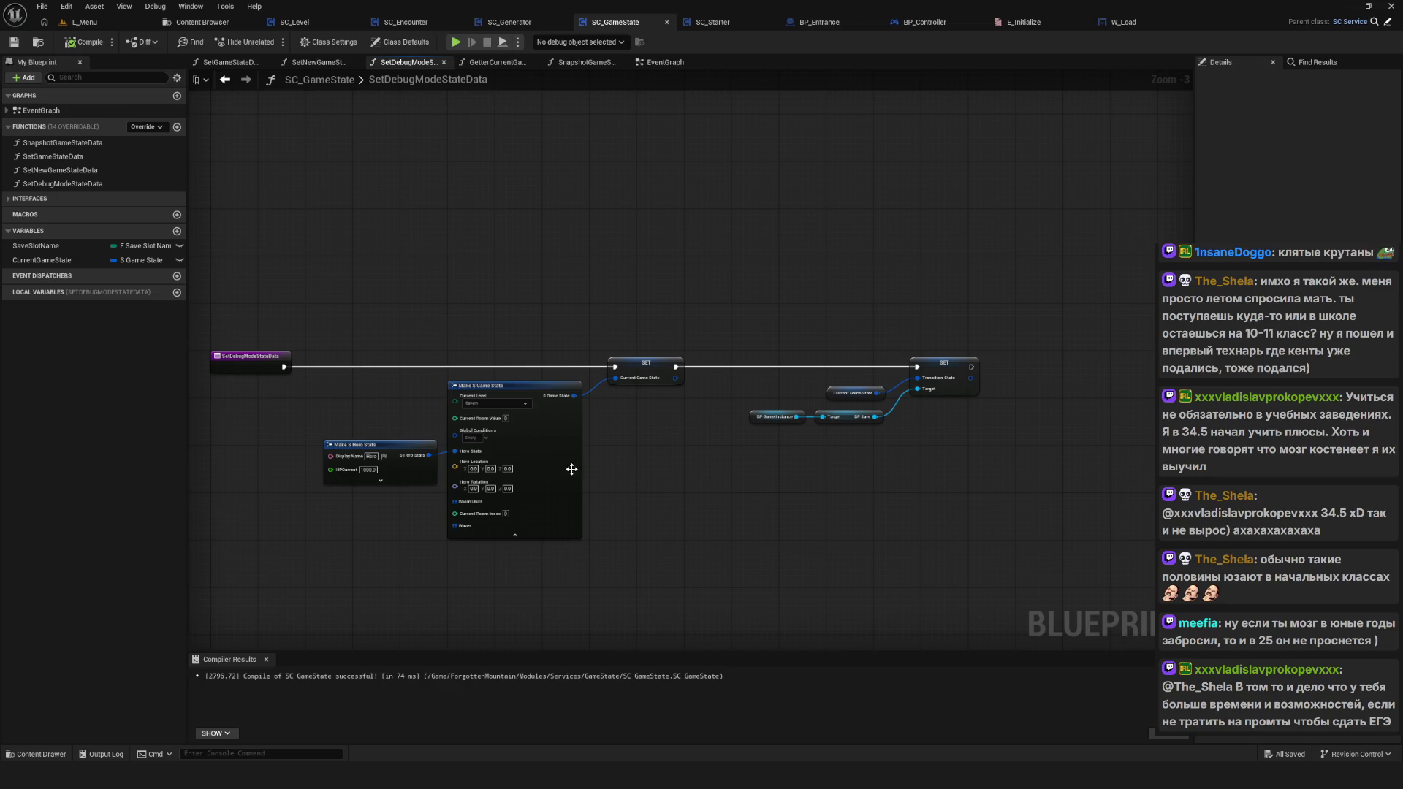
scroll(571, 469, up, 3)
Step: Select the Make S Hero Stats node to show its Pin Options in Details
click(448, 445)
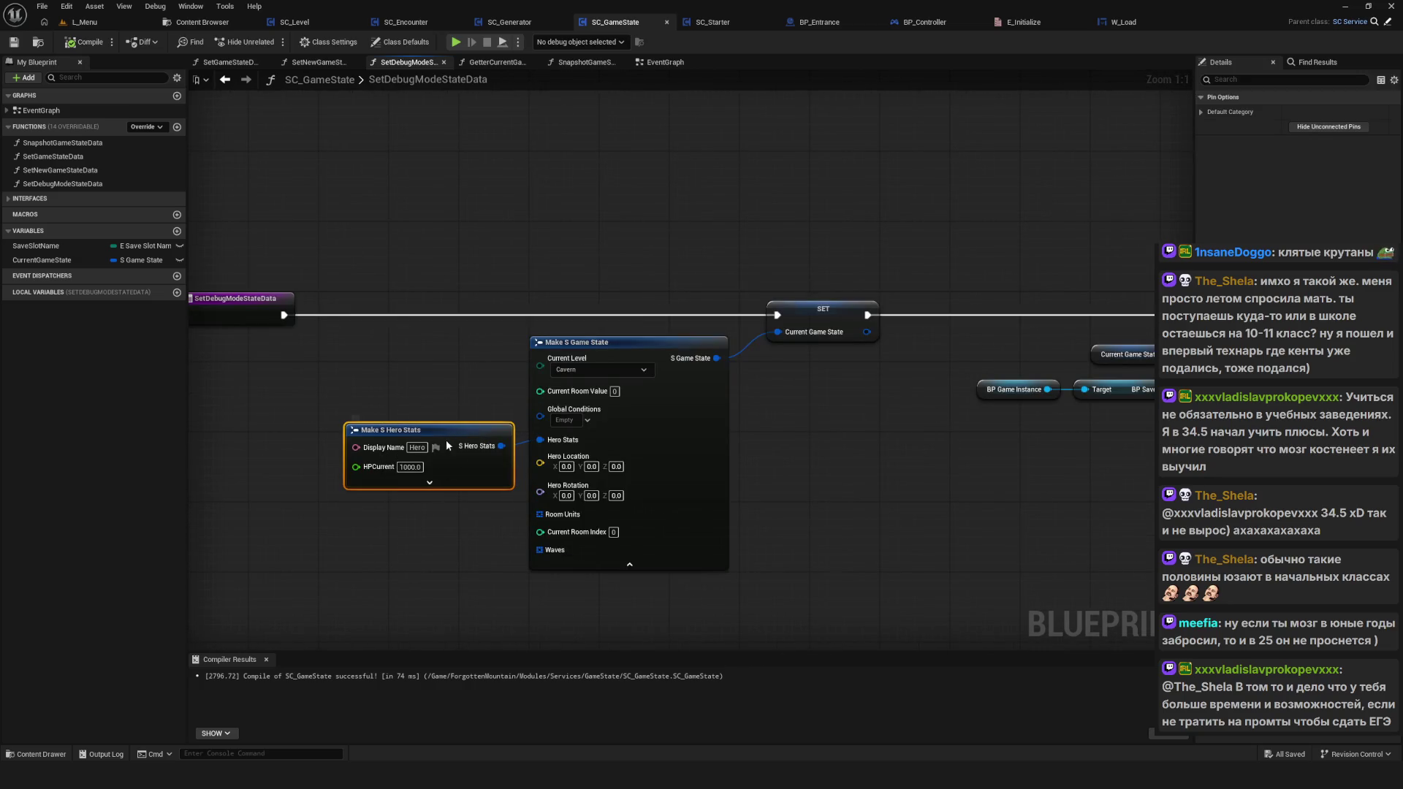
drag(448, 445, 386, 458)
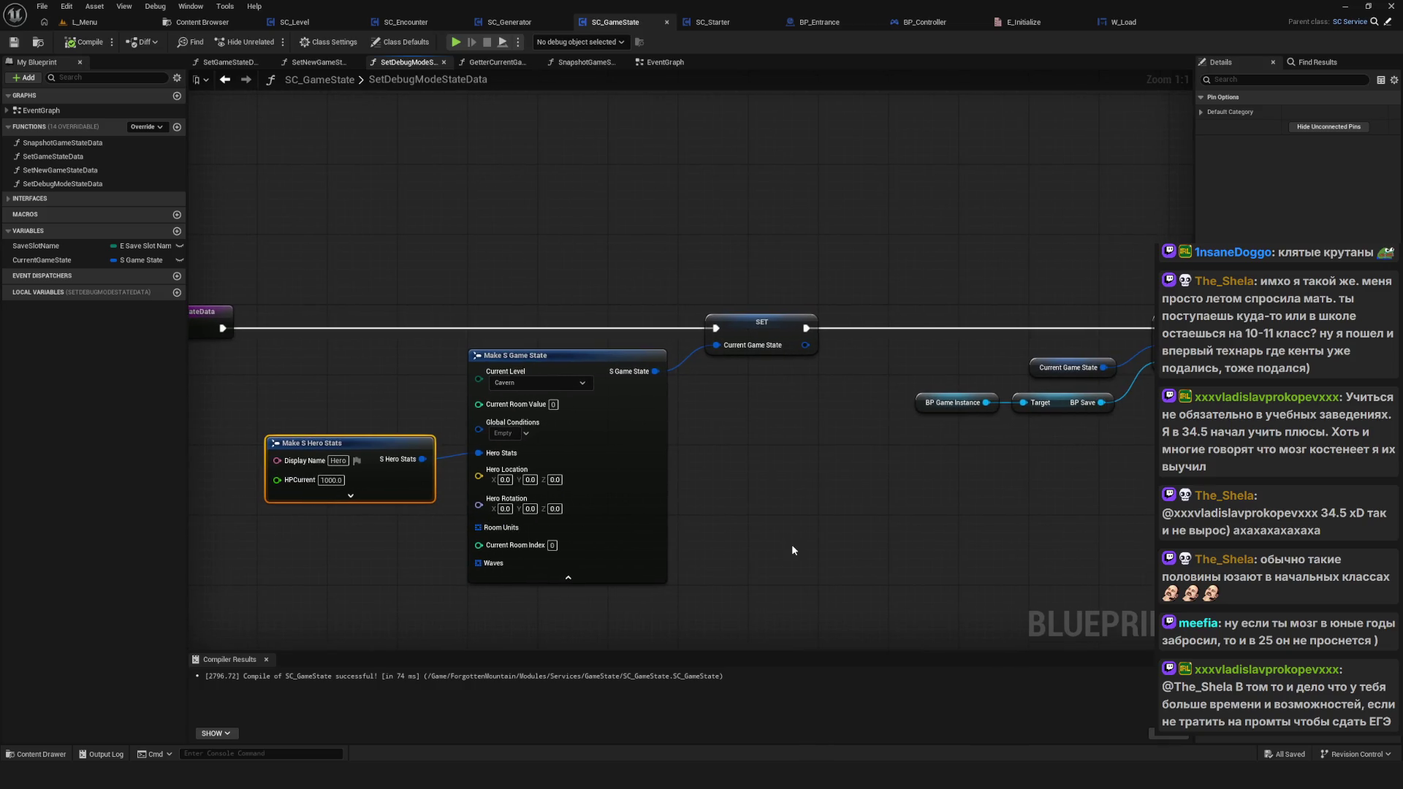
drag(791, 545, 746, 540)
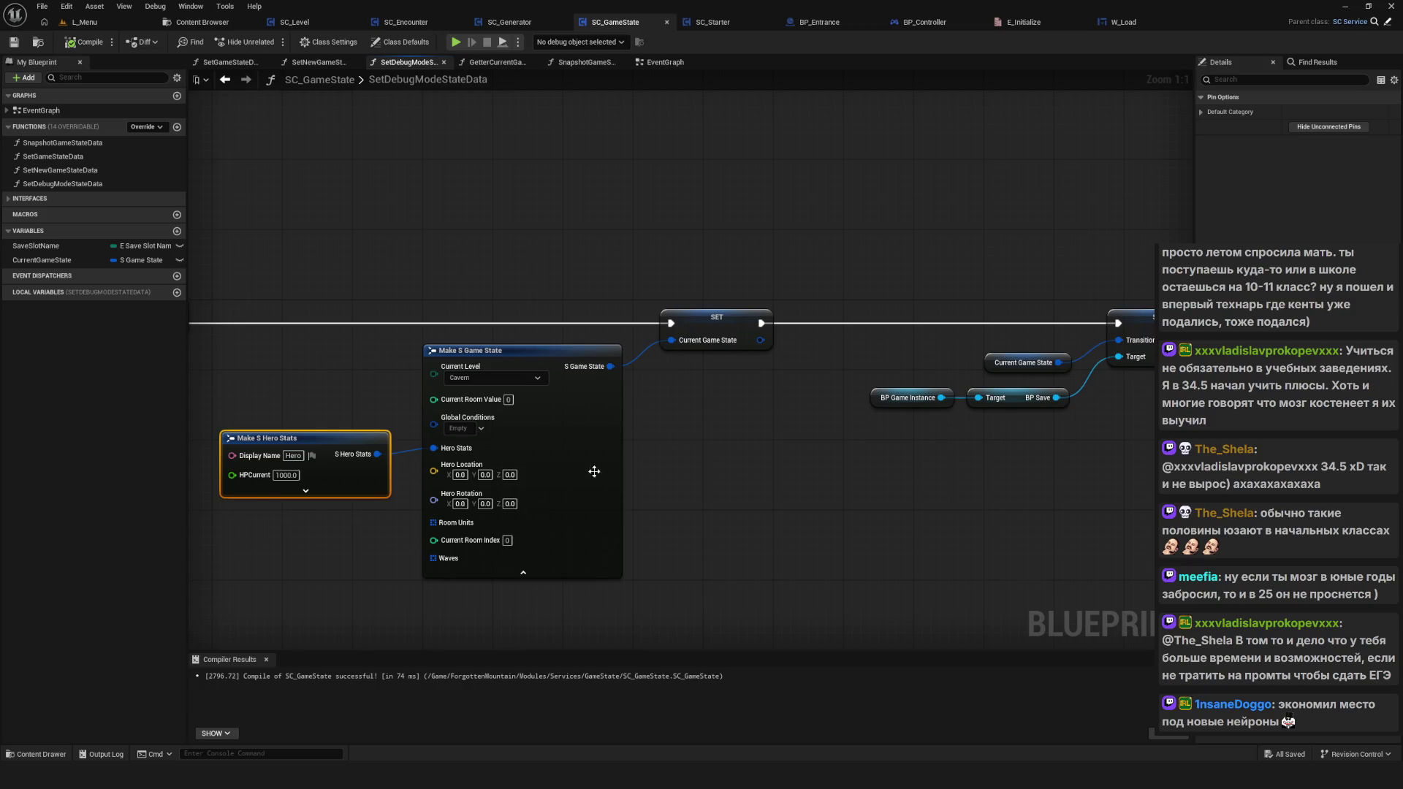
scroll(795, 409, down, 5)
scroll(795, 410, up, 5)
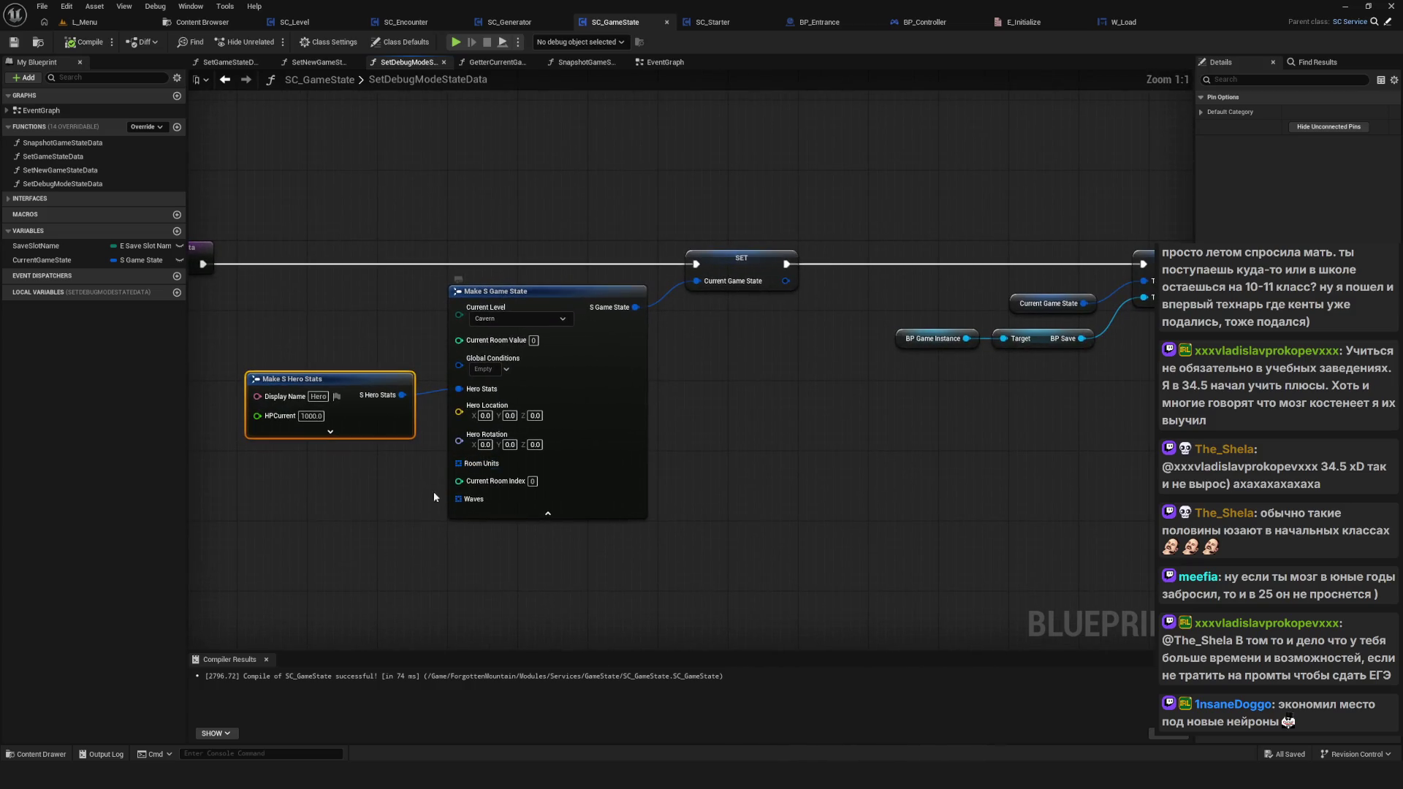
drag(352, 316, 391, 289)
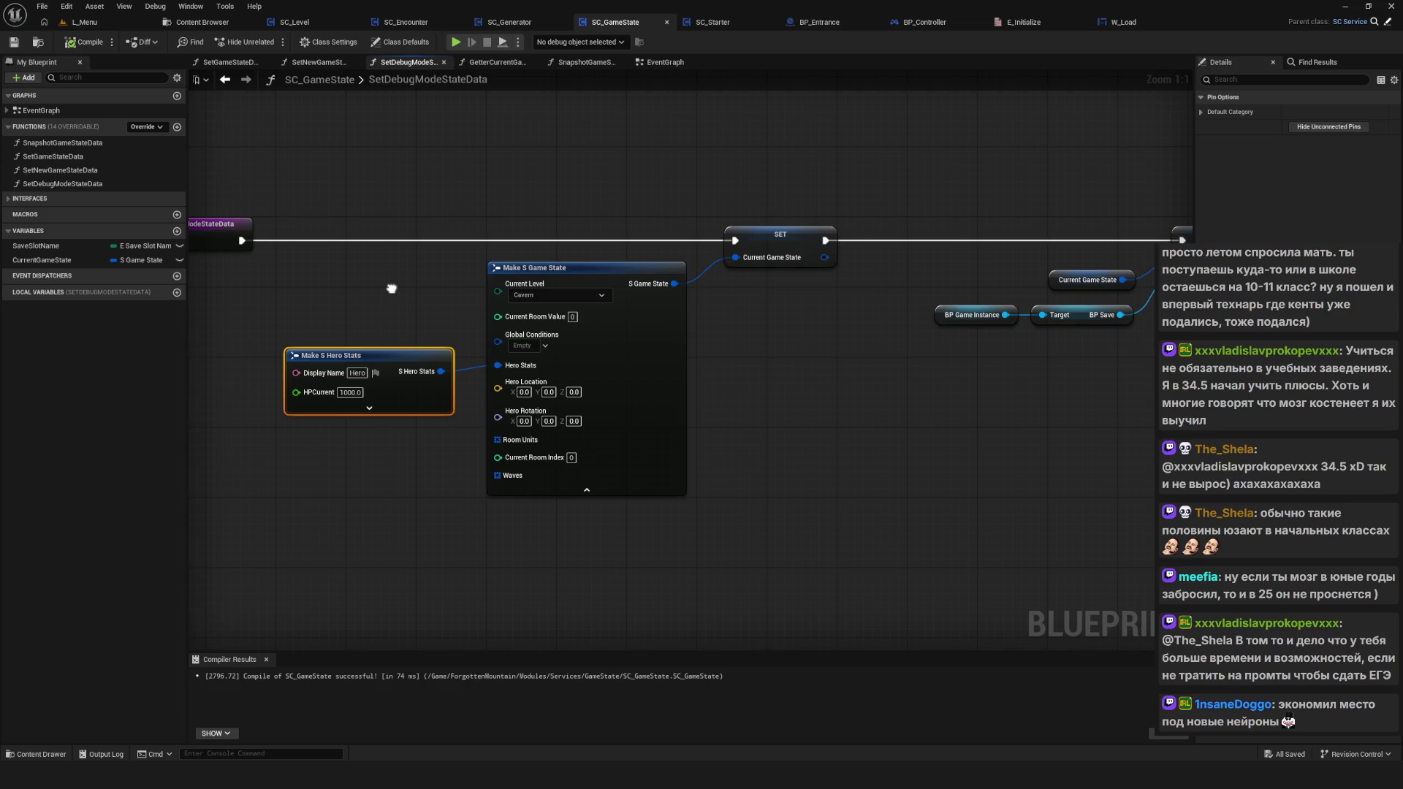
Step: Playtest a new game after deleting the SavedGame0 slot, then stop the preview
click(455, 42)
click(753, 374)
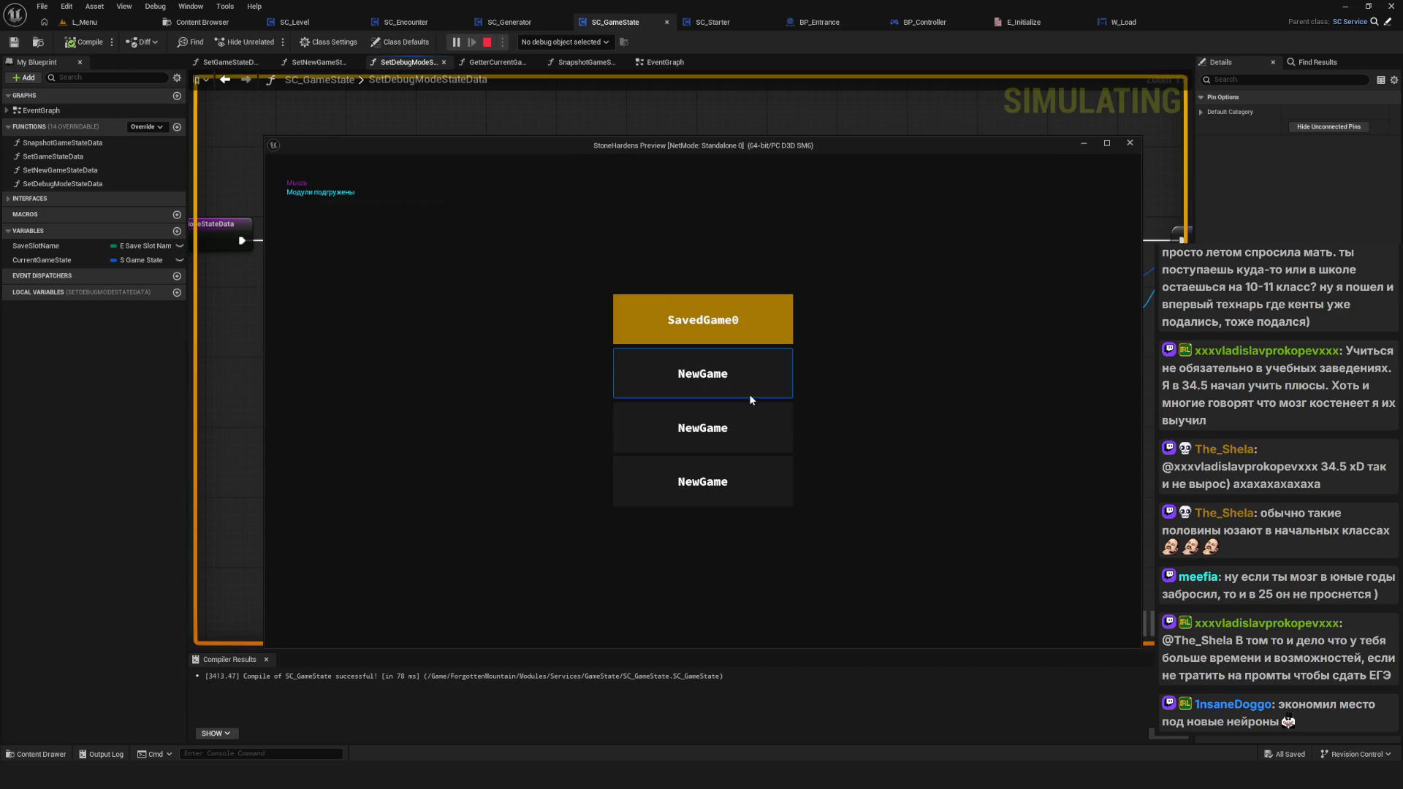
click(708, 328)
click(659, 442)
click(742, 342)
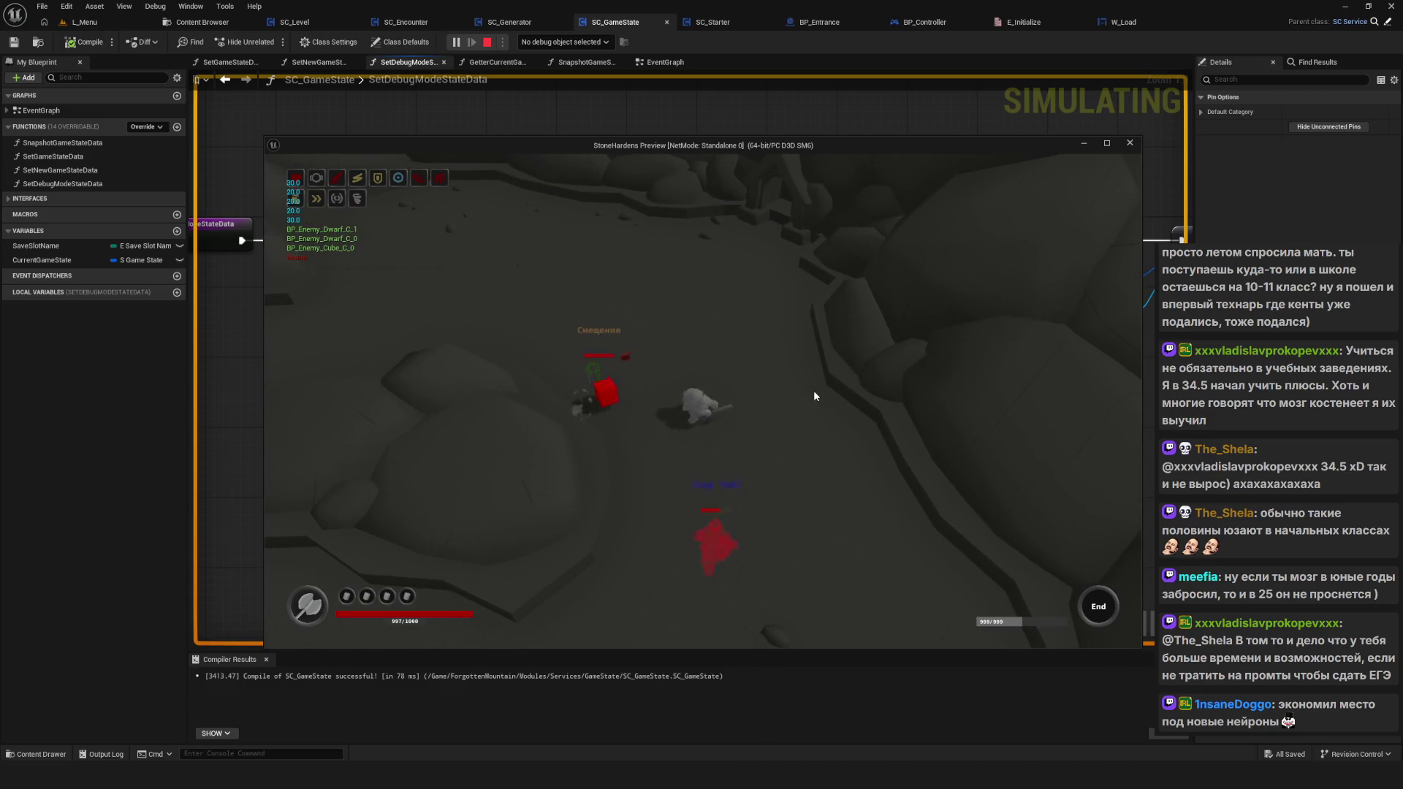
key(Escape)
Step: Move the Make S Hero Stats node lower in the graph
drag(697, 379, 746, 410)
drag(348, 341, 424, 498)
drag(441, 397, 443, 458)
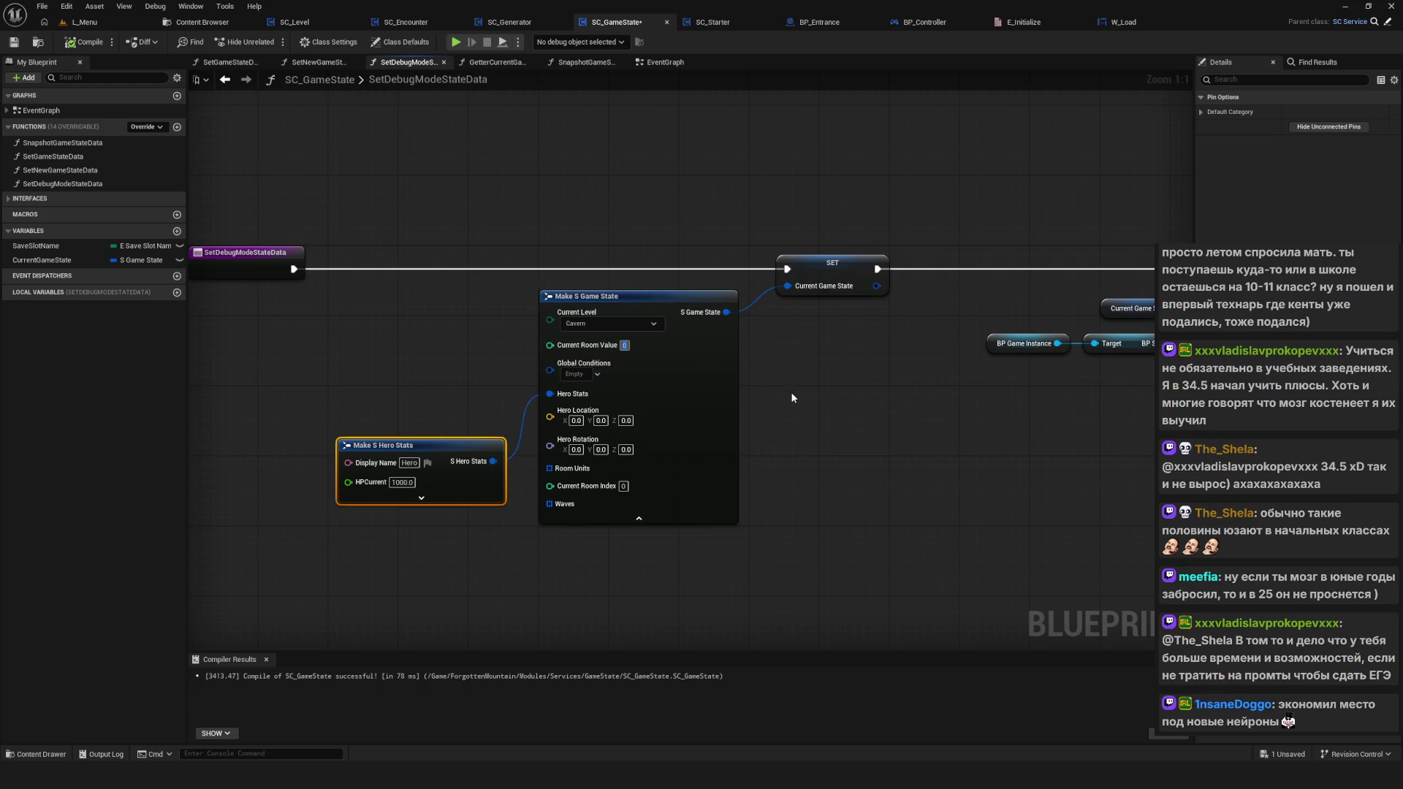
Step: Set Current Room Value to 1, compile, and playtest a new game
text(1)
click(826, 423)
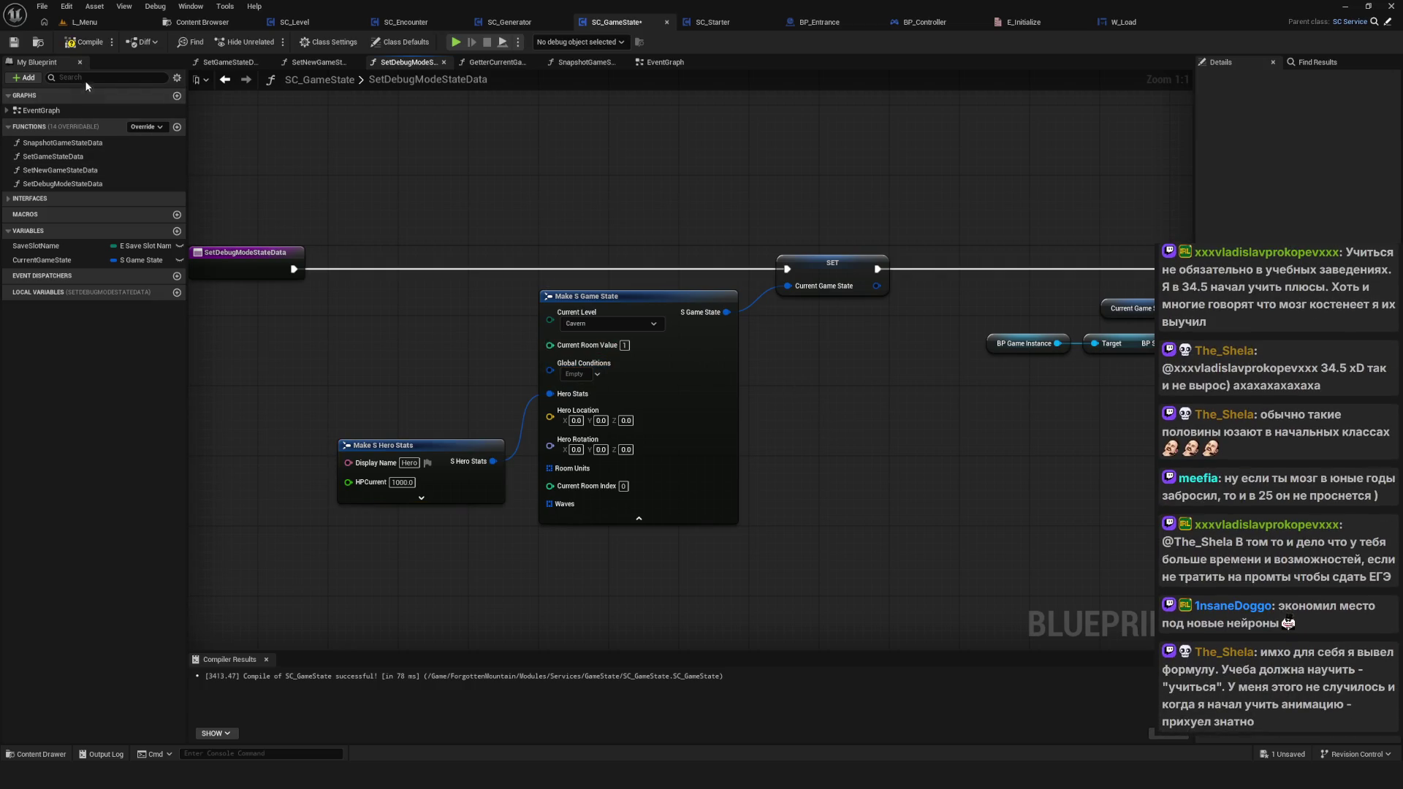
click(71, 47)
click(455, 41)
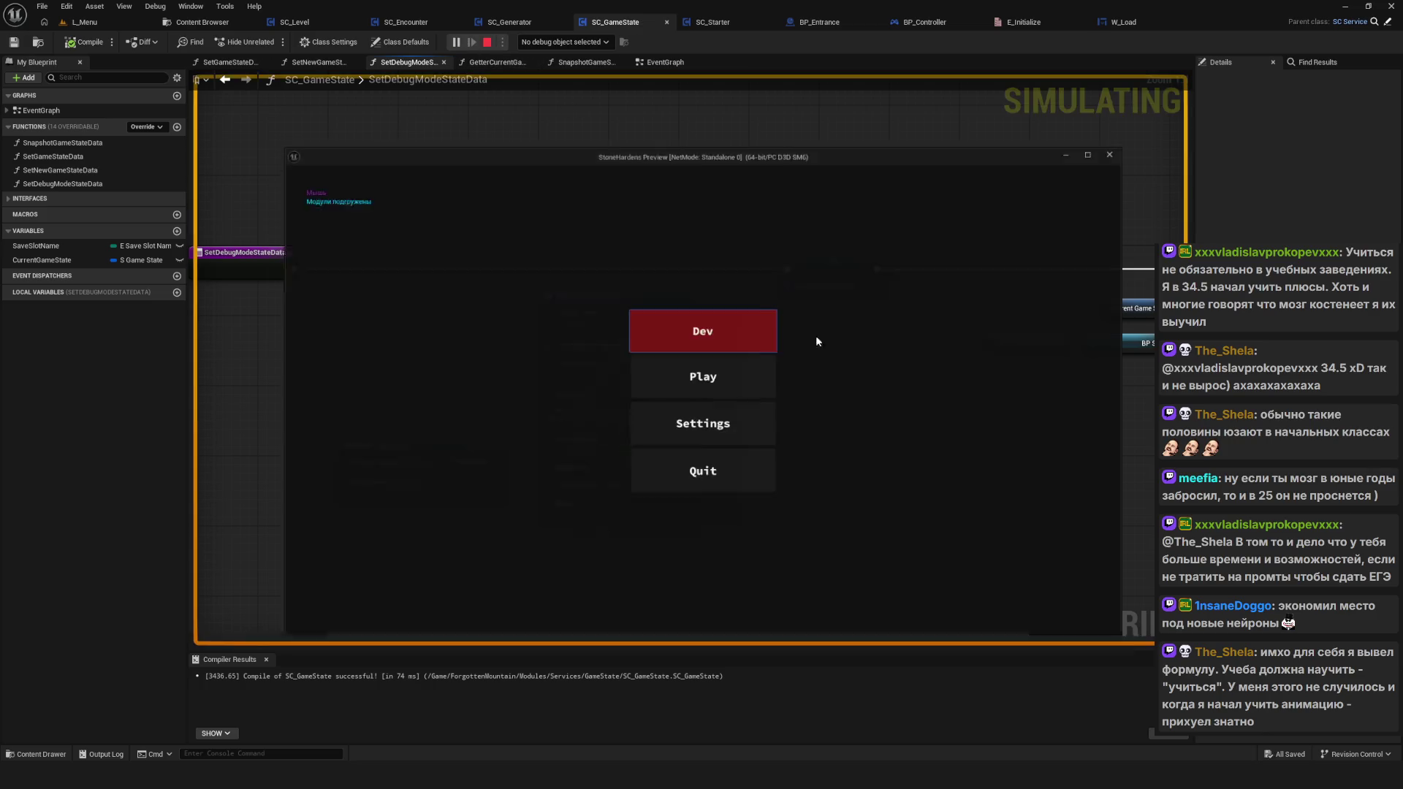
click(727, 375)
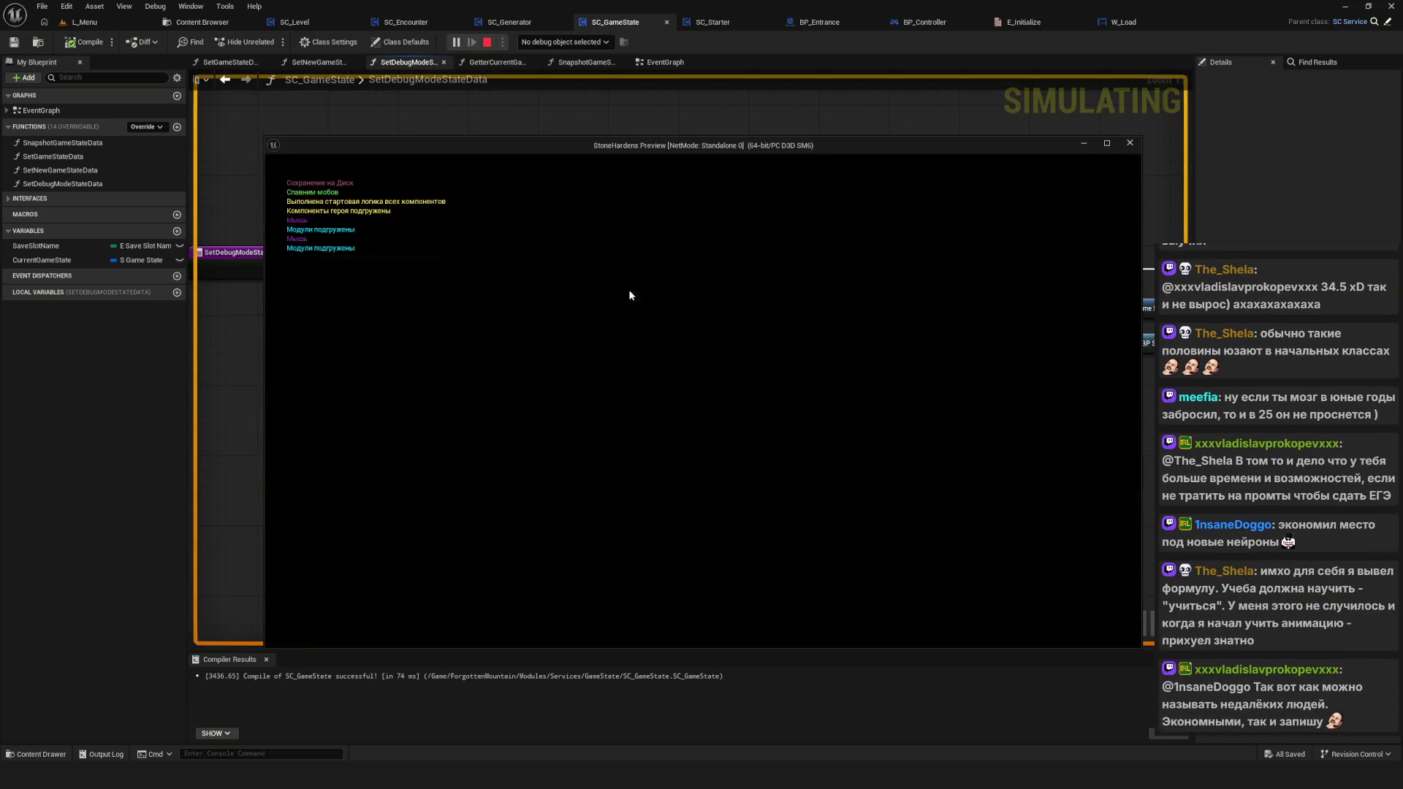
key(Escape)
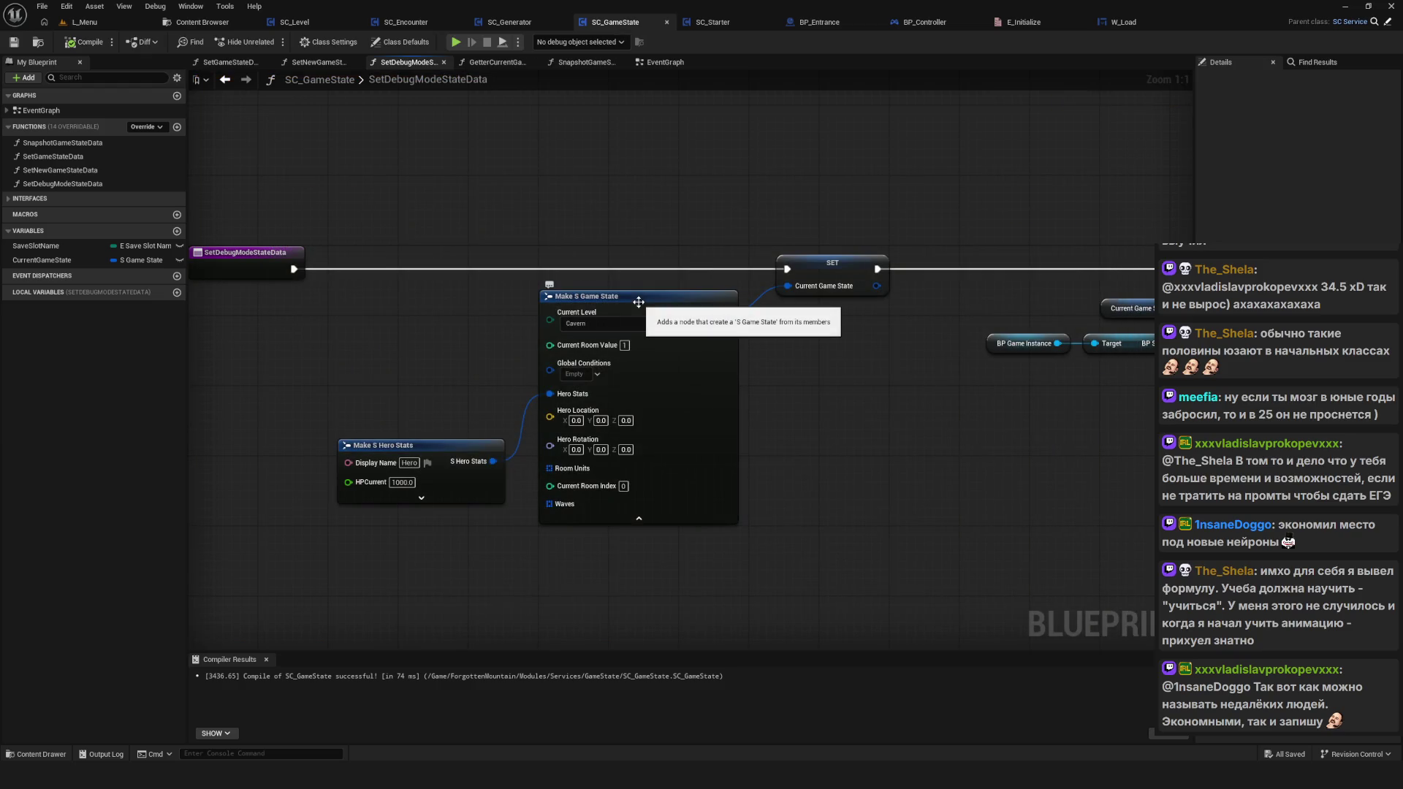
Step: Change Current Room Value to 2, then compile and save SC_GameState
click(625, 345)
text(2)
key(Return)
click(105, 45)
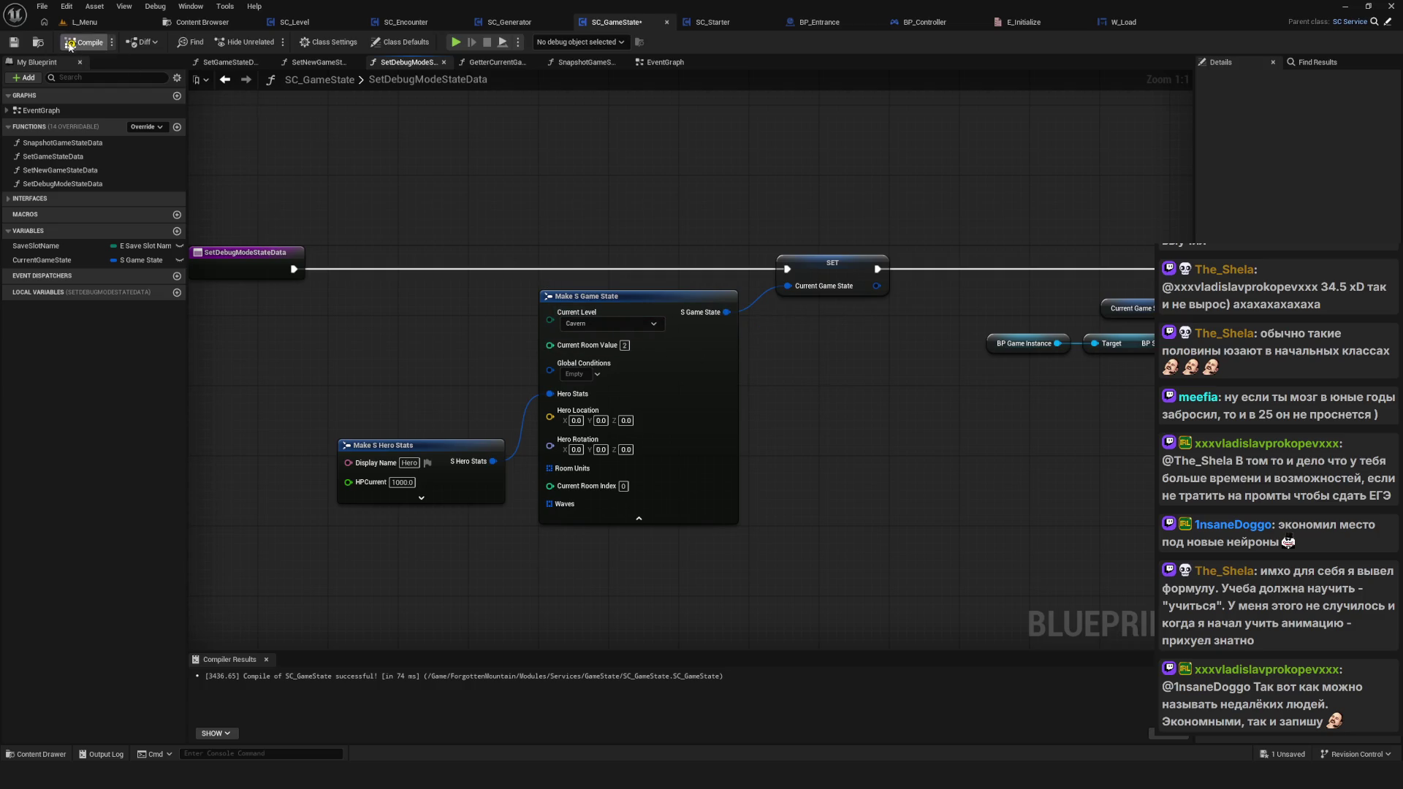
click(14, 42)
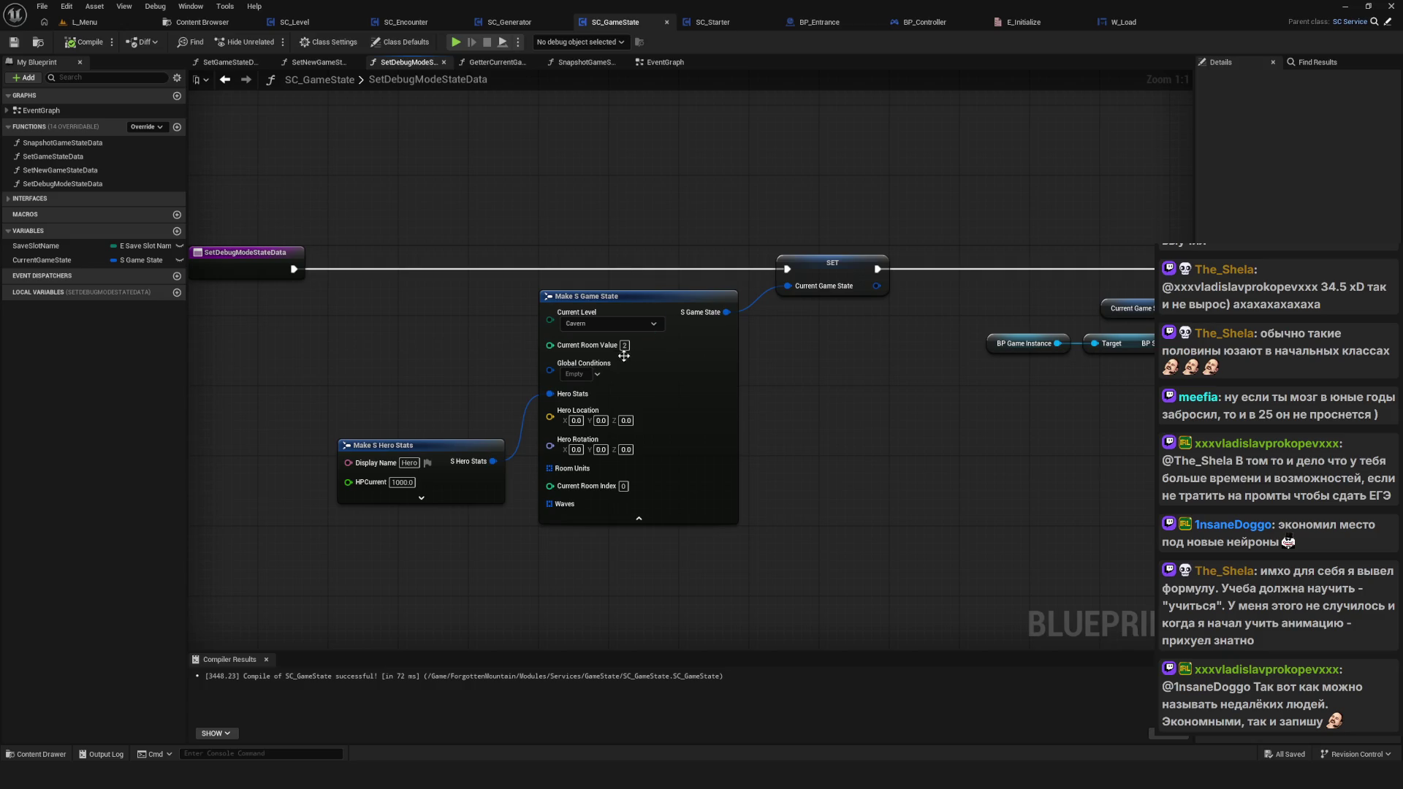
Step: Set Current Room Value to 0, then compile and save SC_GameState
click(625, 345)
text(0)
key(Return)
click(625, 486)
click(86, 42)
click(14, 41)
Step: Playtest by loading the game from a save slot, then stop the preview
click(456, 42)
click(705, 410)
click(703, 319)
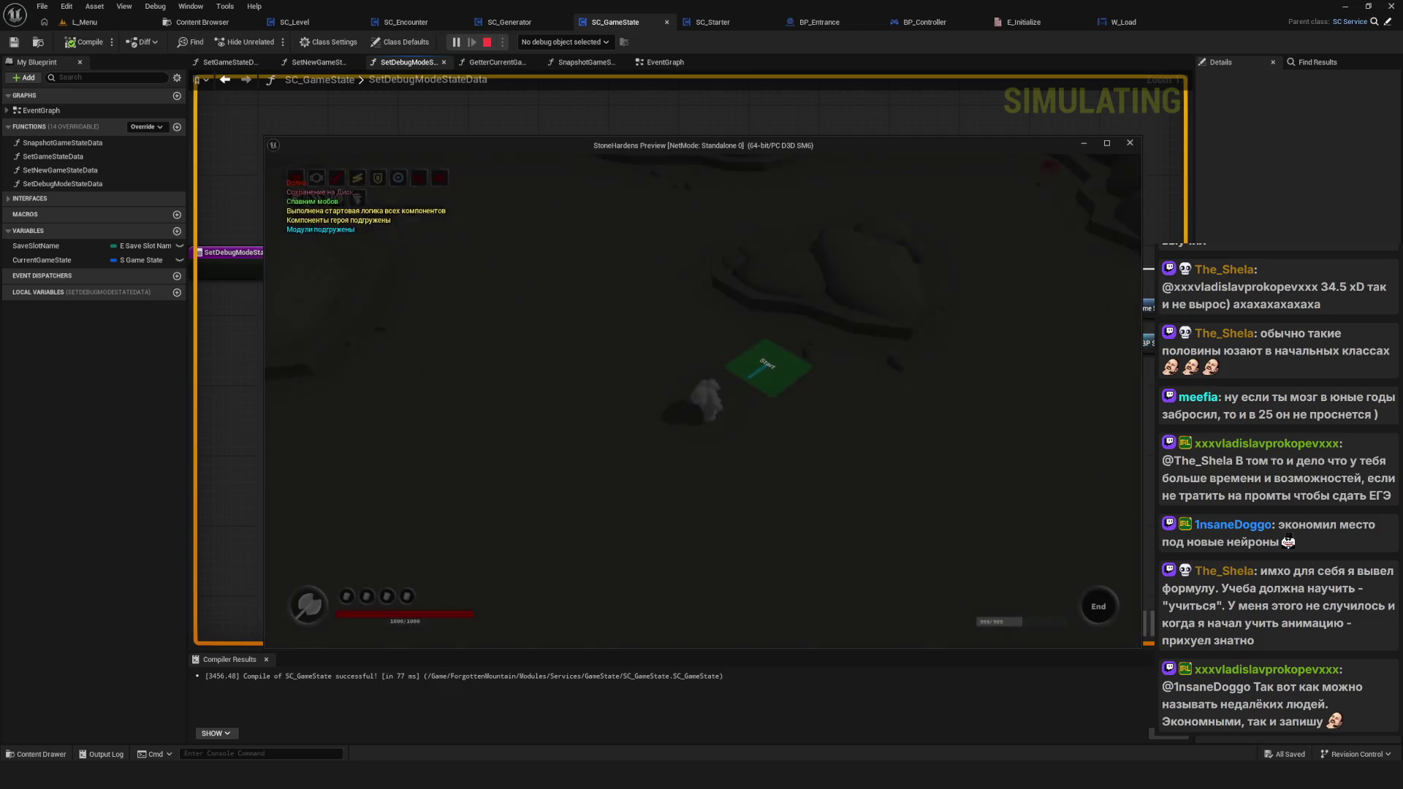
key(Escape)
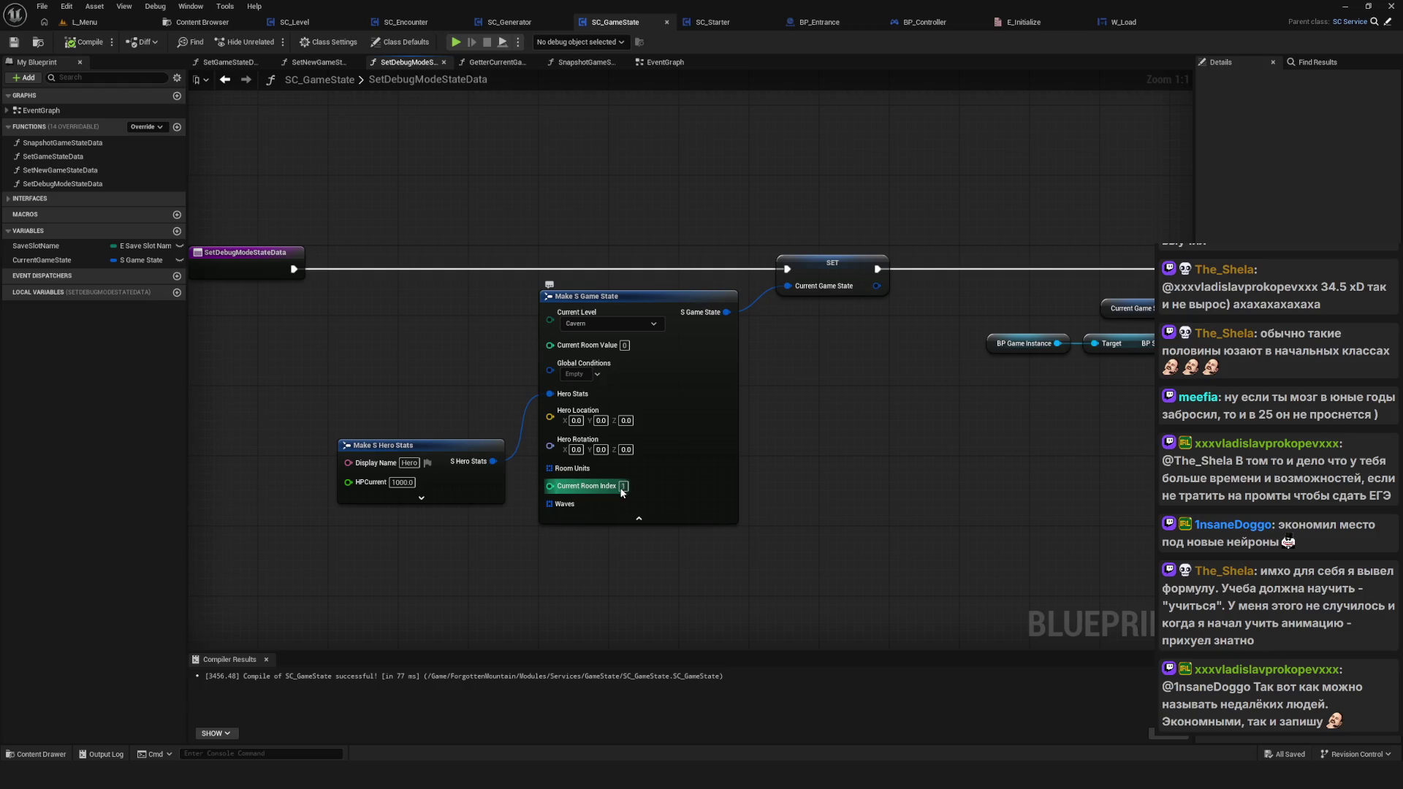
Step: Set Current Room Index to 2, then move, delete and restore the Make S Hero Stats node
text(2)
key(Return)
drag(494, 425, 475, 390)
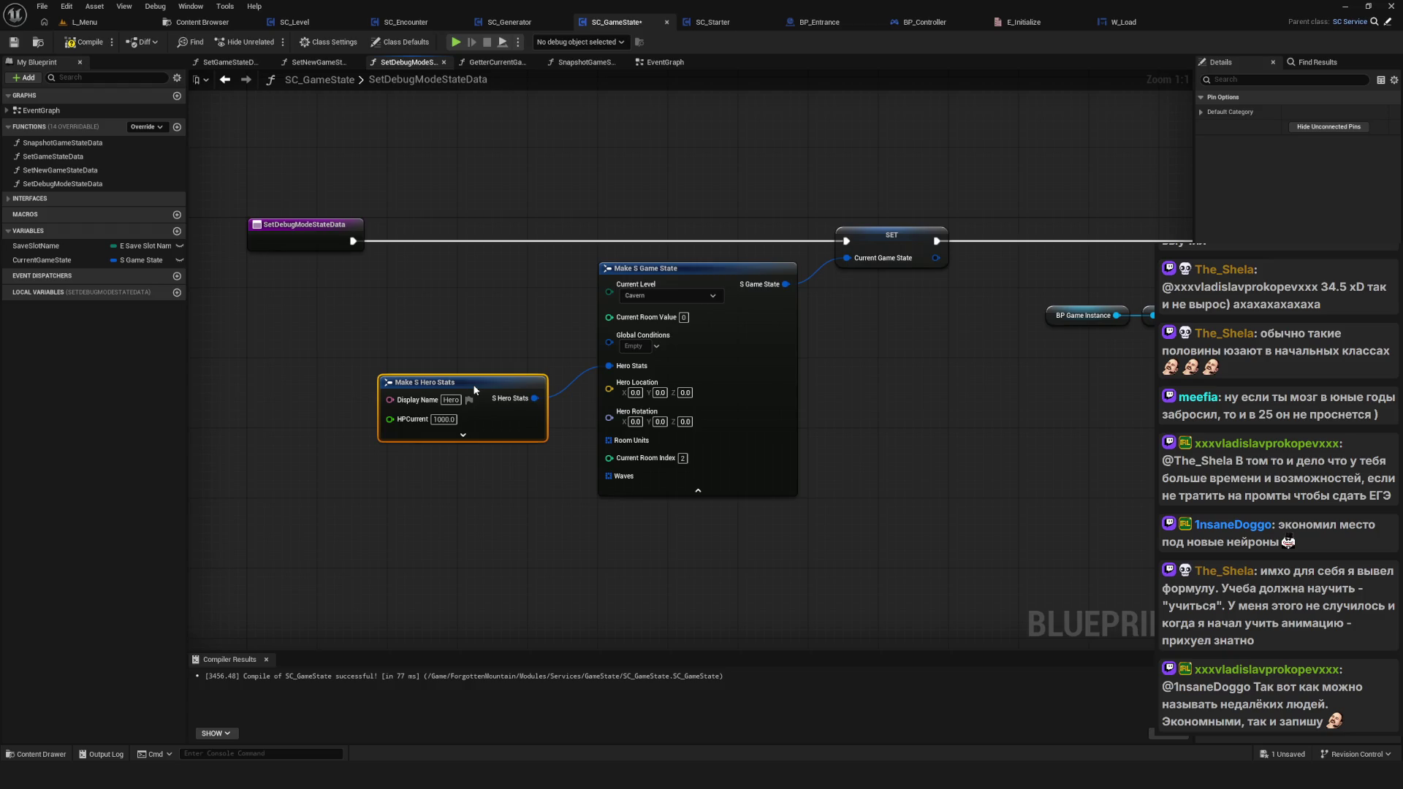
key(Delete)
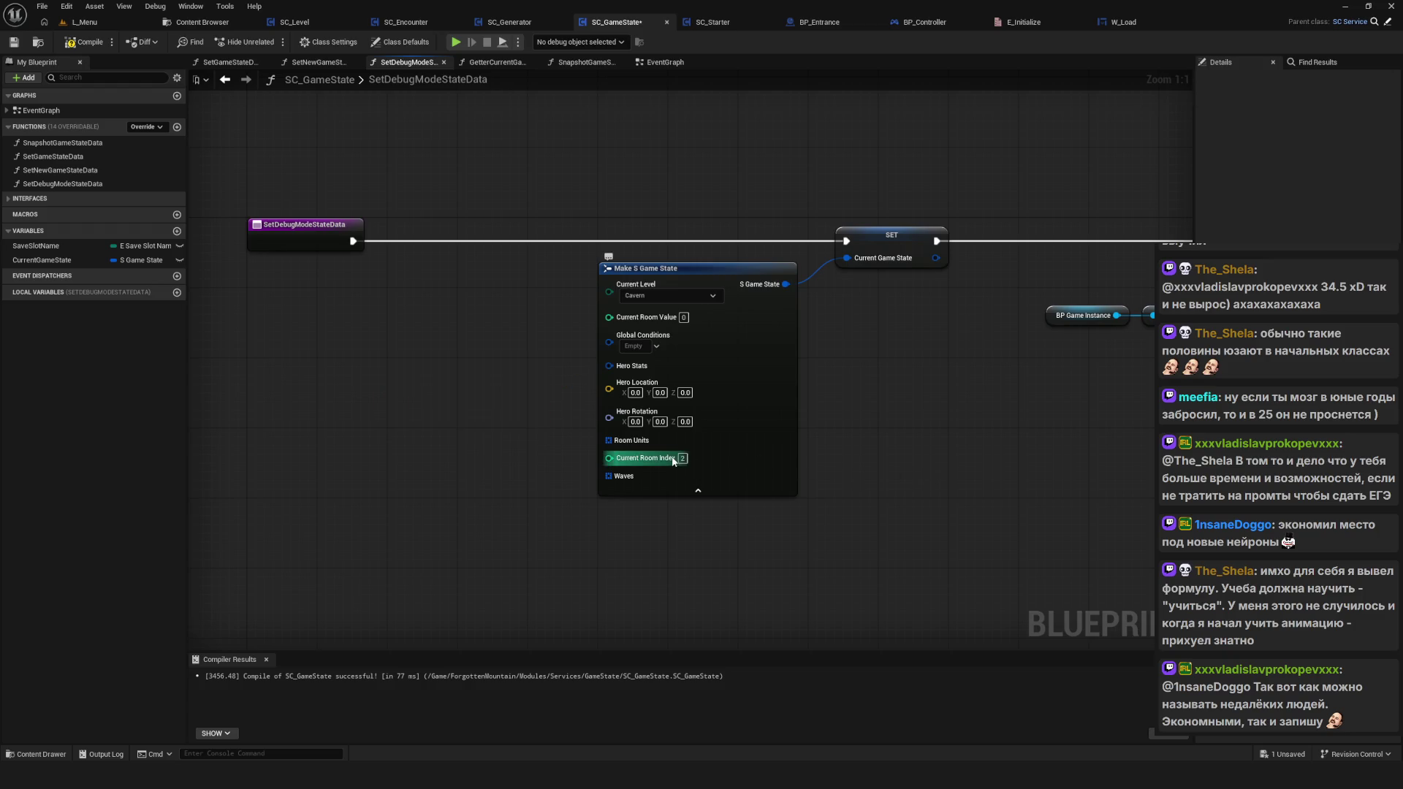
key(ctrl+z)
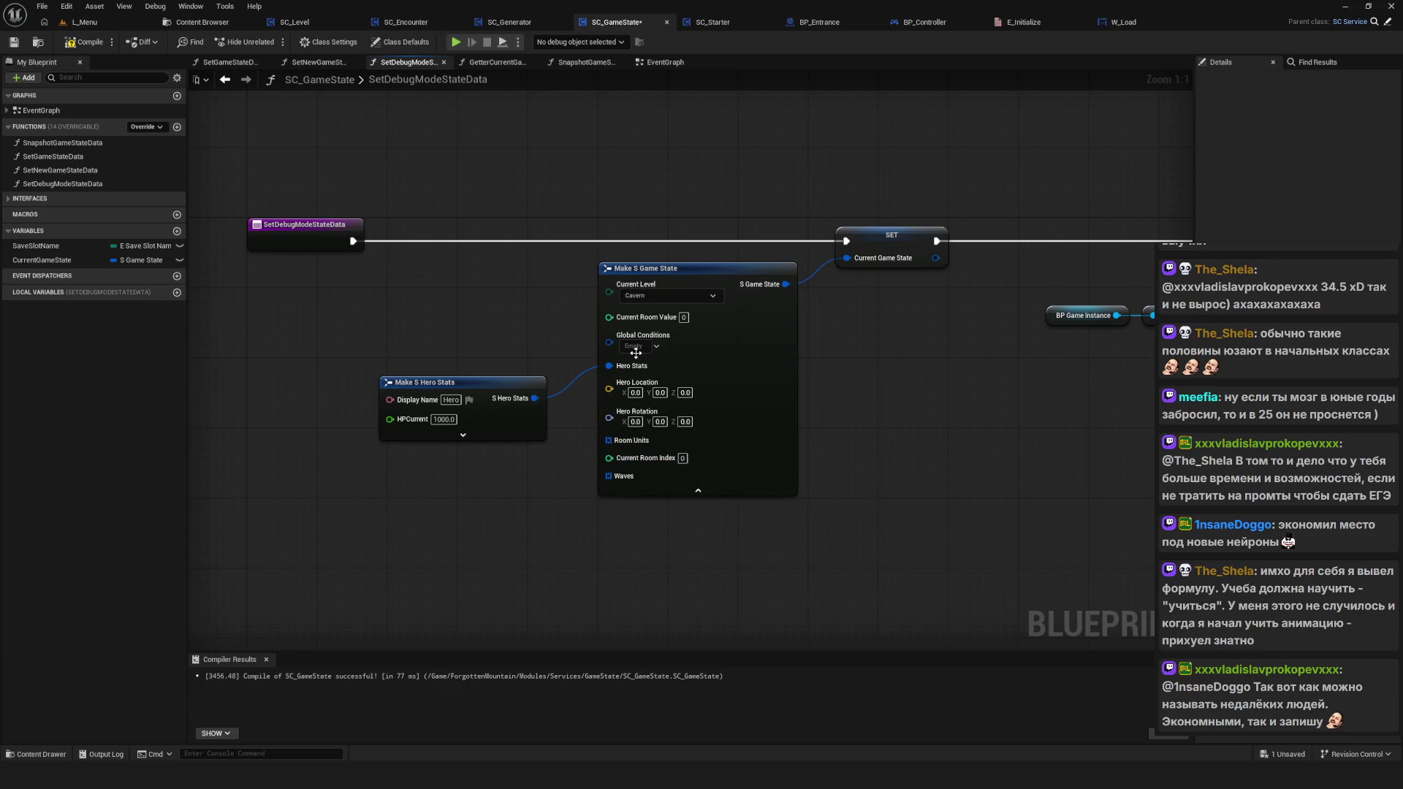
Step: Compile and save SC_GameState, then start a playtest and delete the SavedGame1 slot
click(86, 42)
click(14, 41)
click(460, 44)
click(733, 326)
click(727, 386)
Step: Delete SavedGame1 and SavedGame0, play a new game briefly, then stop
click(655, 424)
click(716, 303)
click(657, 425)
click(690, 314)
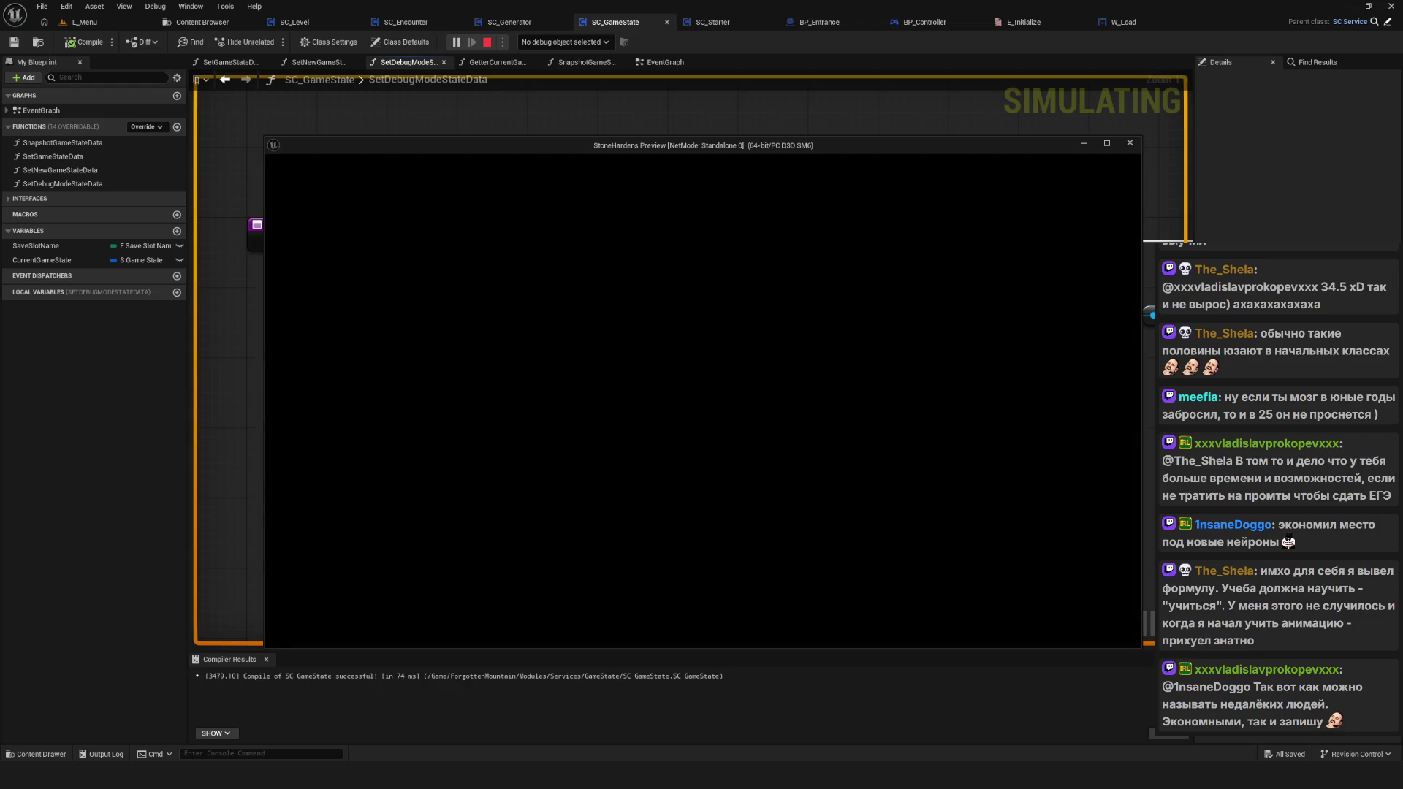
key(w)
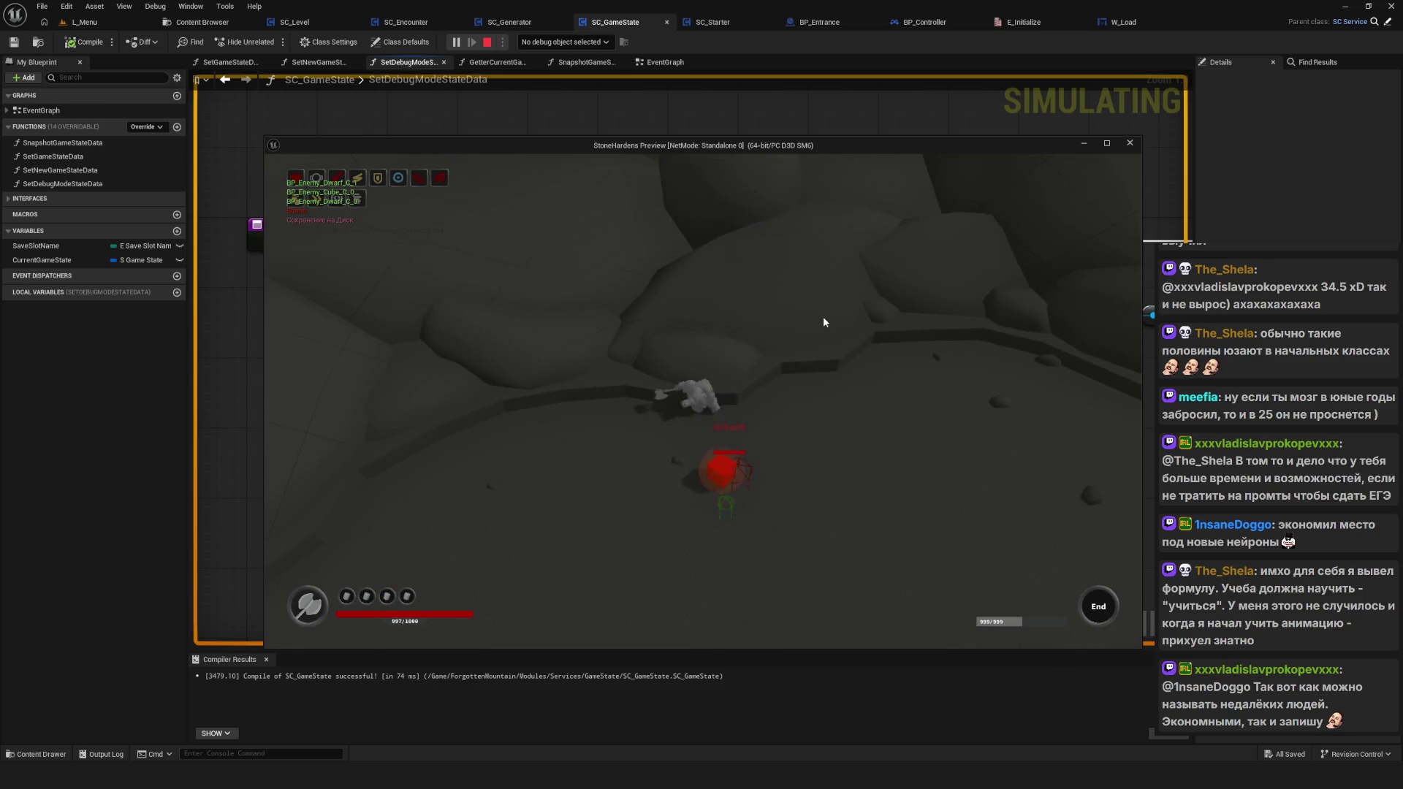
key(s)
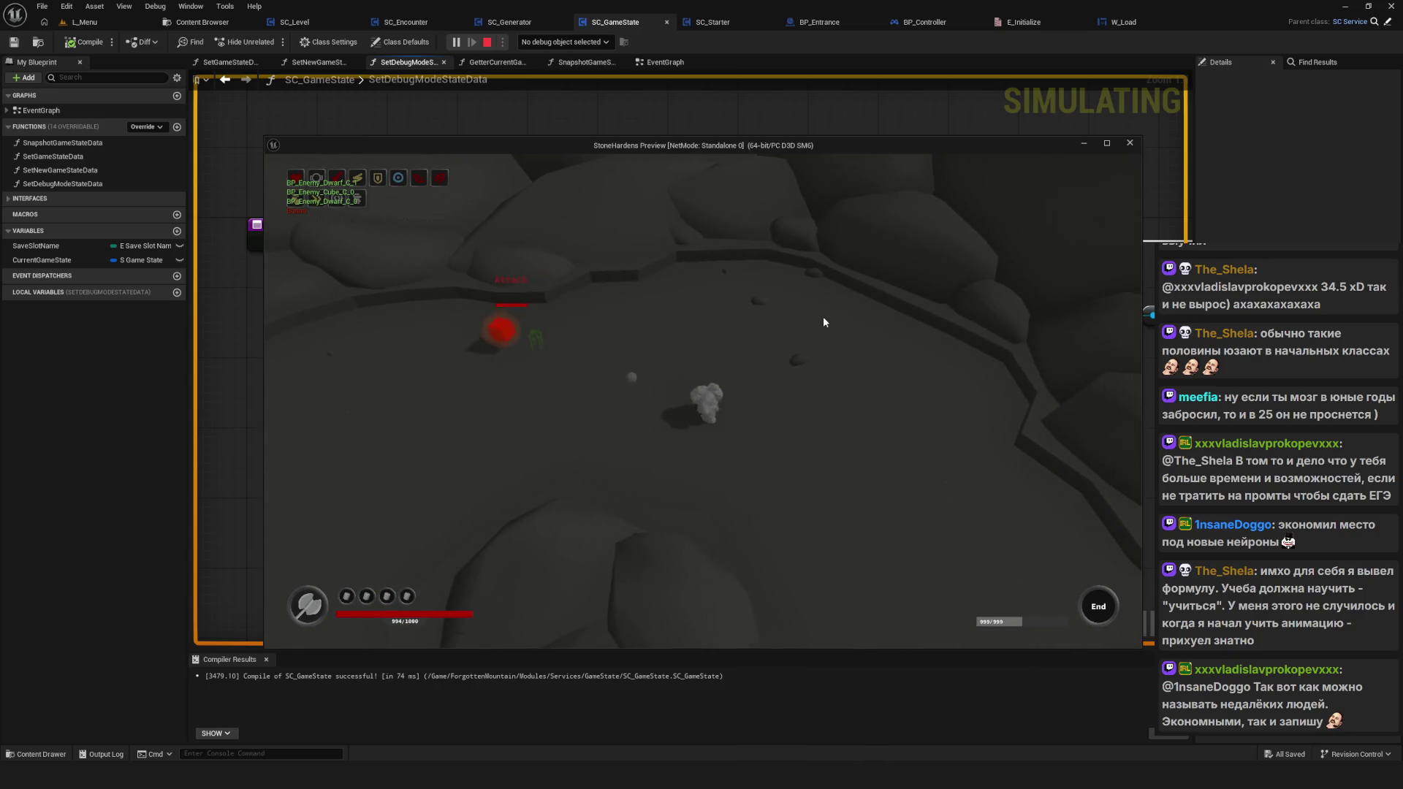
key(Escape)
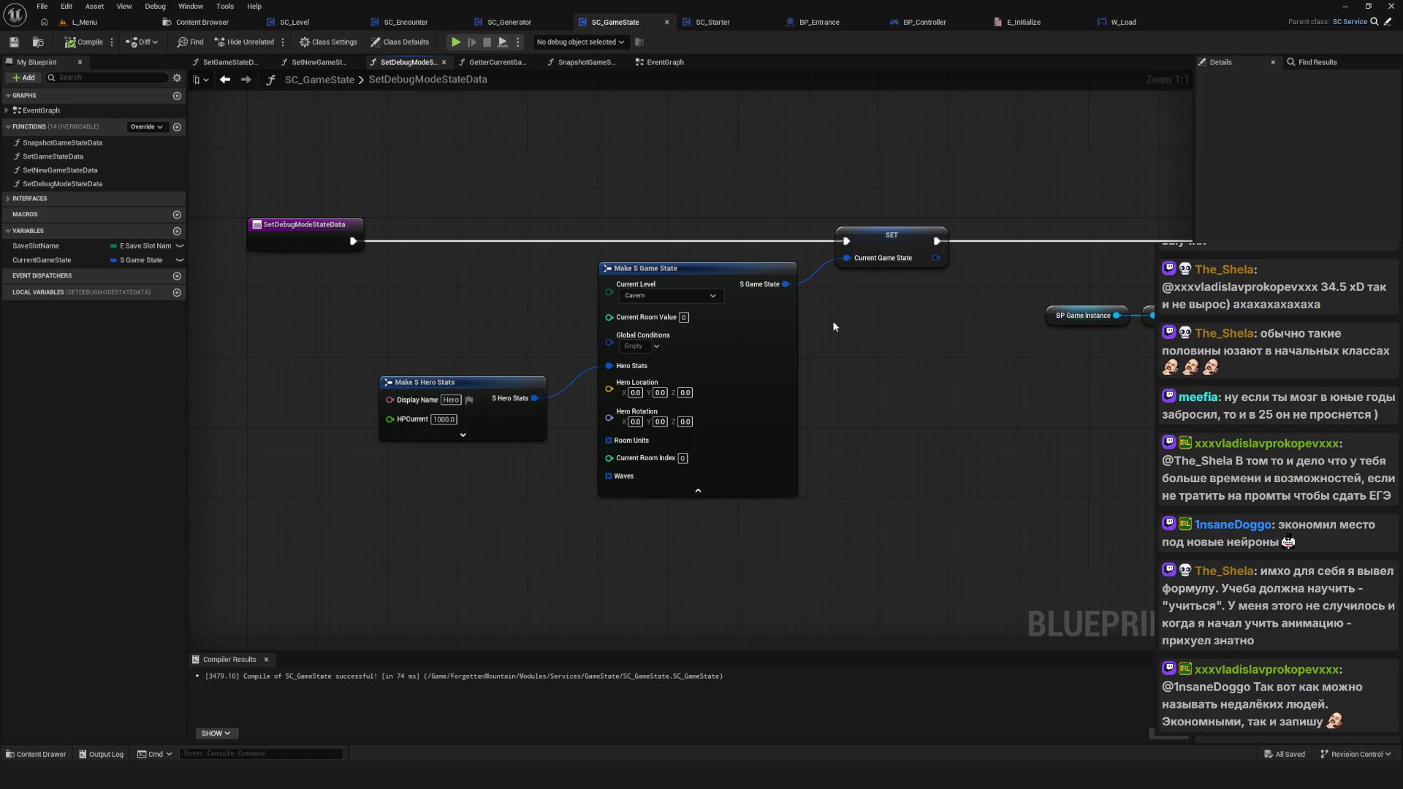
Step: Start another playtest and load the game from the top save slot
drag(847, 325, 793, 349)
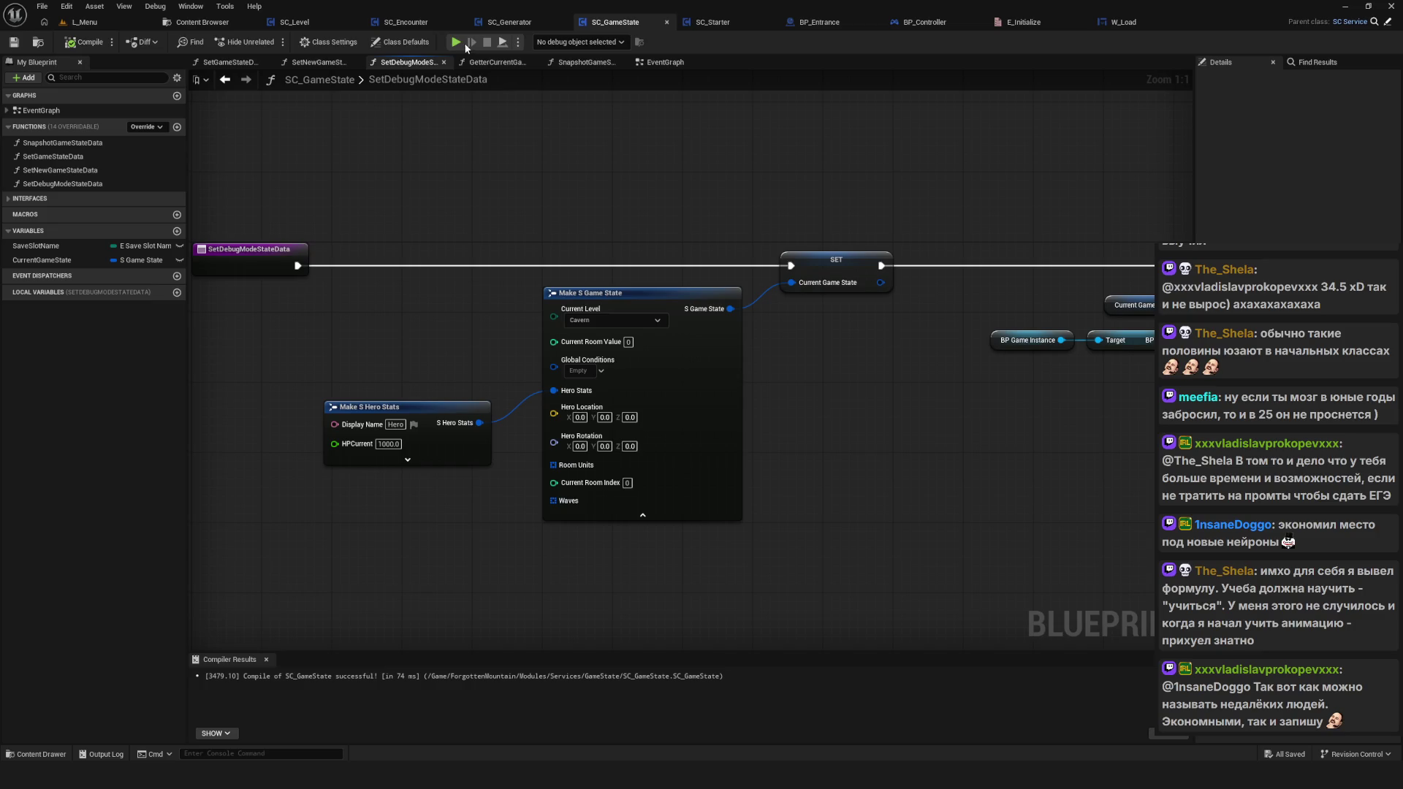
click(454, 43)
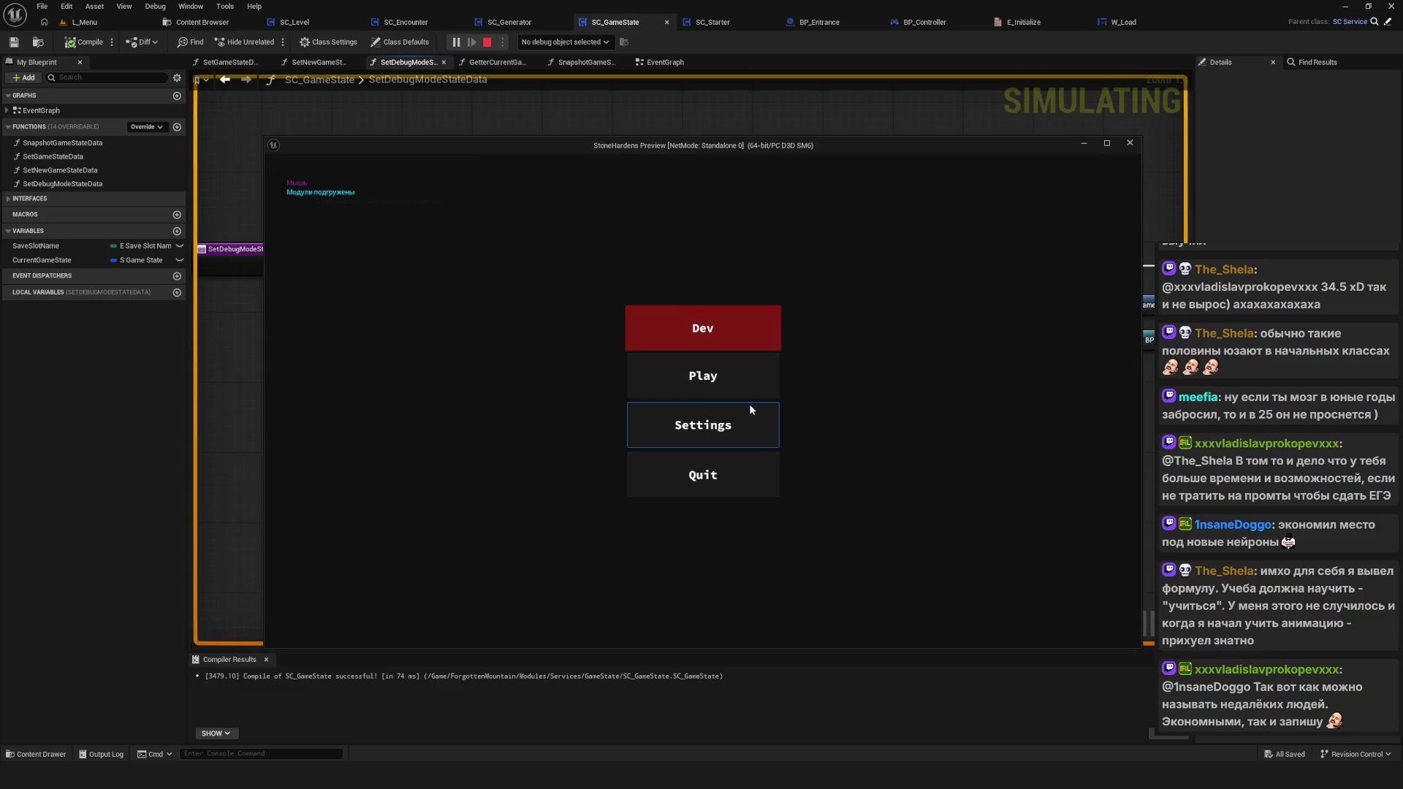
click(725, 375)
click(707, 322)
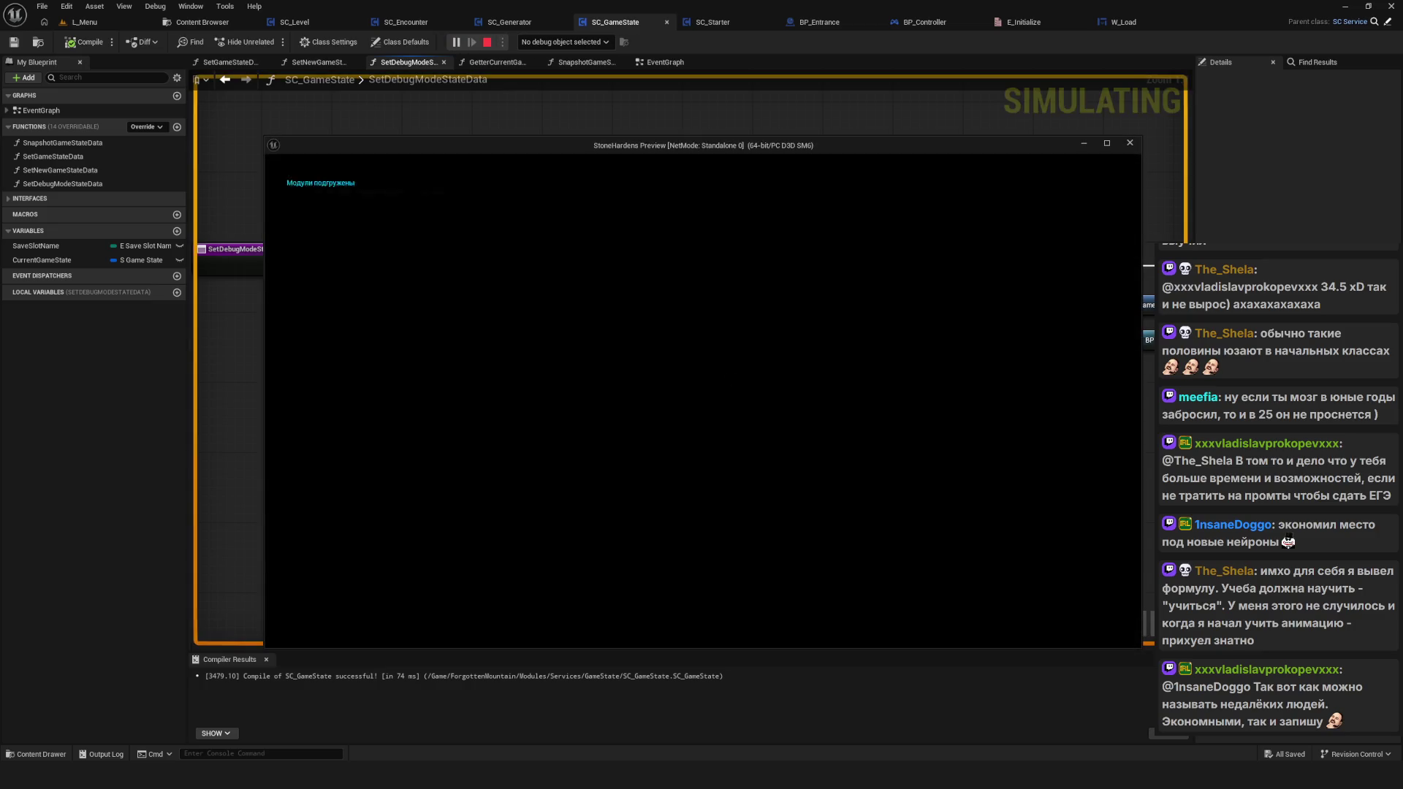
Step: Walk the hero off the Start tile and fight the red enemy, then end the preview
key(d)
key(w)
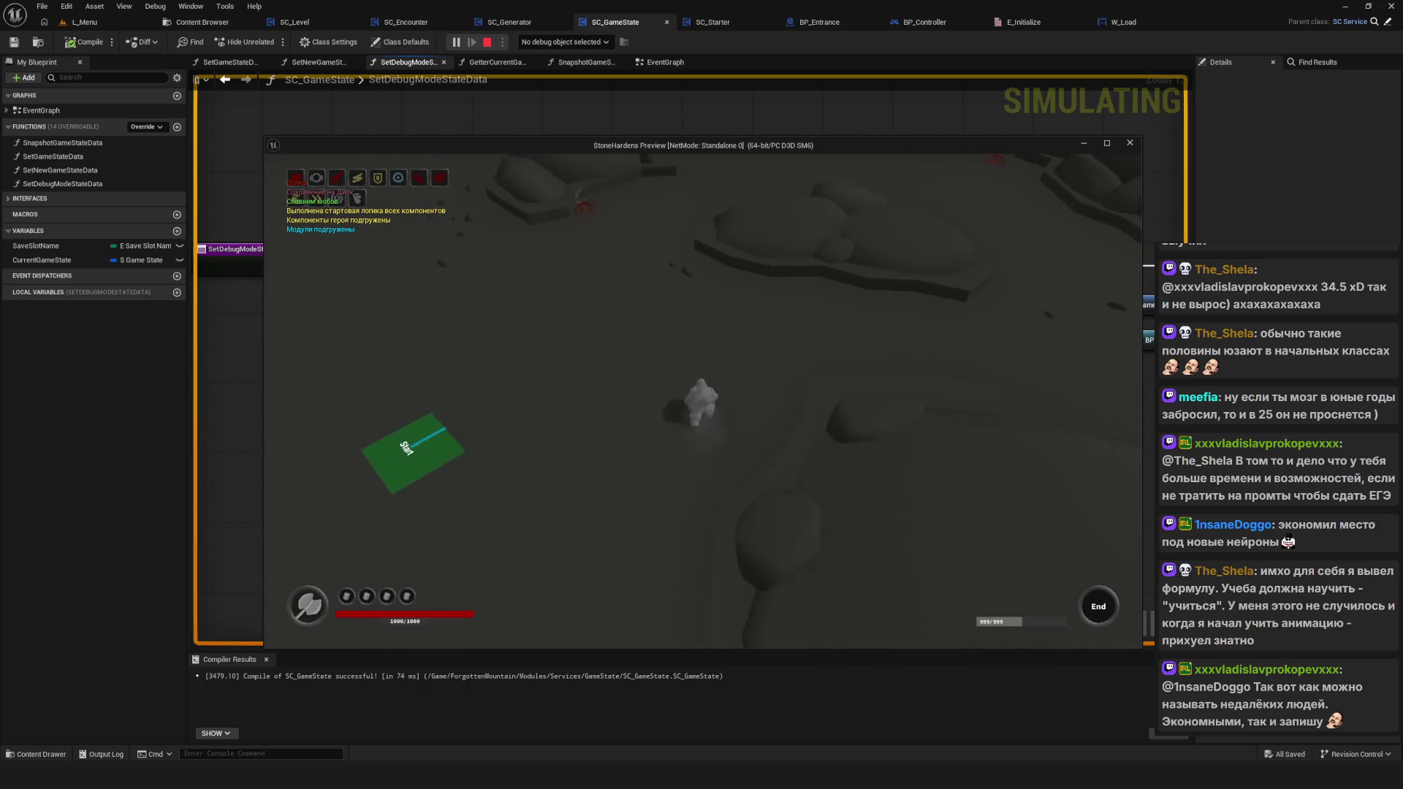
key(a)
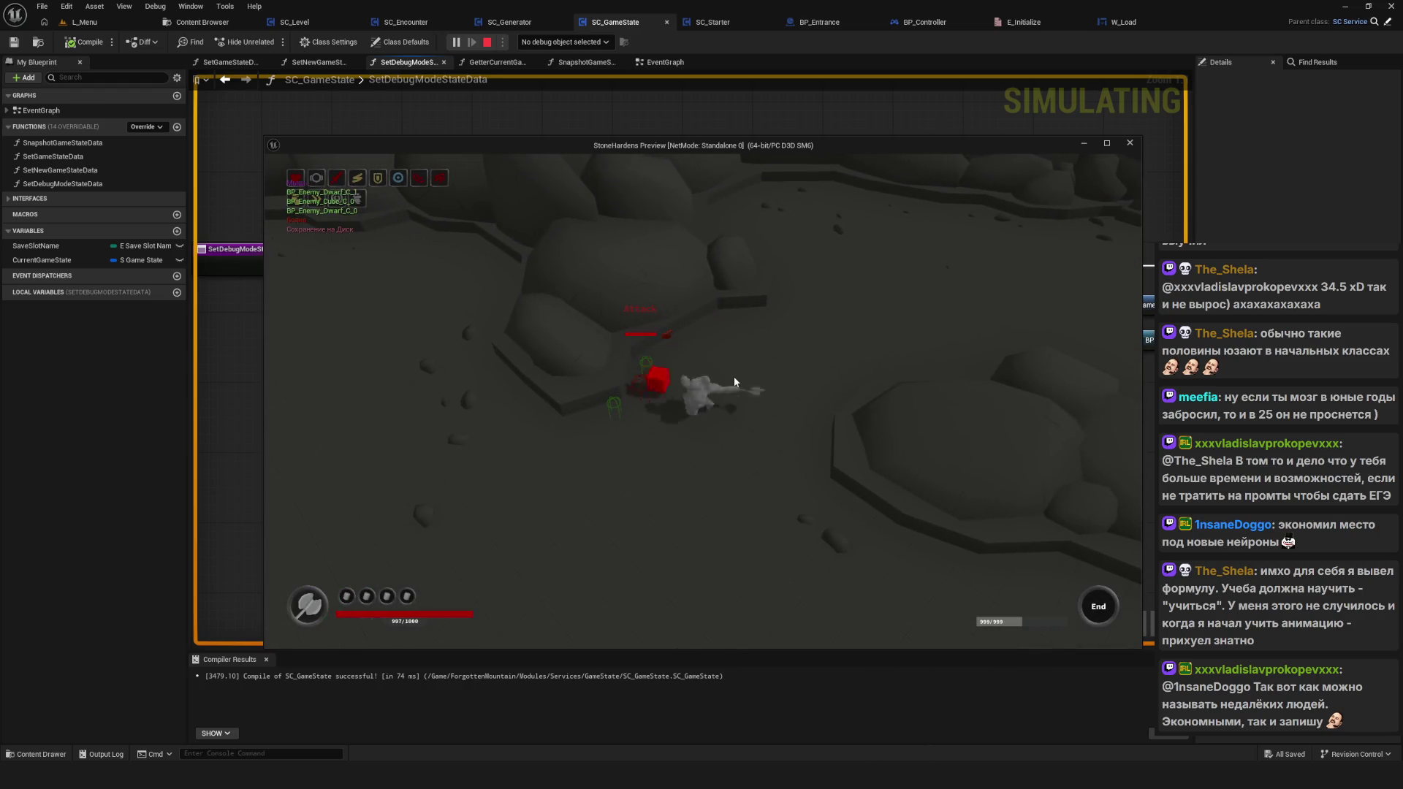
key(a)
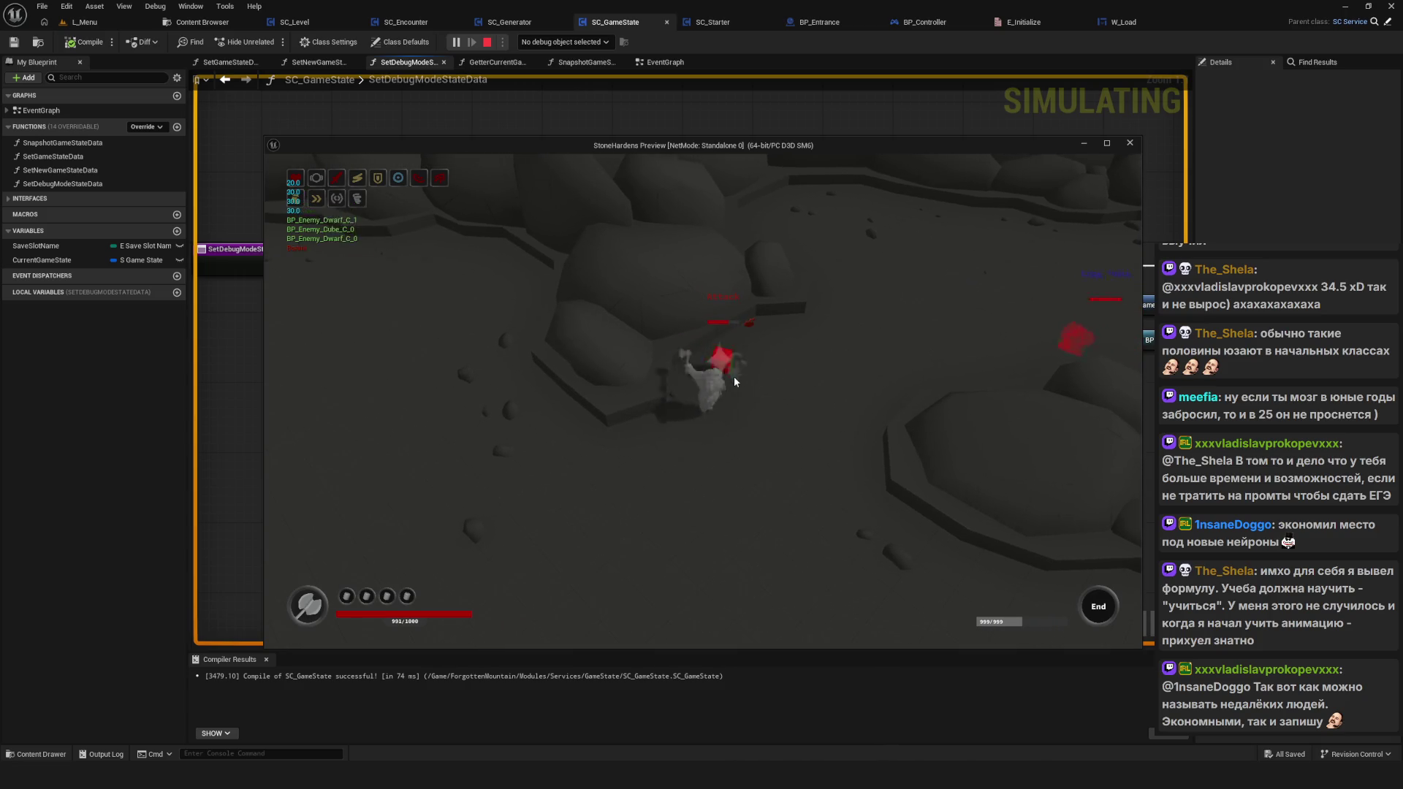
key(w)
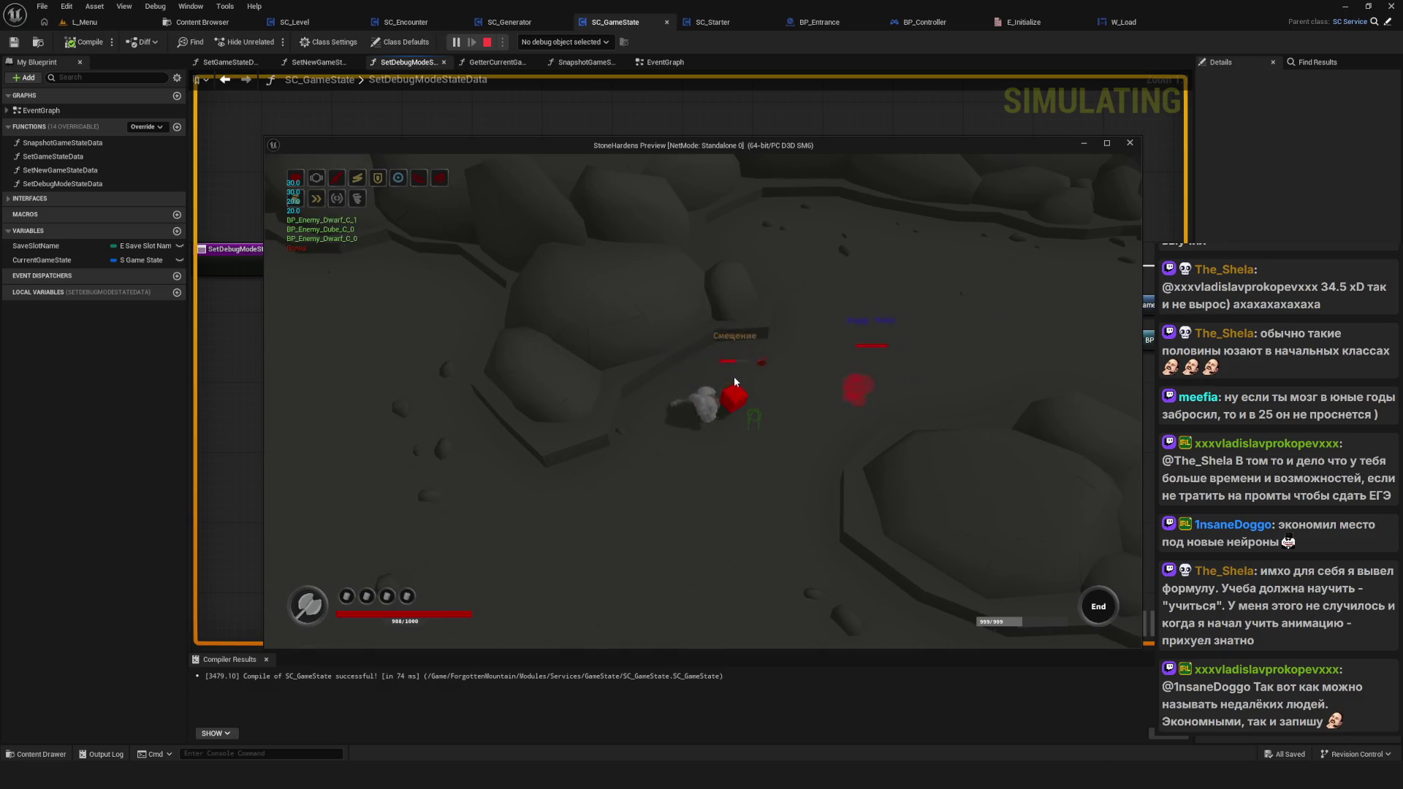
key(d)
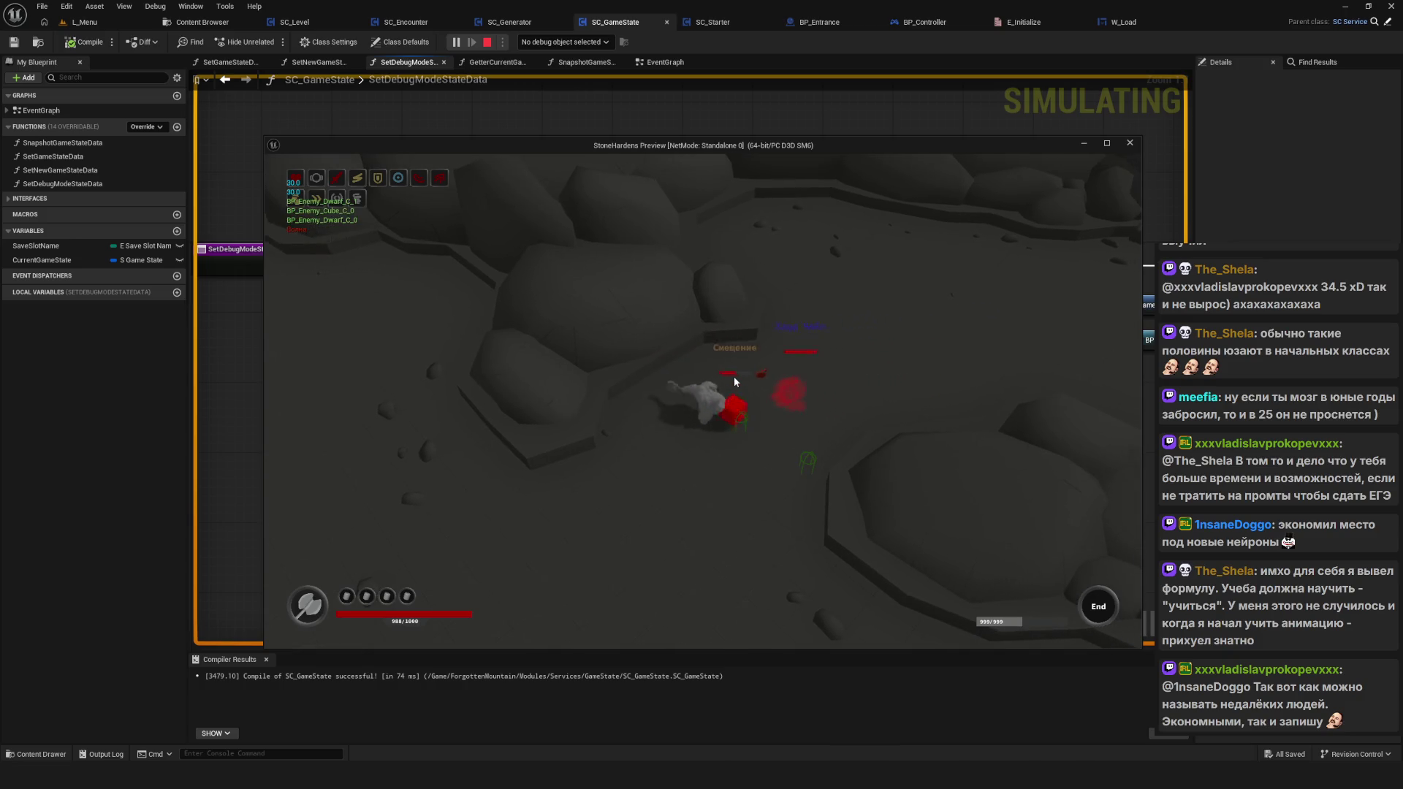
key(s)
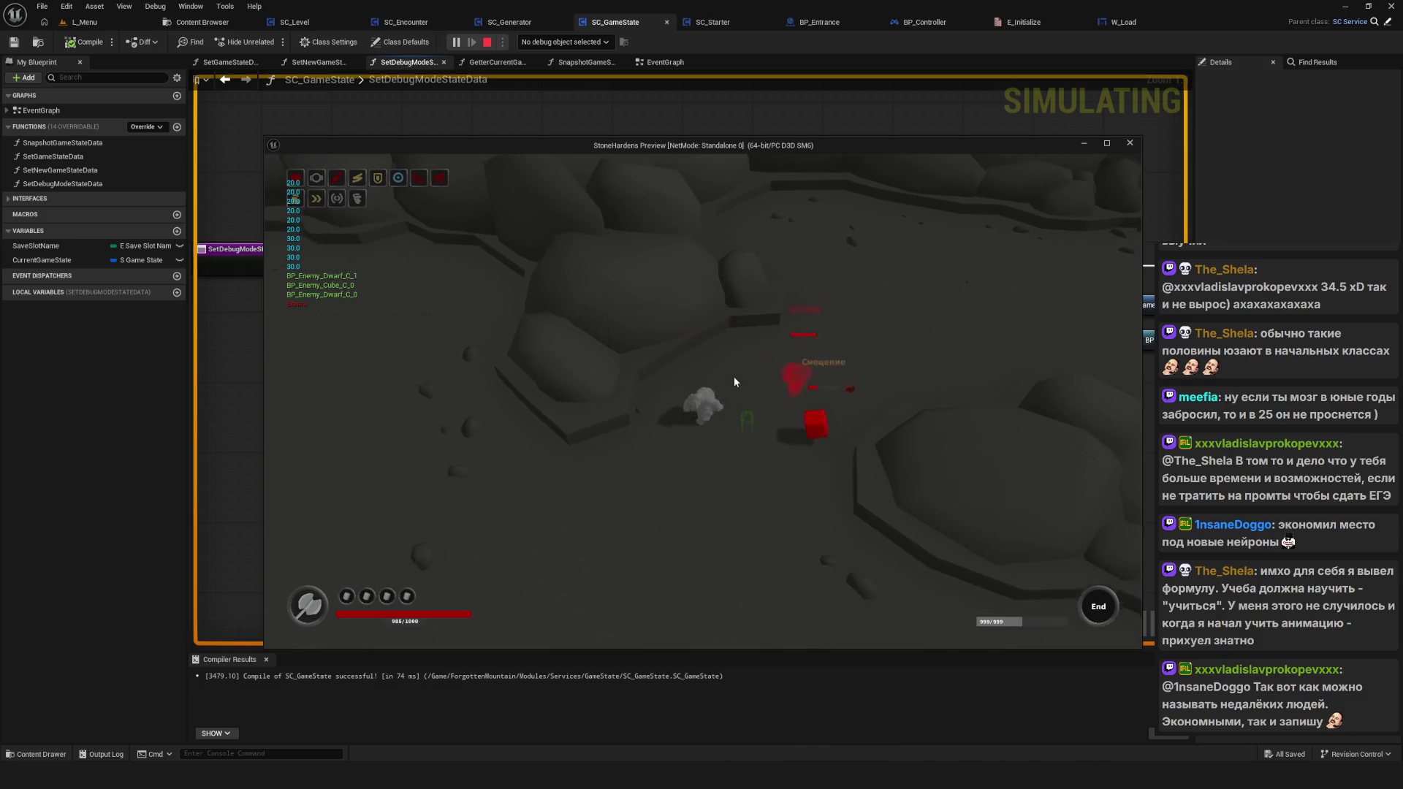
key(d)
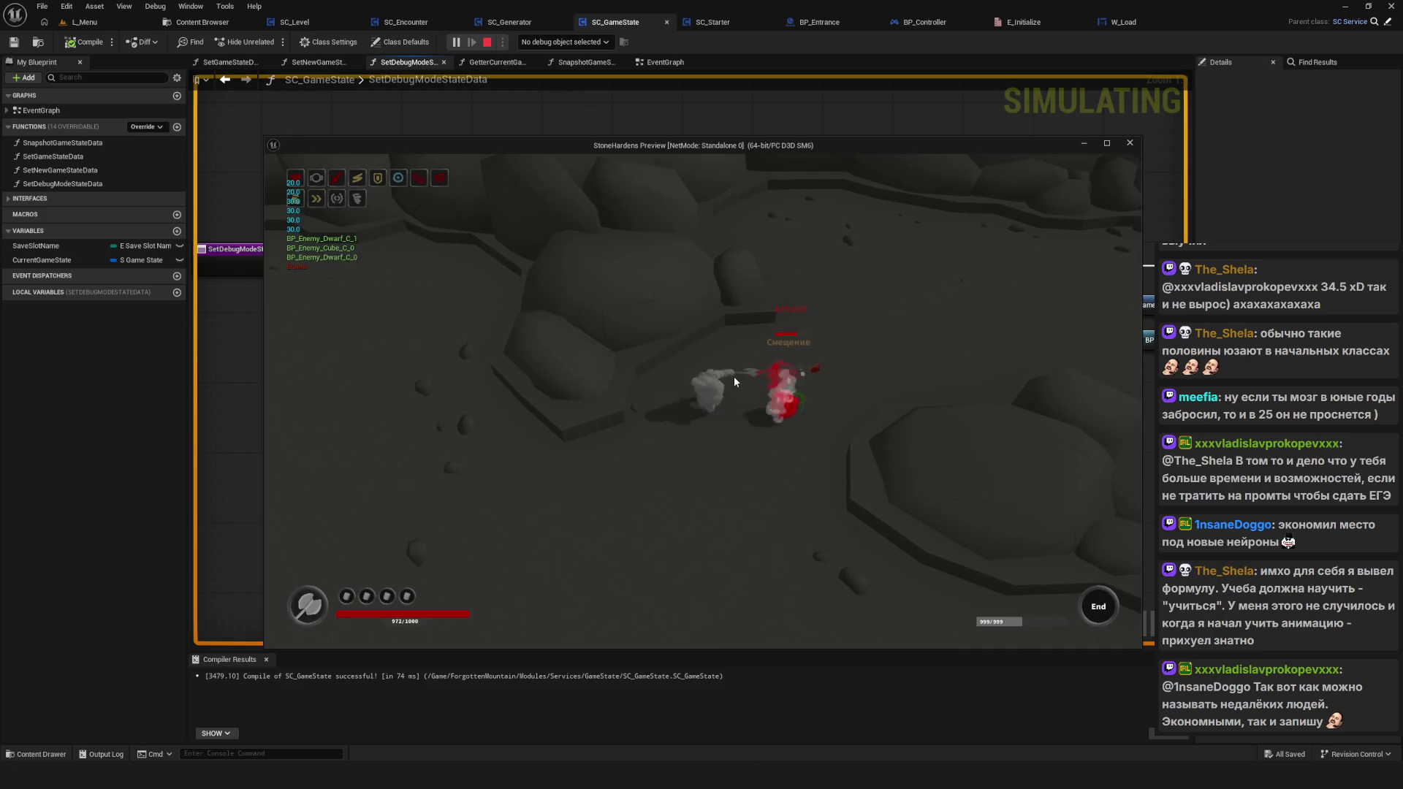
key(d)
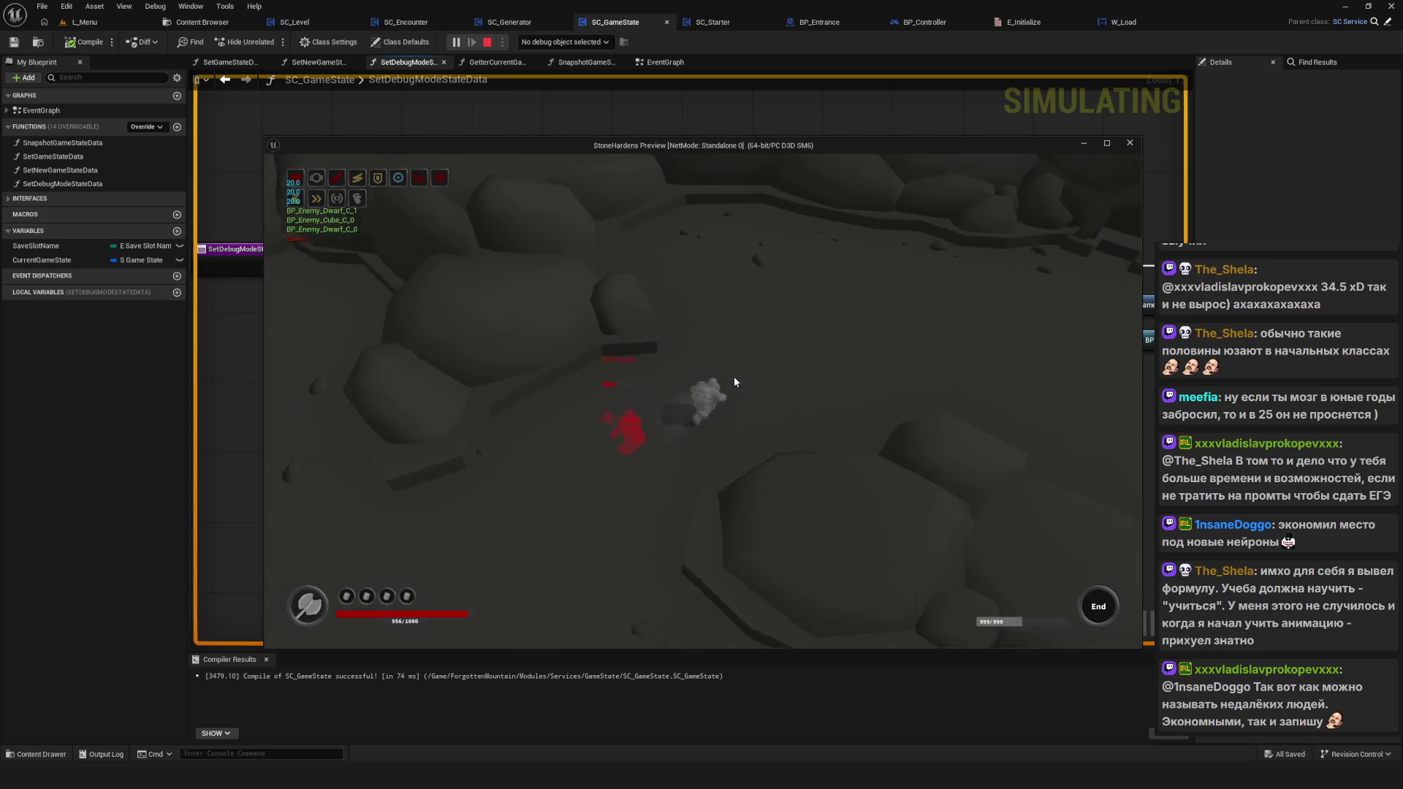
key(Escape)
scroll(734, 375, down, 8)
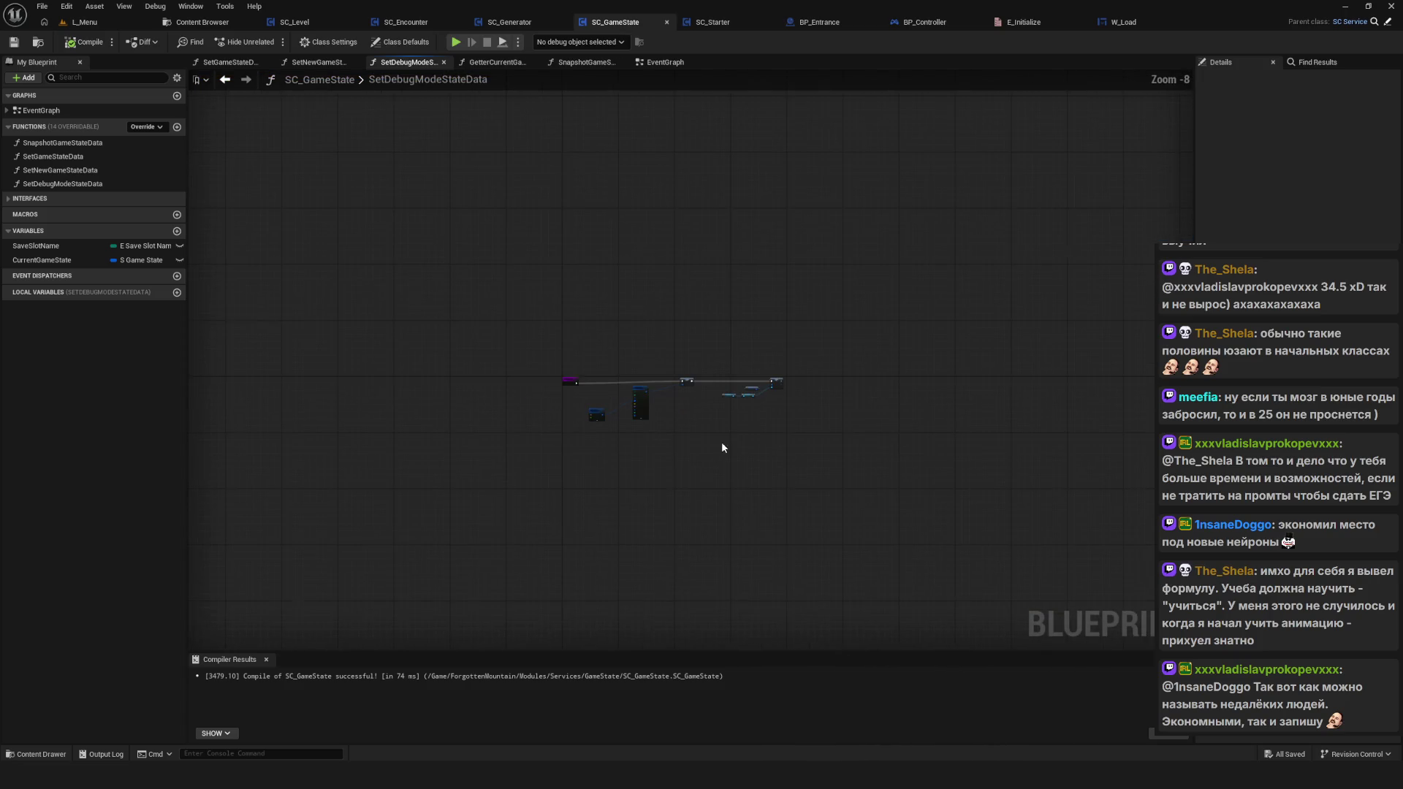
Step: Pan to Make S Game State, then switch to the SC_GameState EventGraph
scroll(624, 377, up, 8)
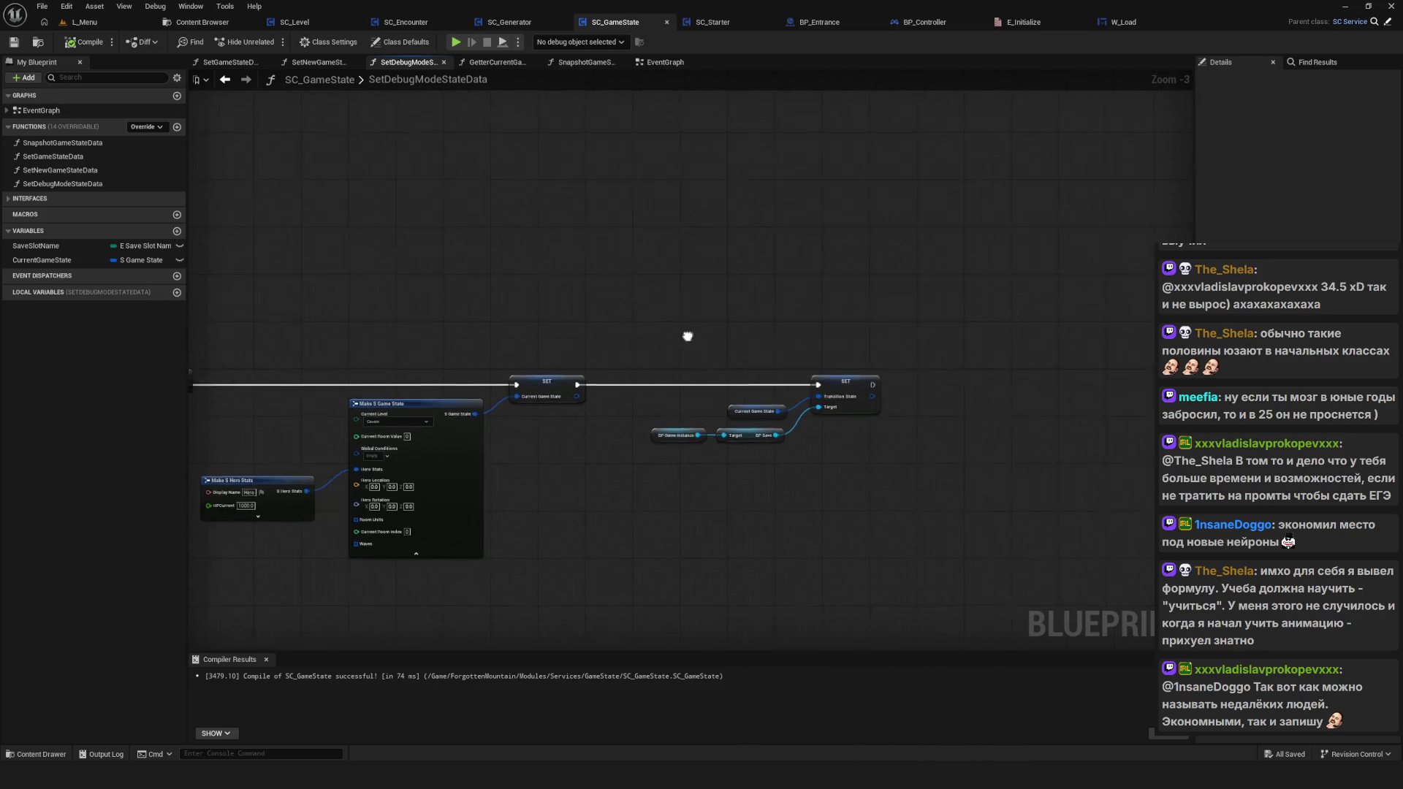
drag(515, 345, 956, 302)
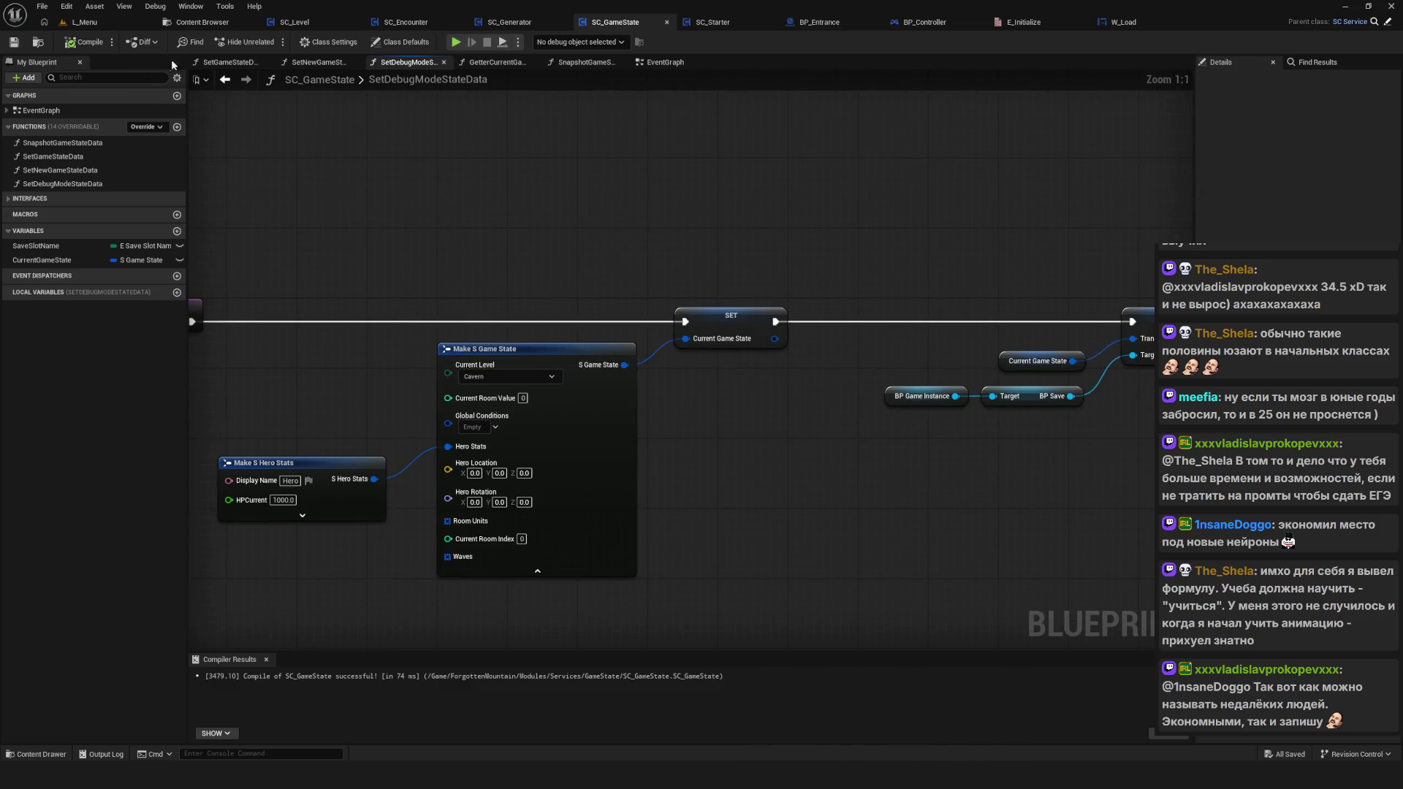
click(224, 83)
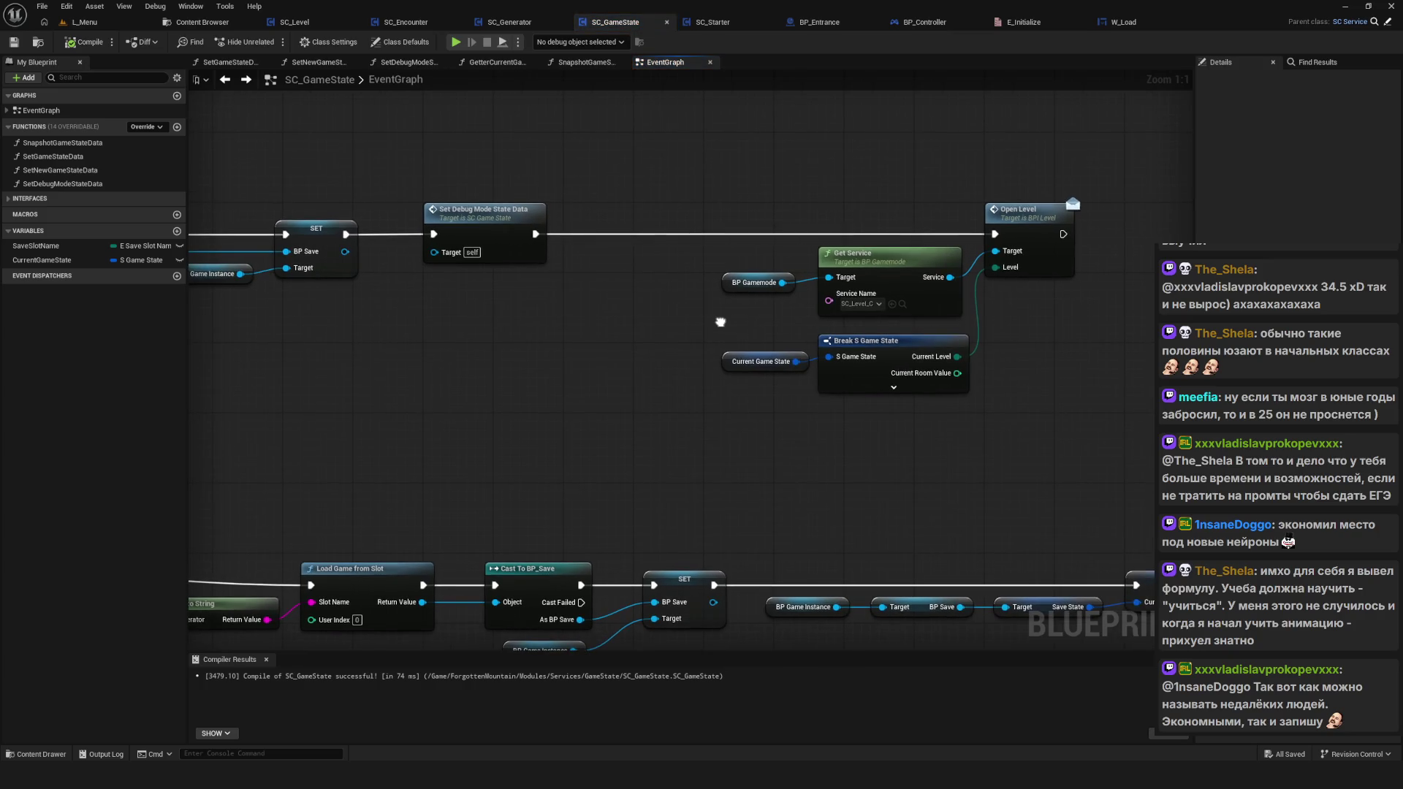
scroll(720, 326, down, 4)
scroll(647, 322, up, 4)
Step: Marquee-select the bottom row of nodes in the EventGraph
mouse_move(613, 233)
mouse_down()
mouse_move(1098, 515)
mouse_move(1000, 523)
mouse_up()
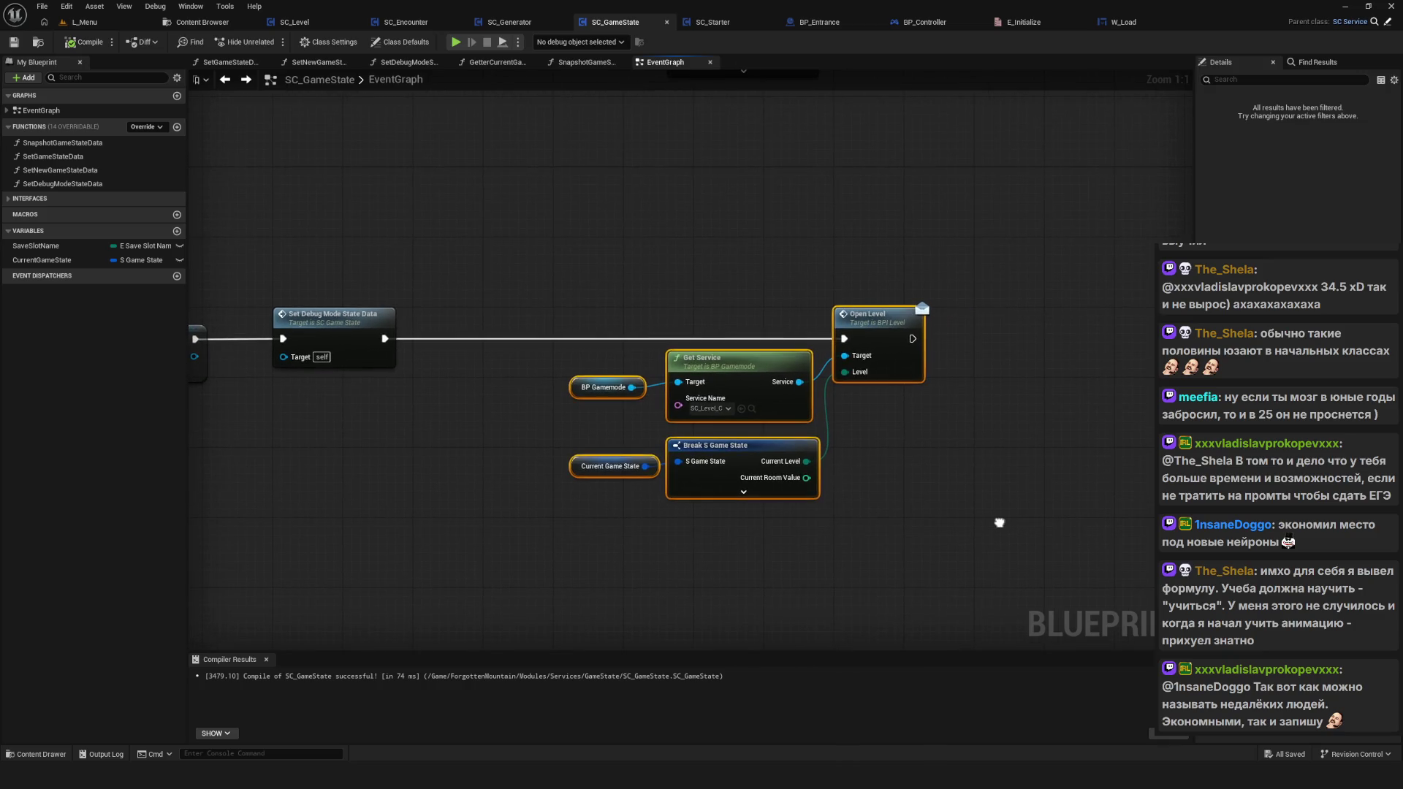
scroll(747, 332, down, 6)
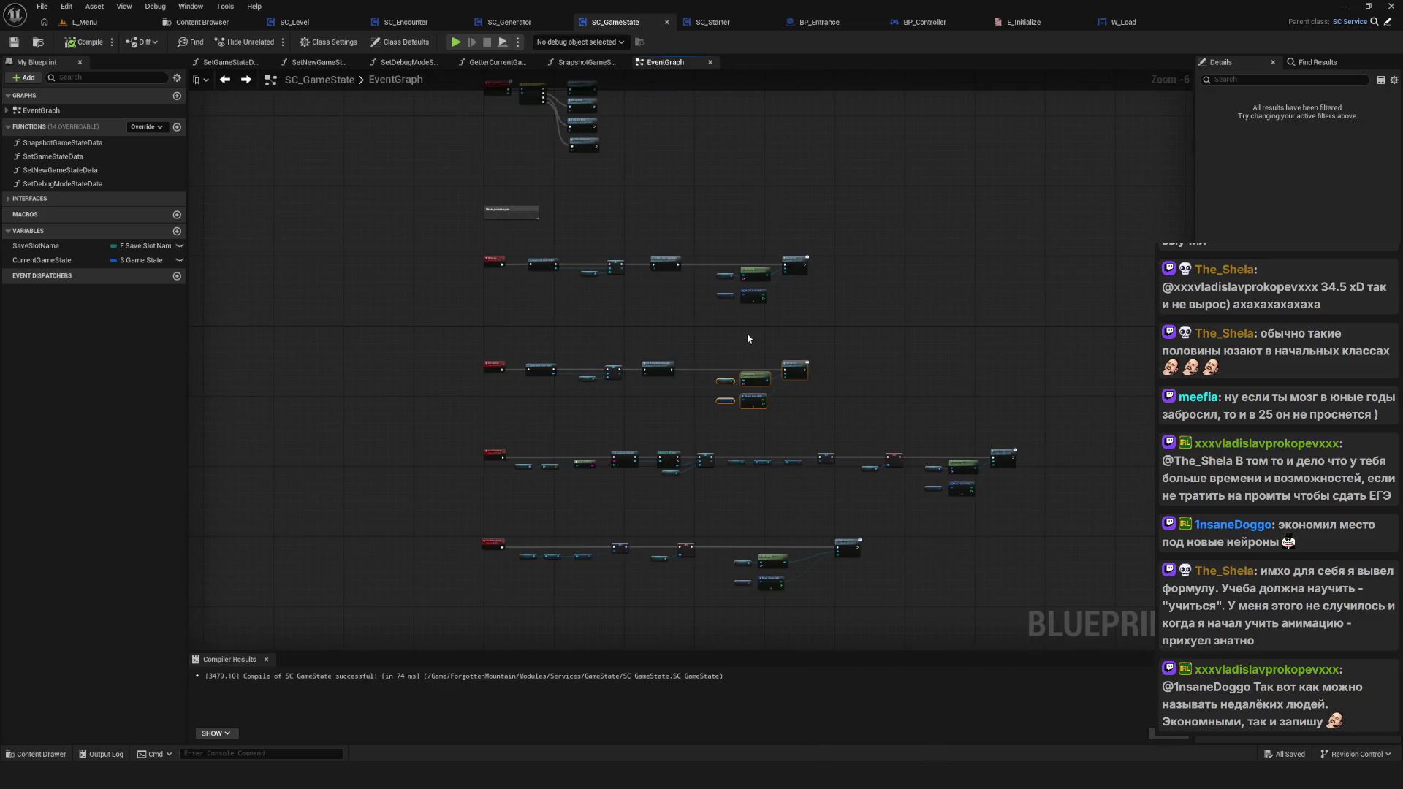
drag(747, 331, 704, 304)
scroll(703, 304, up, 3)
drag(805, 239, 885, 498)
scroll(887, 446, up, 2)
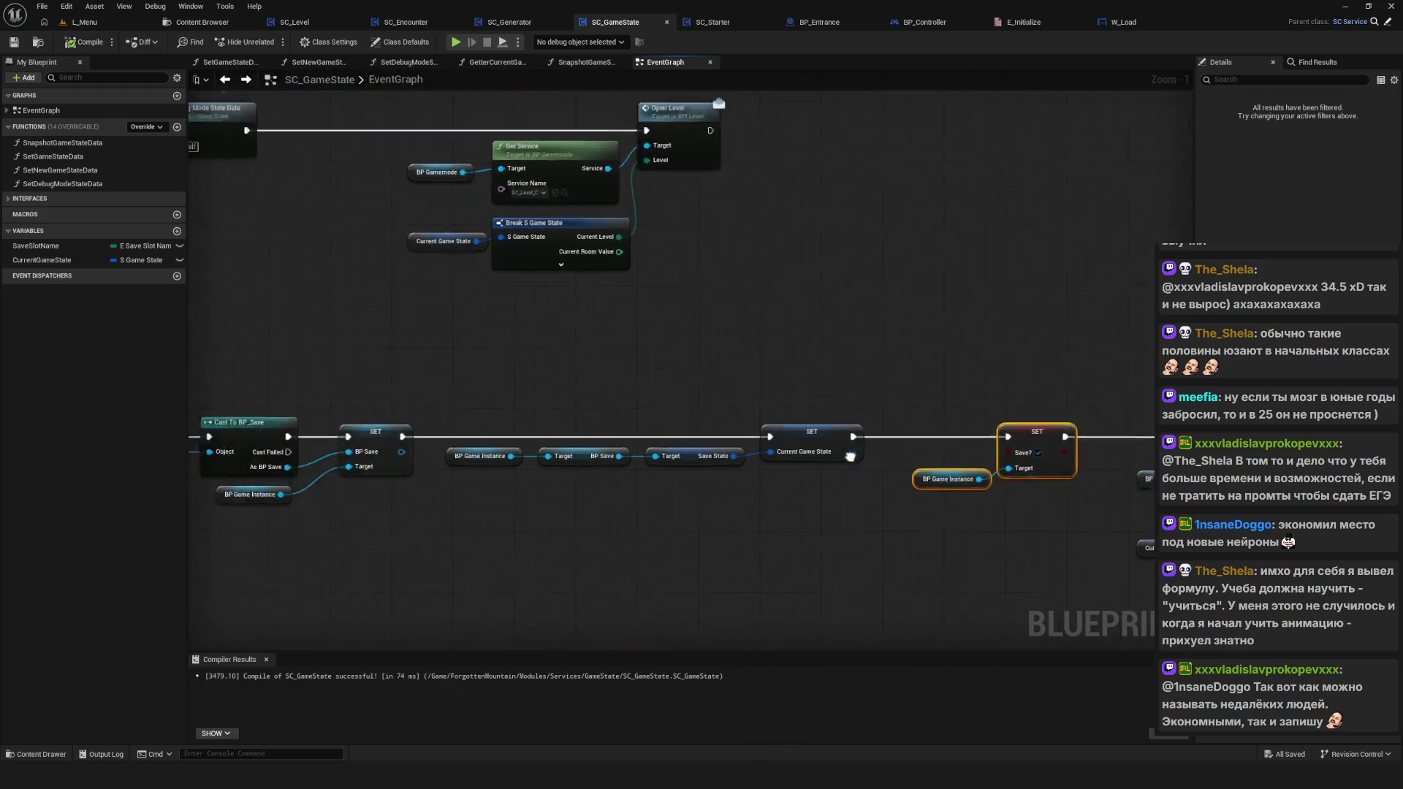
scroll(517, 400, down, 7)
mouse_move(341, 389)
mouse_down()
mouse_move(526, 517)
mouse_move(903, 568)
mouse_up()
mouse_move(287, 438)
mouse_down()
mouse_move(862, 566)
mouse_move(857, 585)
mouse_up()
scroll(429, 498, up, 5)
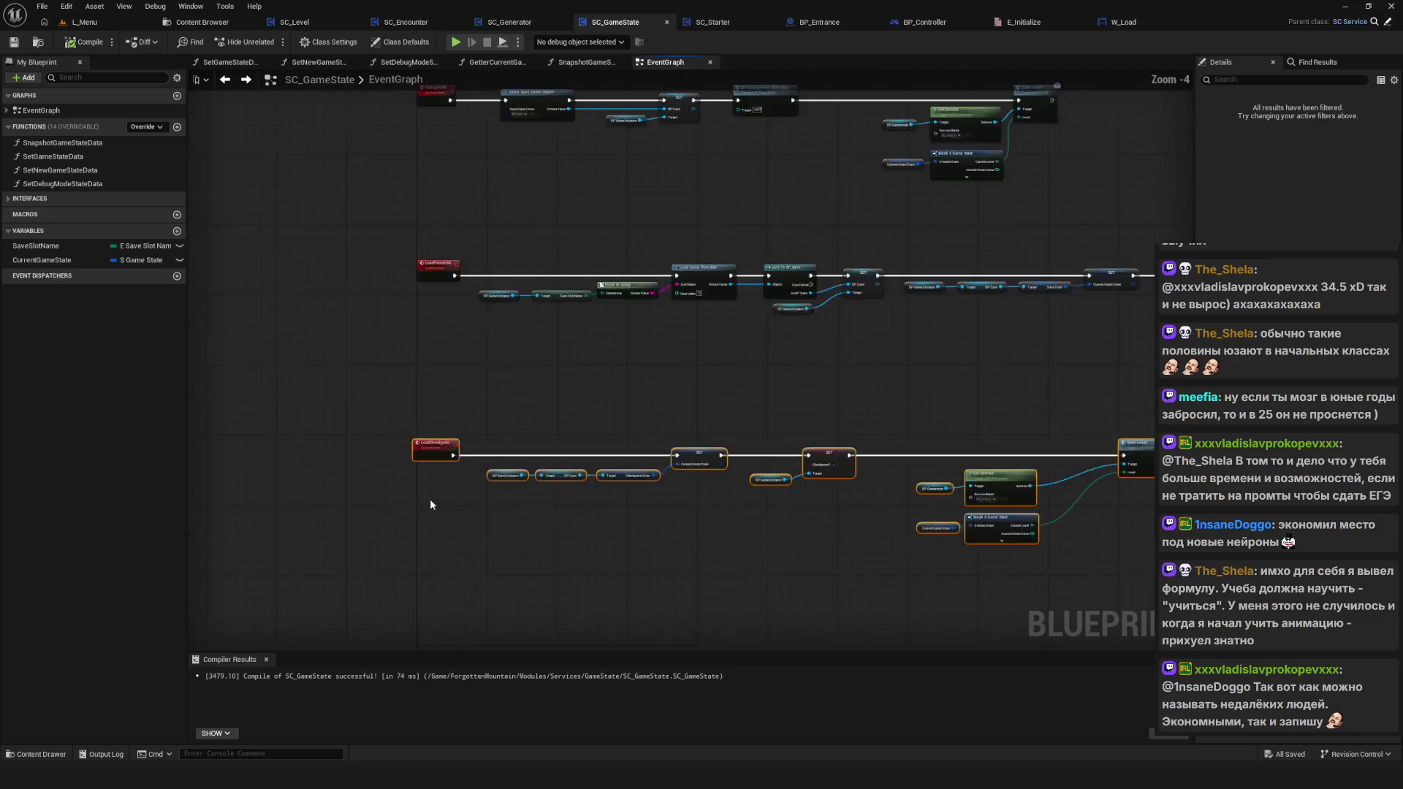
Step: Move the bottom node row lower, save SC_GameState, and recentre the layout
drag(431, 450, 435, 489)
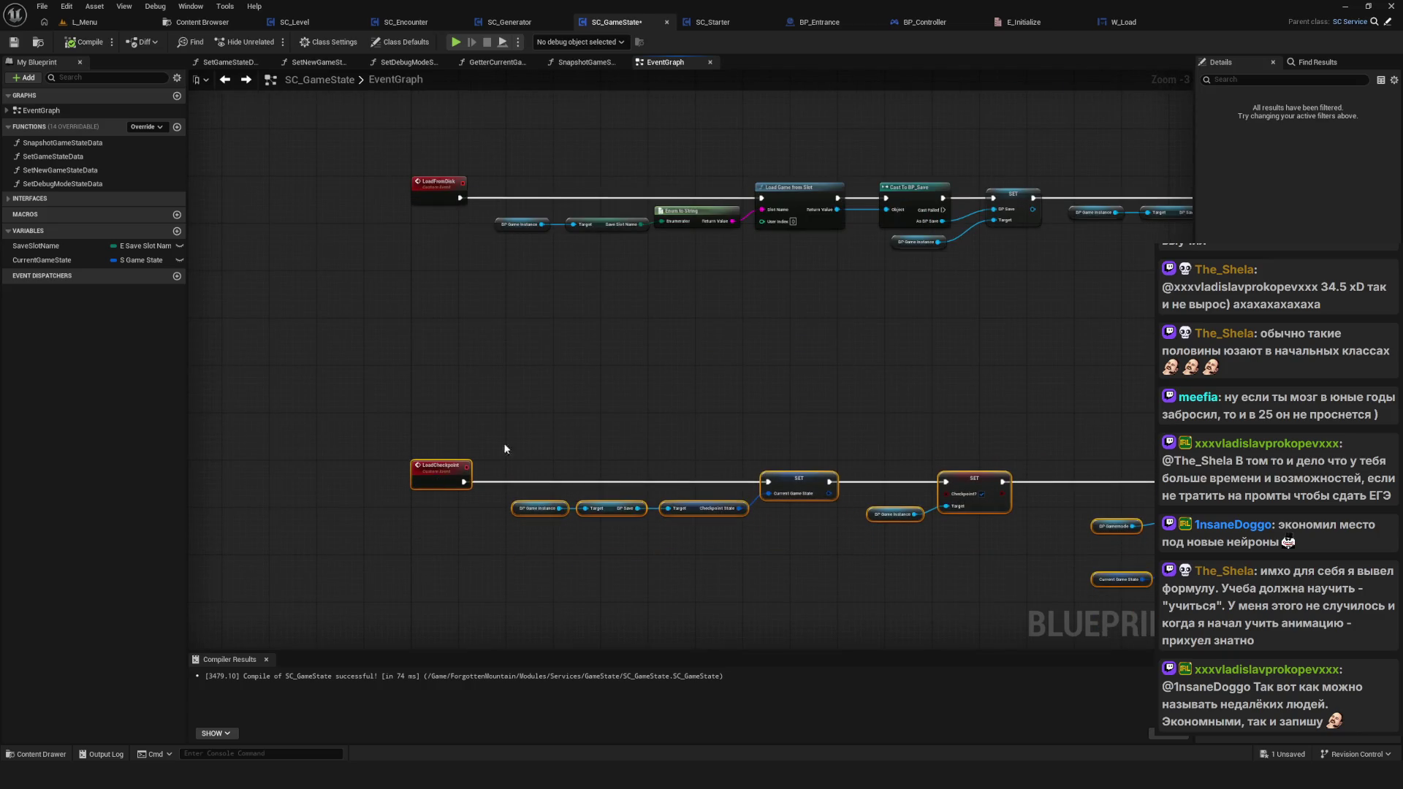
drag(553, 426, 406, 596)
scroll(396, 388, down, 5)
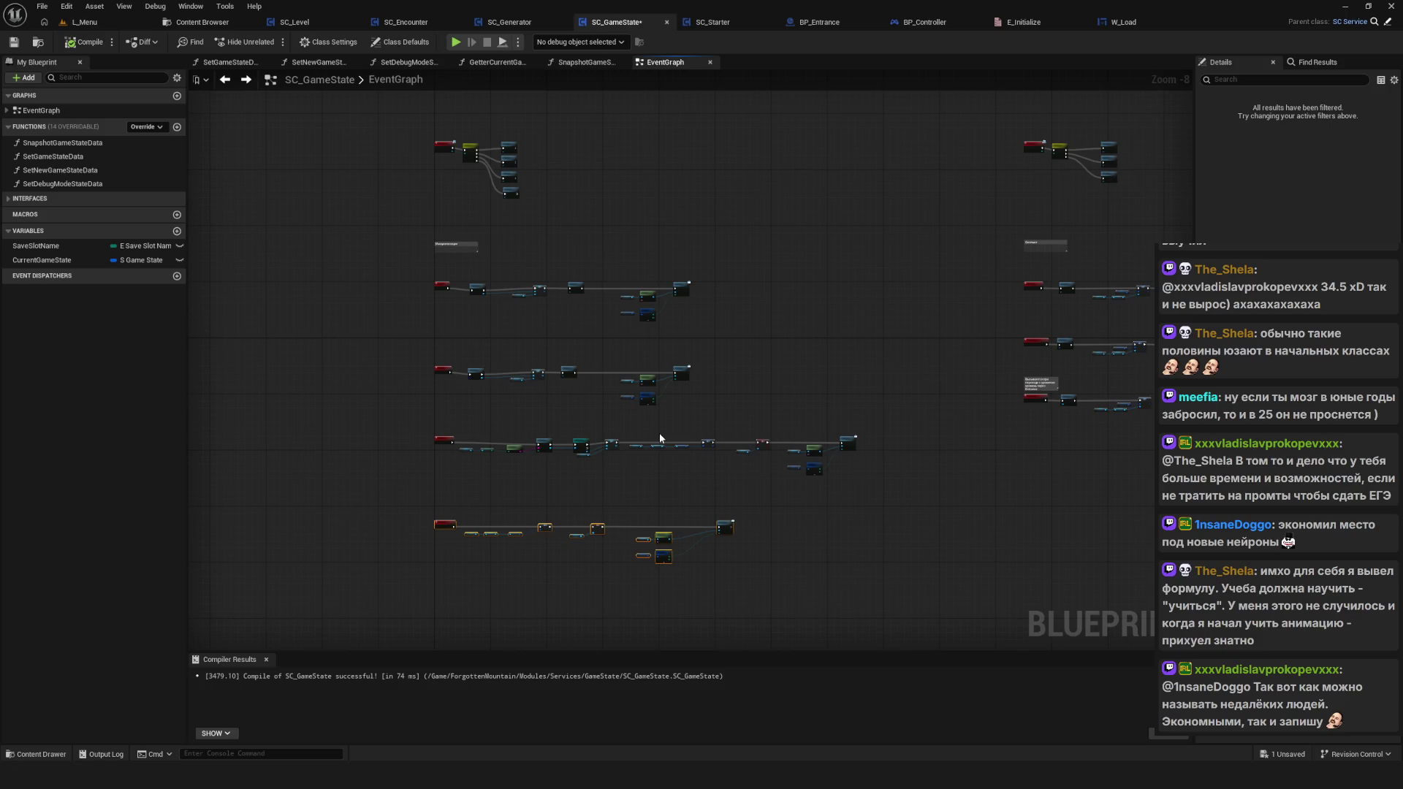
key(ctrl+s)
drag(631, 238, 700, 236)
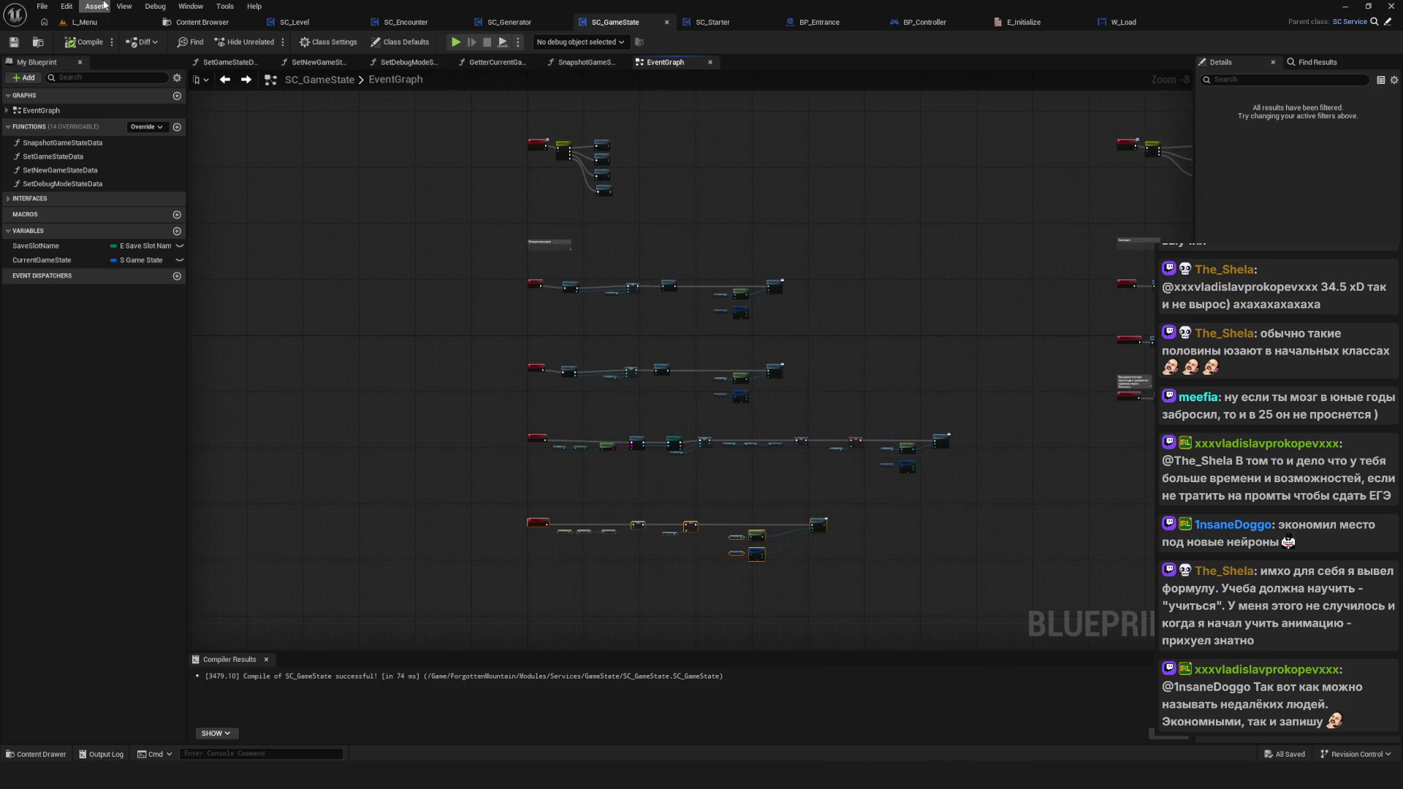
drag(752, 172, 677, 227)
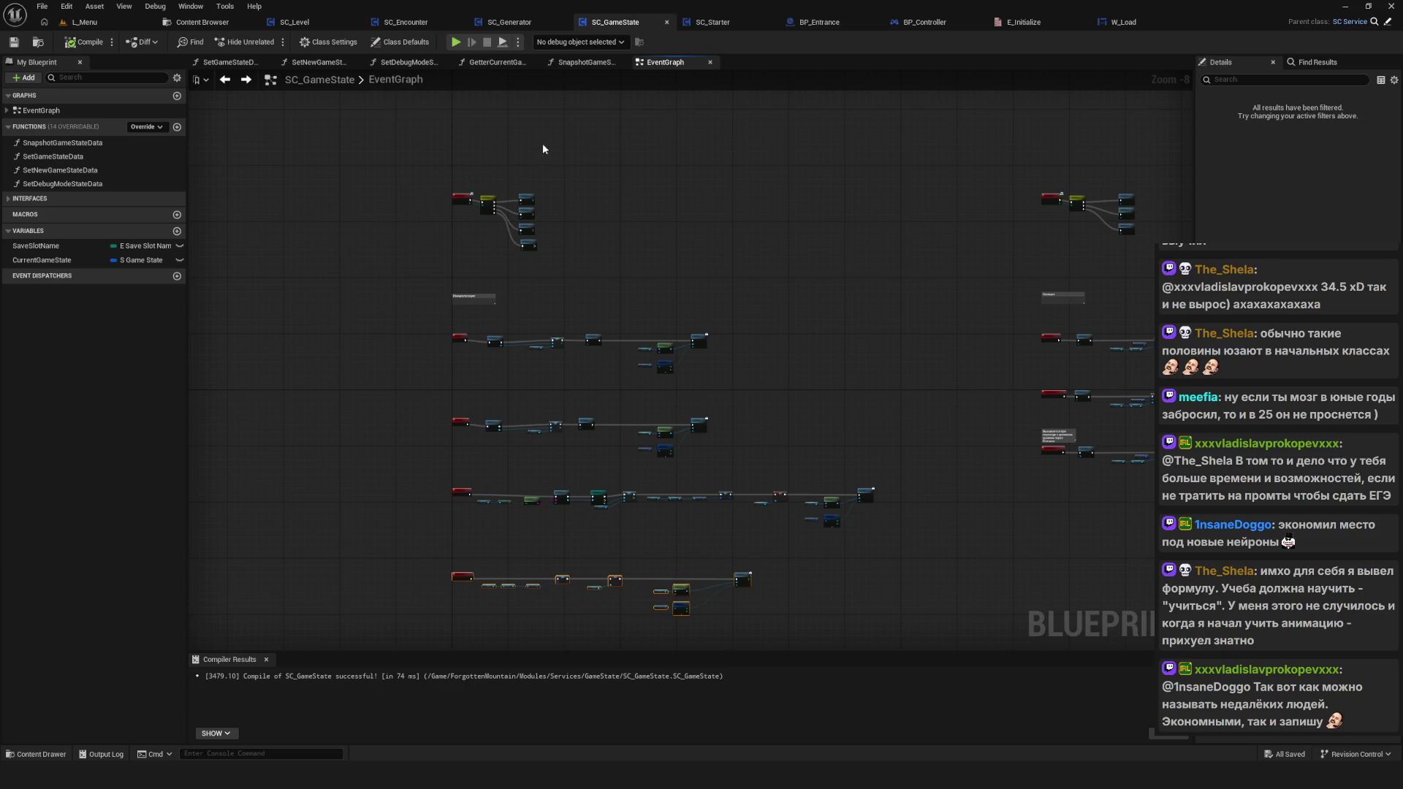
Step: Switch to SC_Starter and bring the start room location and spawn nodes of SpawnHero into view
click(729, 28)
mouse_move(1019, 466)
mouse_down()
mouse_move(345, 195)
mouse_move(387, 180)
mouse_move(404, 231)
mouse_up()
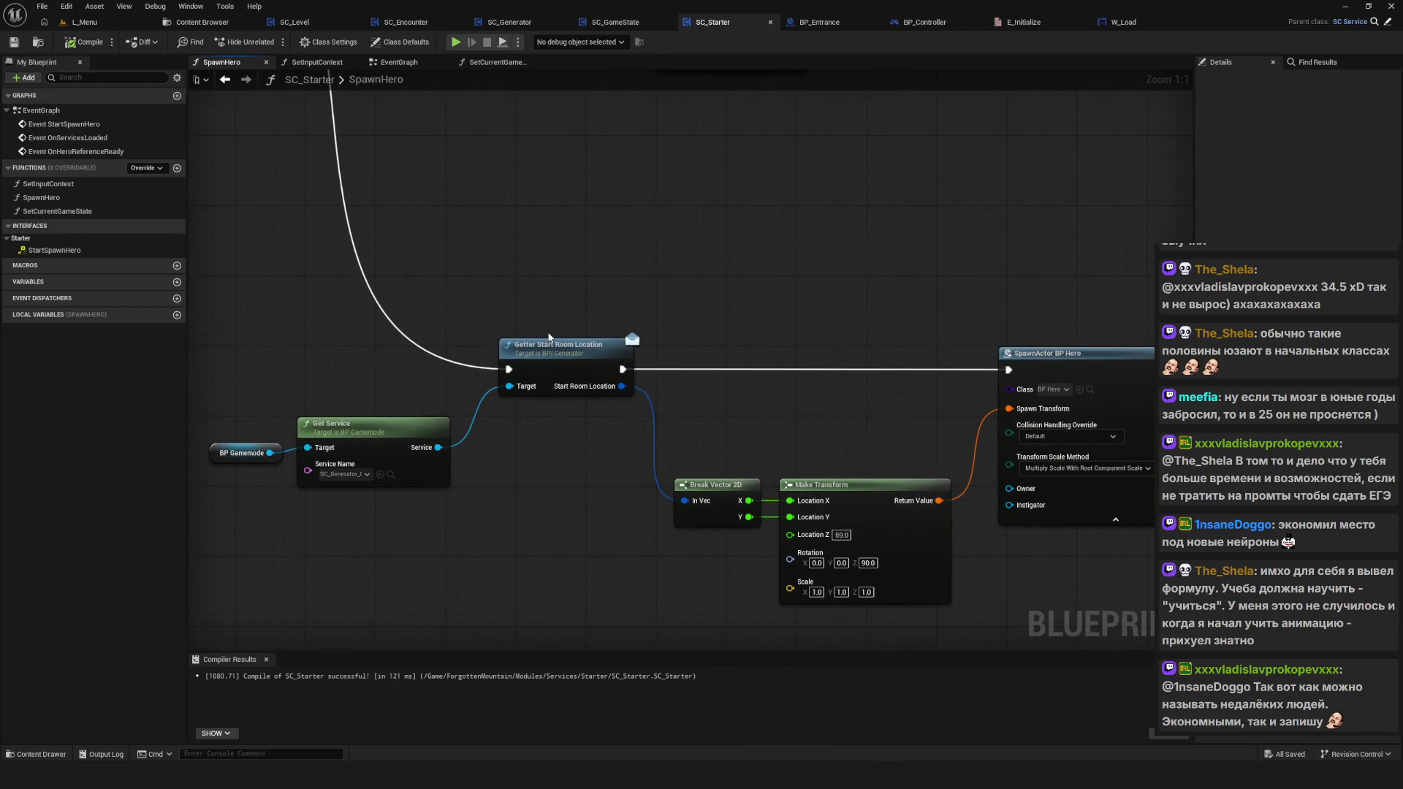
scroll(985, 363, down, 5)
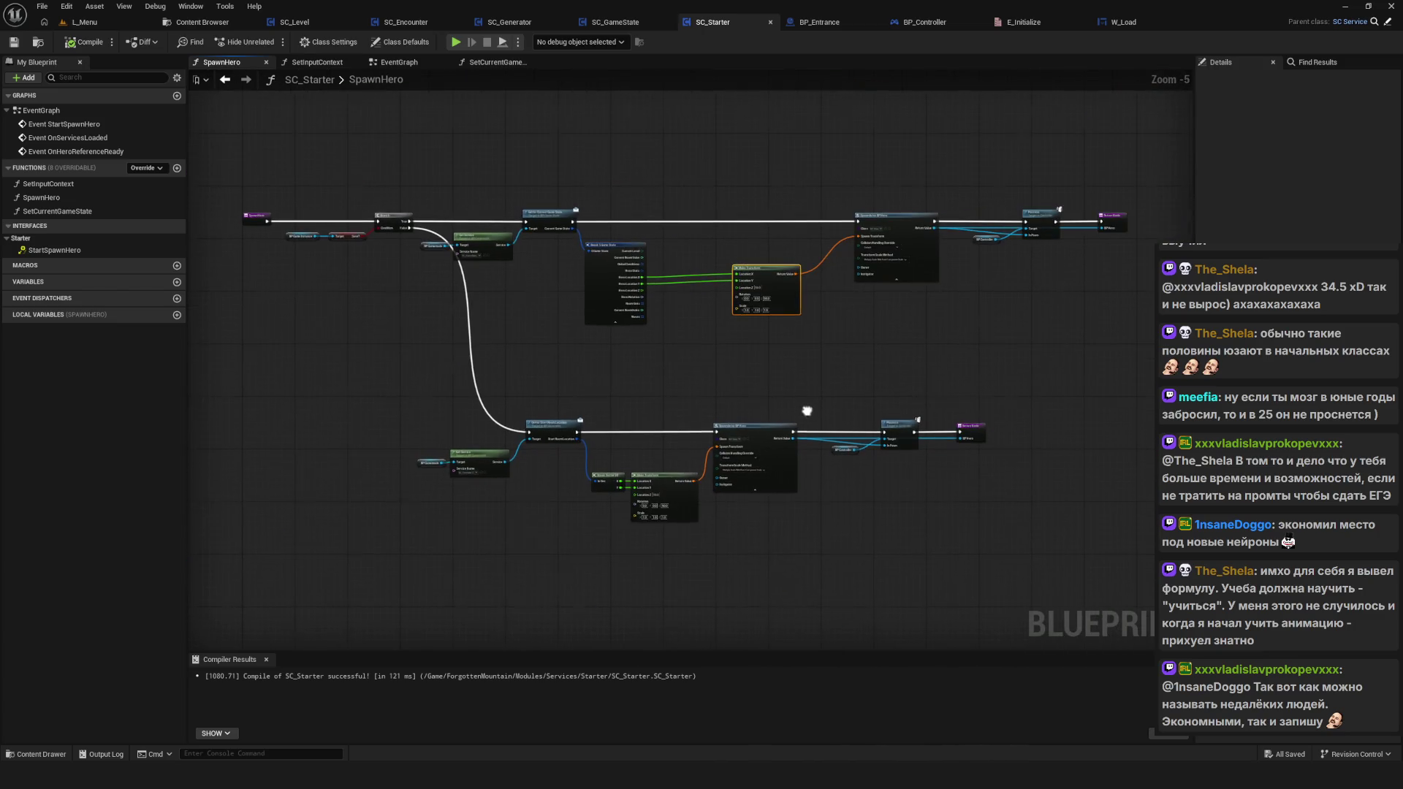
scroll(780, 423, up, 1)
scroll(577, 449, up, 2)
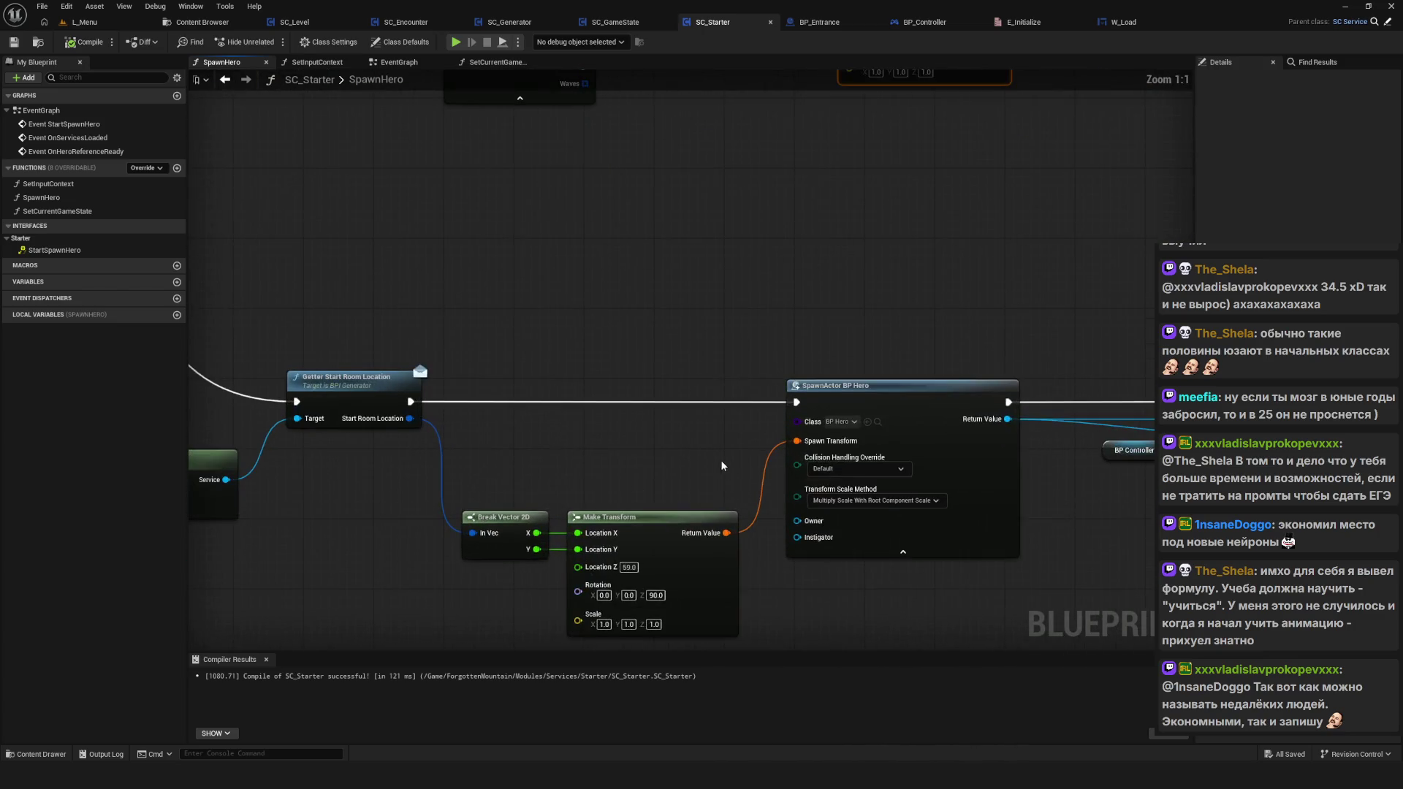
scroll(678, 423, down, 3)
scroll(640, 397, up, 1)
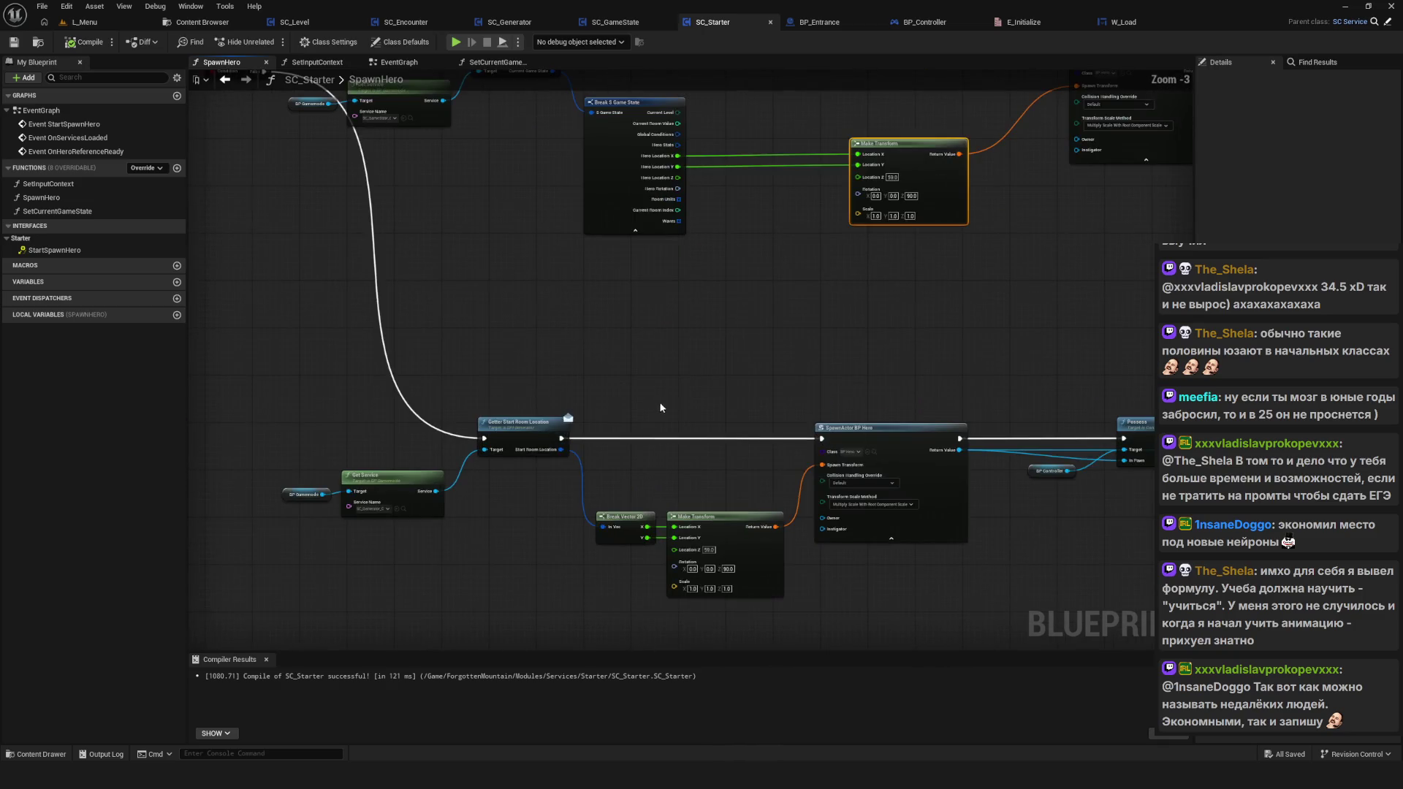
scroll(712, 408, up, 1)
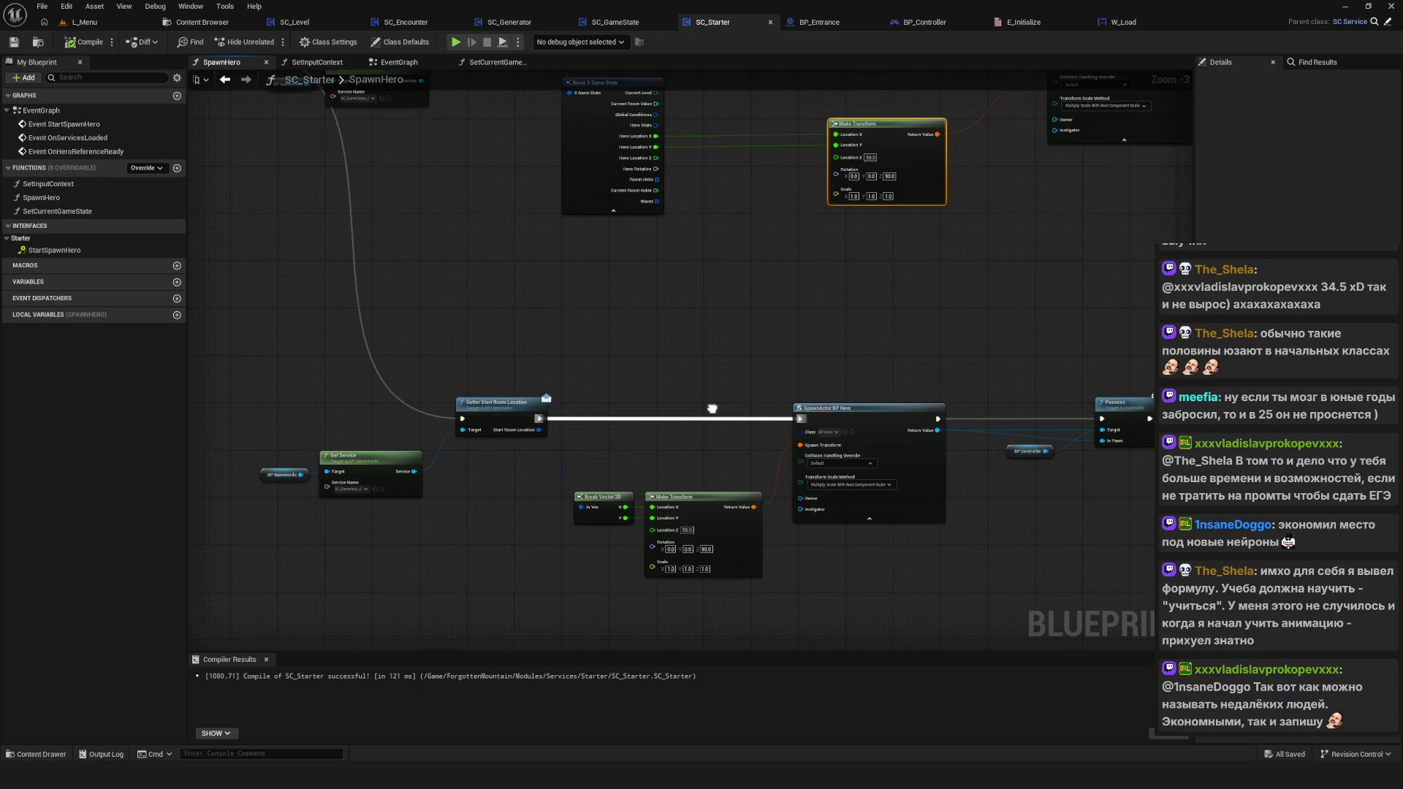
scroll(320, 509, up, 3)
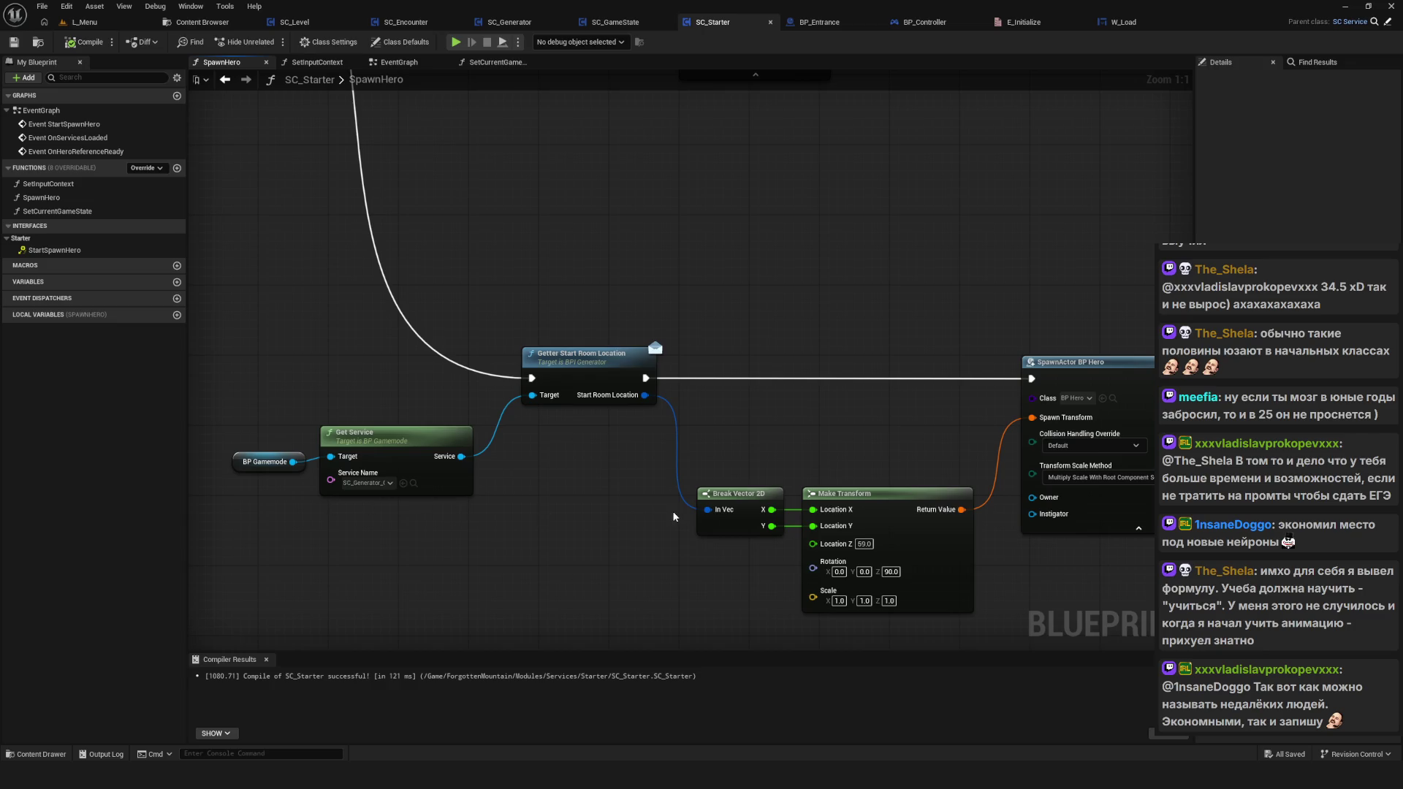
drag(599, 499, 564, 496)
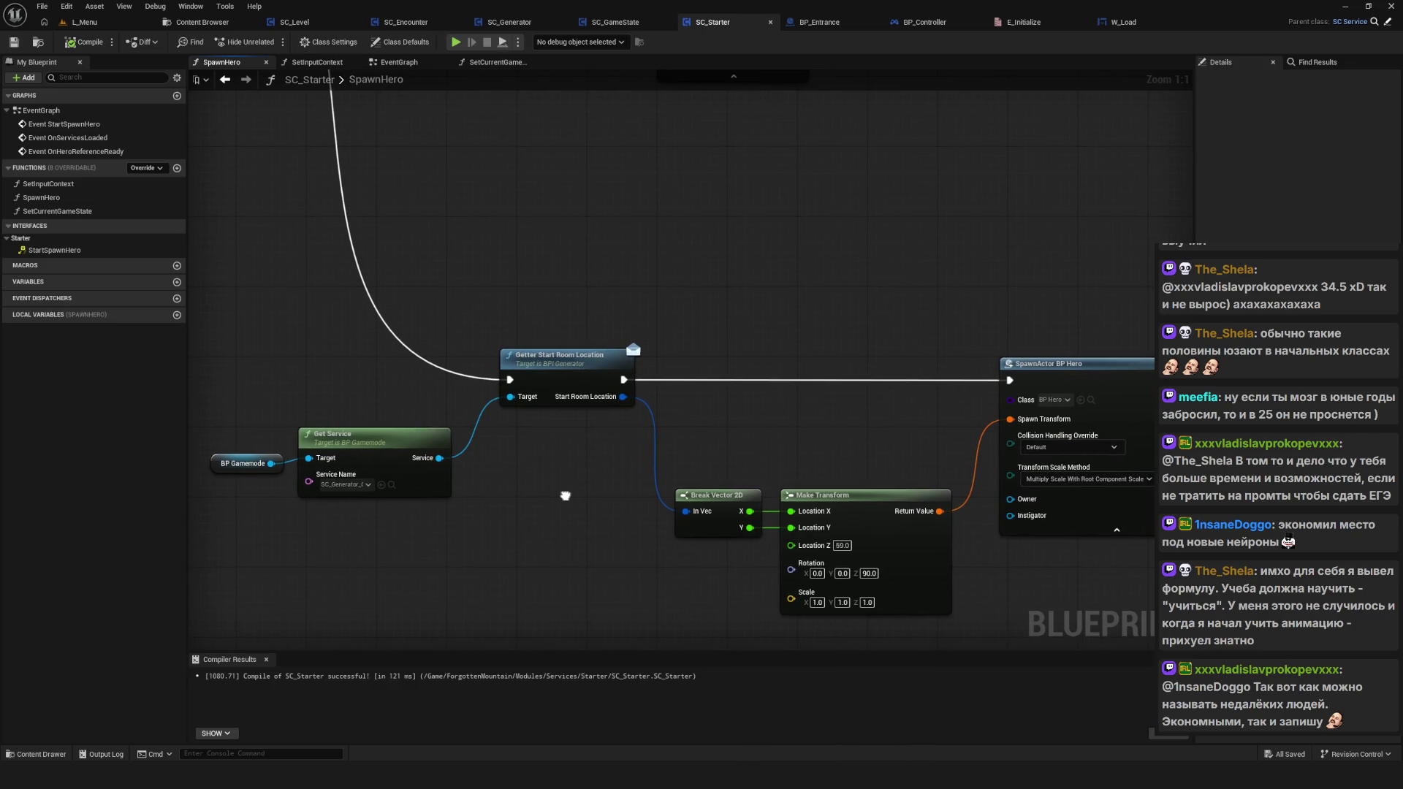
Step: Inspect the Getter Start Room Location, Break Vector 2D and Make Transform nodes and both spawn execution chains
click(575, 369)
drag(1011, 473, 733, 466)
drag(235, 245, 622, 629)
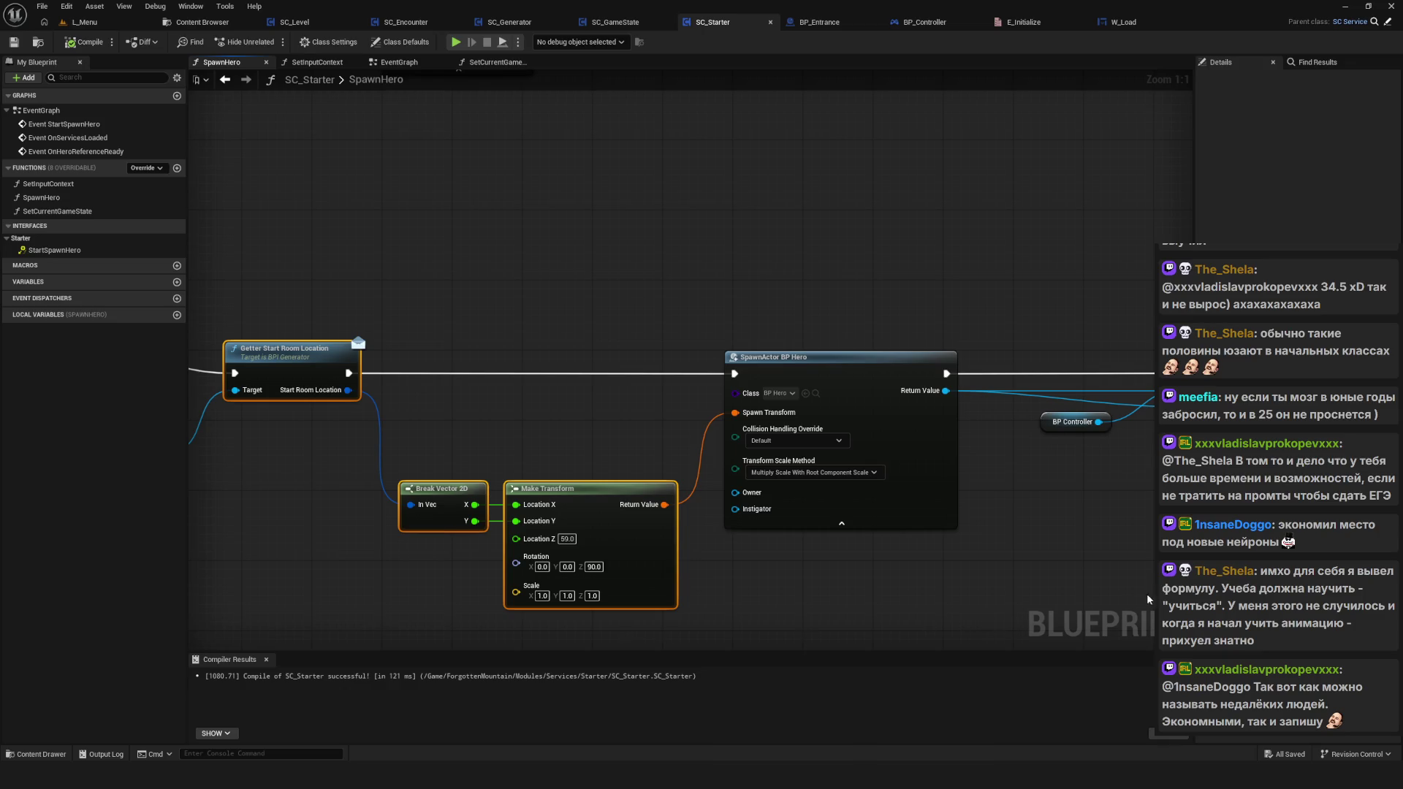
drag(266, 234, 268, 511)
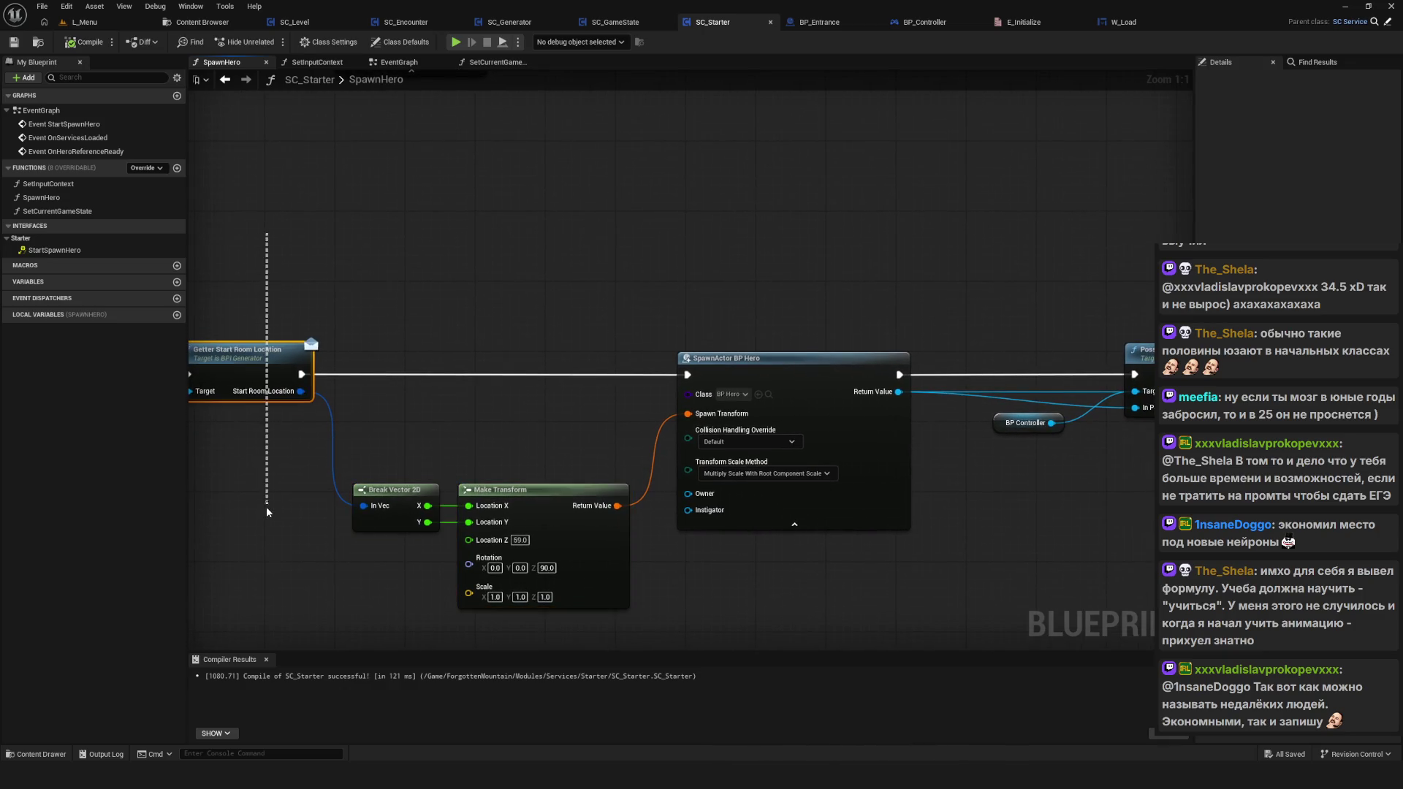
scroll(812, 540, down, 5)
drag(811, 544, 801, 506)
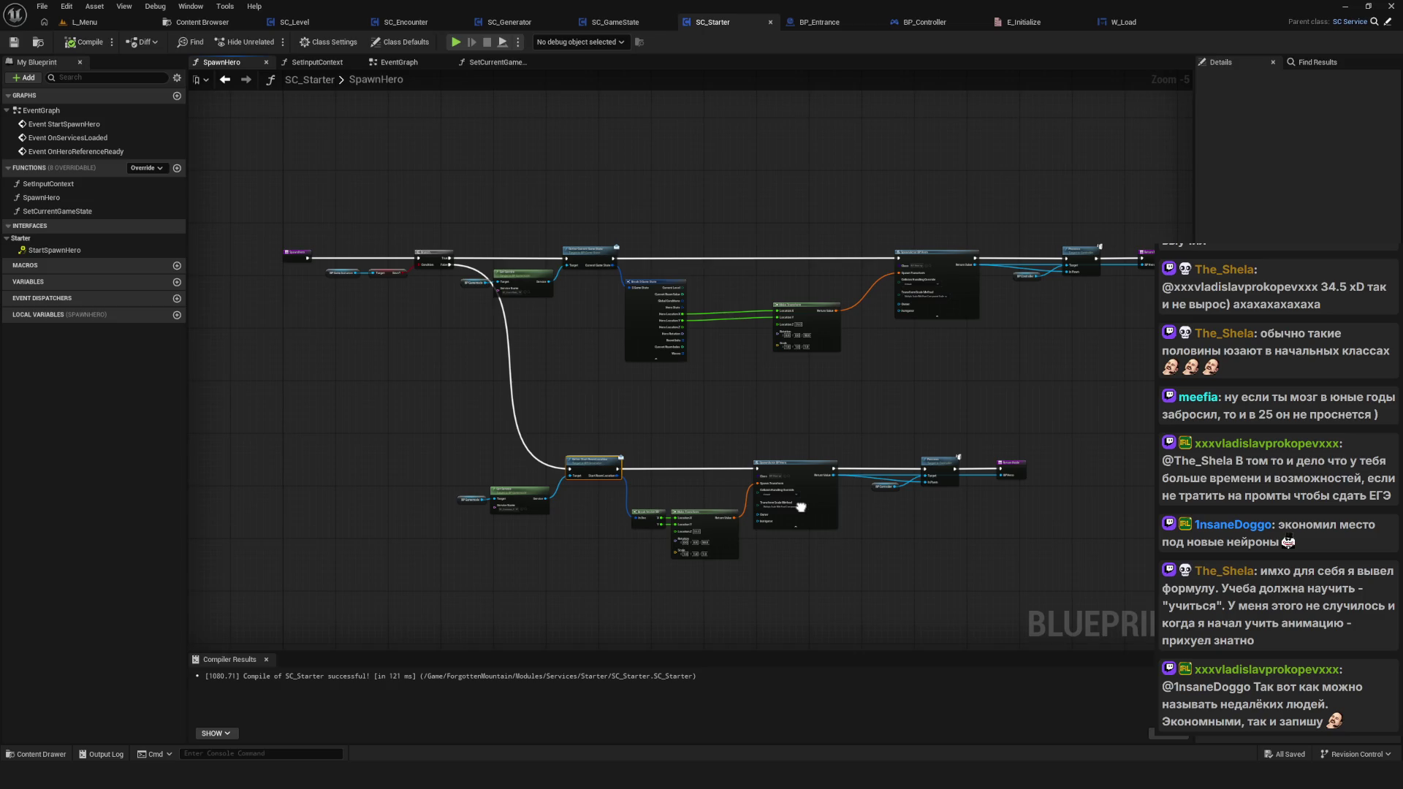
scroll(577, 358, down, 5)
scroll(580, 357, up, 5)
mouse_move(554, 336)
mouse_down()
mouse_move(521, 361)
mouse_move(550, 351)
mouse_up()
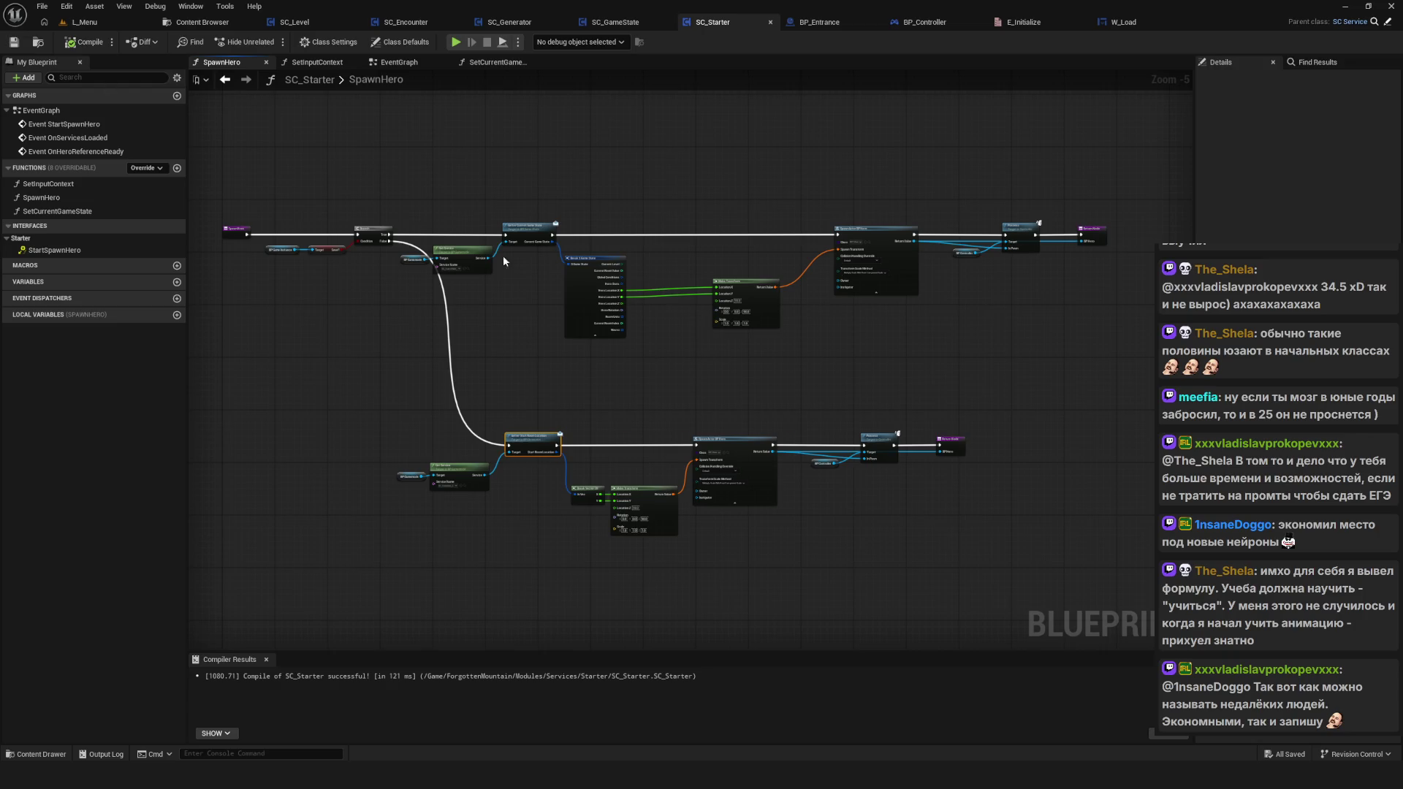
drag(626, 330, 669, 343)
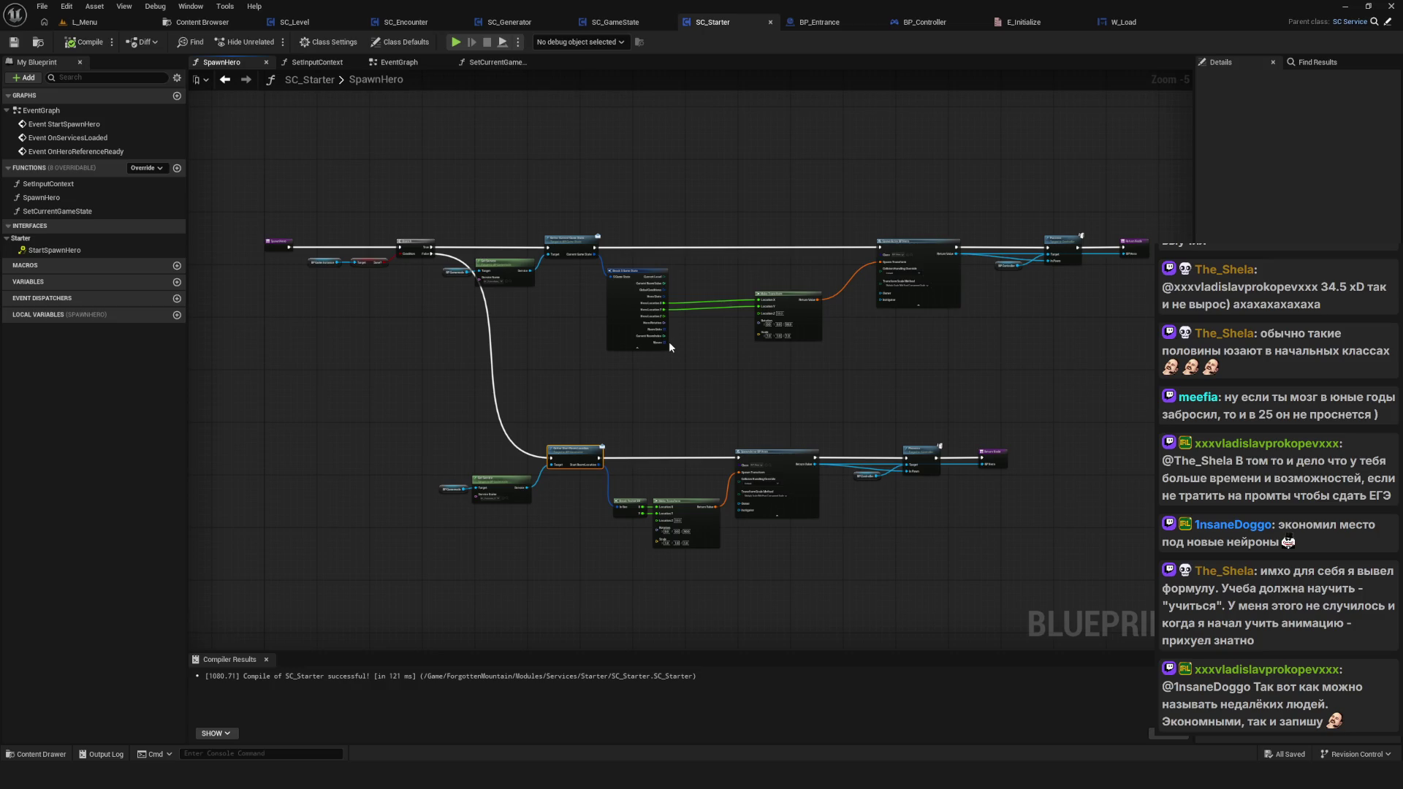
scroll(513, 258, up, 5)
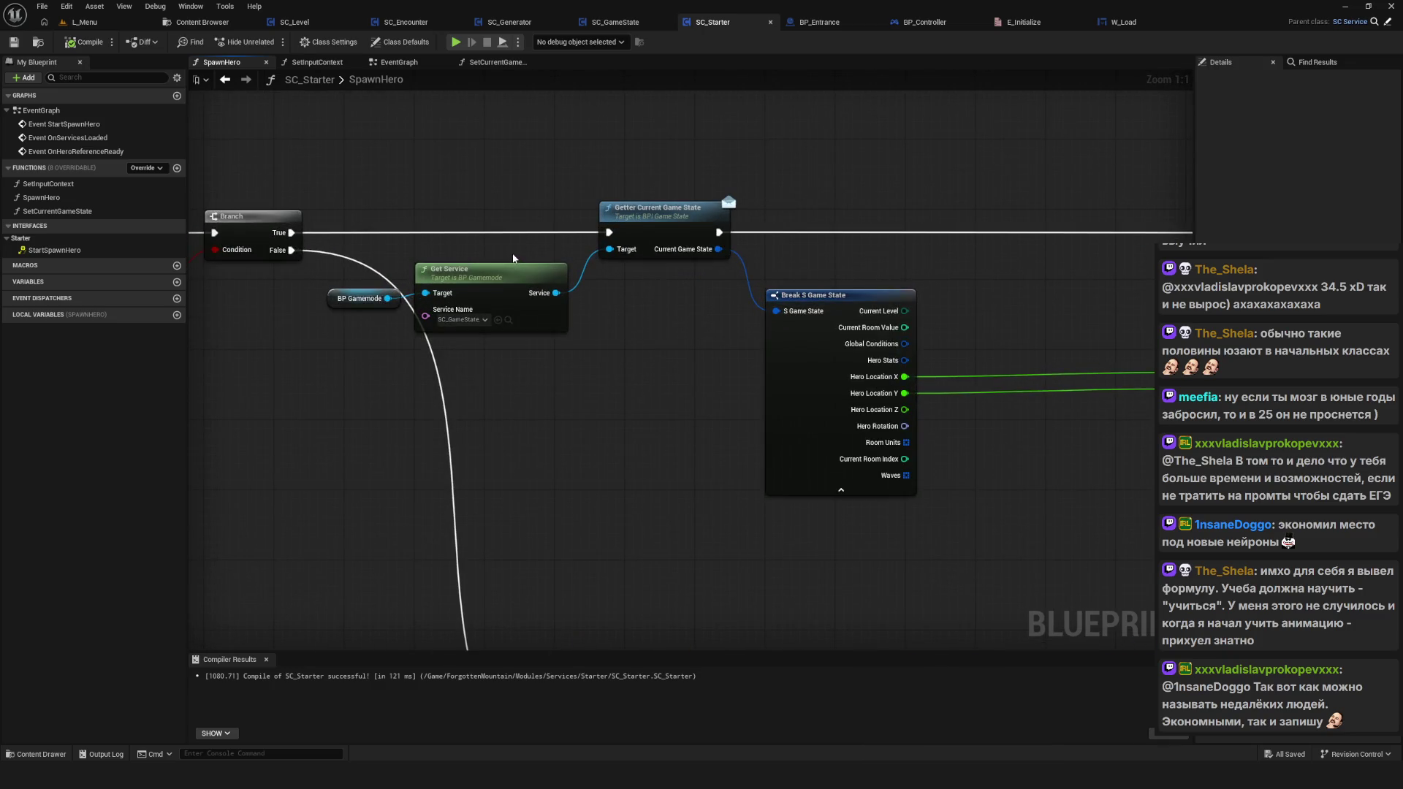
Step: Select the lower and upper rows of spawn nodes and nudge the upper row slightly right
scroll(603, 315, down, 9)
mouse_move(603, 313)
mouse_down()
mouse_move(694, 334)
mouse_move(664, 342)
mouse_up()
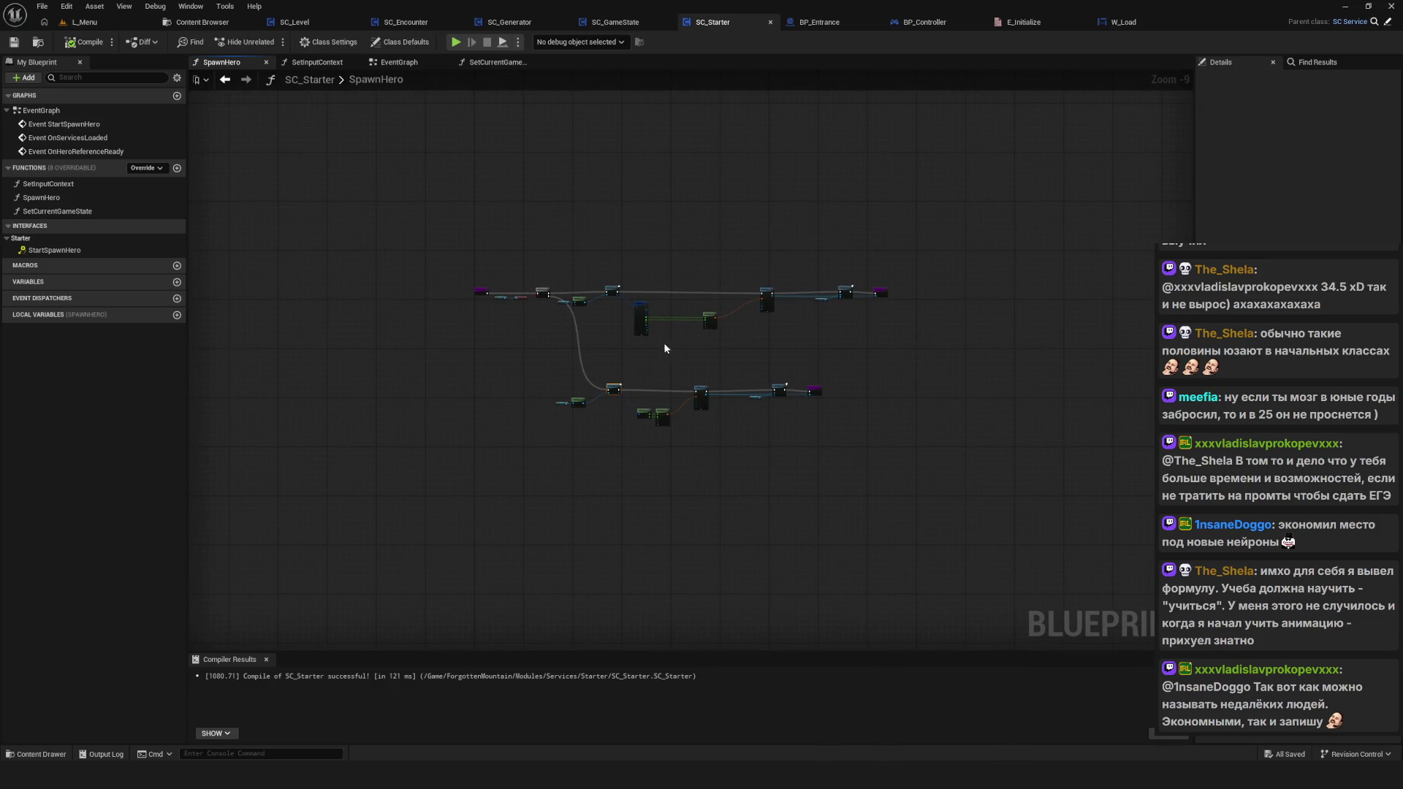
scroll(570, 388, up, 4)
drag(329, 375, 1120, 512)
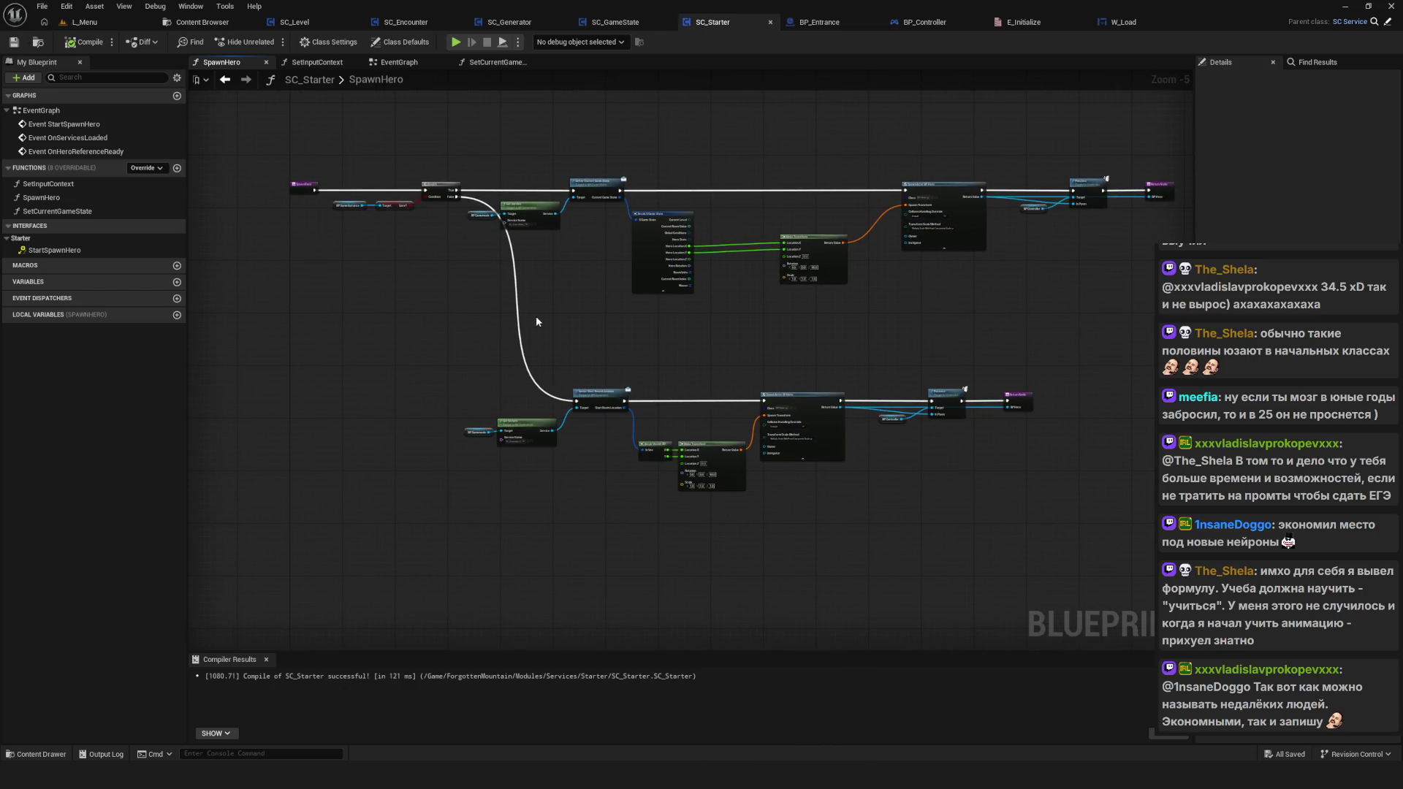
drag(536, 315, 530, 335)
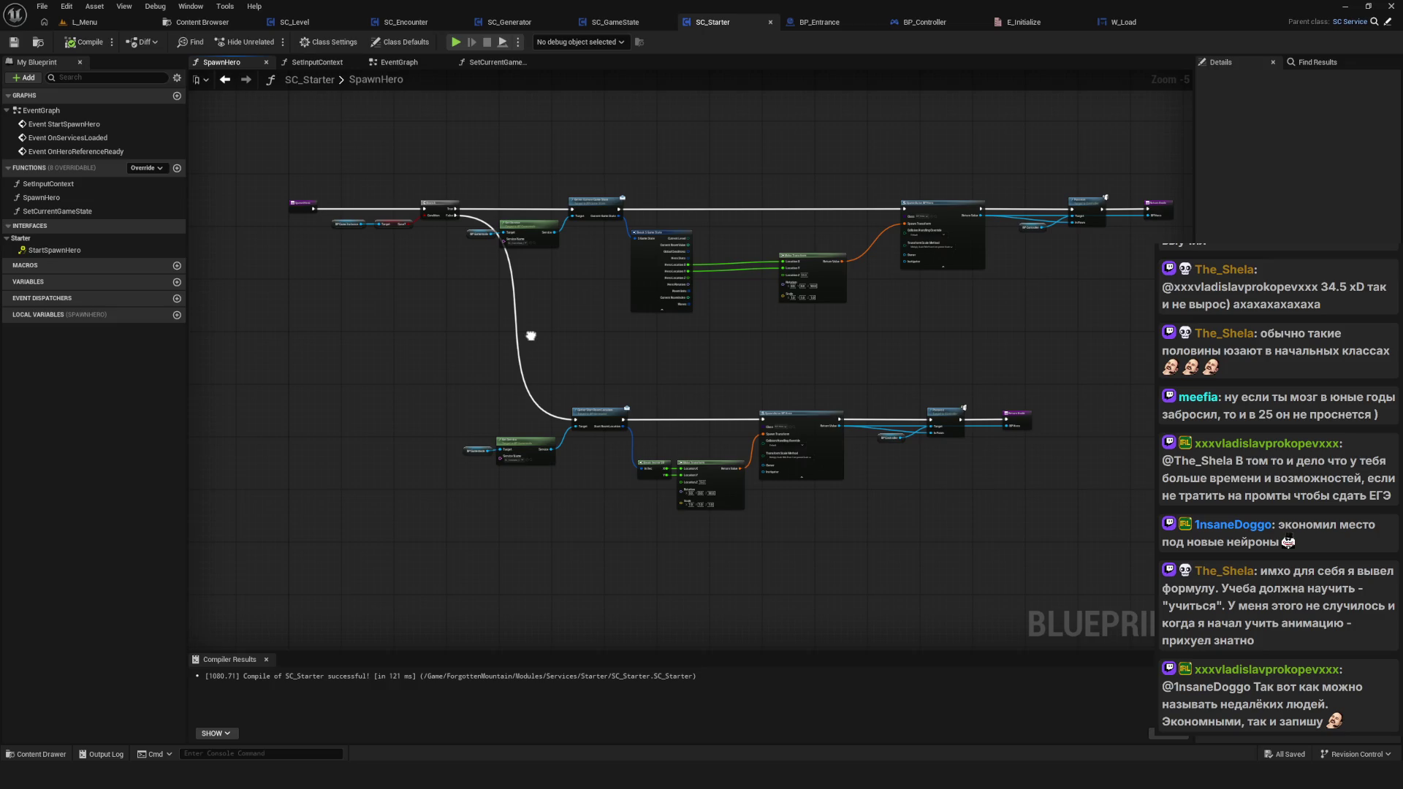
drag(530, 336, 454, 336)
mouse_move(1129, 183)
mouse_down()
mouse_move(979, 285)
mouse_move(400, 316)
mouse_up()
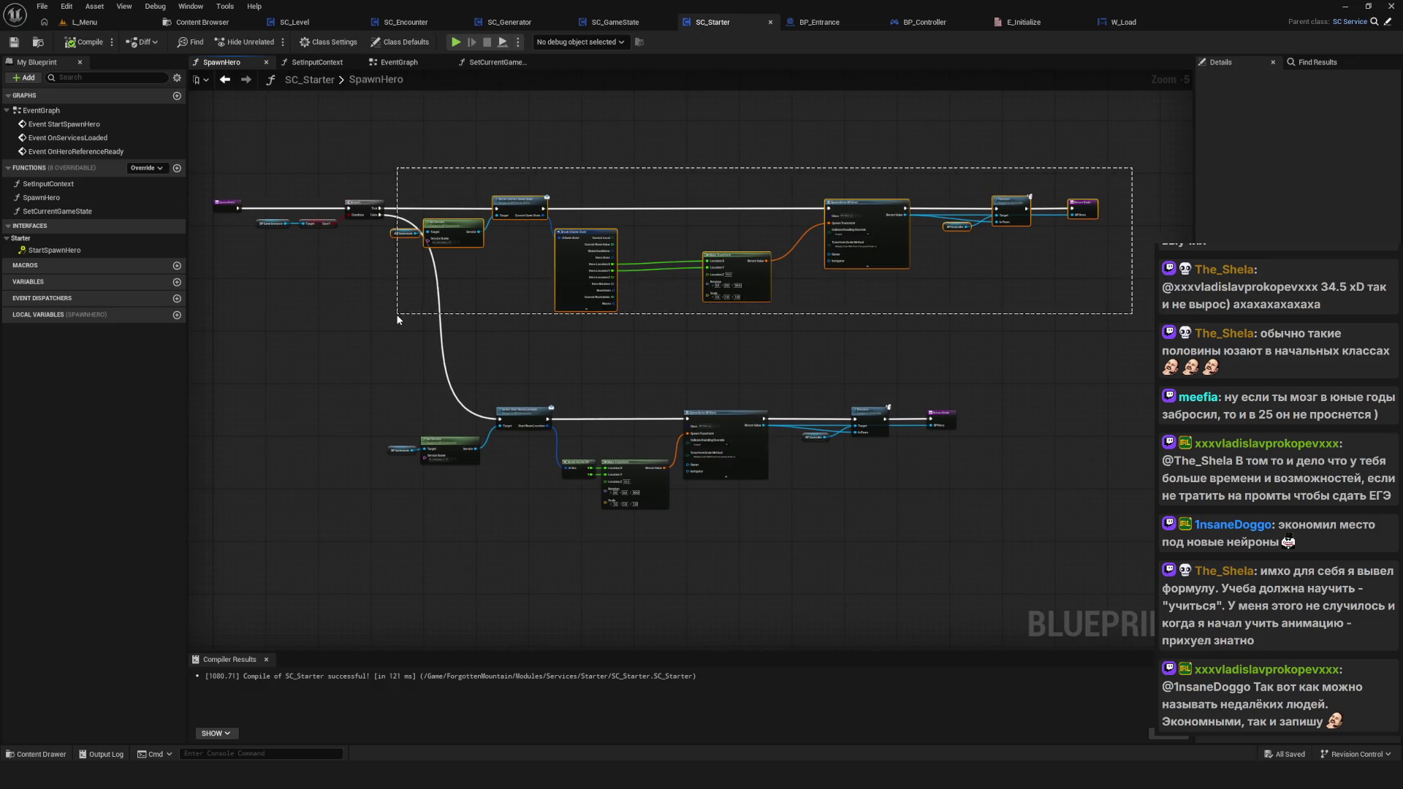
mouse_move(534, 201)
mouse_down()
mouse_move(562, 201)
mouse_move(505, 208)
mouse_move(517, 196)
mouse_up()
Step: Check the Branch, SpawnActor, Possess, Return and Save? nodes, then return to SC_GameState's EventGraph
scroll(517, 196, down, 3)
scroll(501, 244, up, 8)
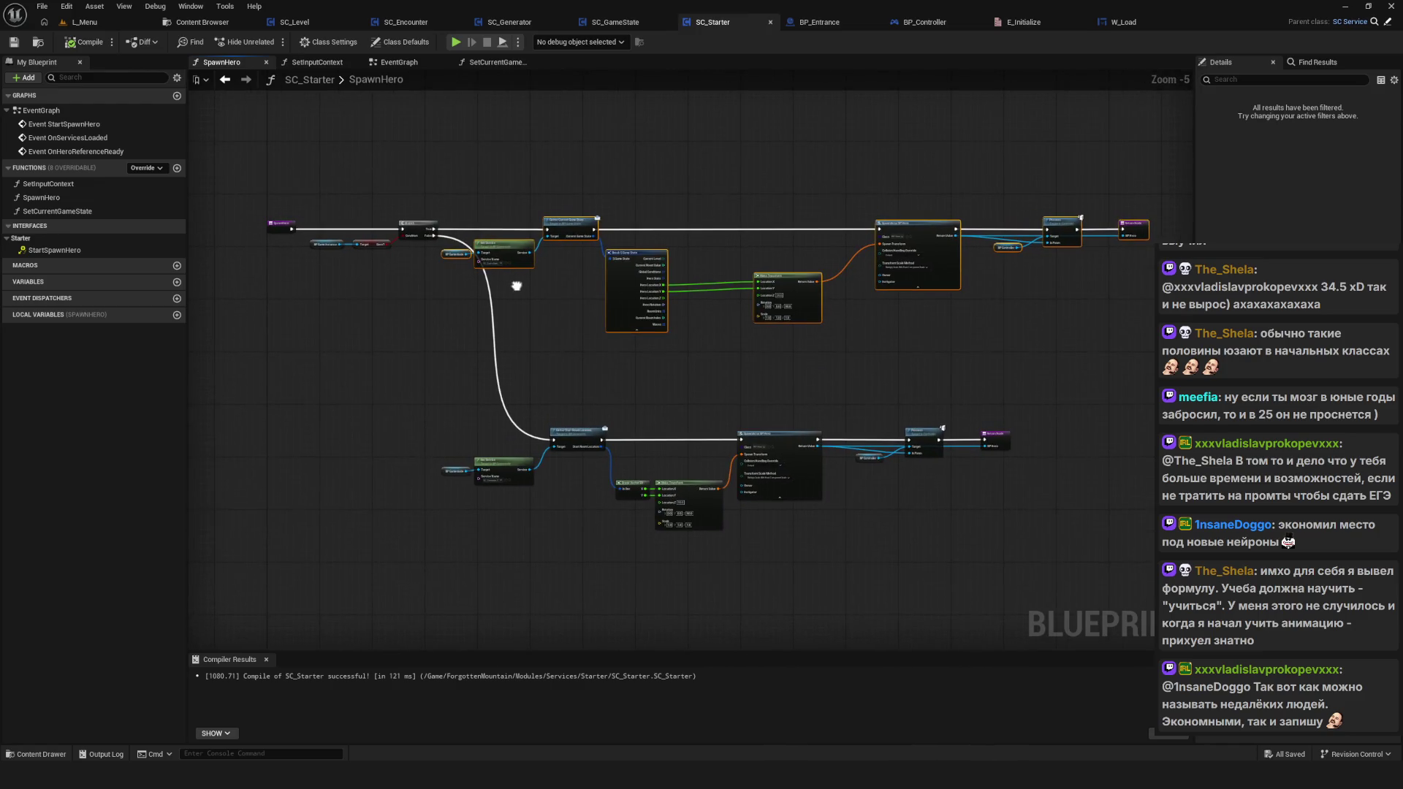
mouse_move(338, 178)
mouse_down()
mouse_move(558, 336)
mouse_move(349, 352)
mouse_up()
drag(315, 262, 16, 264)
scroll(680, 431, down, 7)
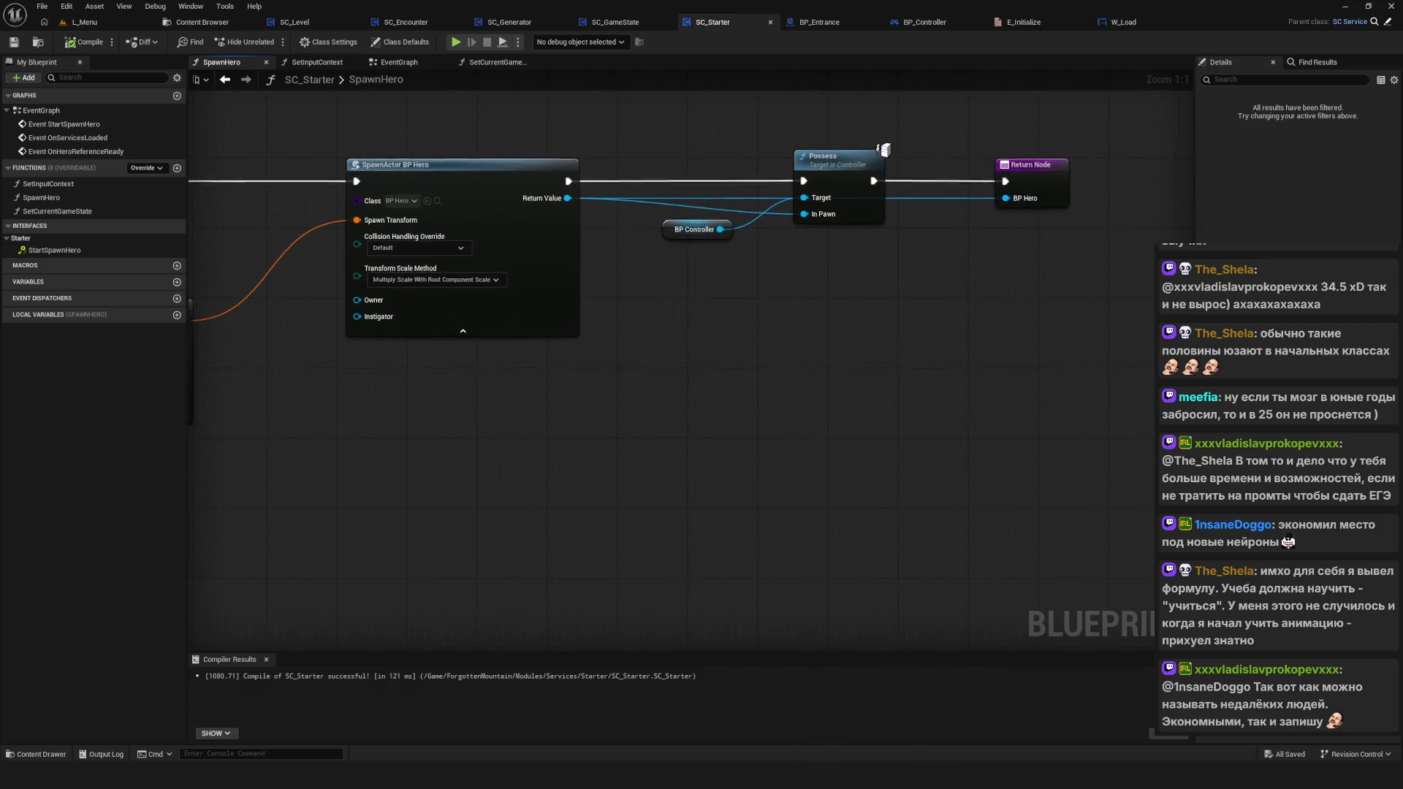
scroll(680, 431, up, 7)
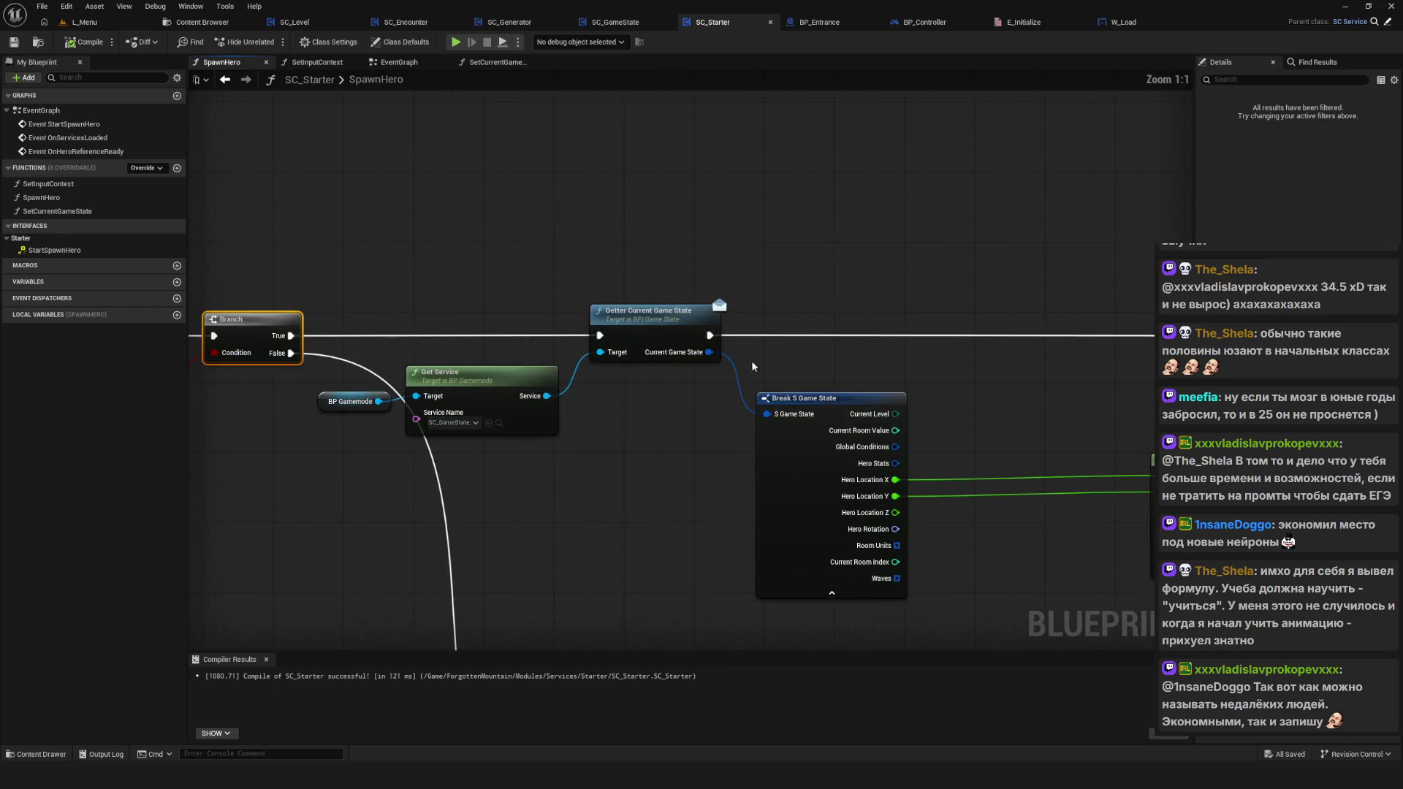
mouse_move(694, 356)
mouse_down()
mouse_move(909, 365)
mouse_move(788, 339)
mouse_up()
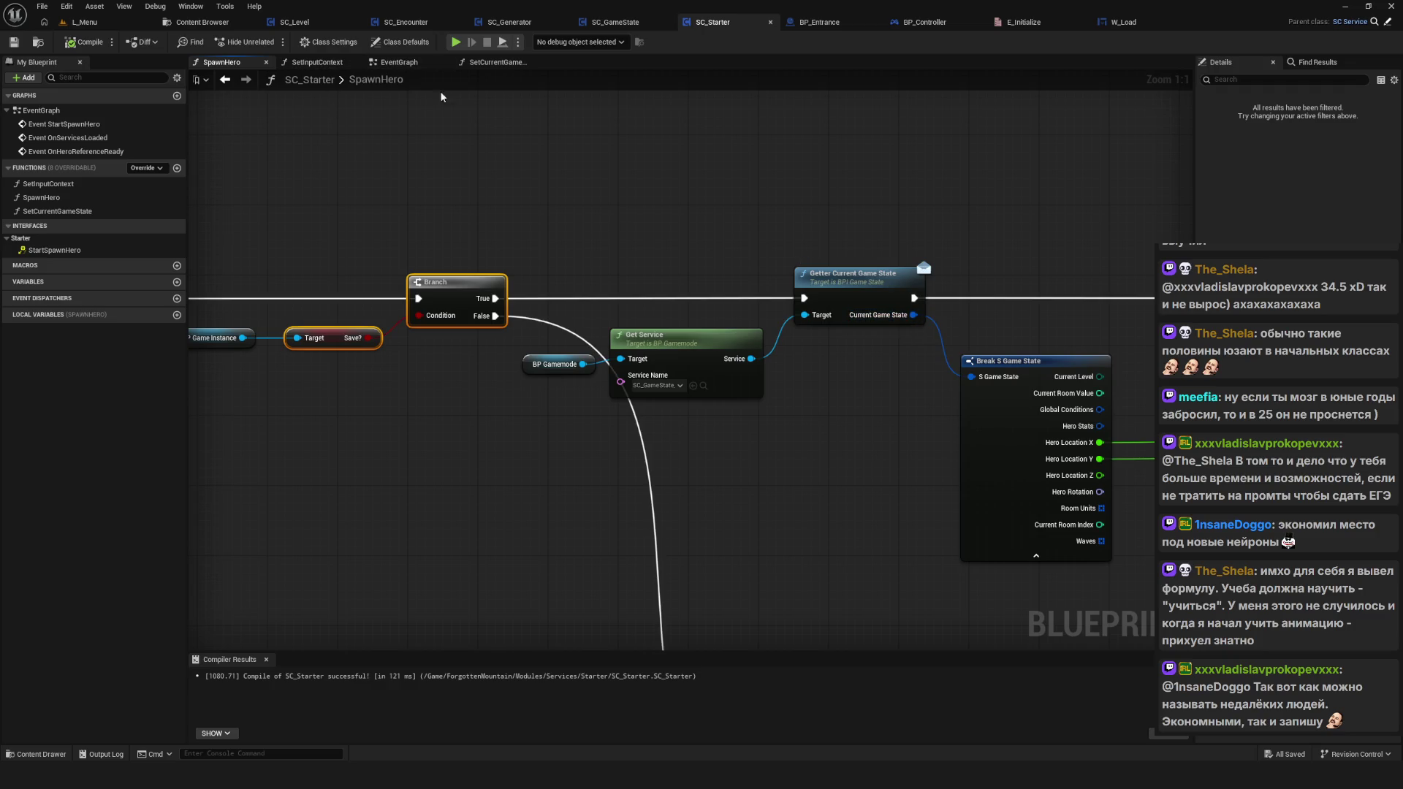
drag(446, 149, 485, 190)
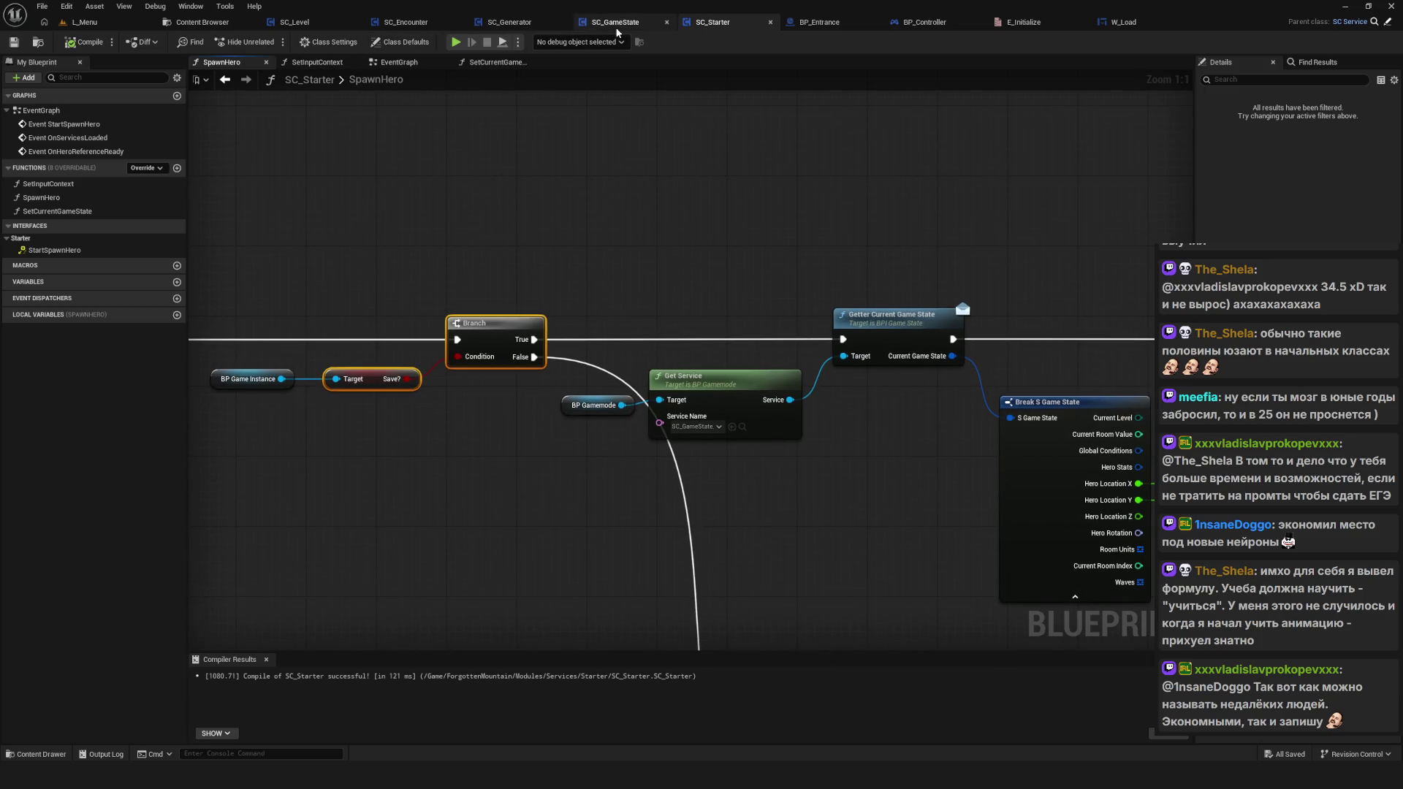
click(615, 22)
scroll(488, 407, up, 5)
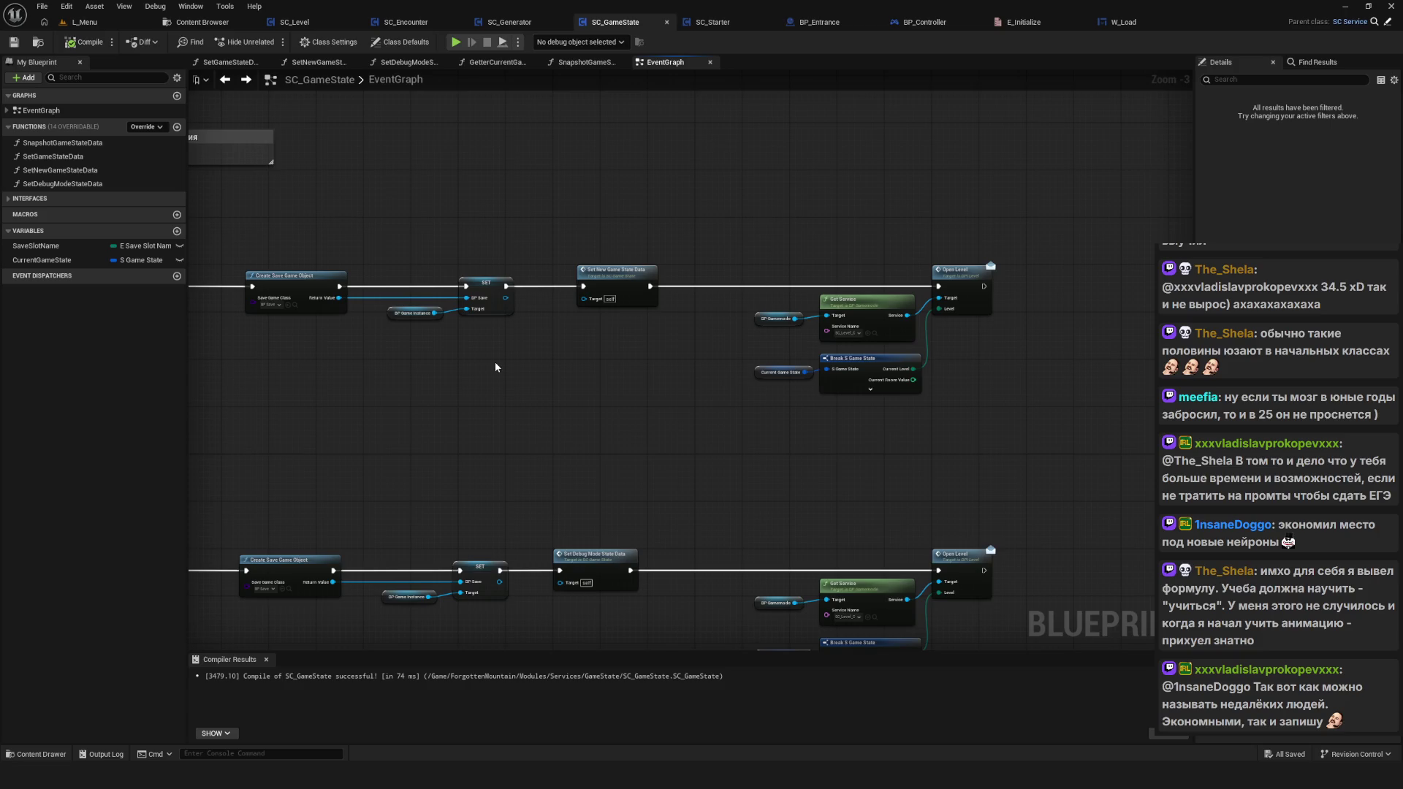
Step: Pan across the zoomed-out SC_GameState graph, then switch to SC_Generator's event graph
scroll(628, 363, down, 5)
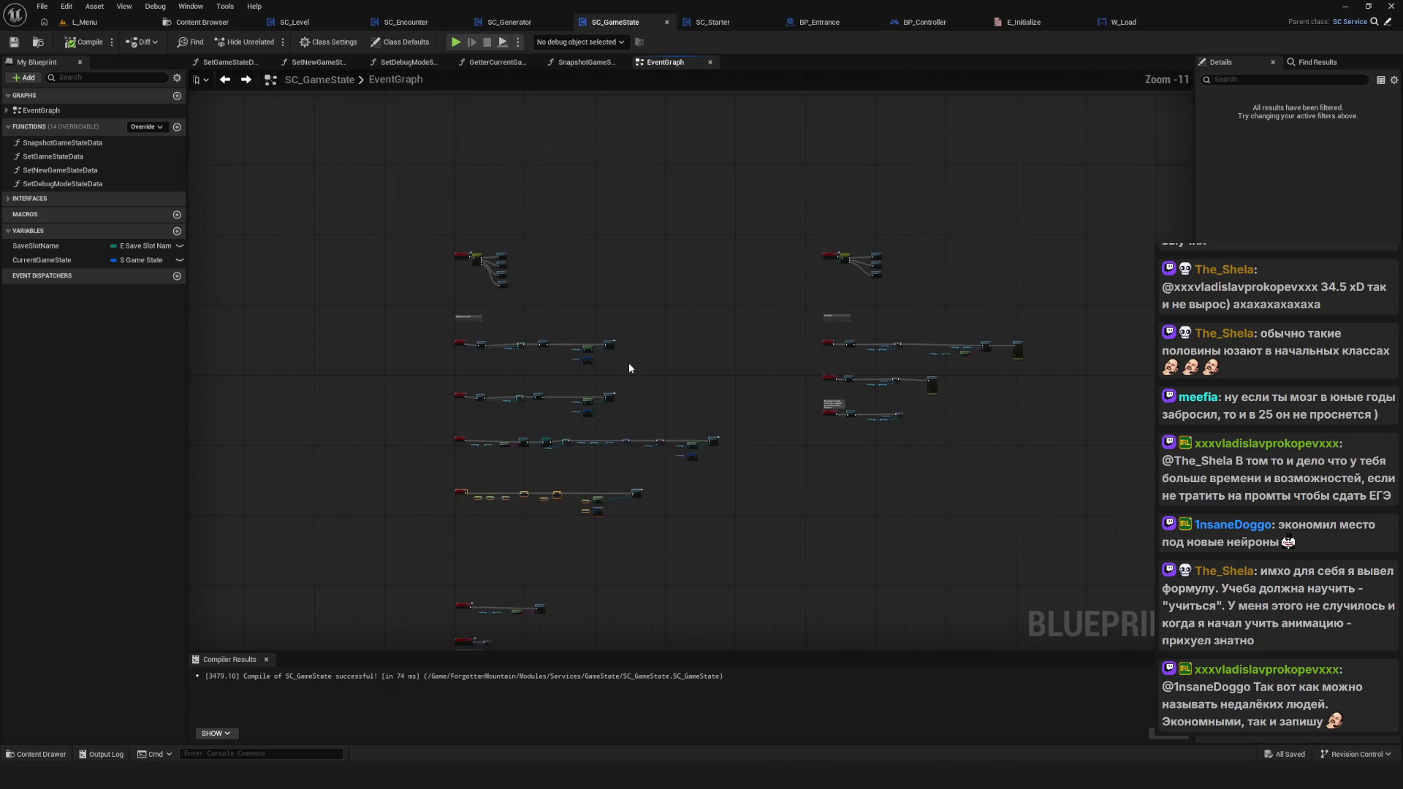
mouse_move(629, 362)
mouse_down()
mouse_move(844, 395)
mouse_move(594, 395)
mouse_move(699, 328)
mouse_move(699, 372)
mouse_up()
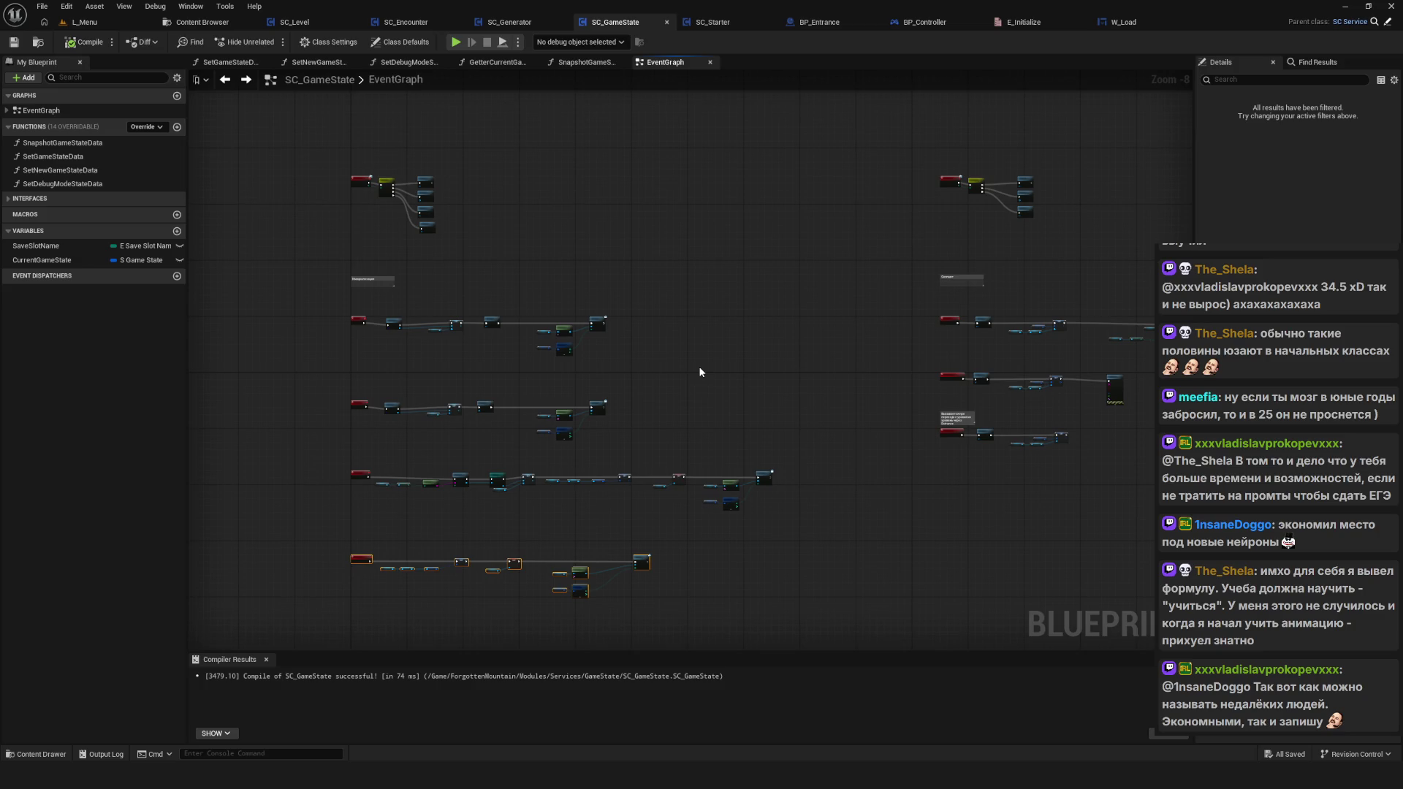
drag(690, 317, 758, 379)
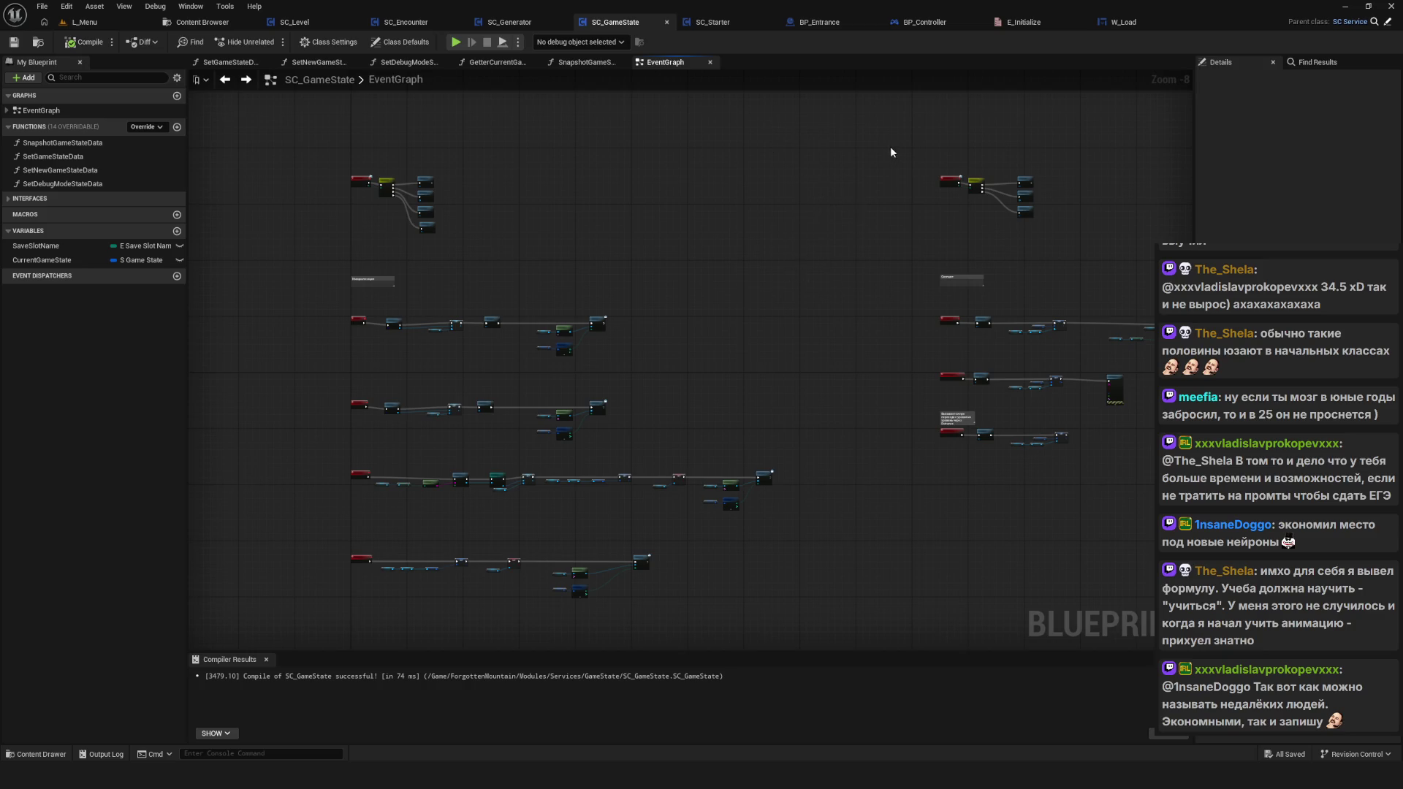
mouse_move(617, 200)
mouse_down()
mouse_move(708, 260)
mouse_move(674, 249)
mouse_up()
mouse_move(606, 169)
mouse_down()
mouse_move(690, 269)
mouse_move(667, 239)
mouse_up()
drag(635, 170, 709, 237)
scroll(529, 291, up, 2)
mouse_move(602, 284)
mouse_down()
mouse_move(645, 267)
mouse_move(731, 278)
mouse_up()
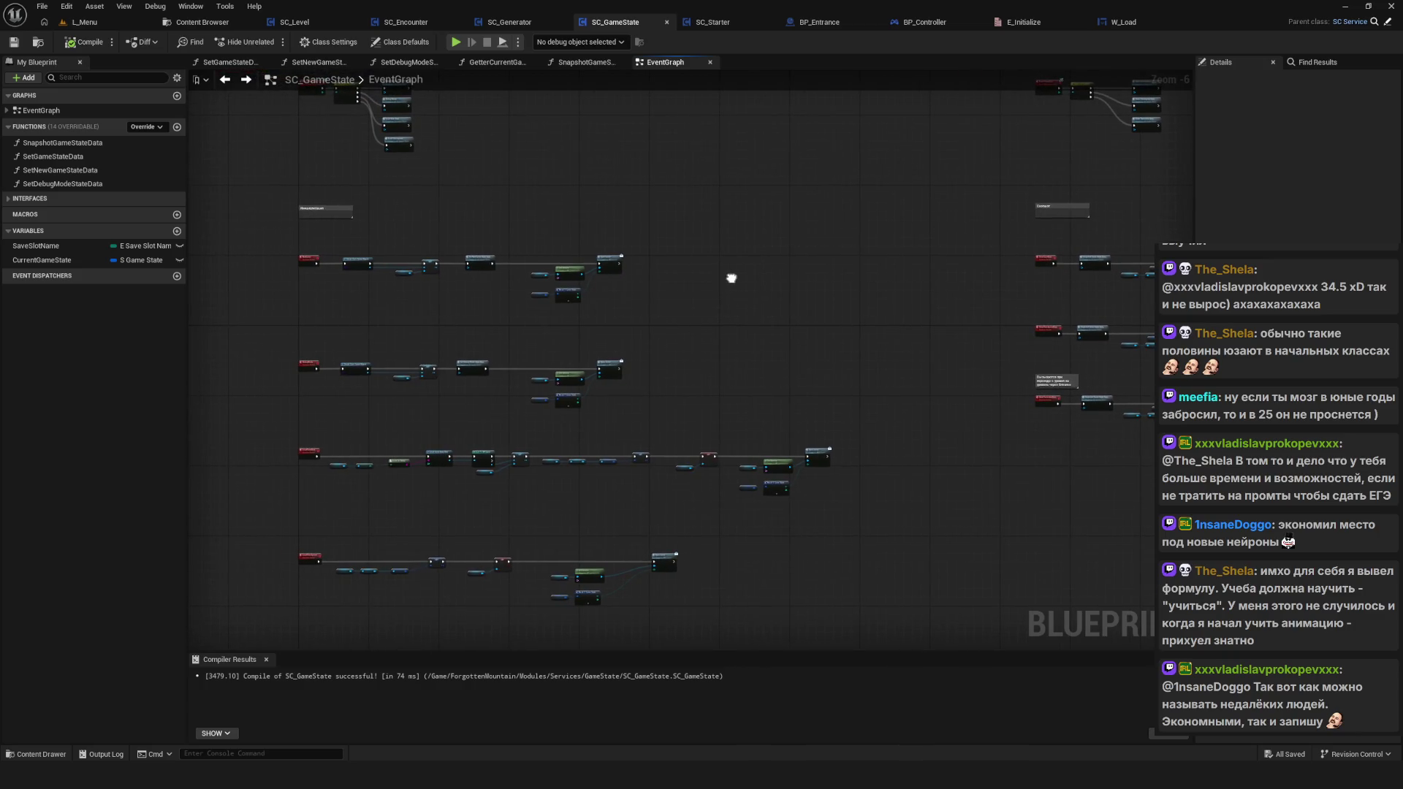
drag(731, 278, 730, 277)
drag(731, 278, 701, 360)
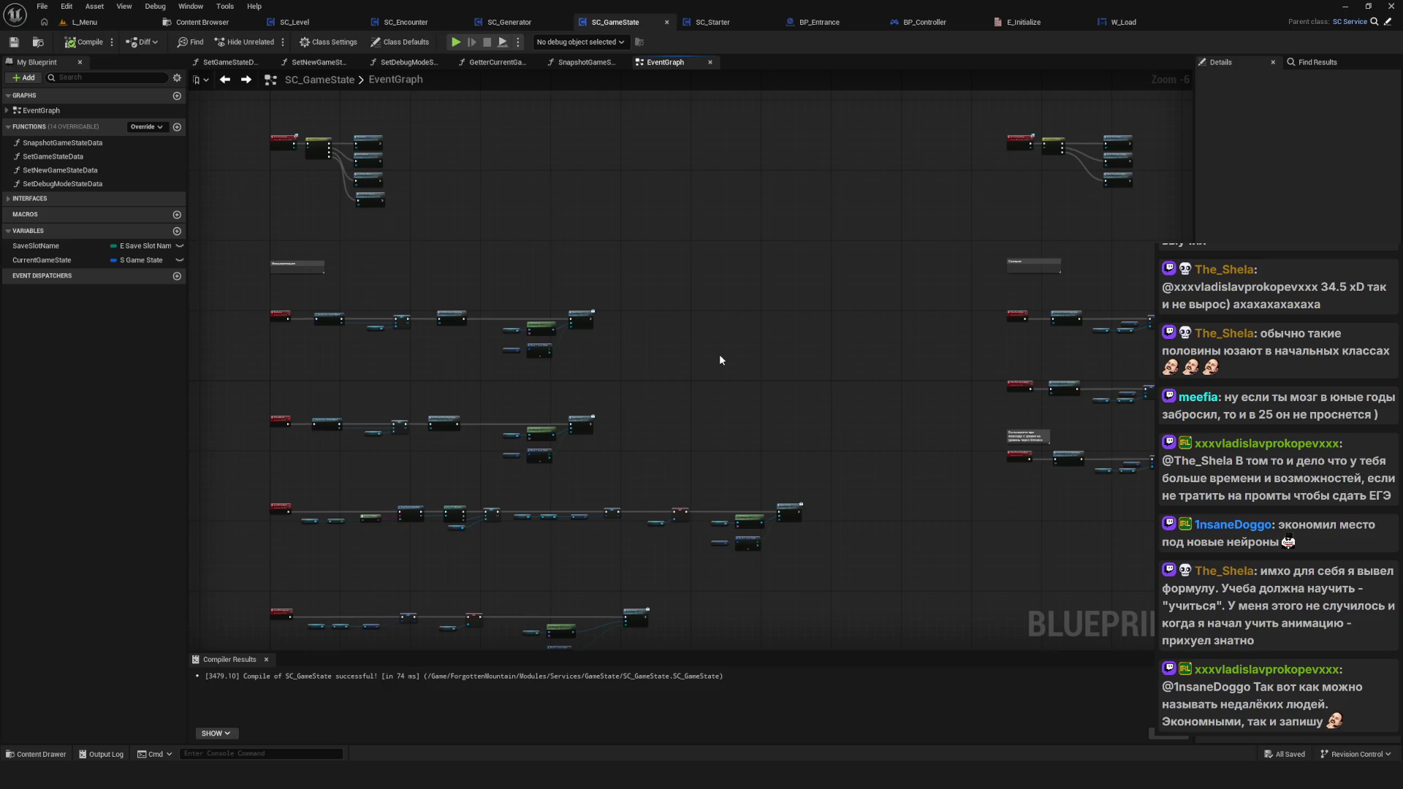
click(523, 26)
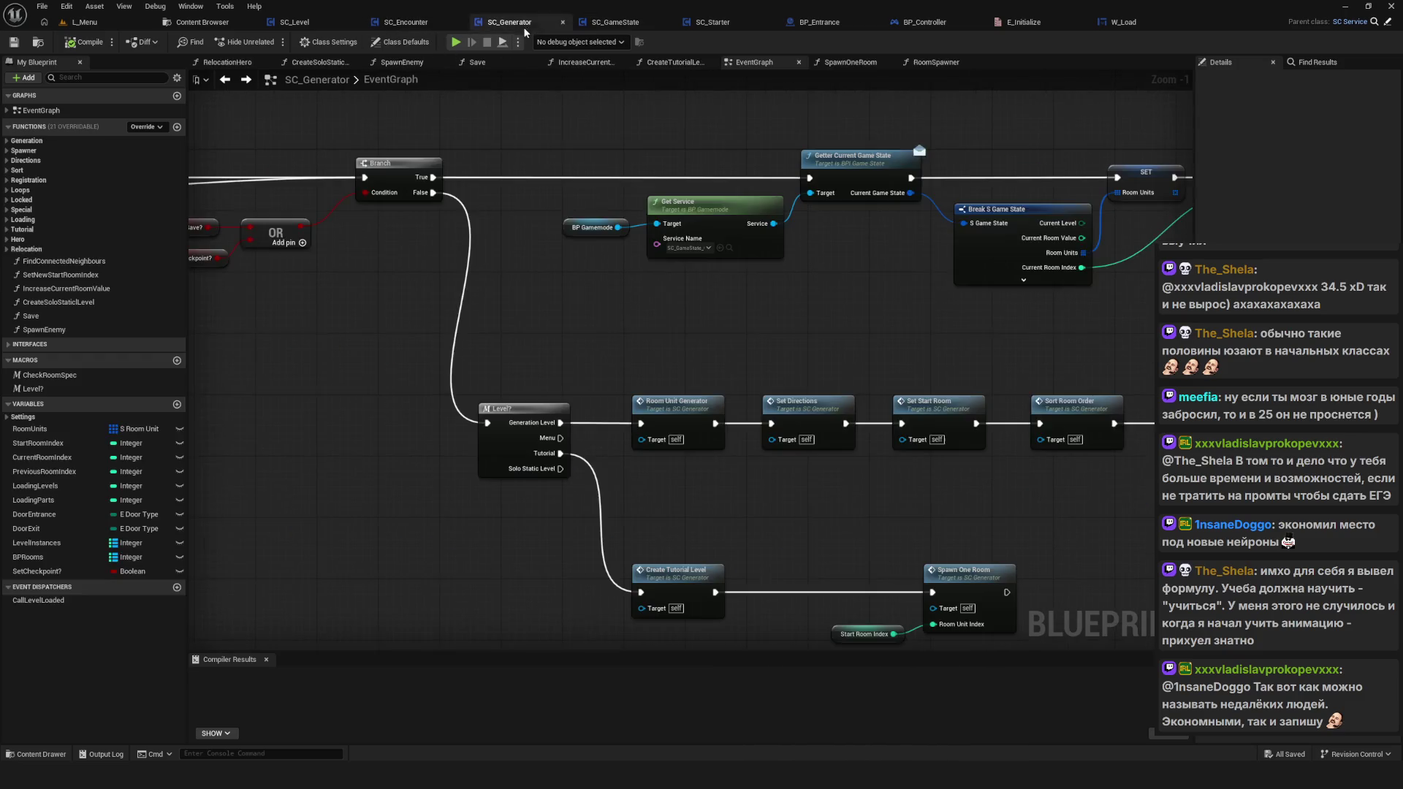
Step: Open SC_Generator's CreateTutorialLevel function graph, view the room unit nodes, and save the blueprint
scroll(646, 379, down, 5)
scroll(441, 386, up, 6)
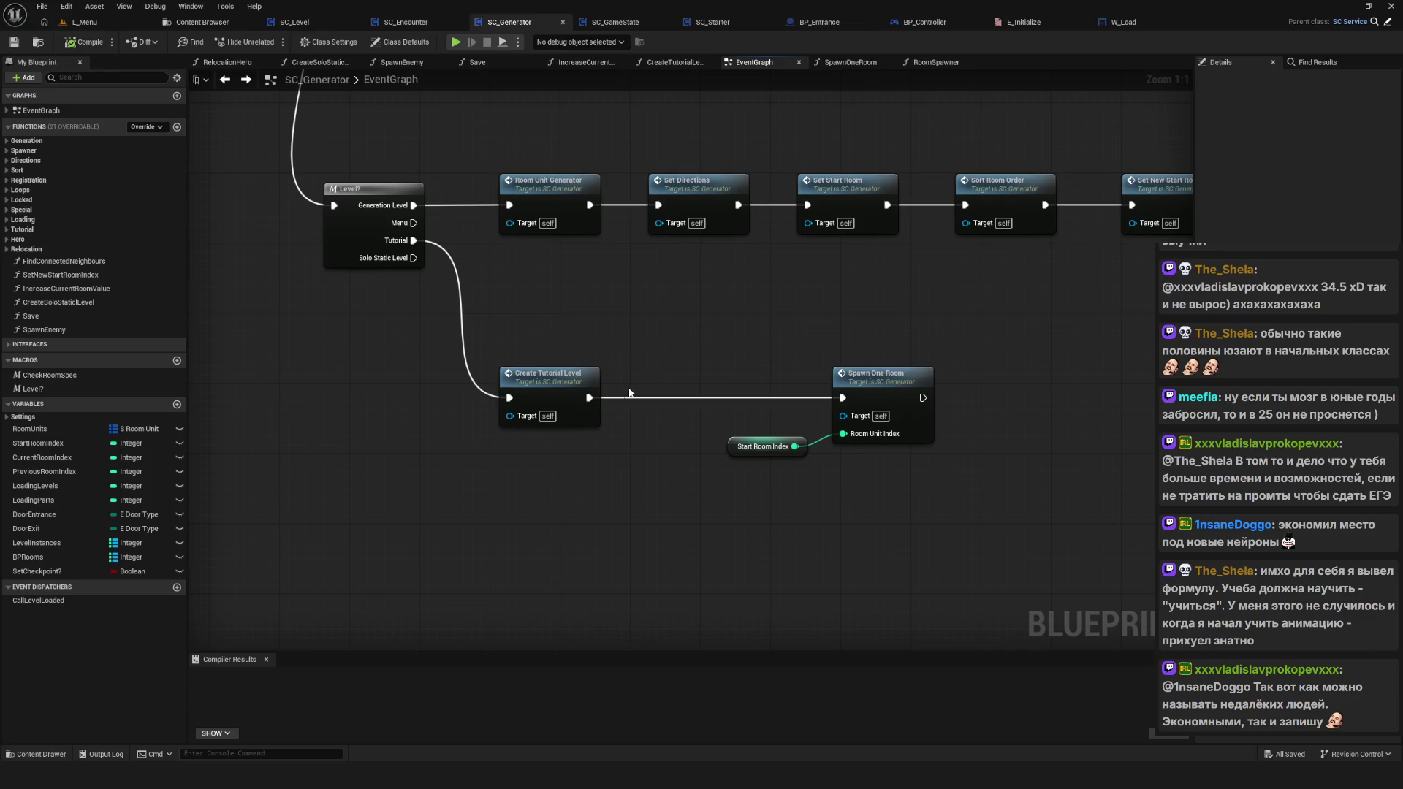
mouse_move(546, 284)
mouse_down()
mouse_move(939, 488)
mouse_move(805, 529)
mouse_up()
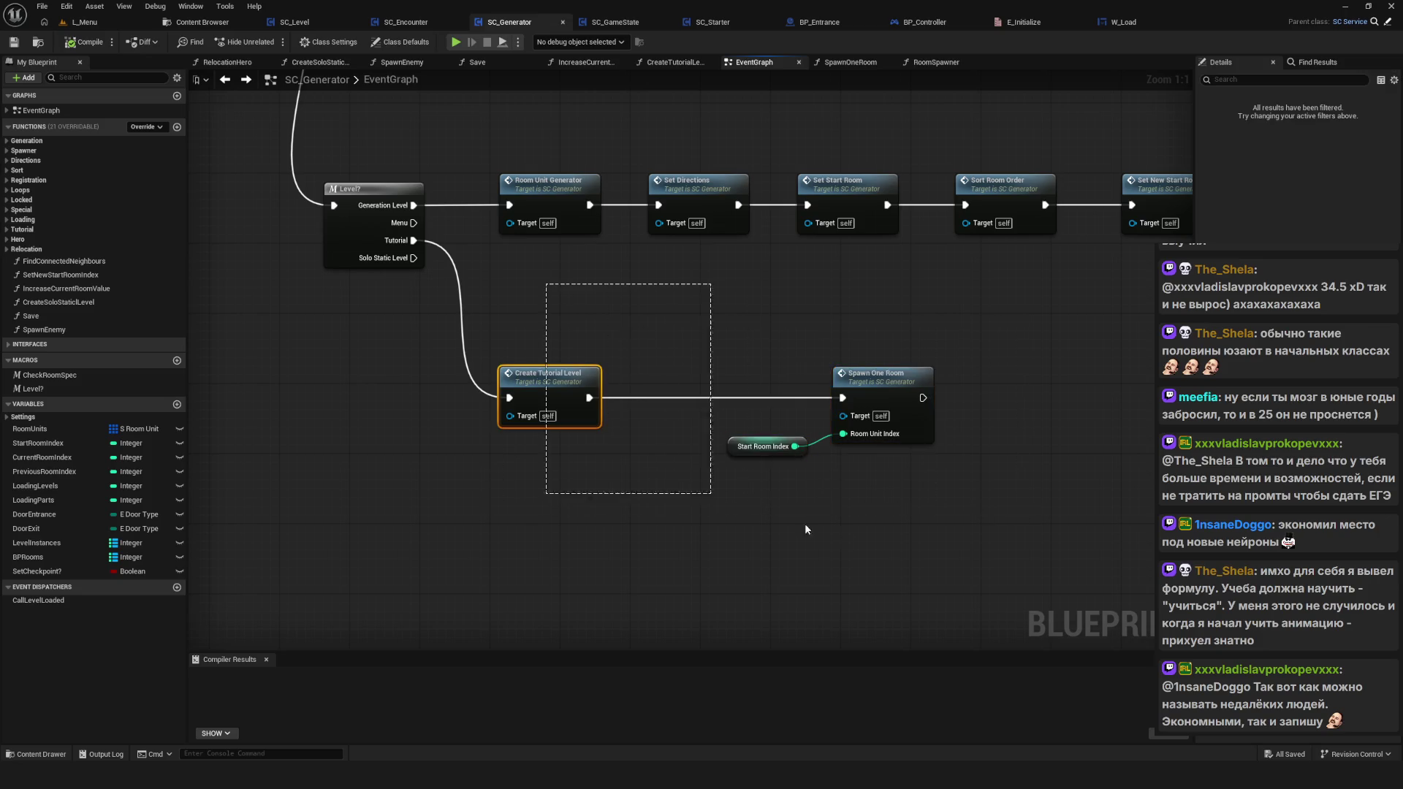
double_click(568, 372)
scroll(791, 397, up, 2)
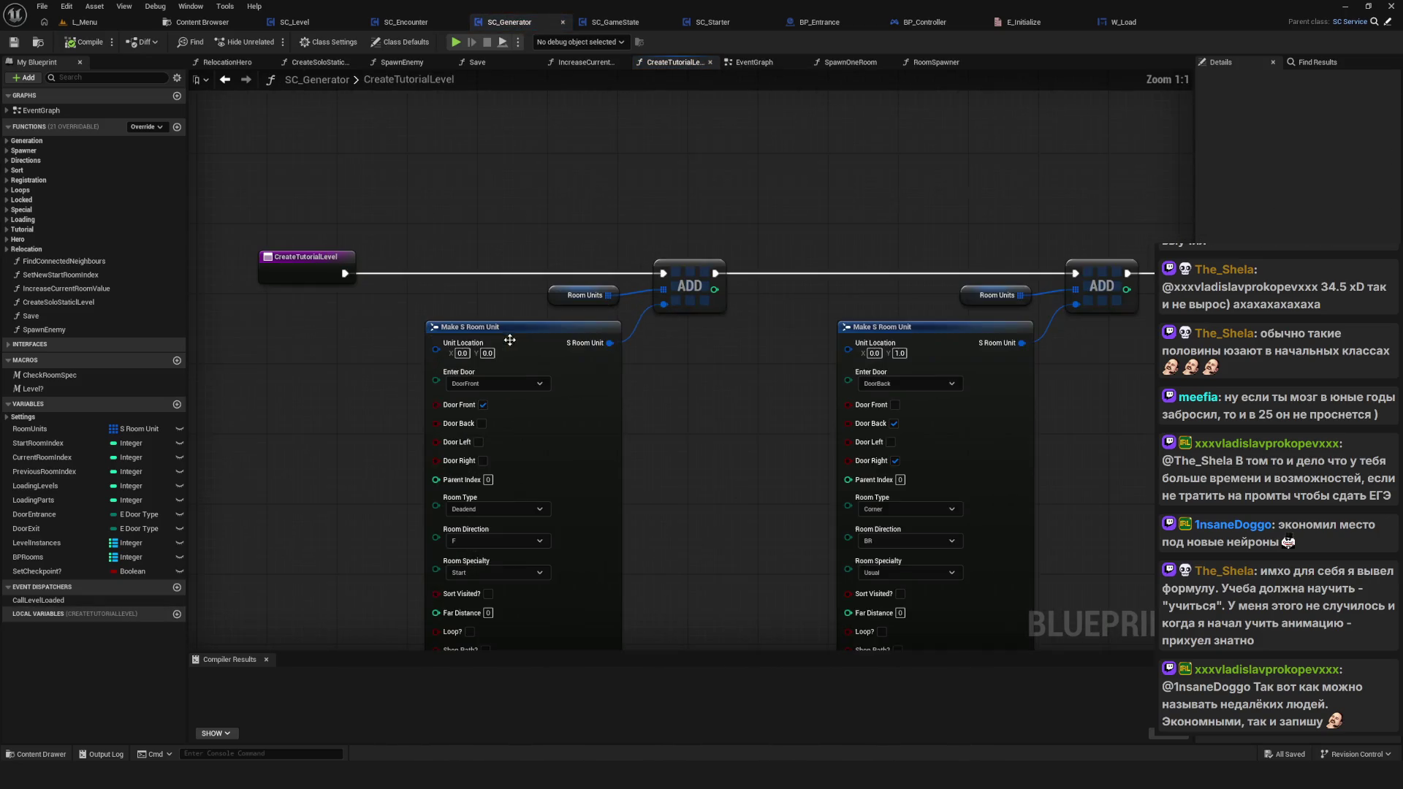
scroll(791, 397, up, 1)
mouse_move(714, 383)
mouse_down()
mouse_move(709, 265)
mouse_move(687, 261)
mouse_move(927, 408)
mouse_move(1238, 470)
mouse_up()
scroll(927, 408, down, 1)
key(ctrl+s)
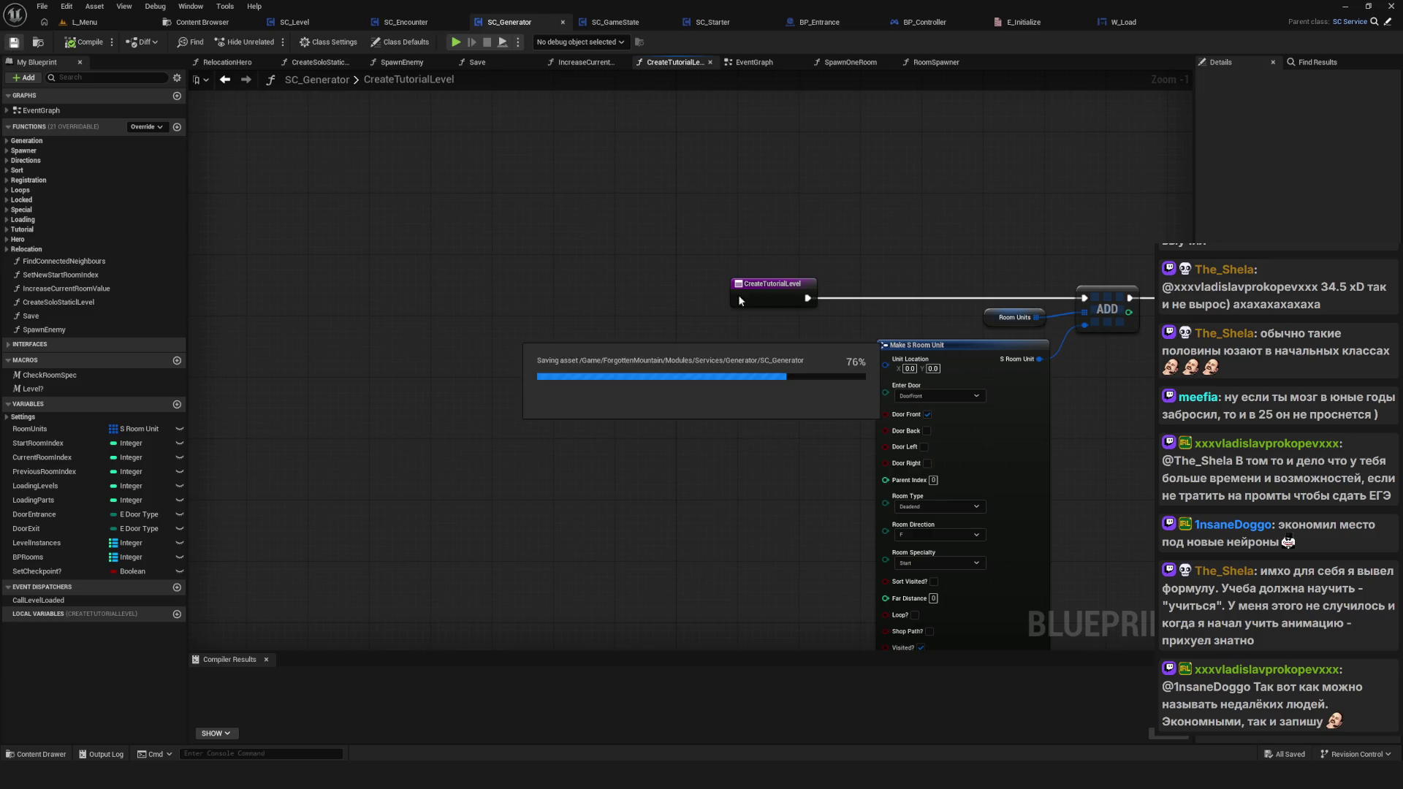
Step: Review the remaining Make S Room Unit nodes, then switch to SC_Level's event graph
scroll(683, 295, down, 9)
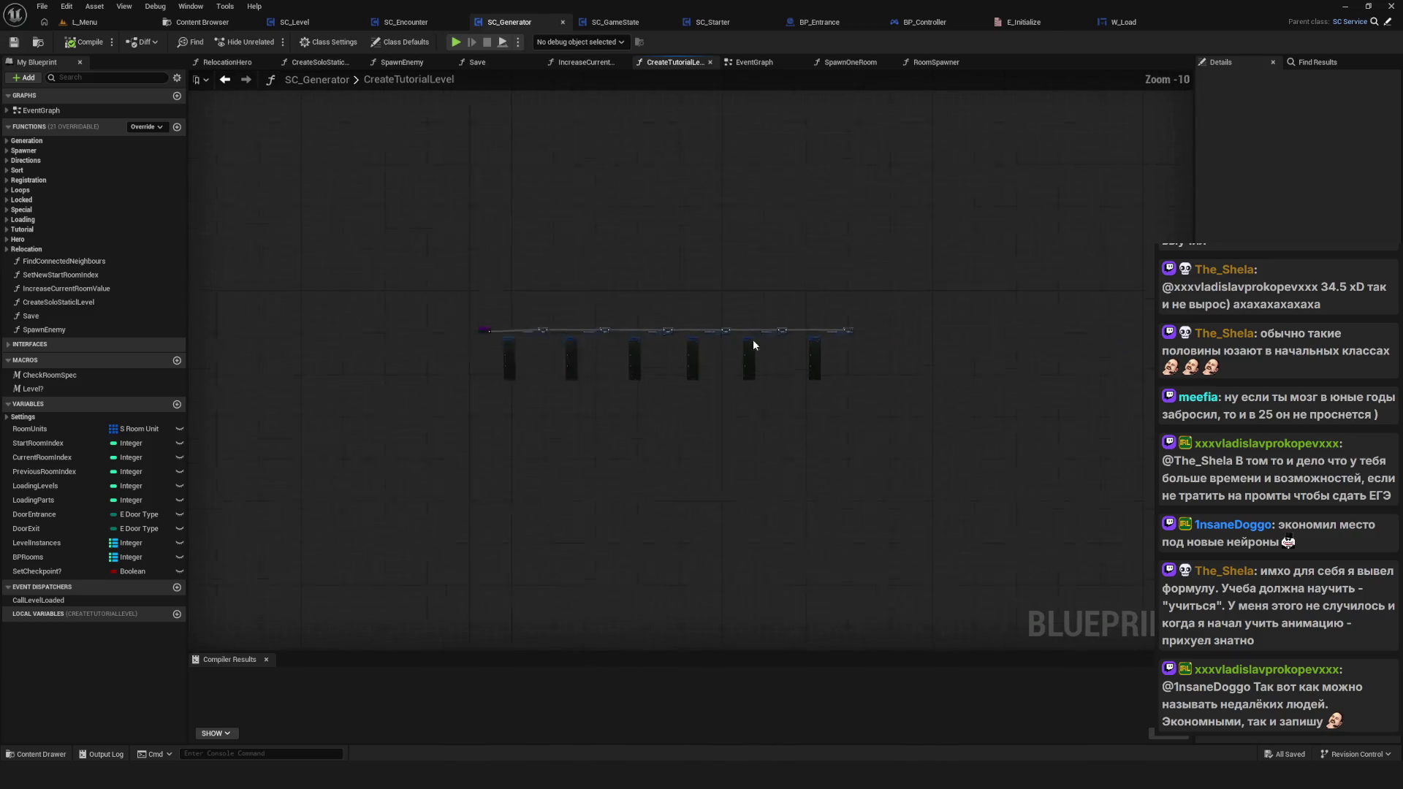
scroll(753, 341, up, 7)
scroll(507, 339, down, 7)
scroll(392, 335, up, 7)
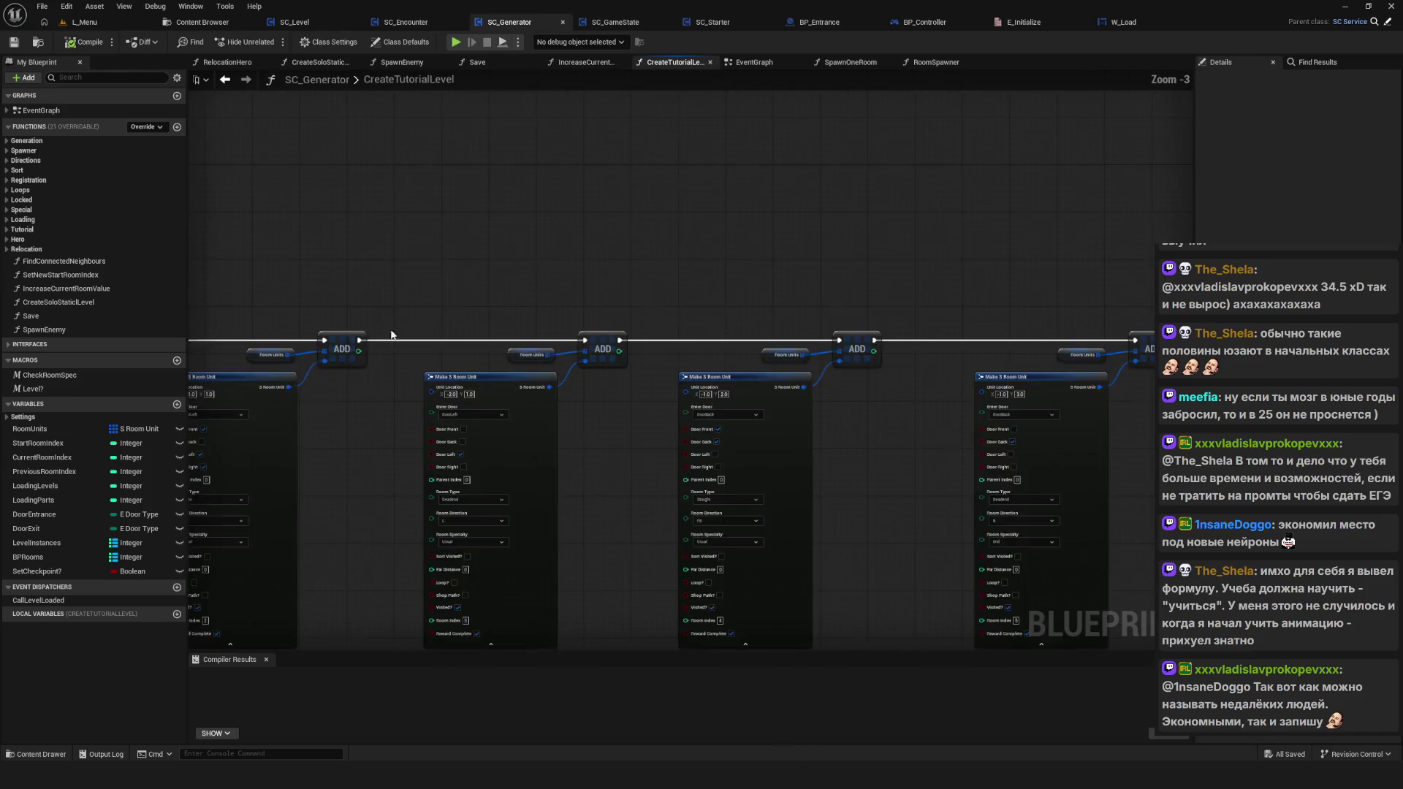
scroll(598, 388, up, 3)
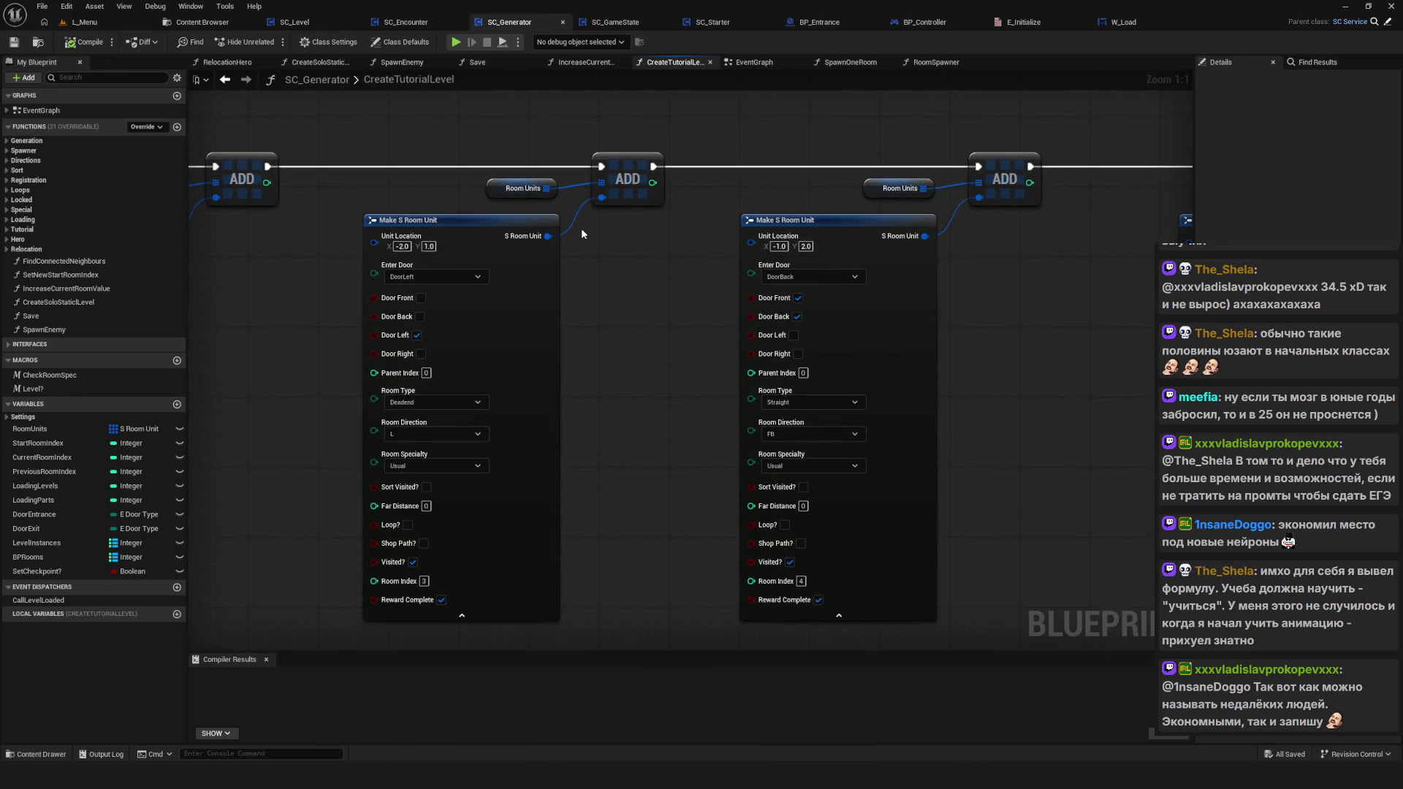
drag(611, 304, 839, 256)
scroll(840, 256, down, 8)
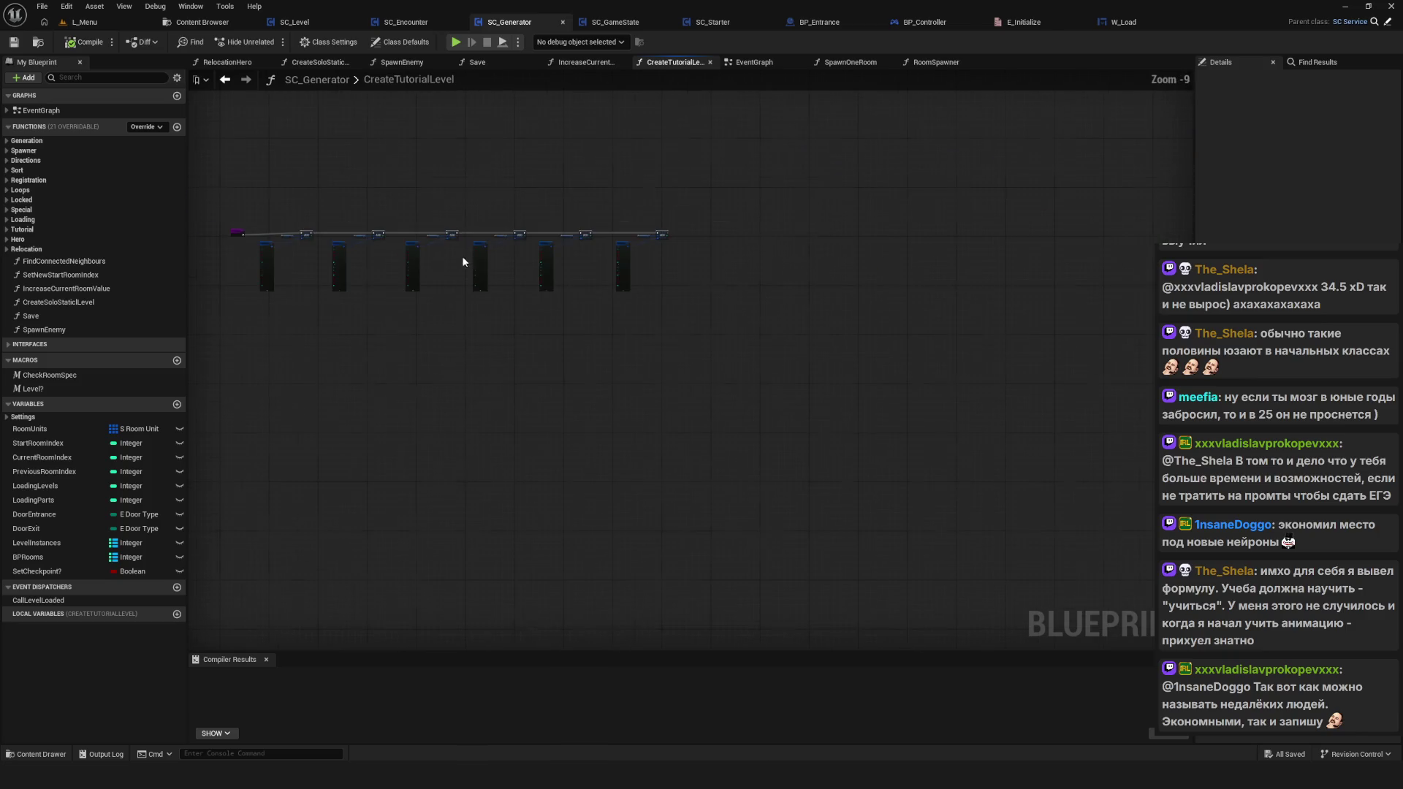
scroll(502, 251, up, 4)
drag(863, 326, 896, 362)
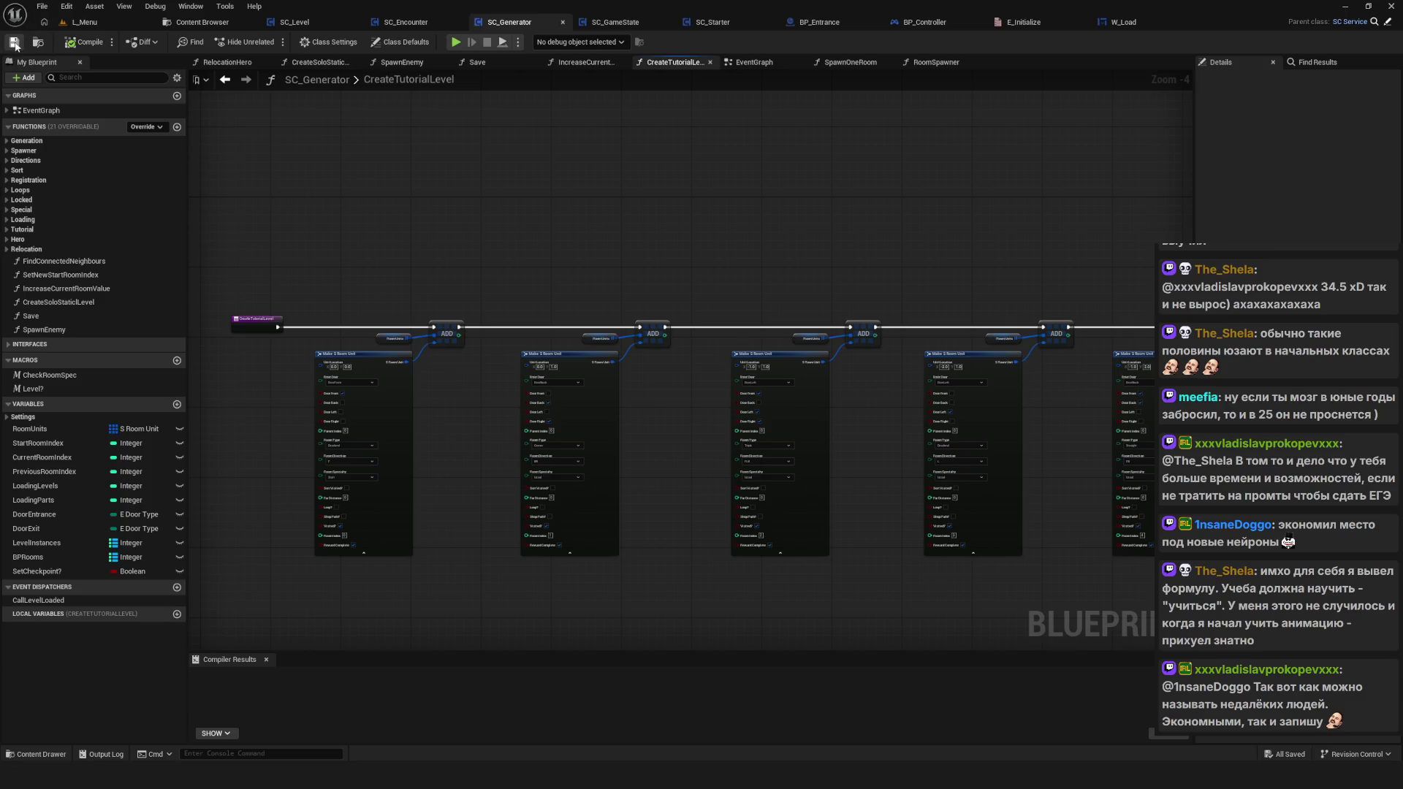
drag(620, 218, 644, 249)
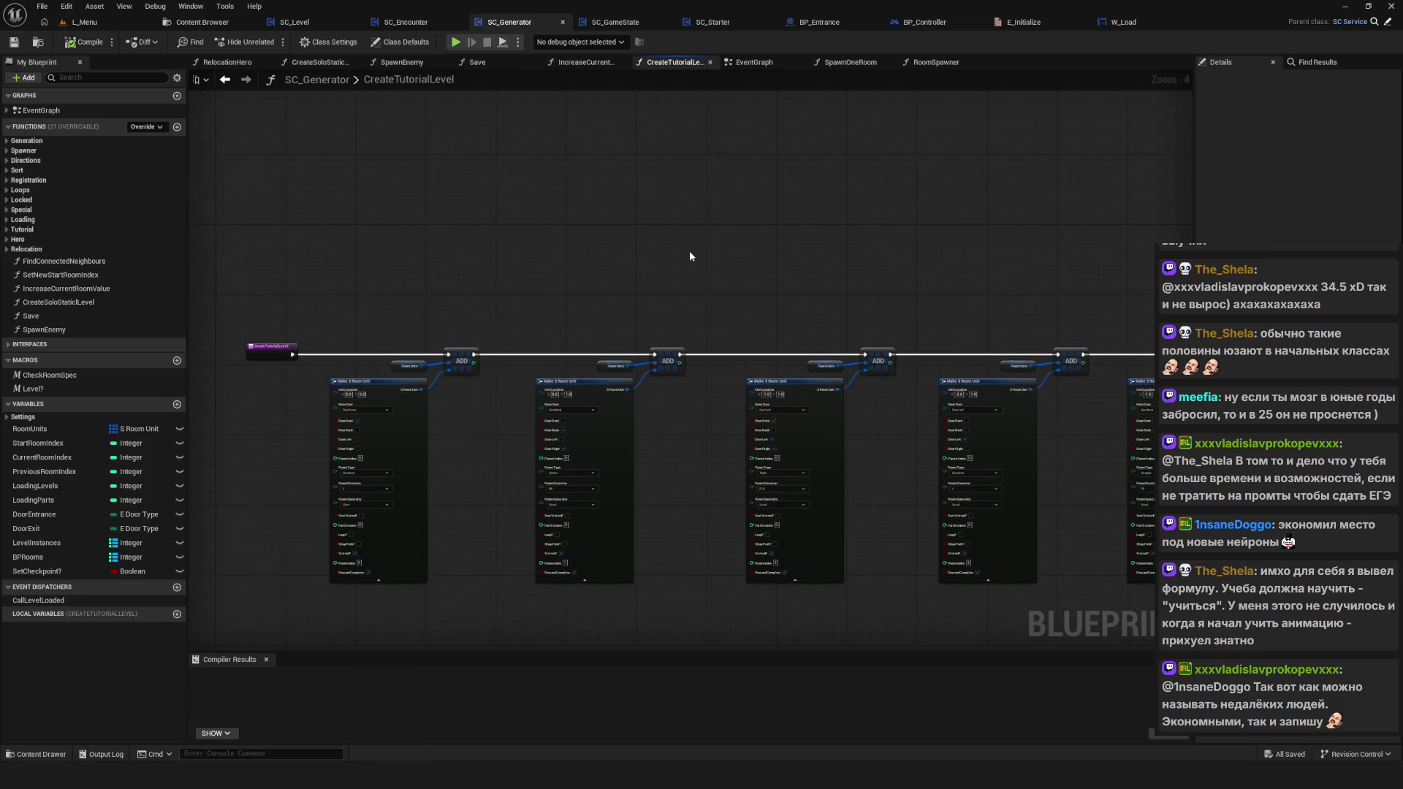
click(299, 23)
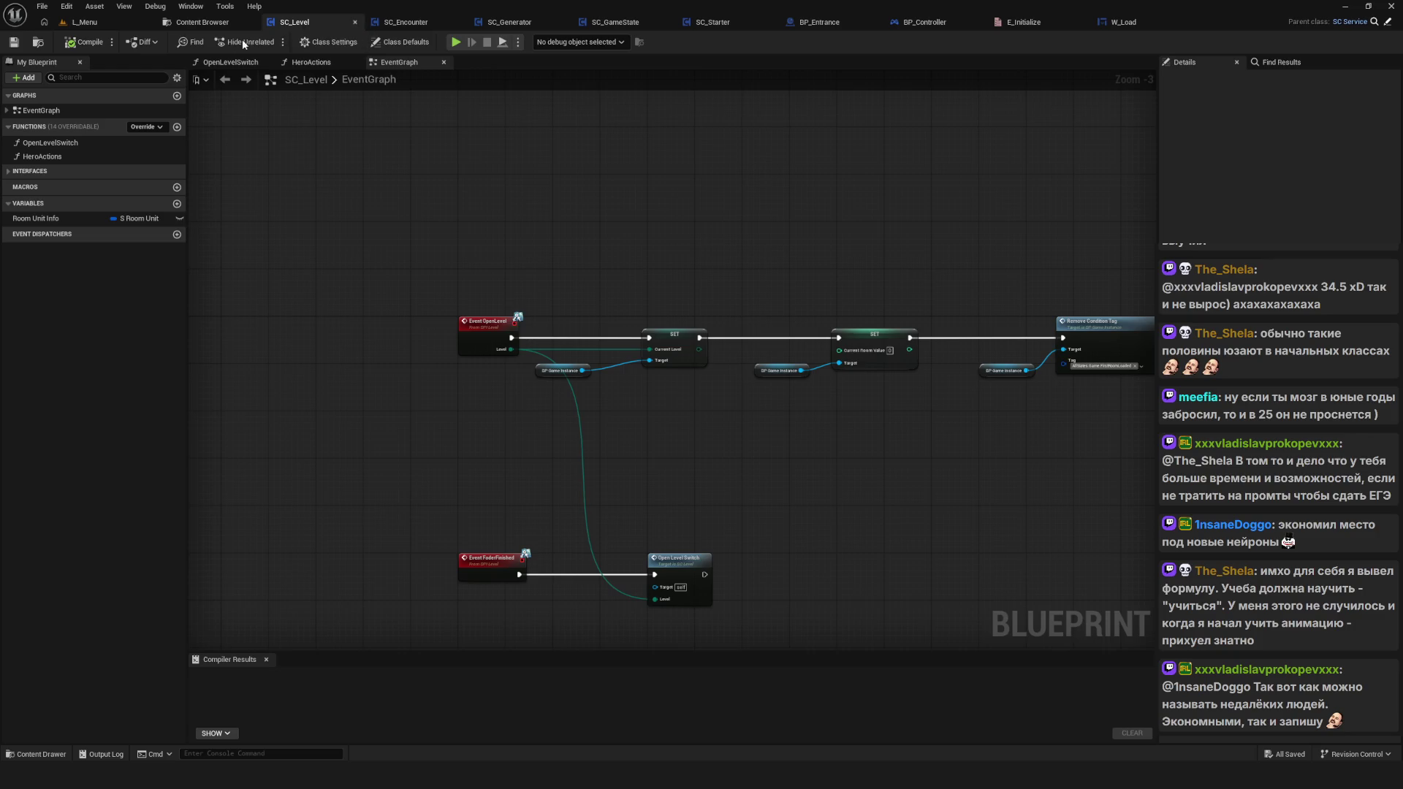
Step: Frame SC_Level's node chain and start Play-In-Editor, showing the SavedGame0 and SavedGame1 slots
scroll(653, 221, down, 5)
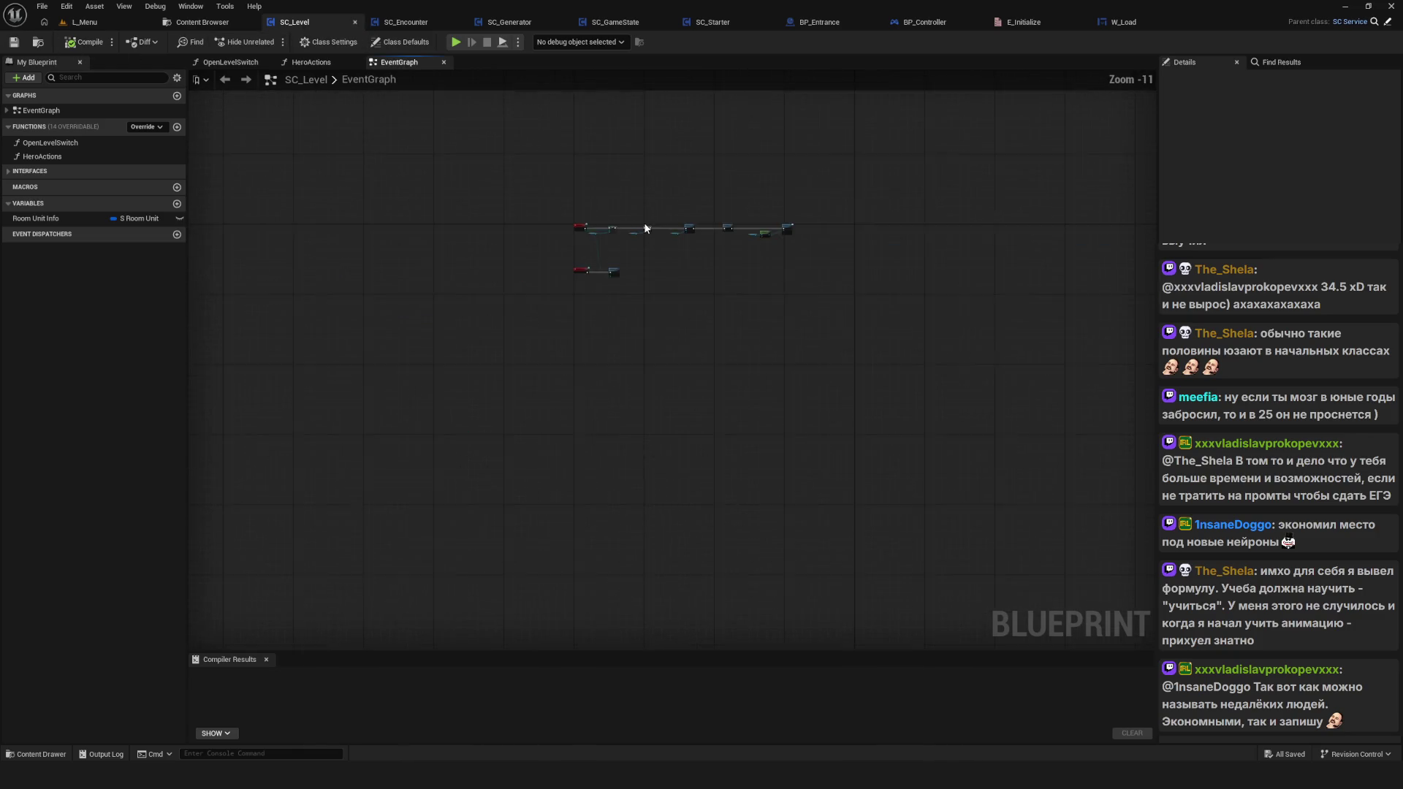
scroll(658, 223, up, 5)
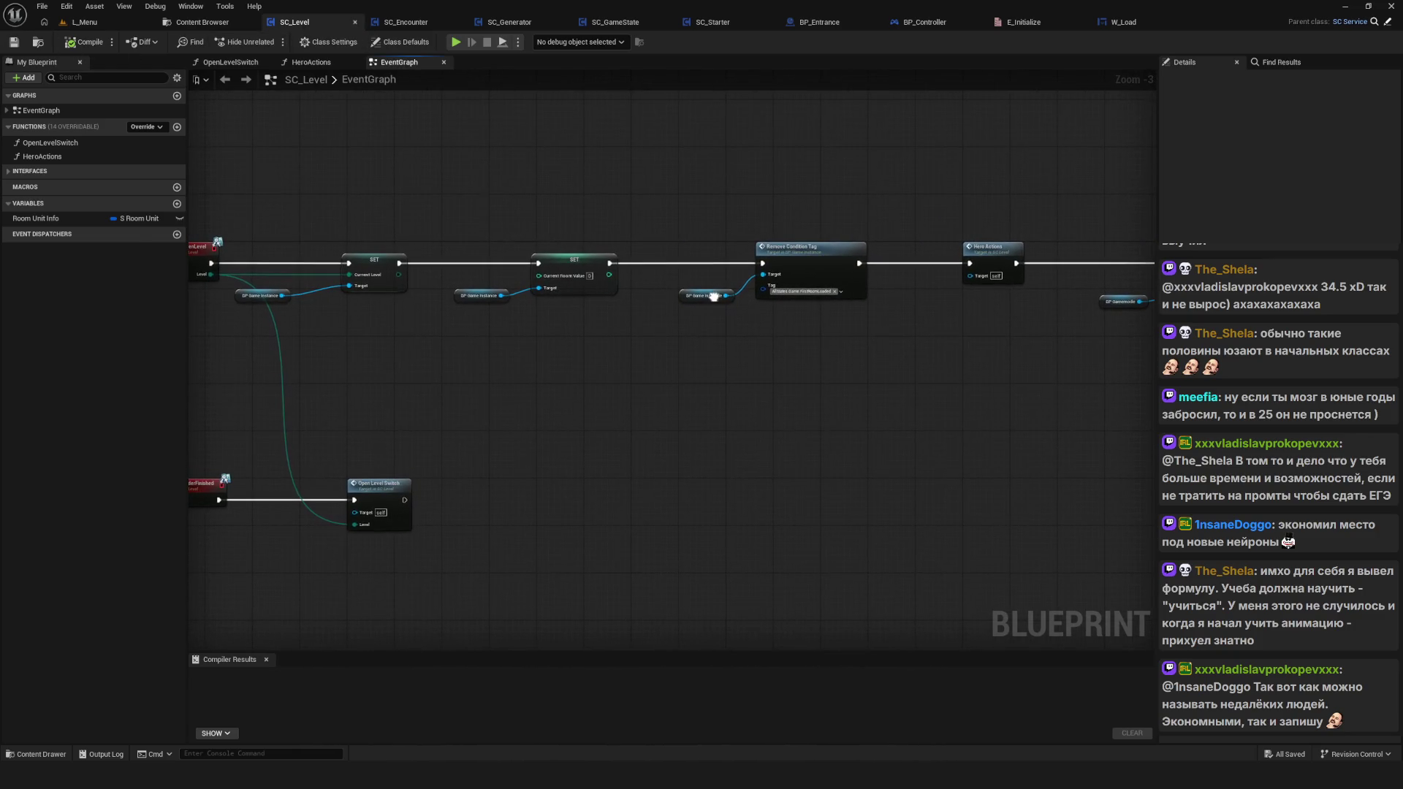
drag(714, 296, 712, 308)
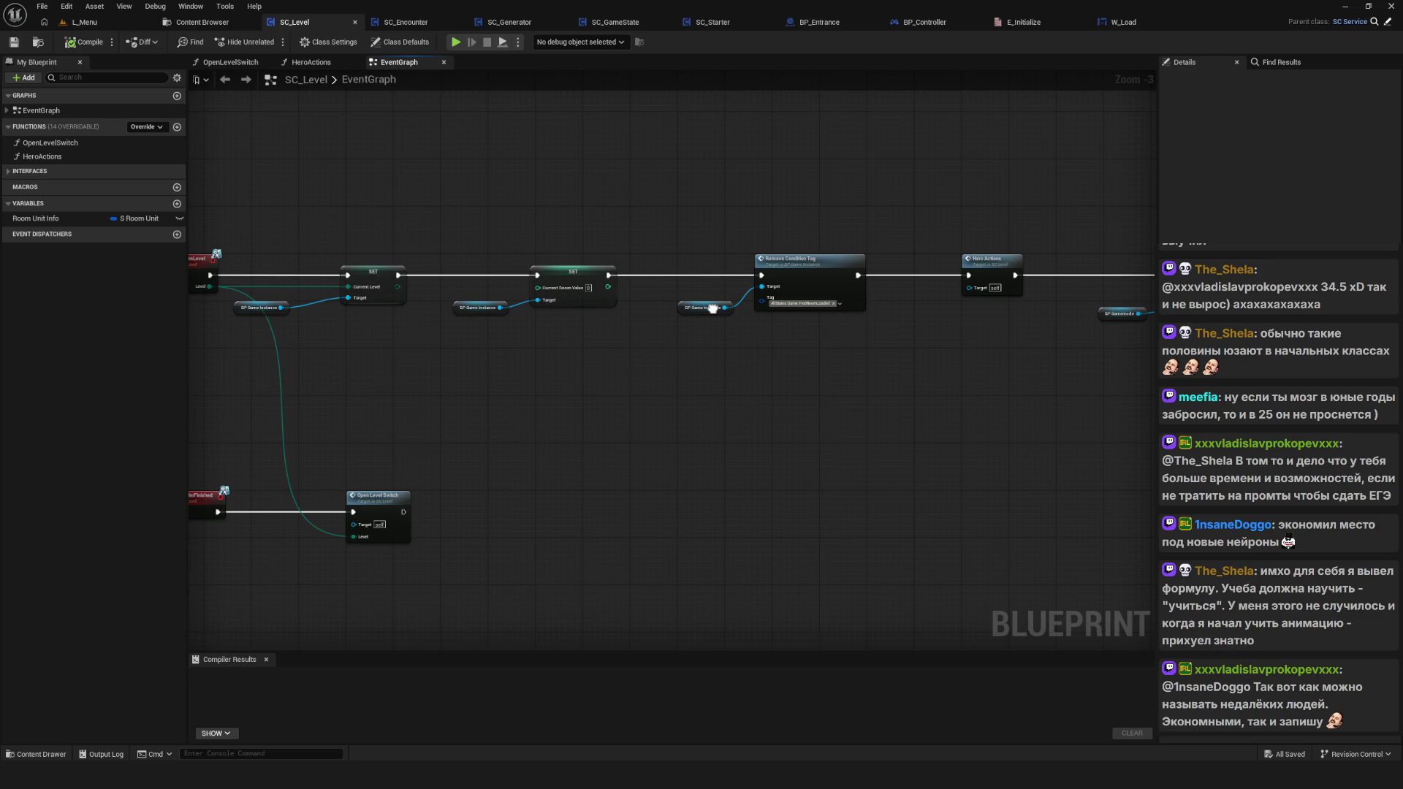
drag(854, 241, 841, 305)
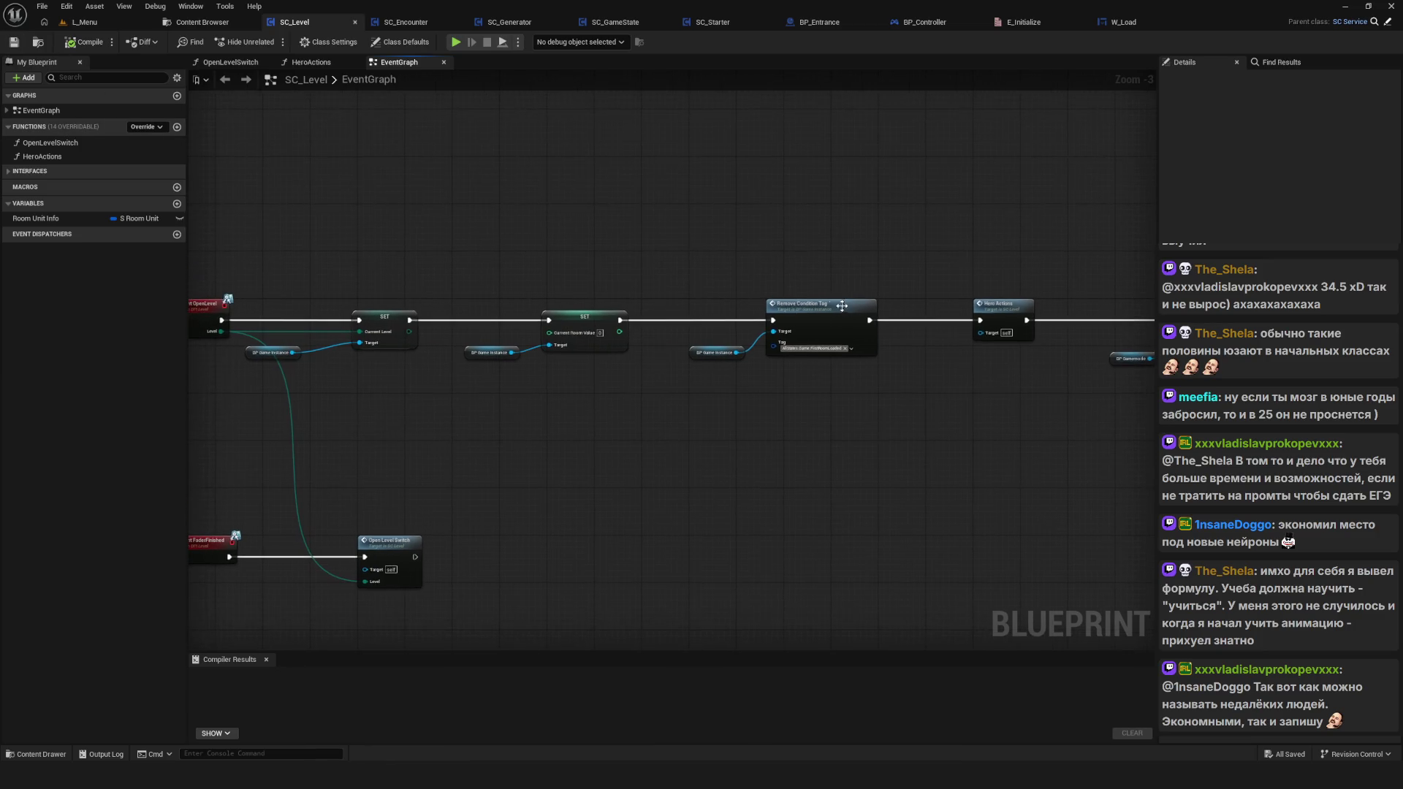
click(455, 42)
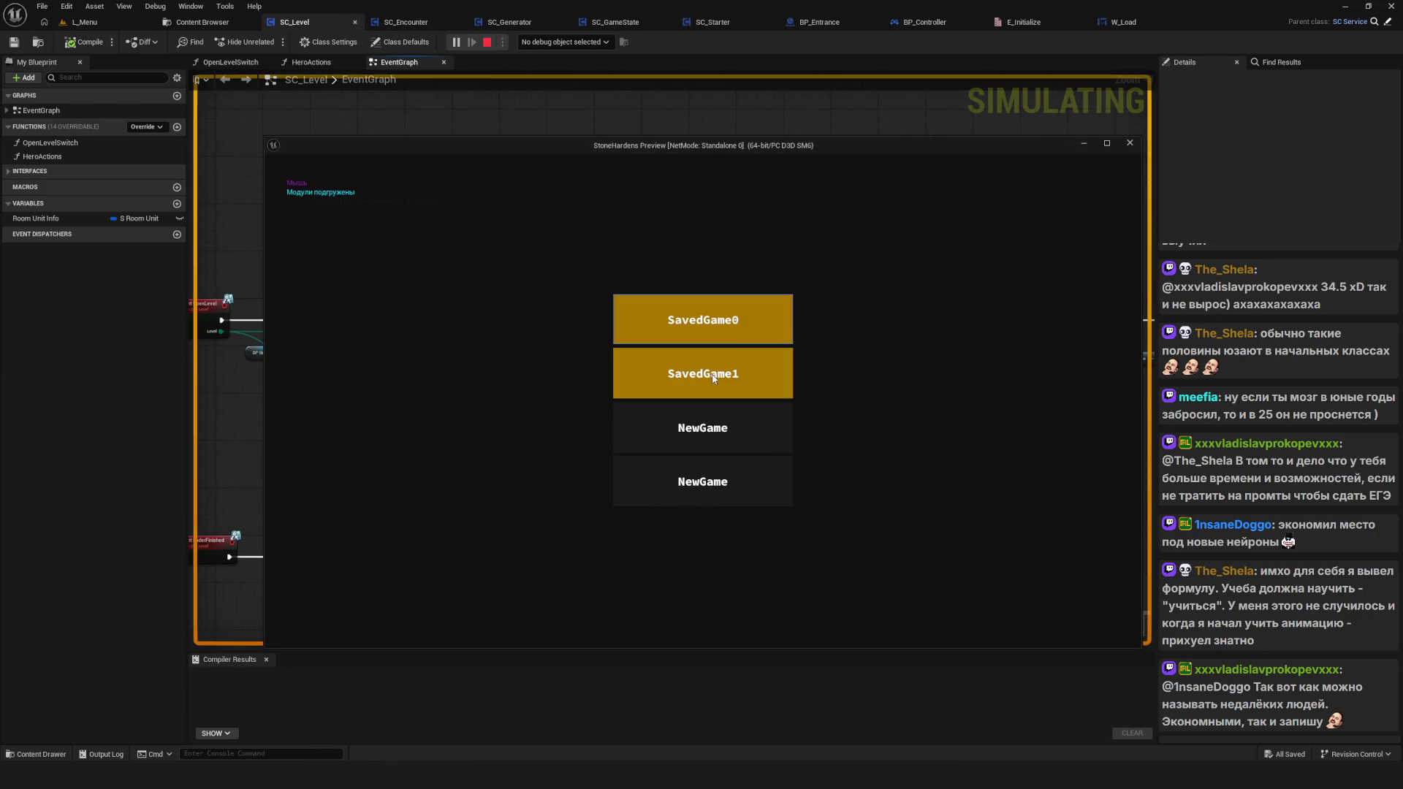
Step: Delete SavedGame1, start a new game from the top NewGame slot, and walk the level before exiting
click(726, 382)
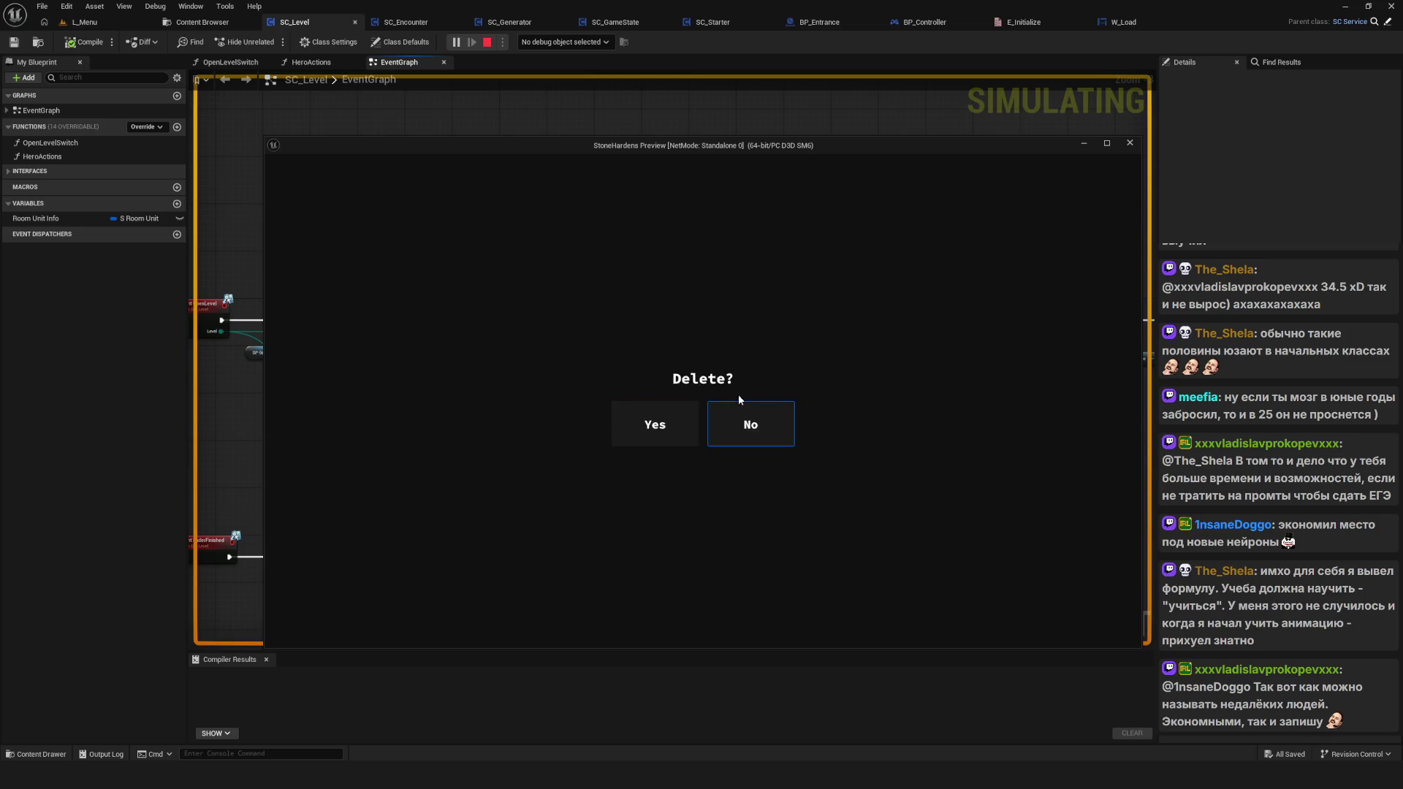
click(665, 406)
click(751, 309)
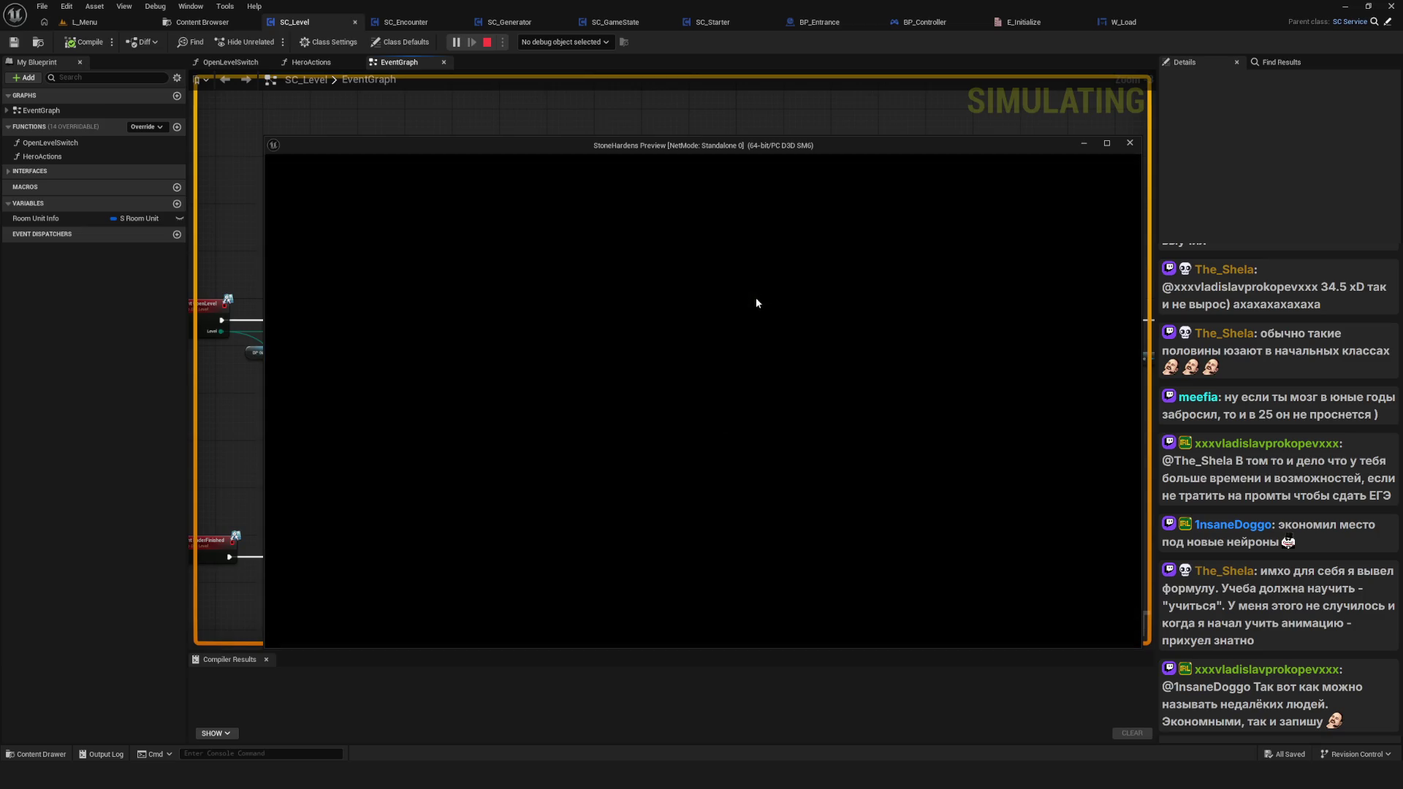
key(d)
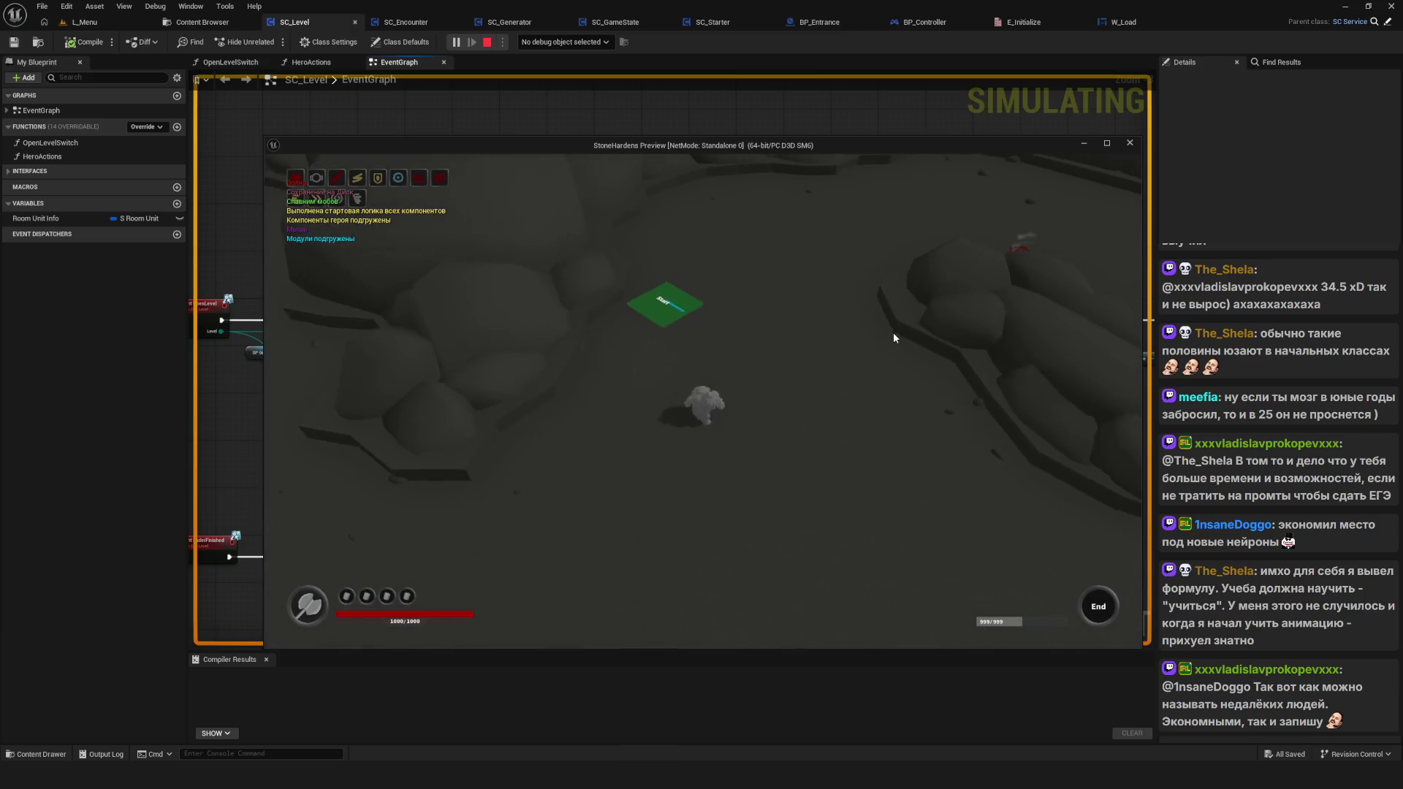
key(w)
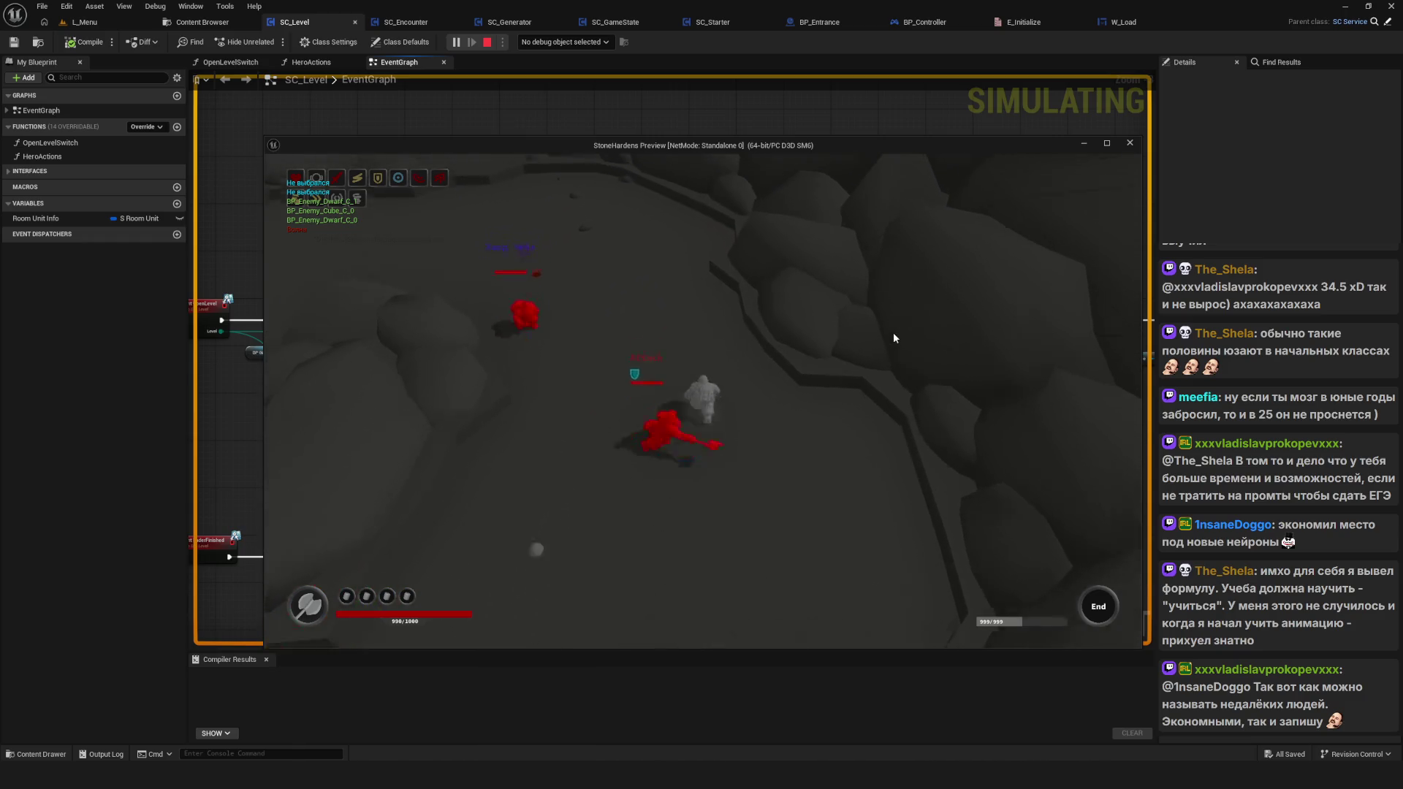
key(Escape)
Step: Compile SC_Level and select the FaderFinished event with its Open Level Switch
drag(893, 332, 577, 256)
scroll(582, 254, down, 2)
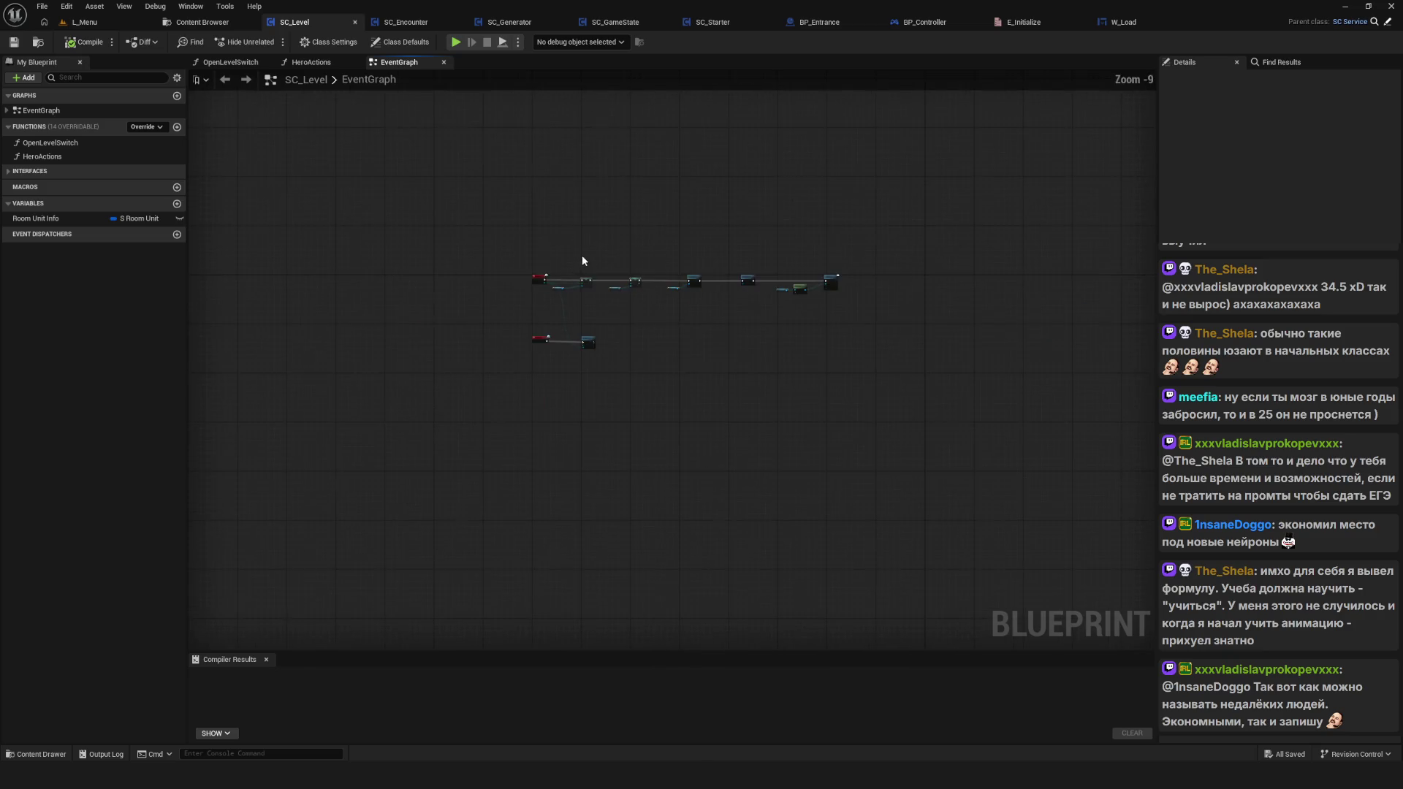
key(ctrl+s)
mouse_move(449, 399)
mouse_down()
mouse_move(604, 482)
mouse_move(664, 473)
mouse_move(439, 468)
mouse_move(557, 363)
mouse_move(609, 356)
mouse_up()
scroll(549, 428, up, 6)
scroll(428, 463, down, 5)
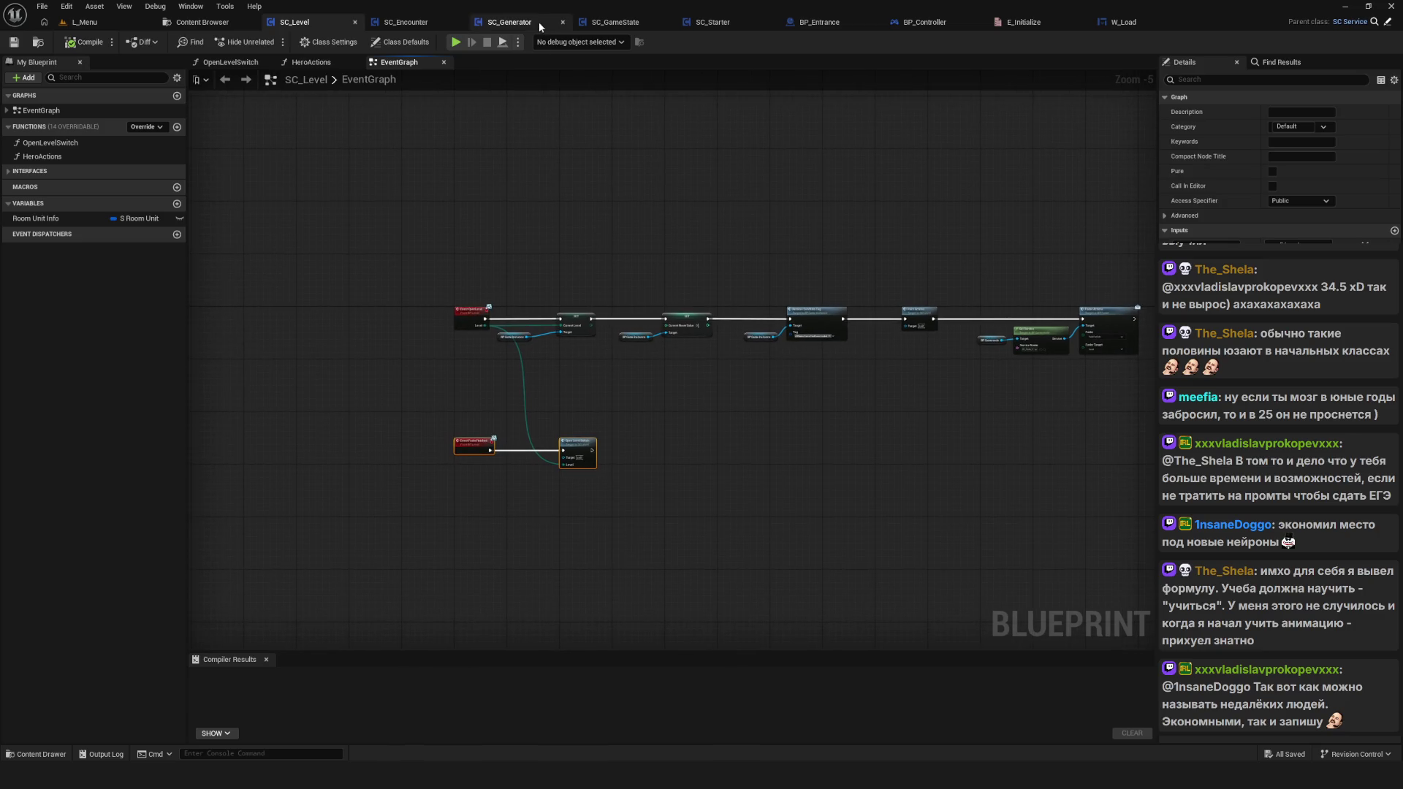
Step: Move SC_Generator's Create Tutorial Level, Start Room Index and Spawn One Room nodes lower
click(510, 22)
click(226, 81)
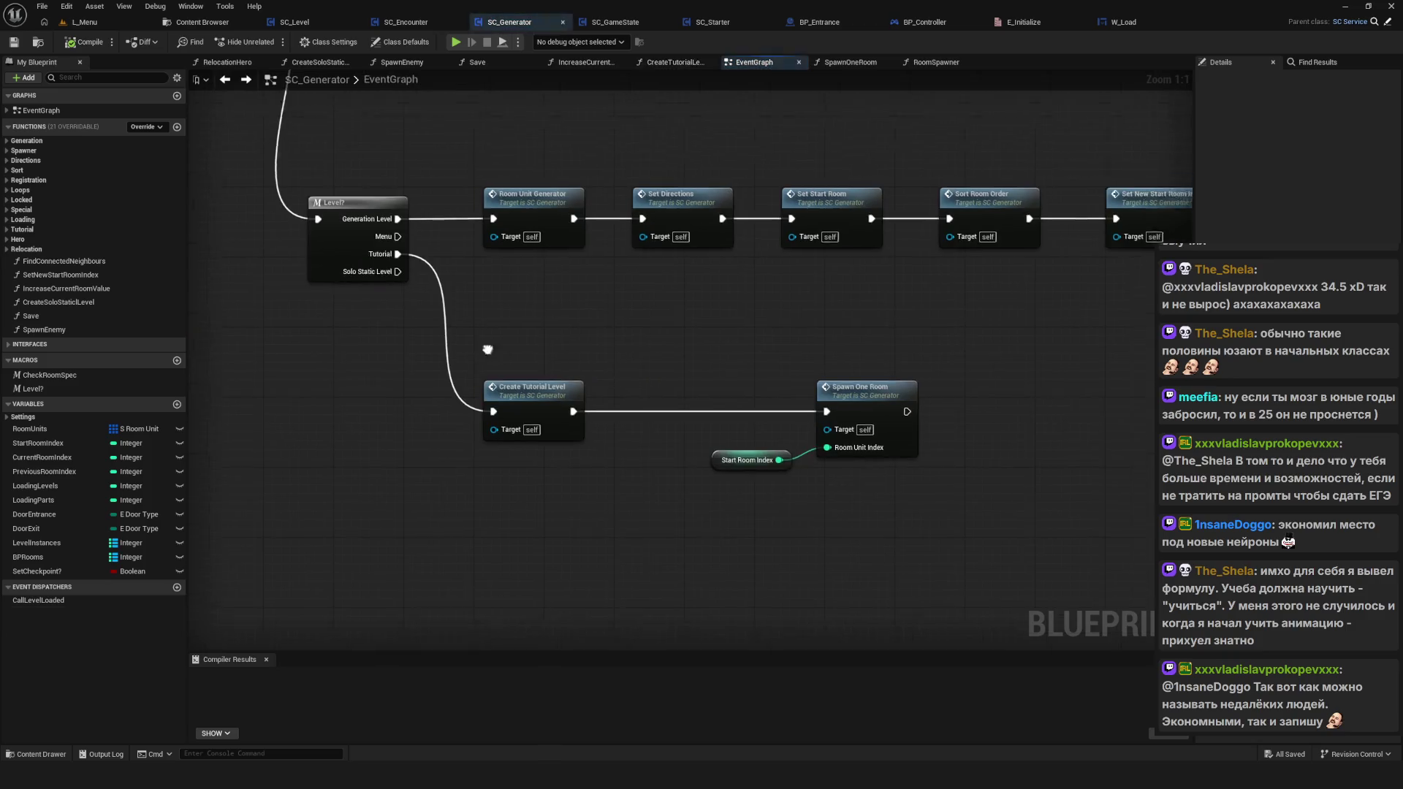
drag(425, 388, 774, 537)
drag(509, 478, 512, 513)
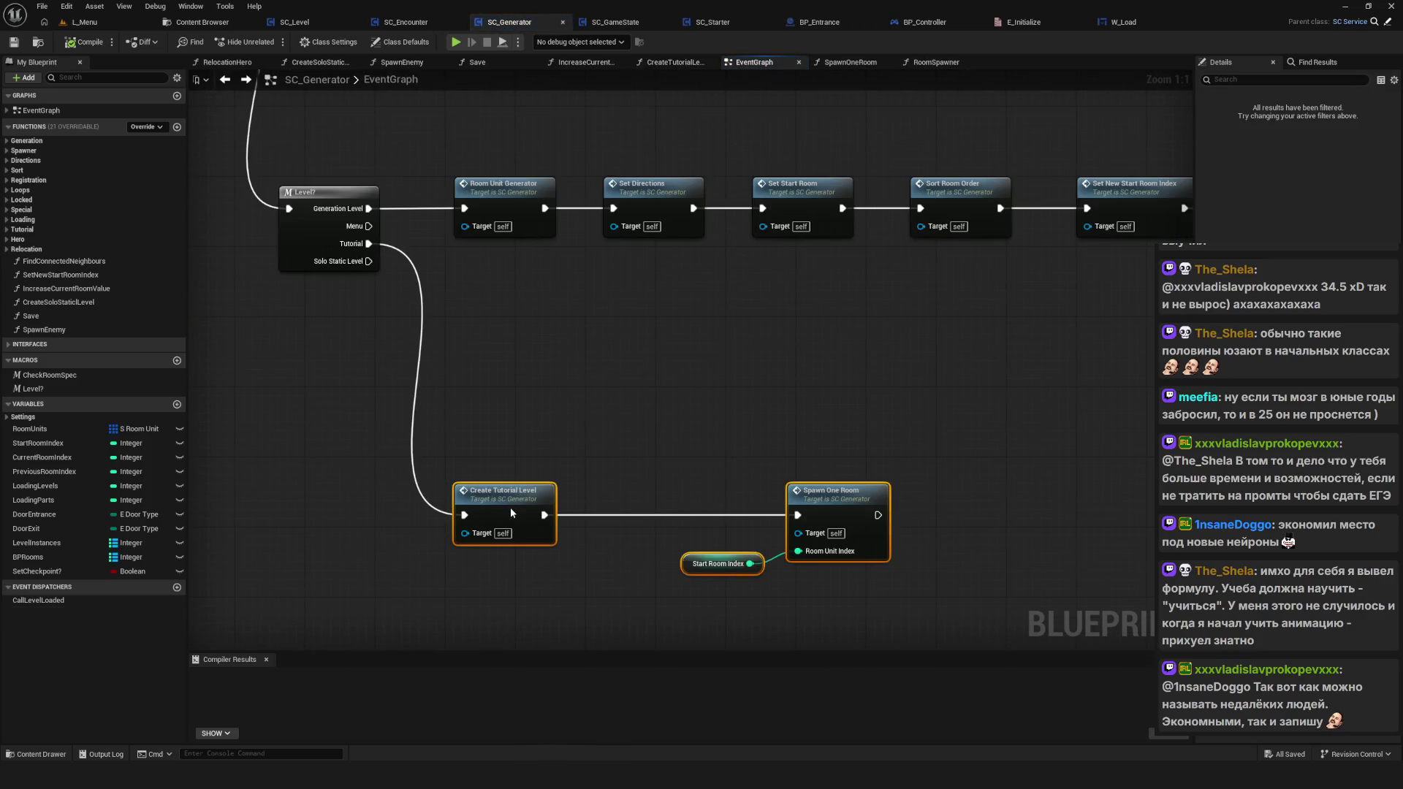
scroll(616, 450, down, 5)
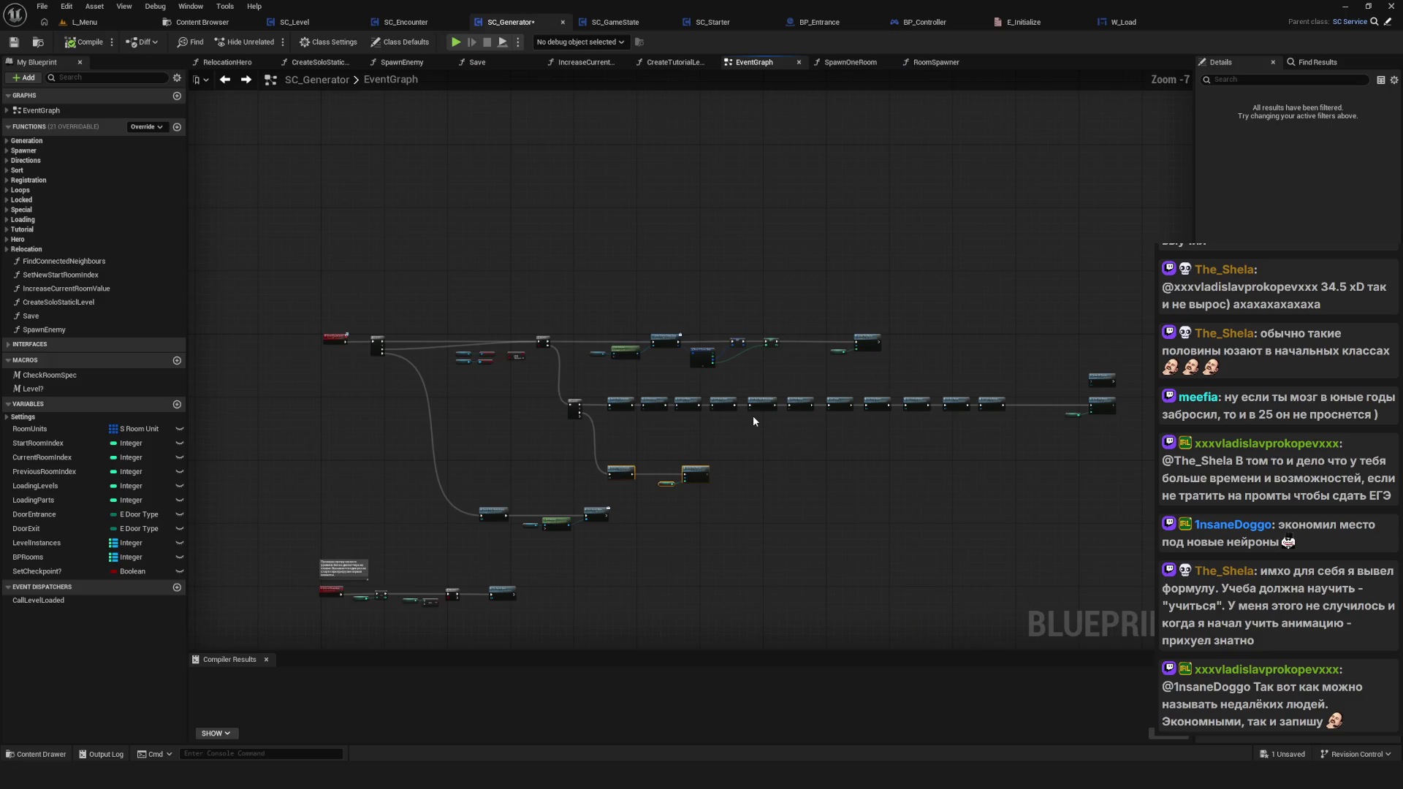
scroll(694, 383, up, 1)
scroll(694, 388, up, 4)
Step: Check the tutorial-level node placement and save SC_Generator
mouse_move(668, 248)
mouse_down()
mouse_move(942, 401)
mouse_move(221, 296)
mouse_up()
scroll(606, 377, down, 2)
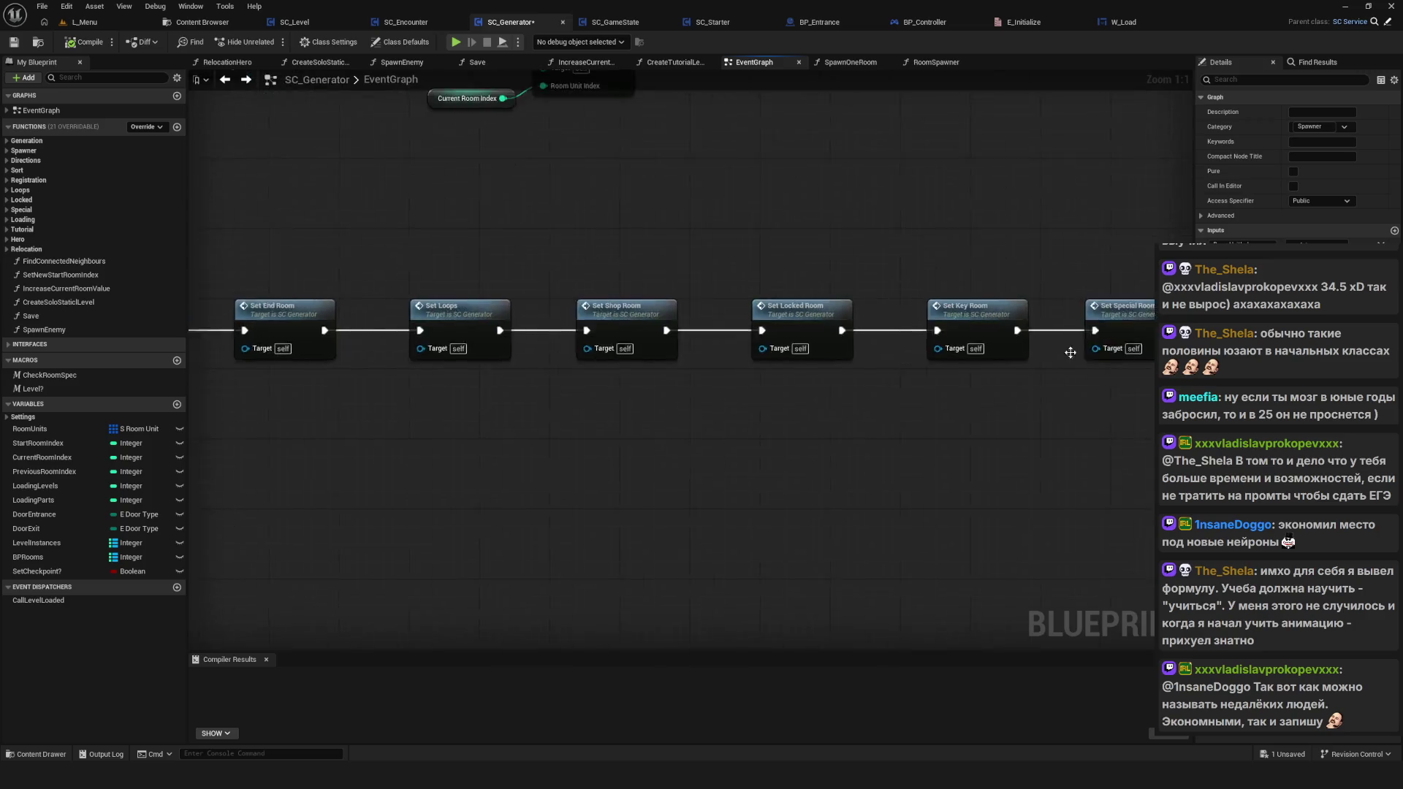
drag(355, 340, 1033, 494)
scroll(524, 350, up, 2)
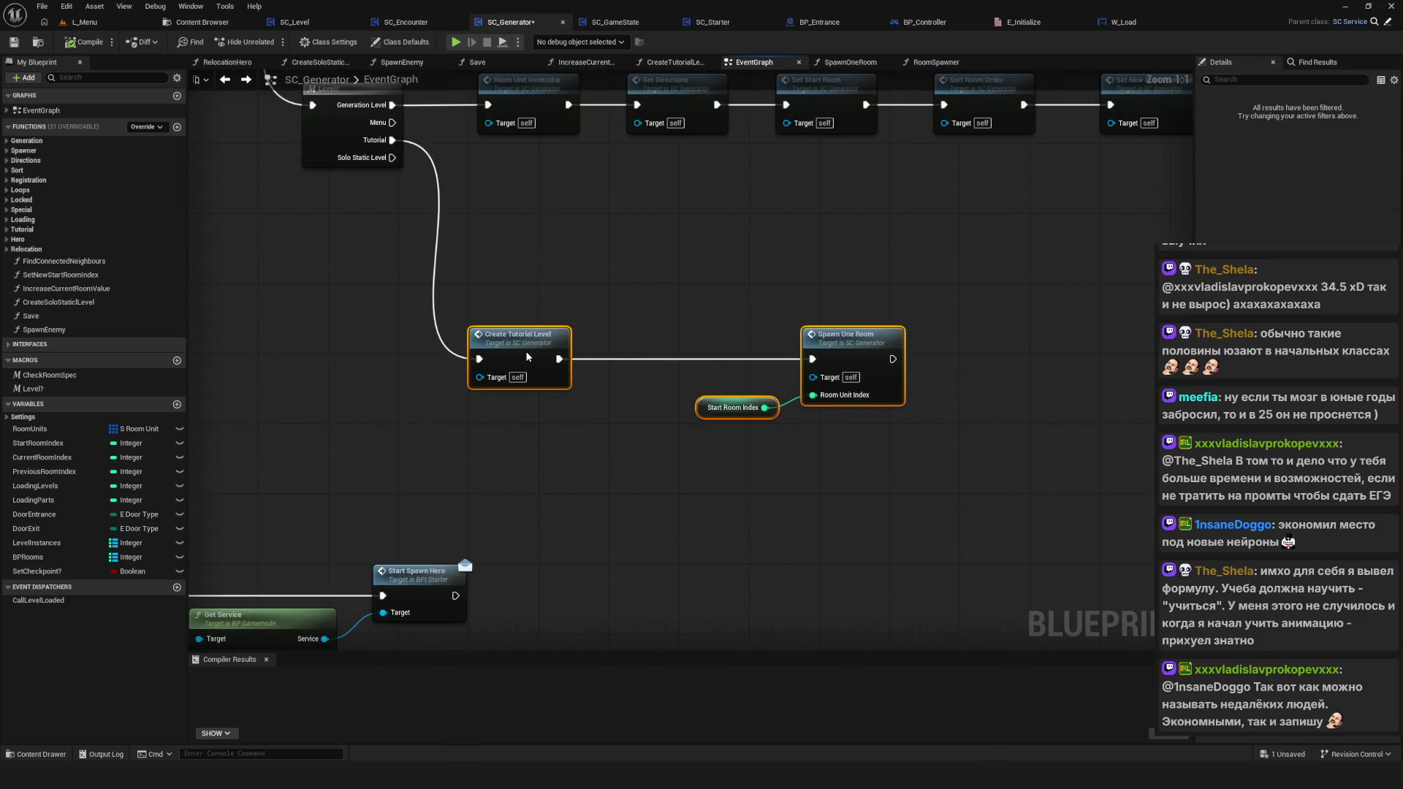
click(531, 350)
mouse_move(604, 258)
mouse_down()
mouse_move(598, 482)
mouse_move(519, 598)
mouse_up()
key(ctrl+s)
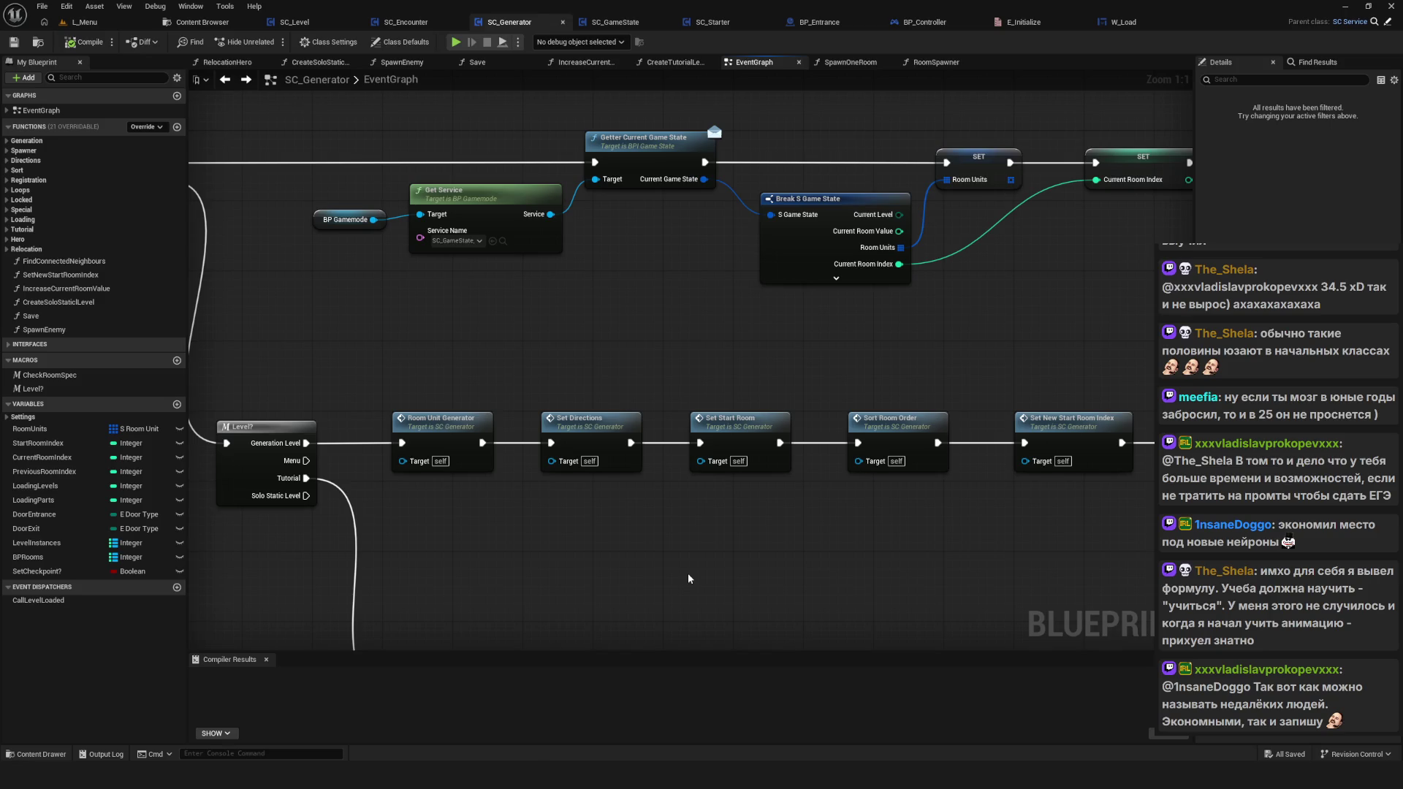
Step: Inspect the Branch node's Save? and Checkpoint? OR conditions, then switch to SC_GameState
mouse_move(689, 578)
mouse_down()
mouse_move(936, 501)
mouse_move(553, 316)
mouse_up()
drag(294, 165, 597, 395)
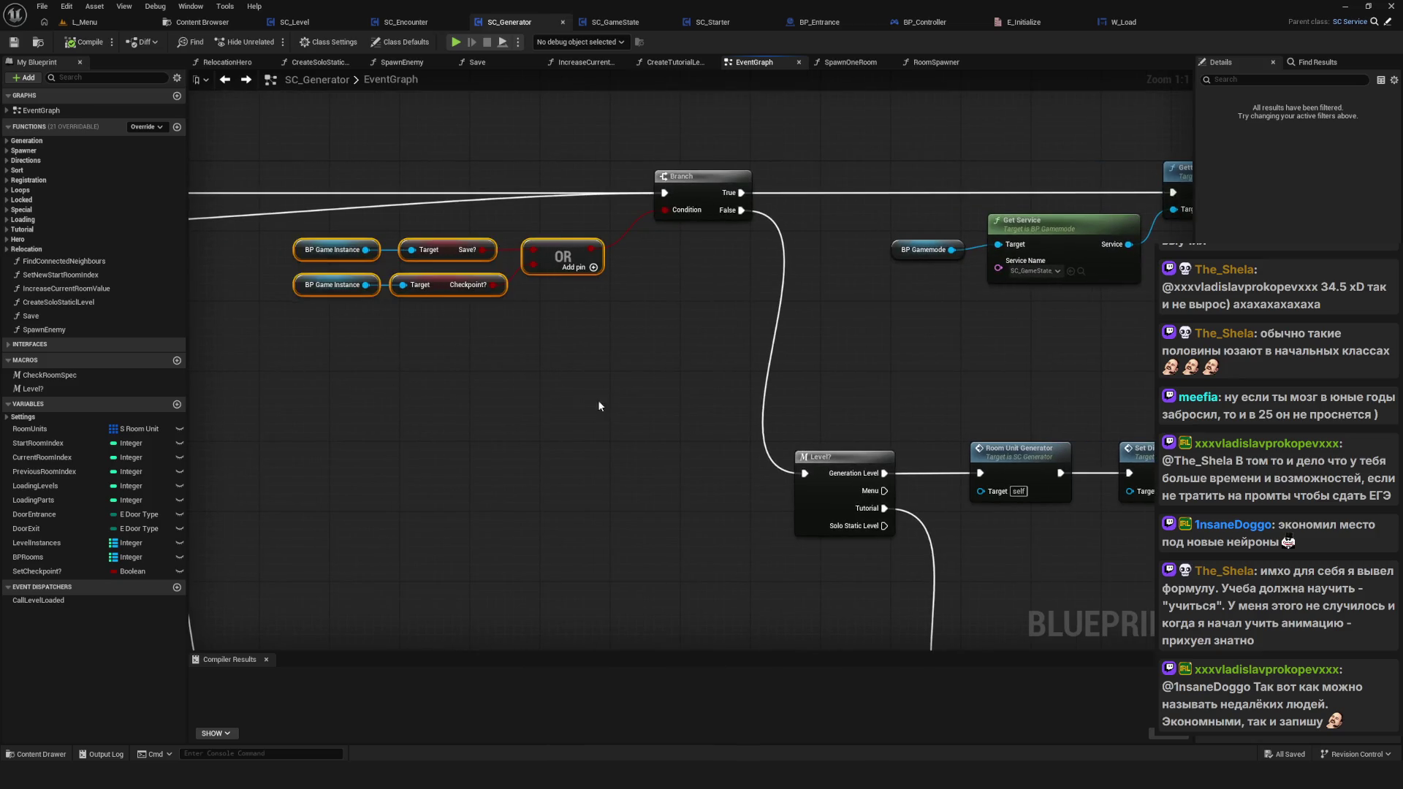
drag(220, 138, 664, 431)
click(595, 402)
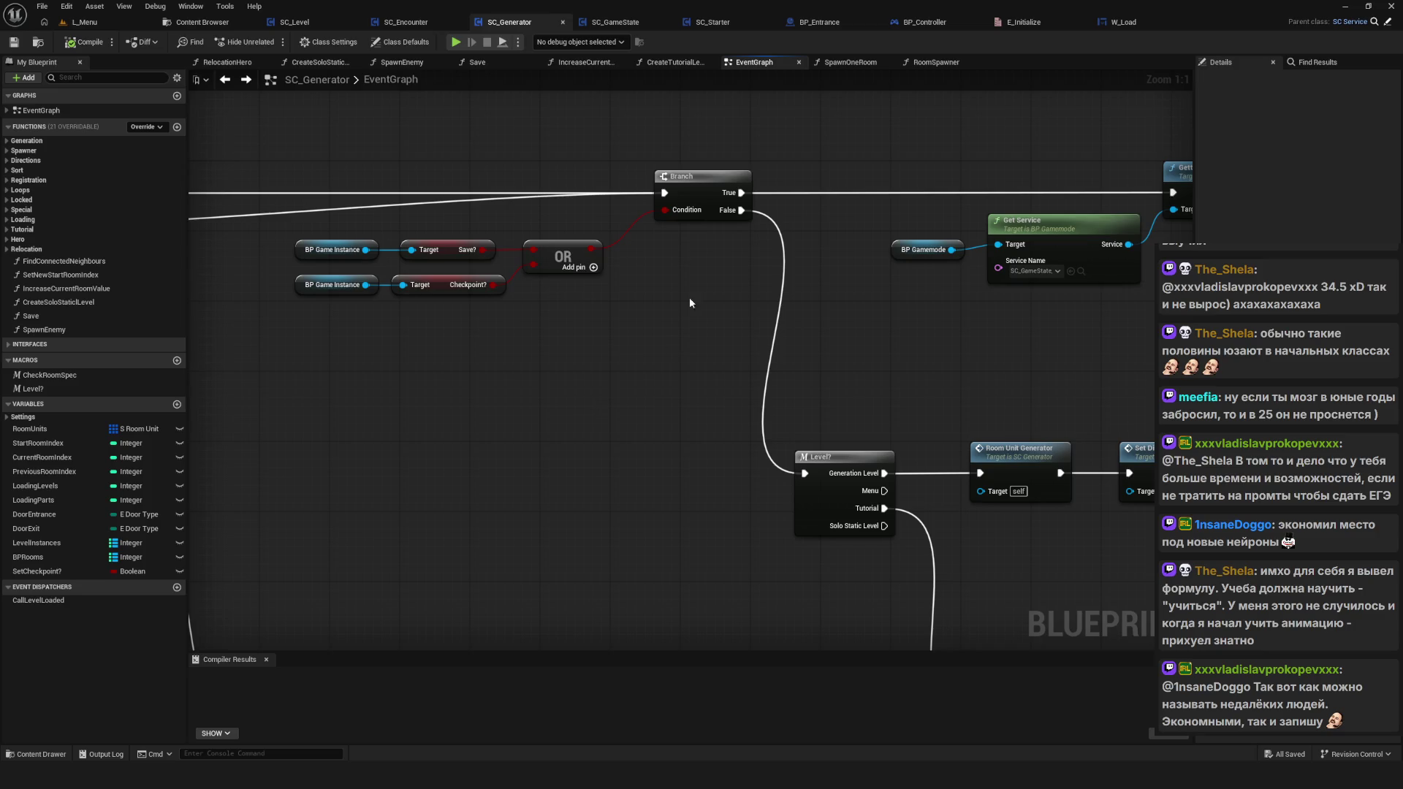
click(628, 23)
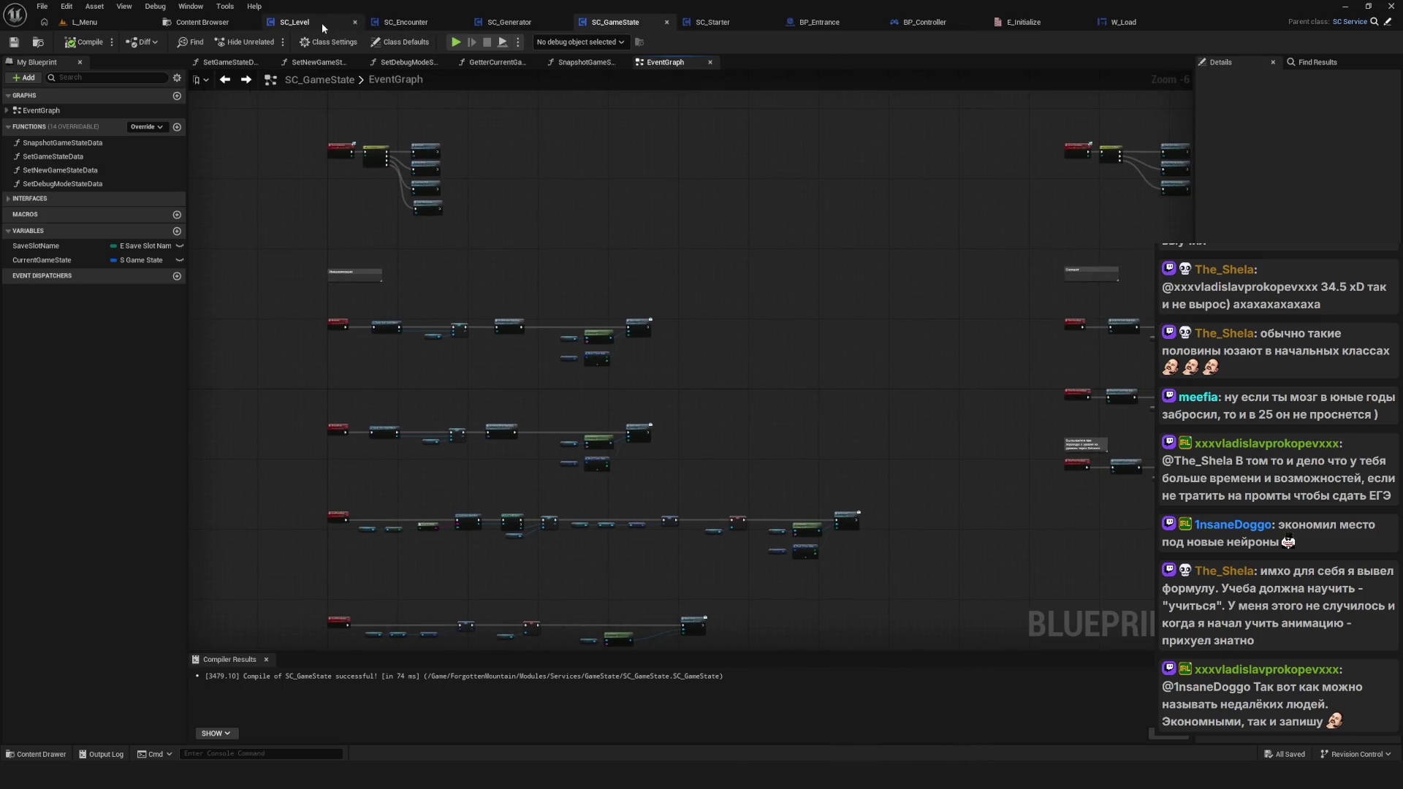
Step: Move through SC_Generator to SC_Starter and zoom out over its SpawnHero function graph
click(510, 23)
scroll(804, 291, down, 6)
scroll(708, 307, up, 2)
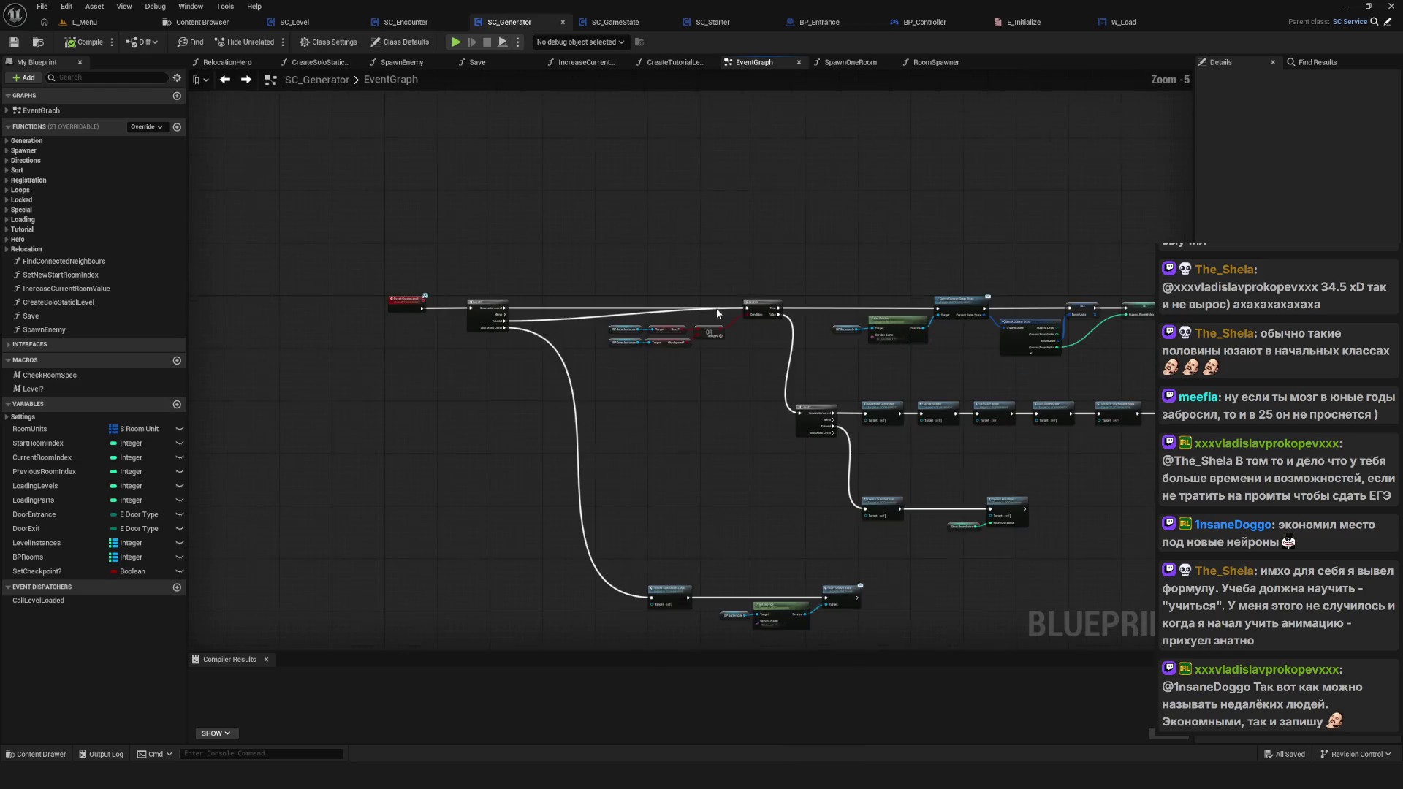
click(712, 22)
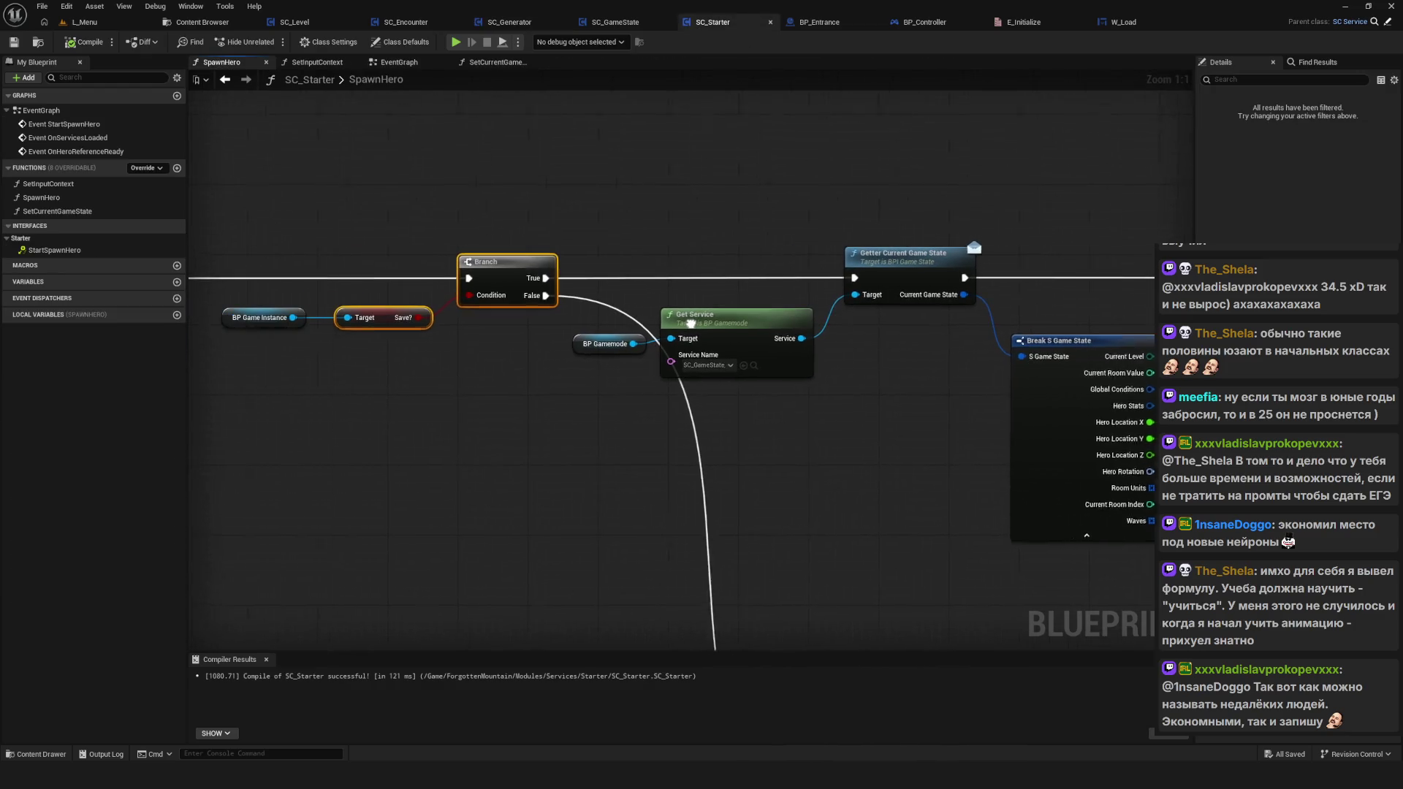
scroll(939, 341, down, 7)
drag(992, 301, 457, 383)
scroll(529, 328, up, 5)
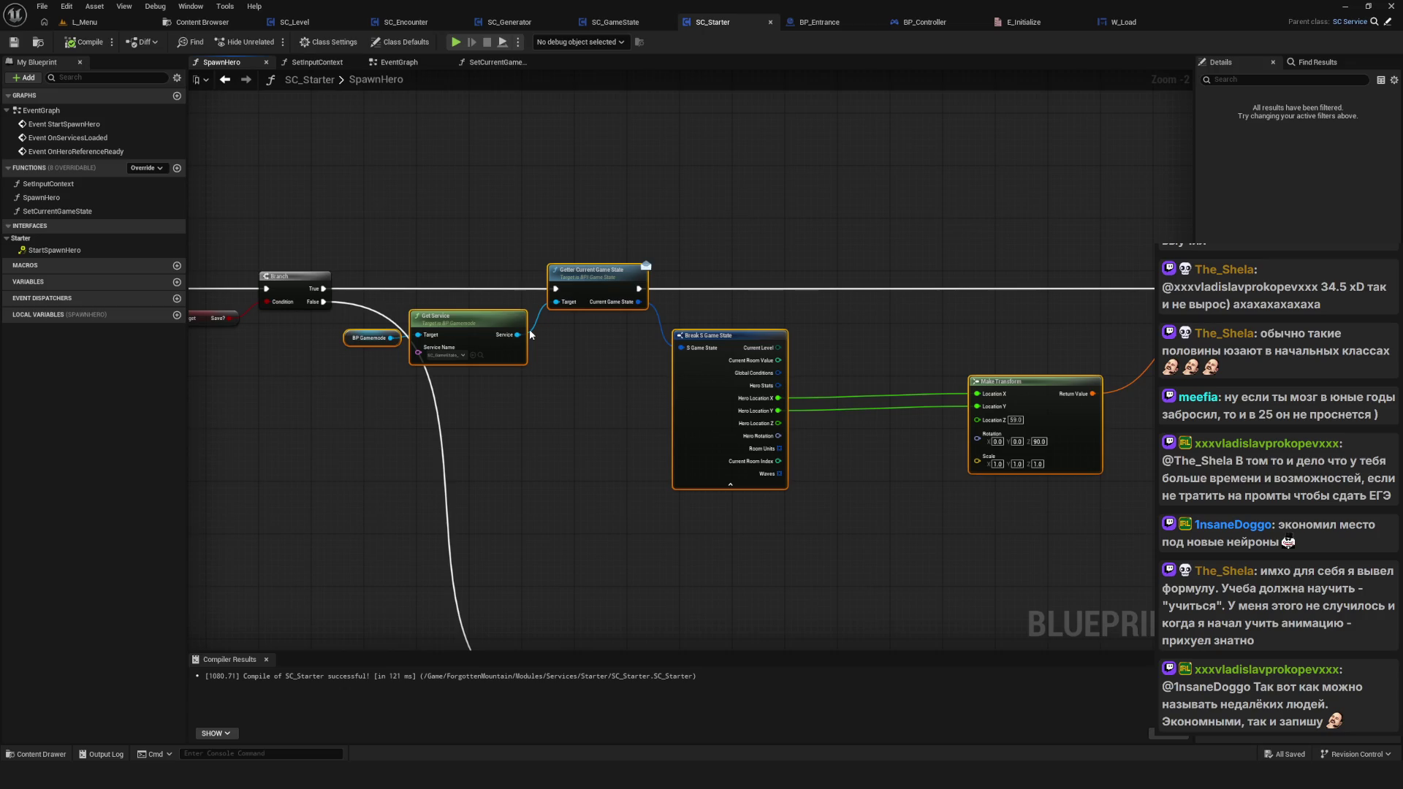
scroll(531, 335, down, 3)
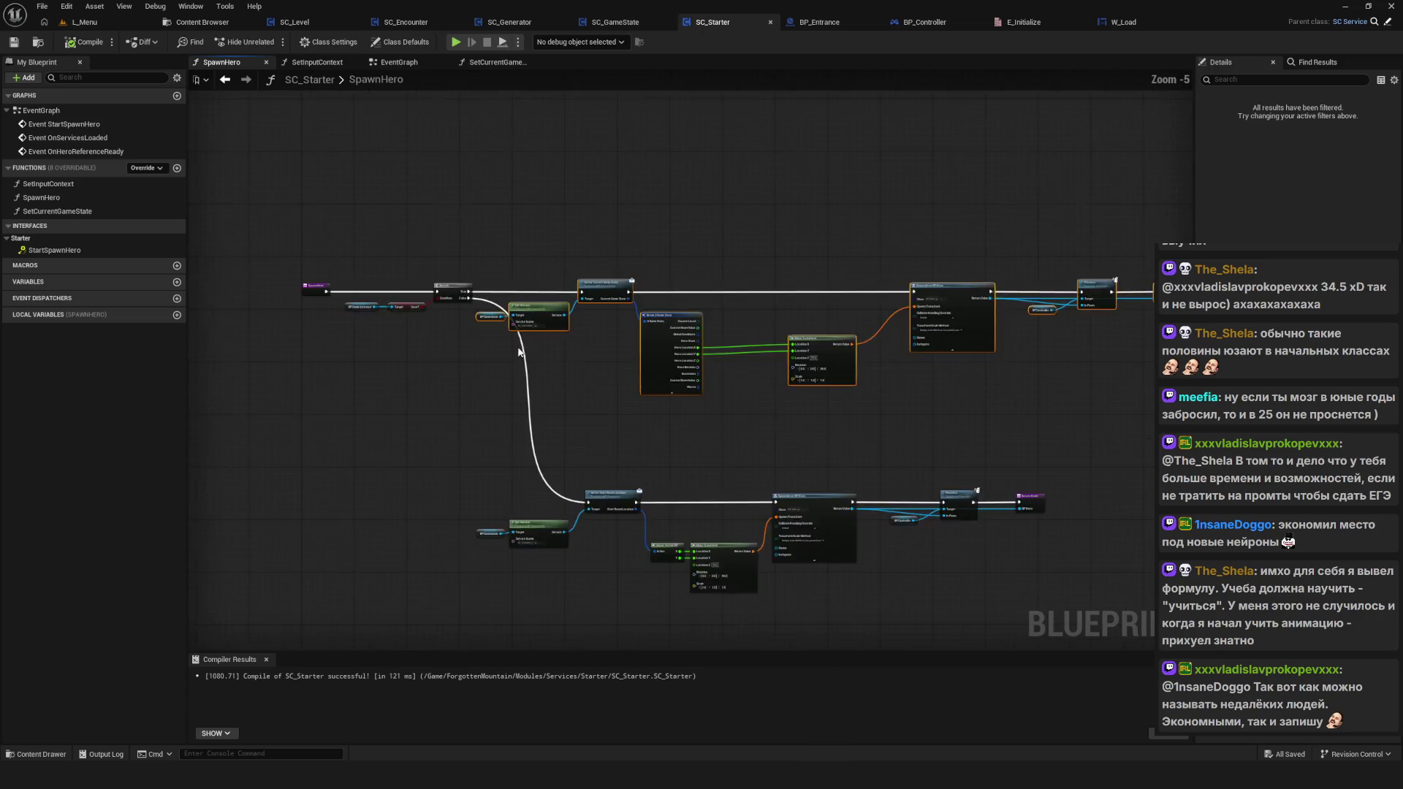
Step: Open SetCurrentGameState from SC_Starter's event graph and review its save-state branch
click(395, 63)
scroll(687, 409, down, 5)
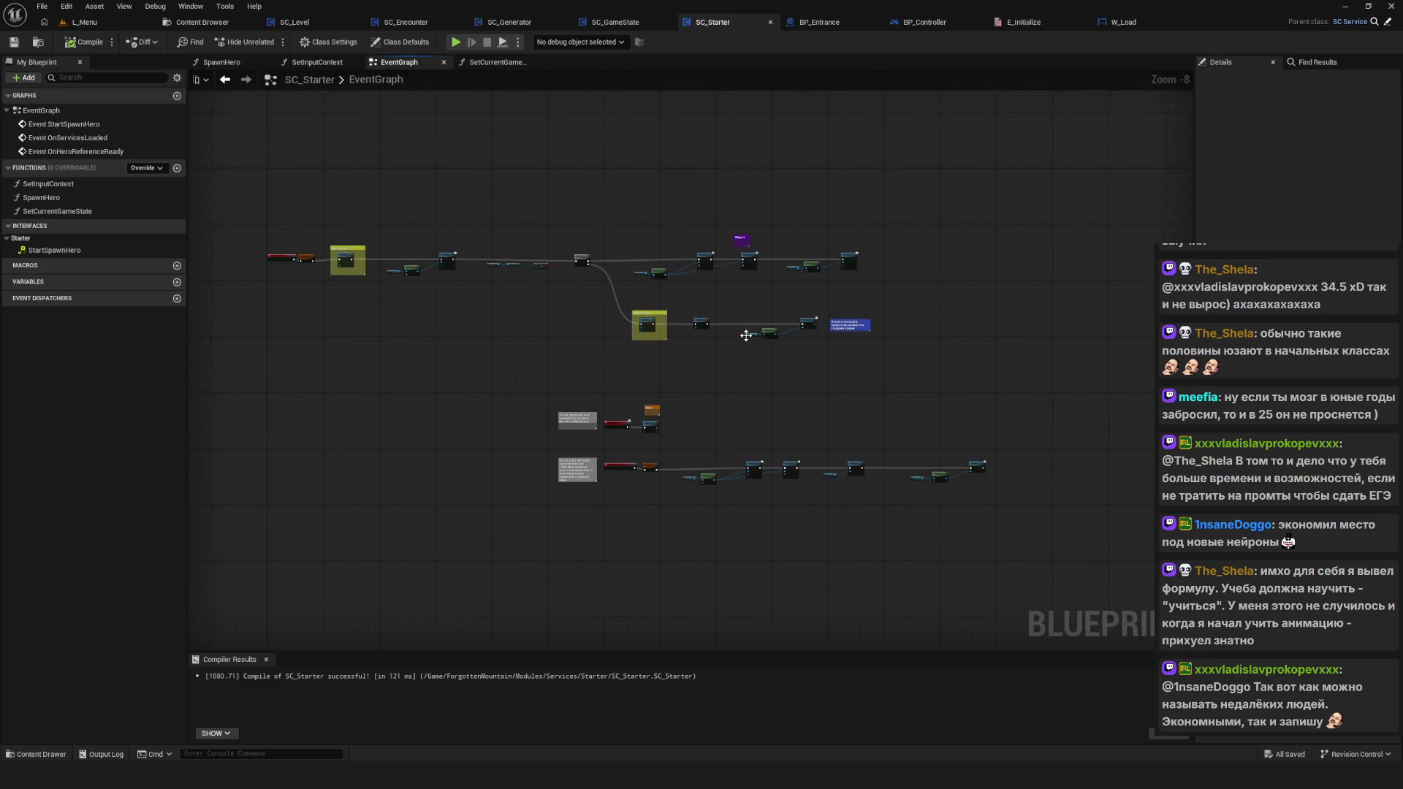
scroll(716, 326, up, 6)
double_click(706, 345)
mouse_move(707, 358)
mouse_down()
mouse_move(639, 371)
mouse_move(247, 323)
mouse_move(536, 450)
mouse_up()
drag(442, 227, 926, 366)
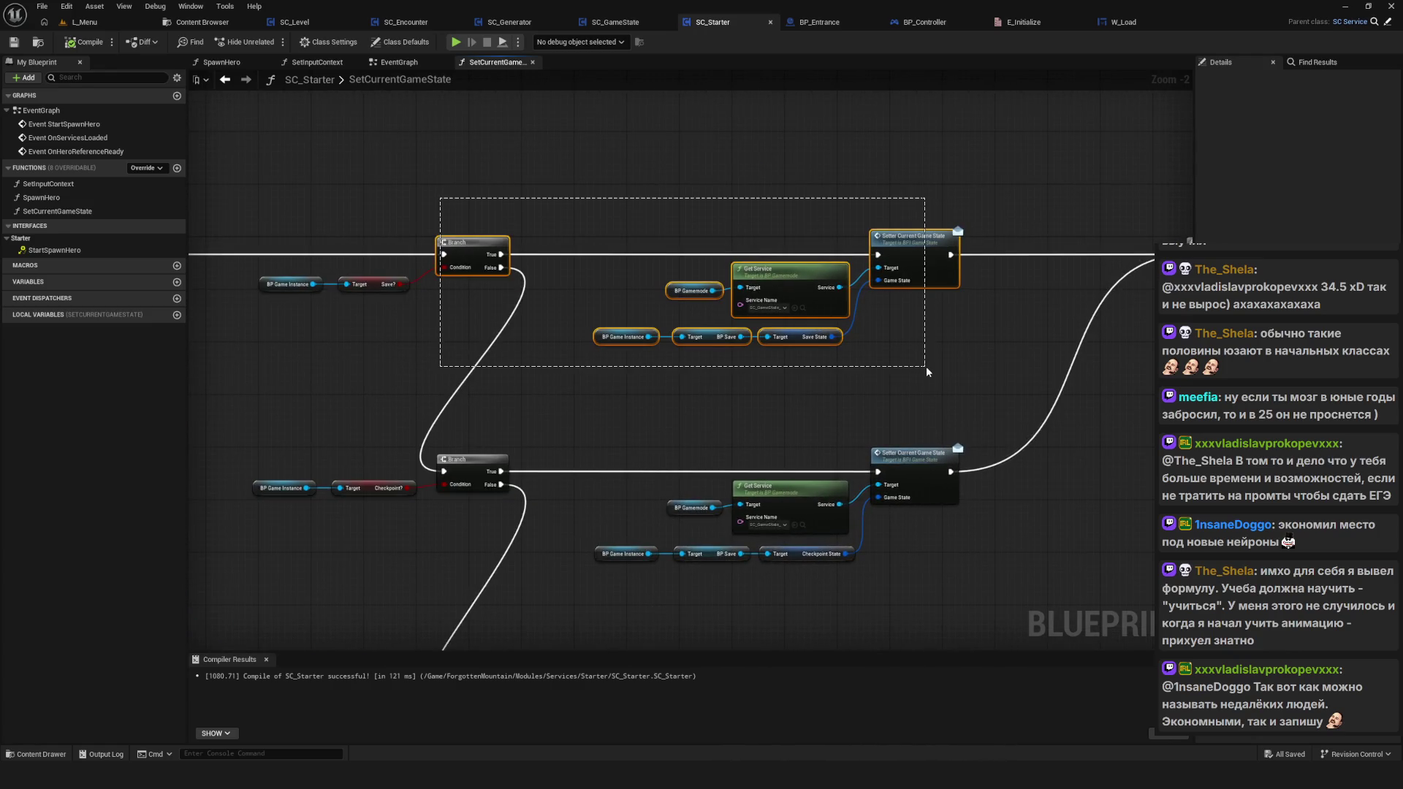
click(927, 372)
drag(805, 387, 803, 358)
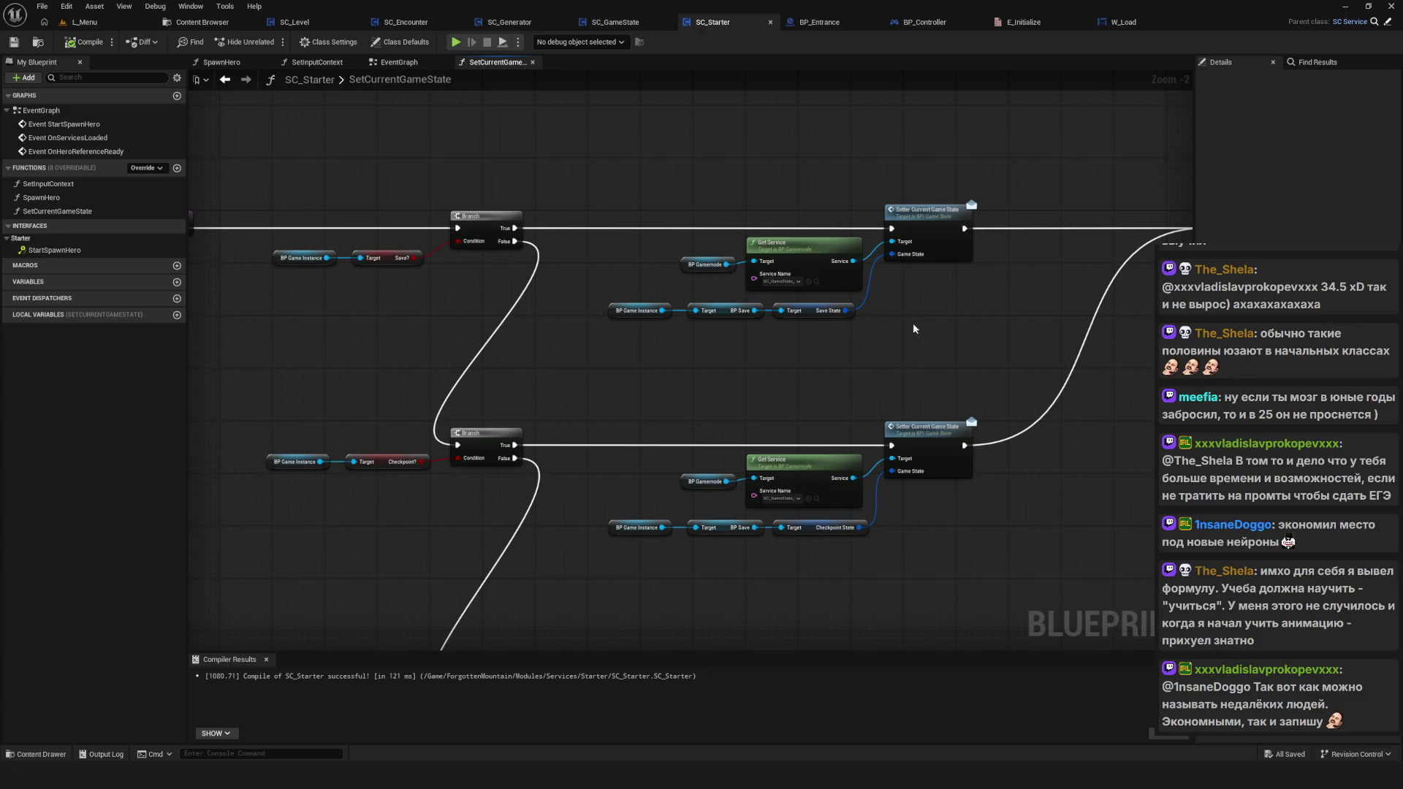
Step: Shift the checkpoint setter chain left, inspect the Transition State inputs, then switch to SC_GameState
drag(778, 422, 593, 353)
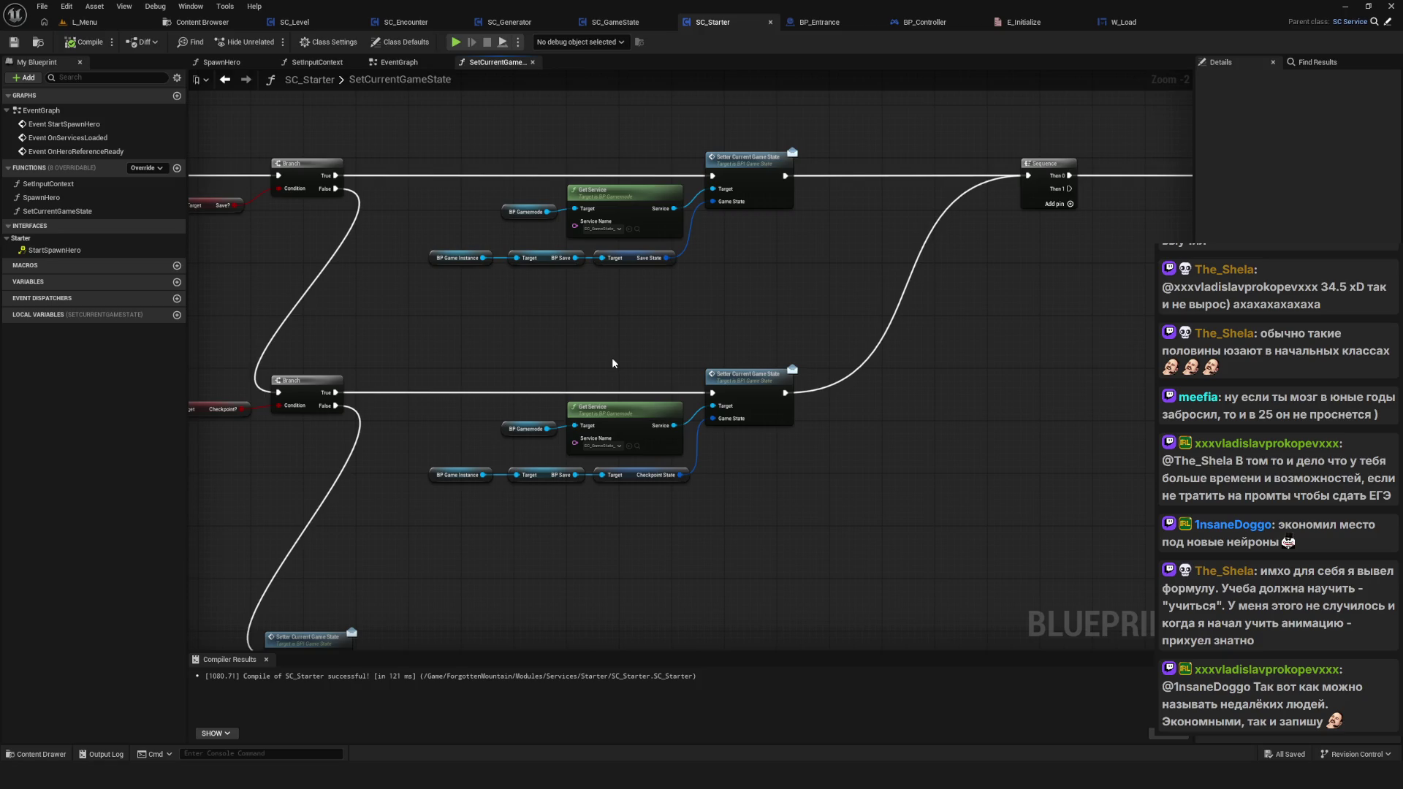
mouse_move(434, 322)
mouse_down()
mouse_move(482, 406)
mouse_move(846, 537)
mouse_up()
drag(670, 455, 664, 456)
scroll(318, 551, up, 2)
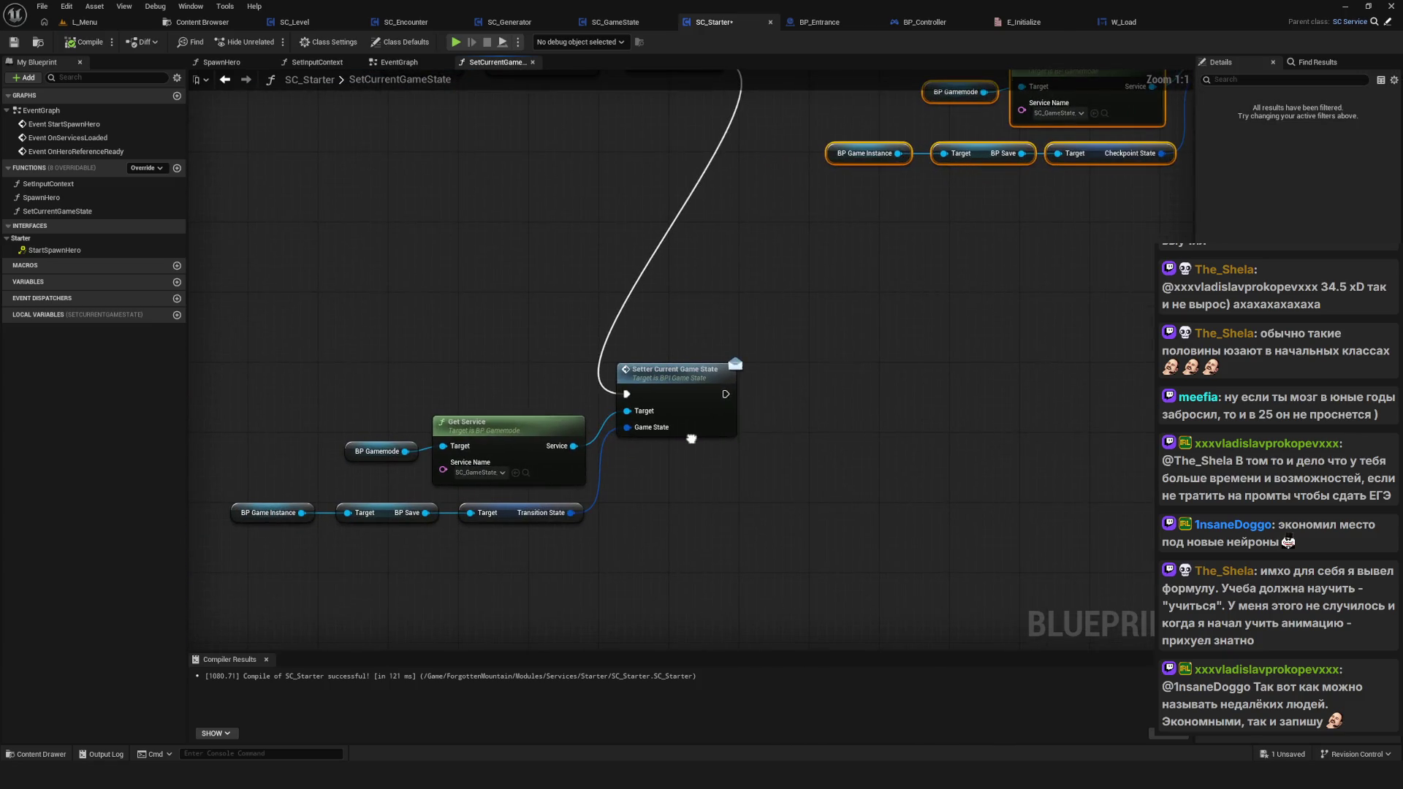
mouse_move(329, 545)
mouse_down()
mouse_move(848, 412)
mouse_move(821, 500)
mouse_move(754, 507)
mouse_up()
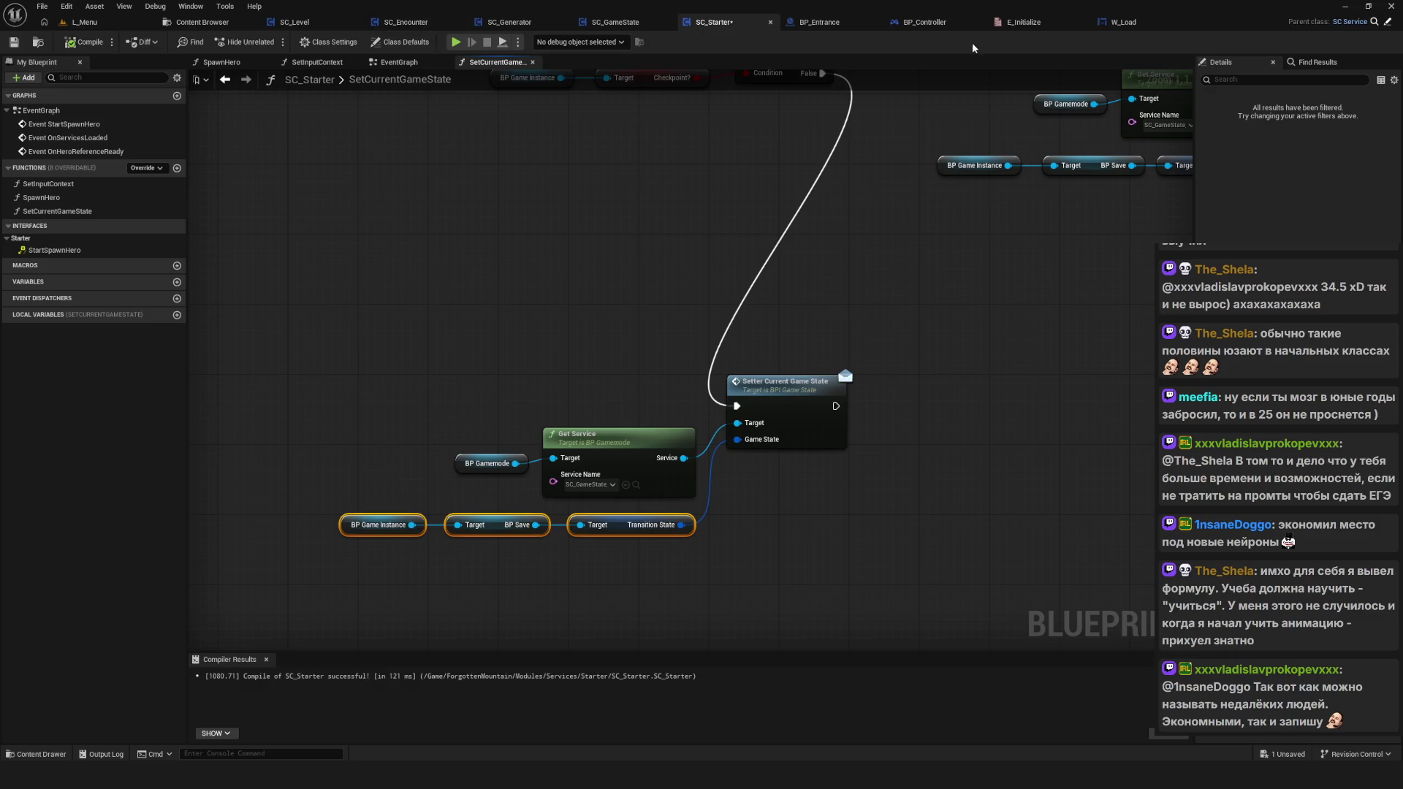
click(639, 30)
scroll(678, 277, up, 5)
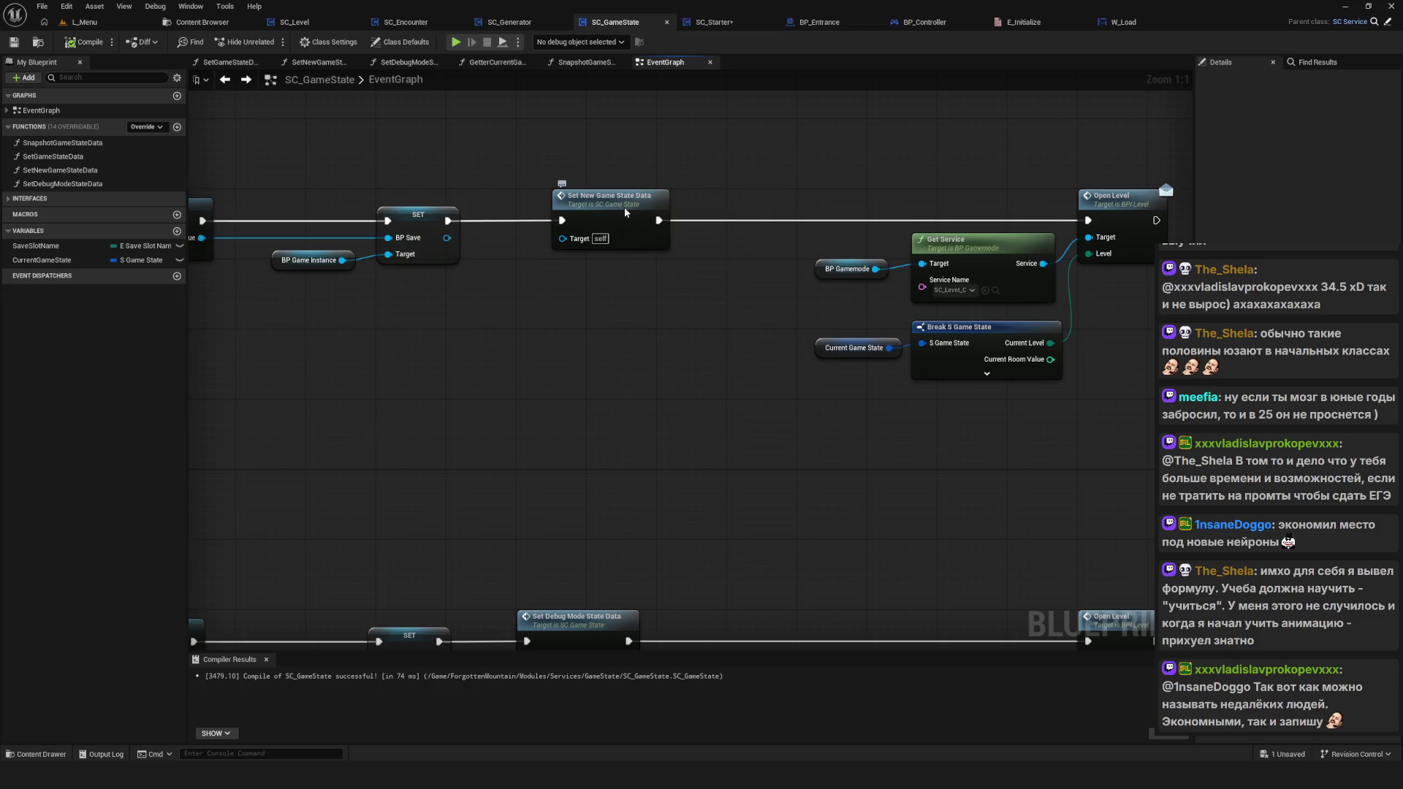
double_click(624, 208)
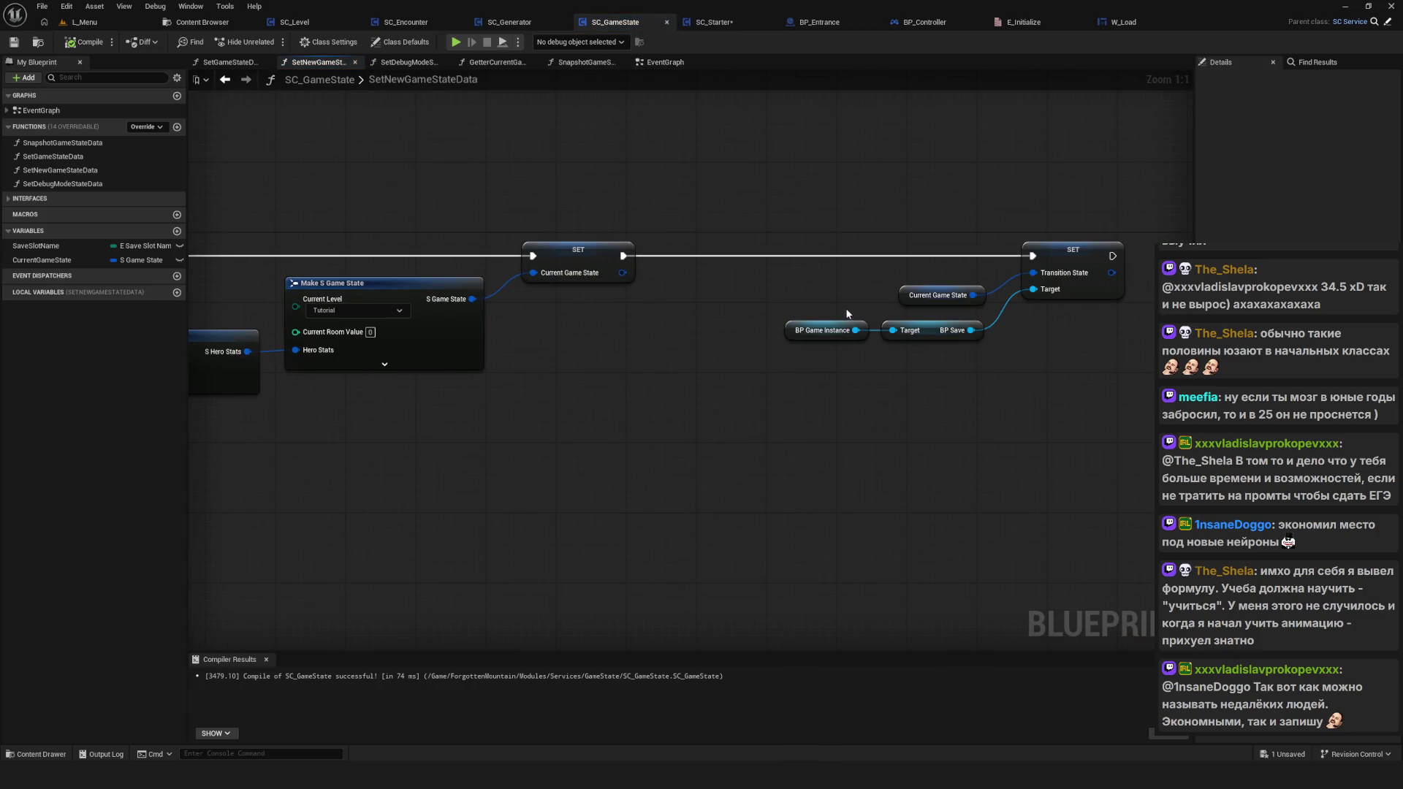
scroll(840, 292, down, 4)
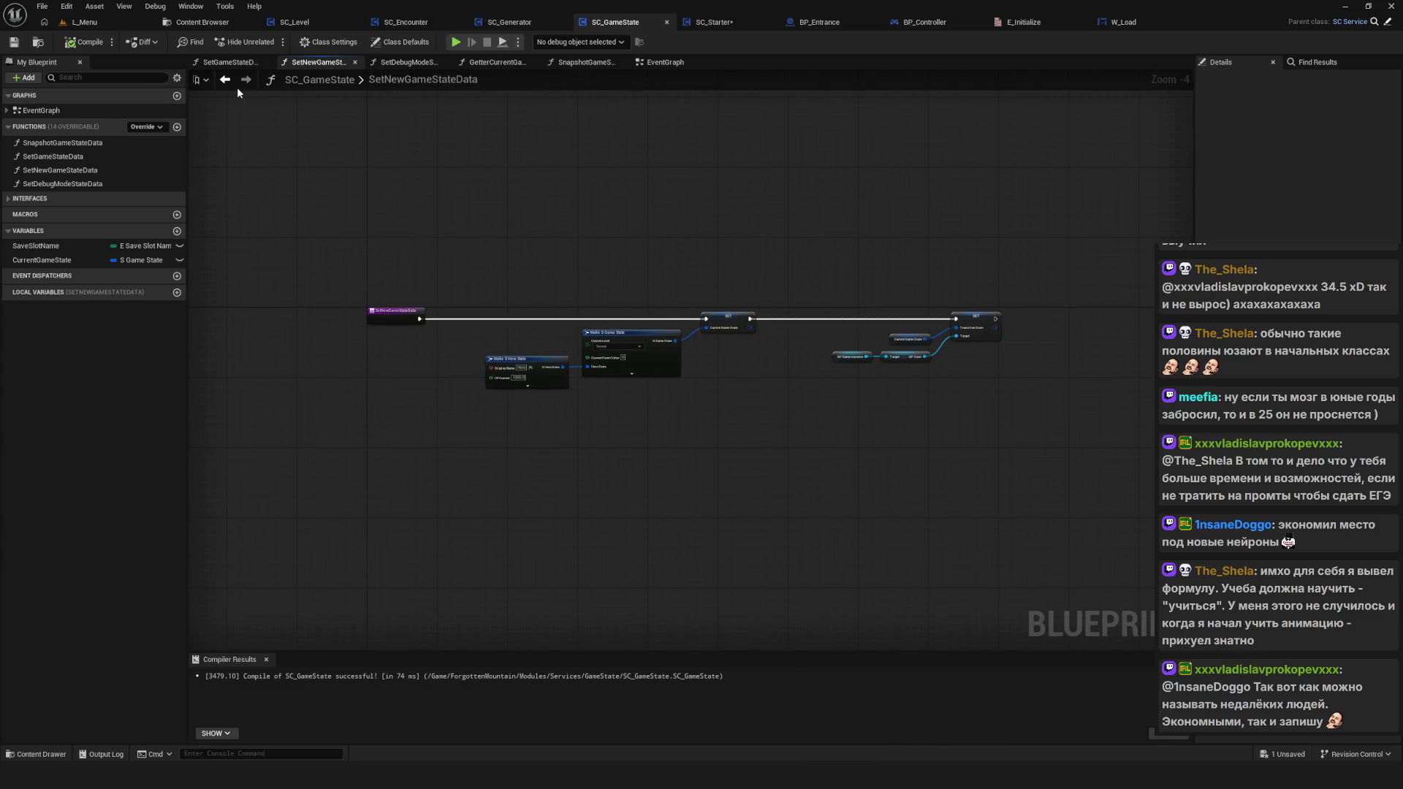
click(720, 22)
mouse_move(317, 338)
mouse_down()
mouse_move(344, 401)
mouse_move(863, 555)
mouse_up()
scroll(787, 504, down, 5)
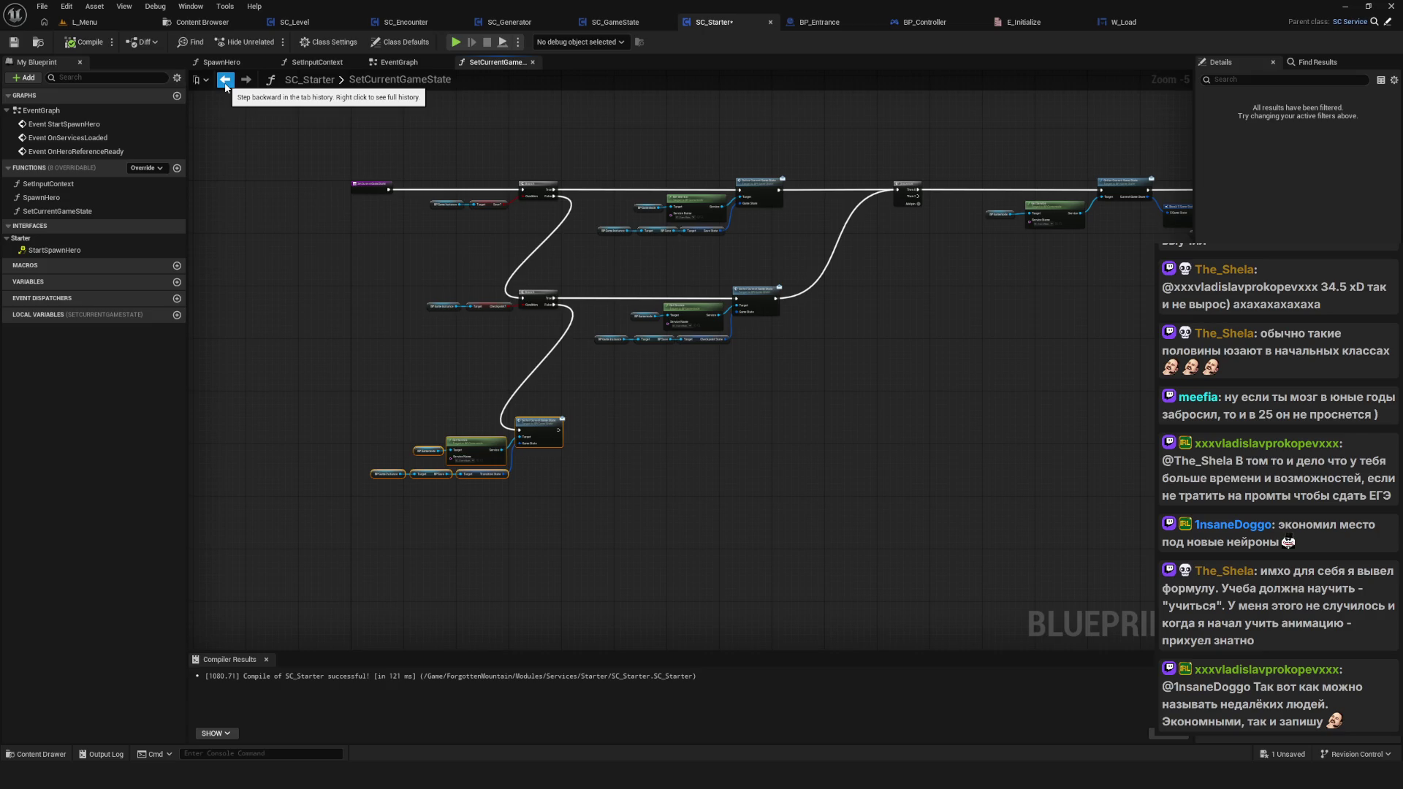
Step: Return from SetCurrentGameState to SC_Starter's event graph and locate the level-creation row
scroll(555, 439, up, 5)
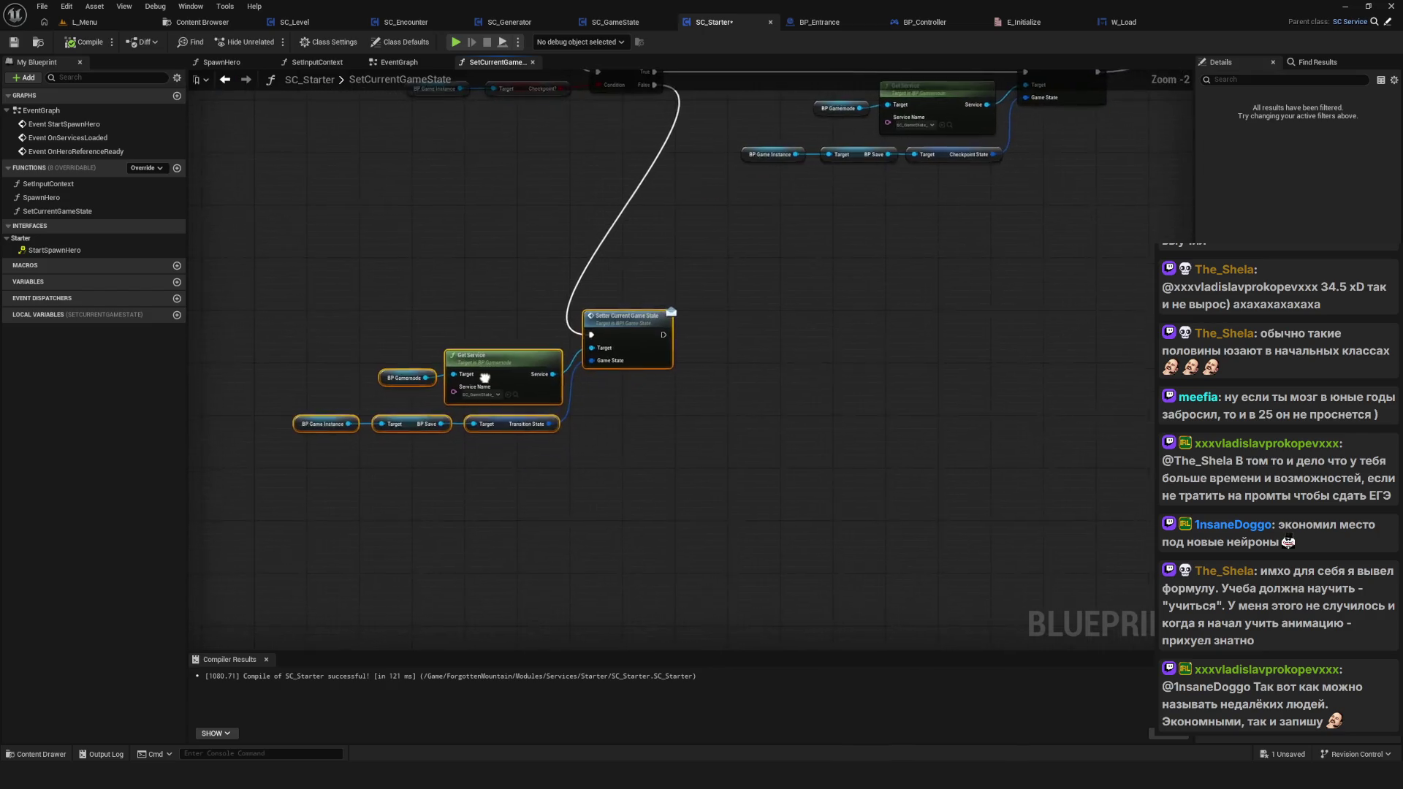
mouse_move(555, 439)
mouse_down()
mouse_move(545, 528)
mouse_move(565, 472)
mouse_up()
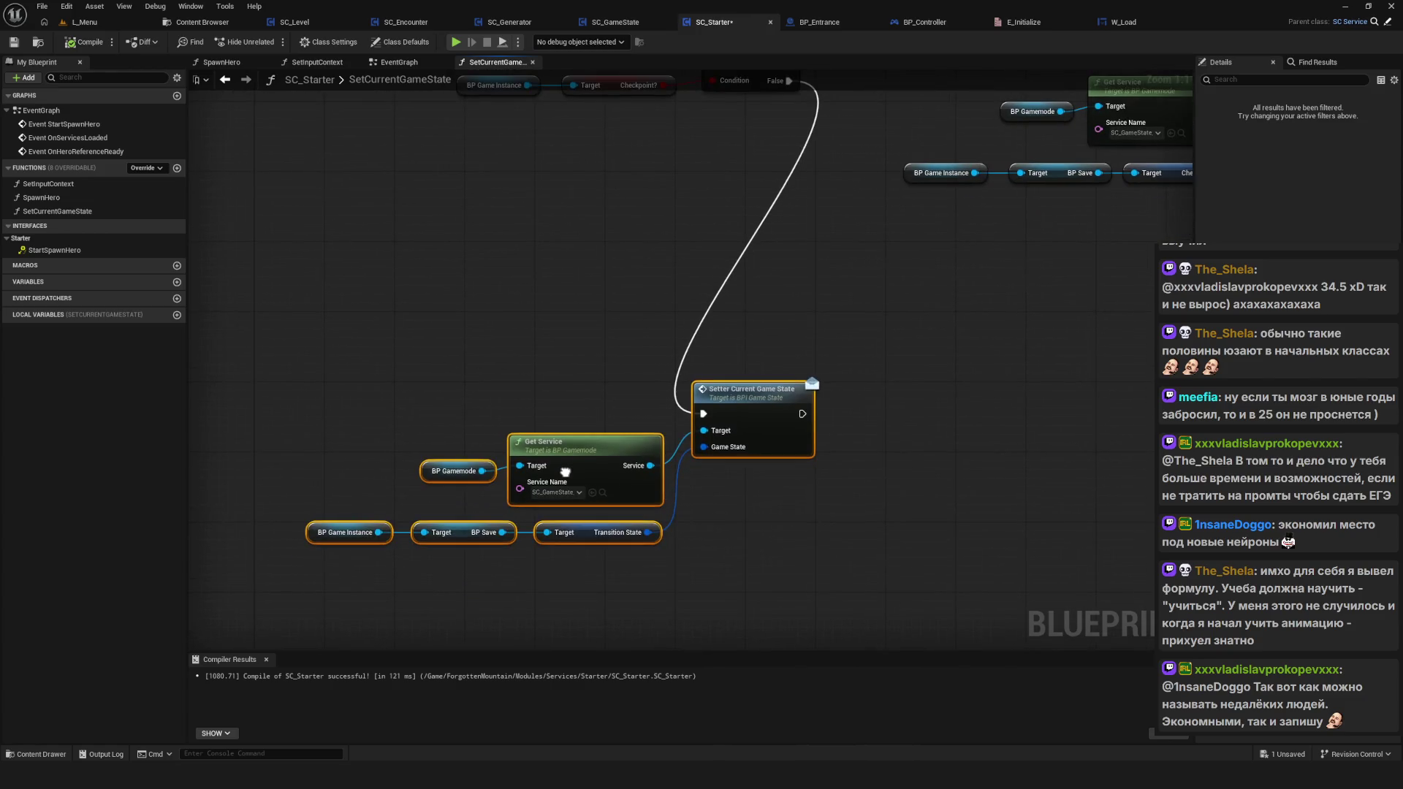
click(225, 79)
scroll(472, 461, down, 5)
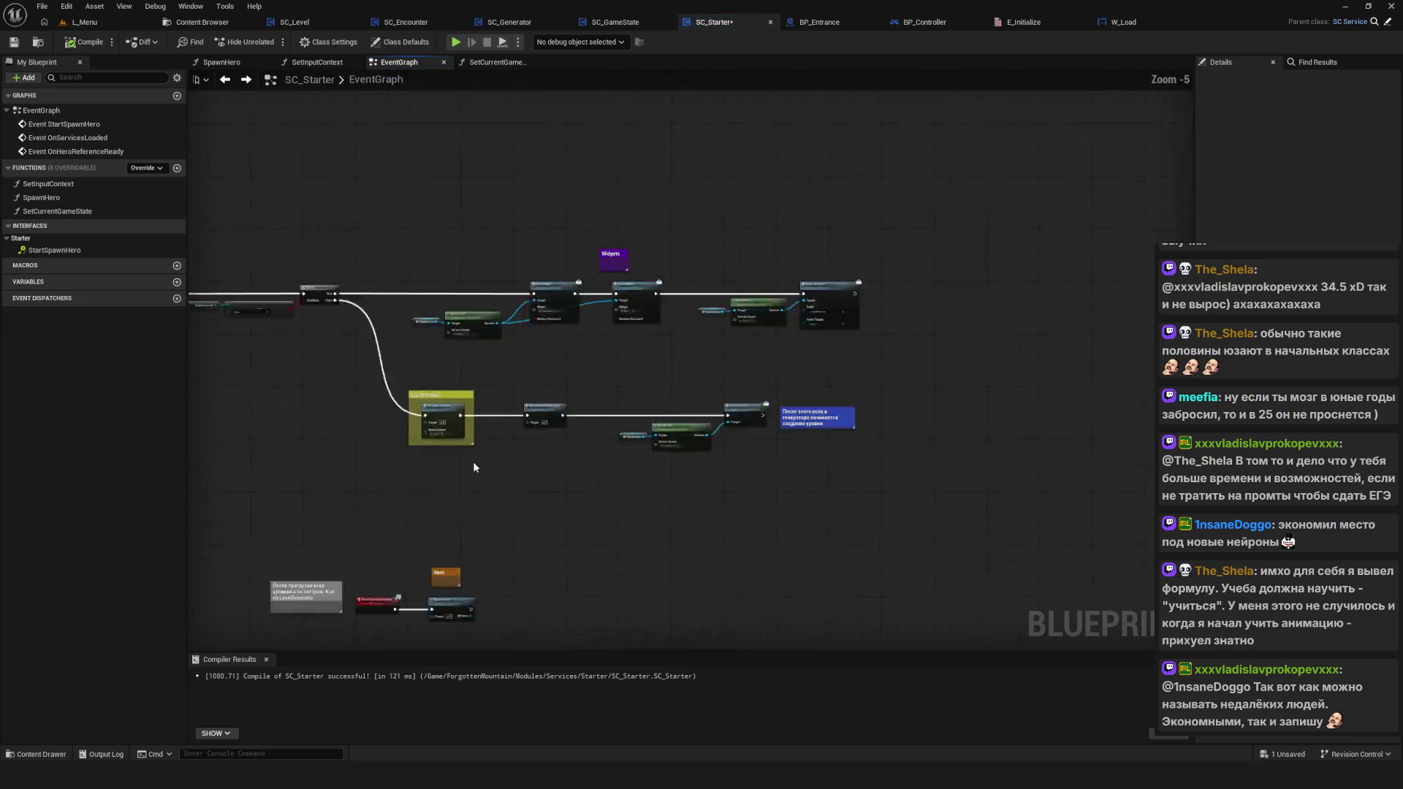
scroll(582, 488, up, 3)
drag(582, 488, 629, 449)
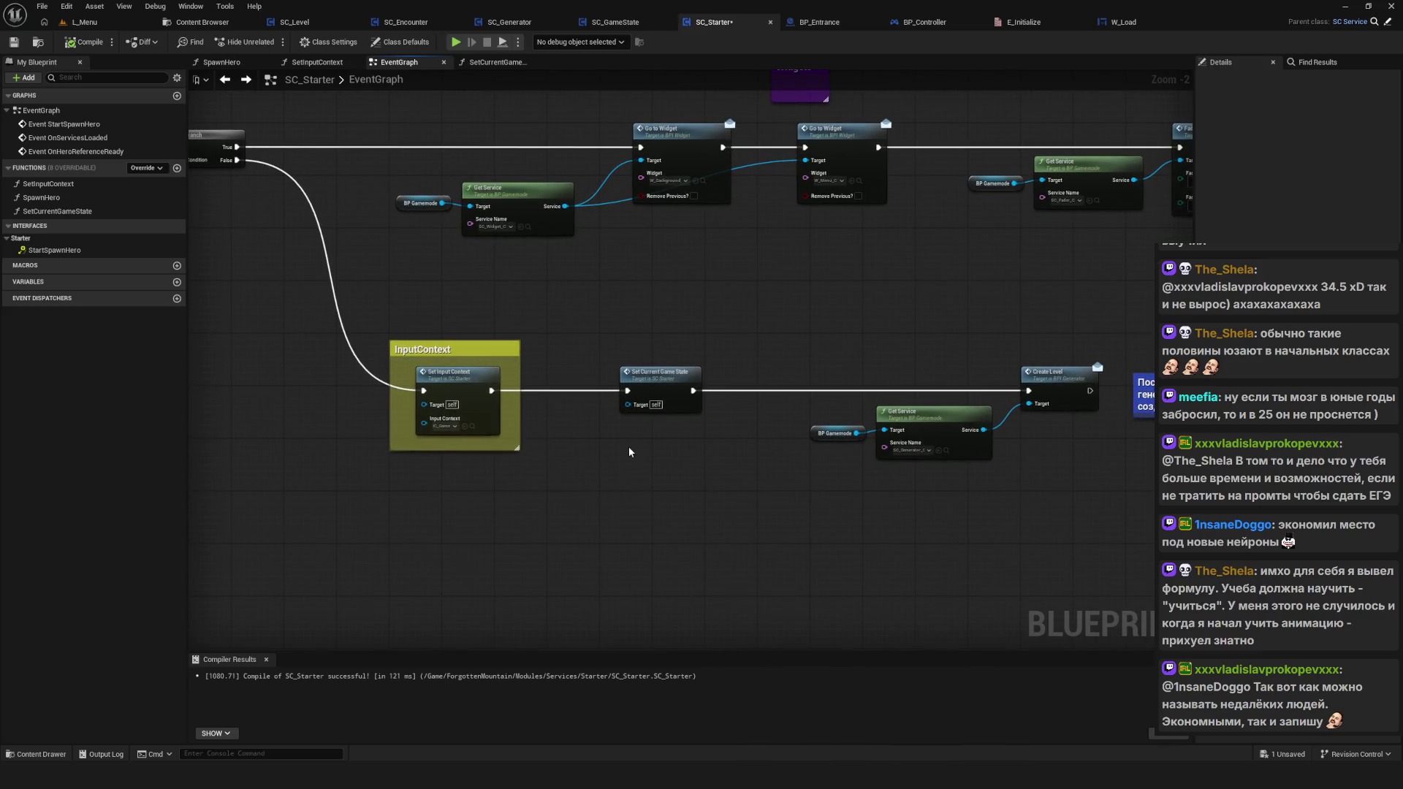
drag(658, 423, 565, 428)
Step: Inspect the Set Current Game State and Create Level calls, then open SC_Level's event graph
drag(476, 303, 1102, 488)
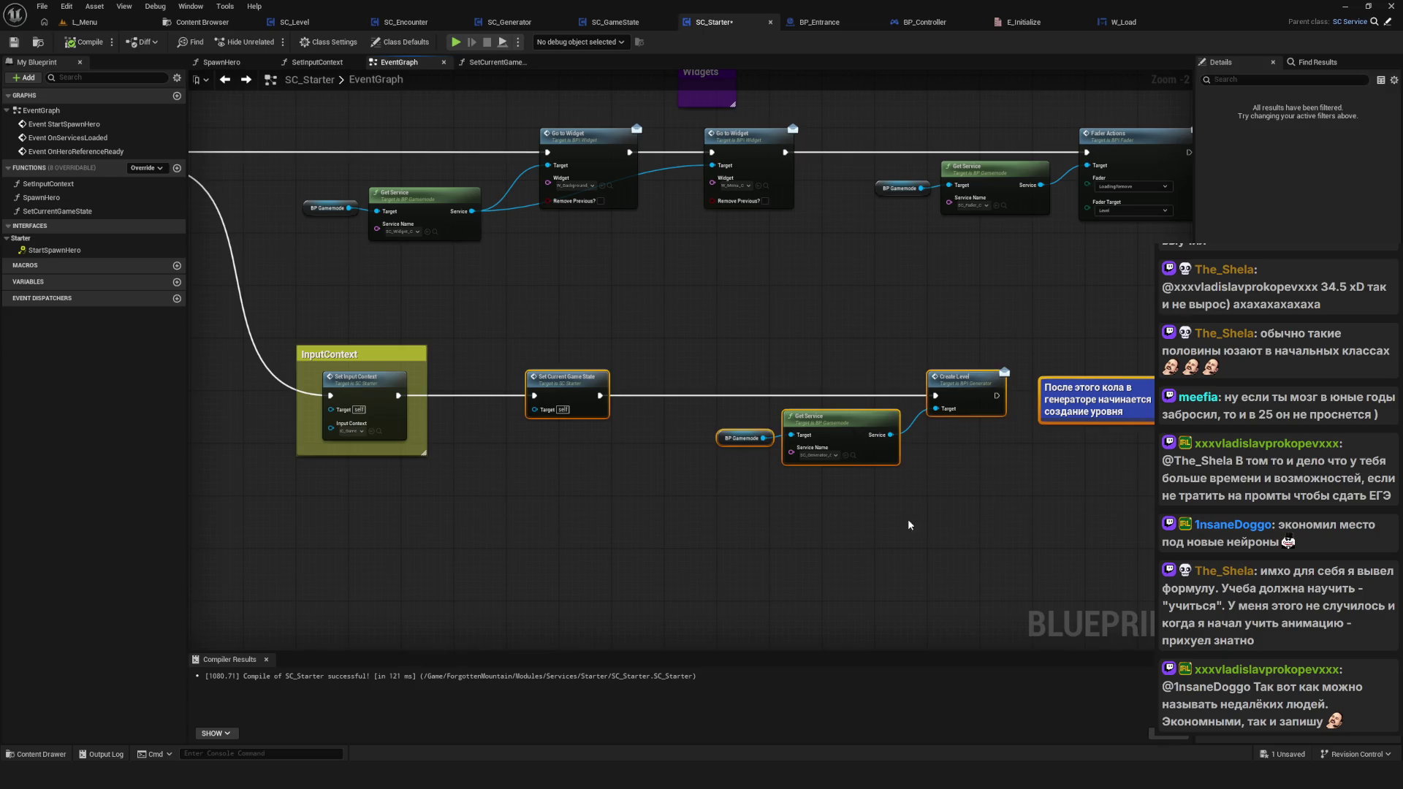
double_click(585, 379)
click(225, 79)
drag(676, 342, 1110, 551)
click(294, 22)
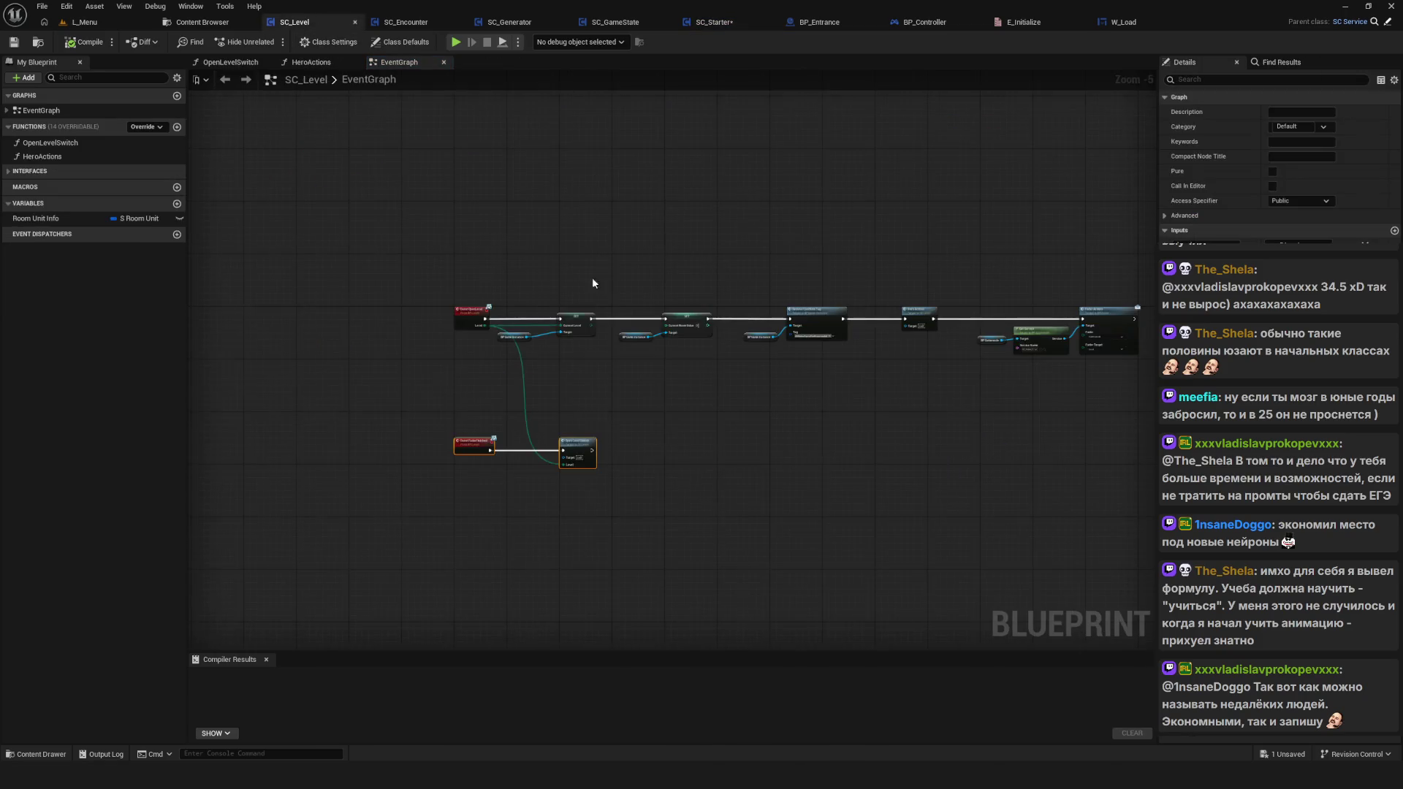
Step: Open SC_Generator's SpawnEnemy function, select Setup Enemy Waves, then switch to SC_Encounter
scroll(482, 401, up, 5)
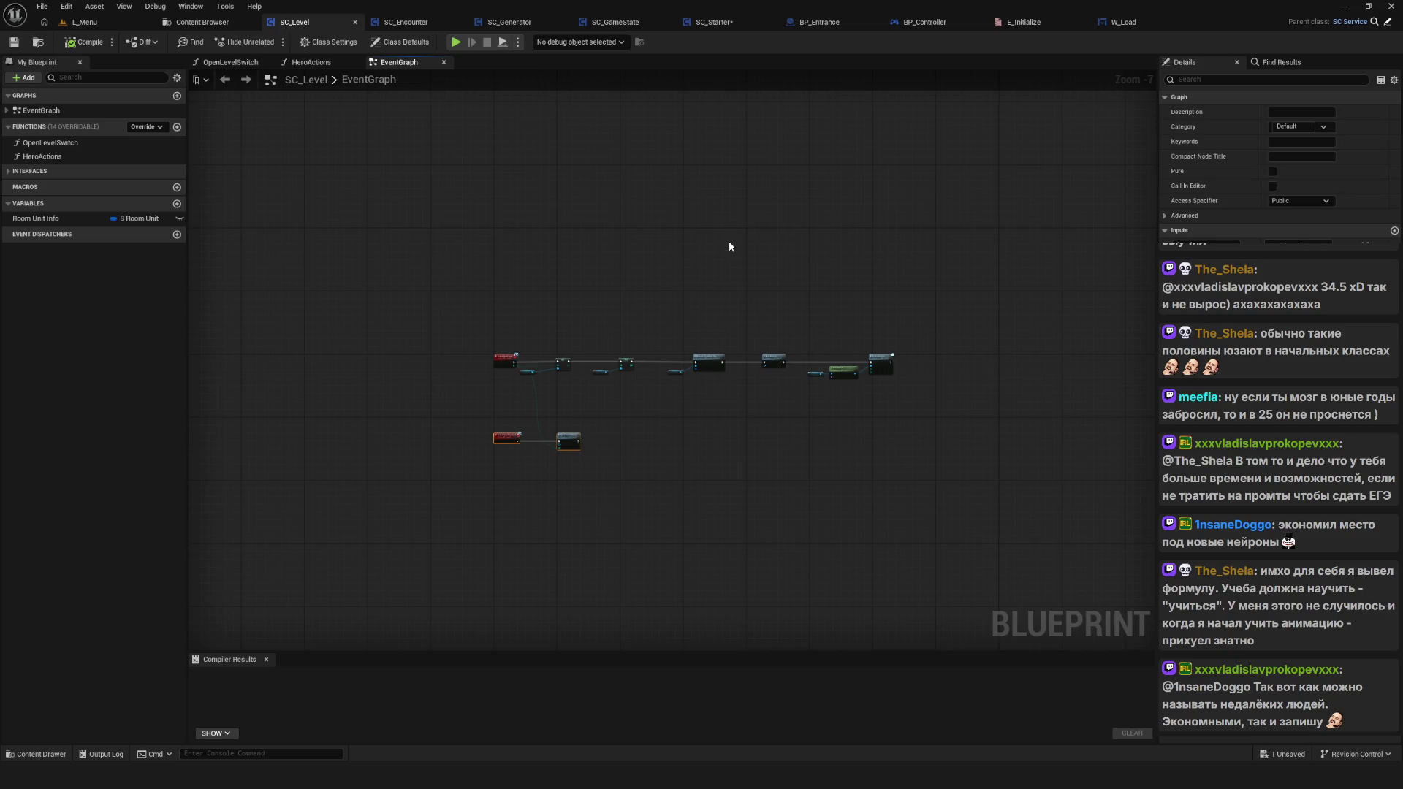
click(504, 21)
scroll(683, 316, down, 5)
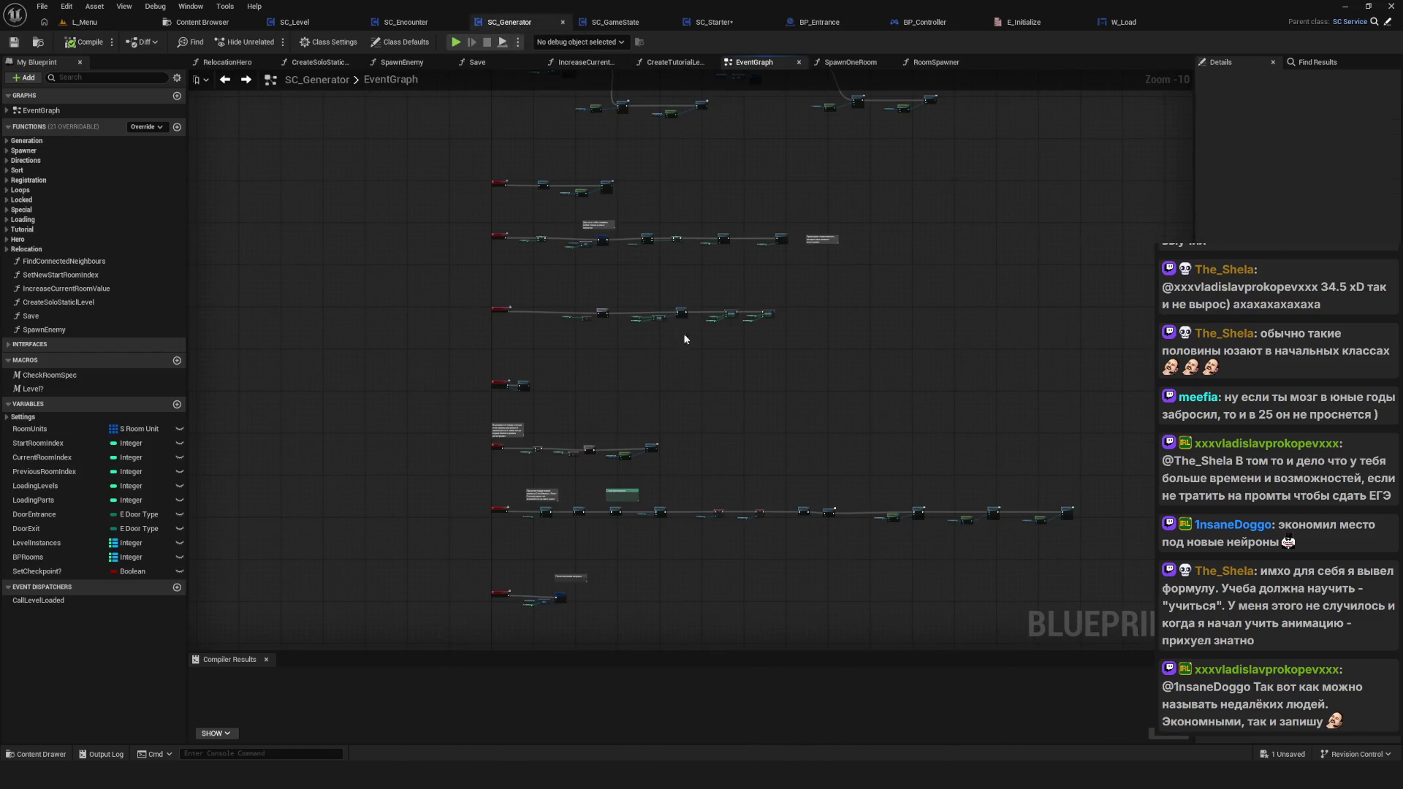
scroll(808, 527, up, 10)
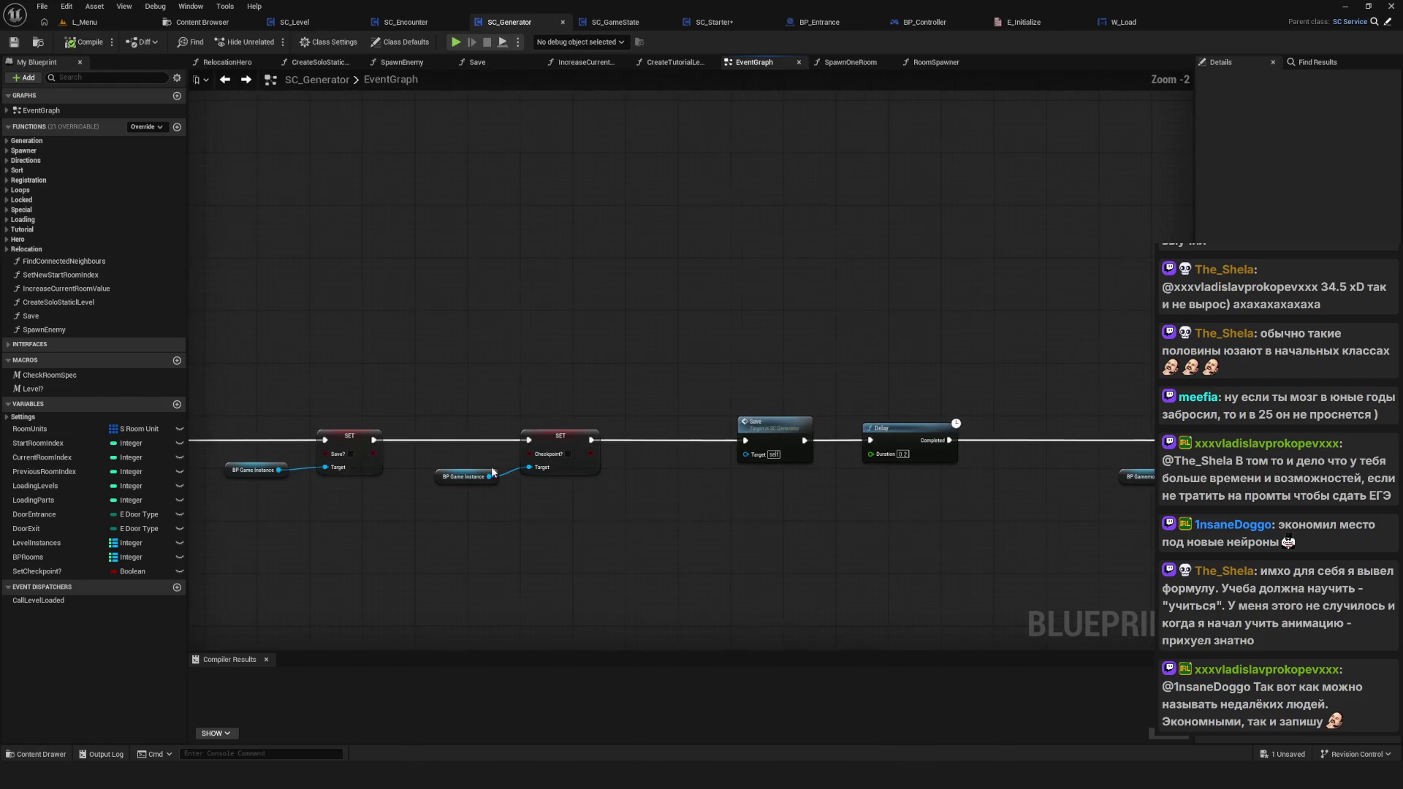
double_click(564, 421)
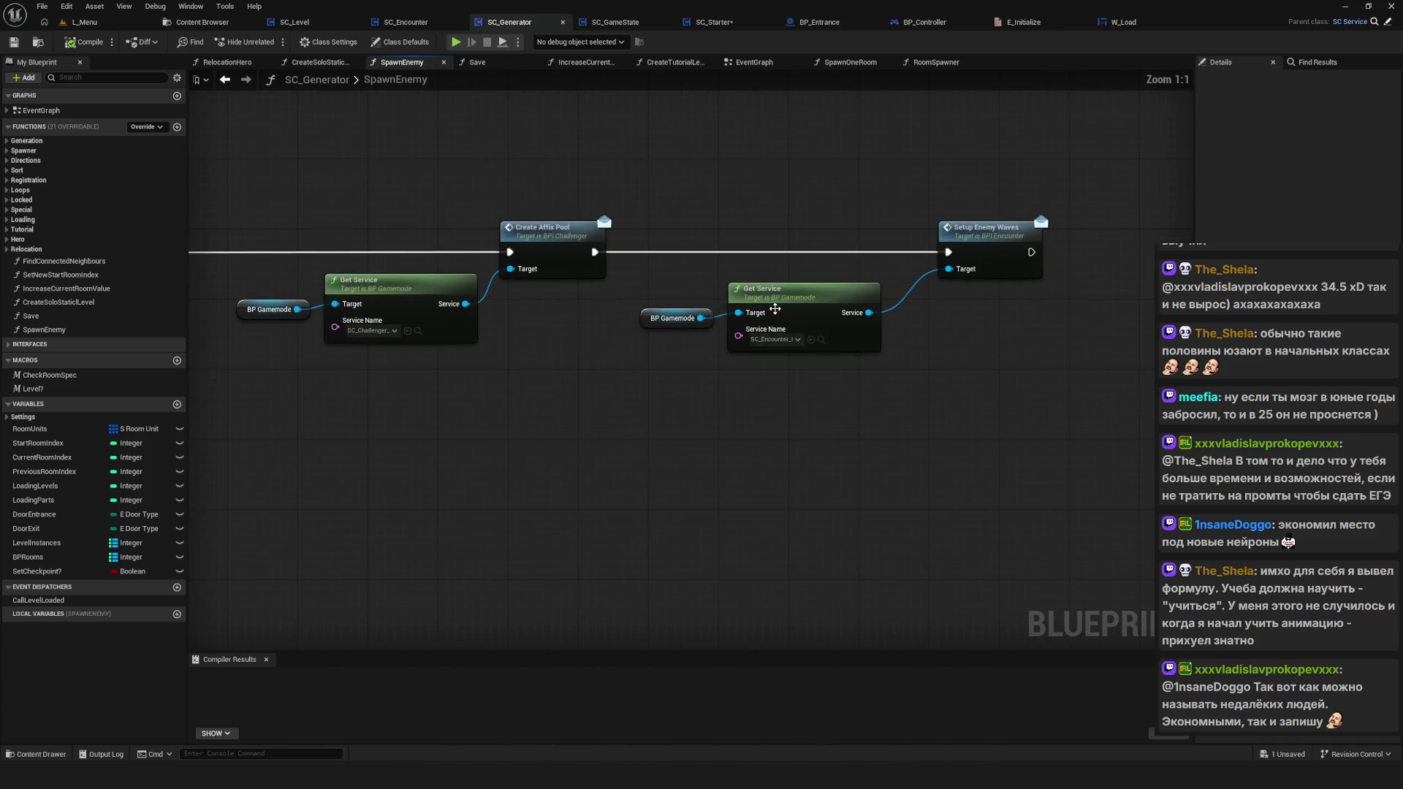
drag(970, 179, 1048, 365)
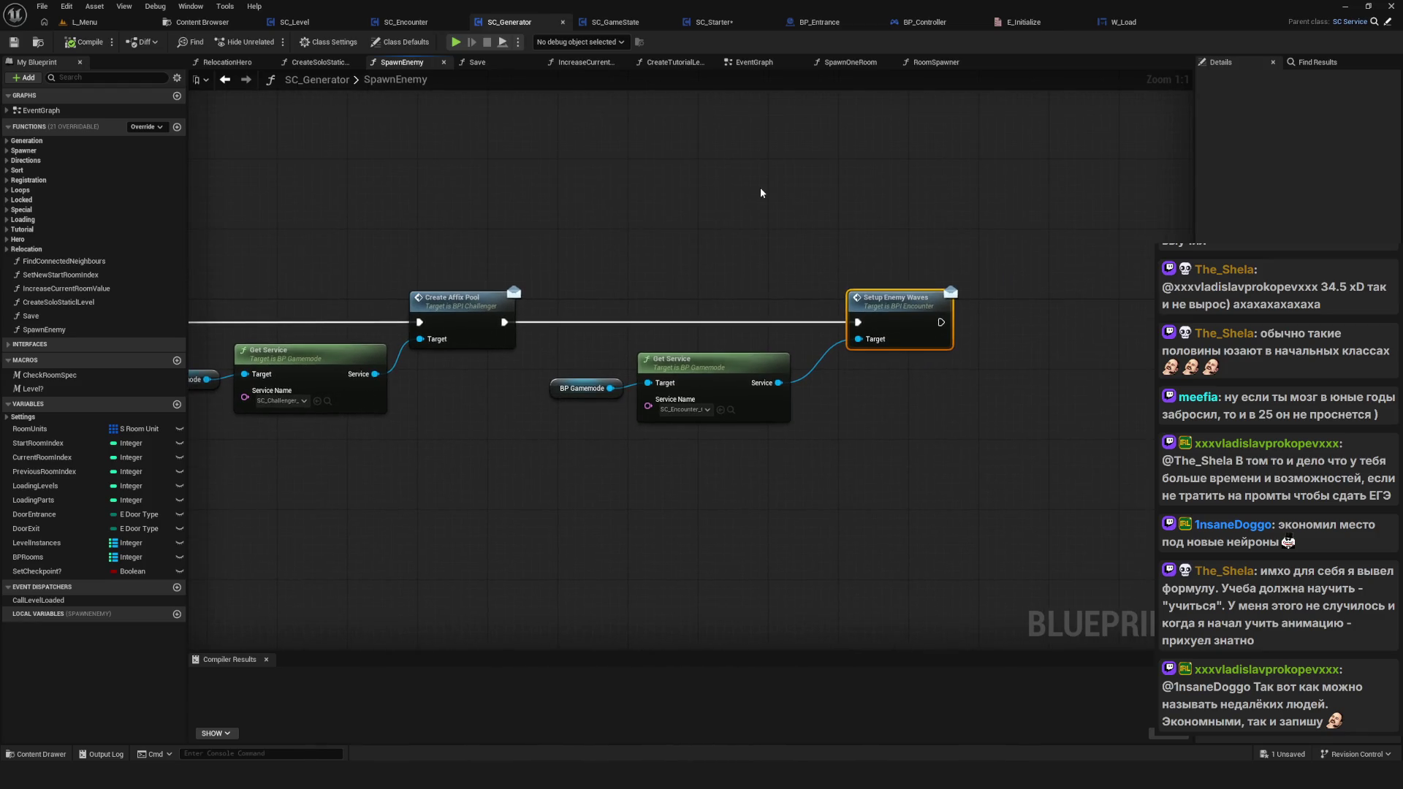
click(427, 24)
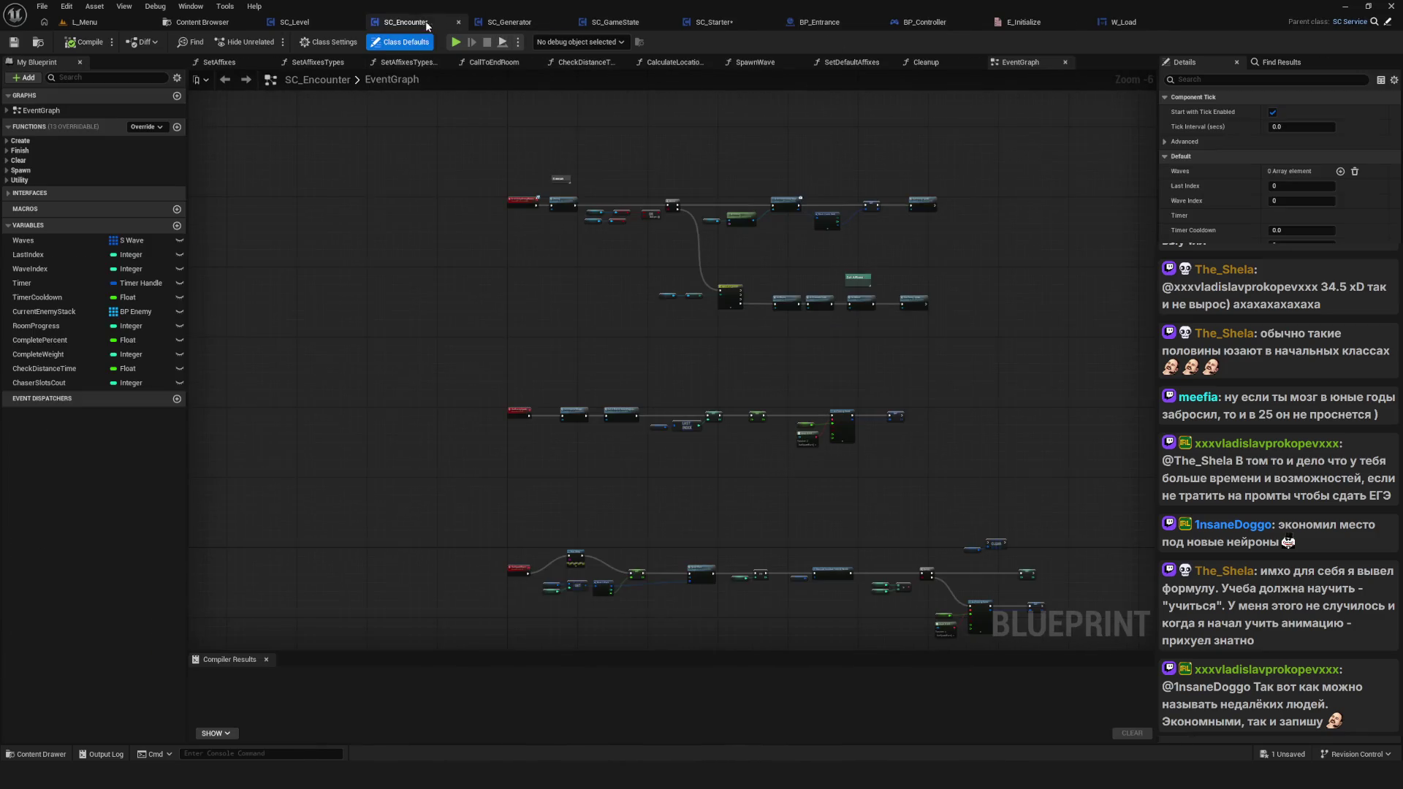
Step: Locate and select the Set Waves node after the level switch in SC_Encounter's event graph
scroll(647, 314, up, 6)
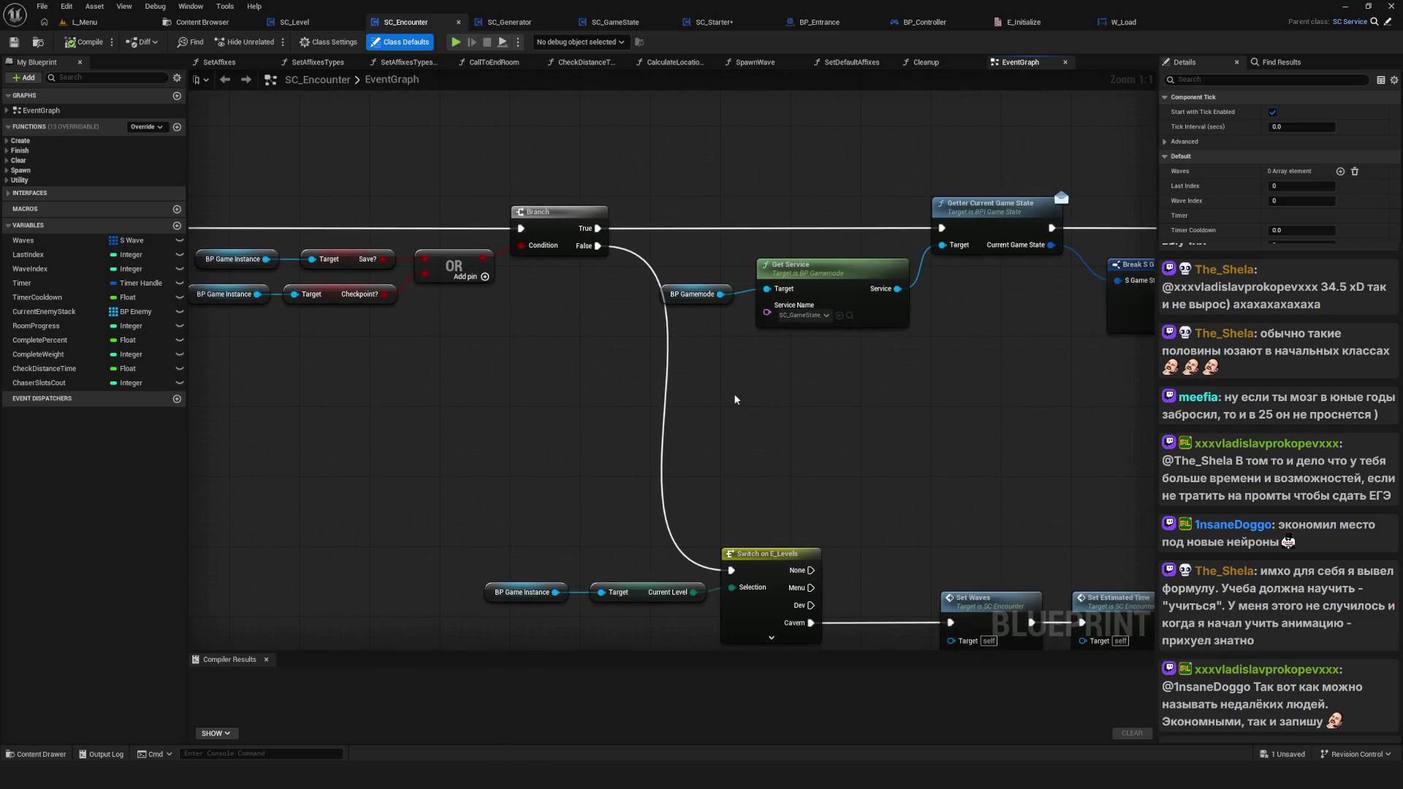
mouse_move(750, 400)
mouse_down()
mouse_move(741, 370)
mouse_move(523, 156)
mouse_up()
mouse_move(313, 195)
mouse_down()
mouse_move(595, 375)
mouse_move(1152, 508)
mouse_up()
drag(486, 274, 716, 184)
click(643, 268)
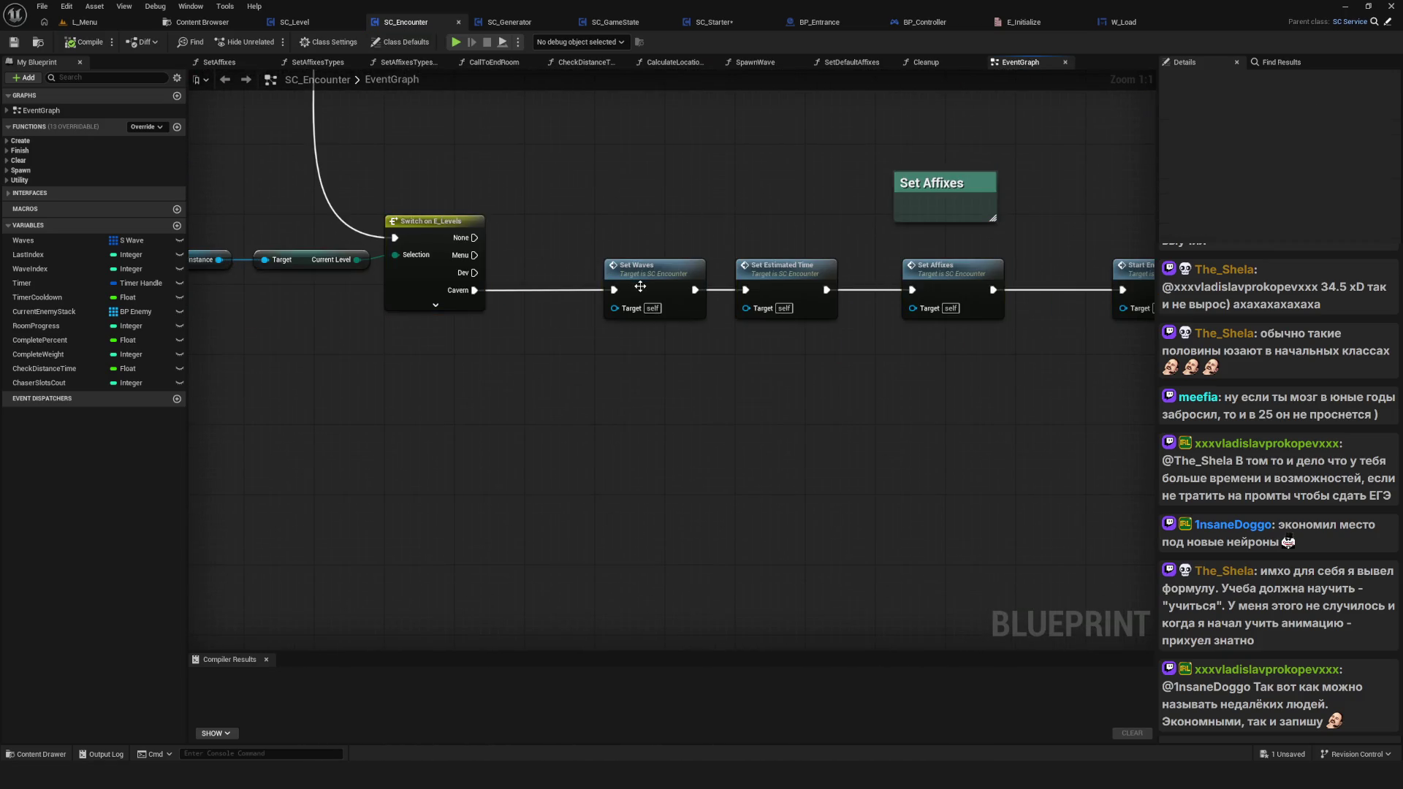
drag(544, 278, 731, 309)
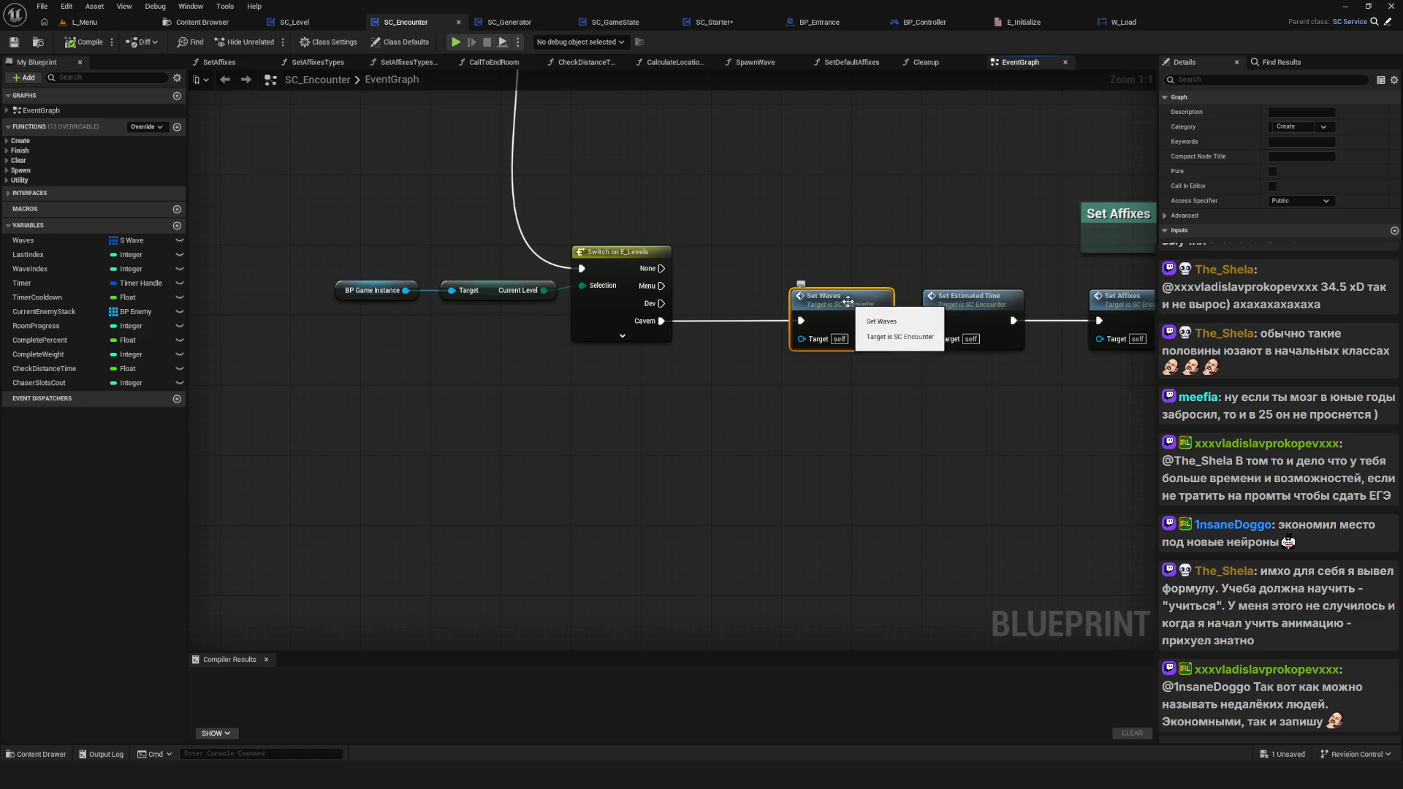
Step: Open SetWaves, select its Current Level and Current Room Value getters, then switch to SC_GameState
double_click(851, 299)
mouse_move(682, 353)
mouse_down()
mouse_move(730, 162)
mouse_move(747, 307)
mouse_move(684, 350)
mouse_move(694, 388)
mouse_up()
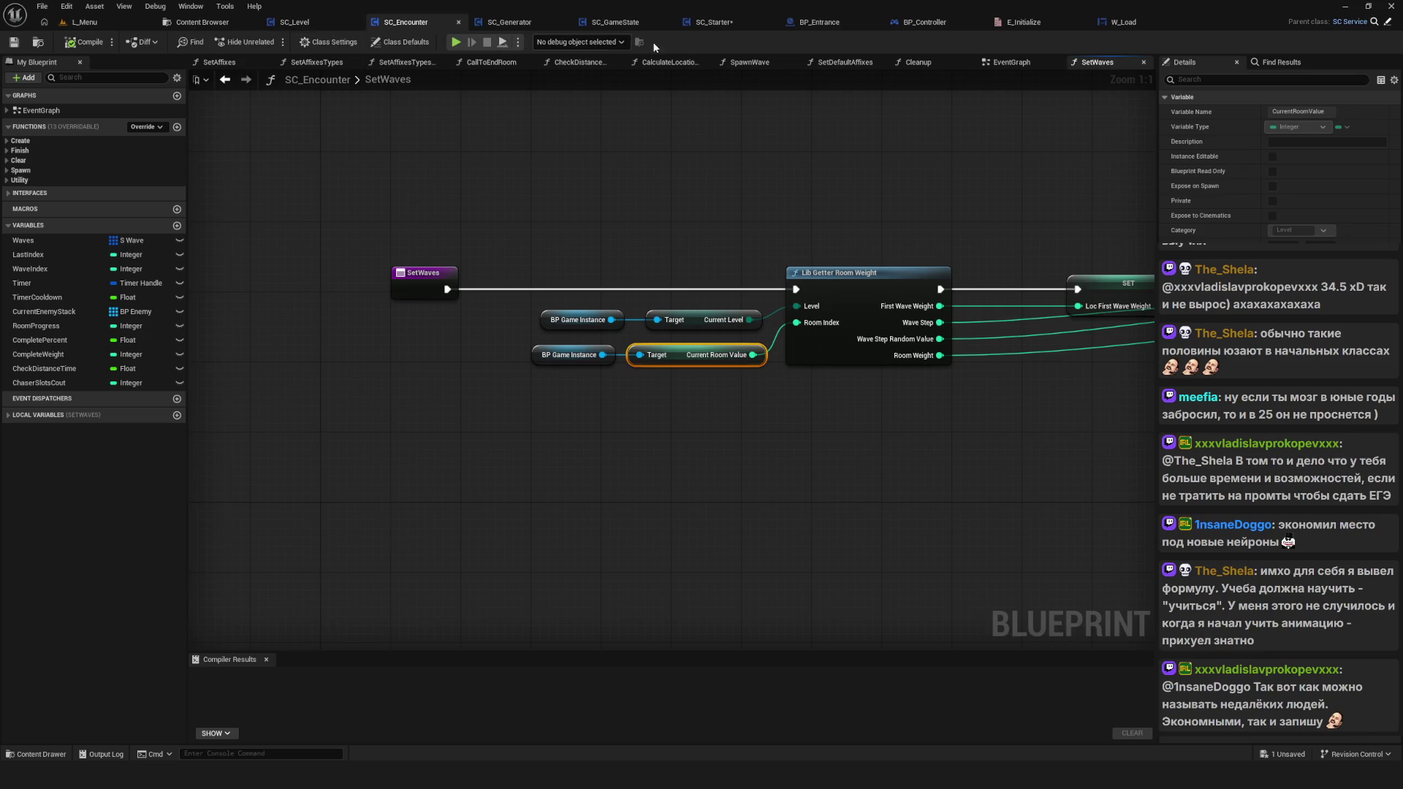
click(616, 21)
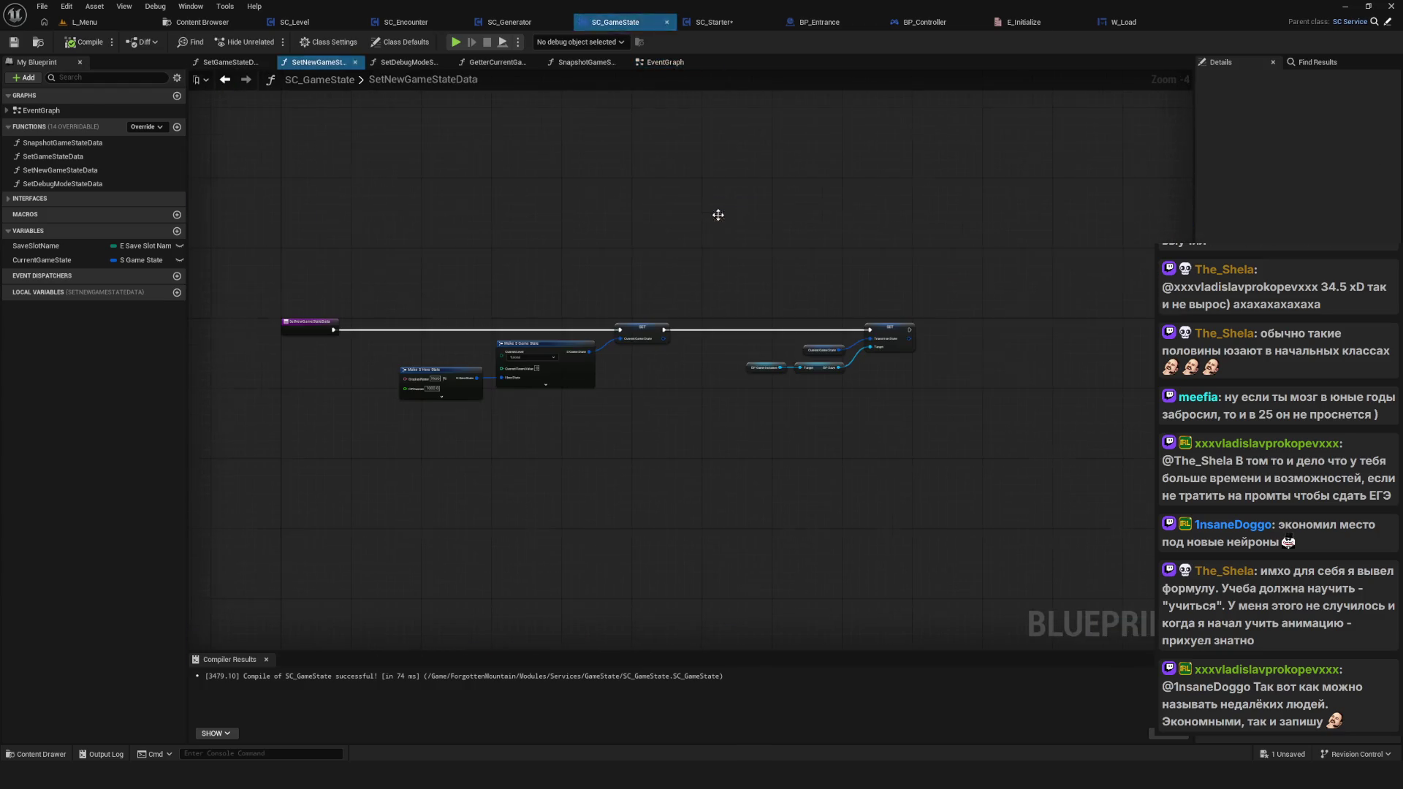
Step: Open SC_Starter's SetCurrentGameState function graph and select the CurrentRoomValue SET node
click(226, 82)
scroll(616, 296, down, 5)
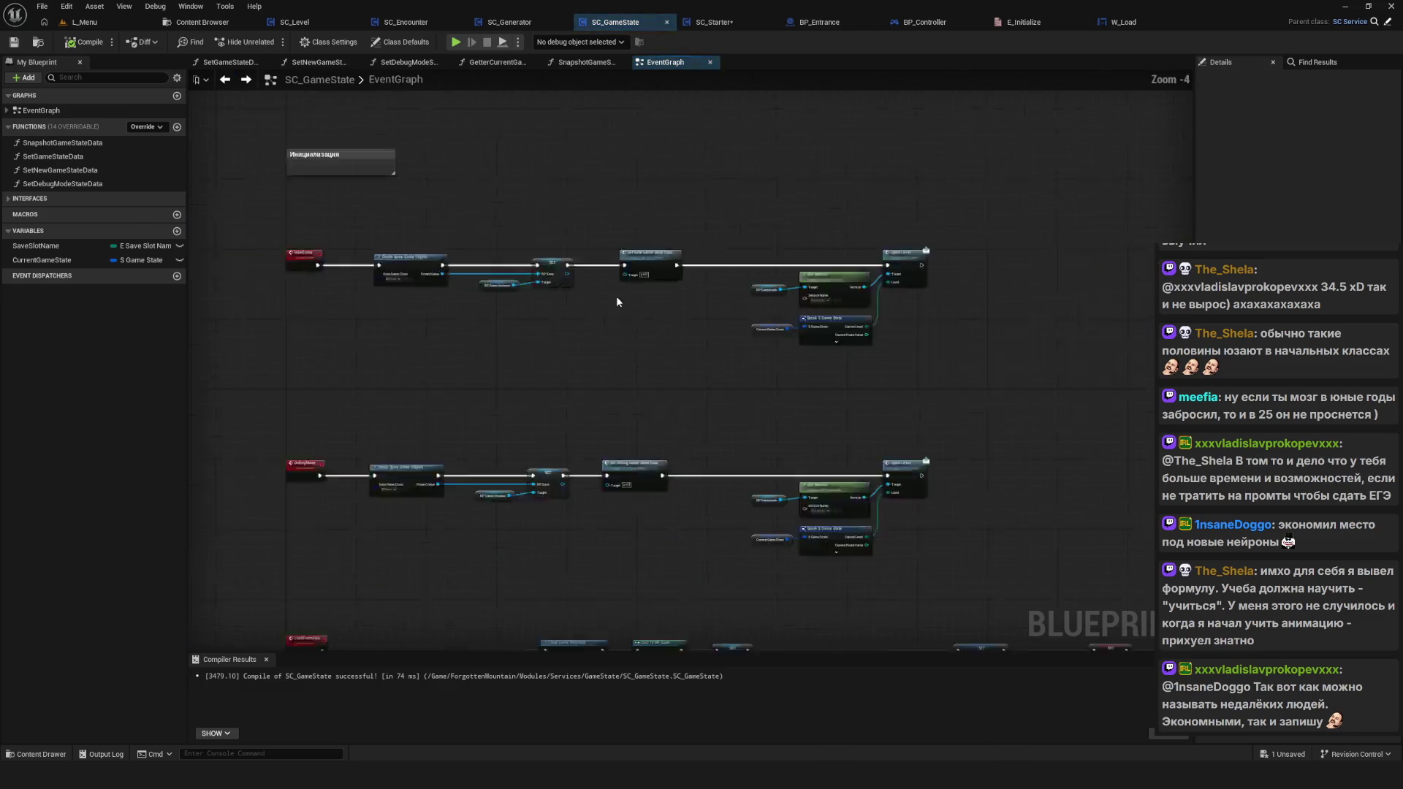
click(730, 22)
scroll(721, 453, down, 5)
scroll(686, 526, up, 5)
double_click(909, 417)
scroll(752, 229, up, 5)
drag(943, 275, 1094, 499)
Step: Resize the room-order comment box to fit its text and save SC_Starter
scroll(695, 439, down, 8)
scroll(840, 409, up, 8)
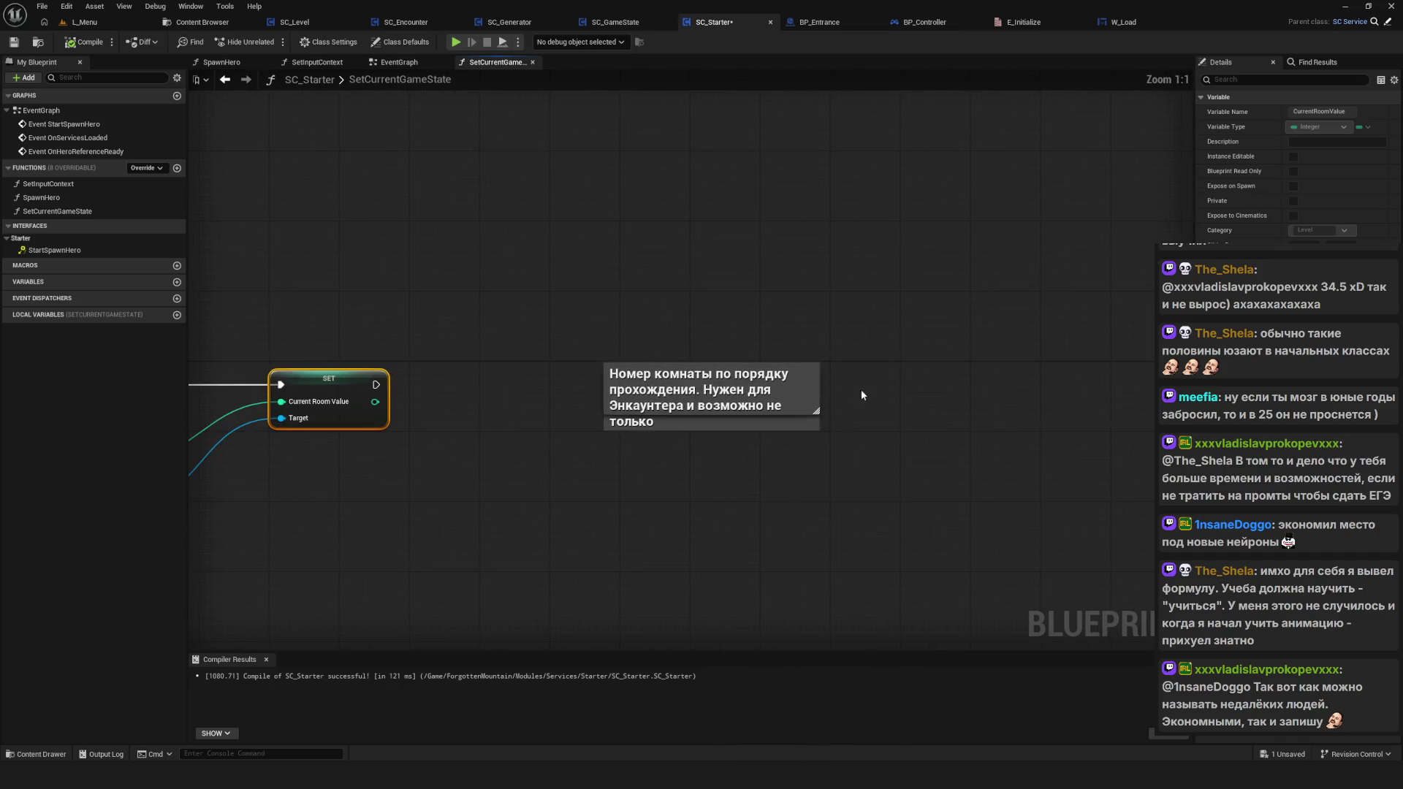
click(730, 409)
mouse_move(730, 412)
mouse_down()
mouse_move(733, 448)
mouse_move(737, 426)
mouse_up()
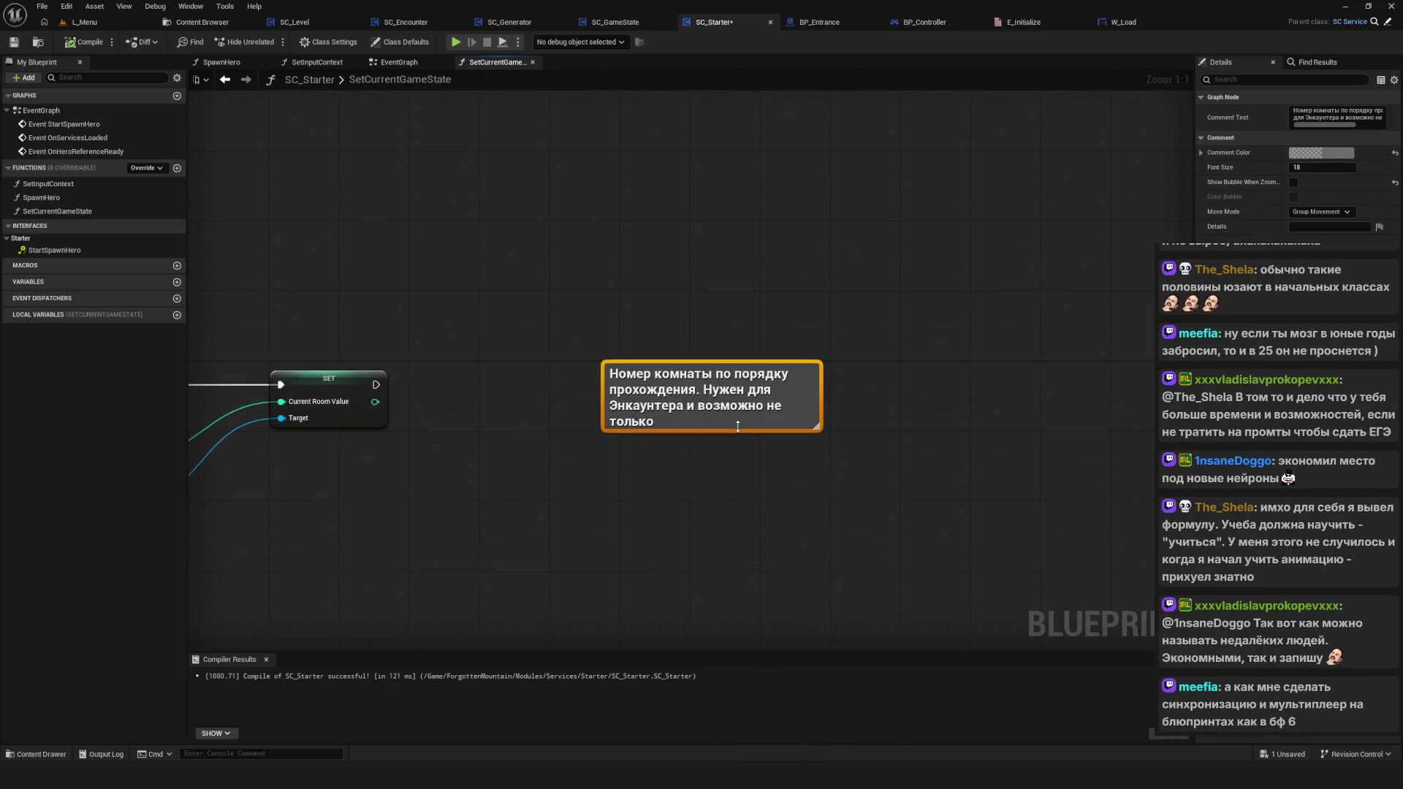
scroll(840, 402, down, 8)
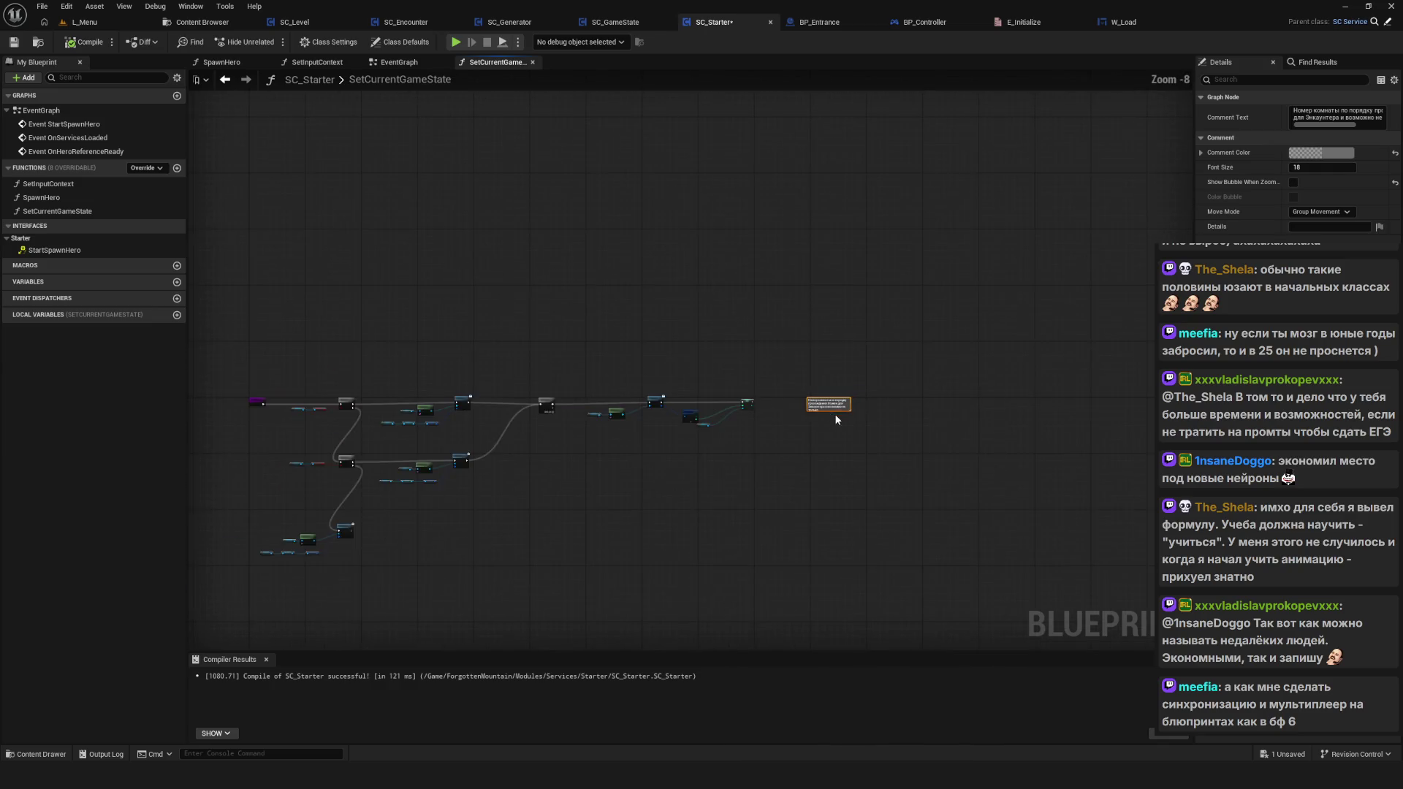
scroll(847, 390, up, 3)
key(ctrl+s)
mouse_move(714, 423)
mouse_down()
mouse_move(657, 393)
mouse_move(796, 414)
mouse_up()
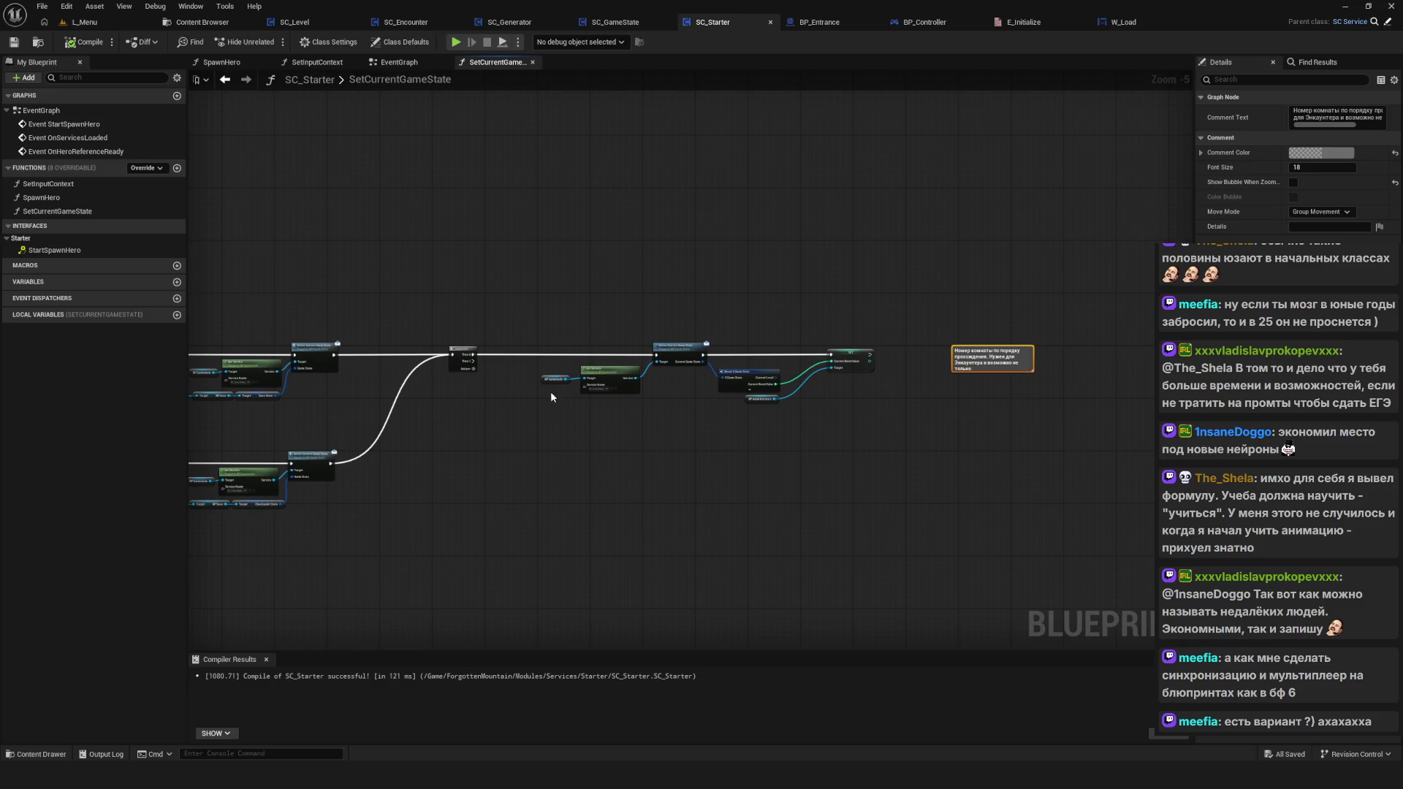
scroll(685, 385, down, 1)
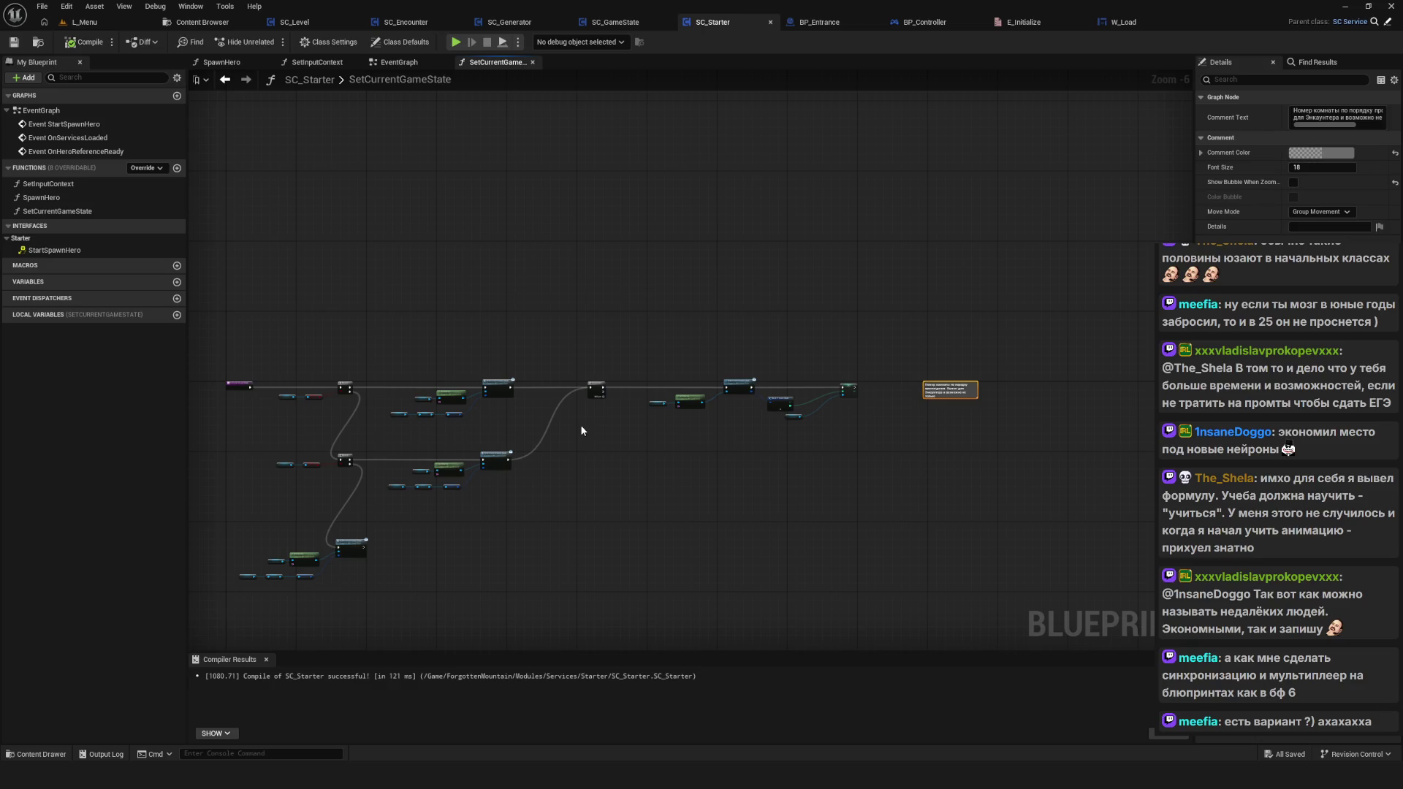
scroll(582, 430, up, 5)
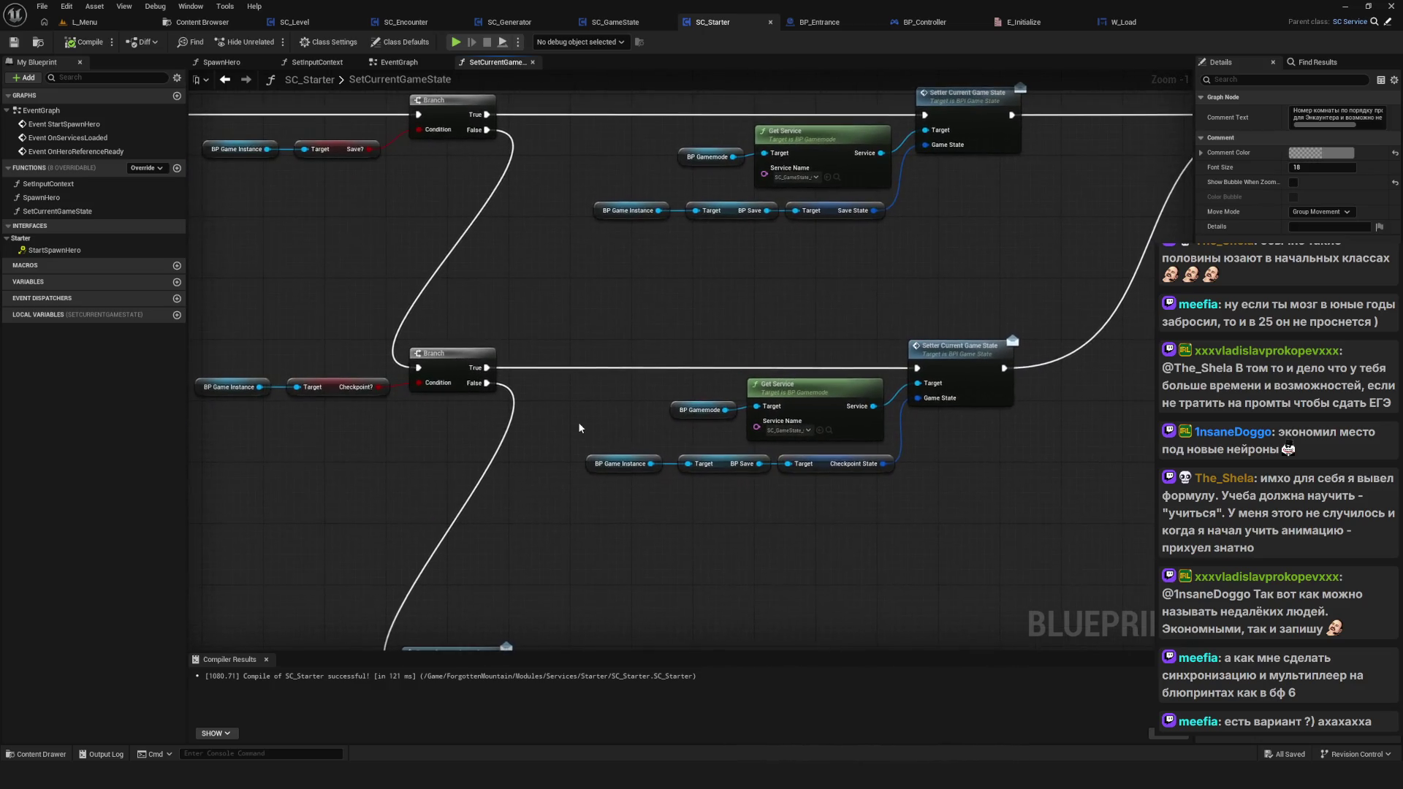
scroll(592, 430, down, 8)
scroll(602, 432, up, 5)
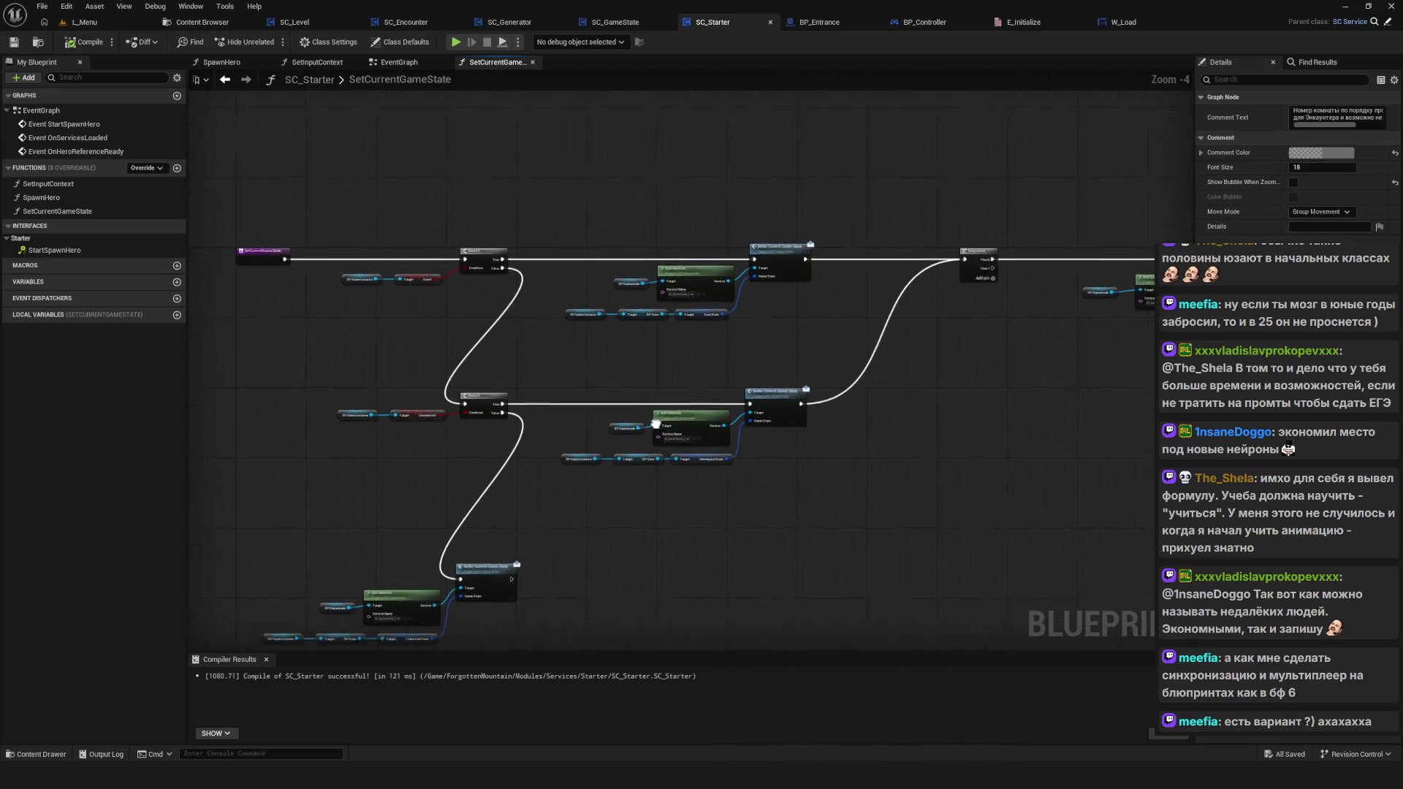
scroll(655, 423, up, 4)
drag(734, 420, 573, 448)
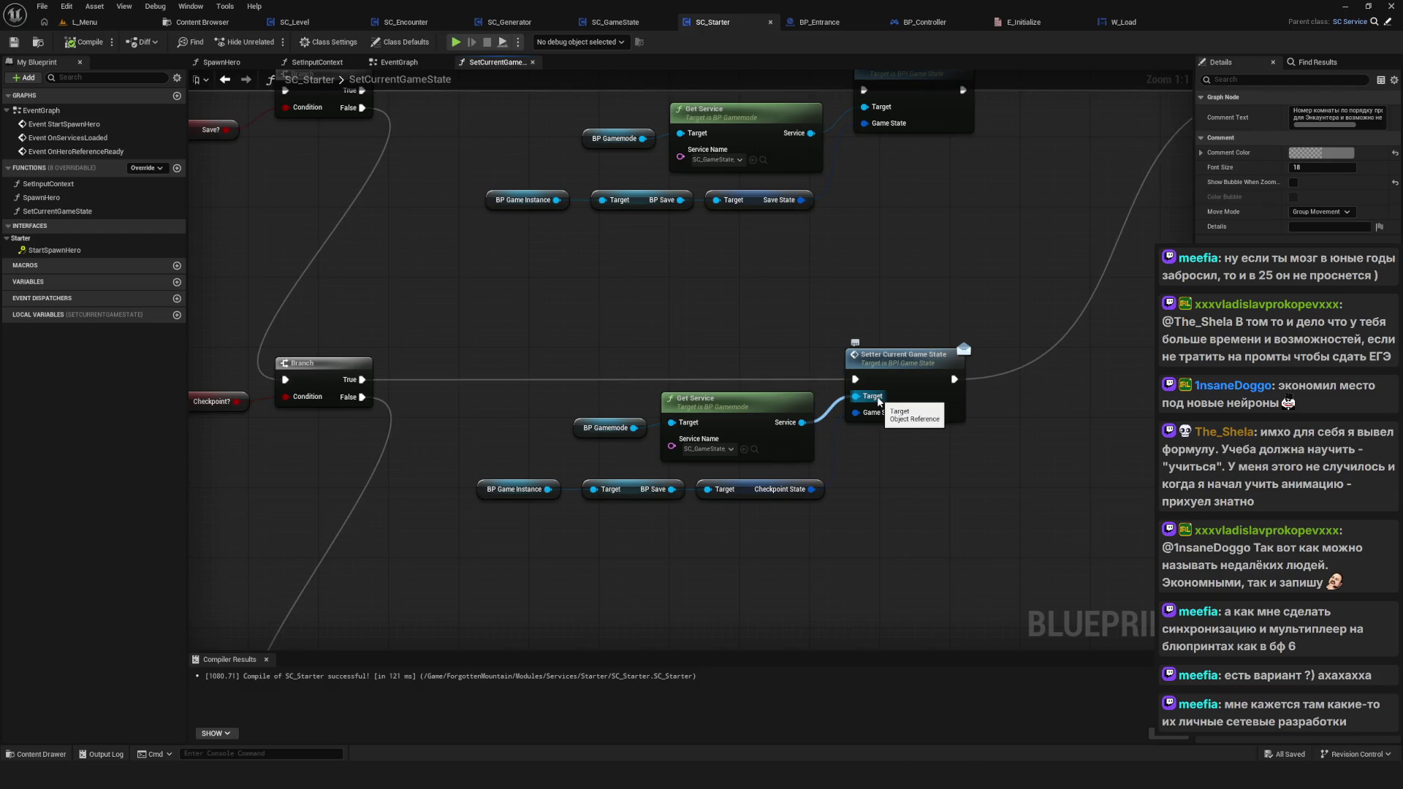
scroll(875, 402, down, 7)
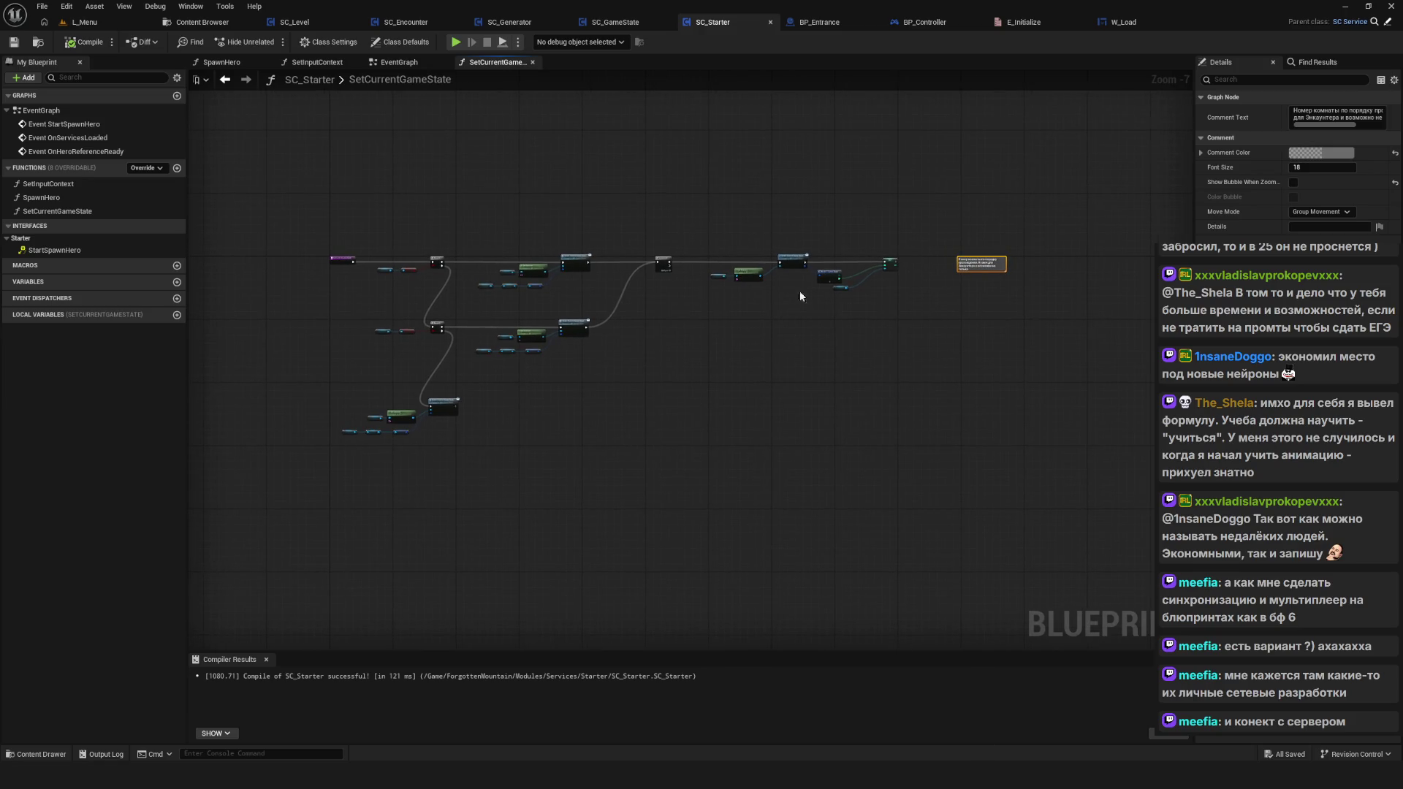
scroll(598, 257, up, 1)
scroll(598, 257, up, 6)
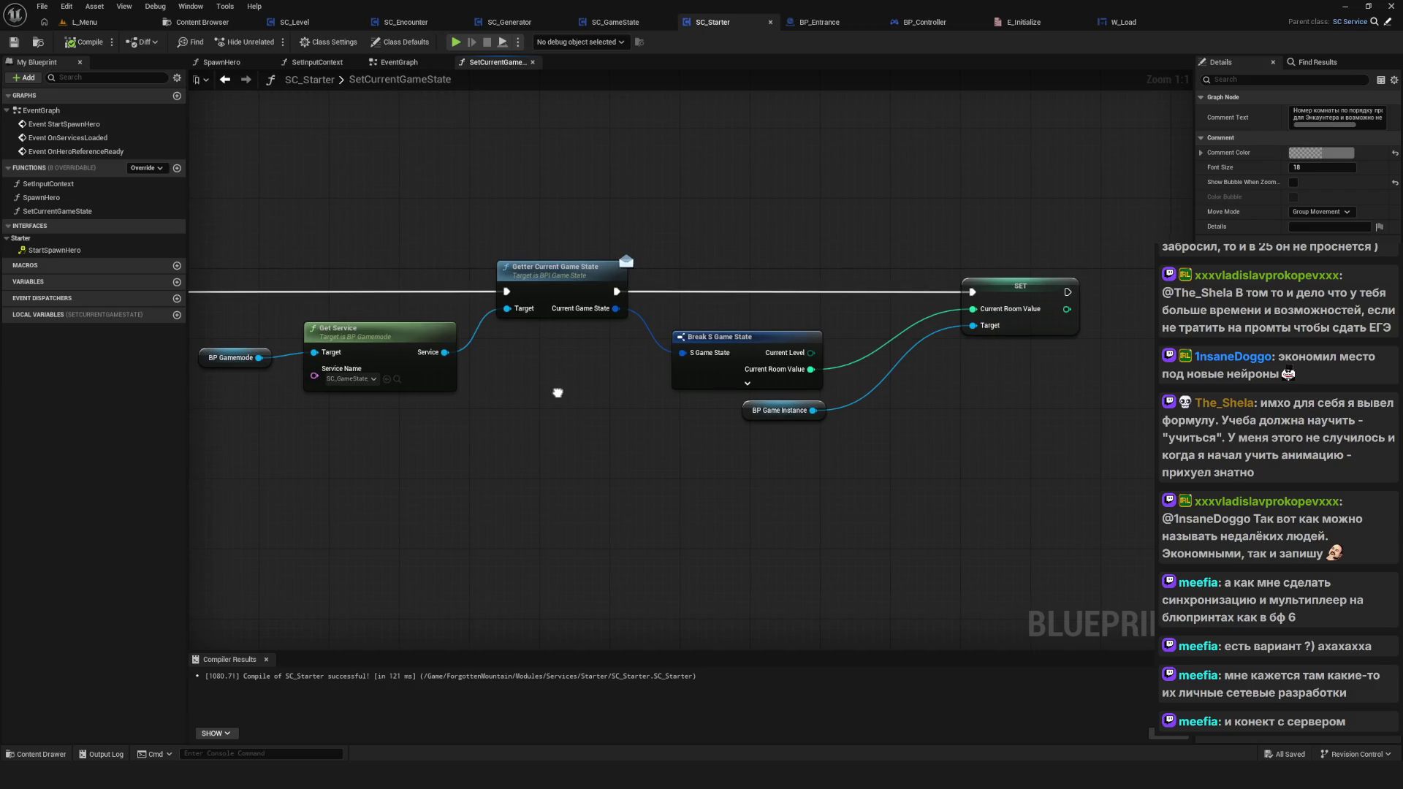
drag(501, 211, 623, 446)
mouse_move(499, 443)
mouse_down()
mouse_move(850, 356)
mouse_move(676, 409)
mouse_move(662, 343)
mouse_up()
scroll(658, 199, down, 4)
scroll(703, 384, up, 3)
mouse_move(386, 361)
mouse_down()
mouse_move(710, 539)
mouse_move(602, 564)
mouse_up()
scroll(645, 558, down, 4)
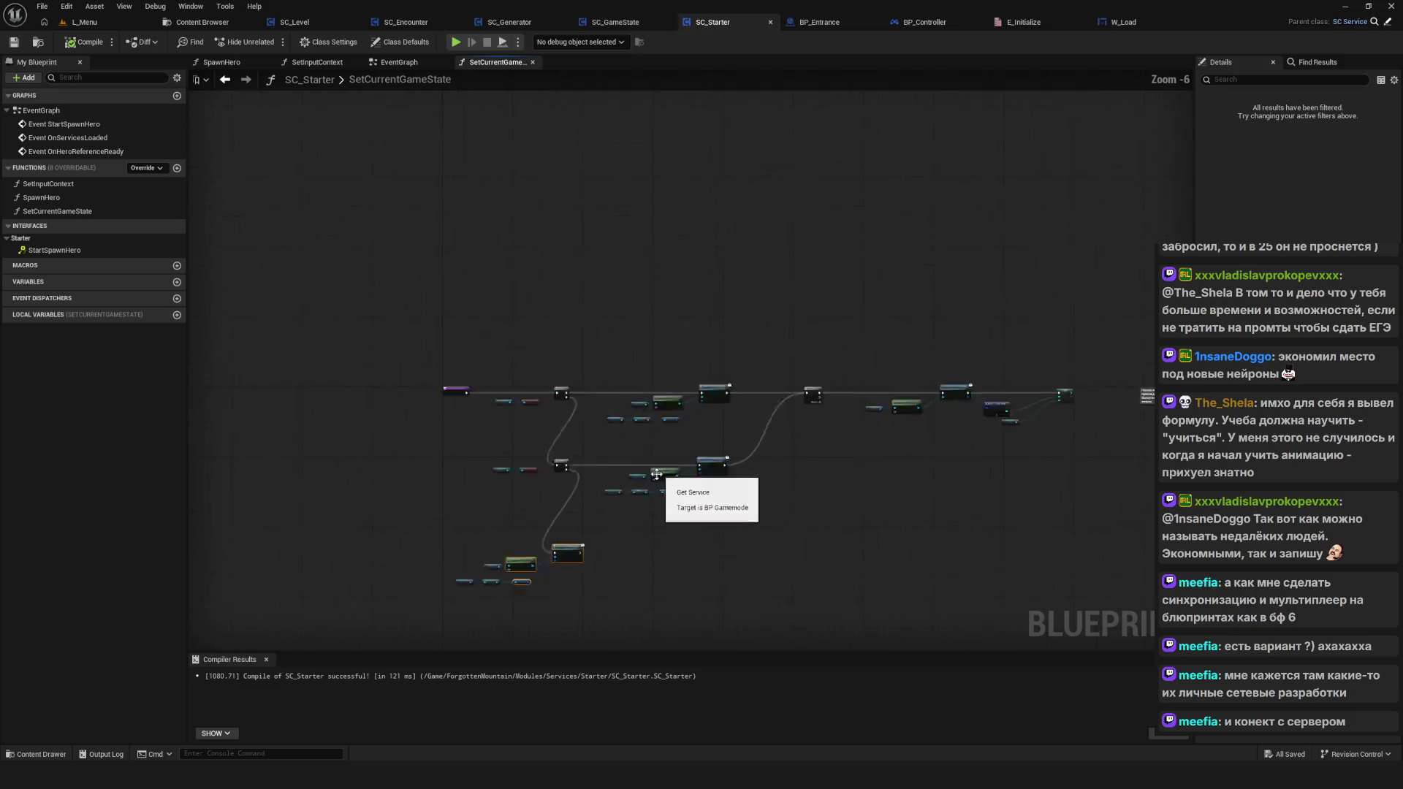
scroll(840, 497, up, 2)
drag(1091, 410, 933, 434)
drag(1088, 383, 600, 228)
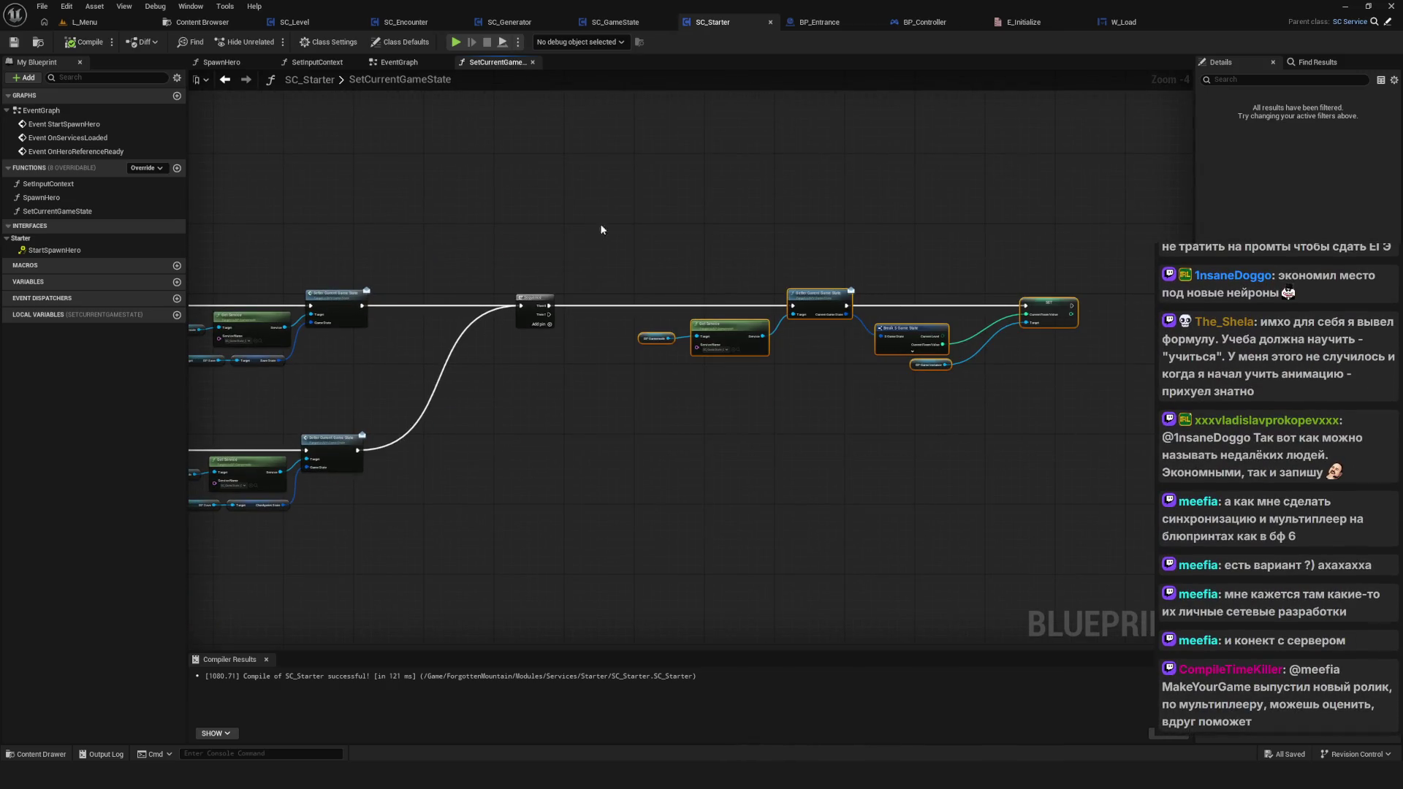
drag(956, 156, 846, 237)
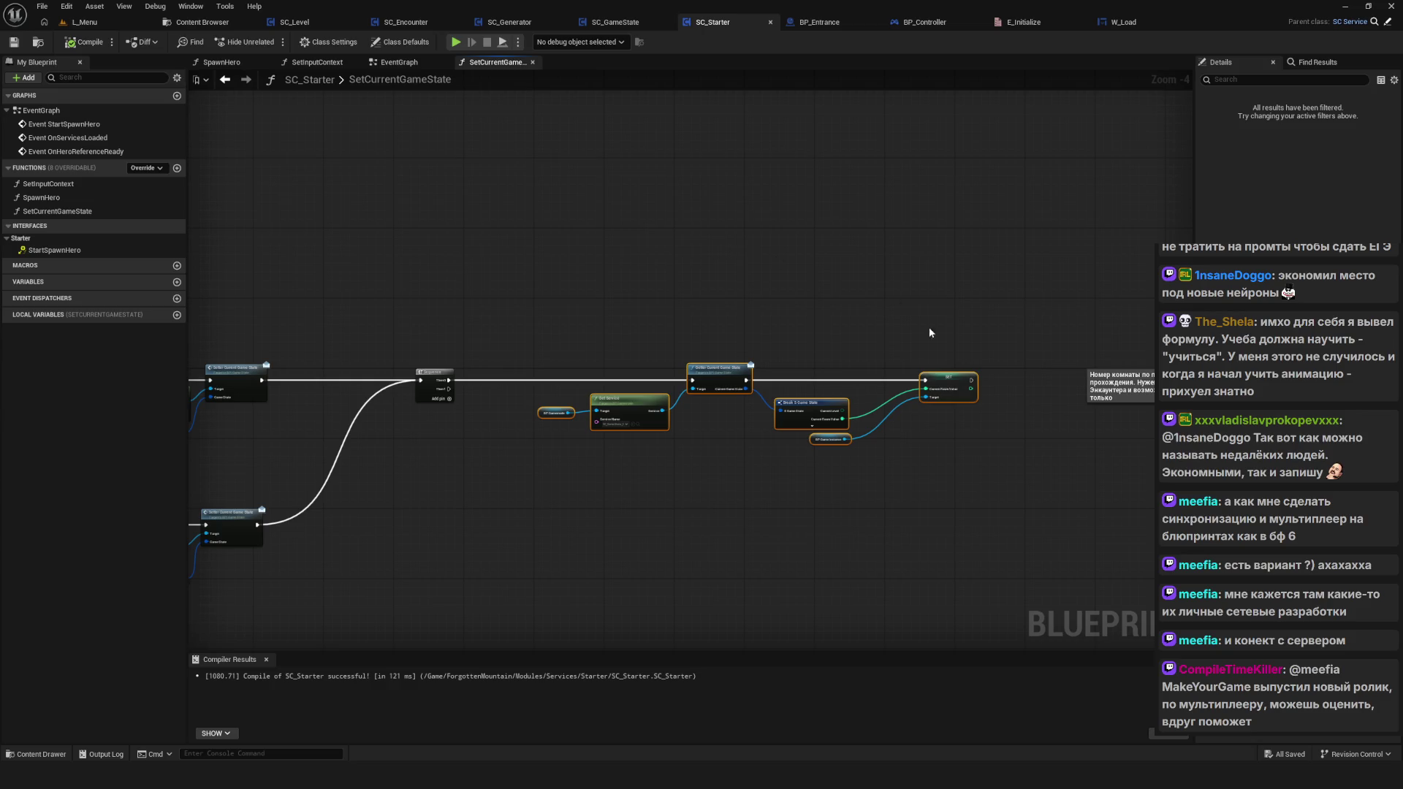
scroll(738, 405, down, 4)
scroll(795, 391, up, 5)
drag(298, 201, 816, 452)
drag(278, 185, 868, 447)
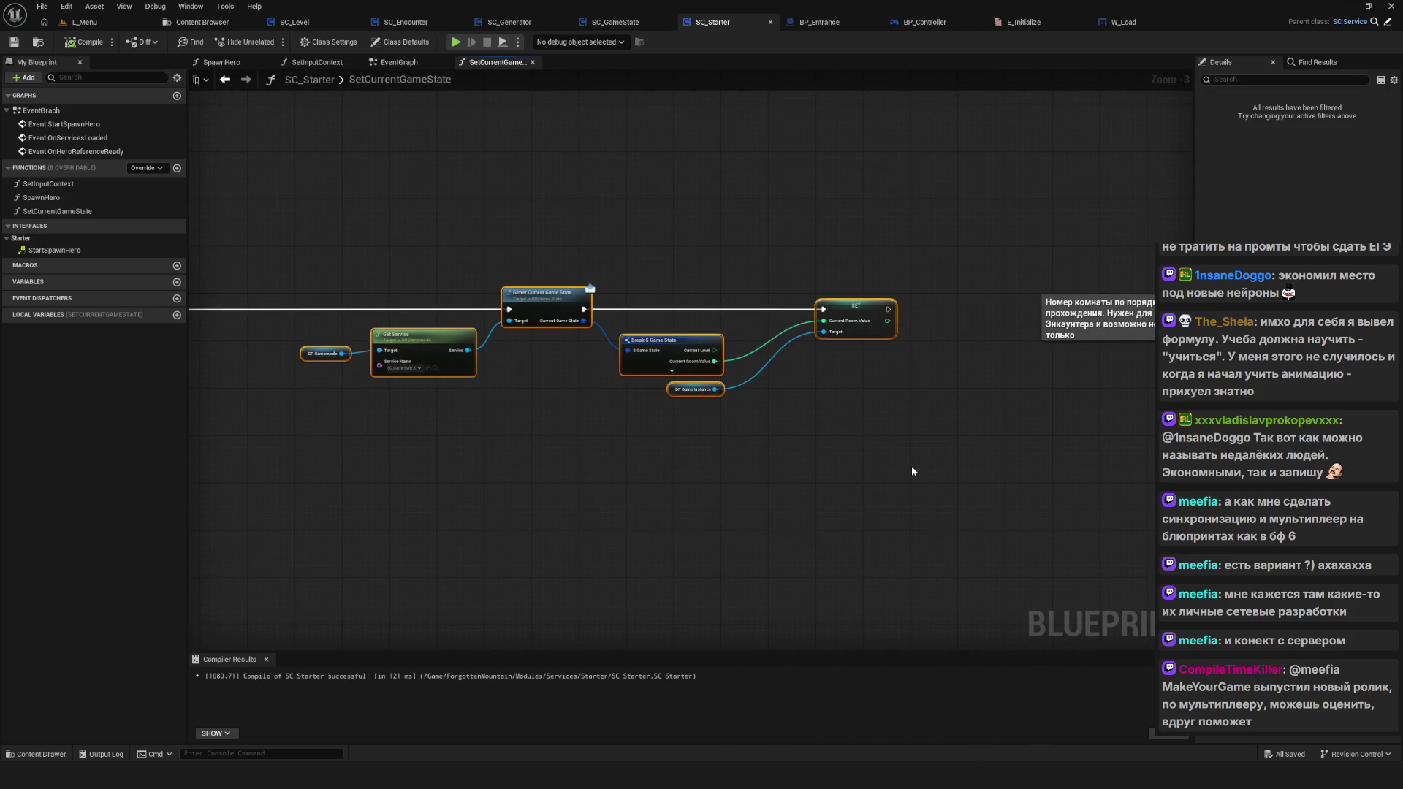
click(910, 466)
drag(1112, 386, 1081, 282)
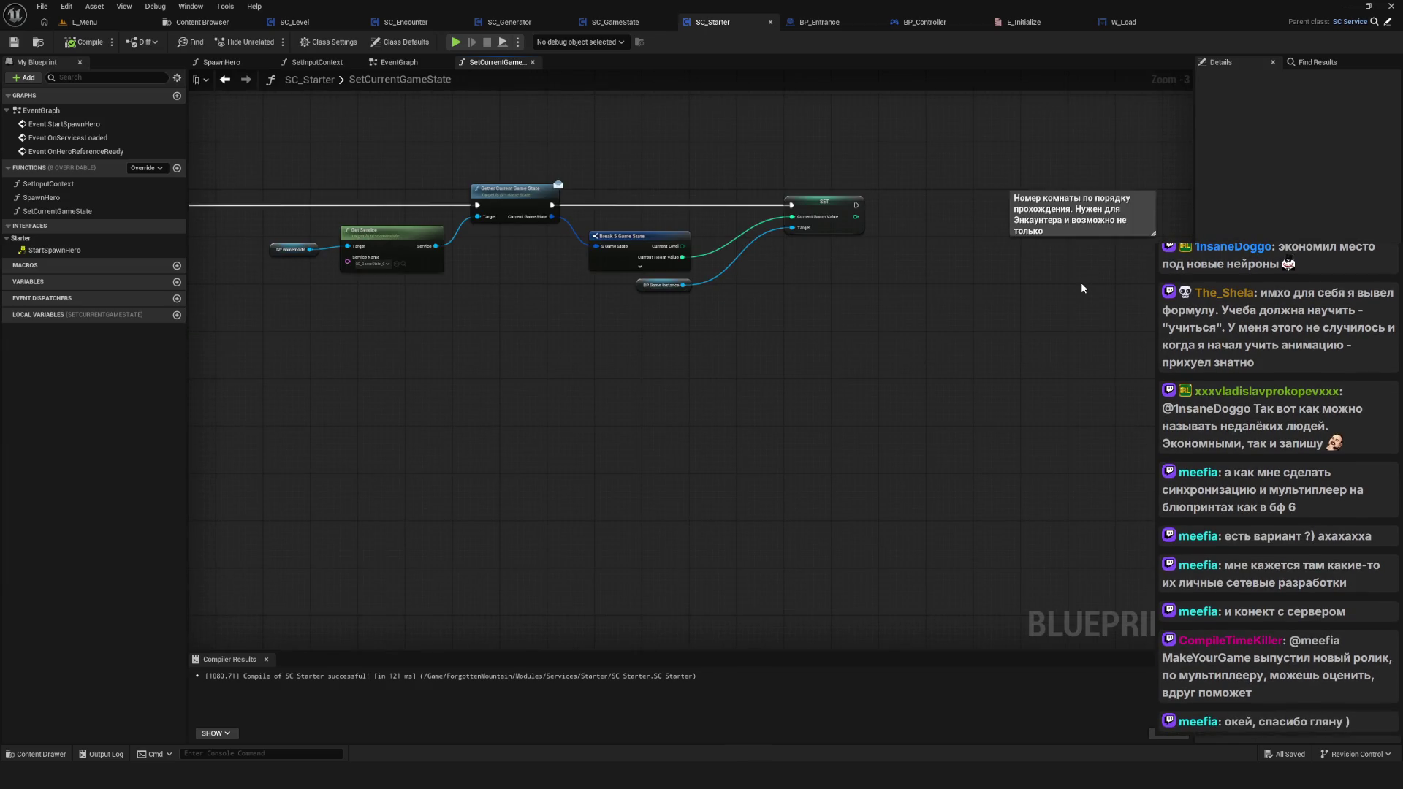
scroll(1077, 282, down, 4)
scroll(867, 292, up, 2)
drag(759, 320, 609, 346)
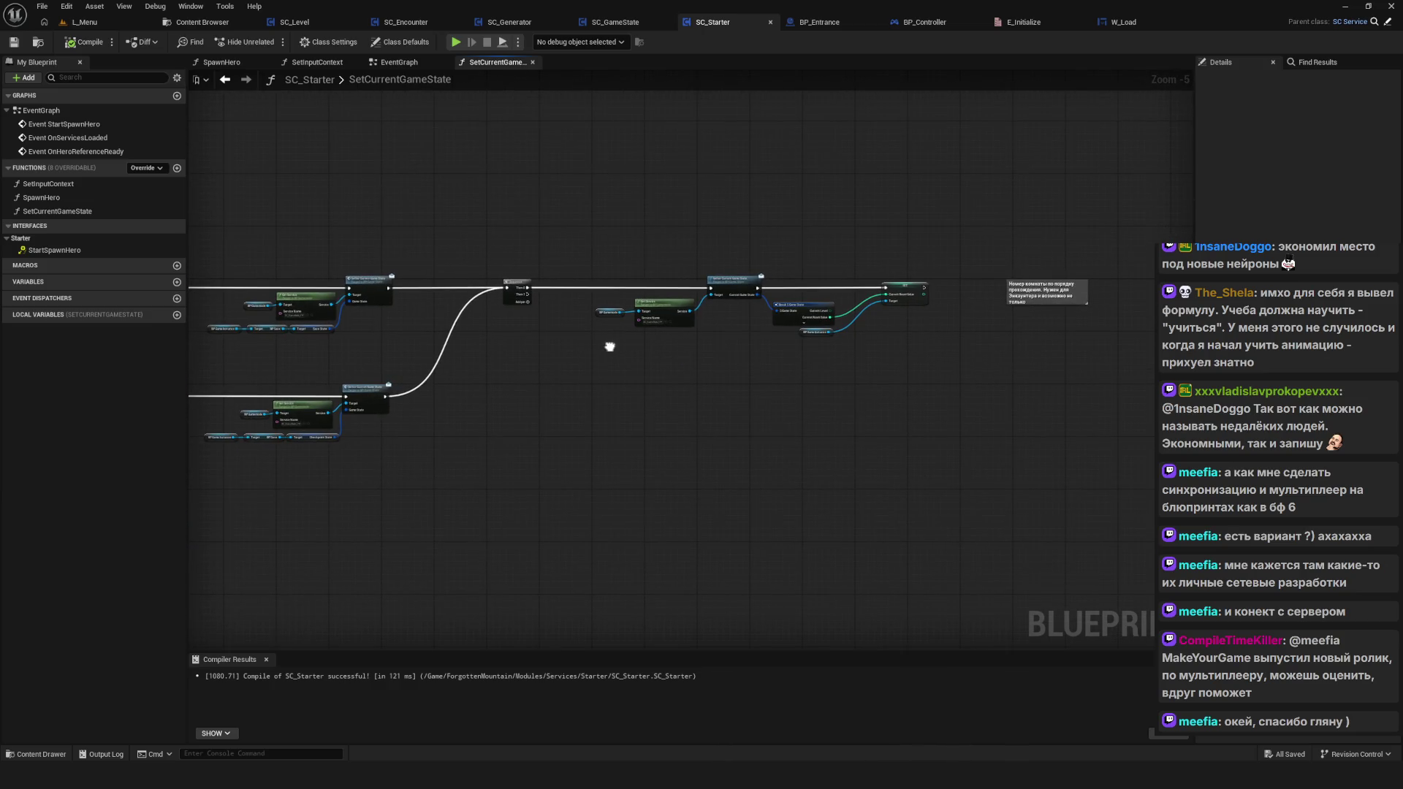
drag(110, 553, 445, 395)
drag(359, 334, 726, 458)
click(618, 22)
Step: Review SetNewGameStateData's Current Room Value default, Make S Hero Stats and SET nodes, then return to SC_Starter
scroll(490, 341, up, 3)
double_click(435, 253)
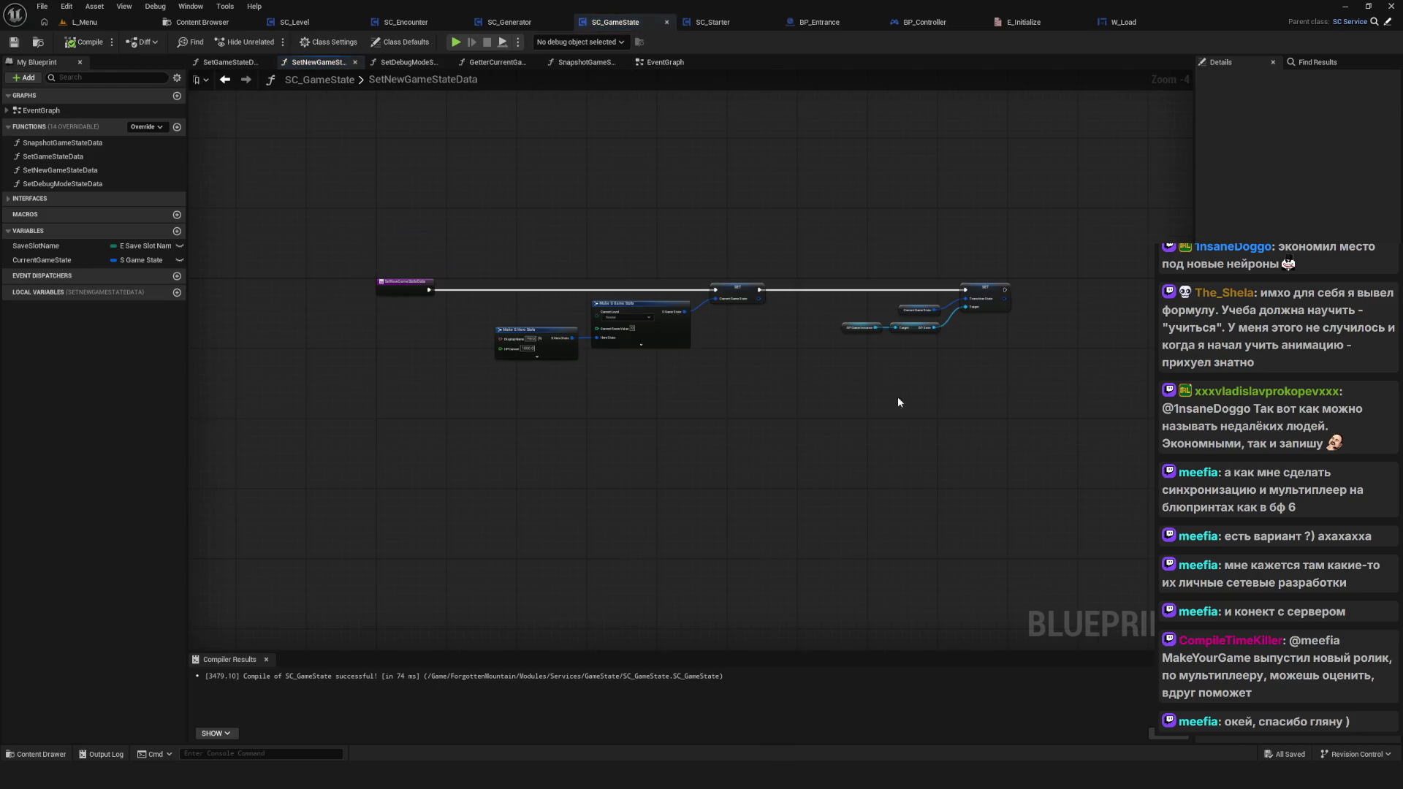
click(562, 346)
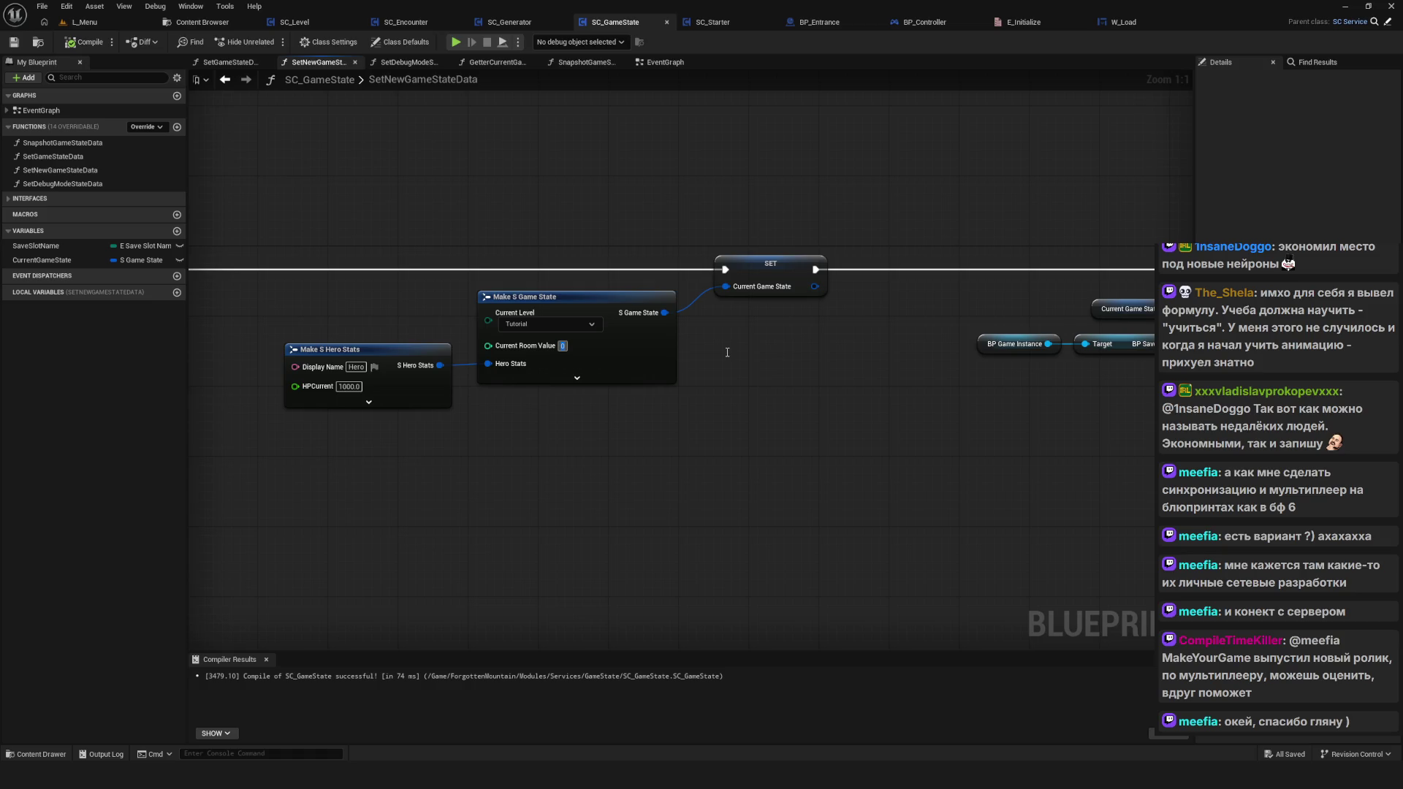
drag(1093, 424, 815, 429)
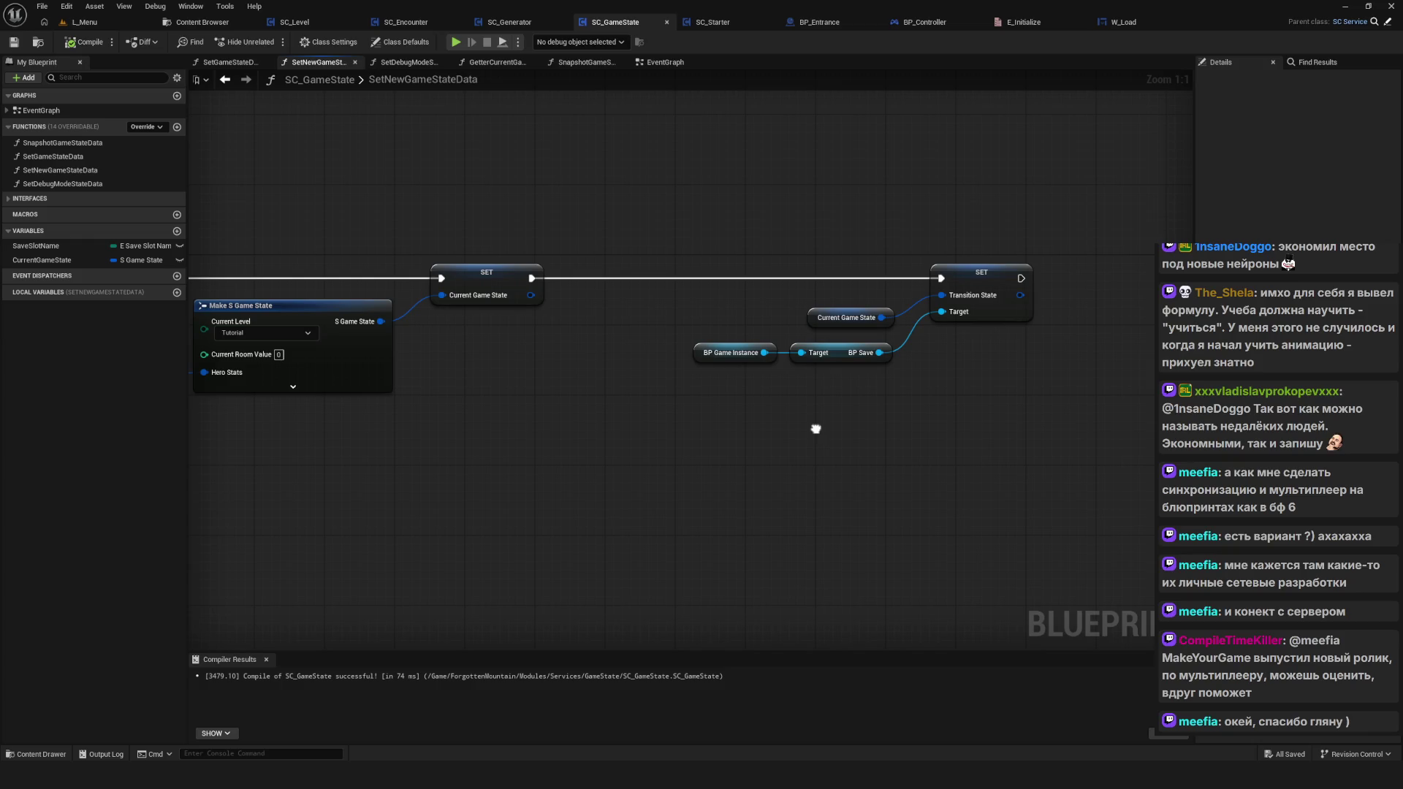
drag(815, 429, 1053, 424)
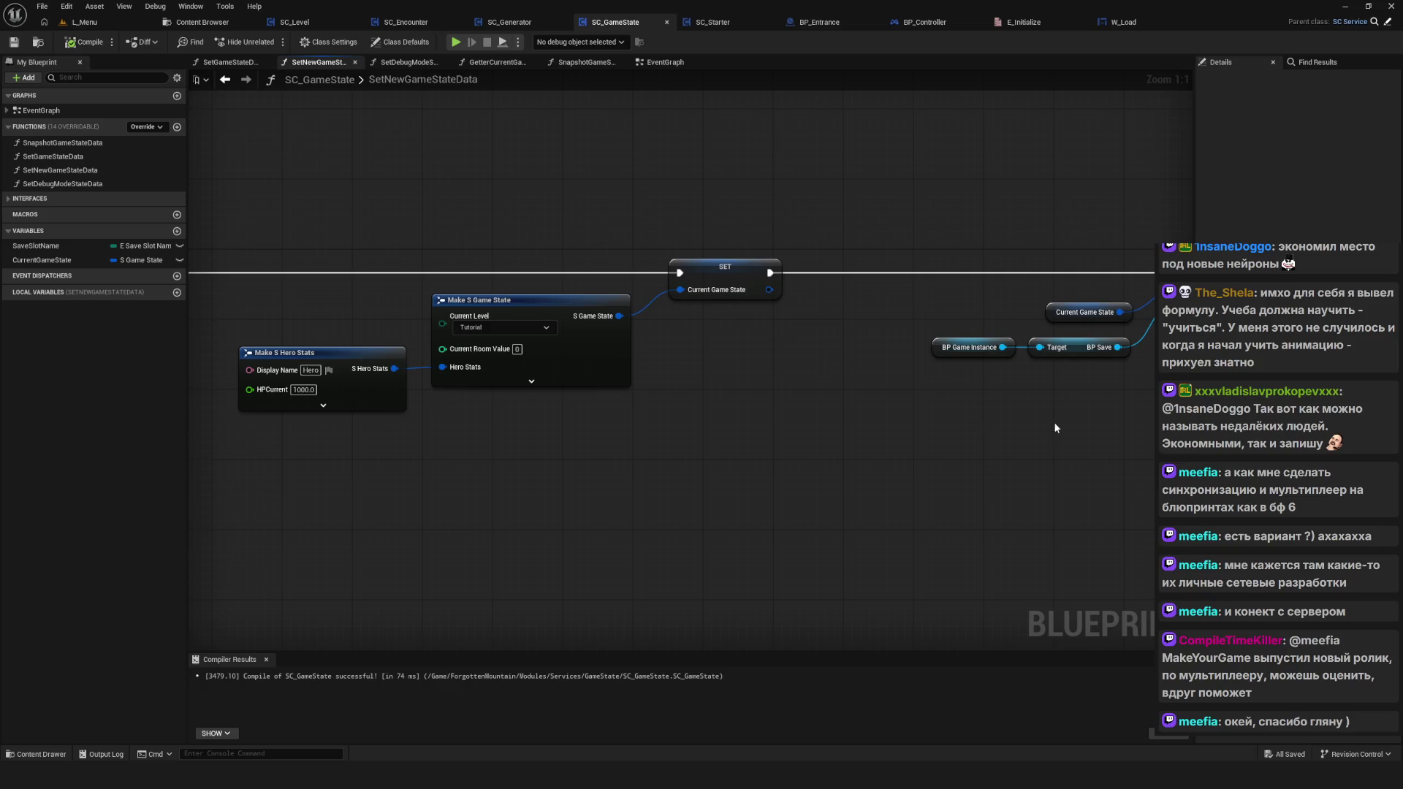
drag(387, 331, 687, 358)
drag(768, 245, 738, 260)
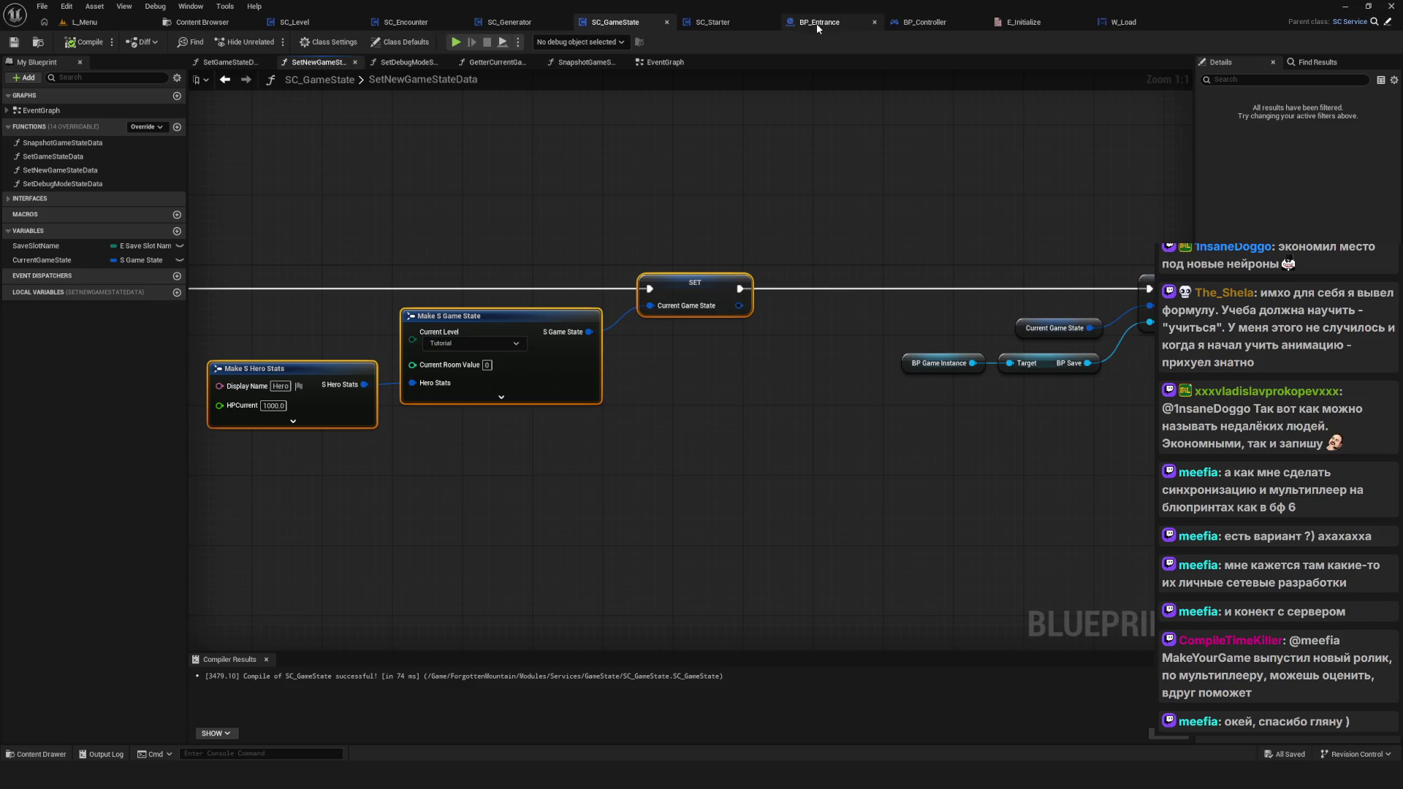
click(700, 24)
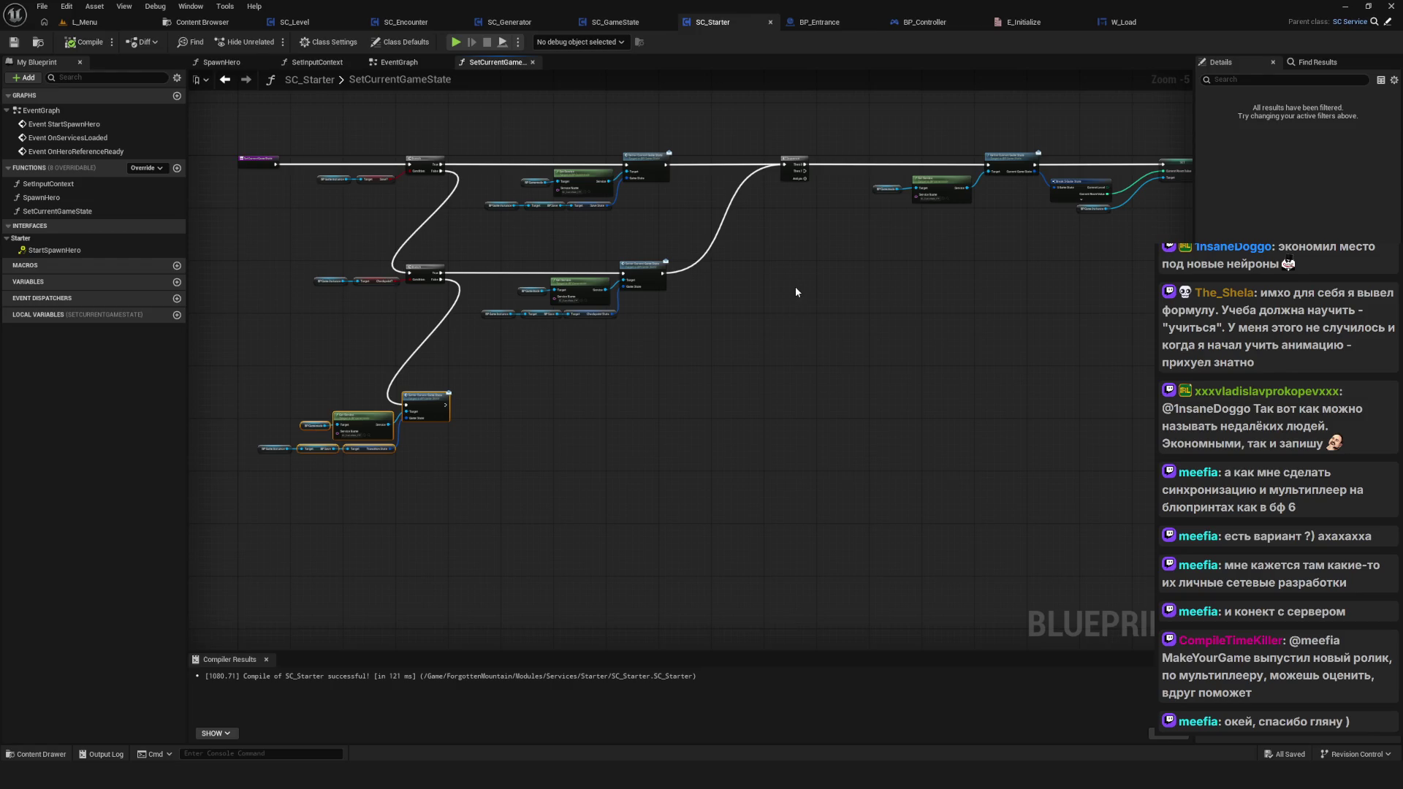
Step: Move the room-value nodes beside the lower Setter and wire its exec output to the Getter
drag(735, 145, 1084, 285)
scroll(581, 460, up, 2)
mouse_move(877, 241)
mouse_down()
mouse_move(821, 406)
mouse_move(715, 336)
mouse_up()
mouse_move(452, 357)
mouse_down()
mouse_move(694, 352)
mouse_move(668, 353)
mouse_up()
Step: Check the Getter, Break and SET chain, then compile and save SC_Starter
scroll(567, 447, down, 4)
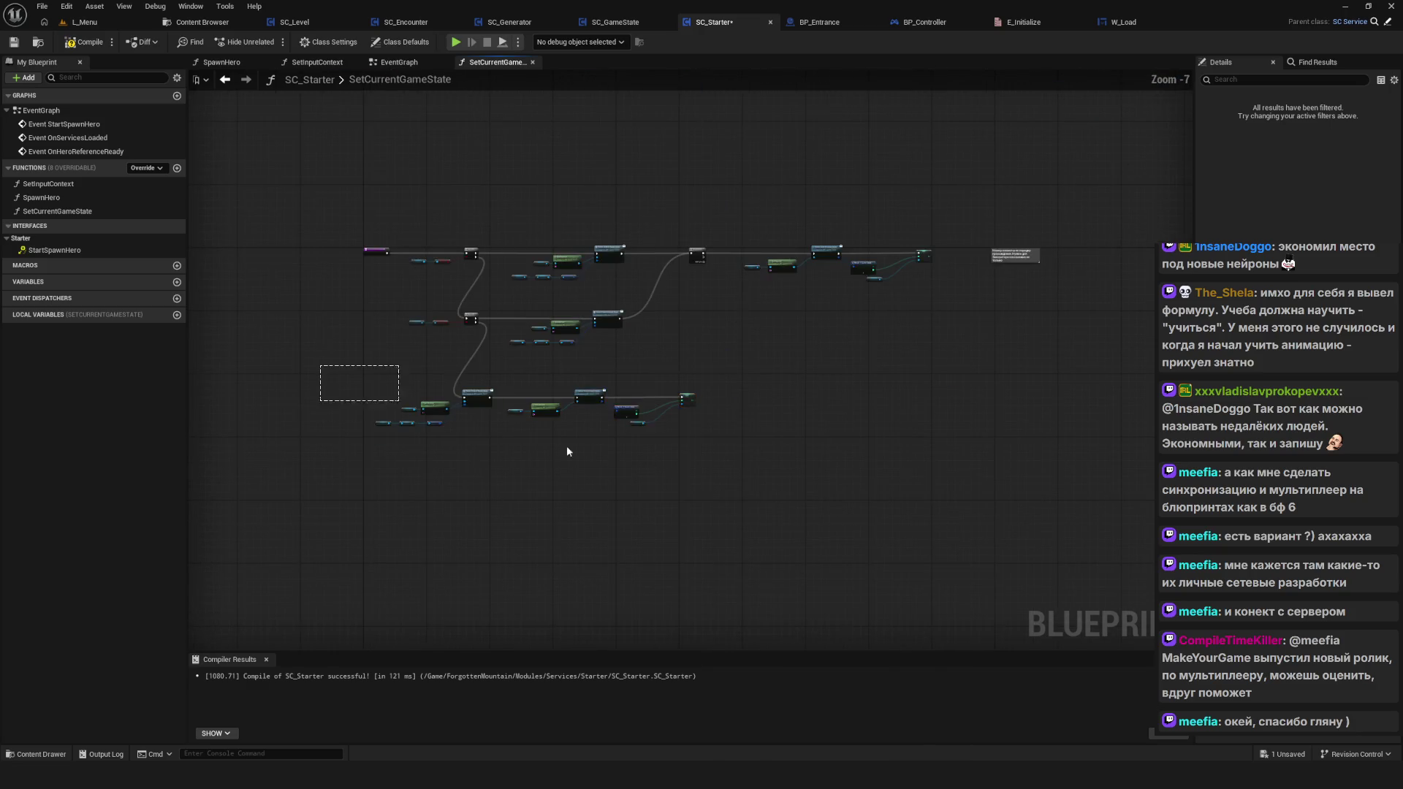
scroll(566, 451, up, 4)
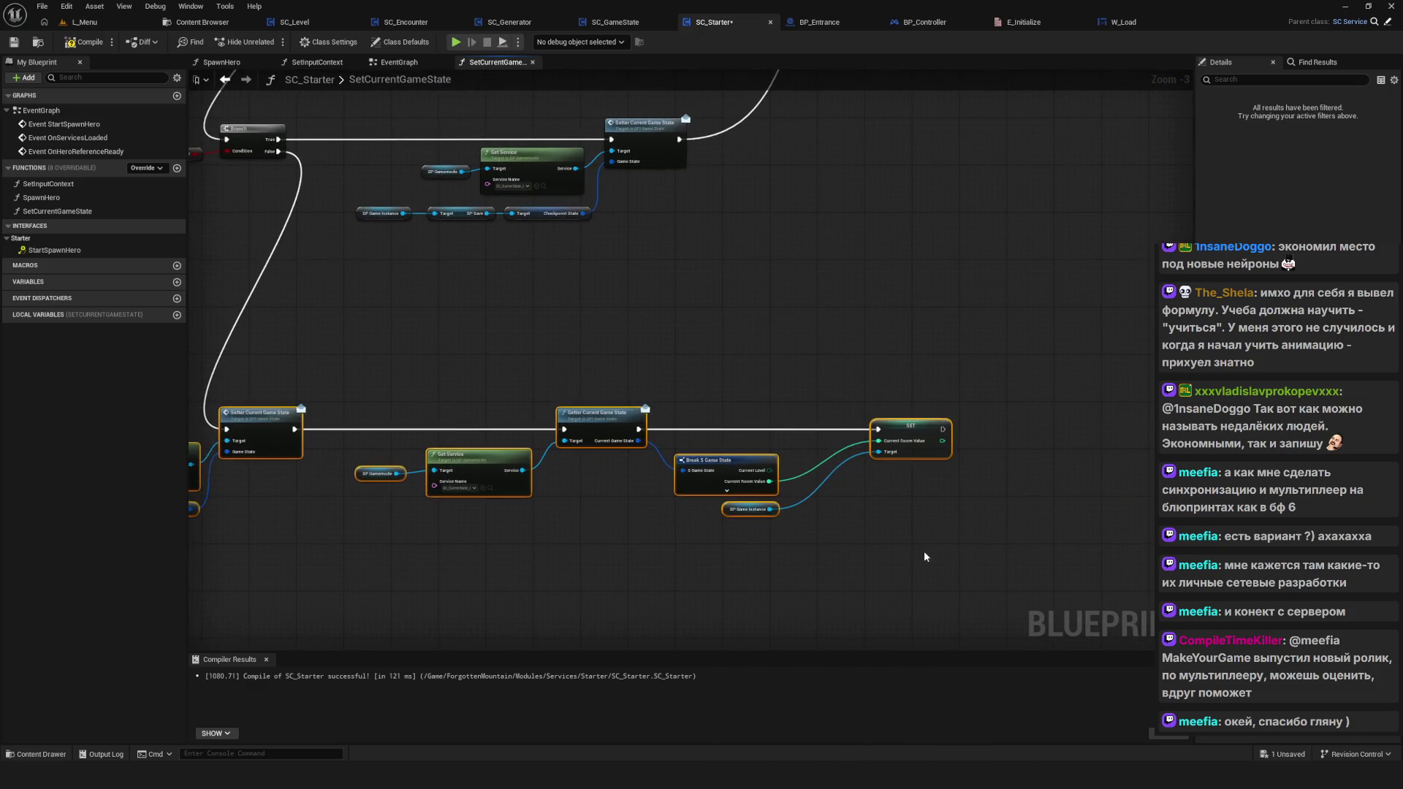
scroll(637, 456, down, 4)
scroll(638, 457, up, 8)
mouse_move(833, 494)
mouse_down()
mouse_move(586, 477)
mouse_move(238, 314)
mouse_move(949, 573)
mouse_up()
click(441, 213)
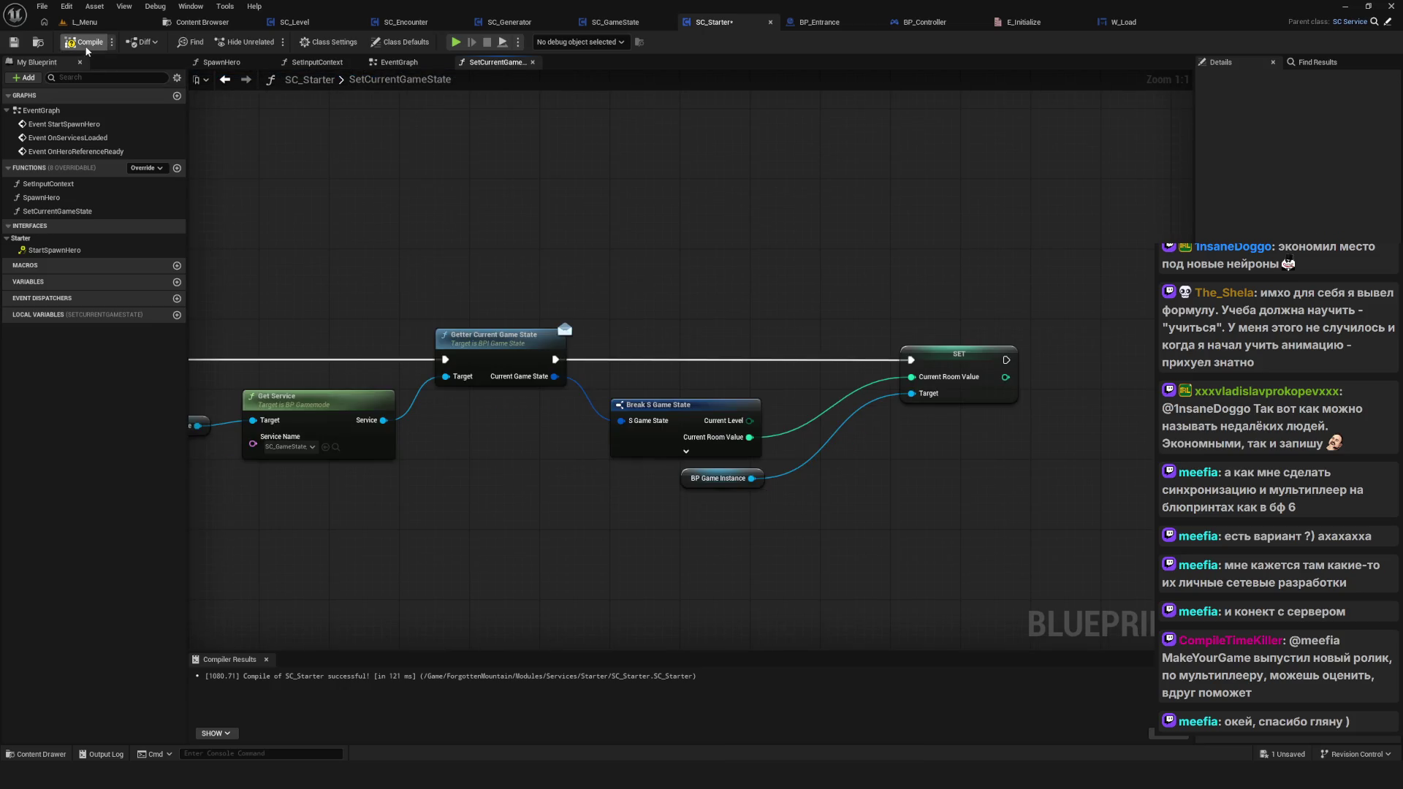
click(16, 44)
scroll(606, 336, down, 3)
scroll(606, 336, up, 2)
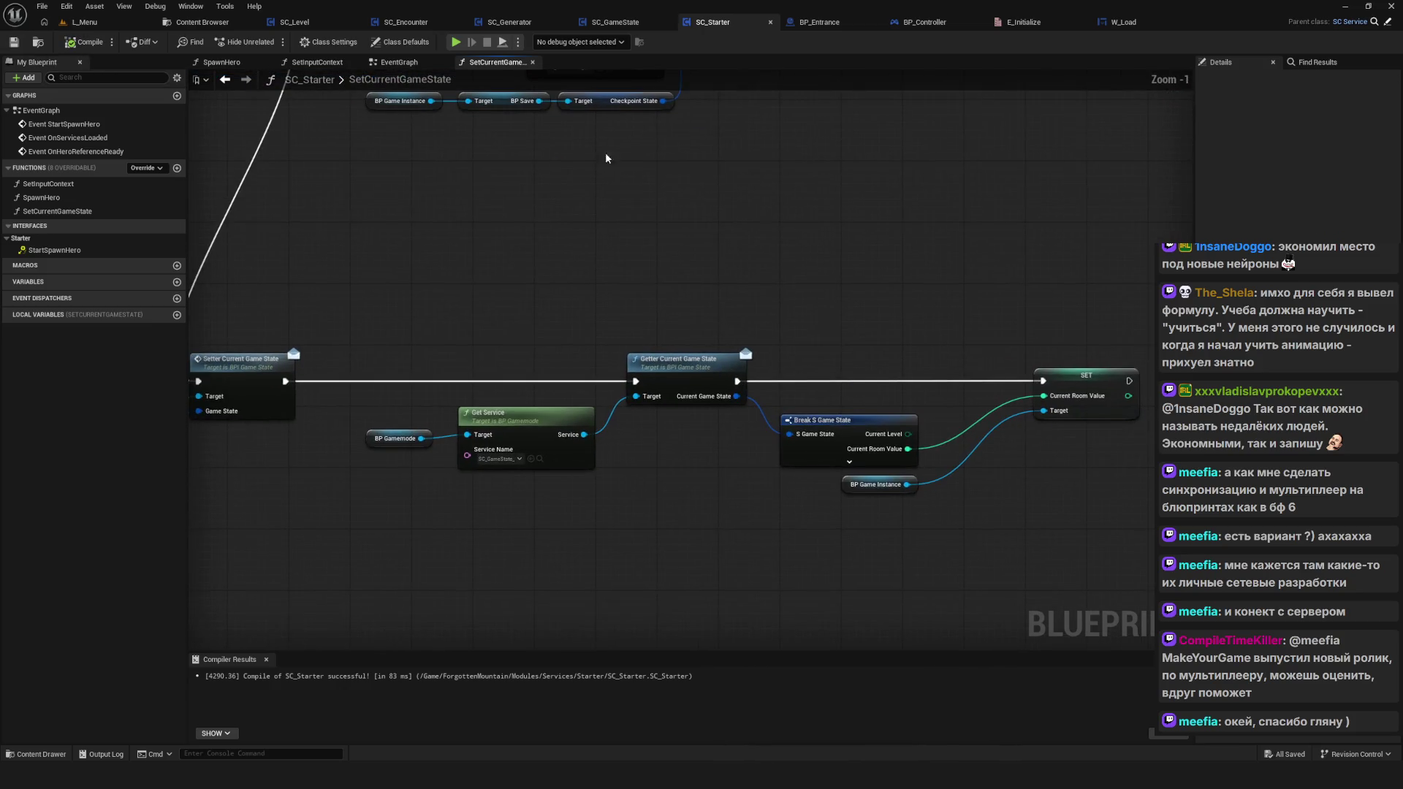
click(455, 43)
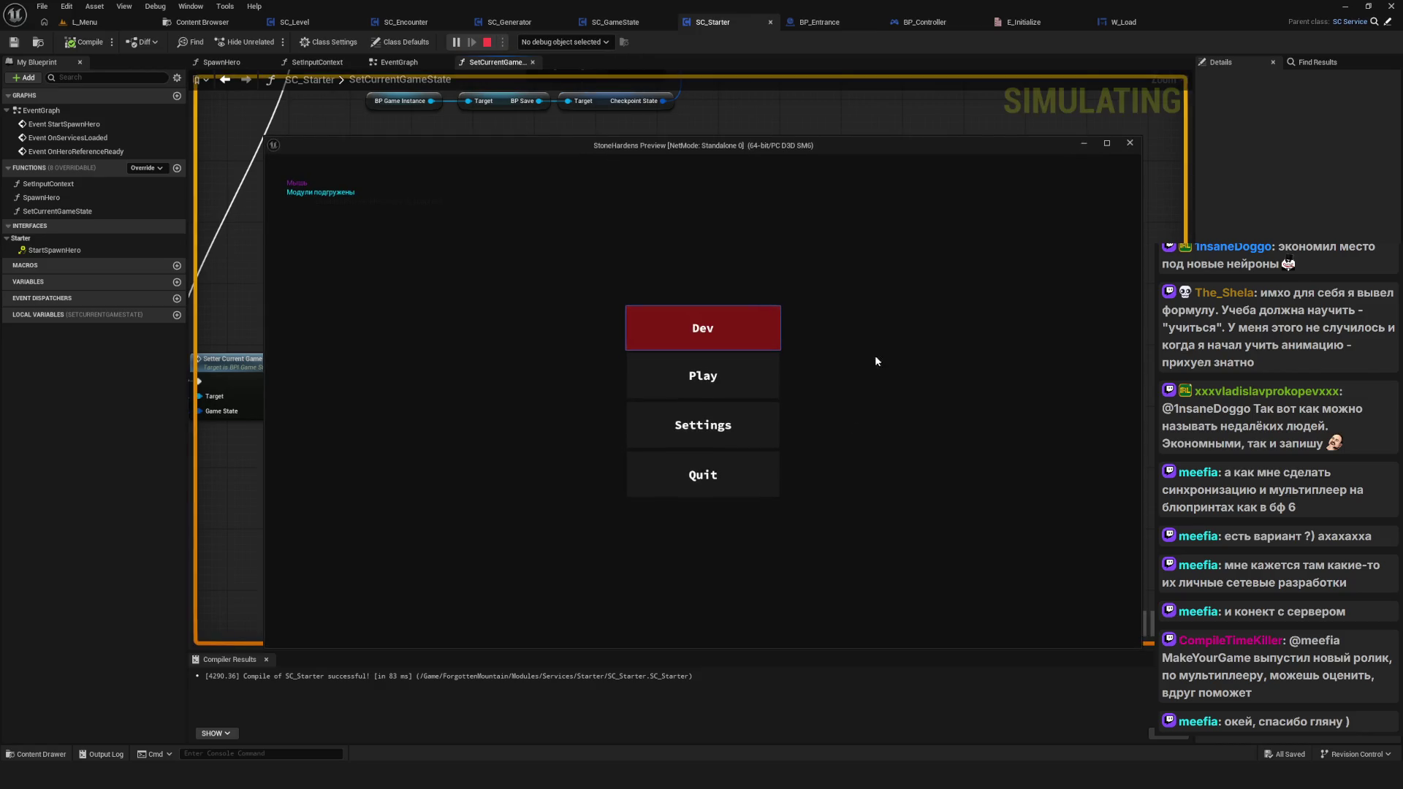
click(756, 378)
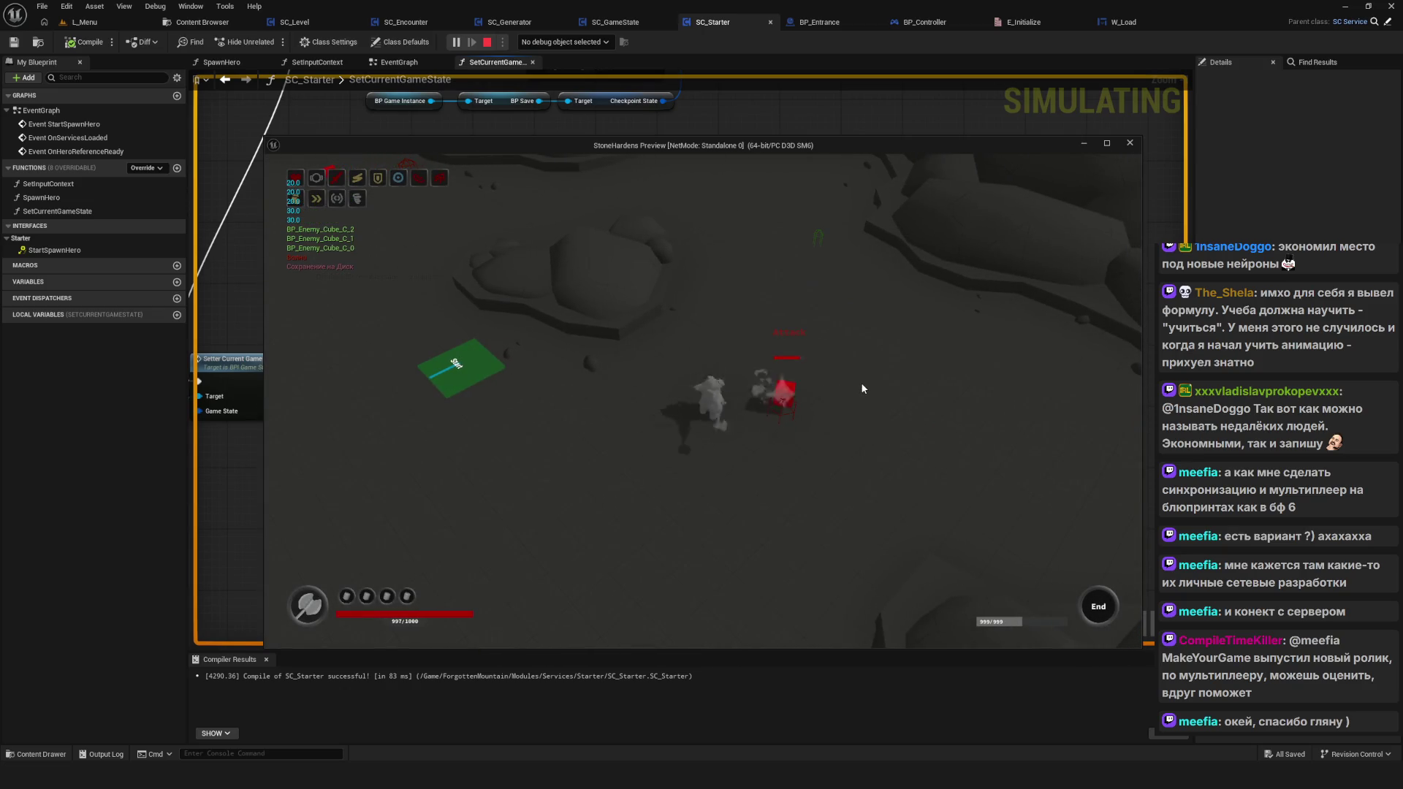
key(Escape)
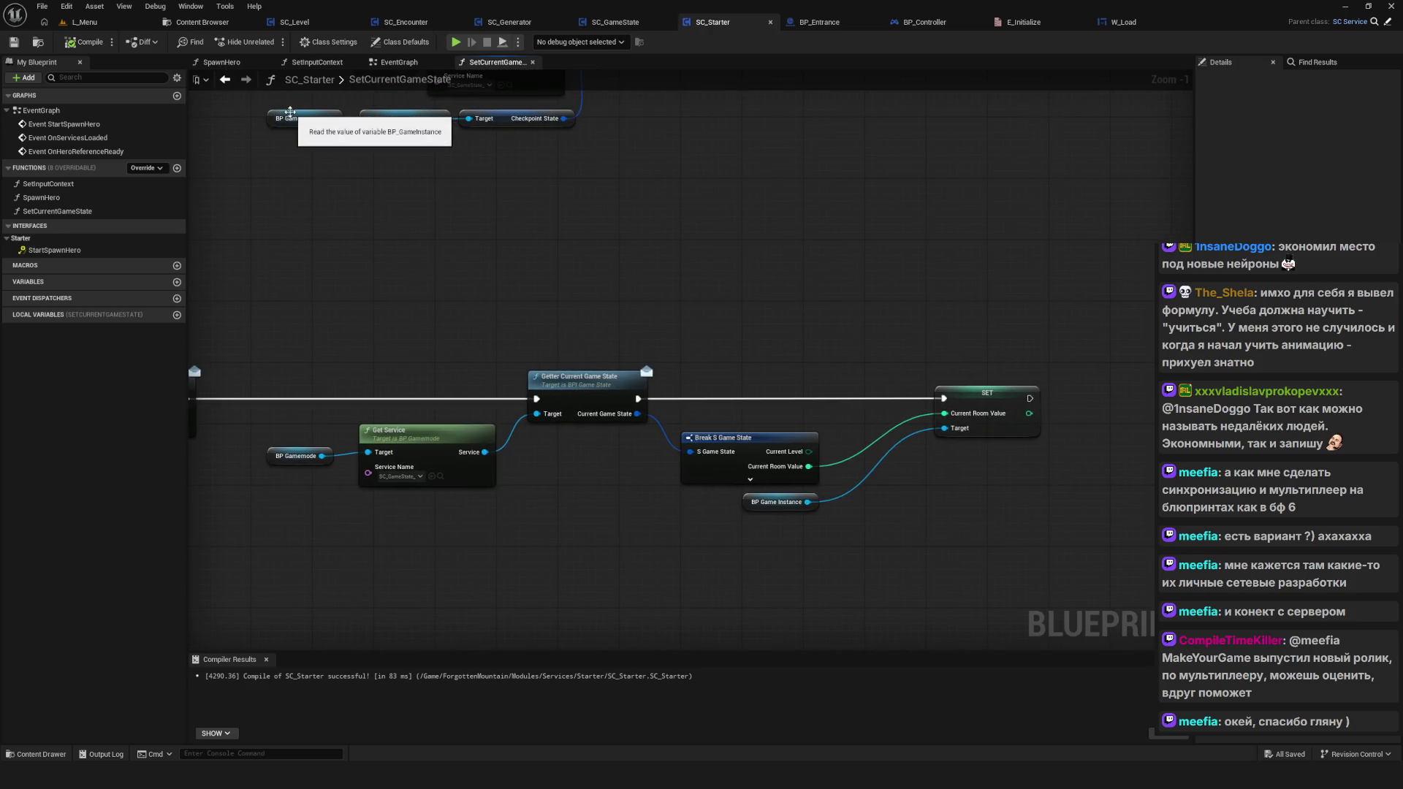
Step: Return to SC_GameState's EventGraph and open the Set Debug Mode State Data function
click(199, 22)
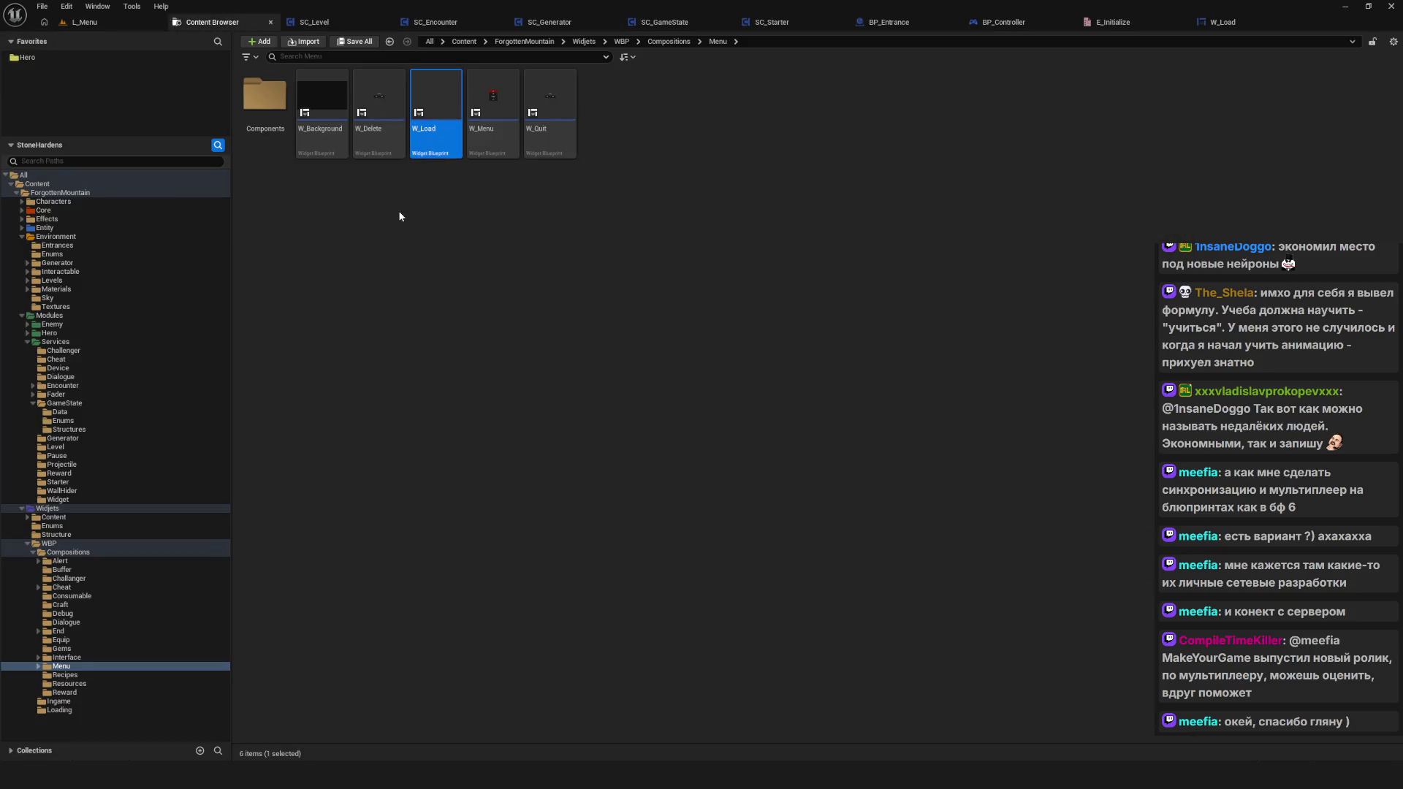
click(661, 23)
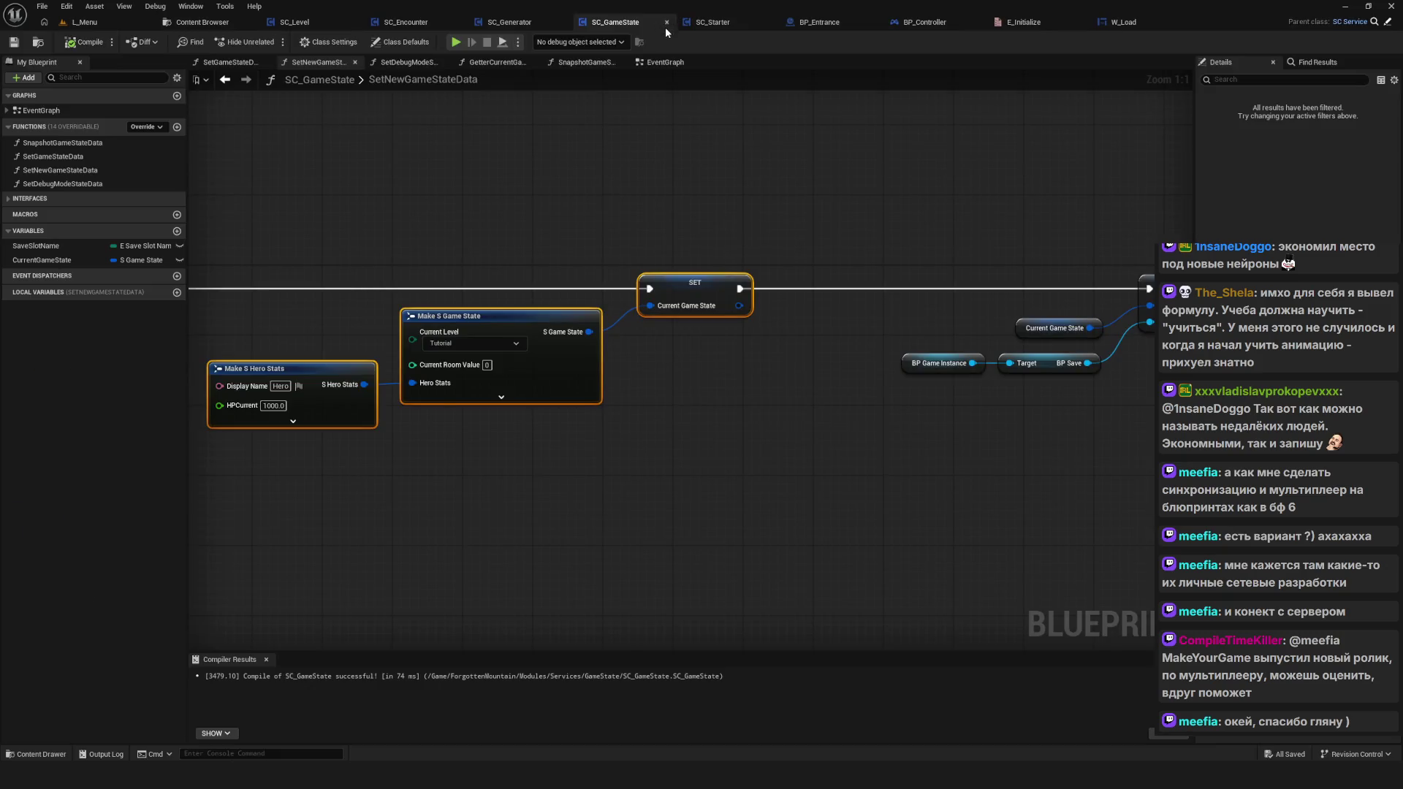
click(661, 63)
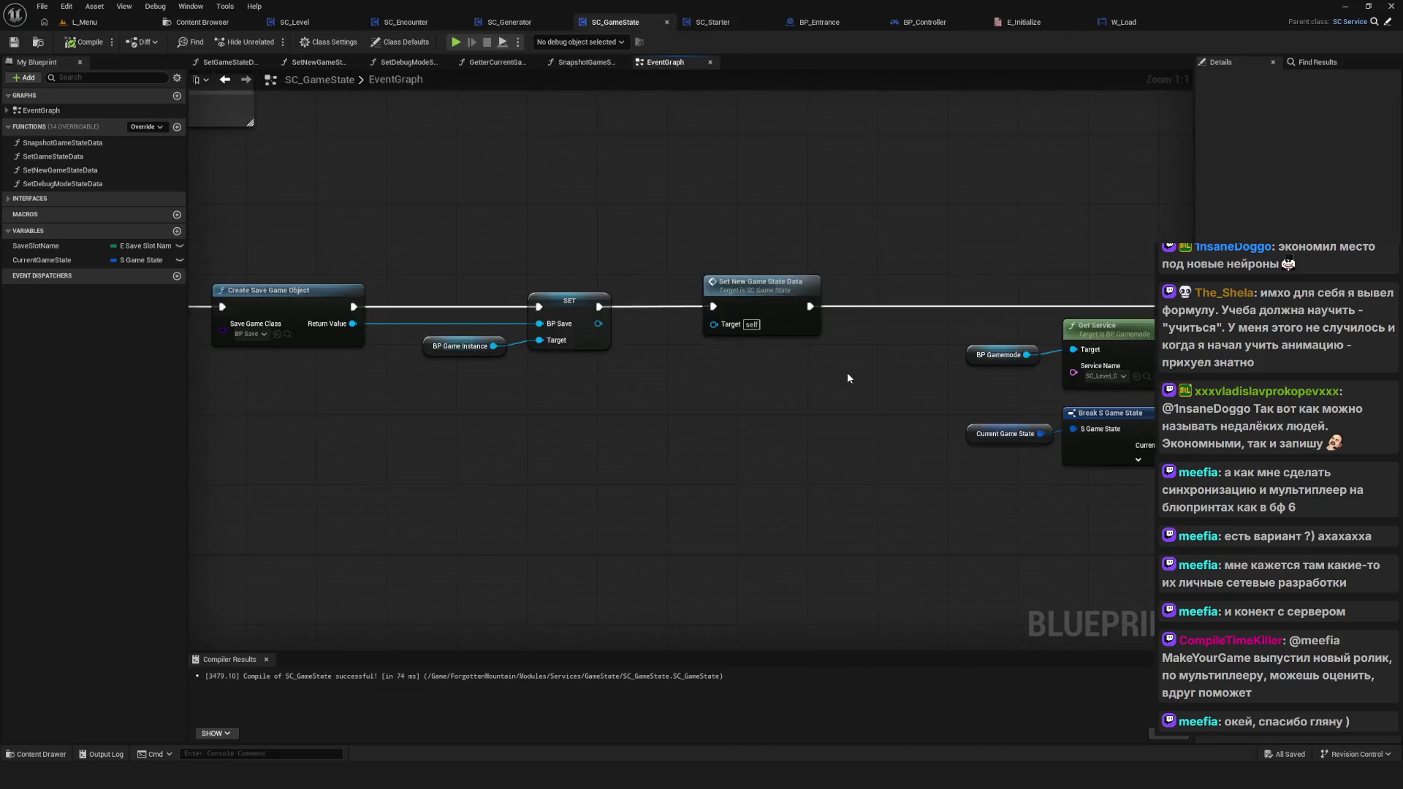
scroll(847, 371, down, 3)
scroll(842, 456, up, 3)
scroll(842, 456, down, 9)
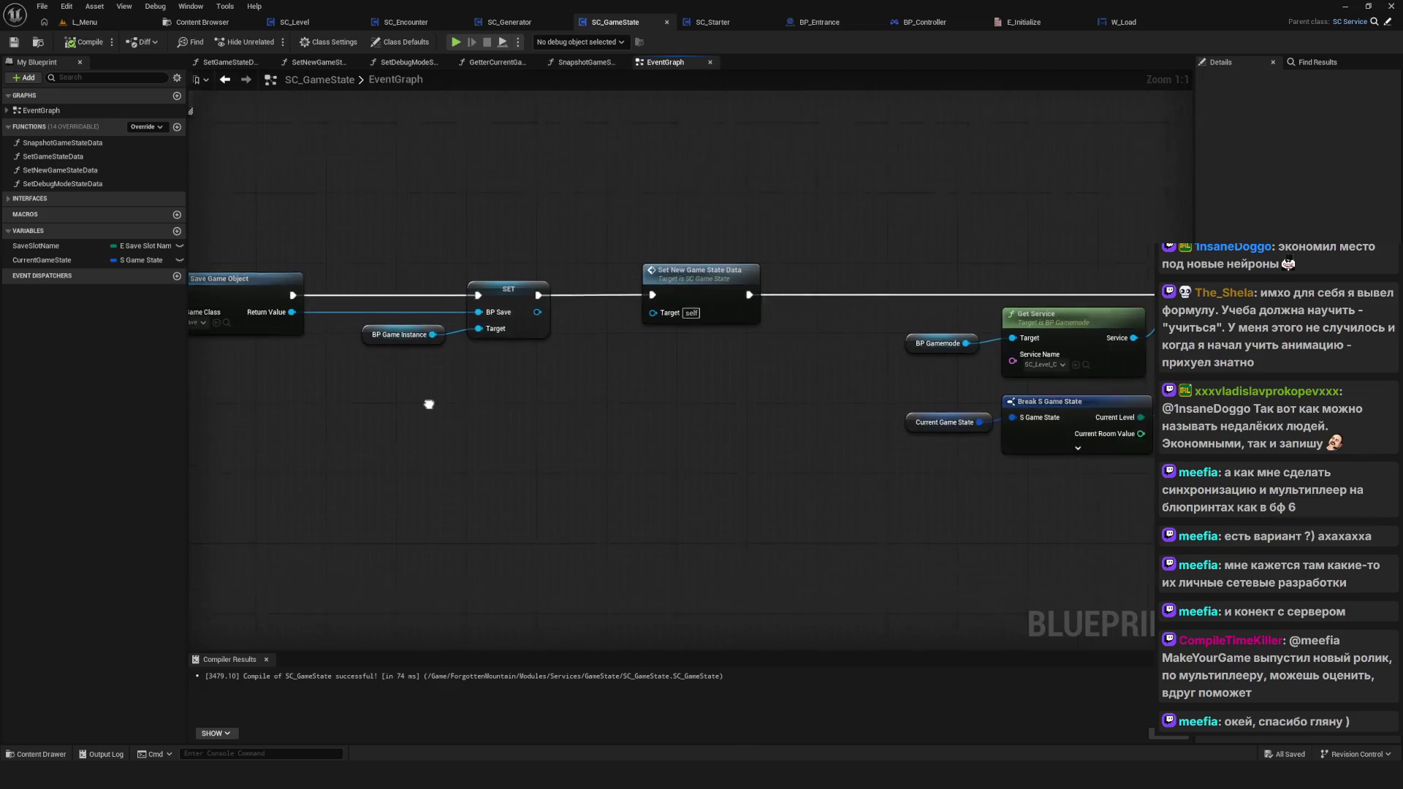
scroll(824, 438, up, 3)
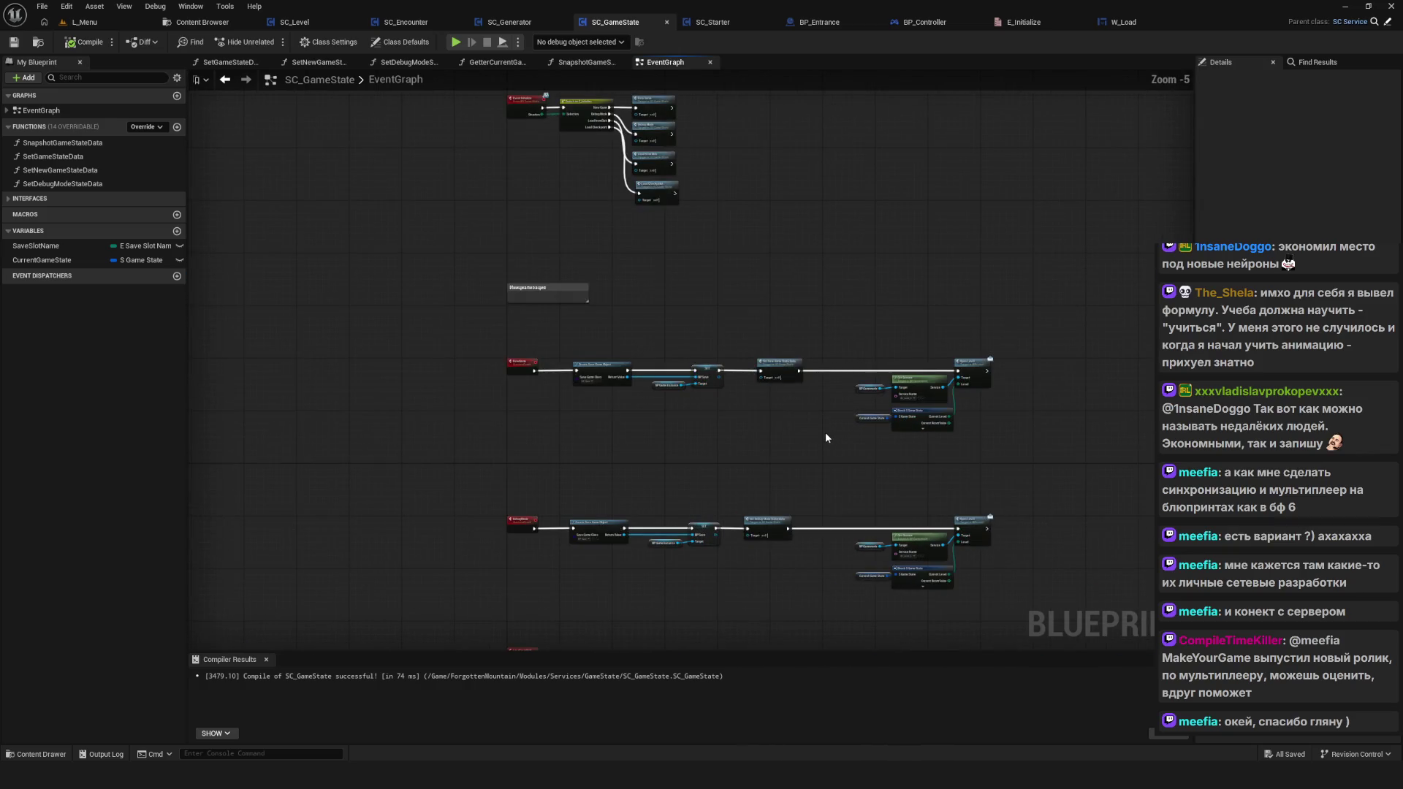
scroll(825, 437, up, 6)
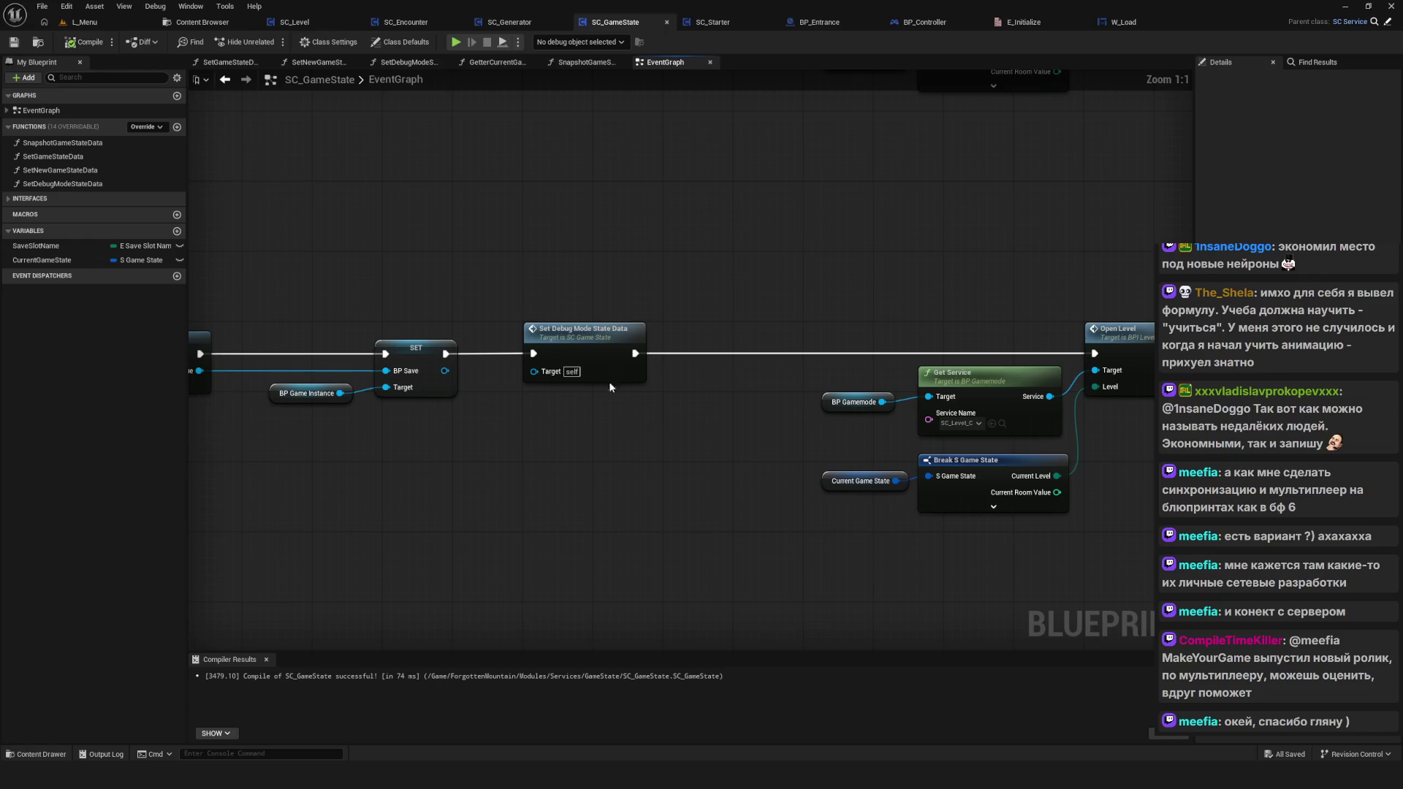
double_click(609, 383)
click(514, 373)
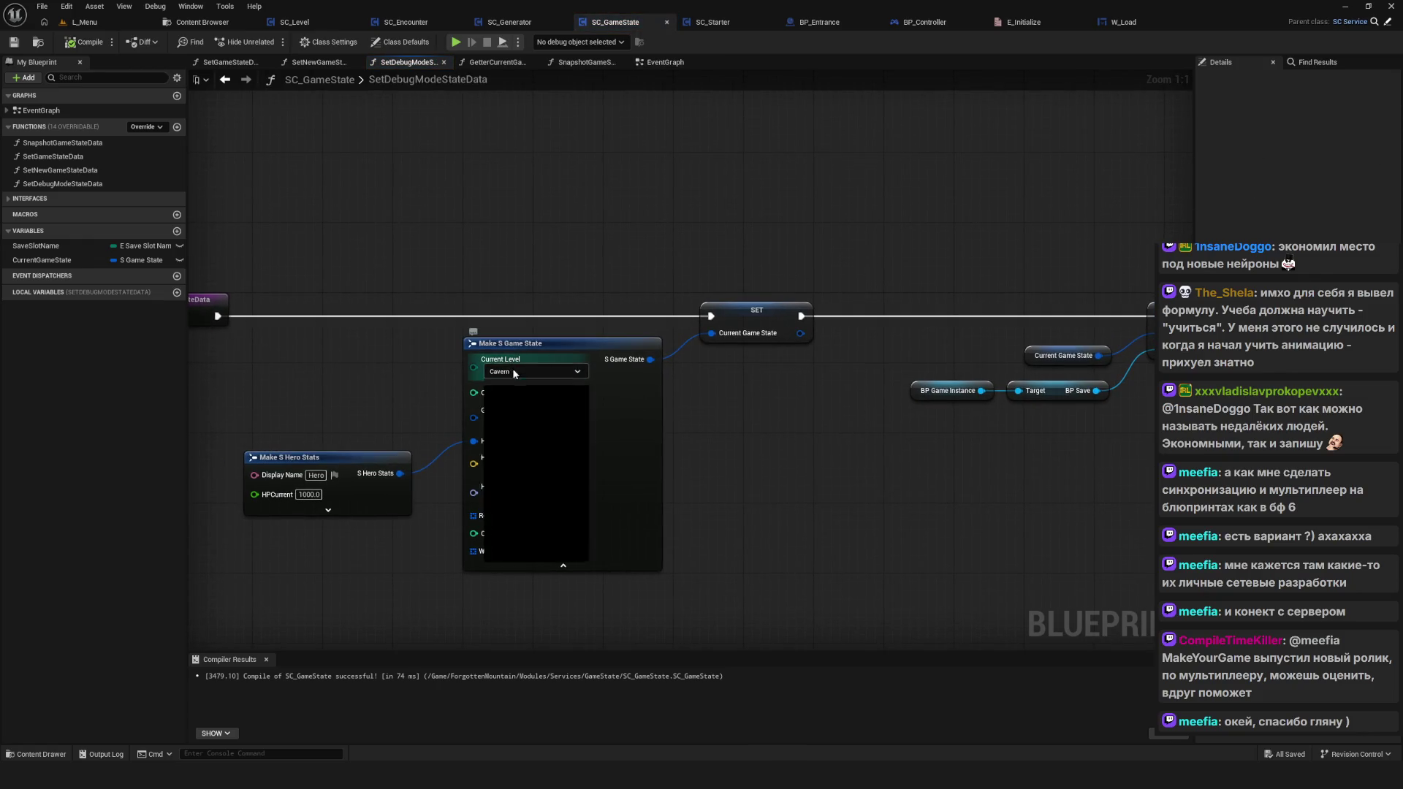
Step: Set the debug starting level to Tutorial, save SC_GameState, and test-play it briefly
click(526, 544)
click(14, 42)
click(456, 43)
click(651, 397)
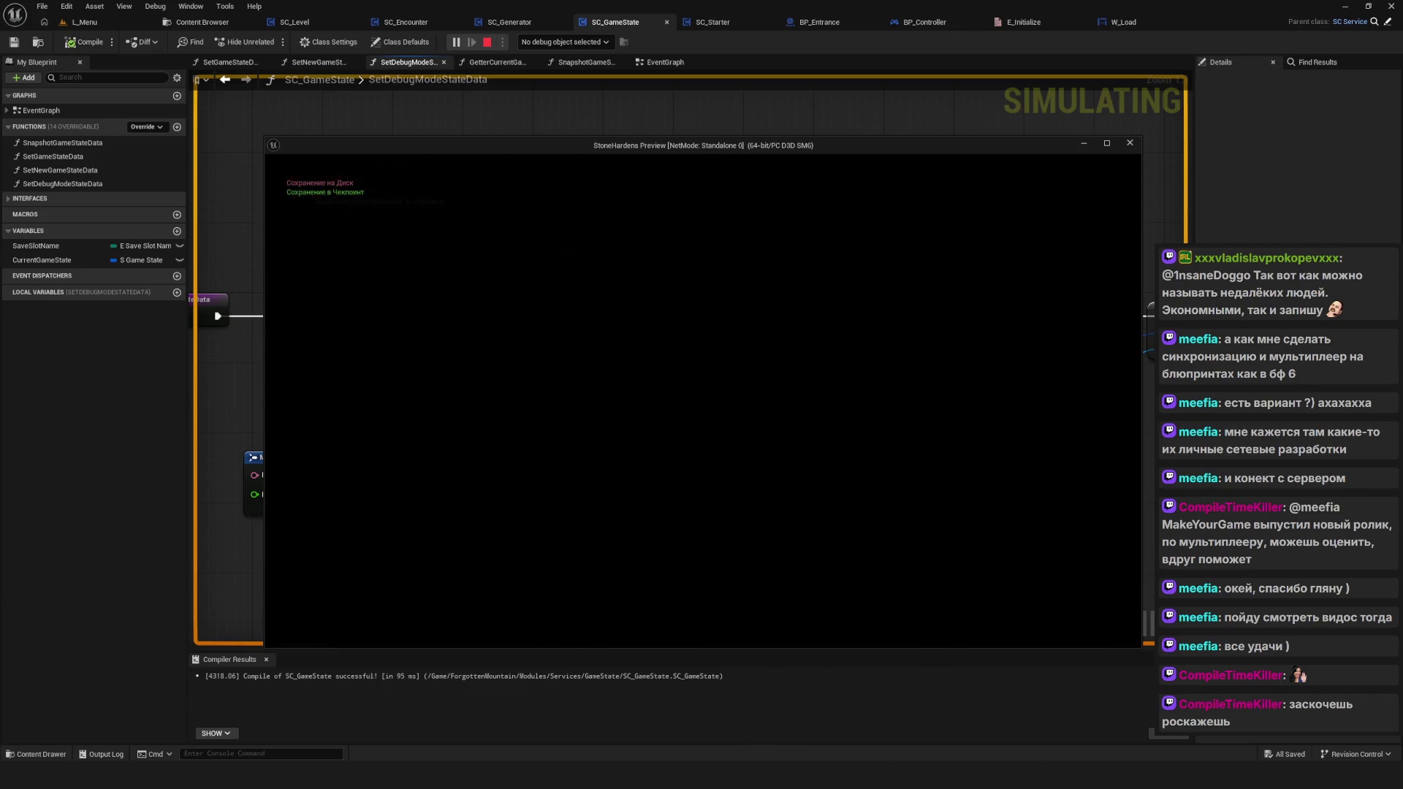
key(a)
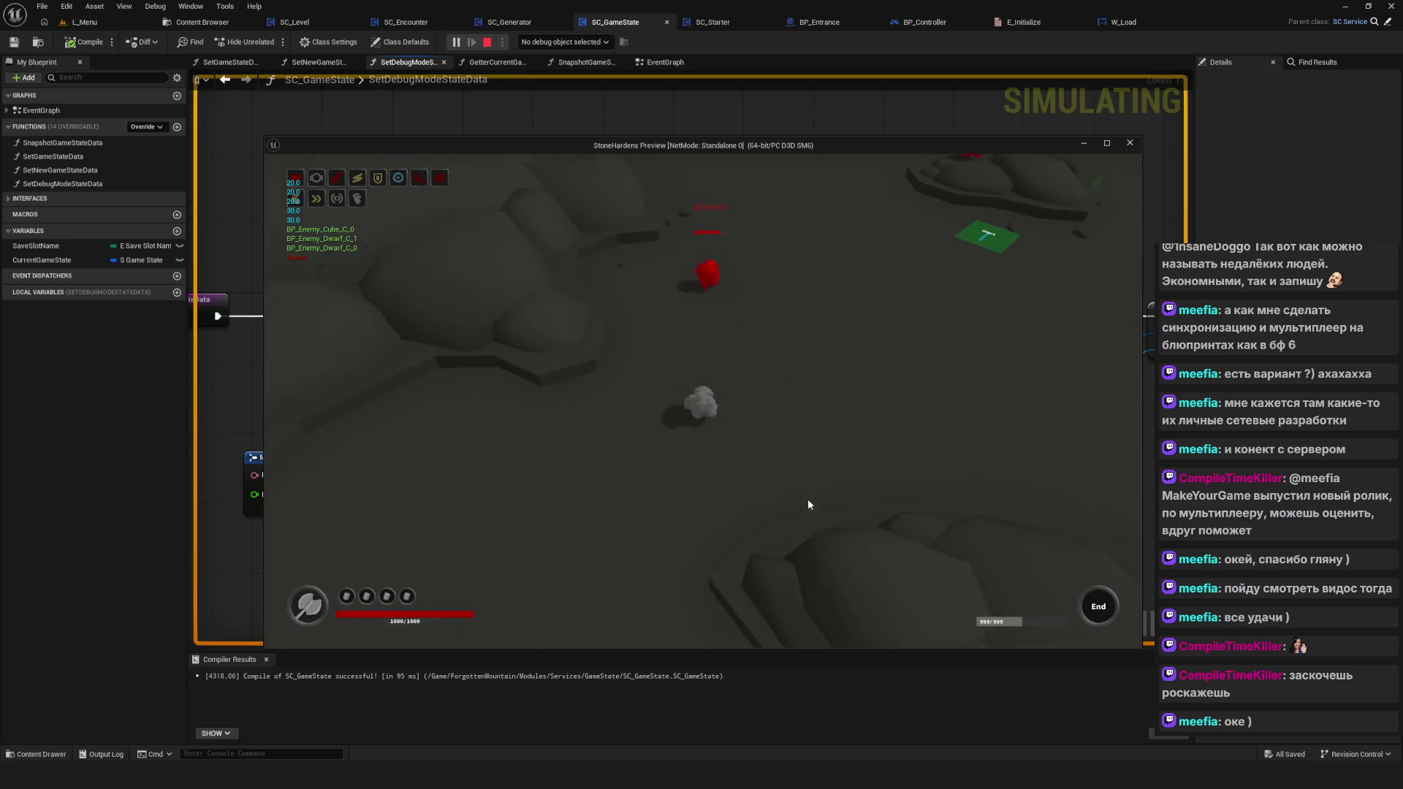
key(Escape)
scroll(526, 380, down, 6)
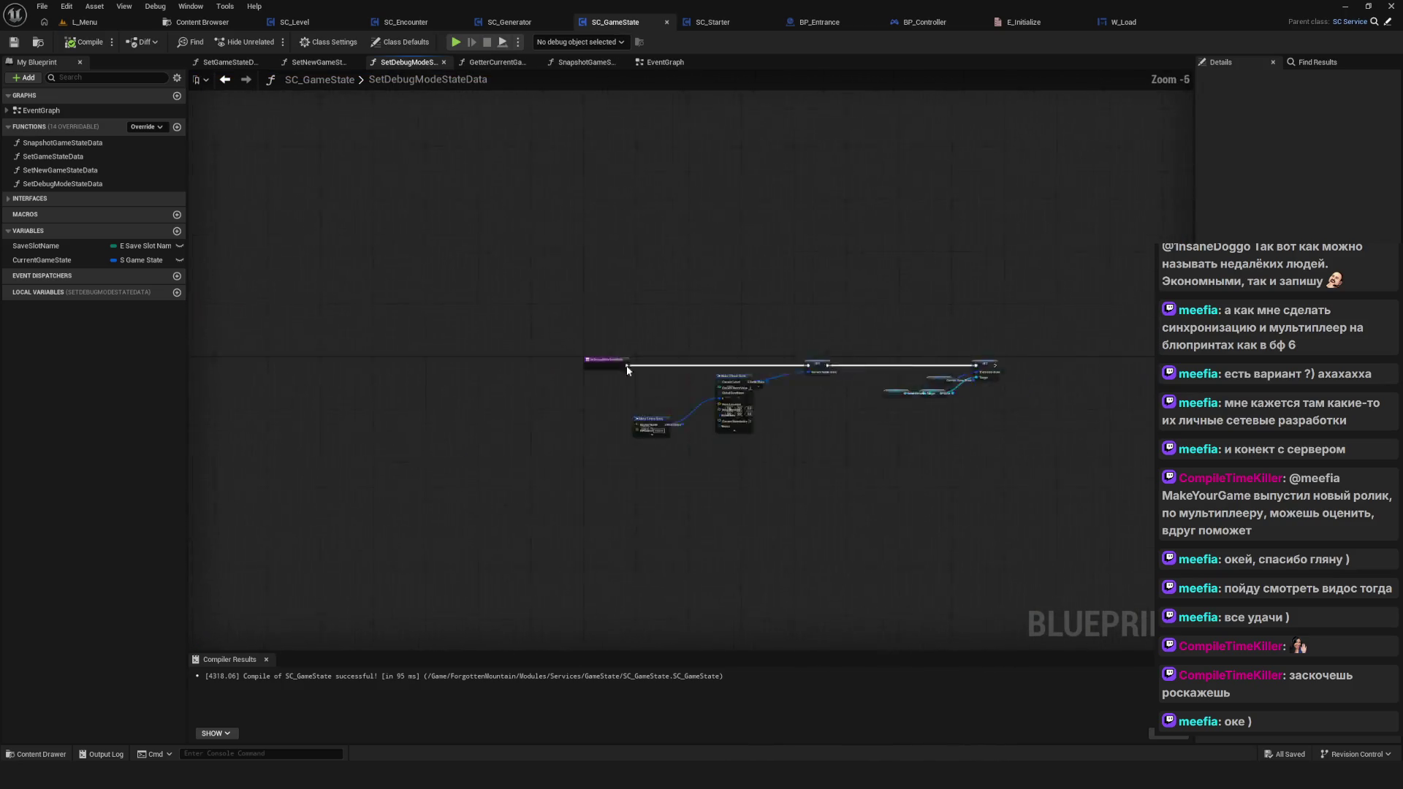
Step: Switch Make S Game State's Current Level back to Cavern and launch a test play
scroll(521, 389, up, 3)
drag(758, 287, 450, 236)
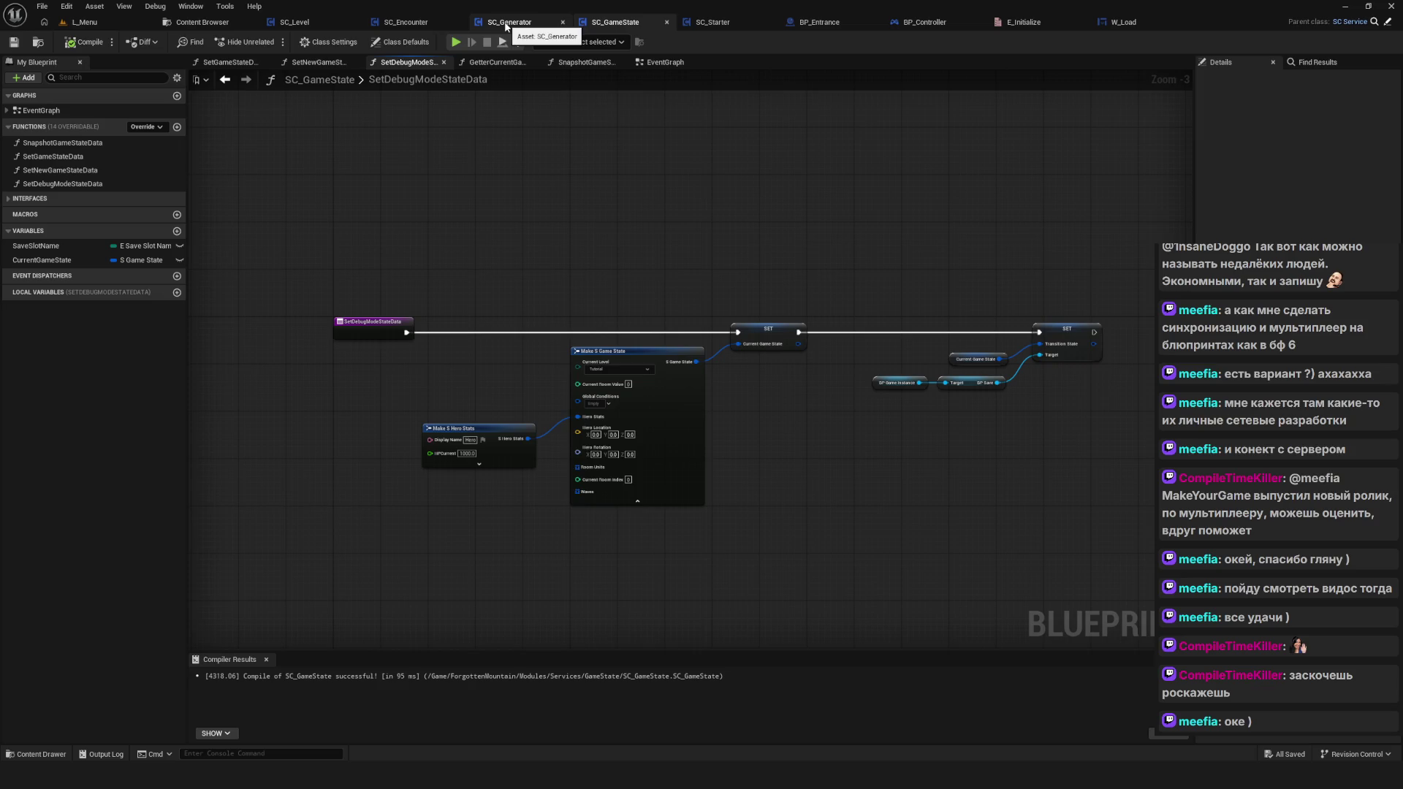
scroll(406, 306, up, 3)
mouse_move(360, 355)
mouse_down()
mouse_move(369, 342)
mouse_move(241, 321)
mouse_up()
click(606, 367)
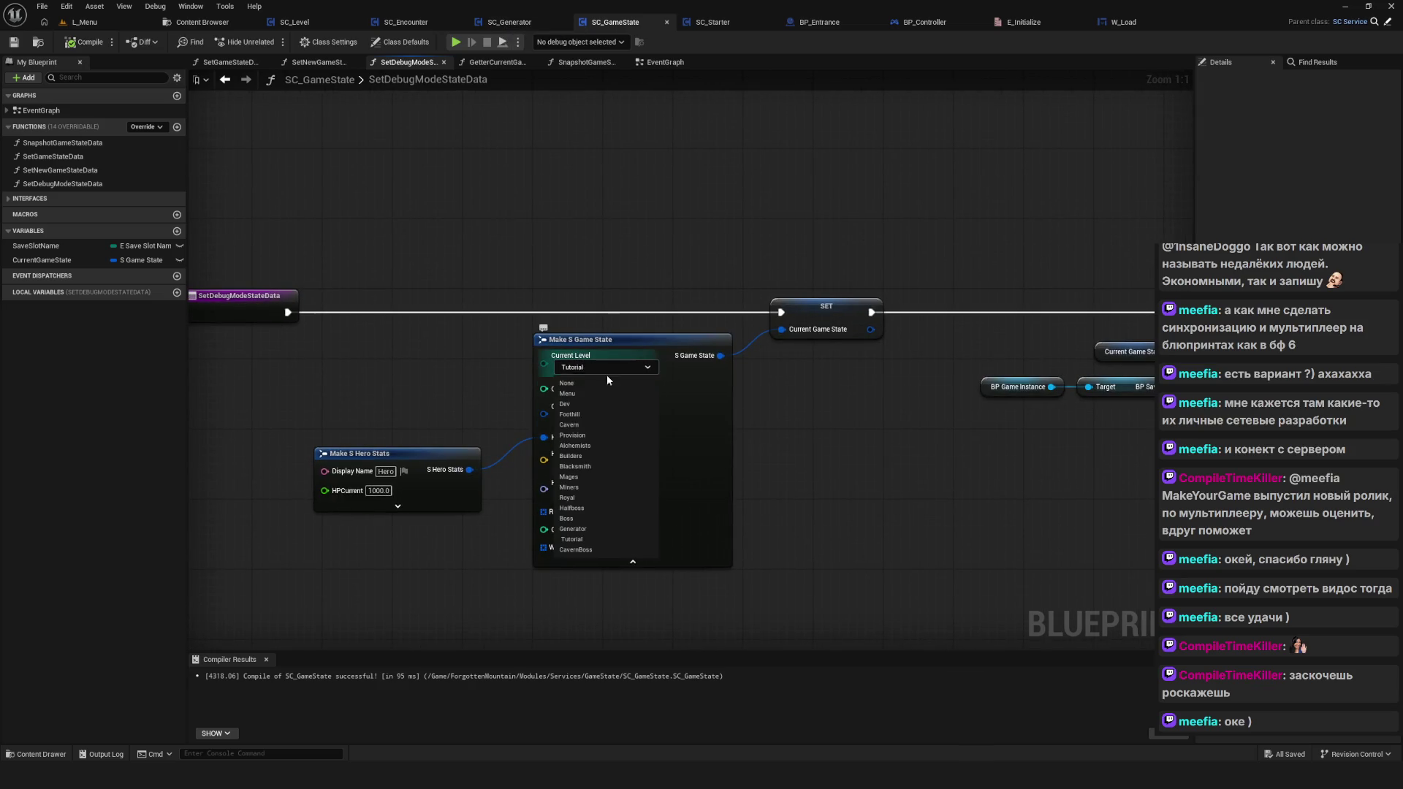
click(572, 424)
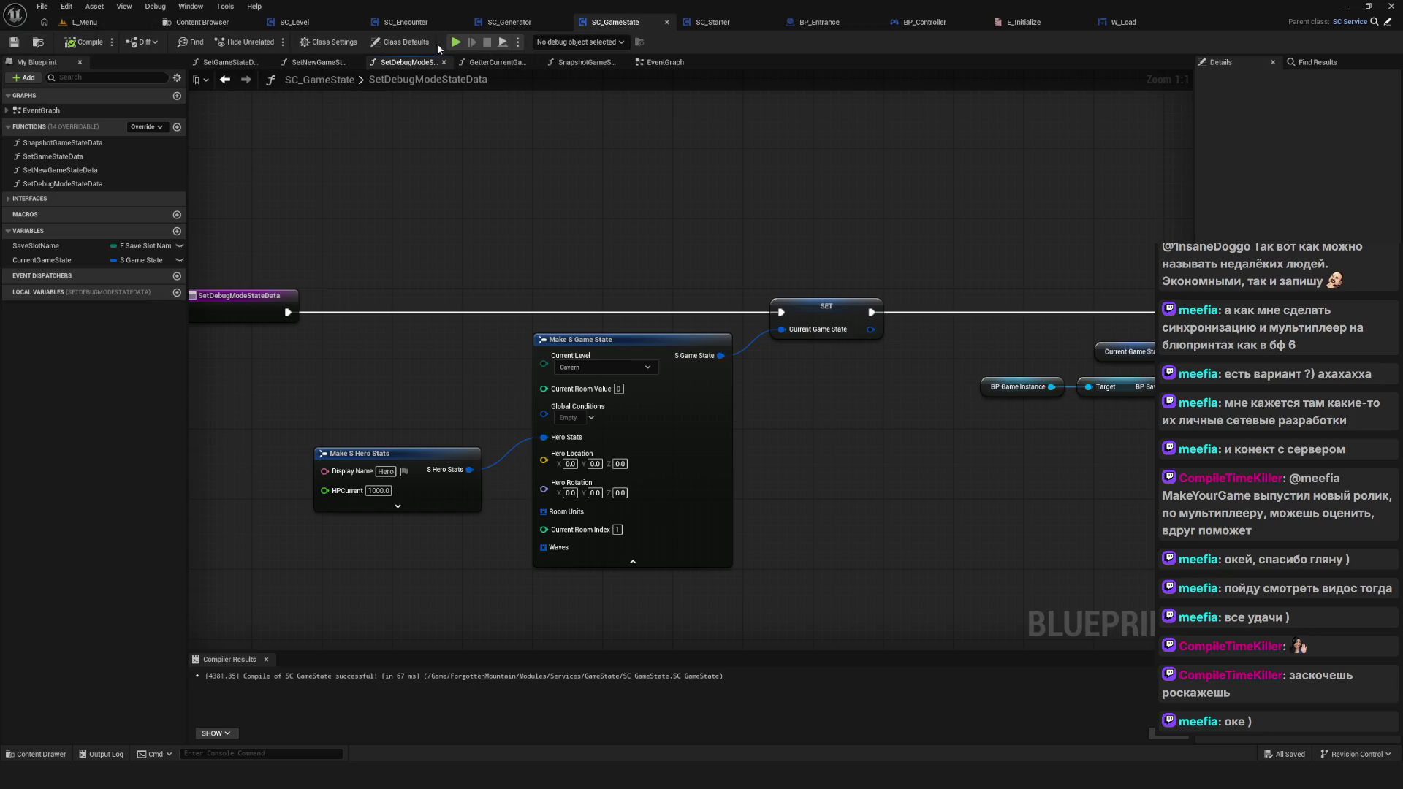
click(455, 41)
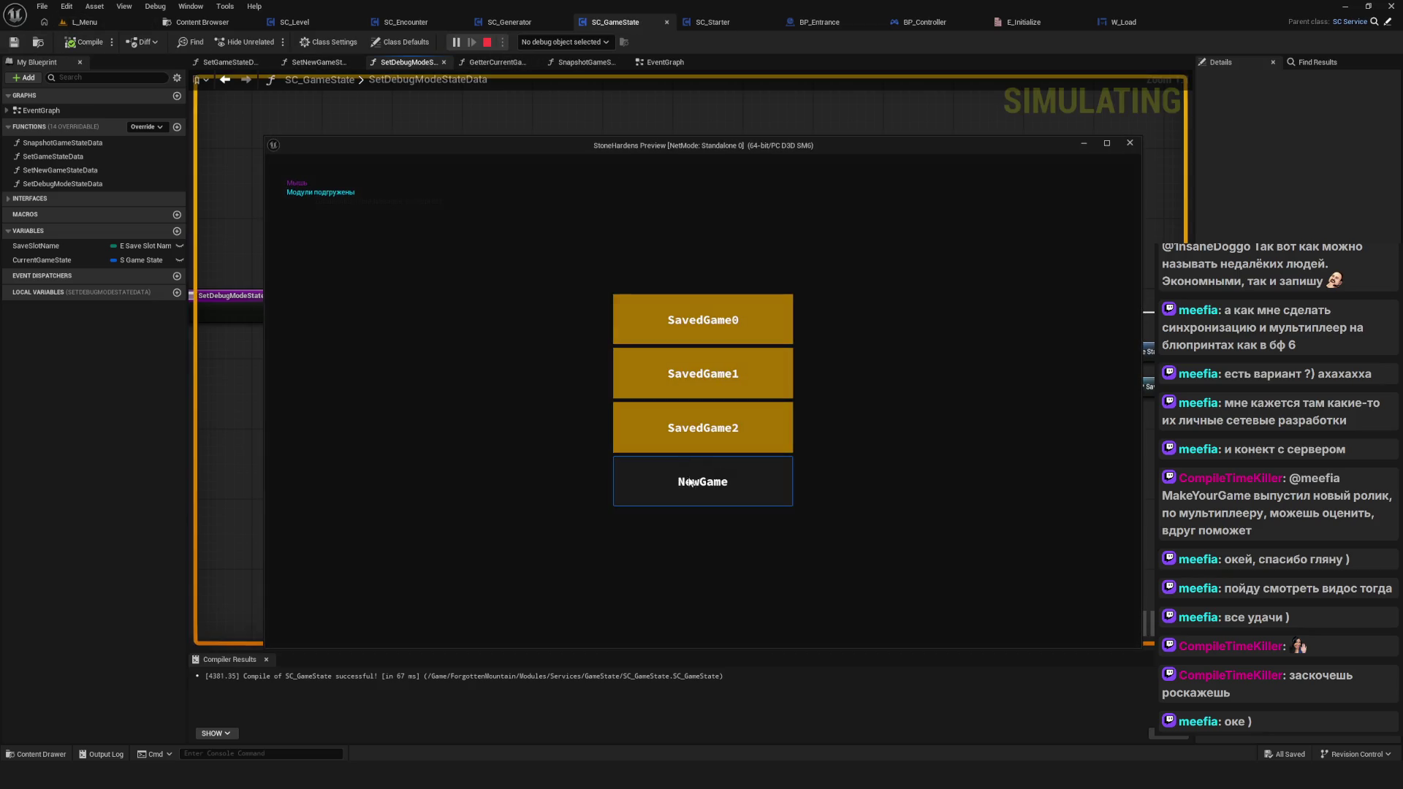
Step: Start a new game in the test run, stop it, and bring the game state nodes into view
click(690, 480)
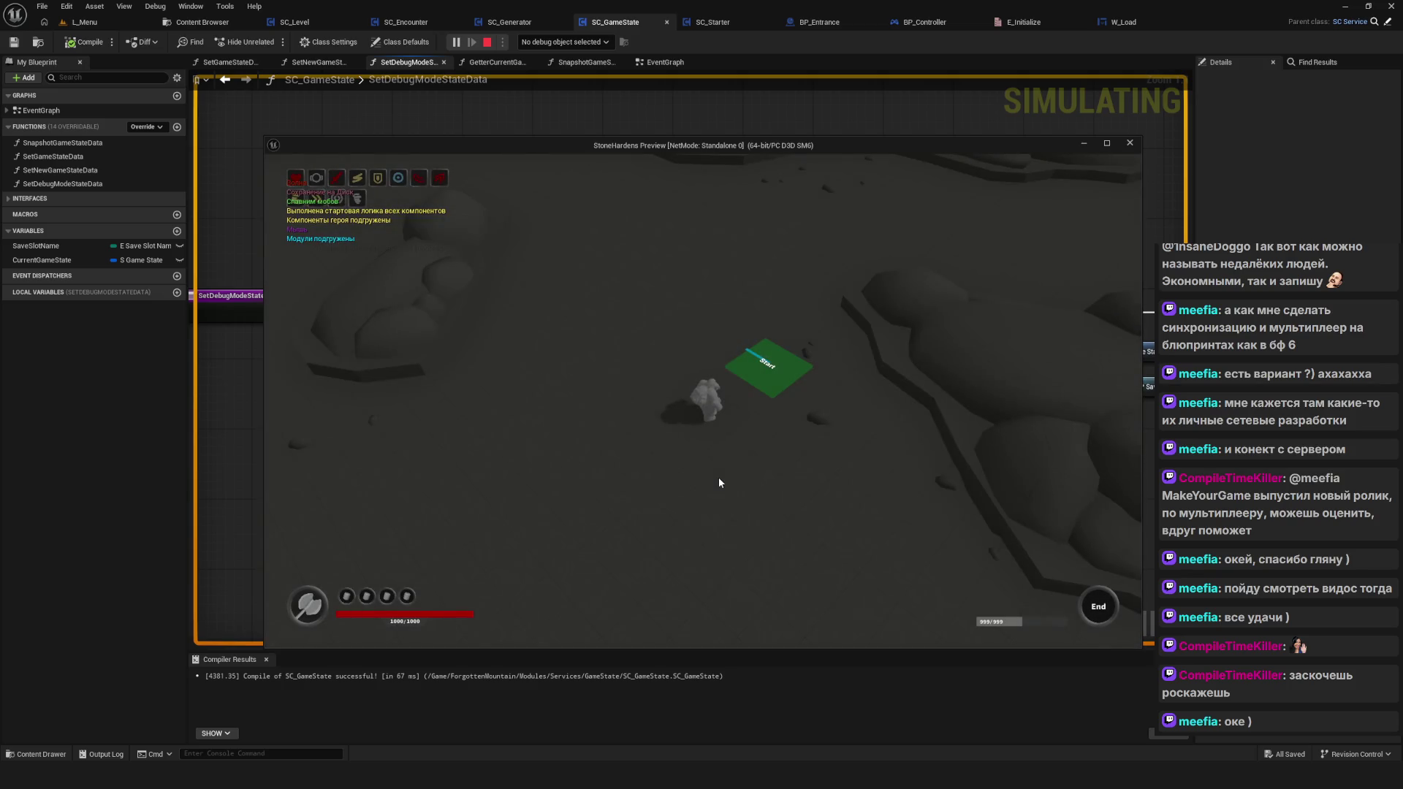
key(Escape)
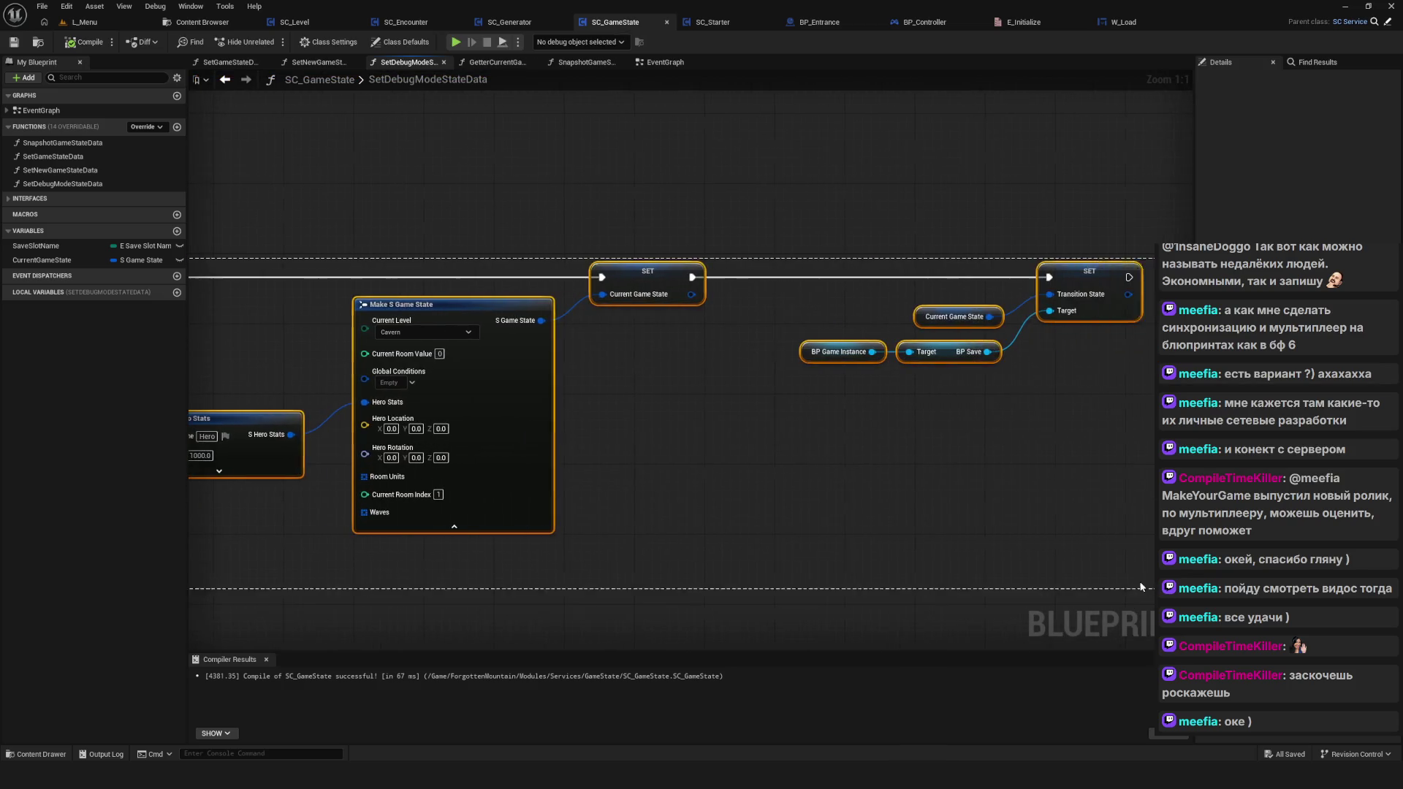
scroll(844, 498, down, 6)
scroll(453, 445, up, 6)
click(442, 444)
drag(760, 567, 552, 497)
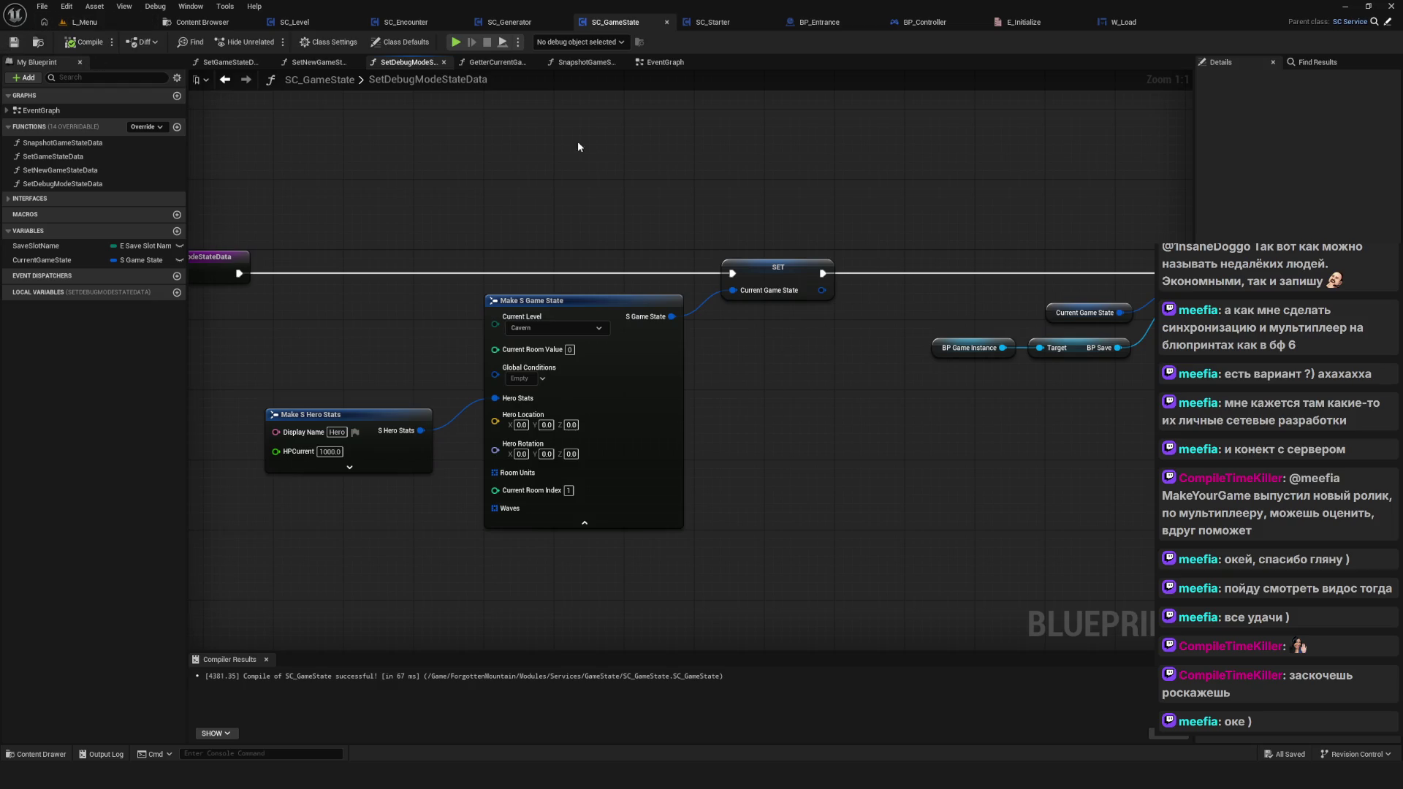
drag(577, 178, 569, 190)
Step: Inspect the Transition State setter and CurrentGameState variable settings, then return to SC_Starter
drag(275, 131, 820, 558)
click(909, 437)
click(767, 280)
drag(838, 214, 961, 420)
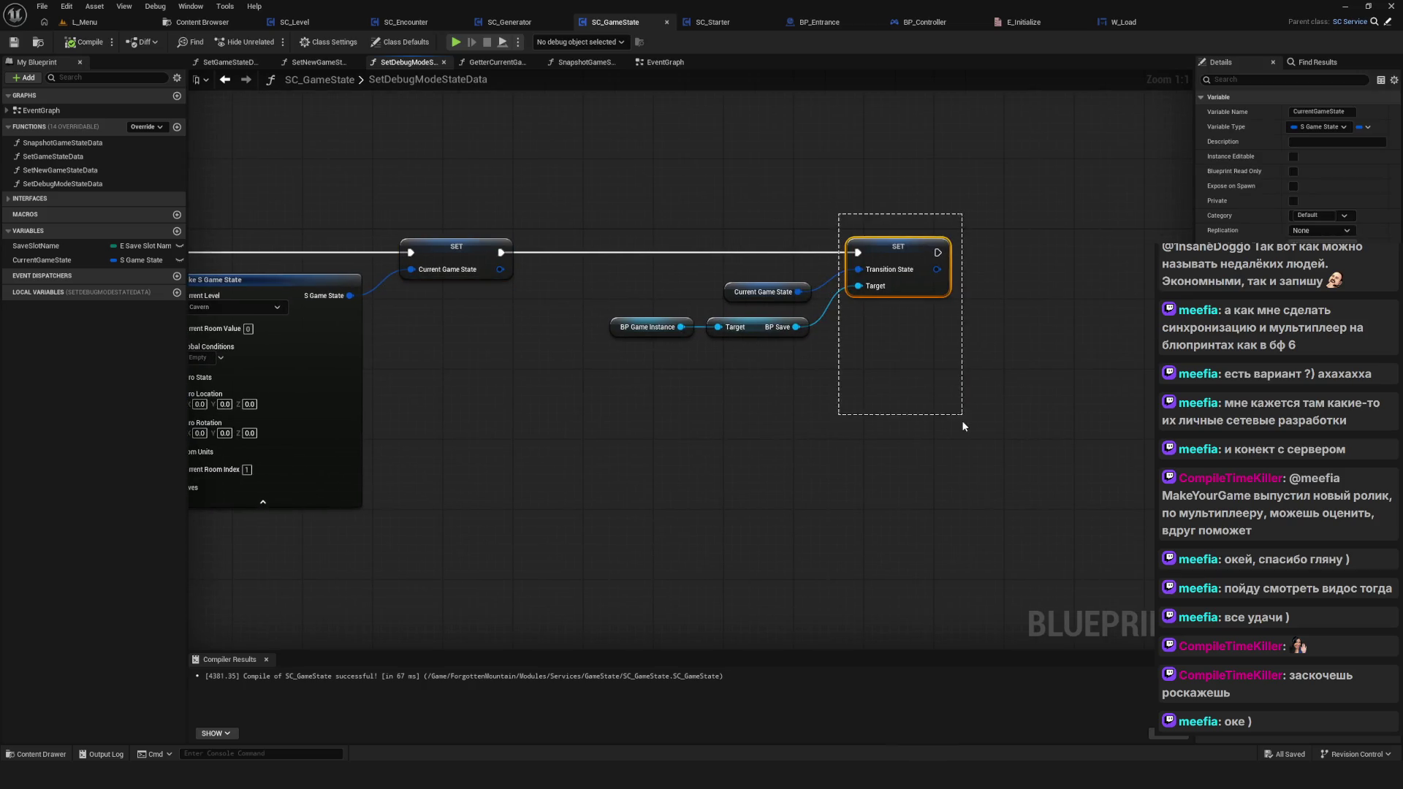
drag(375, 325, 597, 360)
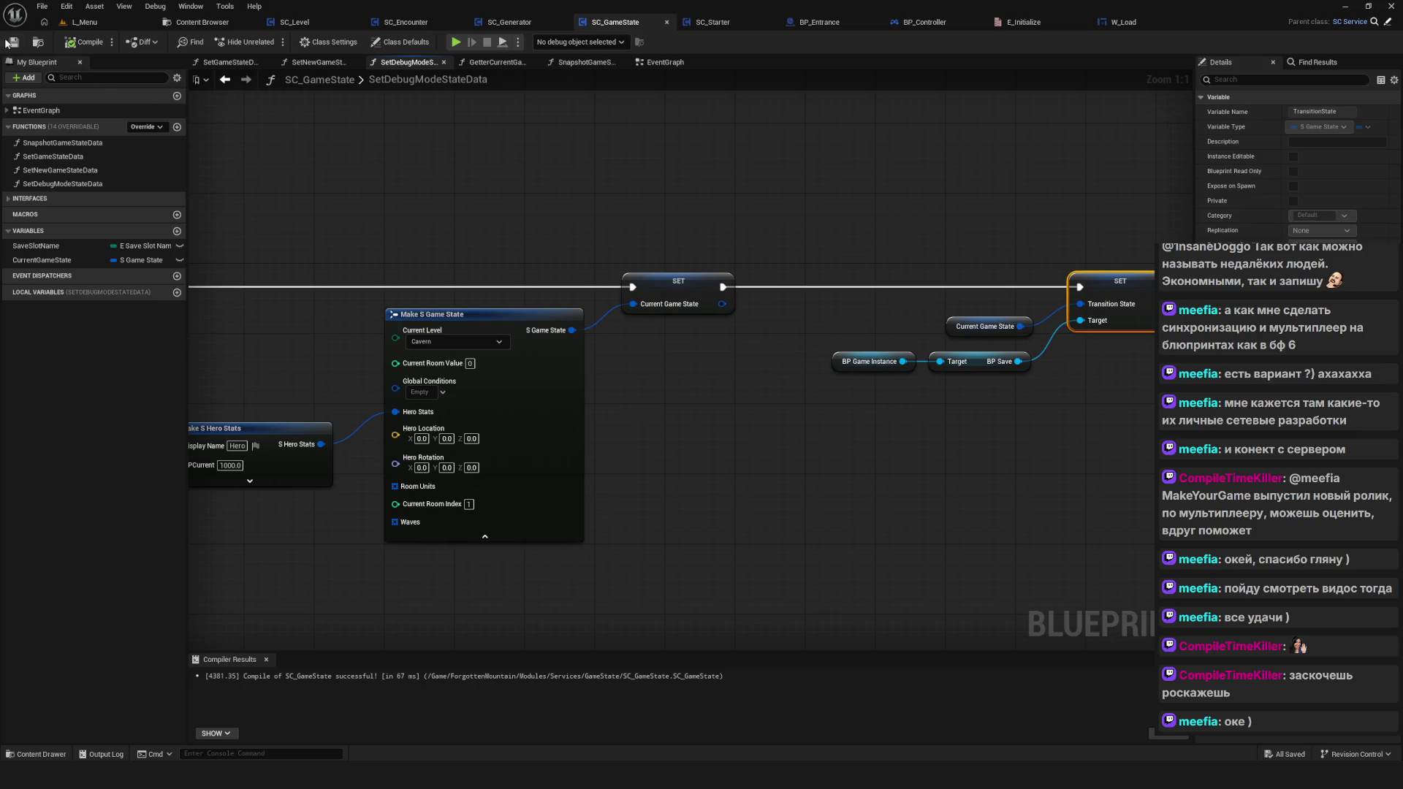
click(712, 22)
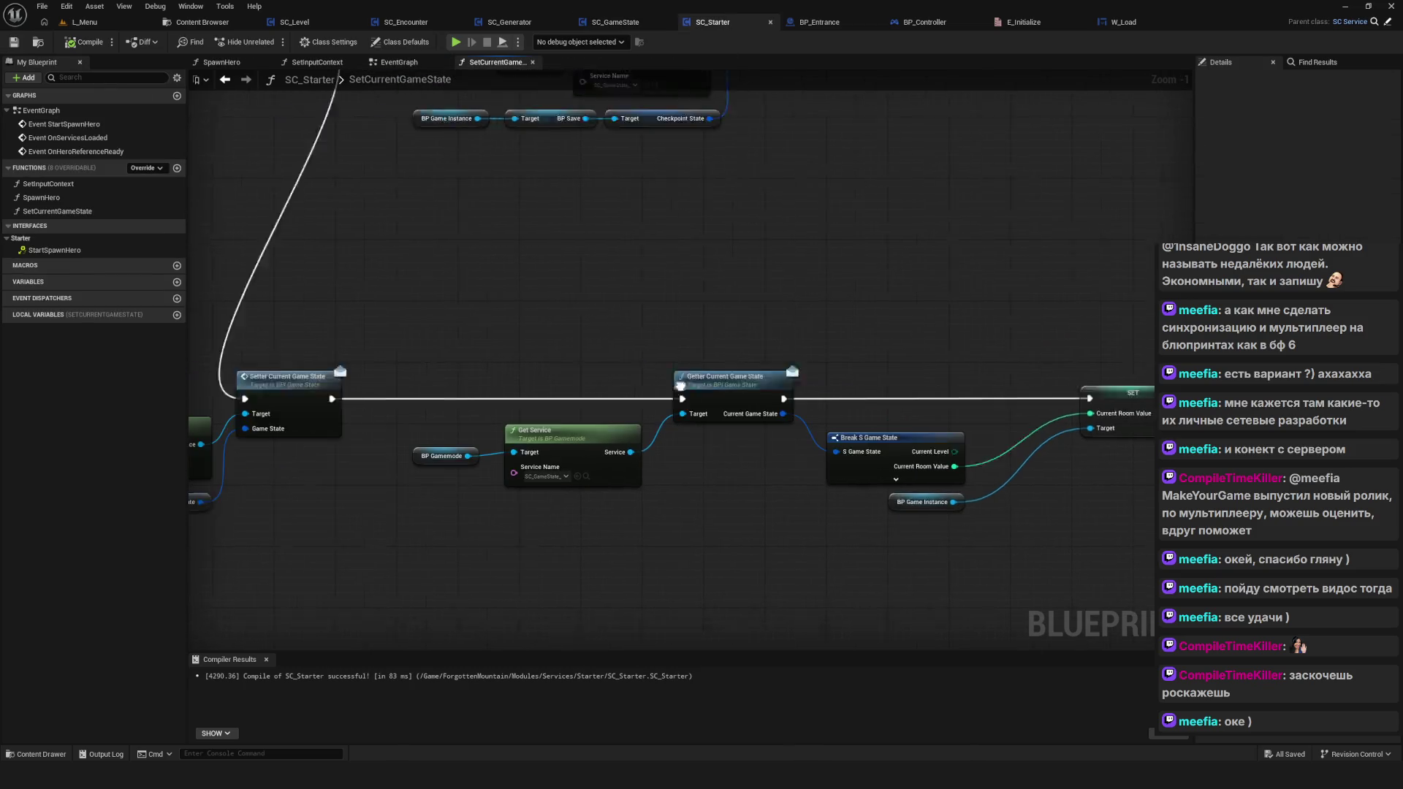
Step: Locate the Current Room Value SET node with its Getter and Break nodes
mouse_move(292, 299)
mouse_down()
mouse_move(678, 573)
mouse_move(313, 471)
mouse_move(260, 471)
mouse_up()
mouse_move(642, 217)
mouse_down()
mouse_move(686, 482)
mouse_move(694, 473)
mouse_up()
scroll(604, 440, up, 1)
drag(1088, 450, 647, 438)
drag(371, 258, 1085, 504)
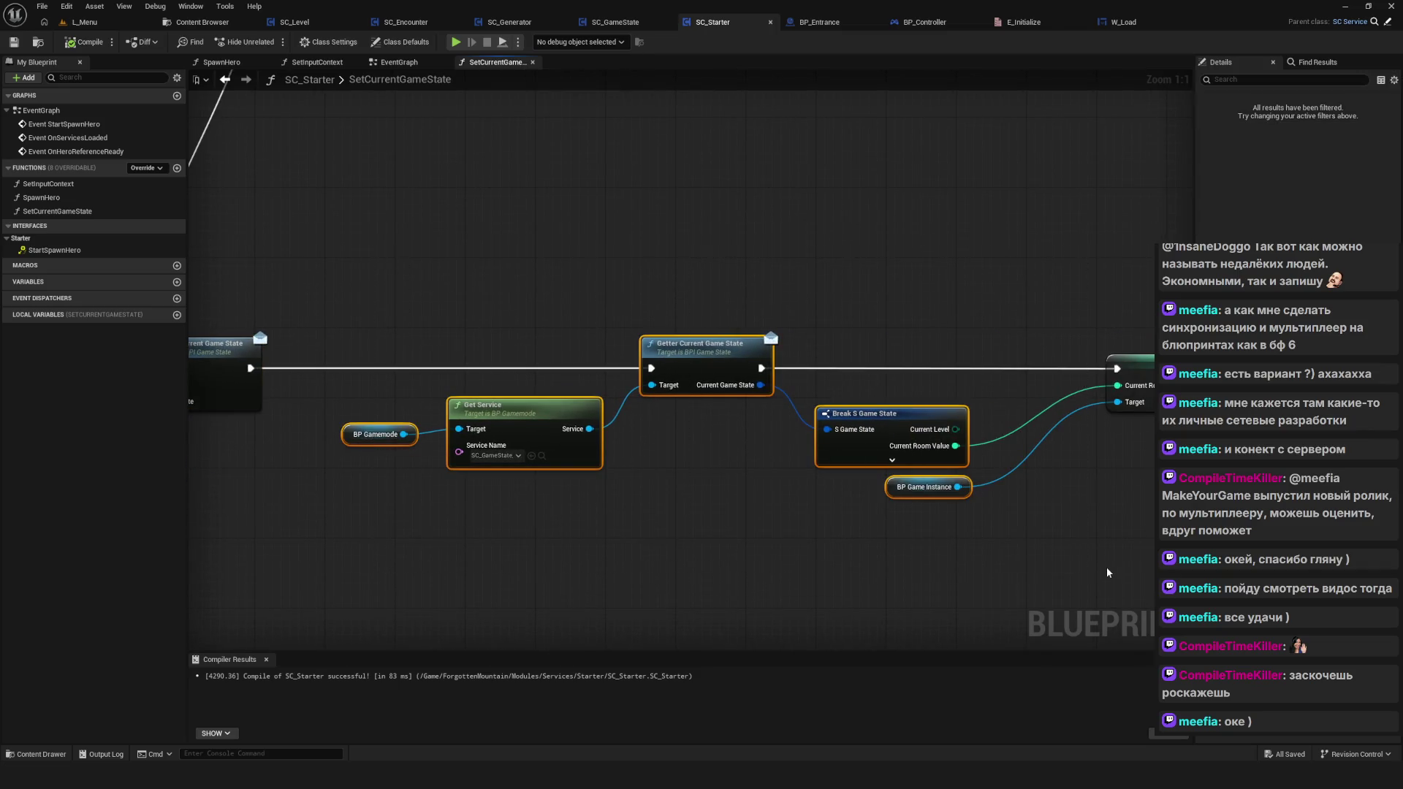
drag(939, 234, 905, 401)
scroll(762, 402, down, 3)
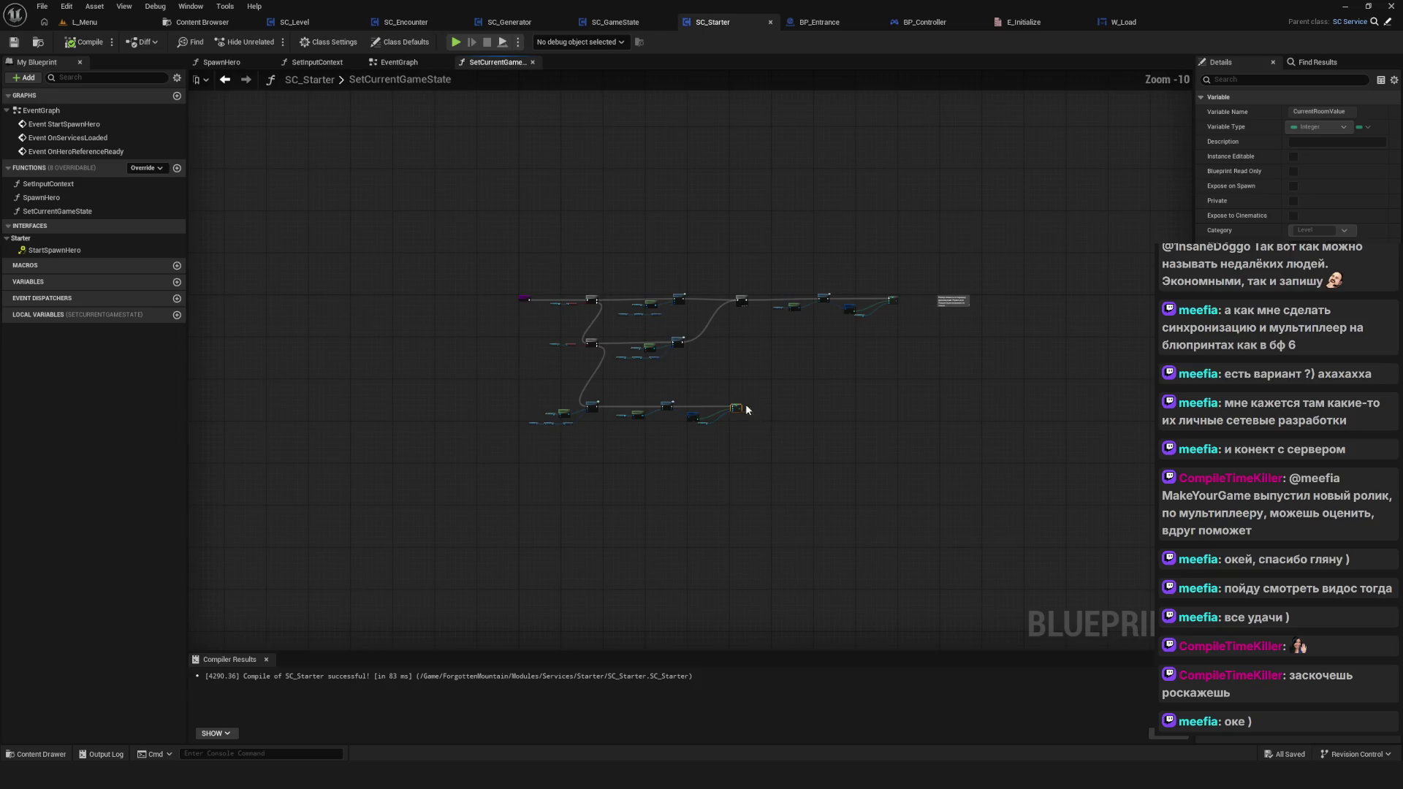
scroll(745, 403, up, 3)
Step: Add a Print String after SET that prints Current Room Value, then compile and play
drag(797, 346, 1014, 339)
text(print)
click(1072, 381)
drag(796, 363, 1035, 373)
drag(876, 334, 938, 360)
drag(1083, 328, 1073, 337)
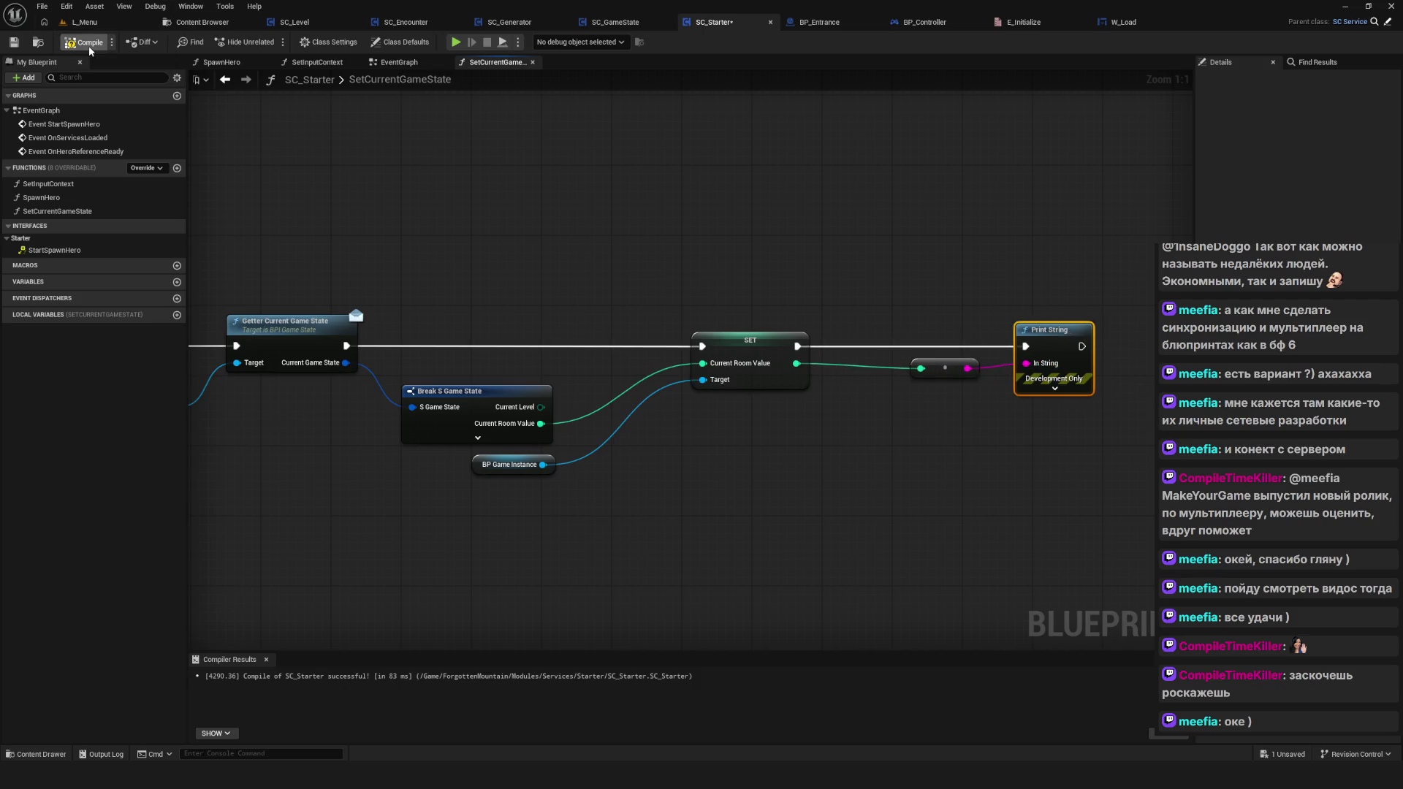
click(455, 42)
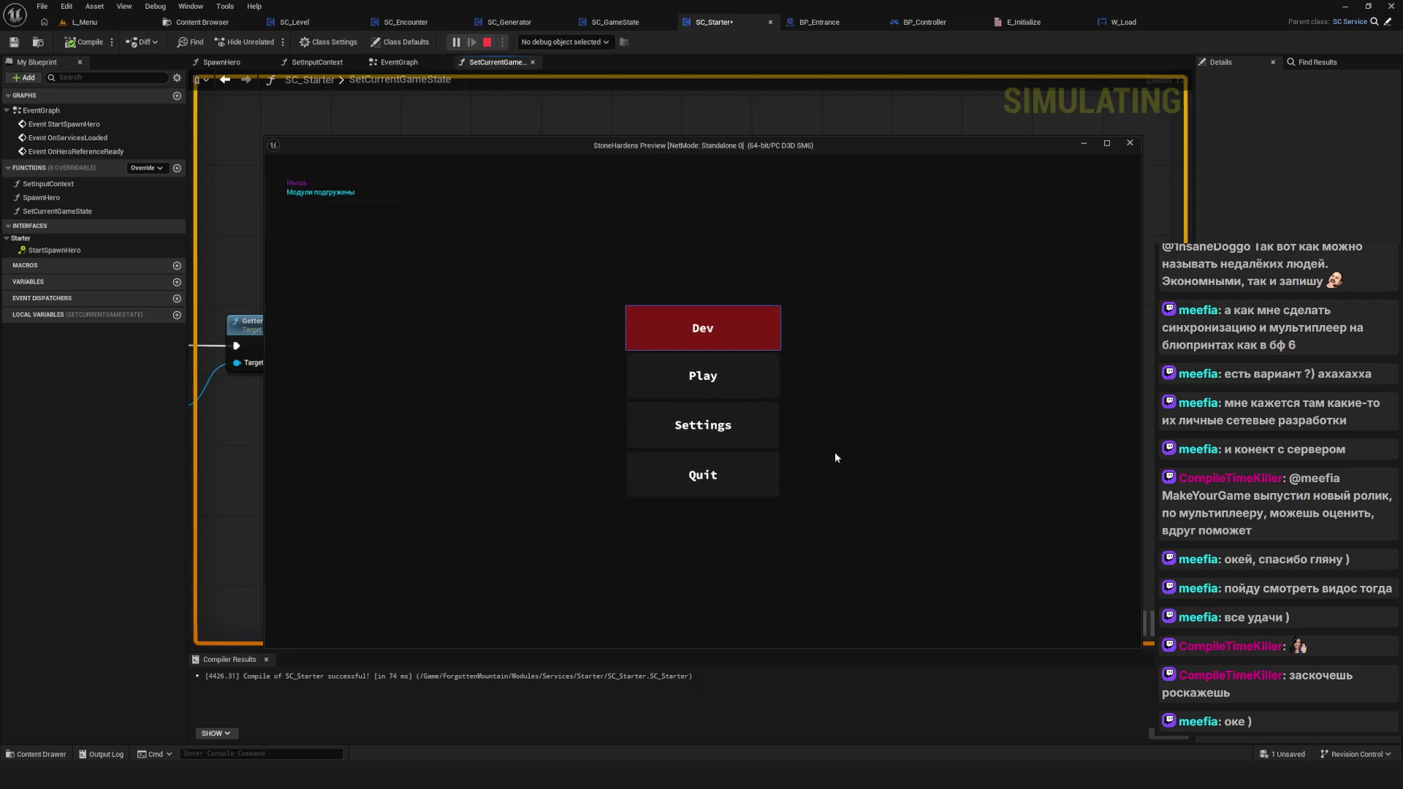
Step: Delete the old saved games, starting with SavedGame3, from the test game's save list
click(720, 375)
click(727, 473)
click(686, 431)
click(679, 427)
click(678, 427)
click(705, 377)
click(680, 424)
click(658, 395)
click(650, 406)
Step: Load SavedGame0, walk the hero forward, then stop the test play and view the Branch nodes
click(680, 317)
key(w)
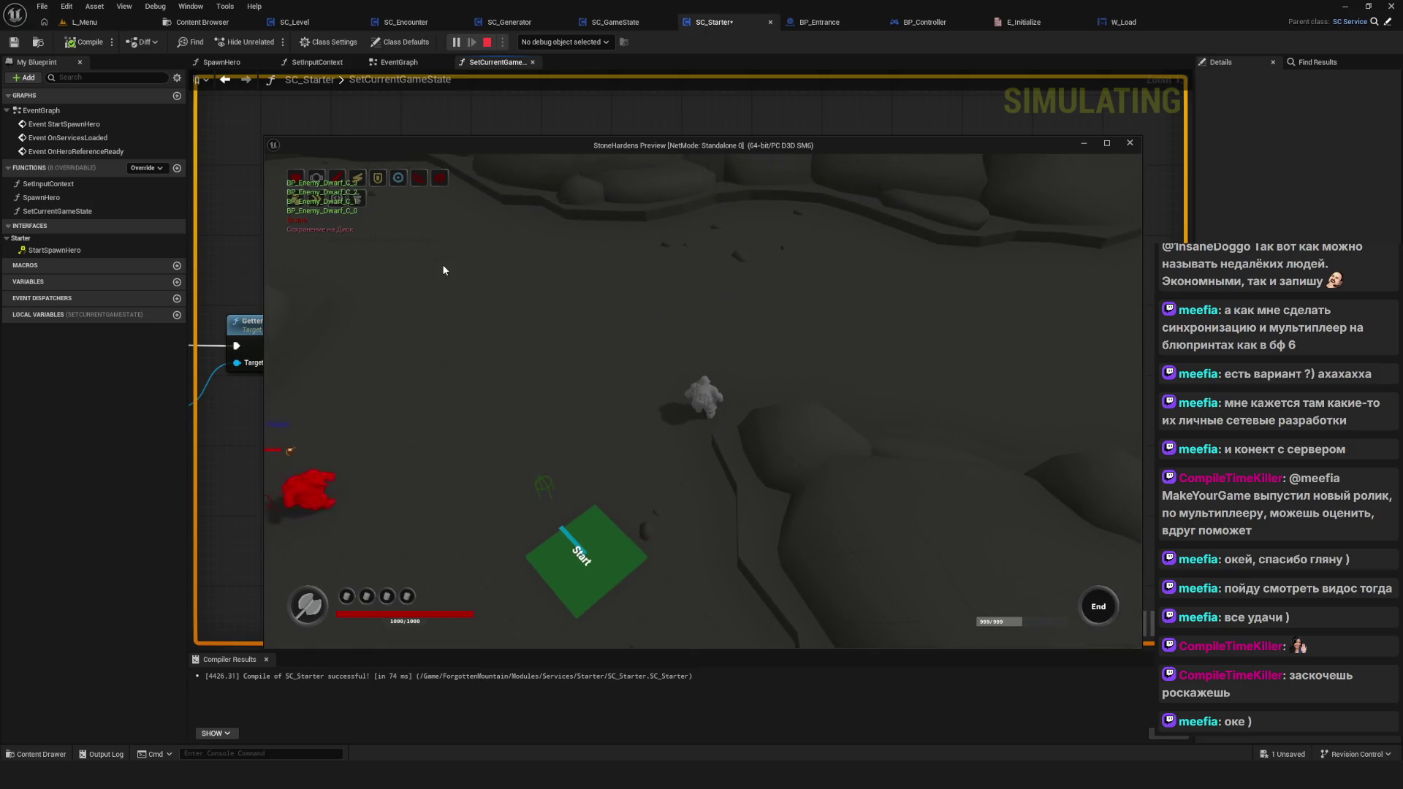
key(Escape)
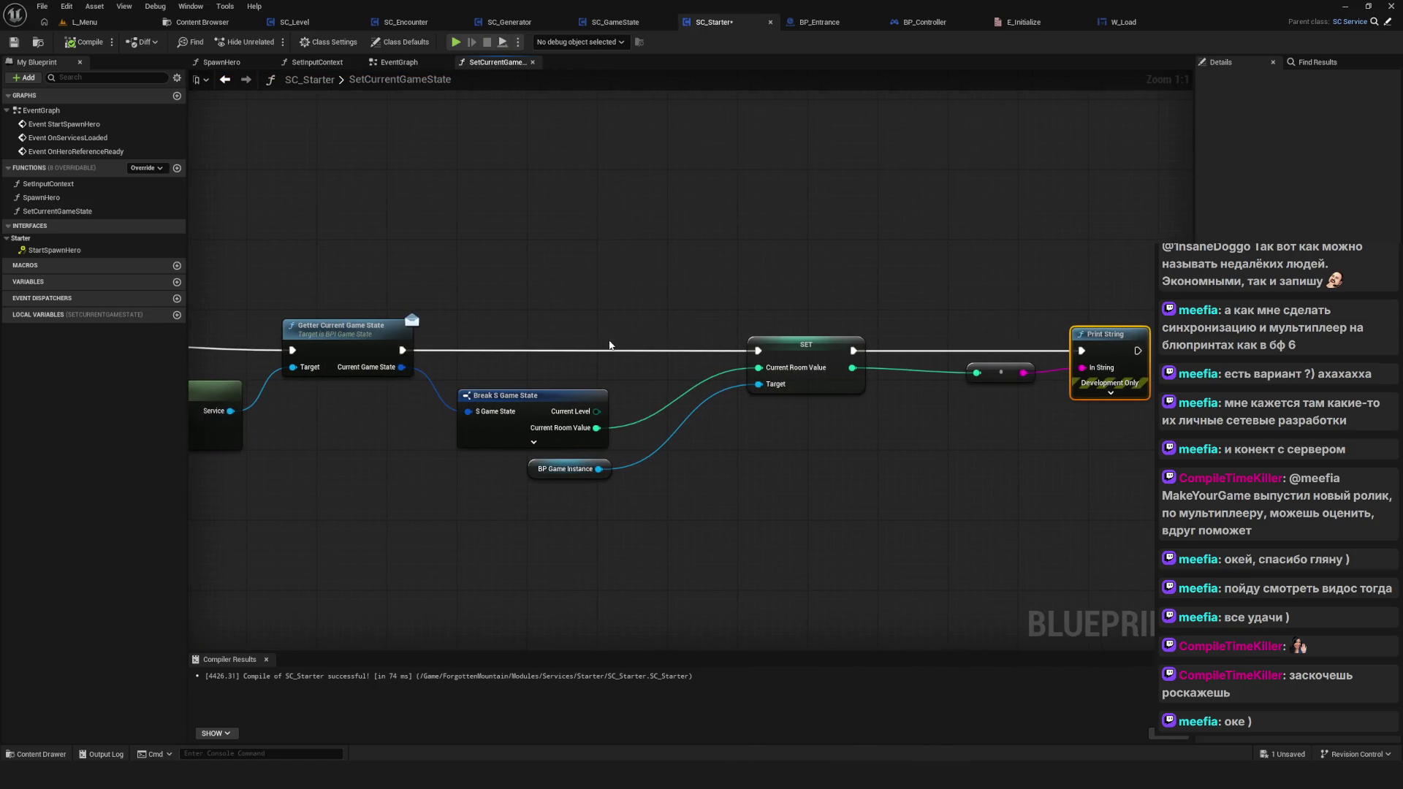
scroll(609, 344, down, 8)
scroll(609, 344, up, 5)
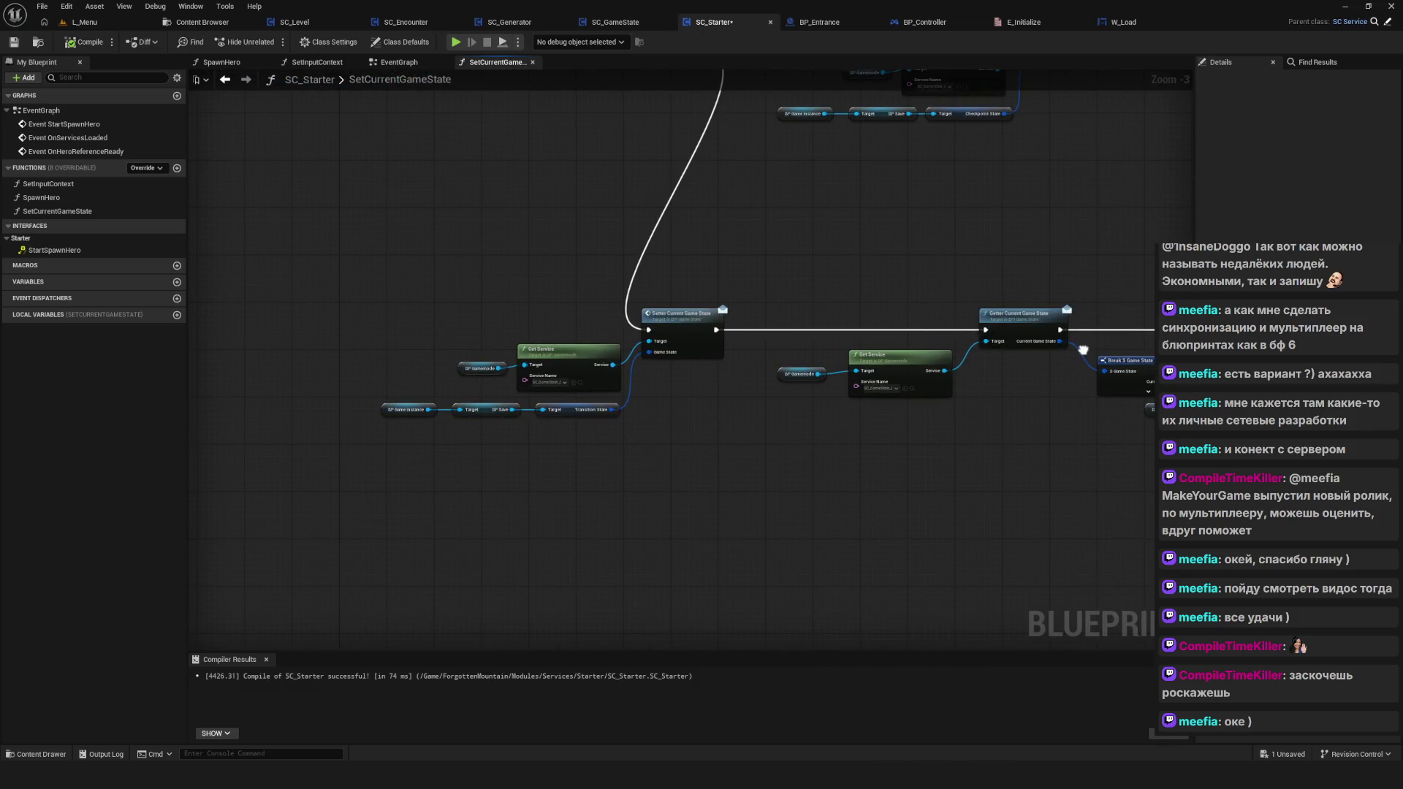
drag(597, 278, 575, 538)
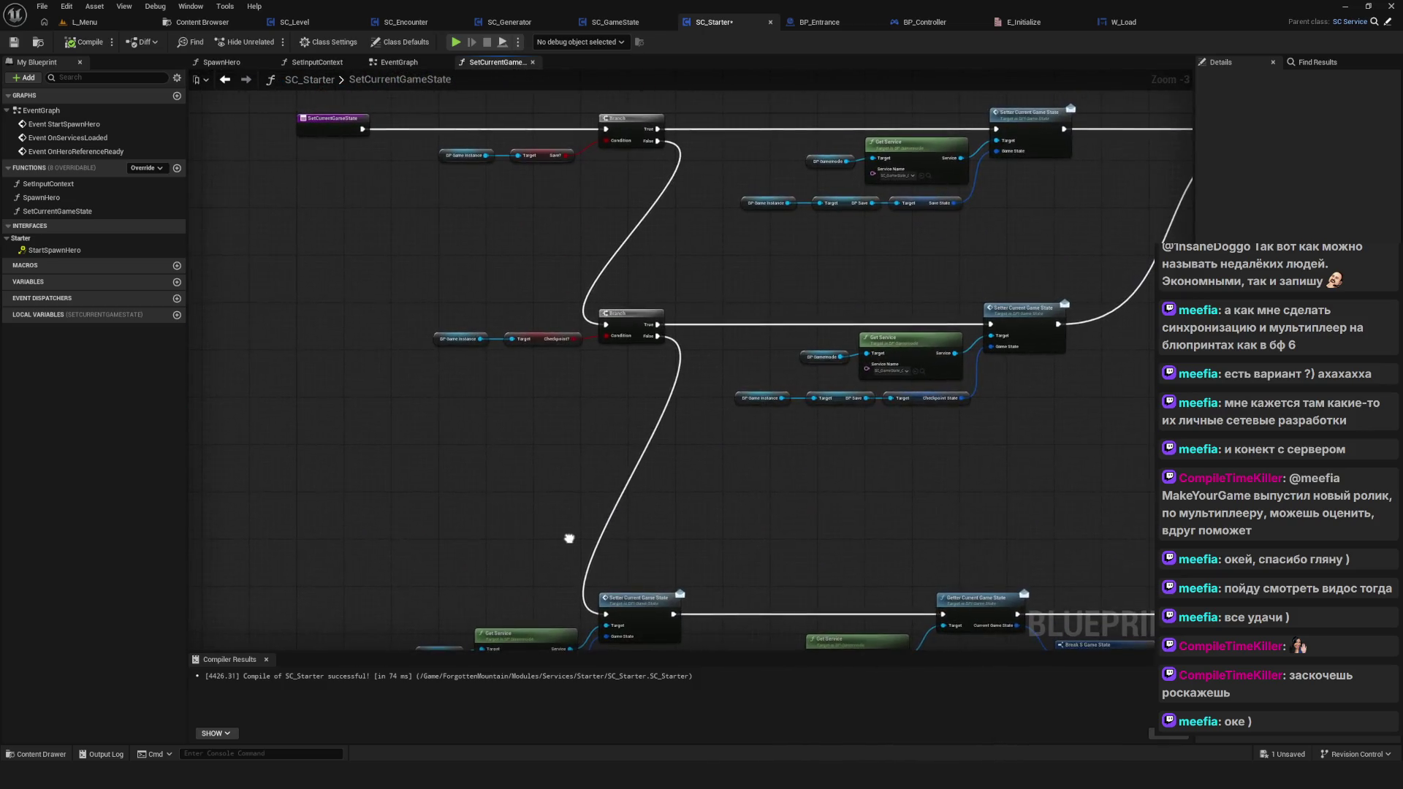
Step: Compare SC_GameState's SetDebugModeStateData with SC_Starter's Get Service and BP Gamemode nodes, then open SC_Generator
drag(764, 515, 712, 513)
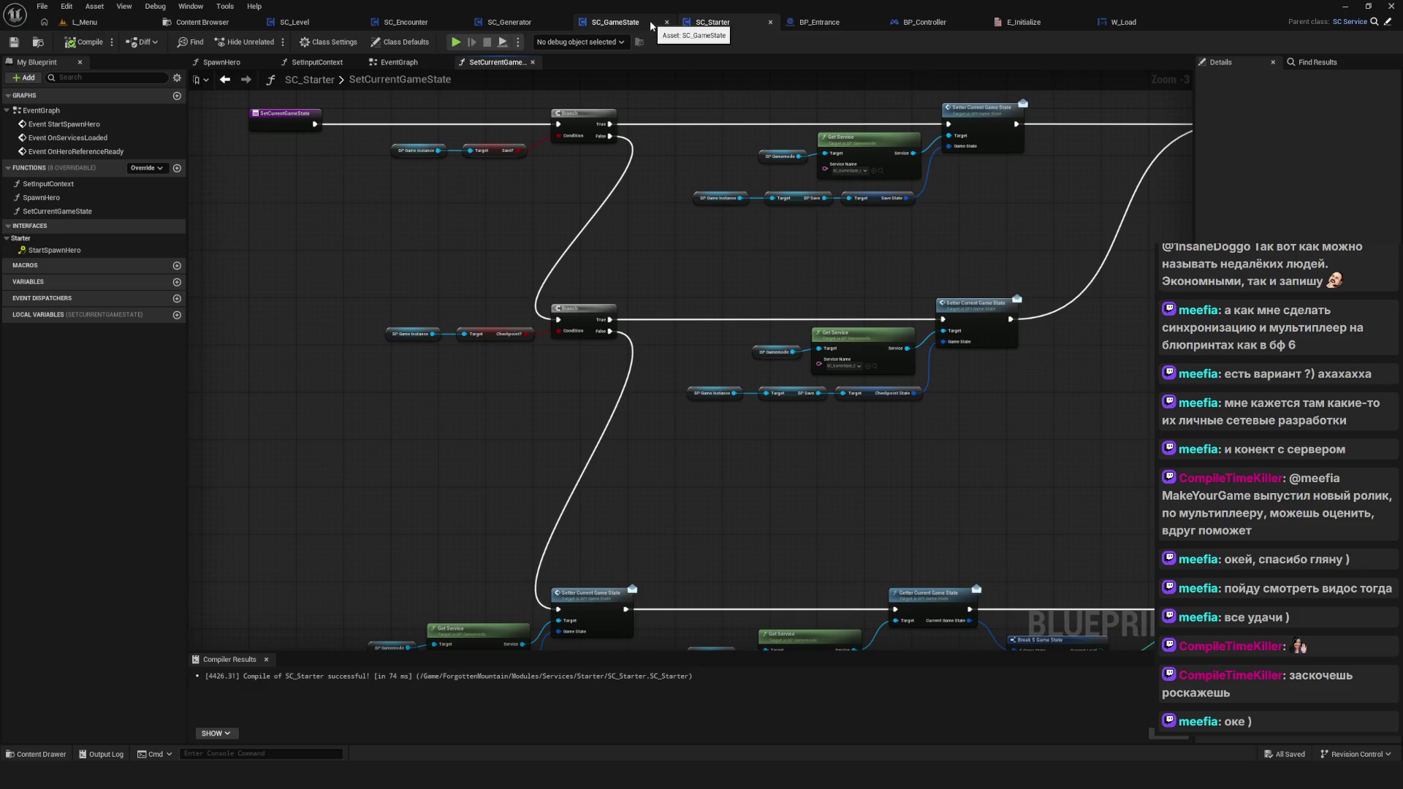
click(651, 20)
drag(474, 455, 617, 423)
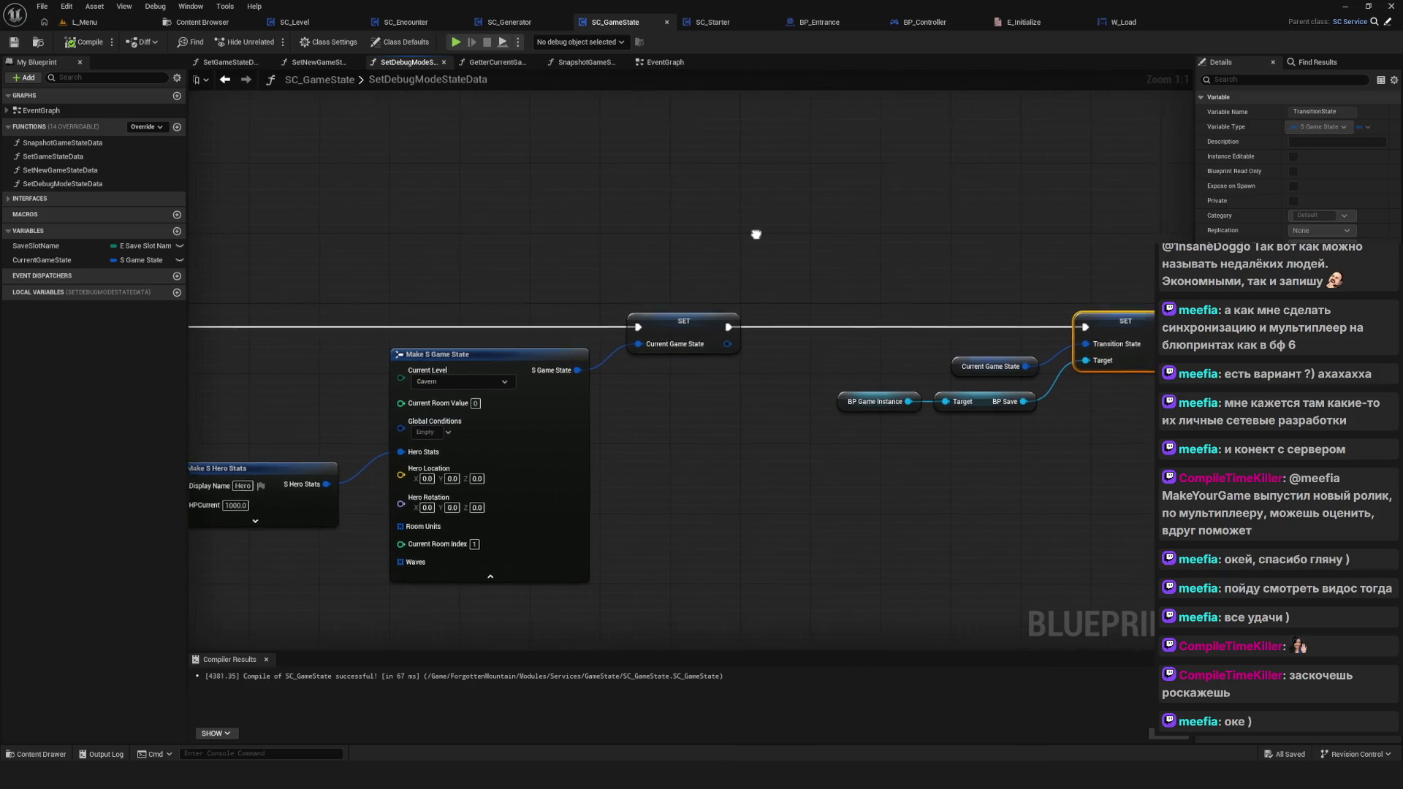
click(721, 21)
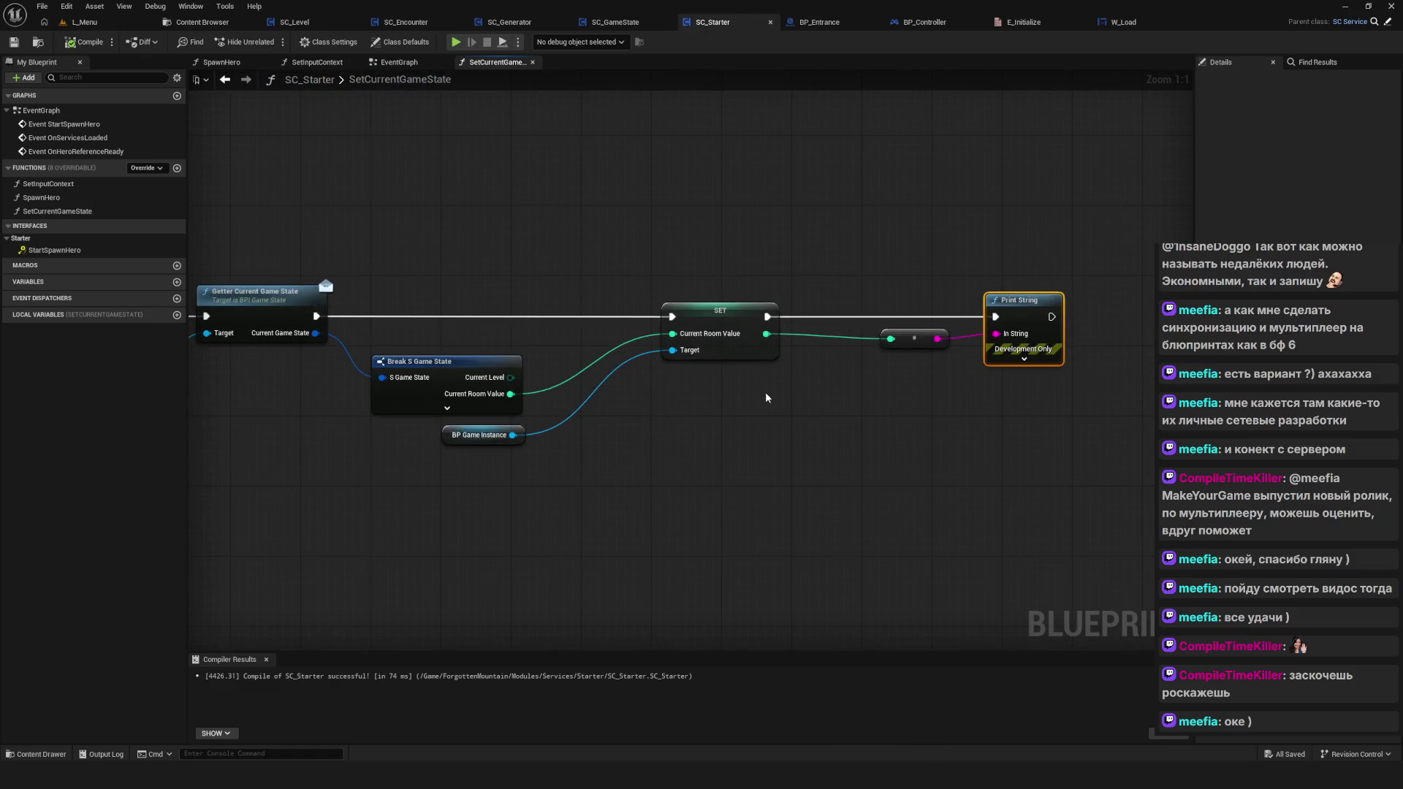
scroll(761, 548, down, 5)
scroll(946, 417, up, 4)
scroll(973, 504, up, 1)
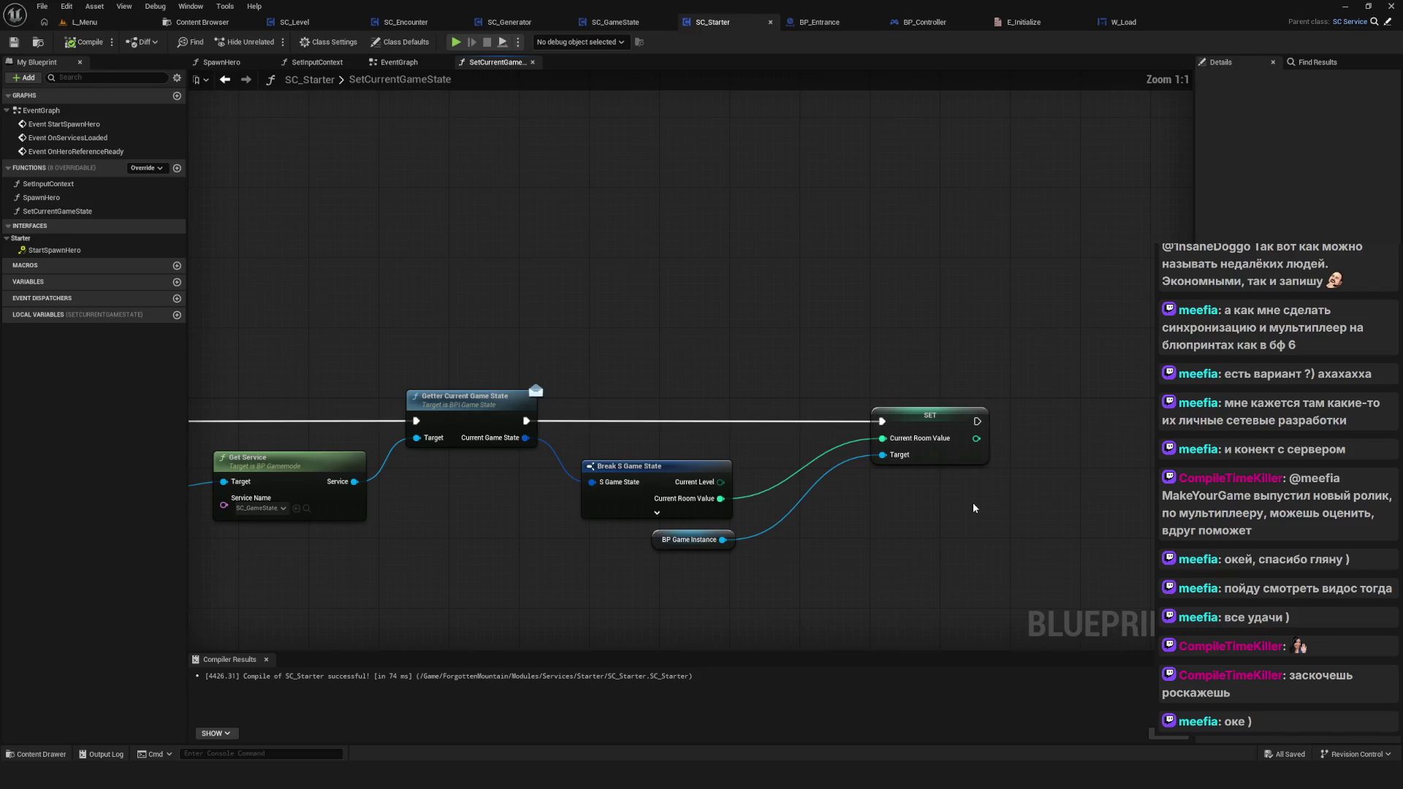
drag(756, 510, 988, 412)
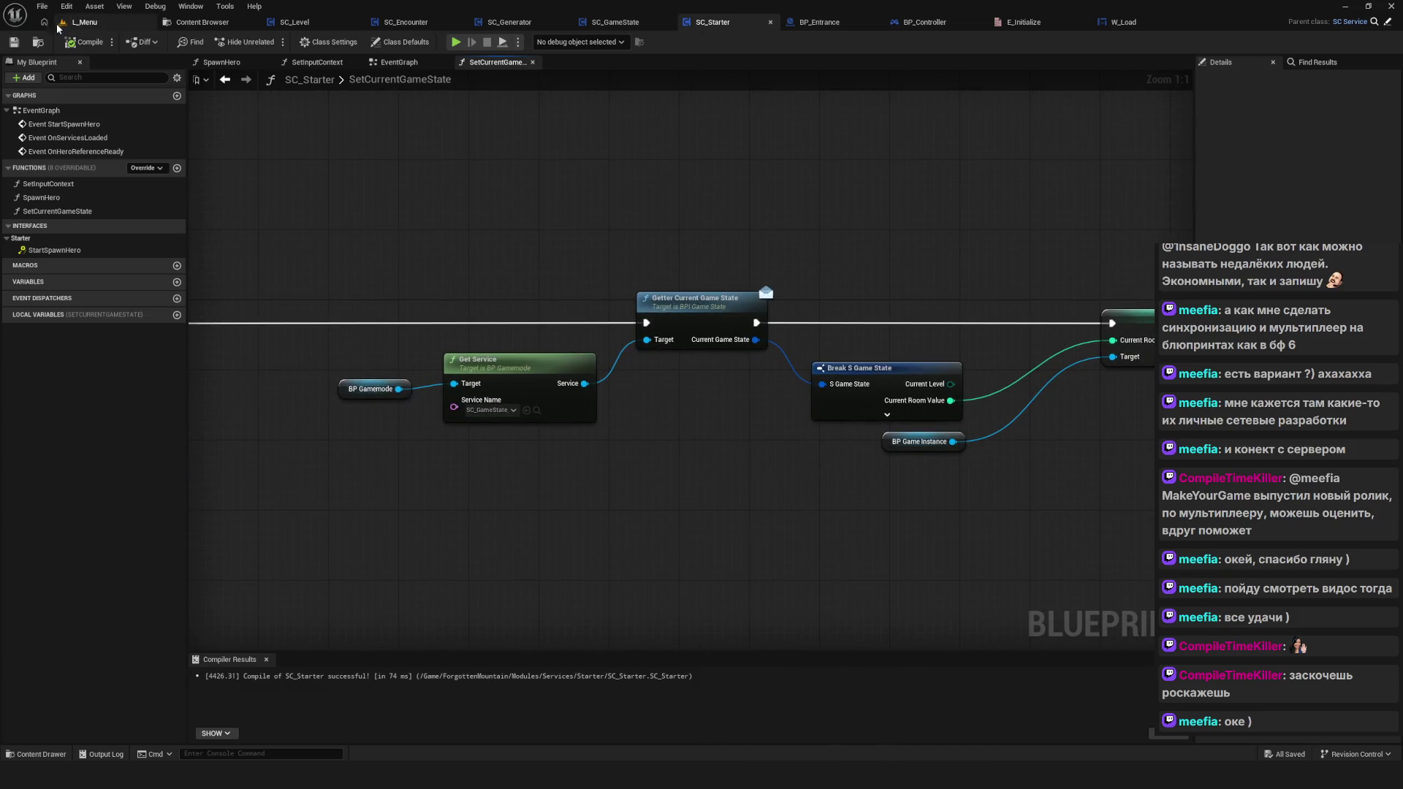
mouse_move(941, 332)
mouse_down()
mouse_move(927, 356)
mouse_move(726, 383)
mouse_move(1228, 317)
mouse_move(925, 301)
mouse_move(690, 394)
mouse_up()
click(511, 23)
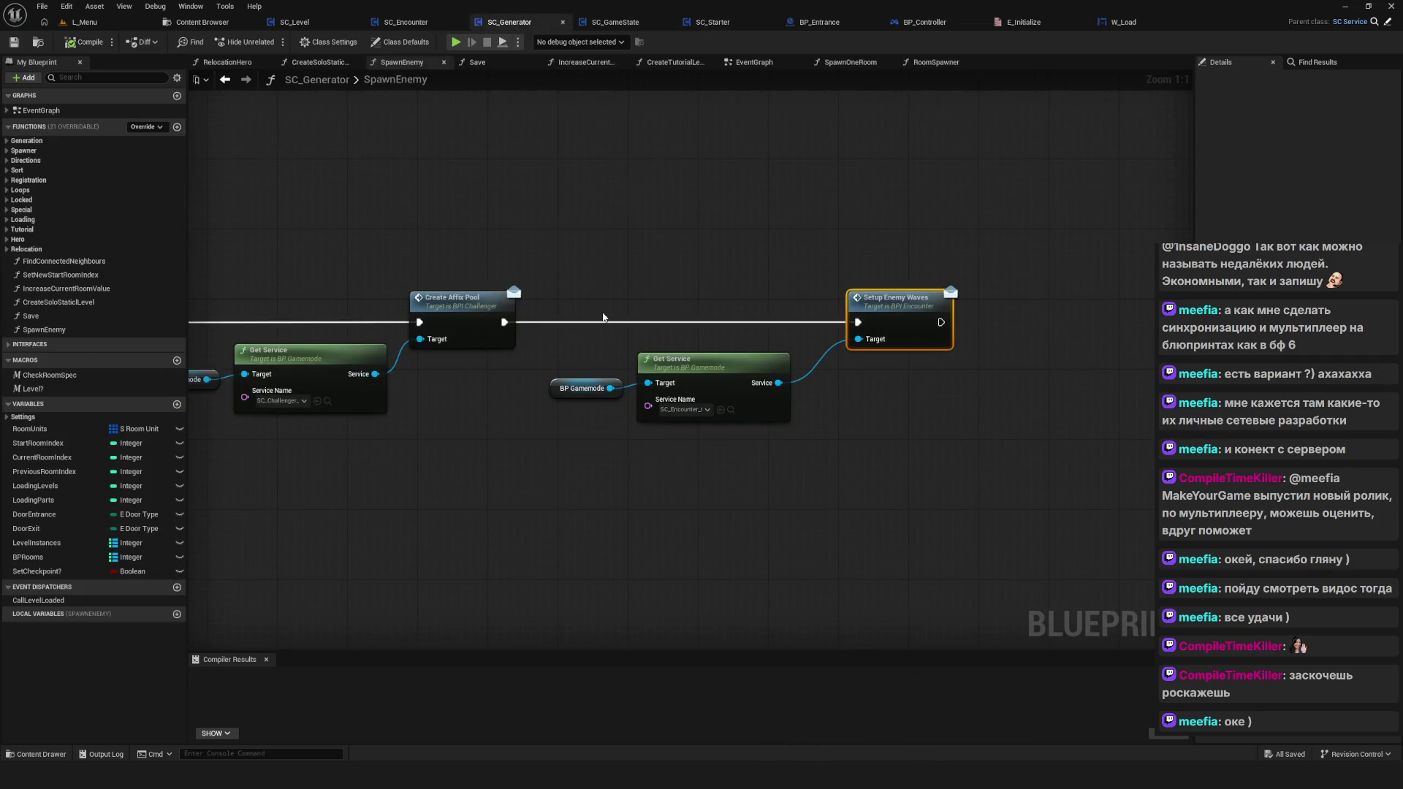
Step: Save SC_Generator and look over the node rows in its EventGraph
scroll(602, 317, down, 5)
click(15, 45)
drag(620, 304, 643, 296)
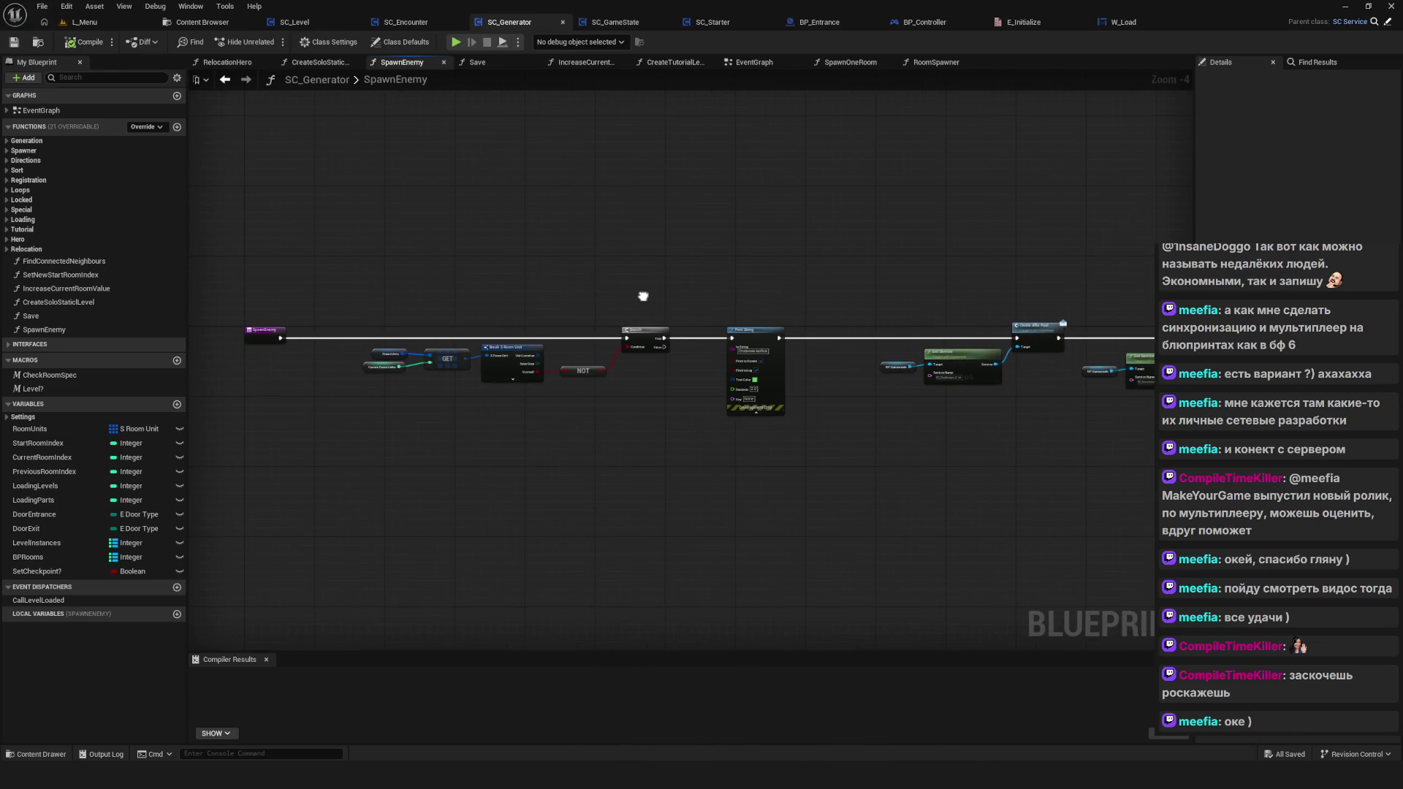
click(754, 62)
scroll(710, 344, down, 6)
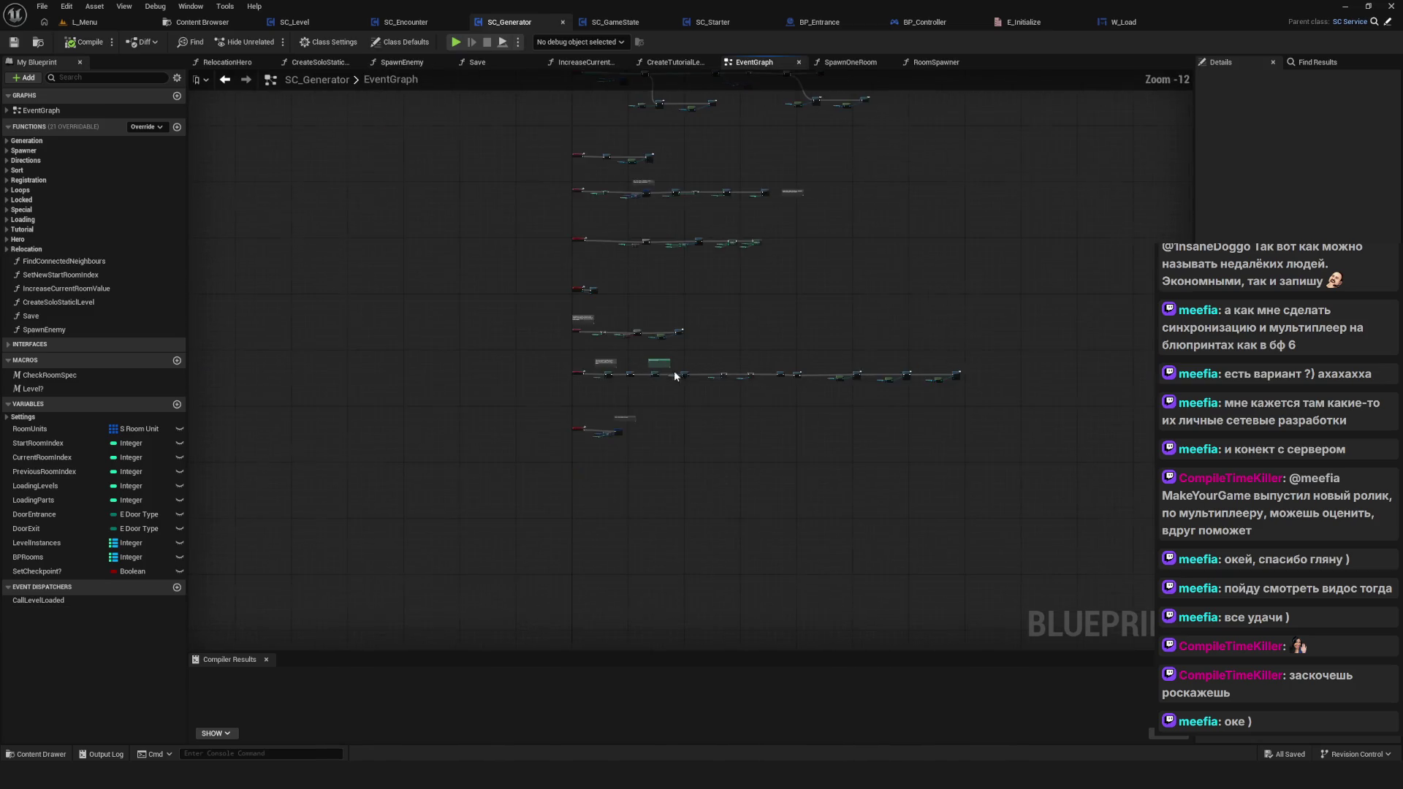
drag(689, 377, 699, 590)
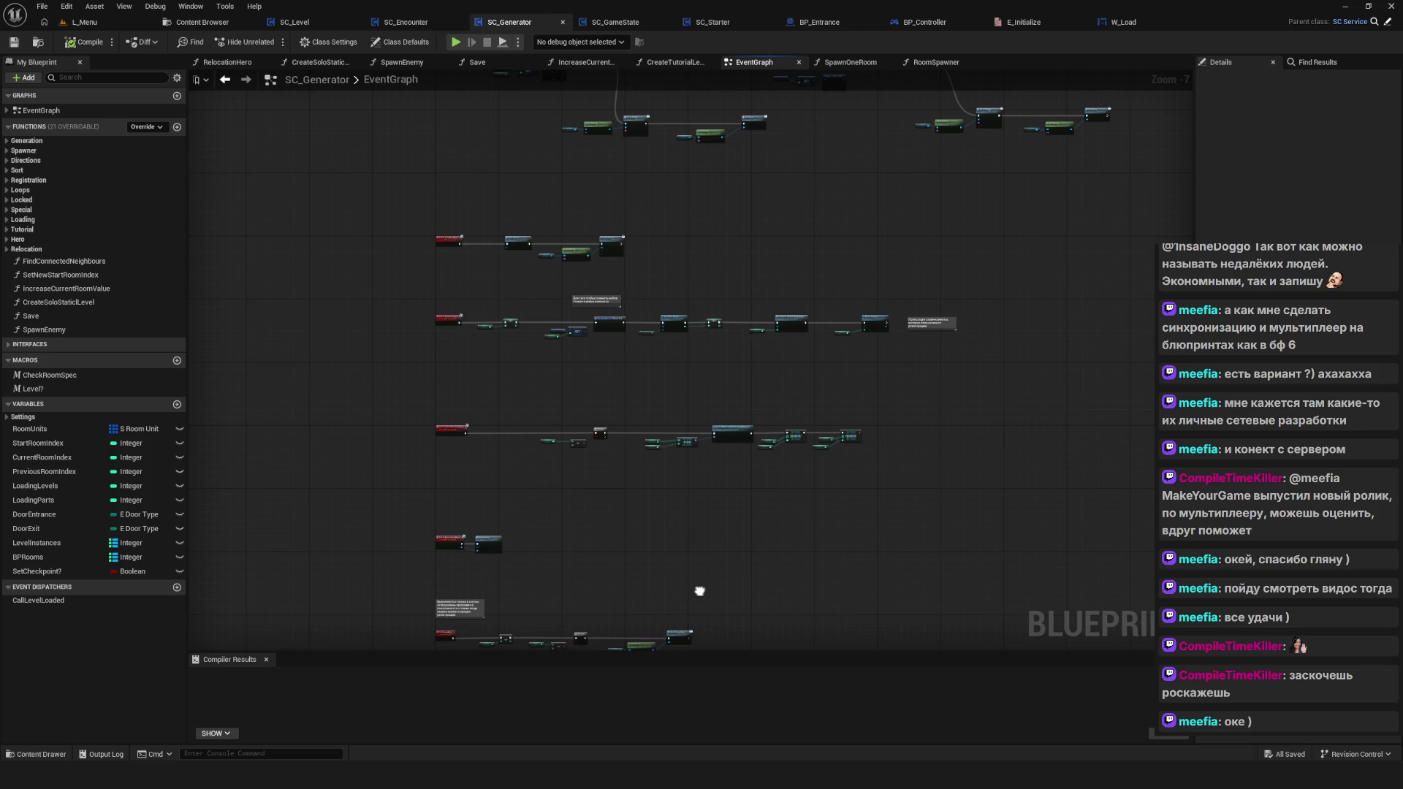
scroll(681, 524, up, 5)
drag(696, 510, 715, 503)
scroll(410, 489, down, 5)
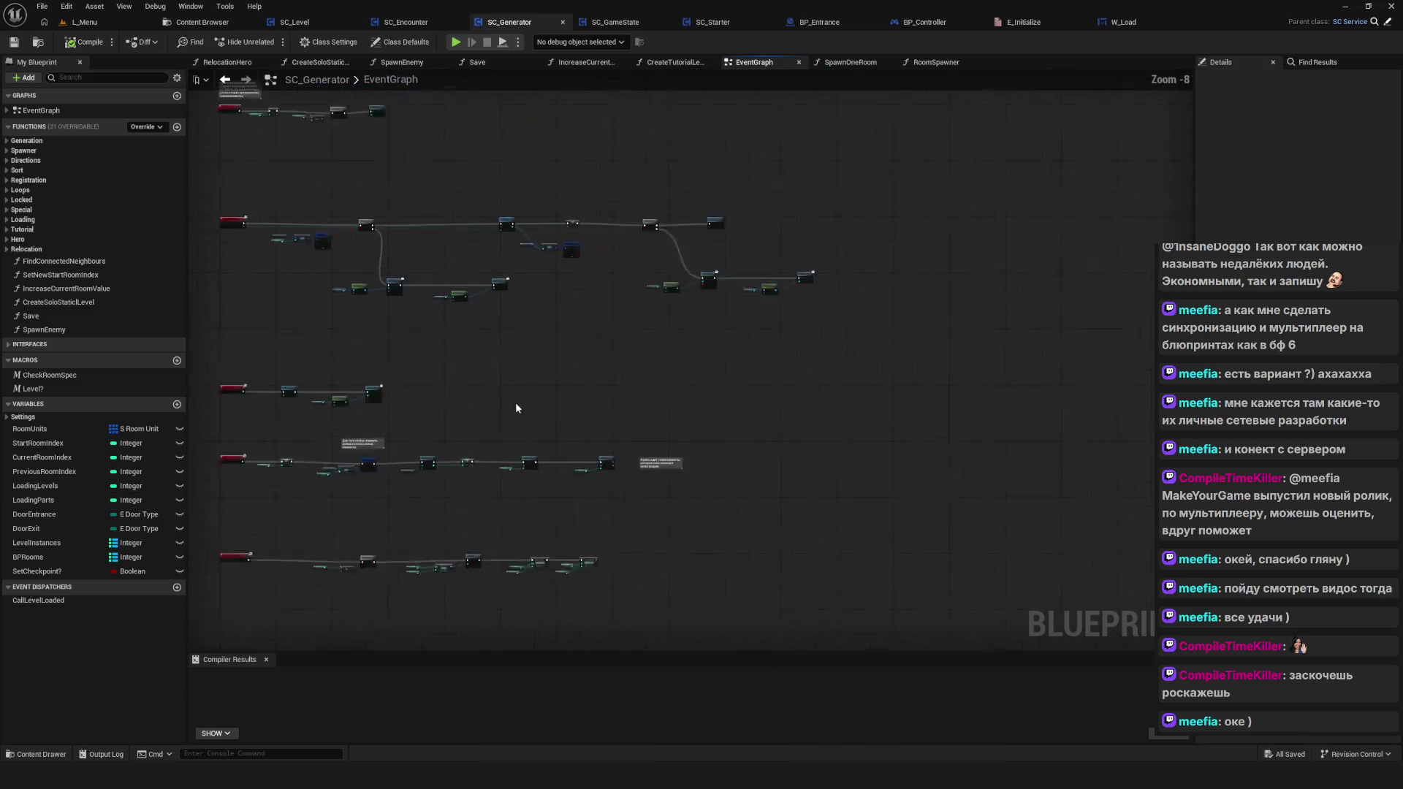
Step: Cycle through SC_Encounter, SC_Generator, SC_GameState and the Menu widgets, ending on SC_Starter
click(405, 22)
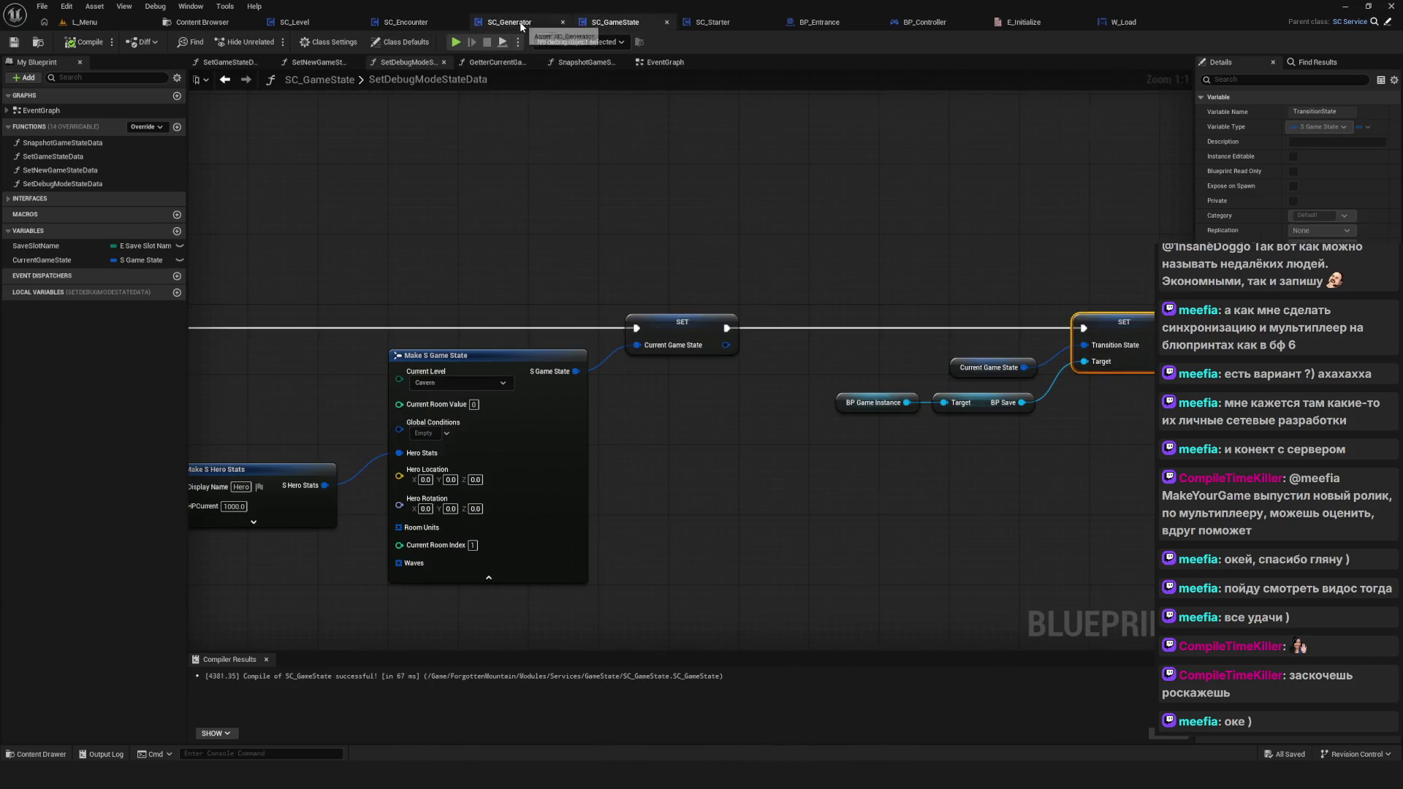
click(526, 23)
scroll(615, 290, down, 5)
click(615, 23)
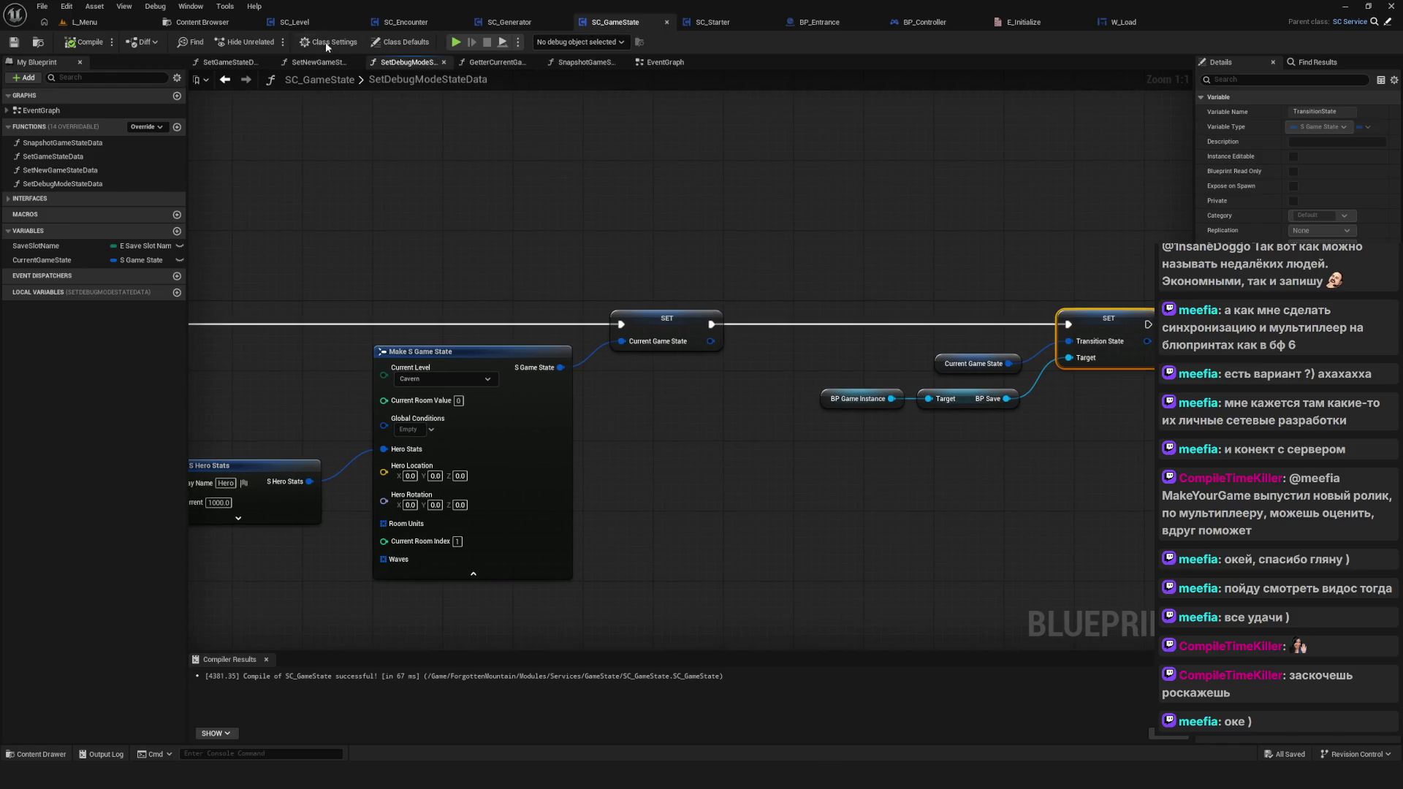
click(204, 22)
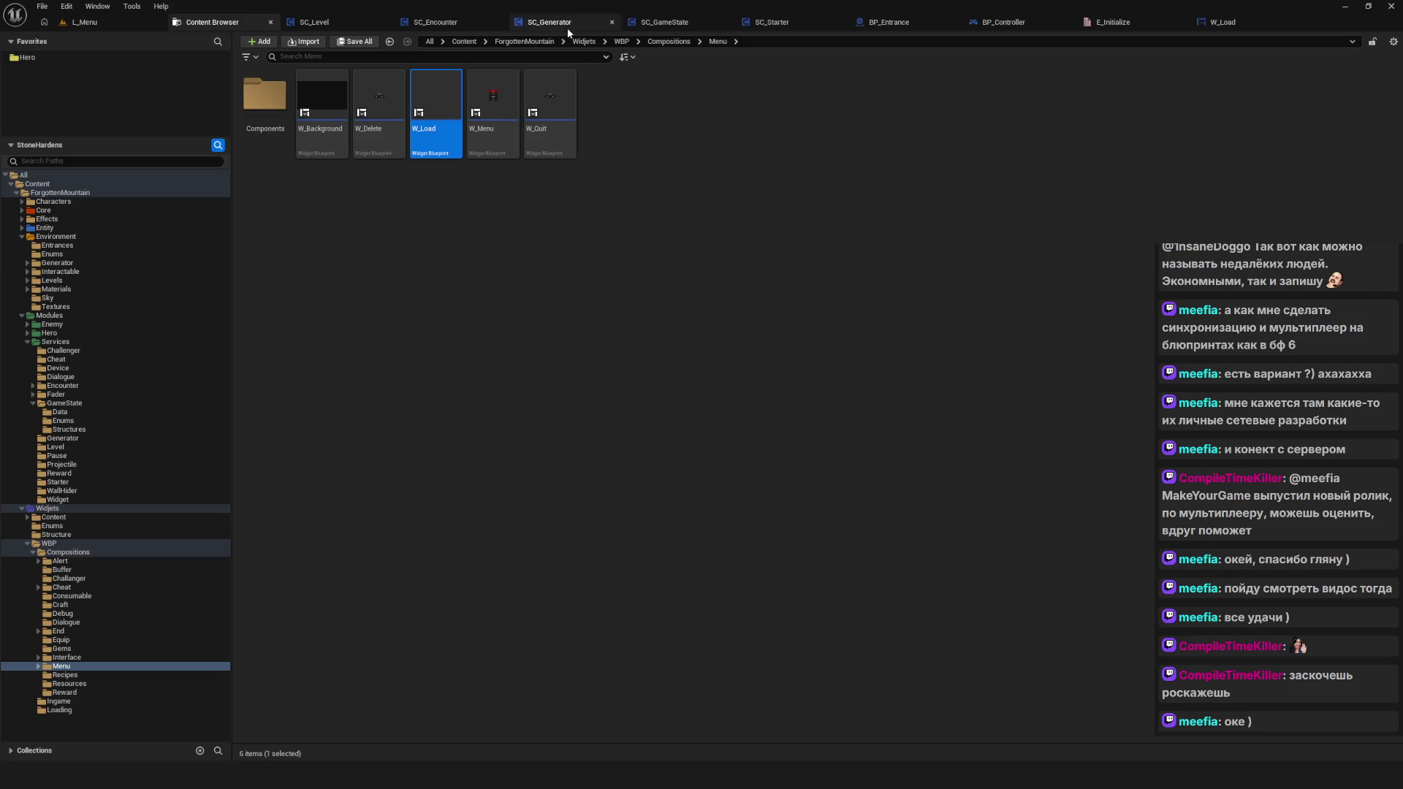
click(772, 22)
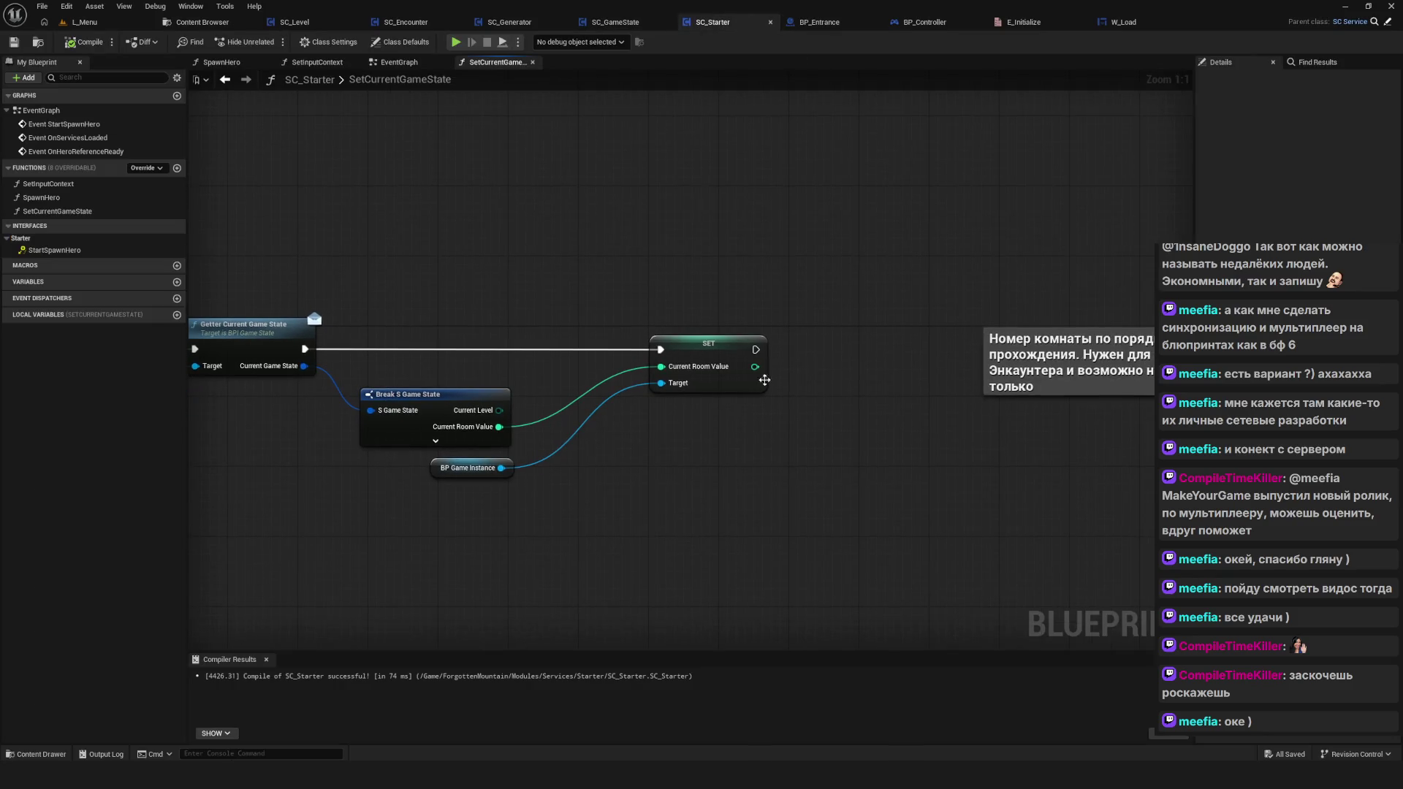
Step: Run Find References By Name on the SET node's CurrentRoomValue and open the SC_Generator hit
right_click(725, 343)
mouse_move(771, 447)
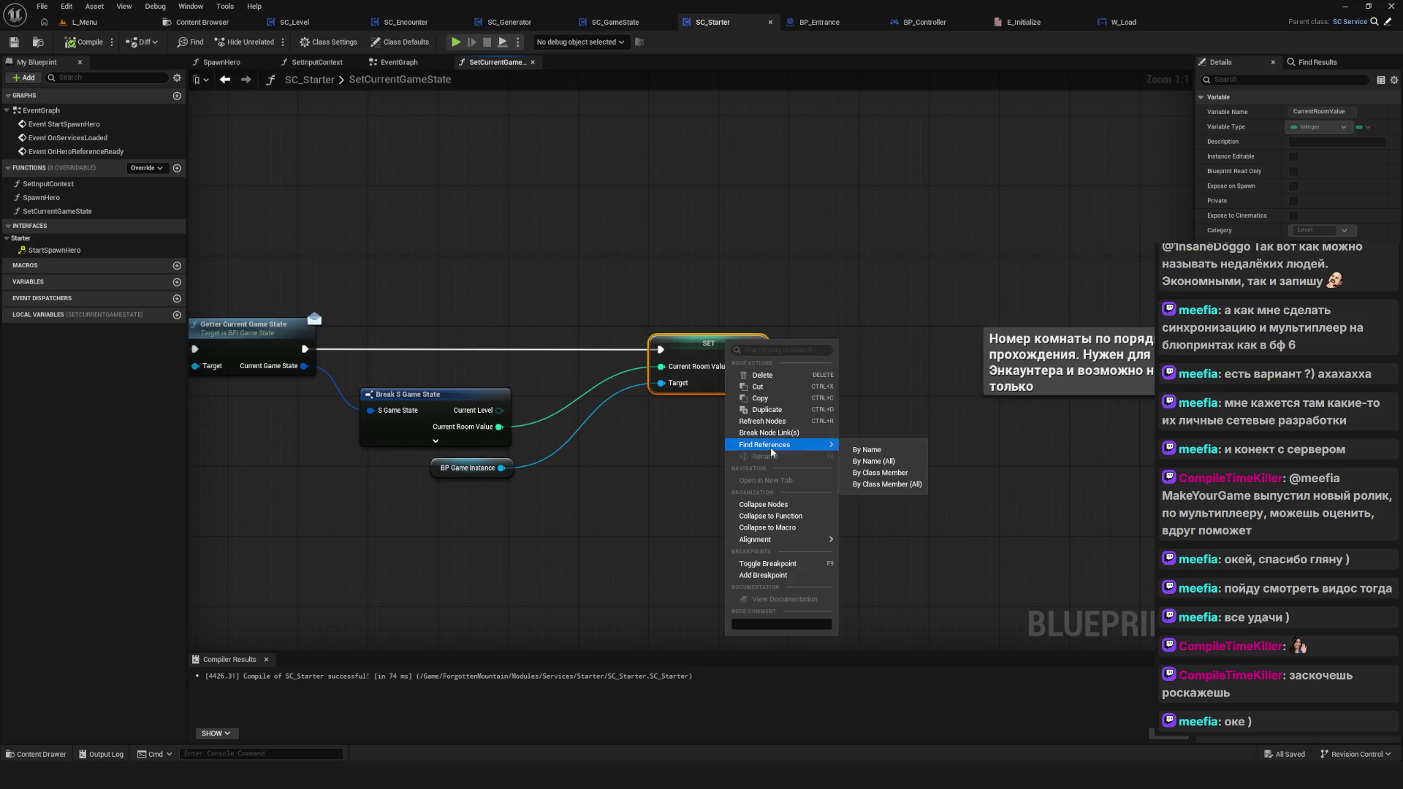
click(880, 461)
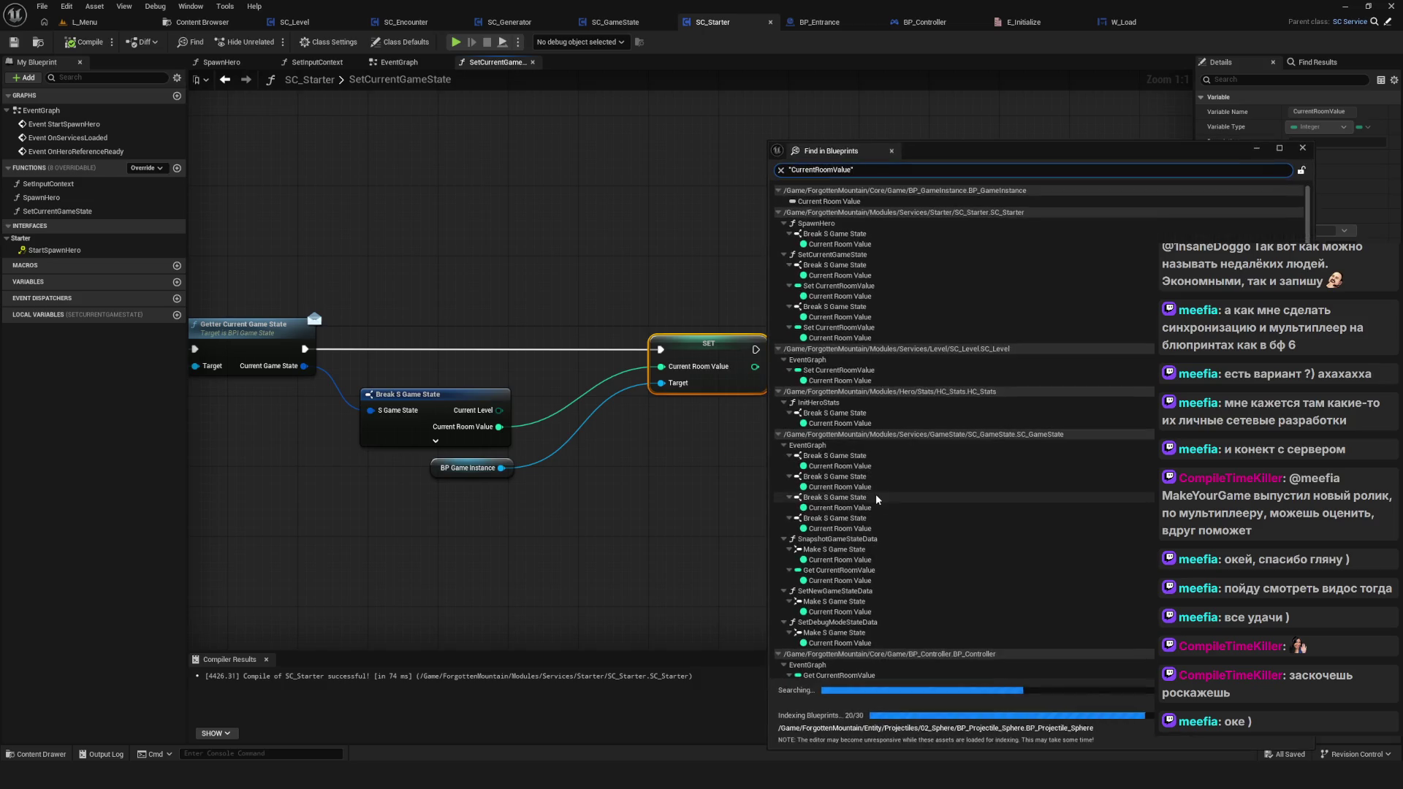
mouse_move(915, 147)
mouse_down()
mouse_move(757, 143)
mouse_move(706, 124)
mouse_up()
scroll(843, 476, down, 5)
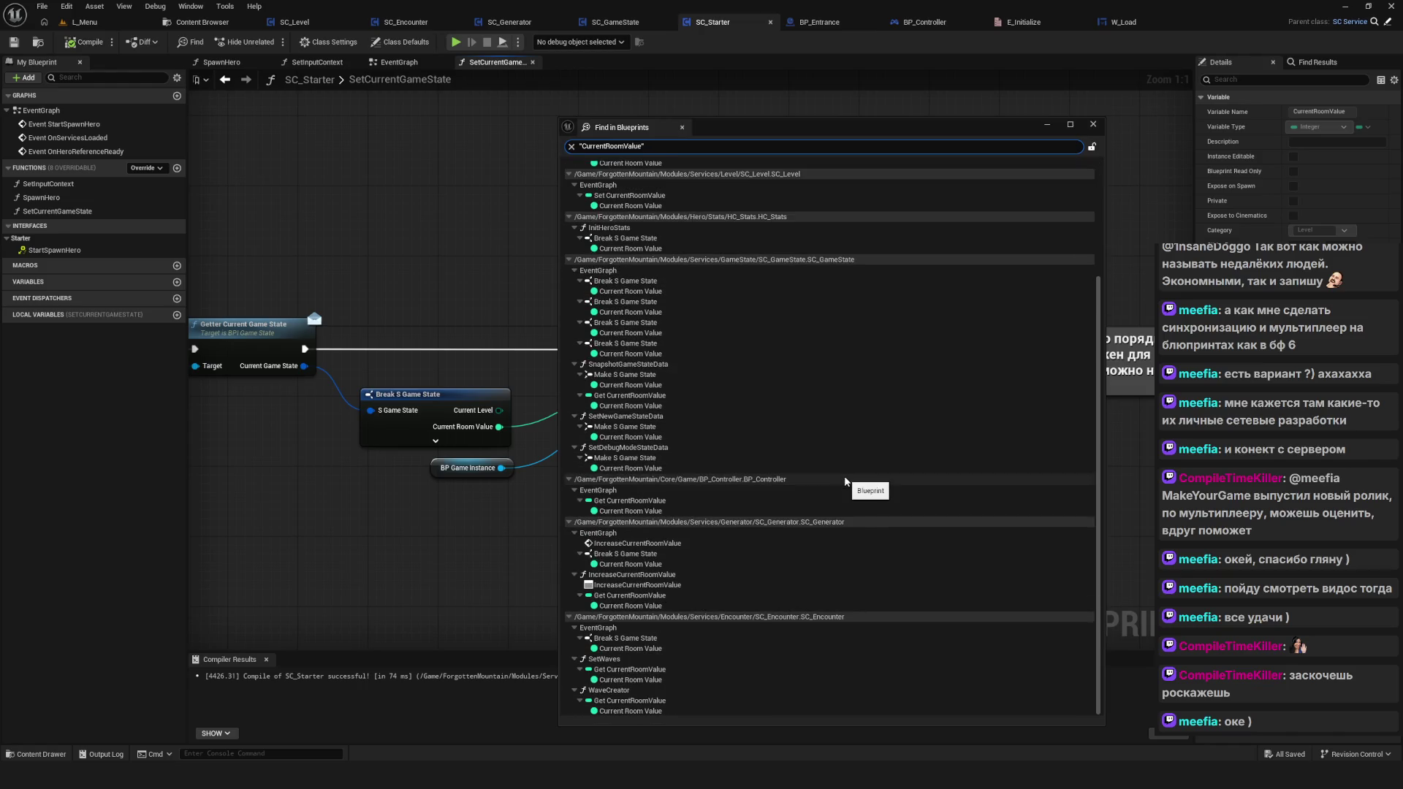
scroll(844, 481, up, 5)
scroll(845, 476, down, 5)
double_click(631, 564)
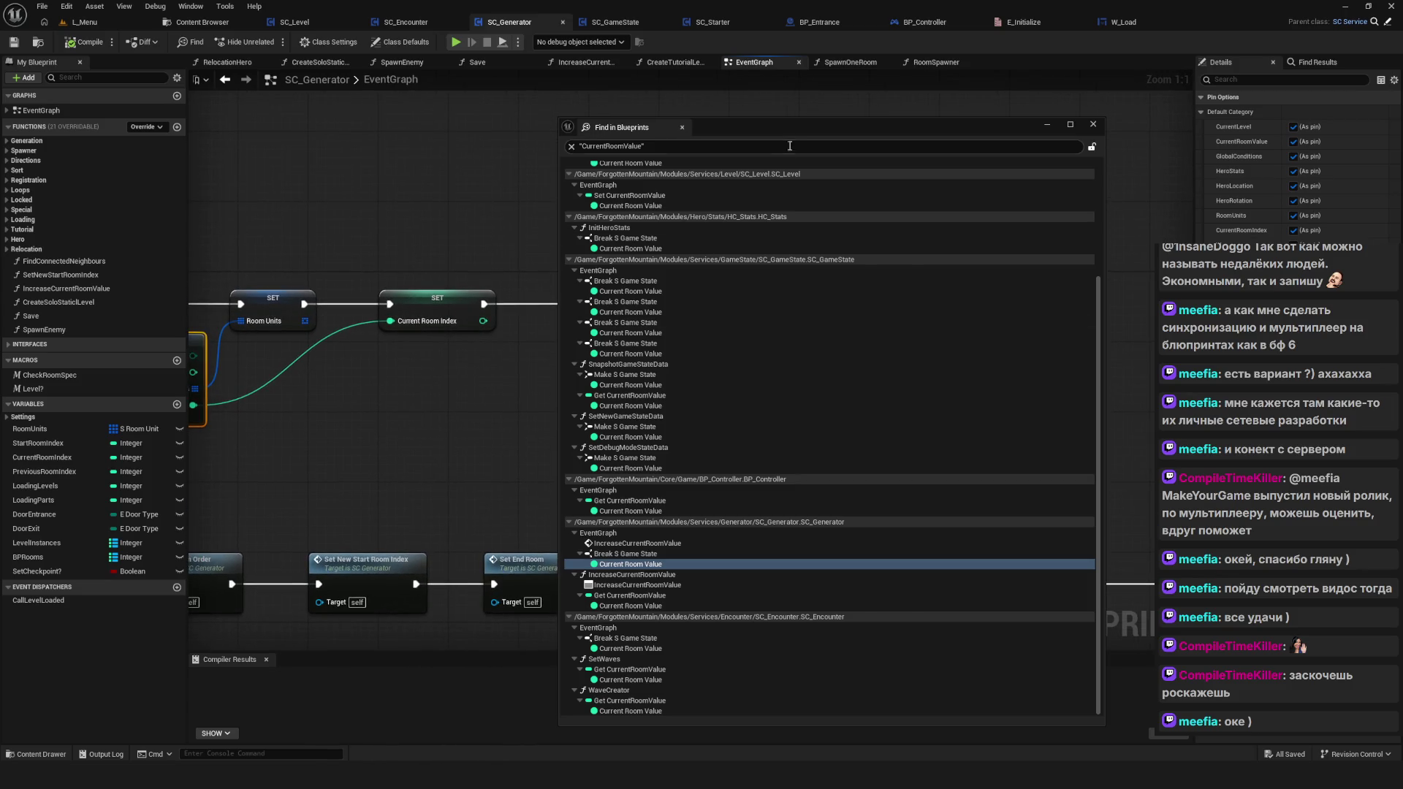
drag(751, 130, 1124, 142)
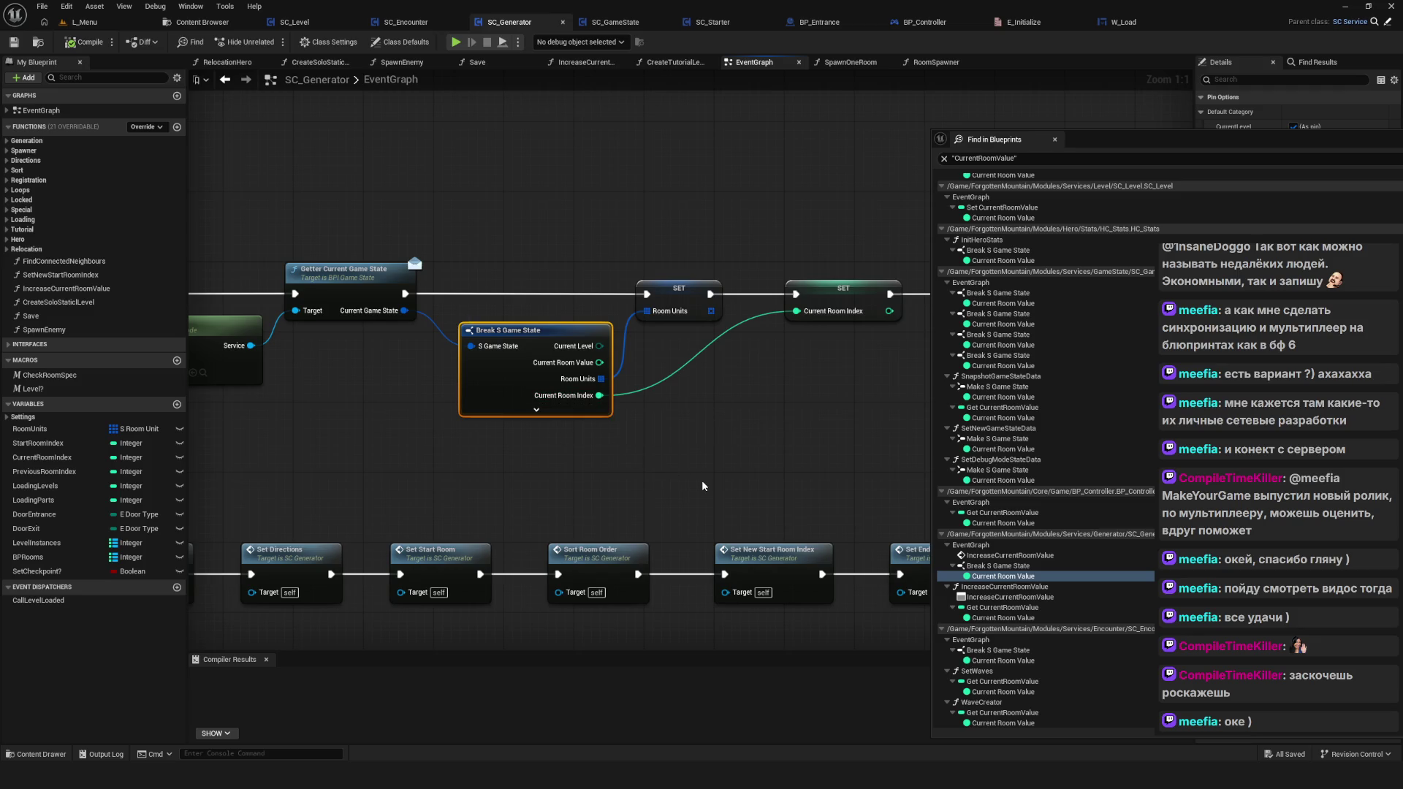
Step: Inspect SC_Generator's EventGraph around Break S Game State, the SET nodes and Spawn One Room
scroll(702, 486, down, 5)
scroll(767, 442, up, 4)
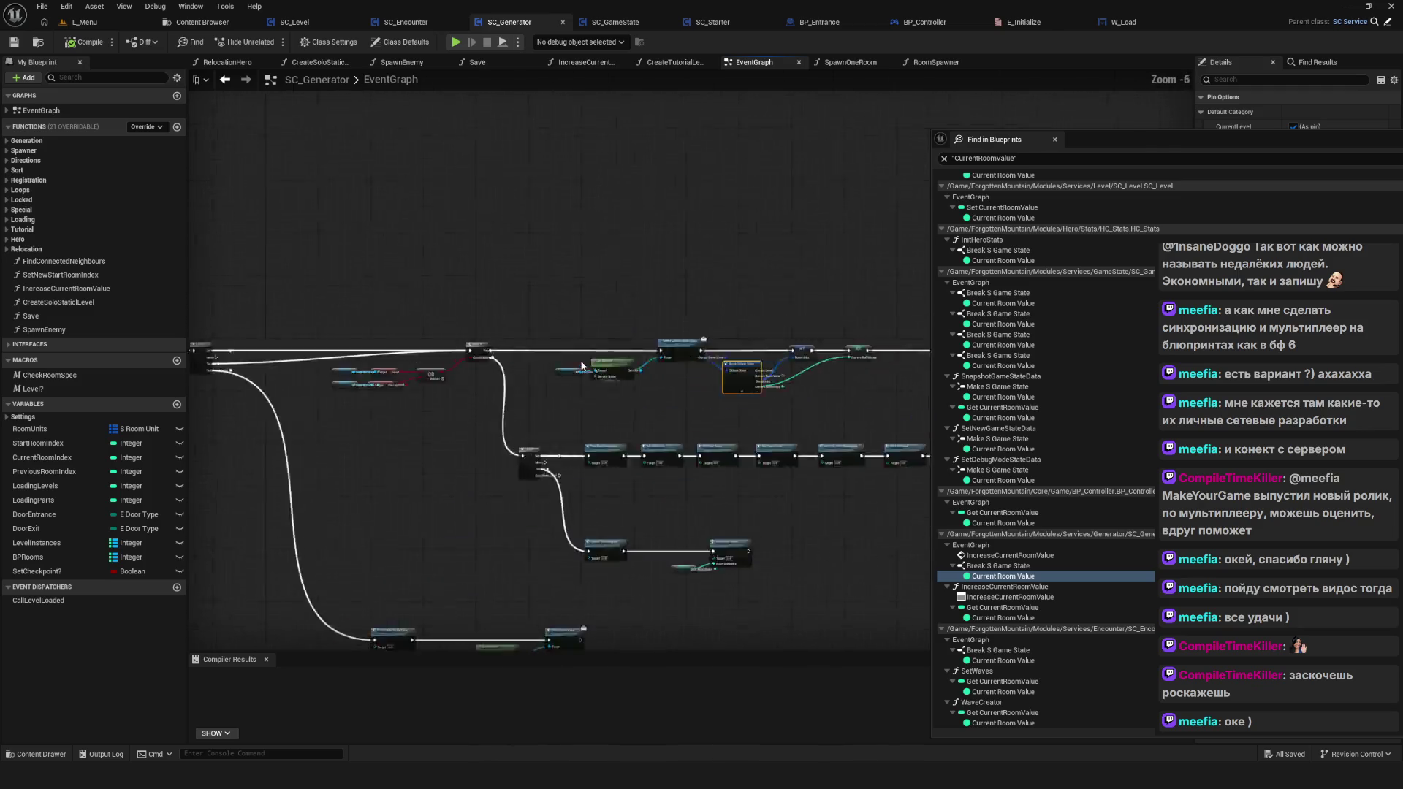
mouse_move(767, 442)
mouse_down()
mouse_move(563, 410)
mouse_move(282, 241)
mouse_up()
click(511, 382)
mouse_move(801, 436)
mouse_down()
mouse_move(224, 436)
mouse_move(652, 501)
mouse_move(1109, 436)
mouse_move(883, 432)
mouse_up()
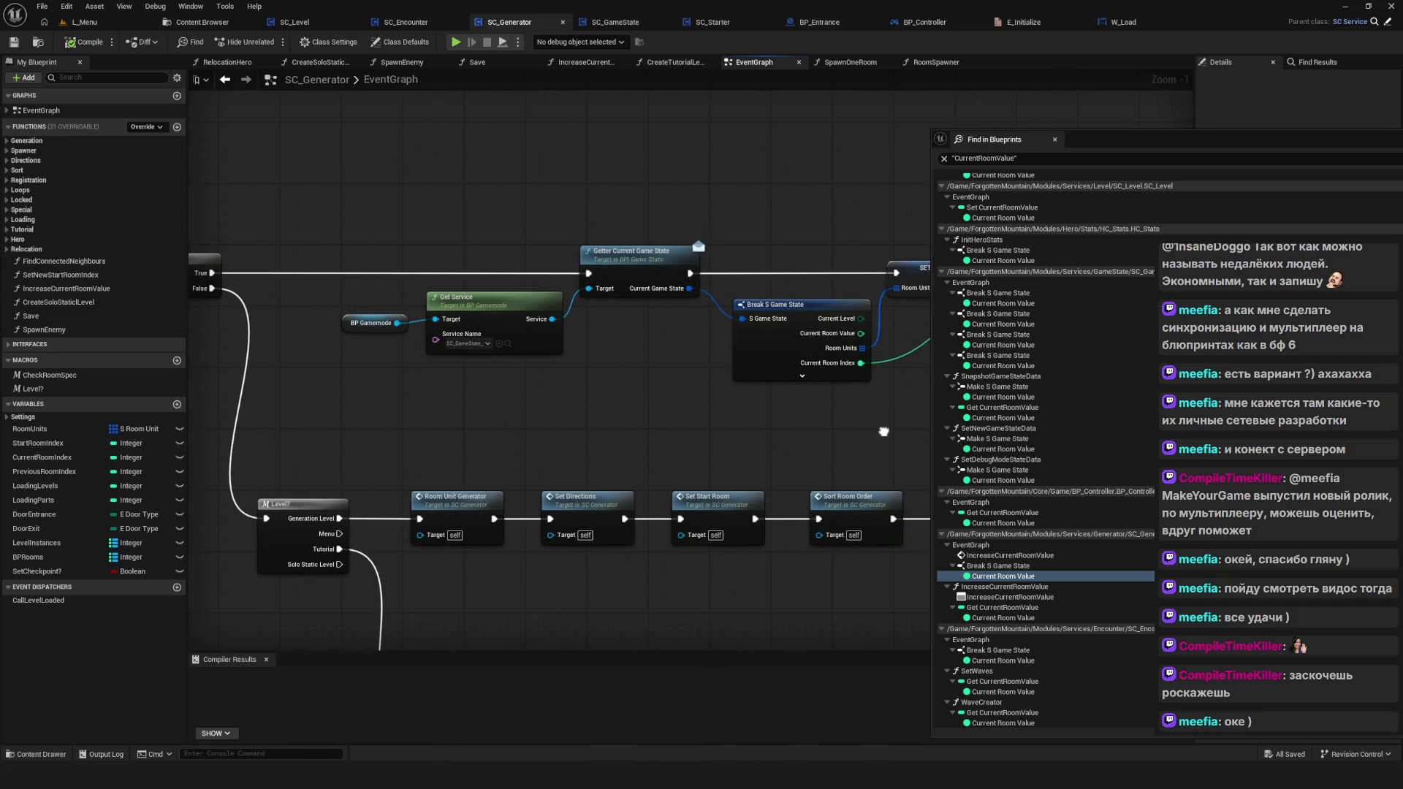
drag(883, 432, 577, 425)
mouse_move(515, 154)
mouse_down()
mouse_move(659, 377)
mouse_move(841, 394)
mouse_up()
click(838, 396)
drag(516, 373, 475, 415)
drag(652, 409, 594, 444)
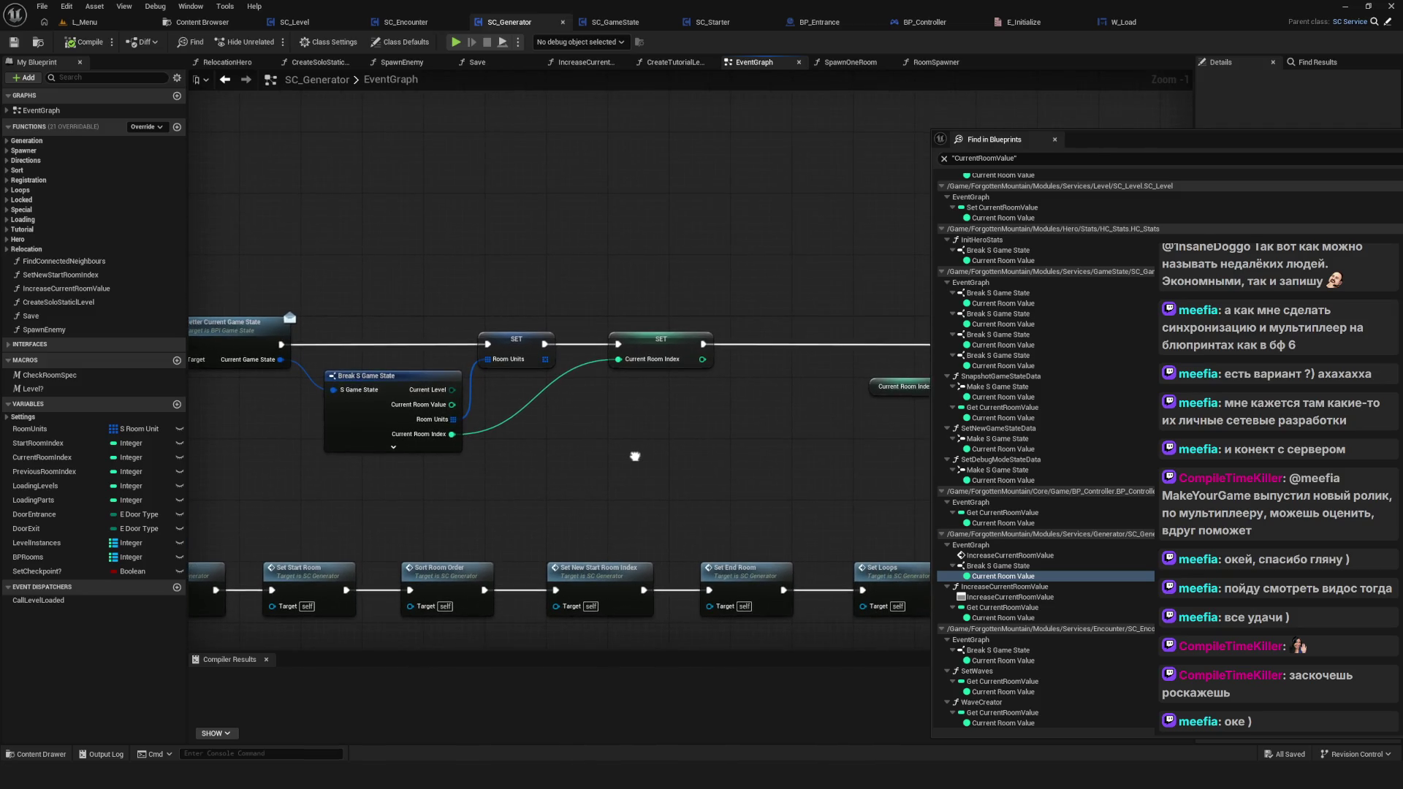
drag(674, 249, 558, 263)
drag(767, 232, 723, 230)
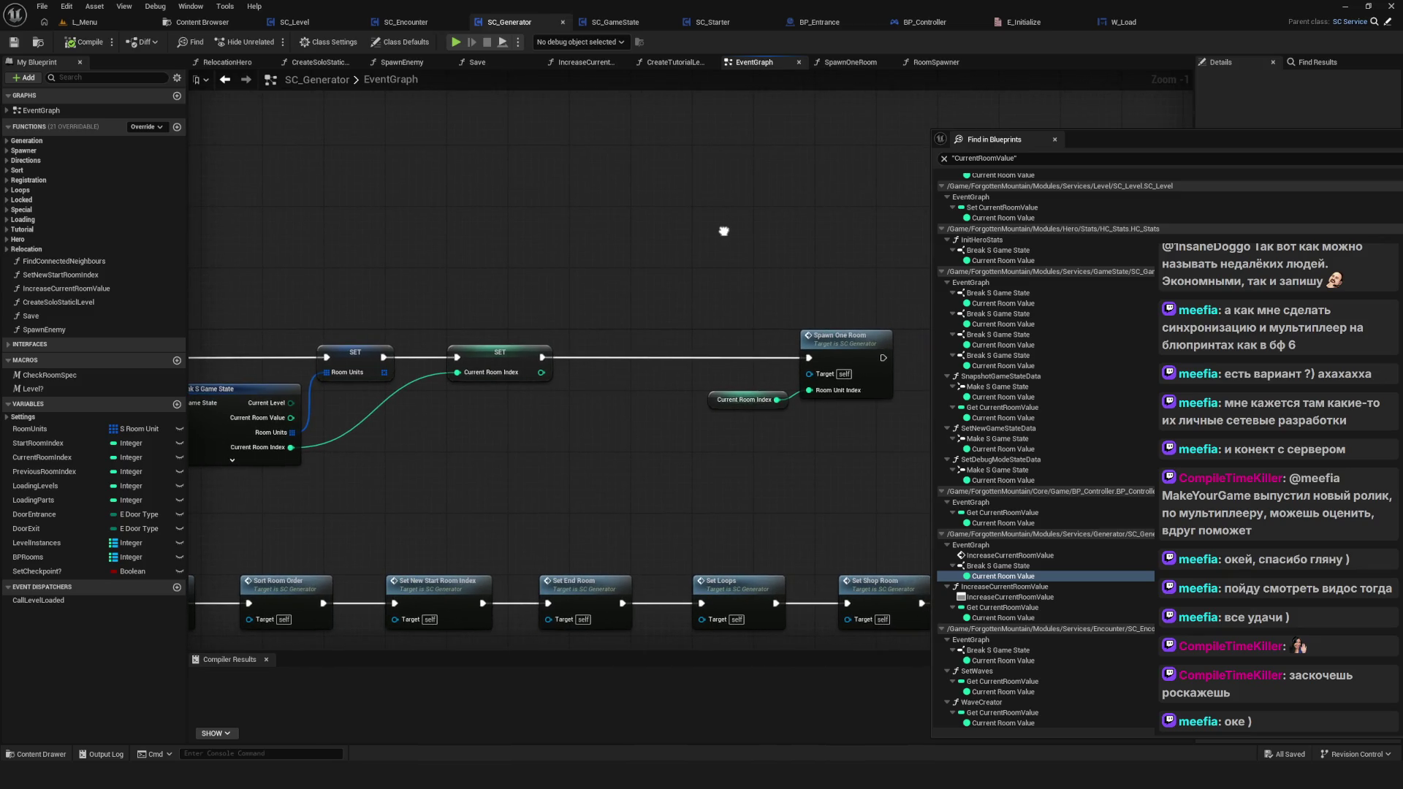
Step: Examine the CurrentRoomValue read in IncreaseCurrentRoomValue, with its Branch and Game Instance nodes
double_click(994, 607)
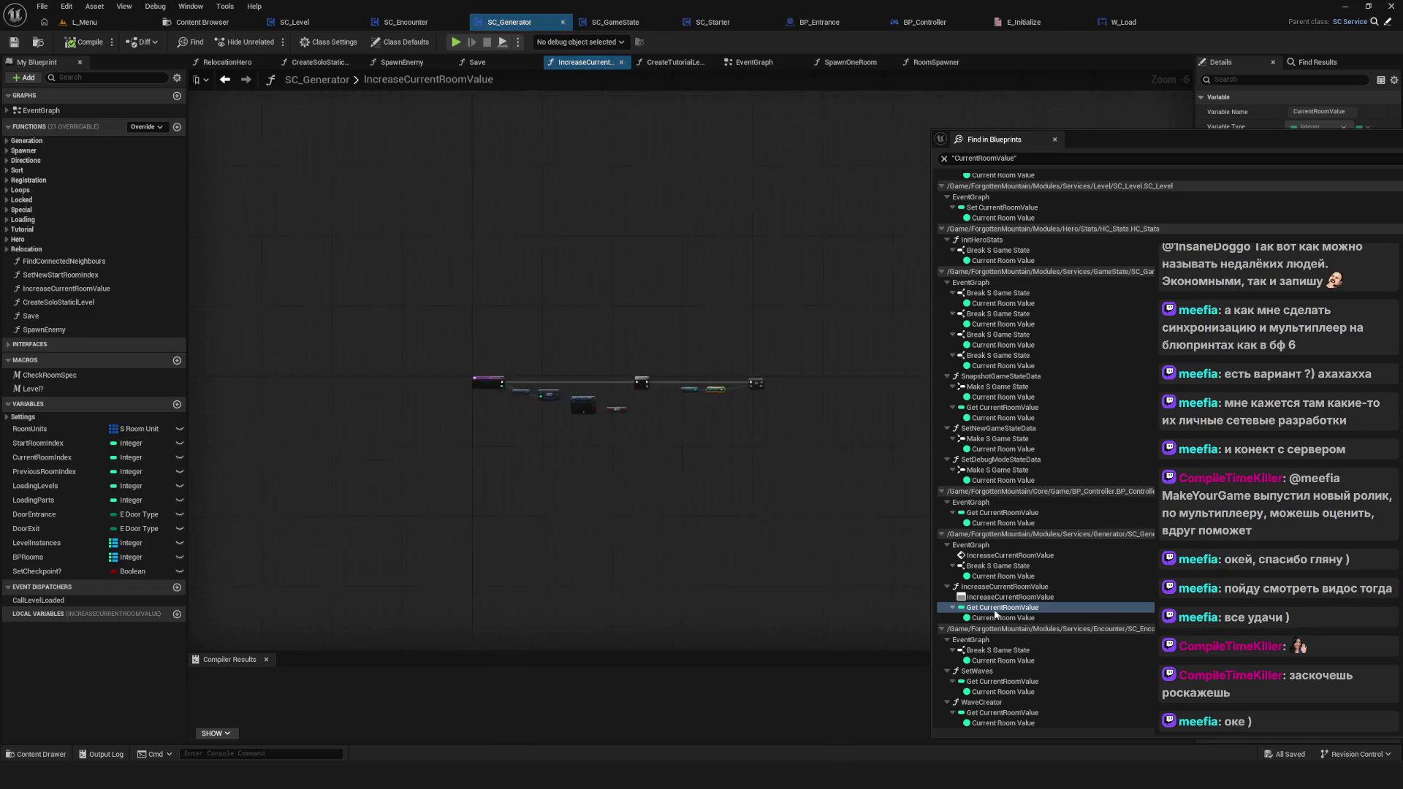
drag(786, 379, 834, 379)
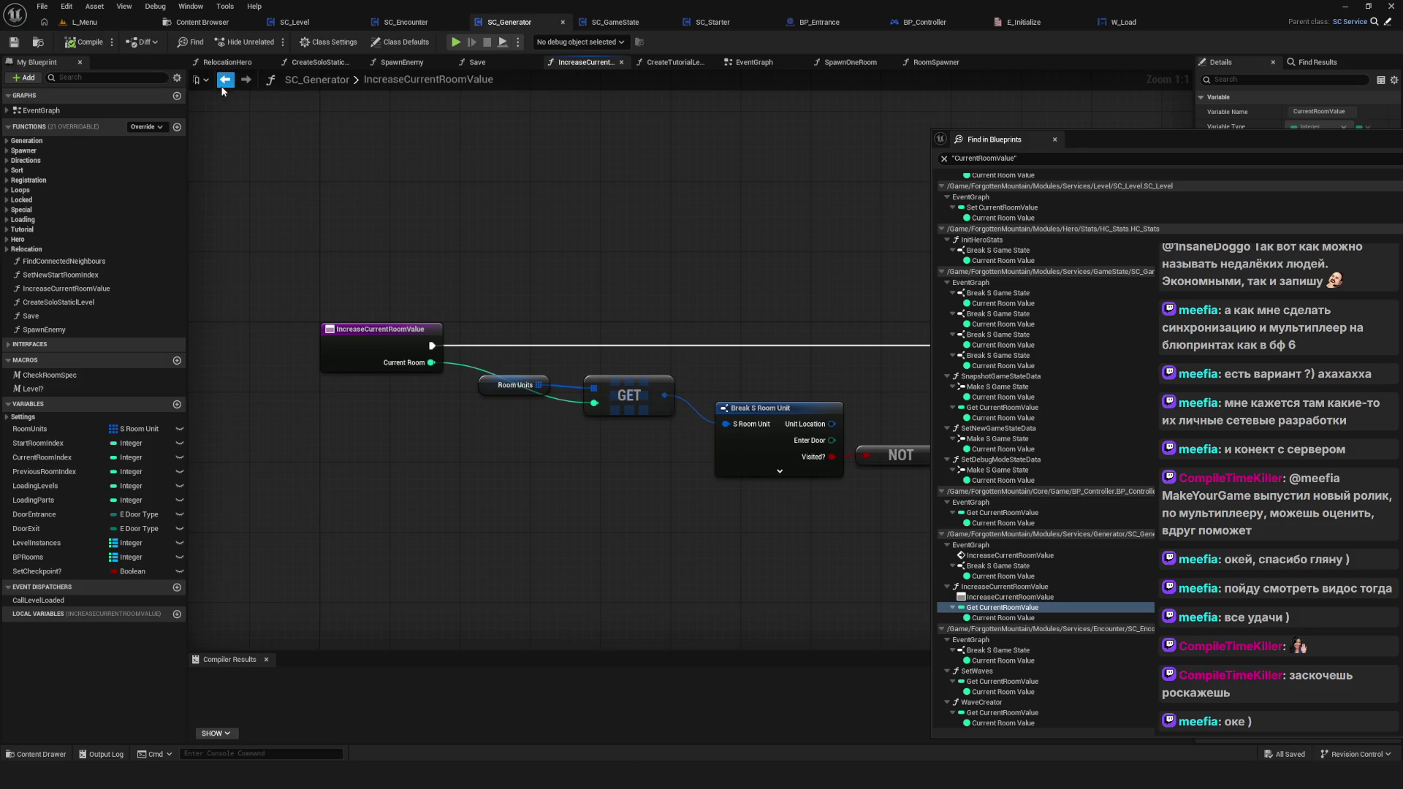
drag(514, 286, 328, 296)
scroll(307, 219, down, 2)
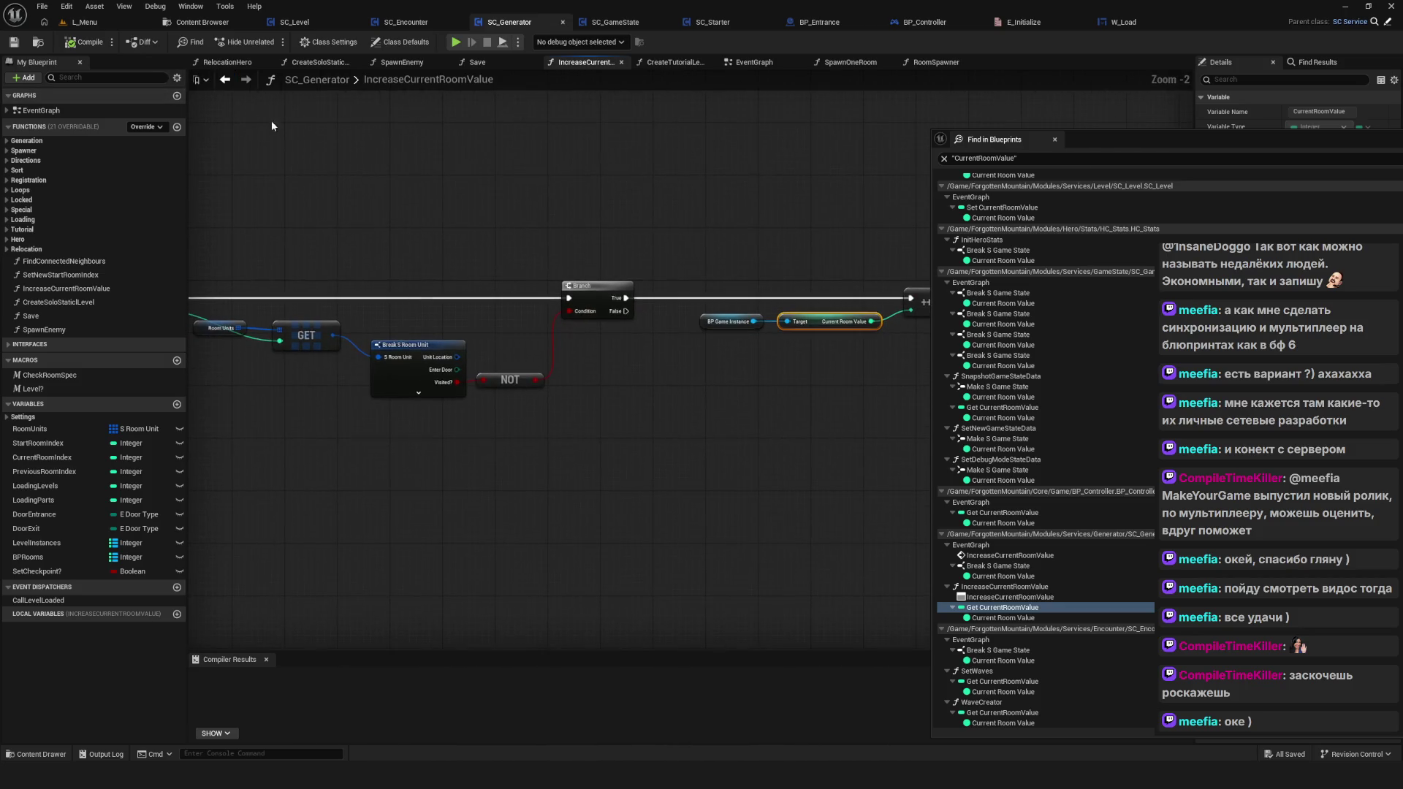
click(223, 85)
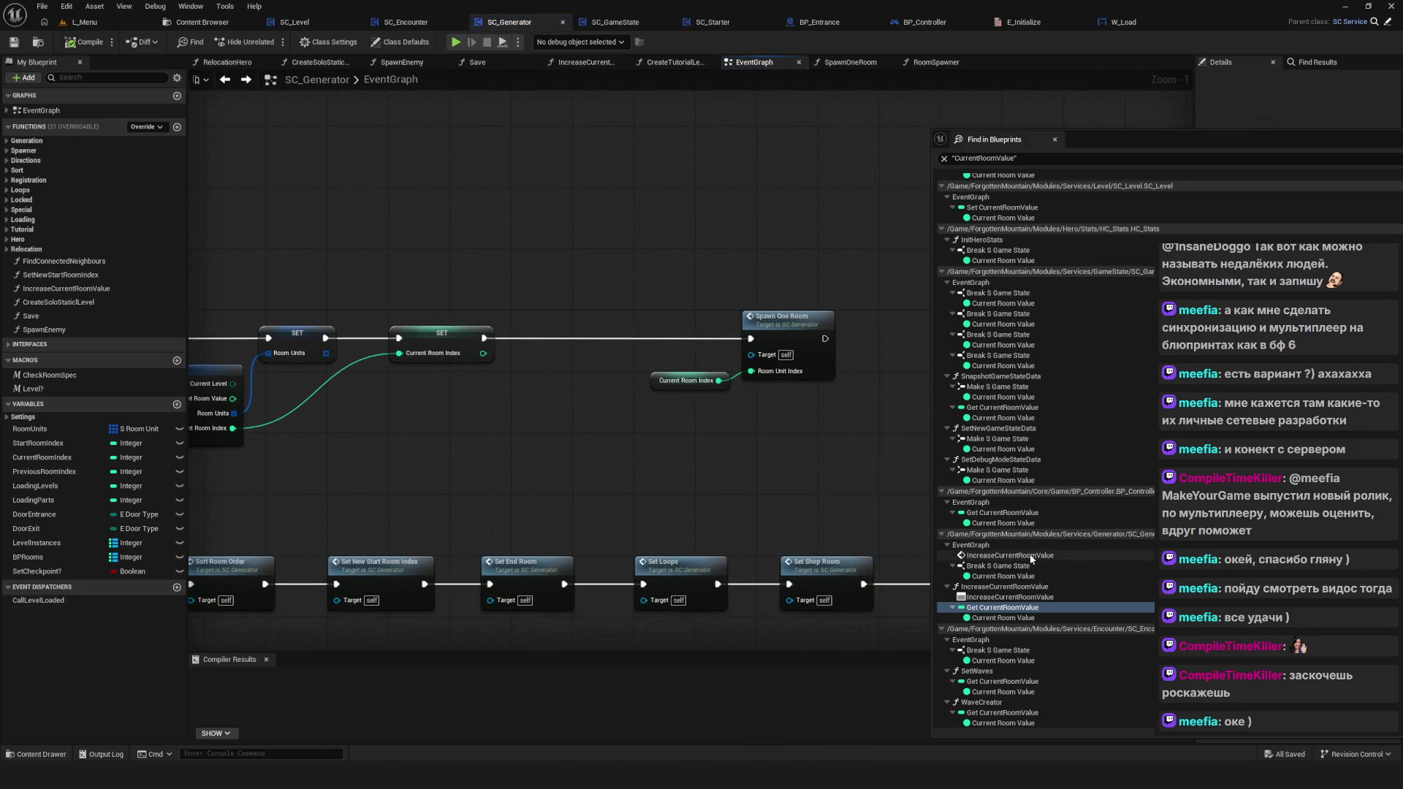
double_click(1005, 617)
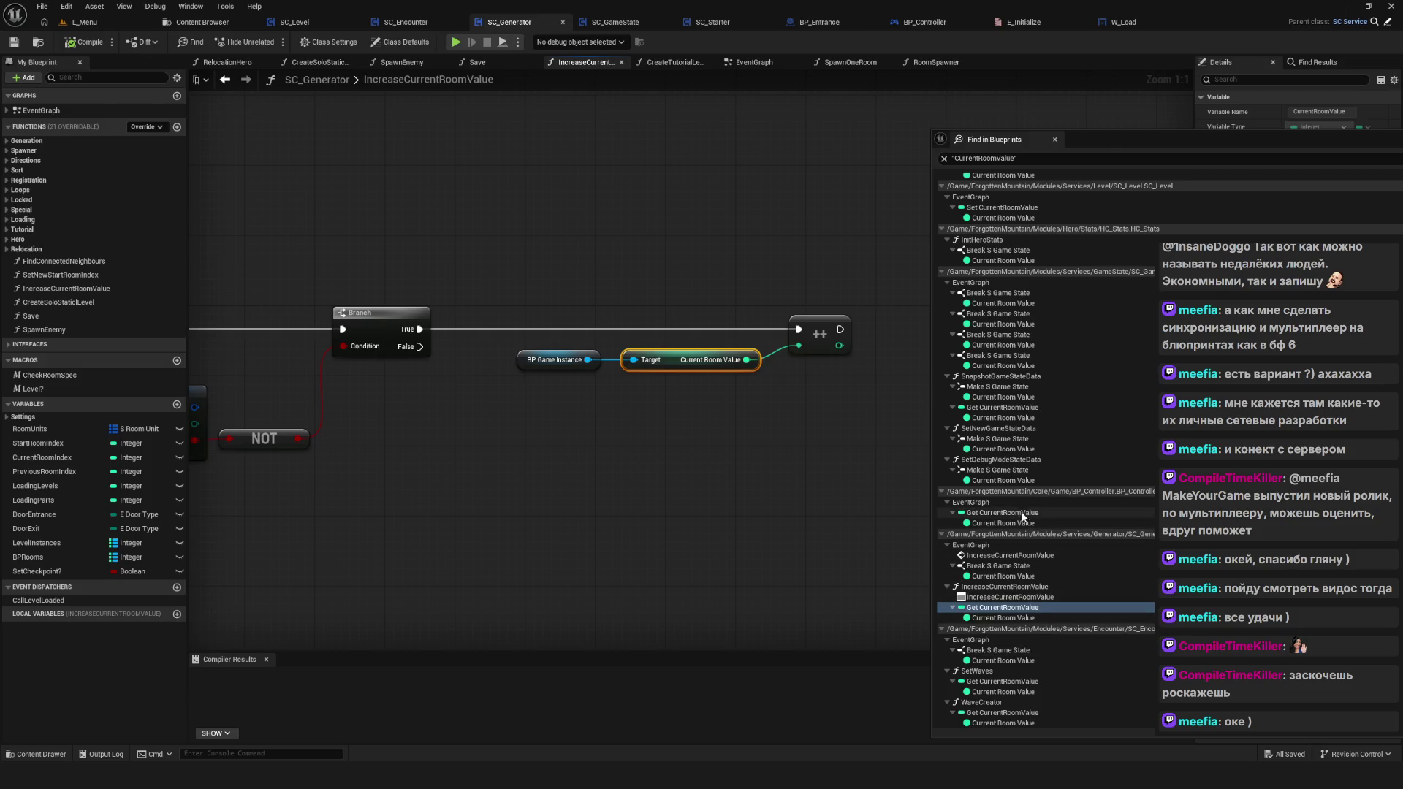
Step: Step through the CurrentRoomValue hits in BP_Controller, SC_Generator, IncreaseCurrentRoomValue and SC_Encounter
double_click(1021, 514)
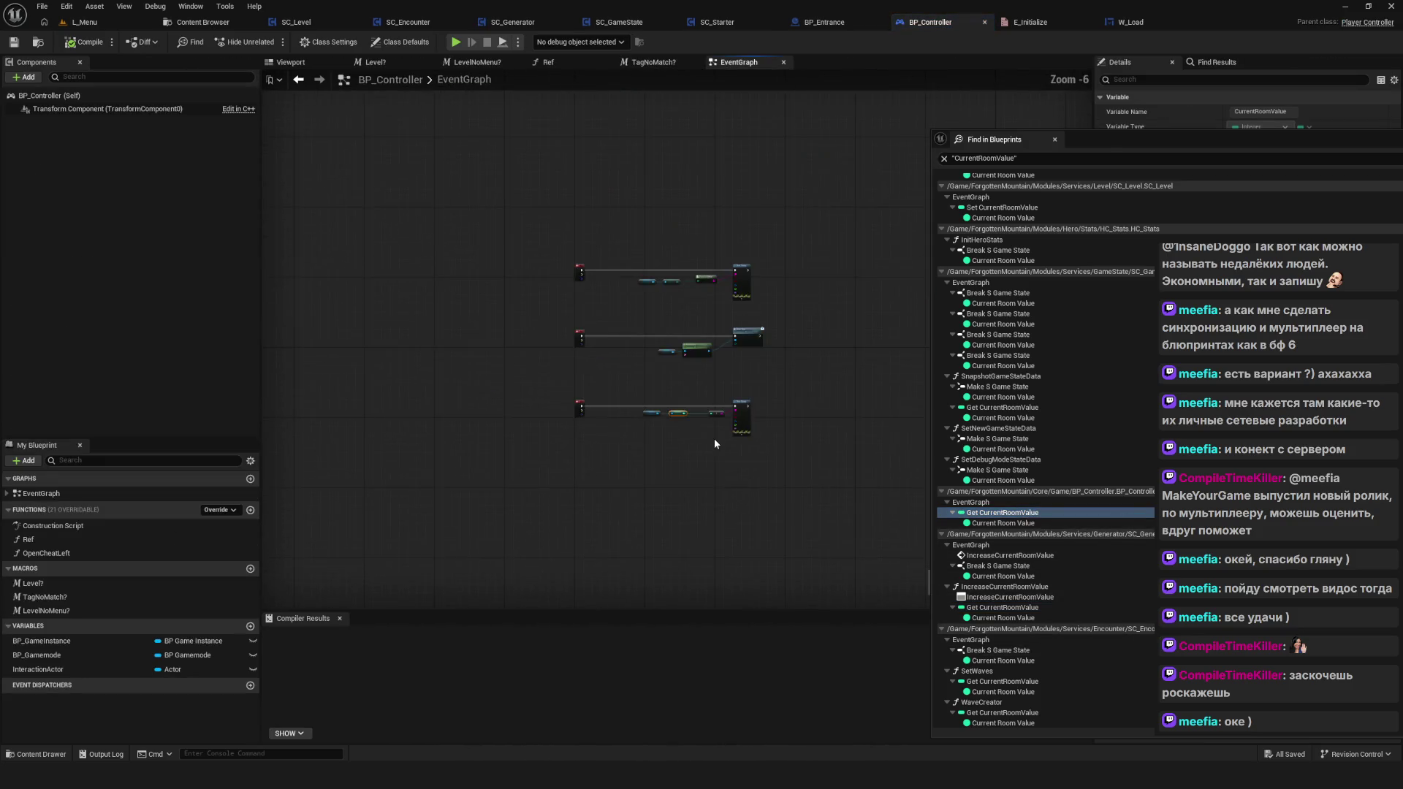
click(1044, 523)
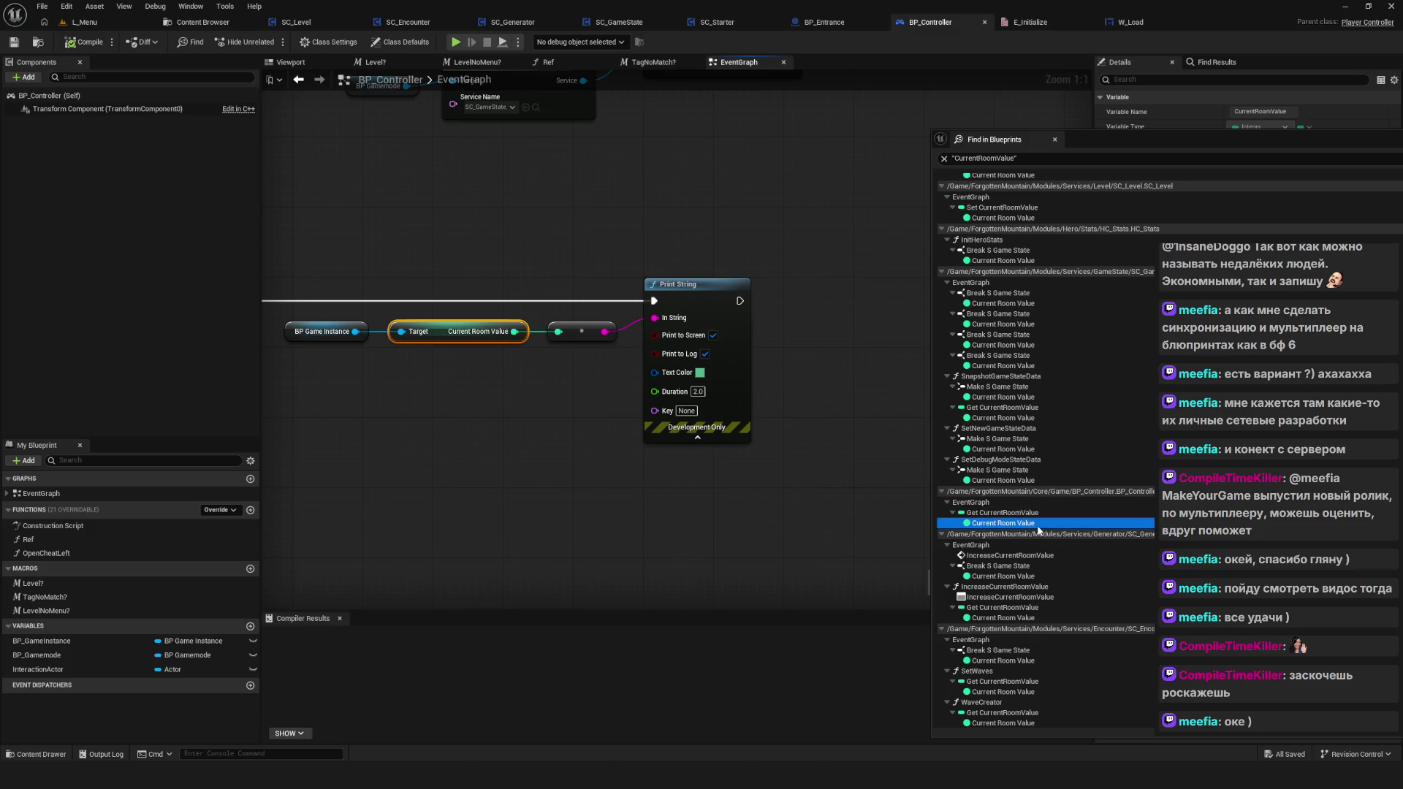
click(1035, 576)
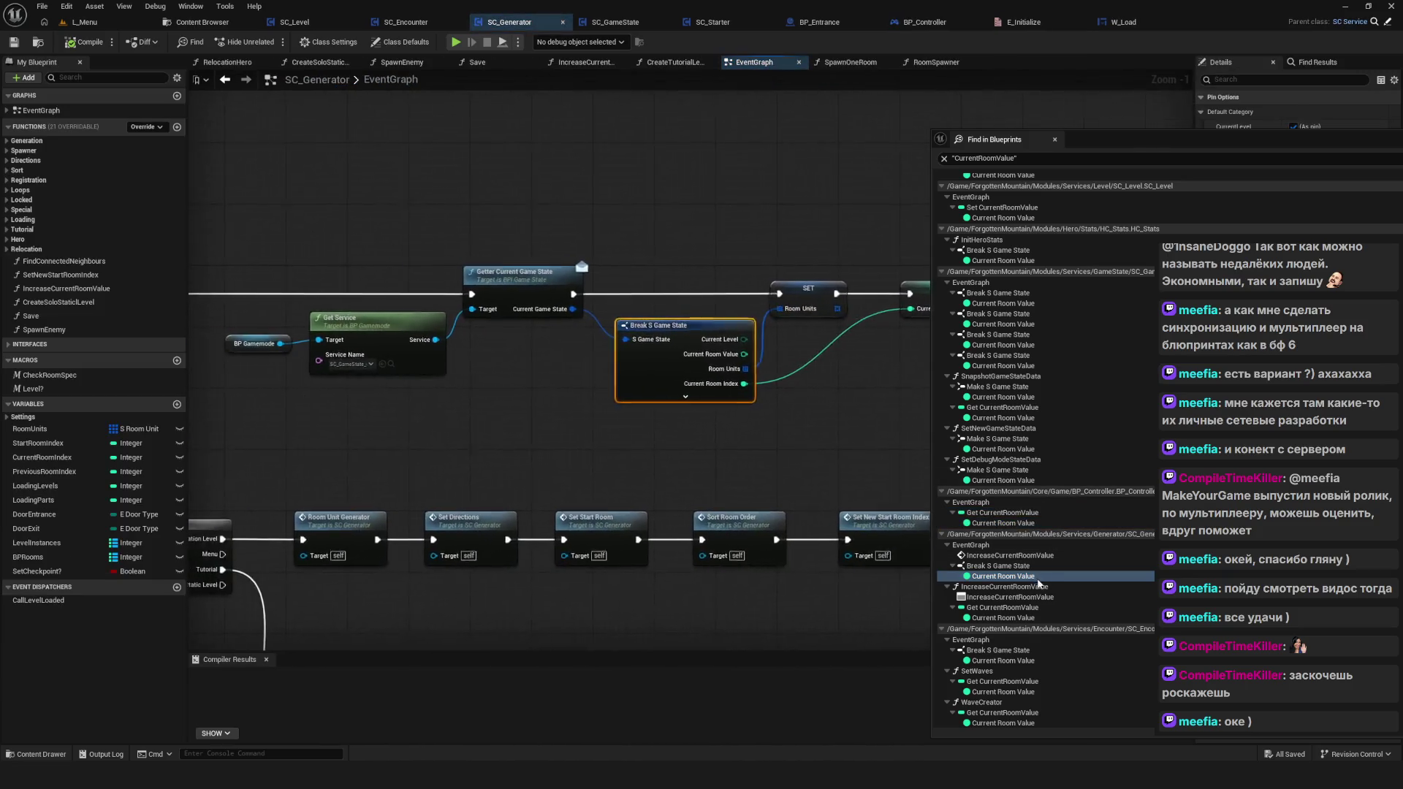
click(1030, 610)
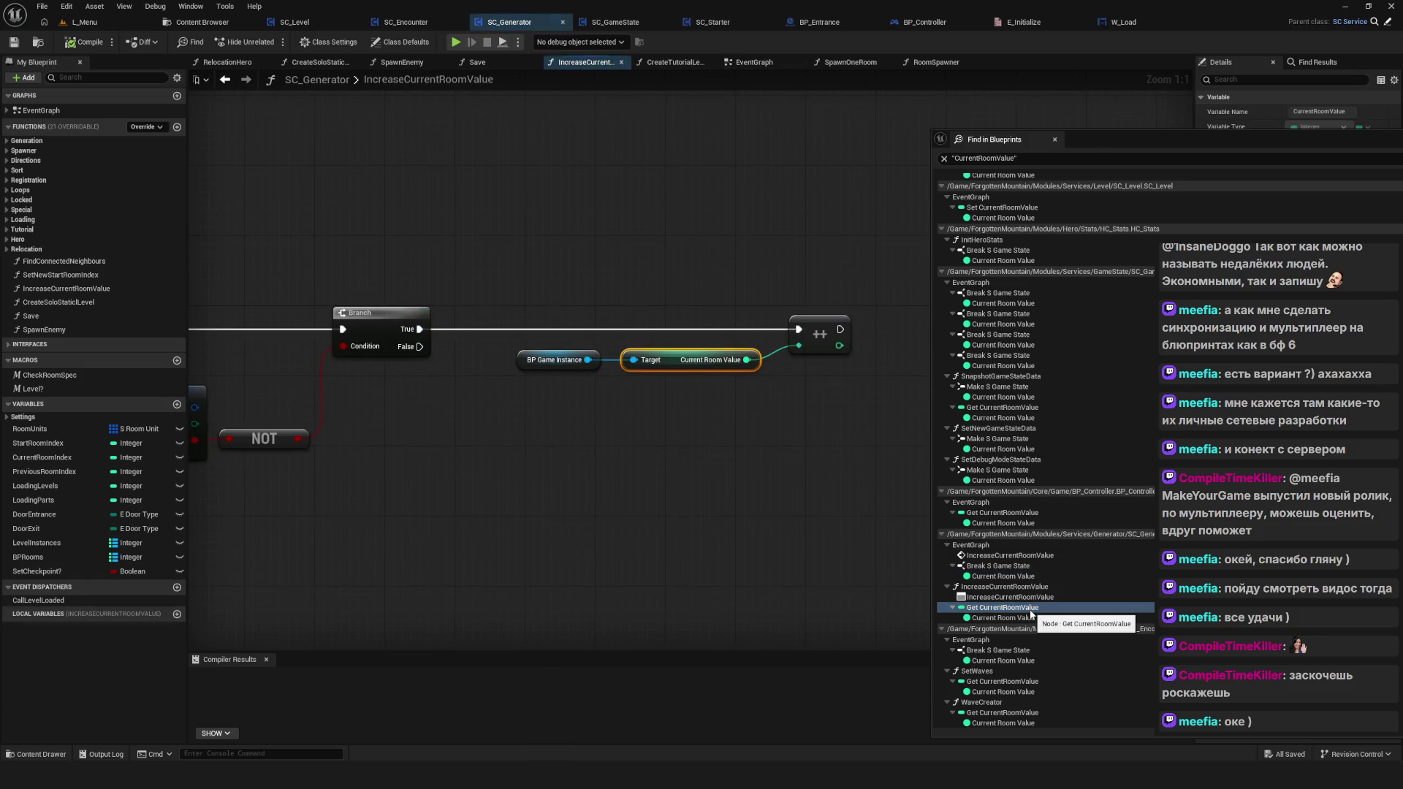
click(1035, 660)
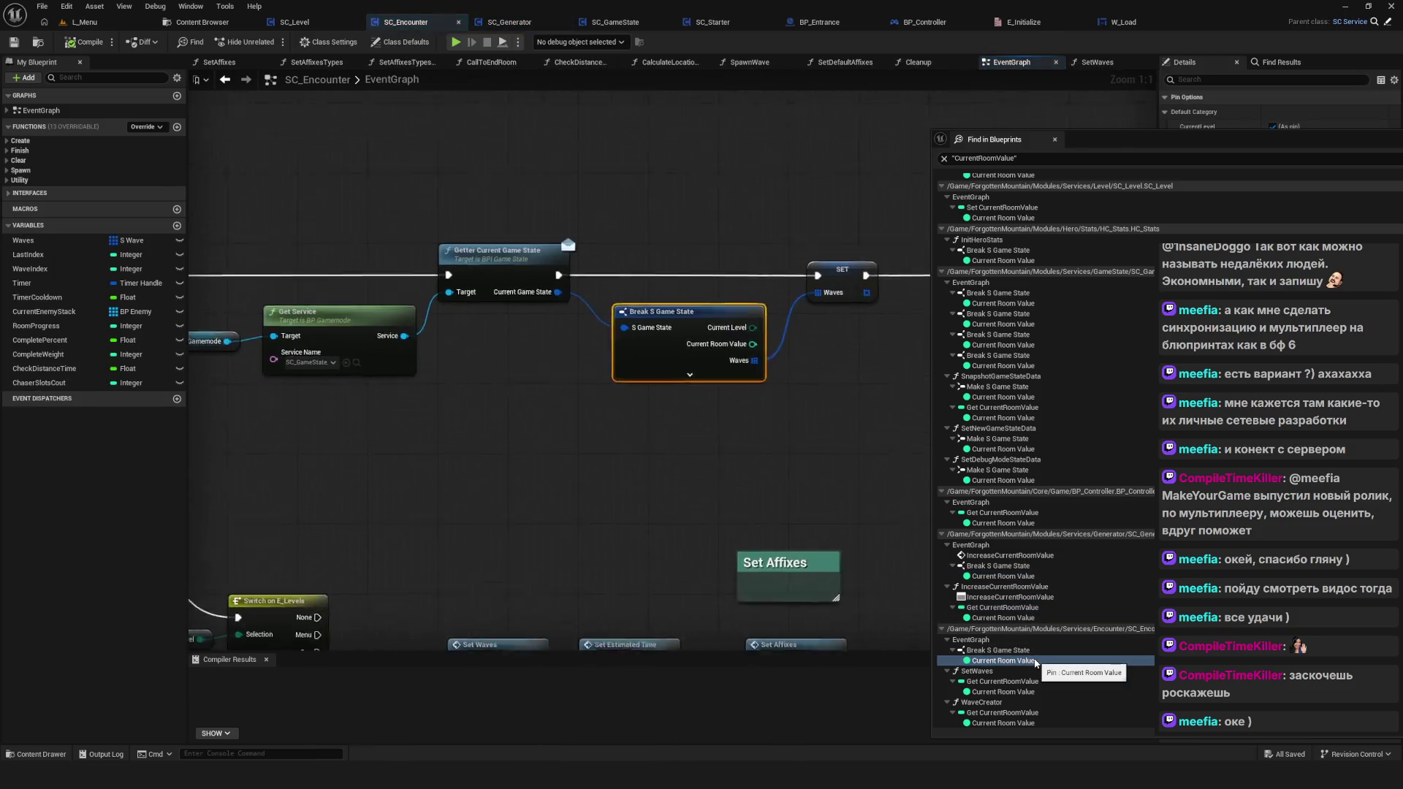
Step: Open the Get CurrentRoomValue result inside SC_Encounter's SetWaves function and frame its node chain
scroll(539, 373, down, 6)
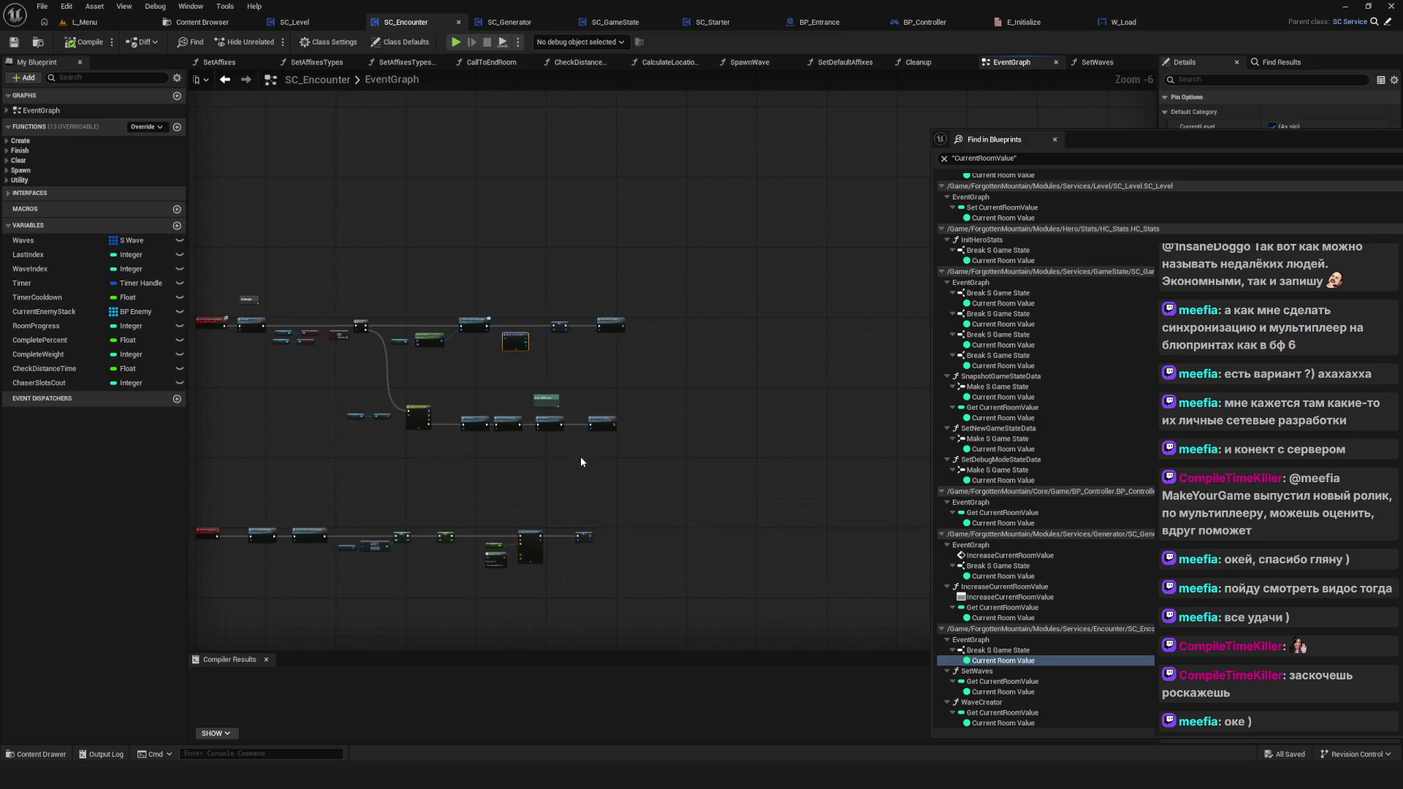
drag(580, 461, 799, 454)
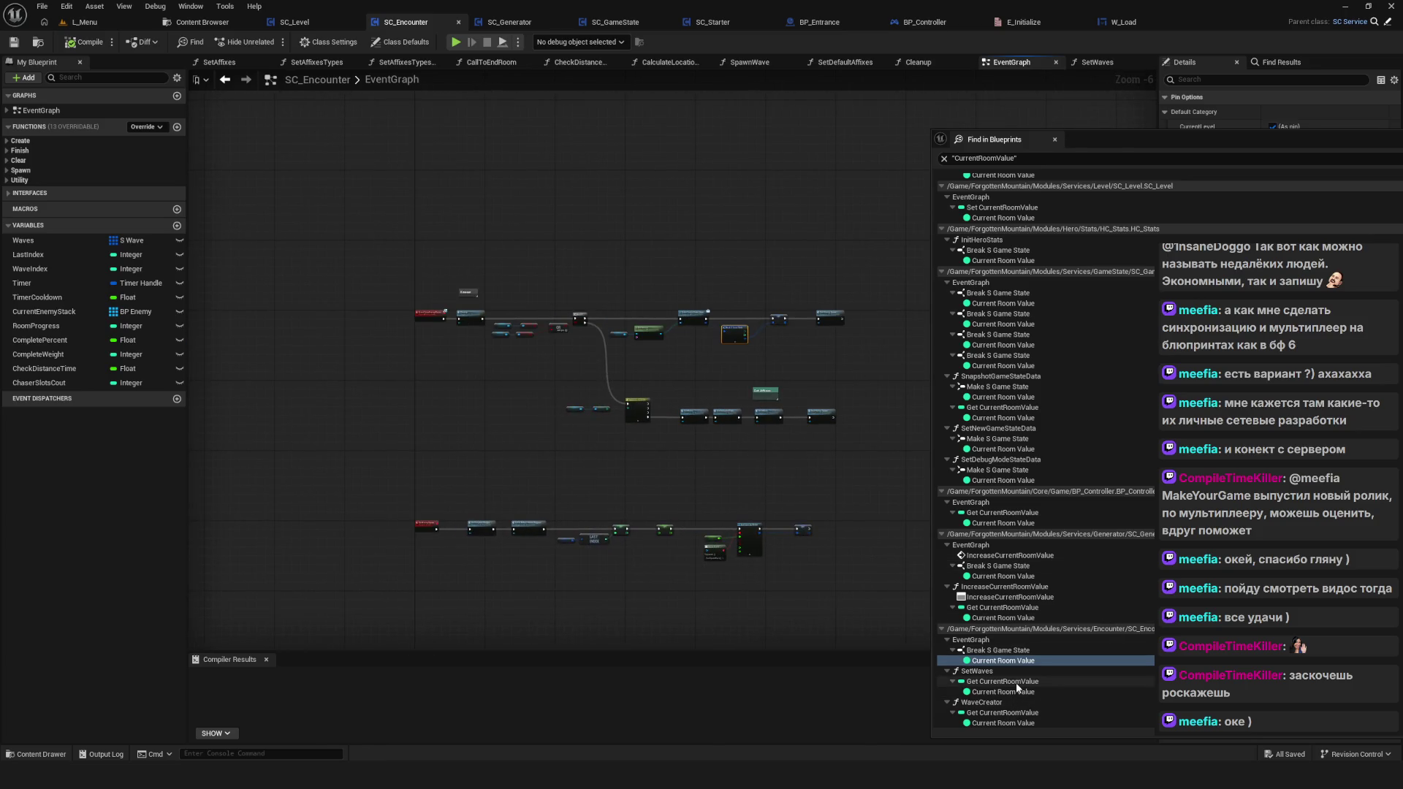
click(1017, 682)
scroll(480, 440, down, 5)
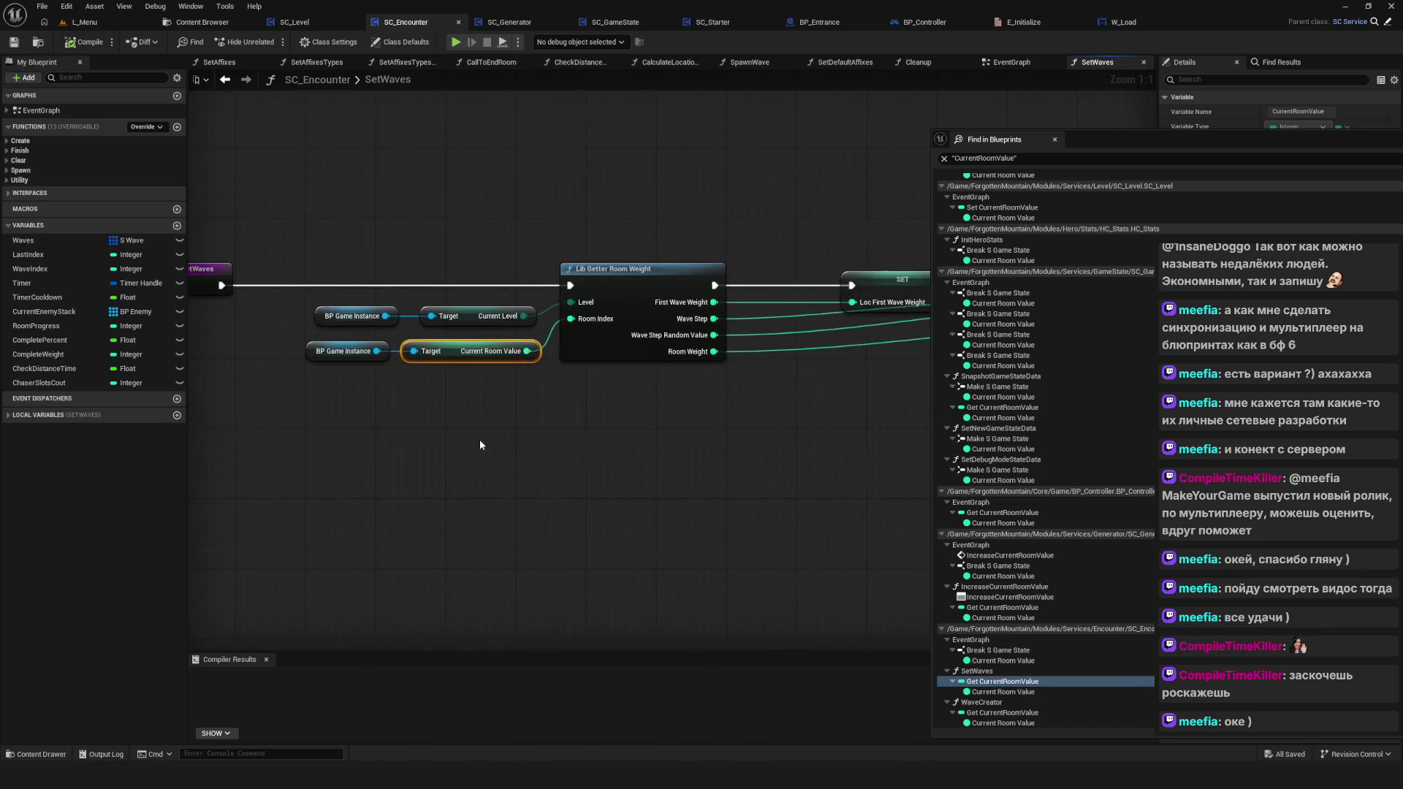
mouse_move(713, 457)
mouse_down()
mouse_move(553, 432)
mouse_move(705, 427)
mouse_up()
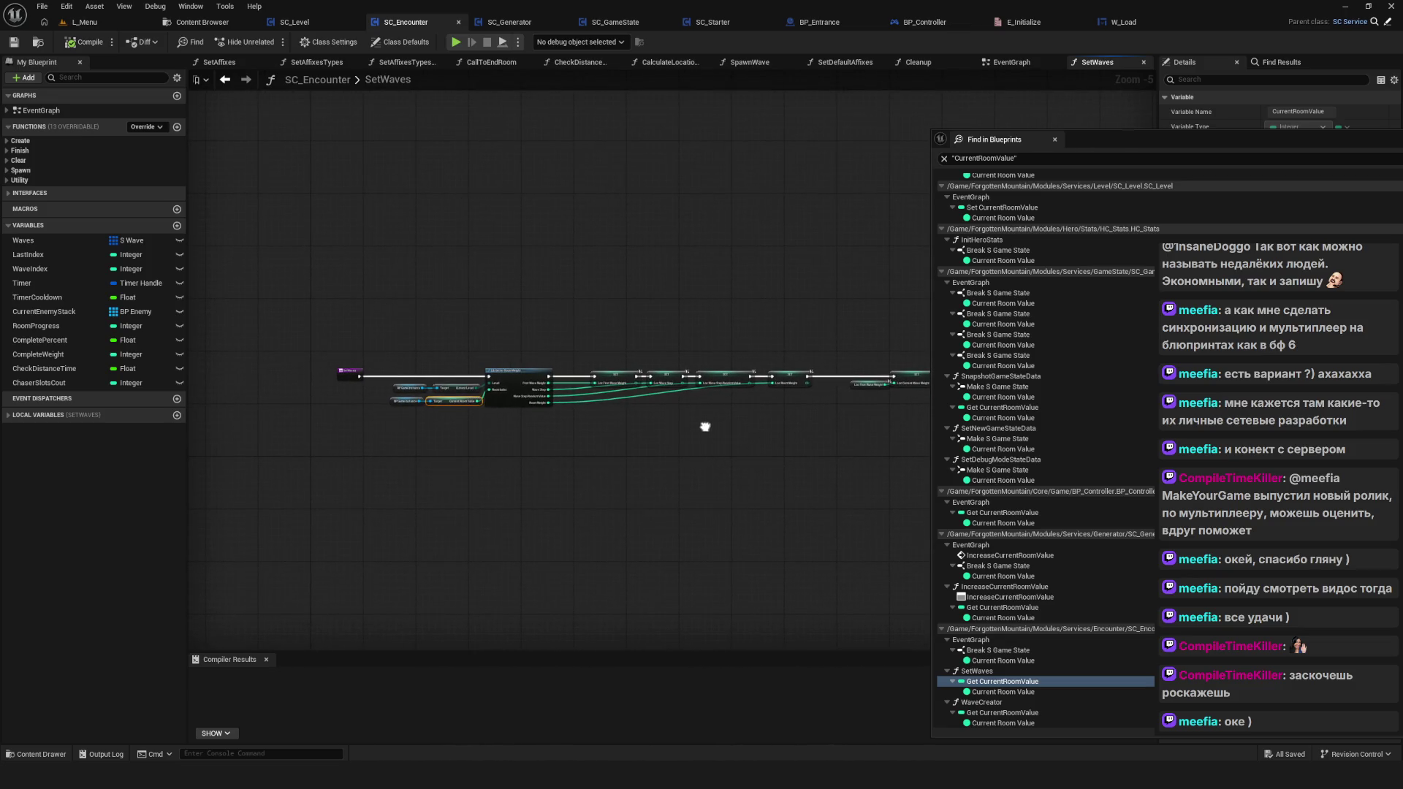
scroll(705, 427, up, 5)
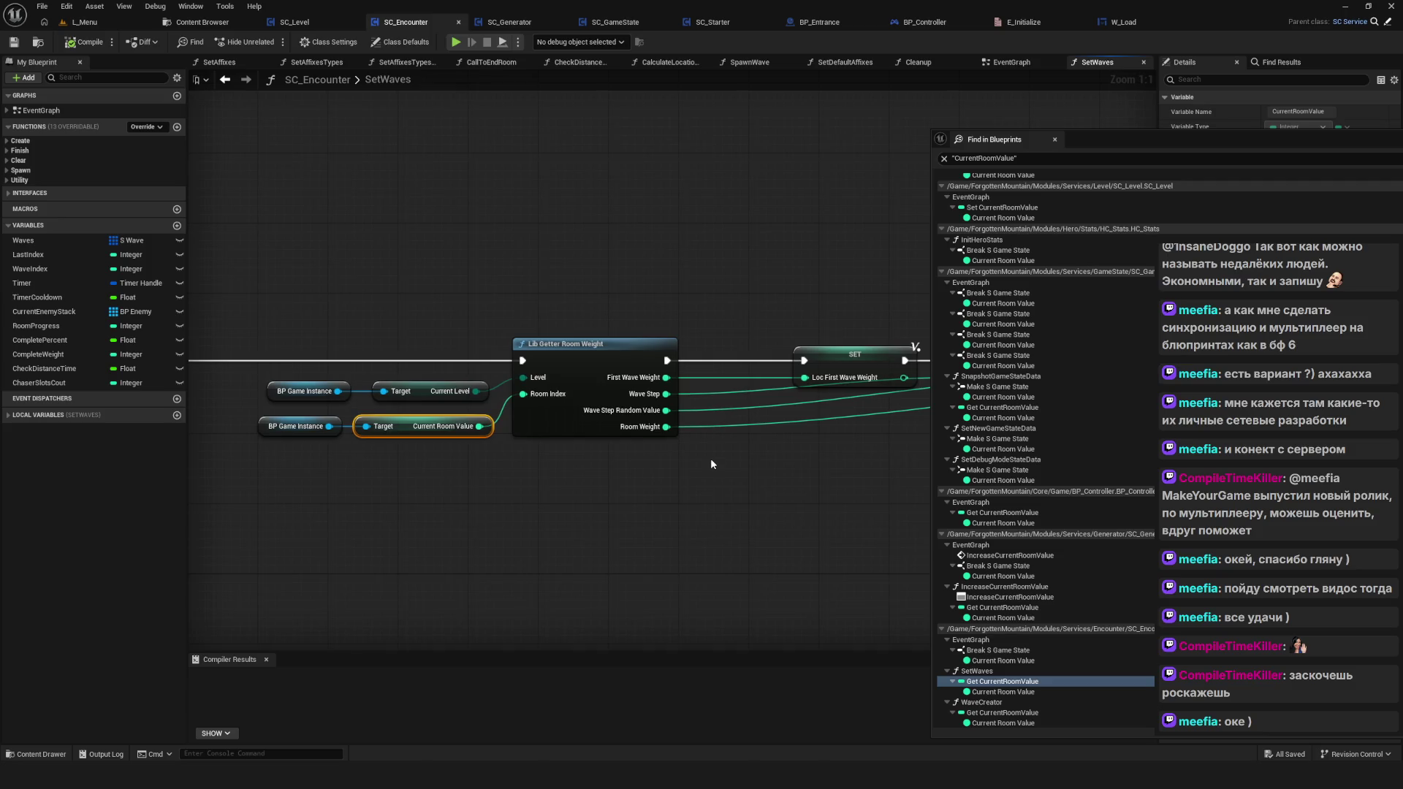
drag(831, 477, 811, 464)
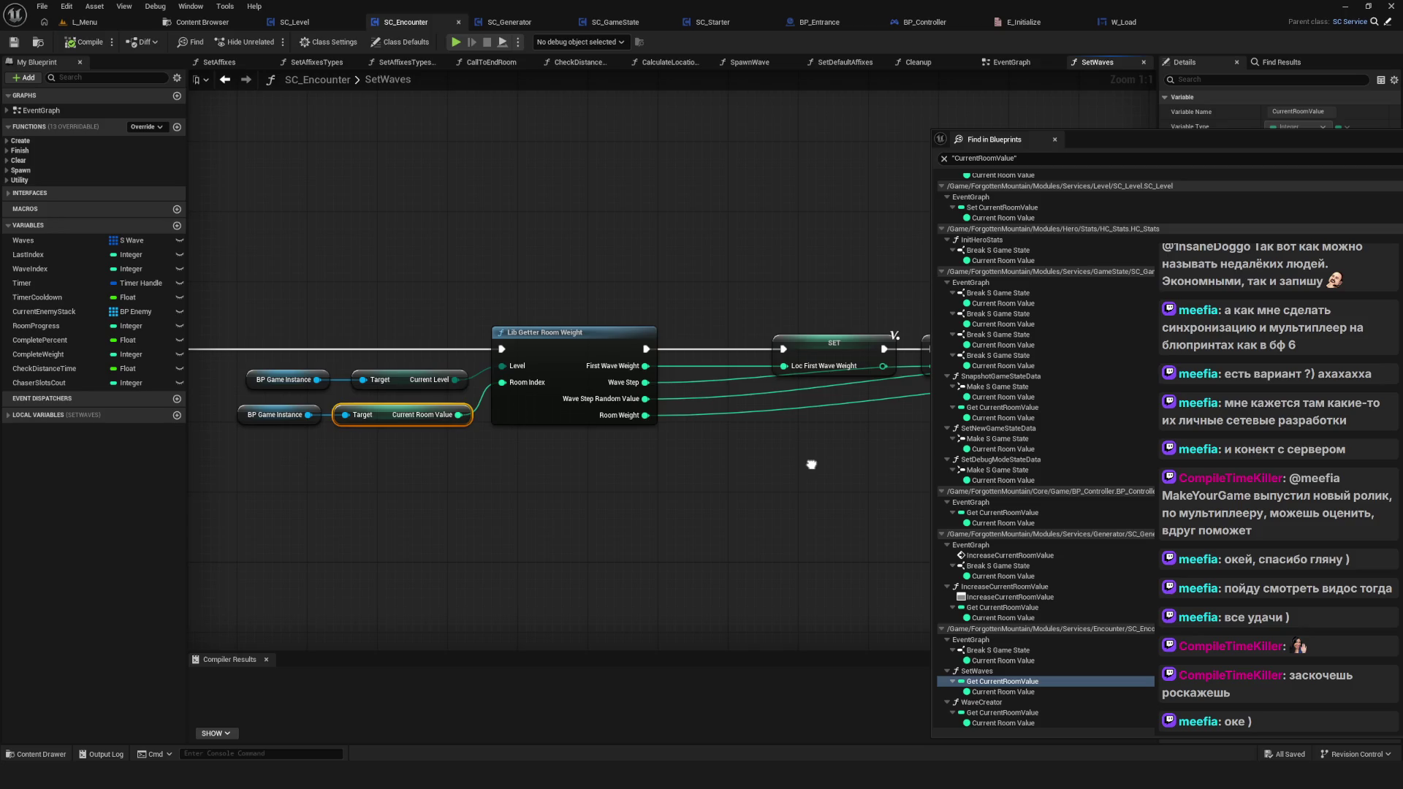
Step: Select the BP Game Instance and Target nodes, then bring up the annotation overlay with Ctrl+Shift+D
scroll(811, 464, down, 5)
scroll(812, 467, up, 3)
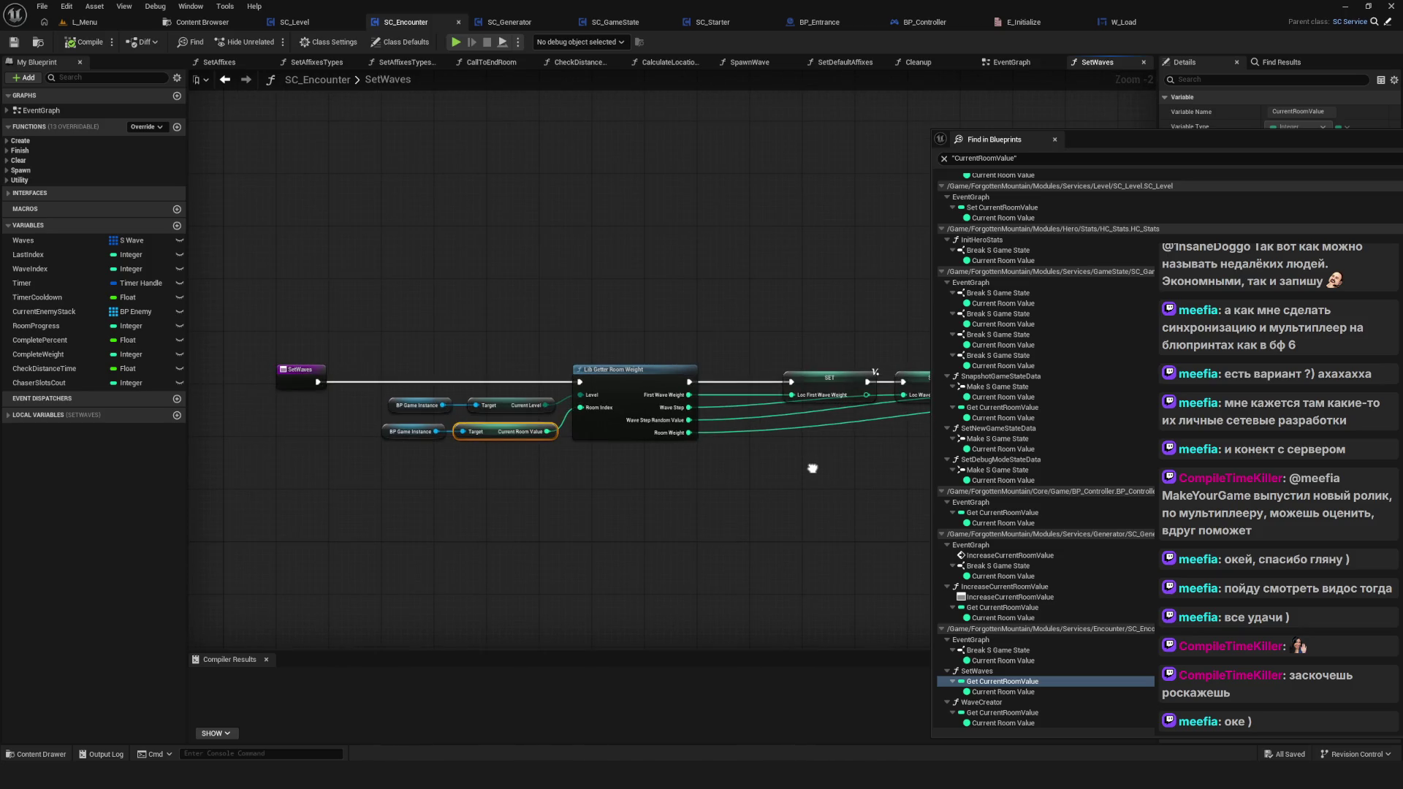
scroll(470, 418, up, 2)
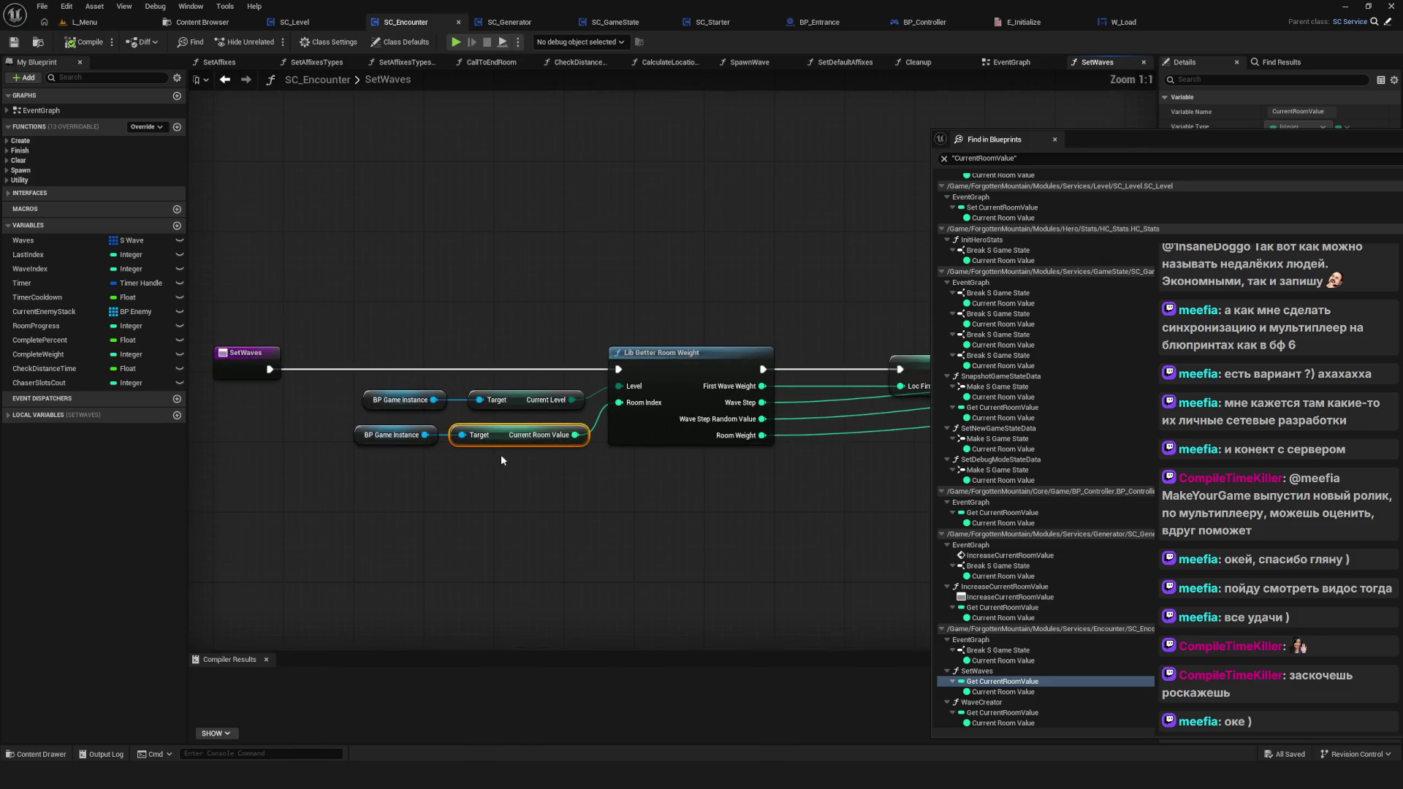
mouse_move(305, 450)
mouse_down()
mouse_move(553, 427)
mouse_move(454, 463)
mouse_move(351, 477)
mouse_up()
mouse_move(351, 478)
mouse_down()
mouse_move(409, 444)
mouse_move(545, 420)
mouse_move(314, 475)
mouse_move(554, 426)
mouse_move(577, 417)
mouse_move(578, 393)
mouse_move(534, 387)
mouse_move(429, 459)
mouse_move(314, 462)
mouse_move(575, 418)
mouse_move(281, 456)
mouse_move(542, 420)
mouse_up()
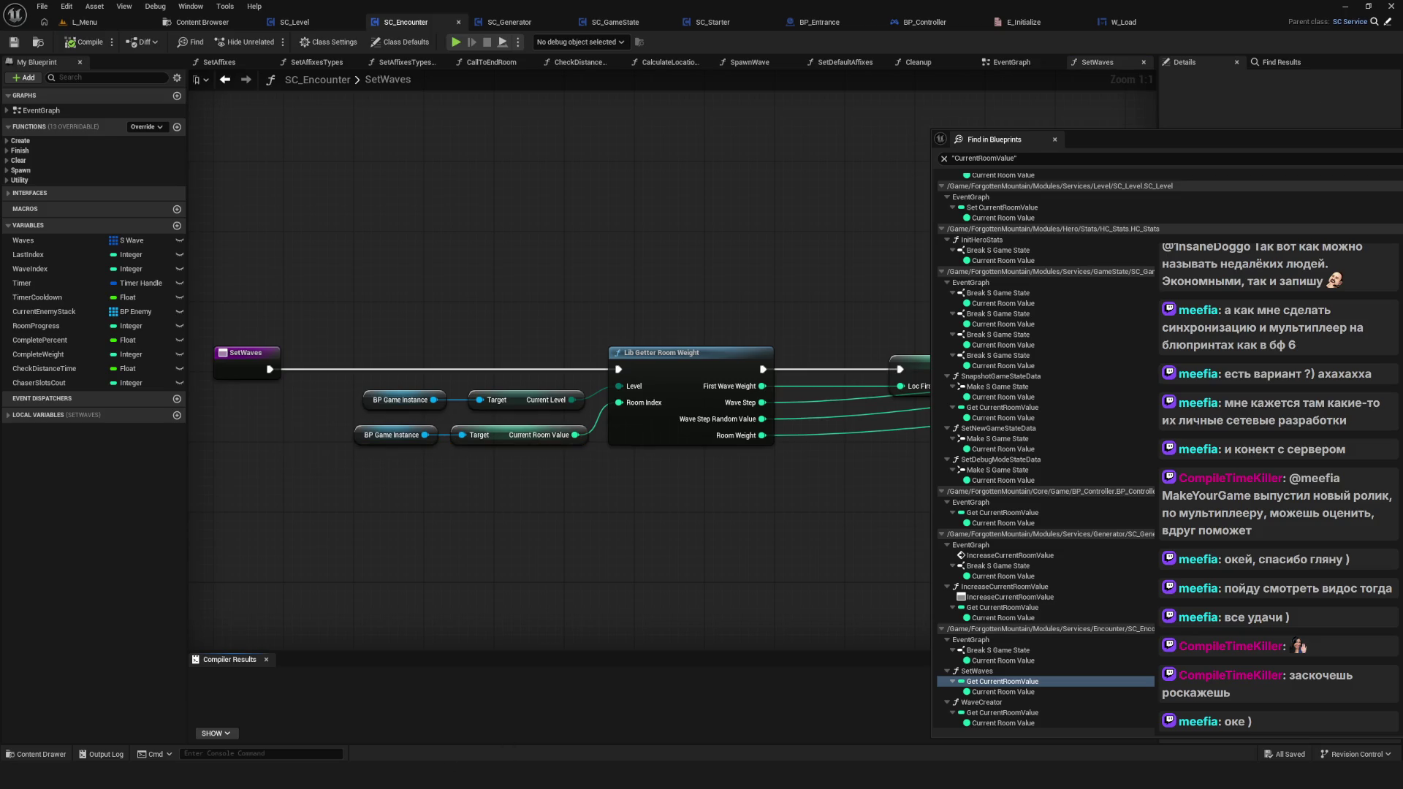
key(ctrl+shift+d)
scroll(538, 401, down, 3)
Step: Delete the old diamond sketch from the overlay
scroll(470, 429, up, 2)
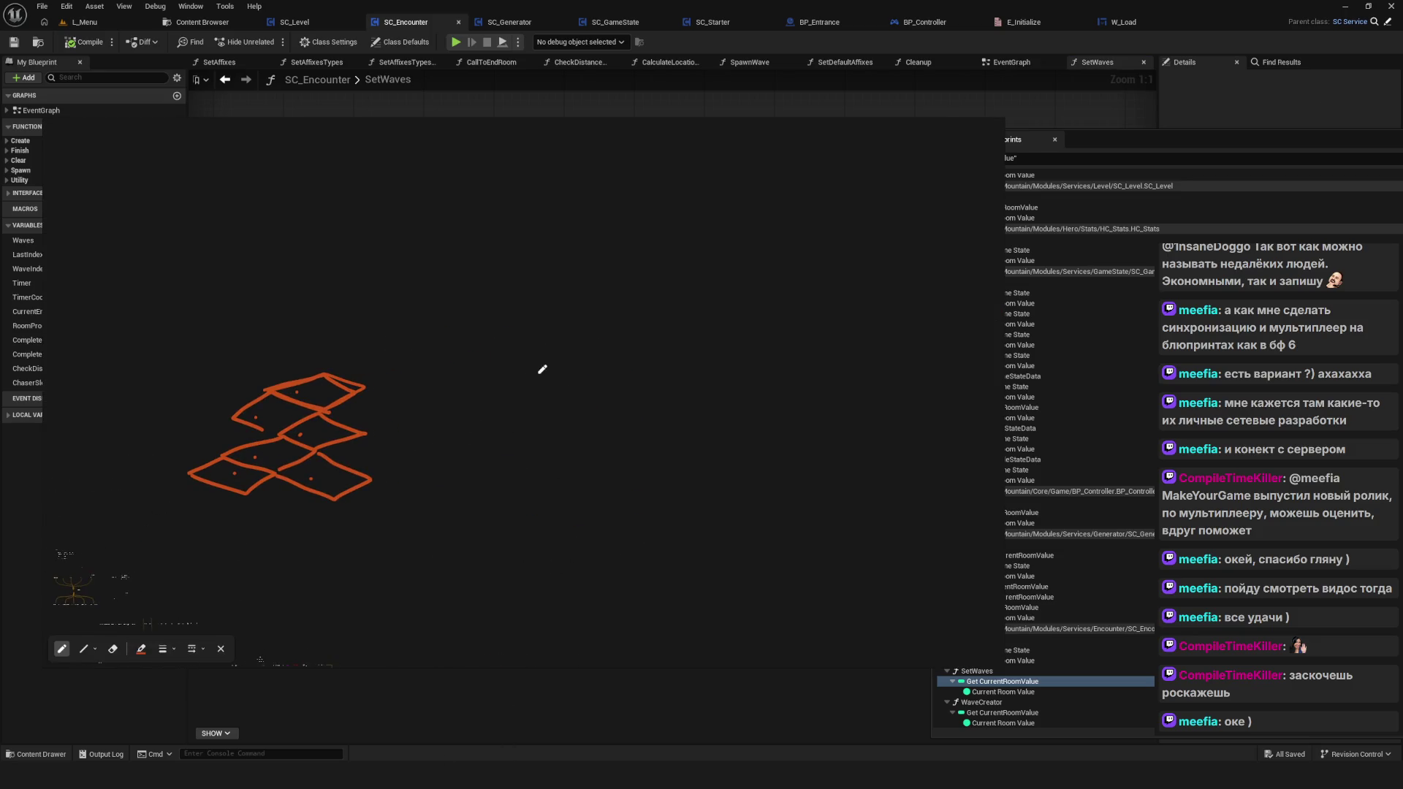
scroll(591, 394, down, 1)
drag(480, 314, 682, 450)
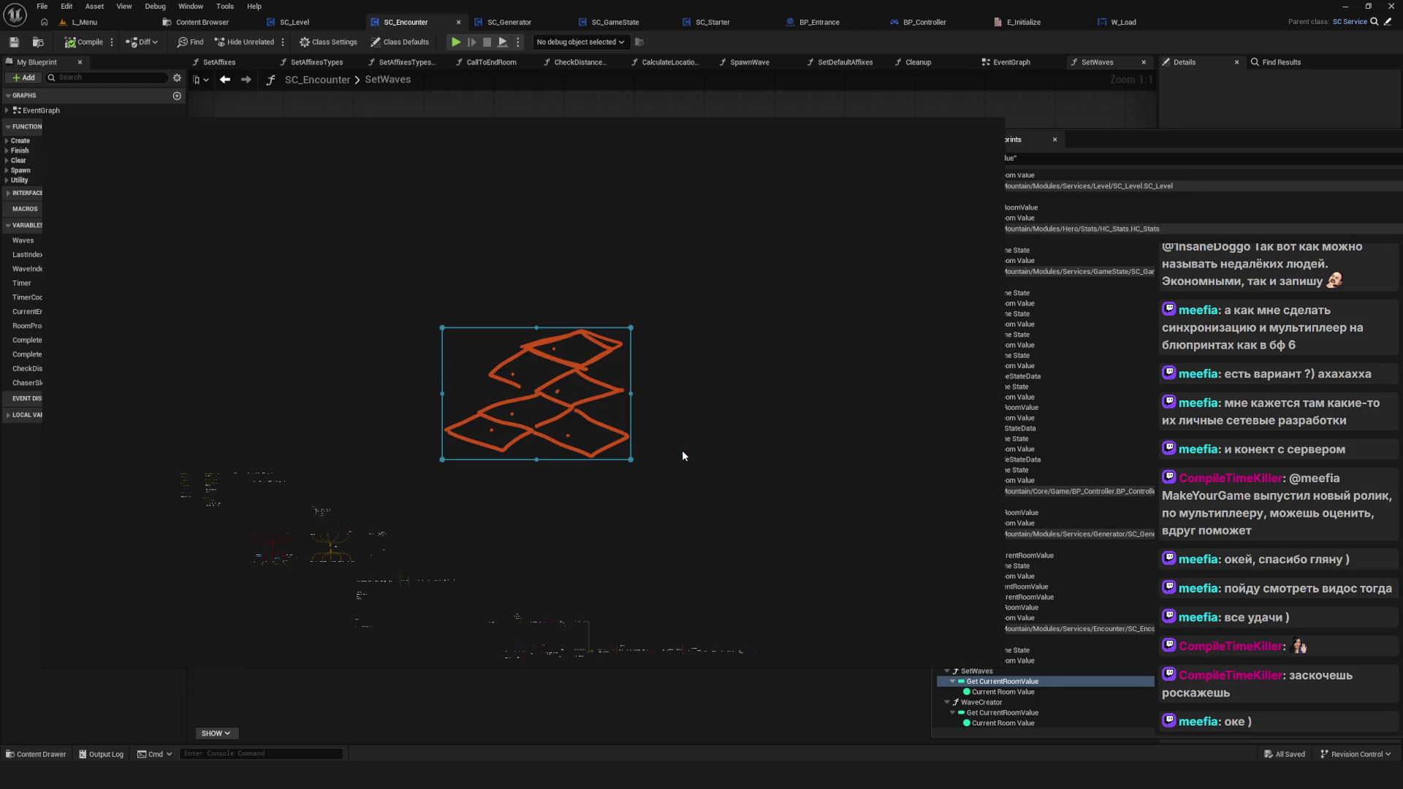
key(Delete)
right_click(559, 403)
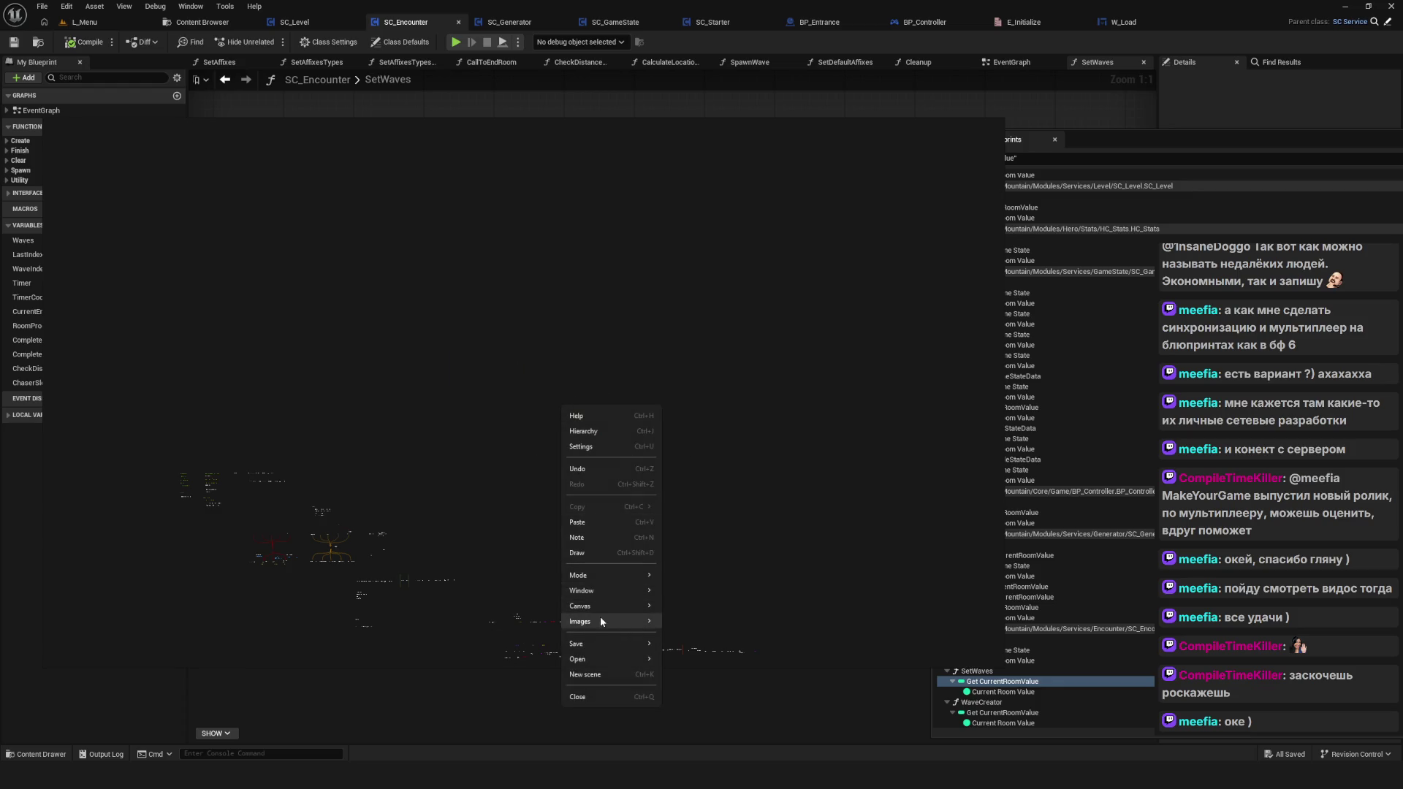
click(476, 448)
Step: Draw a grid of square room boxes with the pen
key(d)
scroll(540, 329, down, 2)
mouse_move(575, 301)
mouse_down()
mouse_move(573, 365)
mouse_move(643, 337)
mouse_move(573, 301)
mouse_up()
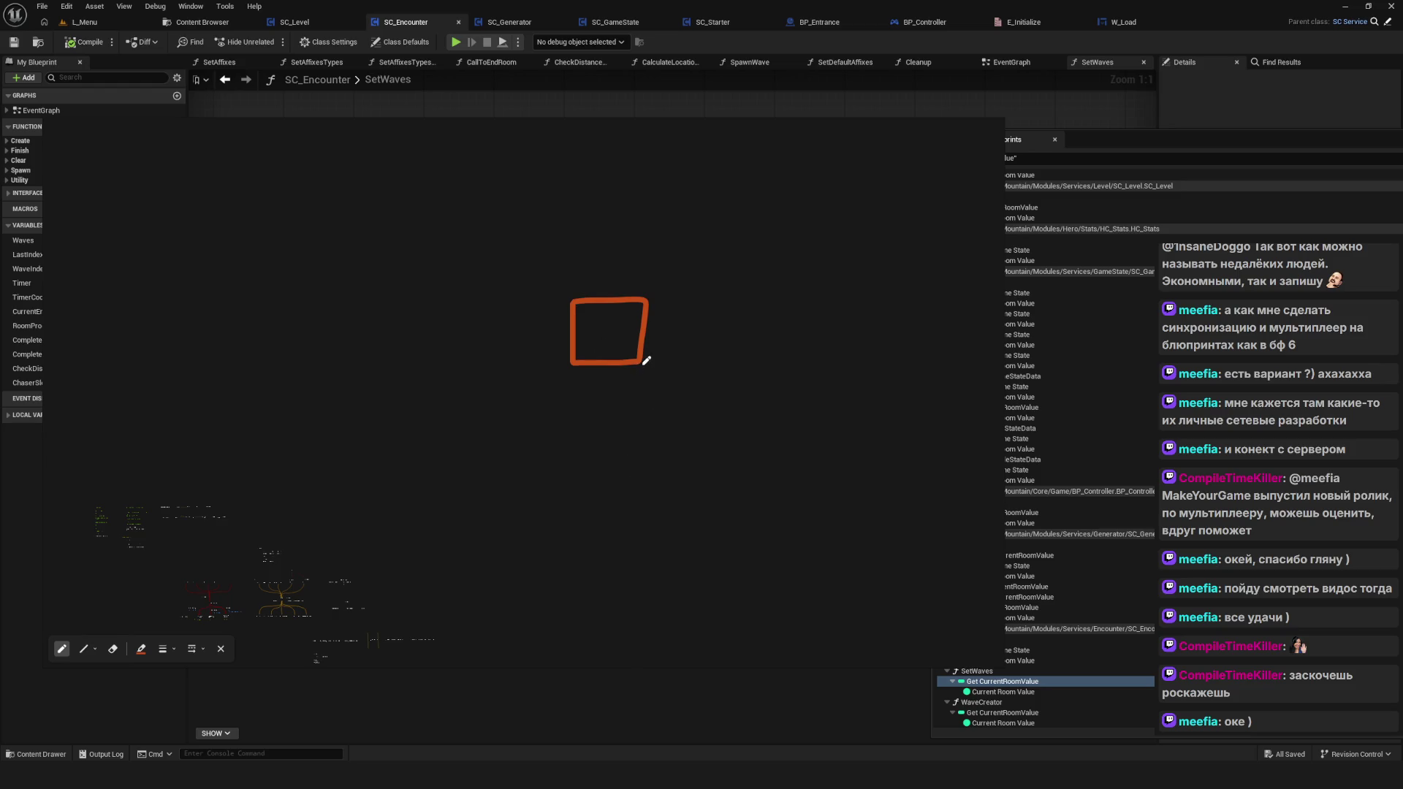
mouse_move(643, 360)
mouse_down()
mouse_move(638, 421)
mouse_move(572, 359)
mouse_up()
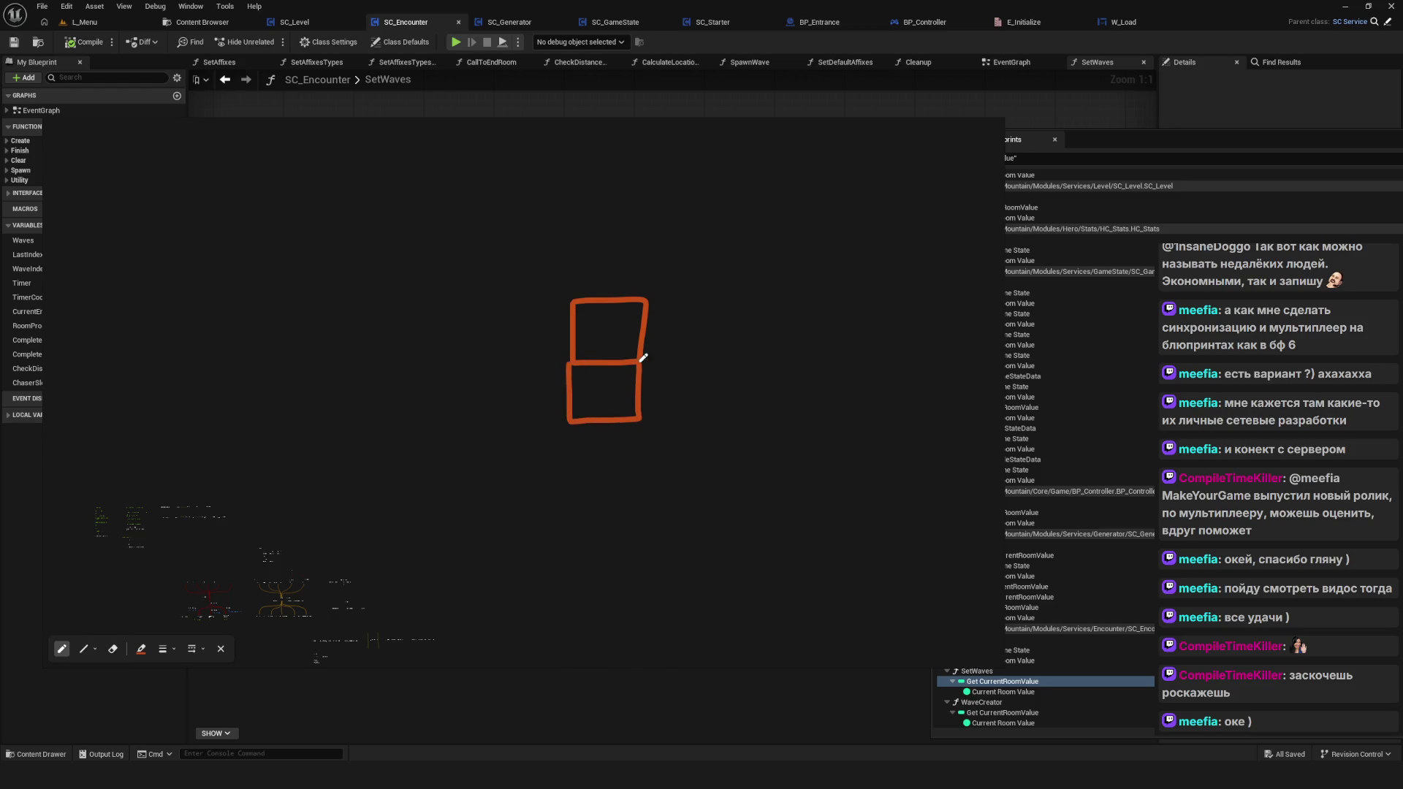
mouse_move(647, 298)
mouse_down()
mouse_move(712, 301)
mouse_move(729, 350)
mouse_move(639, 356)
mouse_up()
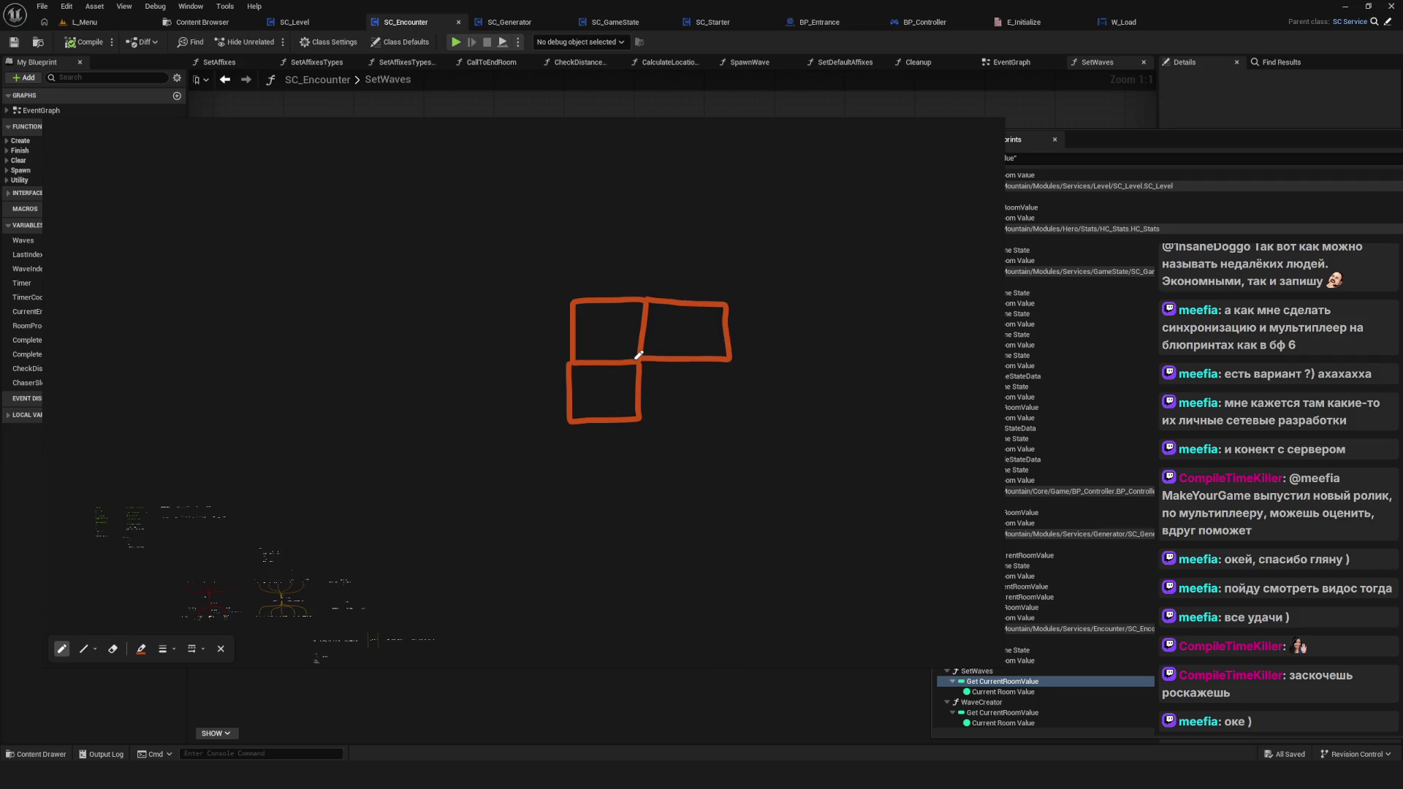
mouse_move(639, 418)
mouse_down()
mouse_move(734, 390)
mouse_move(729, 358)
mouse_move(644, 482)
mouse_move(738, 479)
mouse_move(731, 419)
mouse_up()
mouse_move(653, 293)
mouse_down()
mouse_move(711, 229)
mouse_move(726, 291)
mouse_up()
mouse_move(570, 304)
mouse_down()
mouse_move(574, 227)
mouse_move(654, 230)
mouse_move(488, 306)
mouse_move(491, 228)
mouse_move(575, 228)
mouse_up()
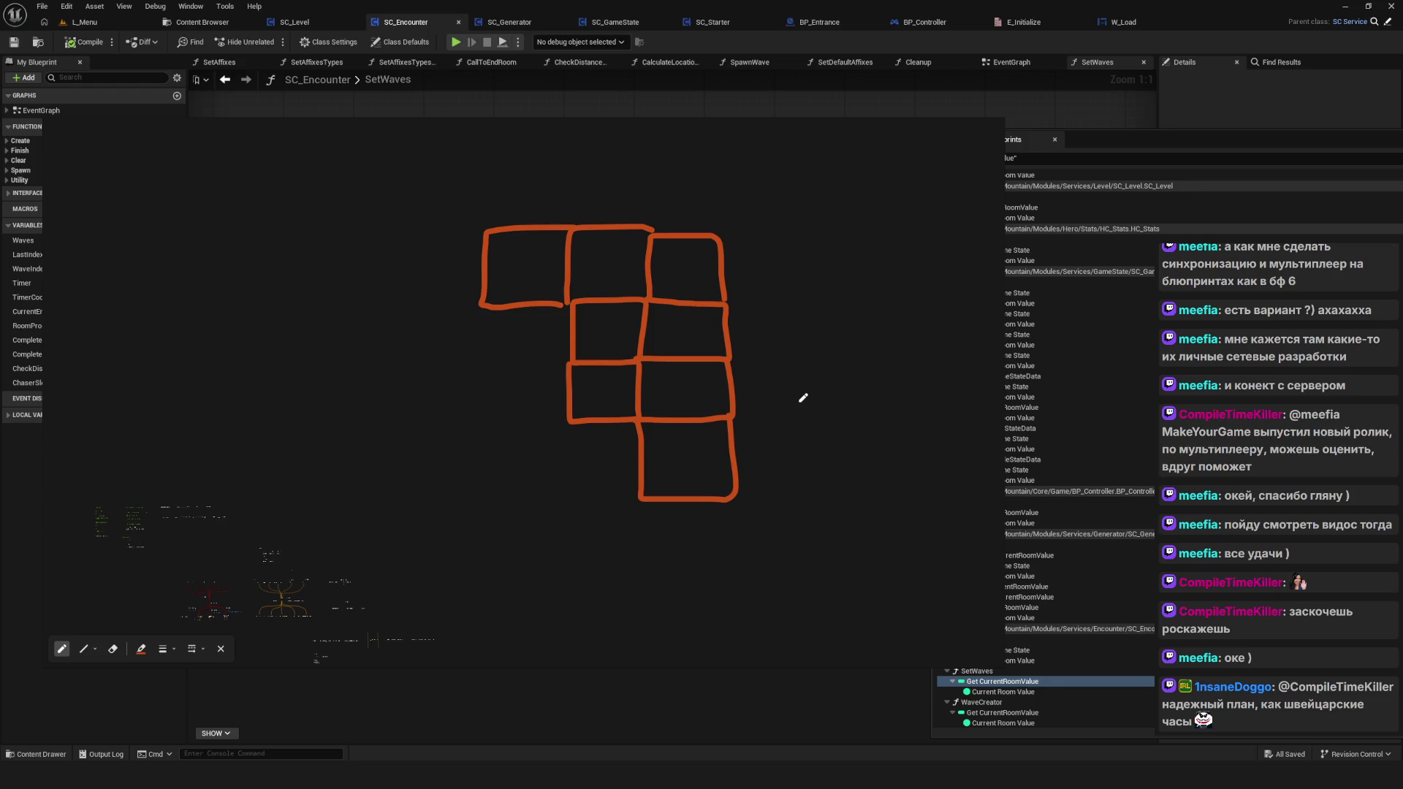
Step: Mark doors between rooms with dots and short dashes, undoing a stray vertical line
drag(680, 453, 686, 391)
key(ctrl+z)
click(669, 359)
click(697, 359)
drag(631, 379, 647, 382)
drag(636, 319, 650, 339)
Step: Turn a door dot into an arrowhead mark and dot the bottom room
key(e)
key(p)
drag(666, 354, 699, 361)
scroll(689, 386, up, 1)
scroll(641, 365, right, 1)
scroll(626, 438, right, 1)
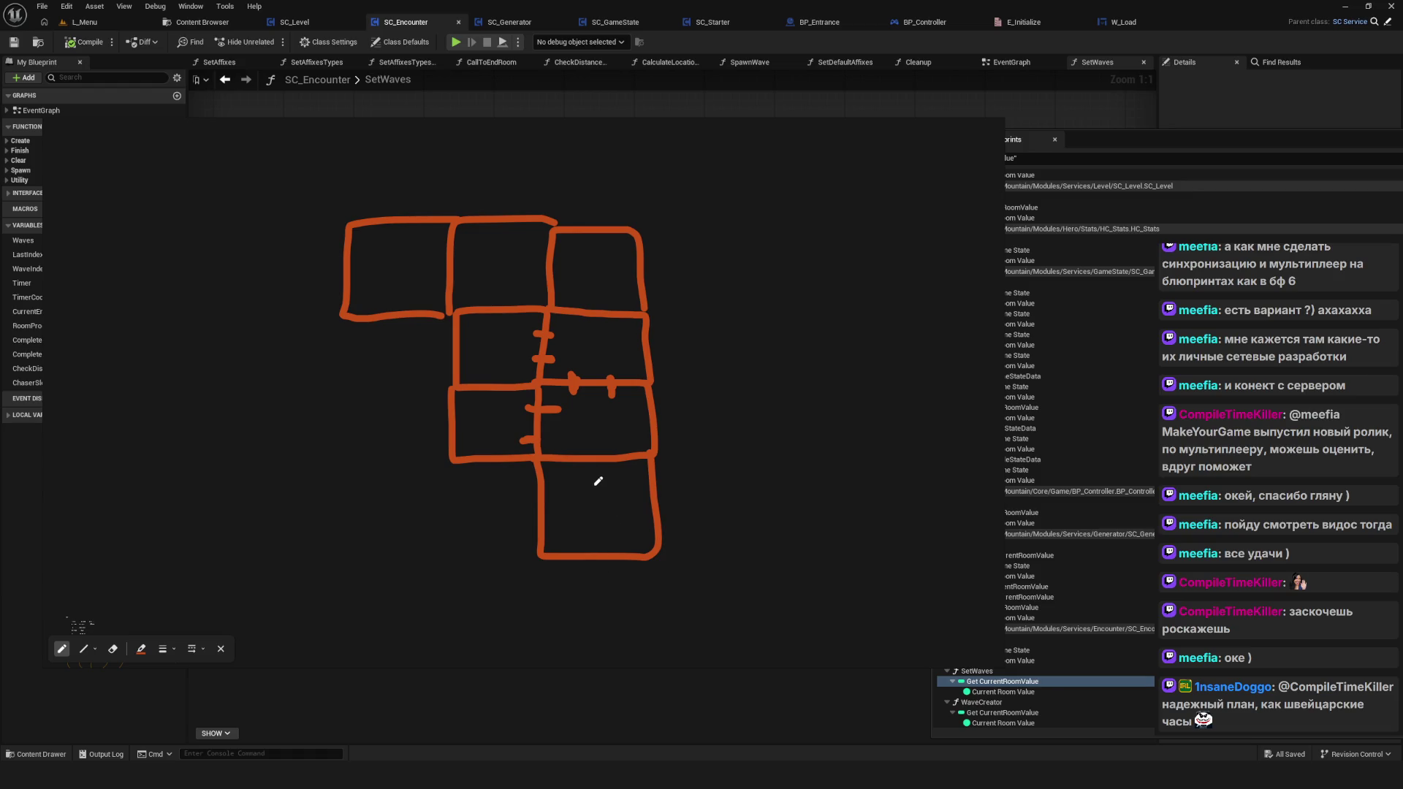
click(591, 497)
Step: Draw upward arrows in the bottom and middle-right rooms, undoing trial dots
click(590, 432)
click(491, 433)
click(597, 343)
key(ctrl+z)
key(ctrl+z)
key(ctrl+z)
drag(591, 494, 595, 474)
mouse_move(584, 412)
mouse_down()
mouse_move(583, 385)
mouse_move(593, 395)
mouse_up()
key(e)
mouse_move(583, 398)
mouse_down()
mouse_move(588, 482)
mouse_move(588, 451)
mouse_up()
key(p)
Step: Add a middle-right arrow, then try a 2 and room numbers 0, 1, 2 before undoing them
mouse_move(589, 391)
mouse_down()
mouse_move(589, 363)
mouse_move(595, 373)
mouse_up()
click(602, 339)
key(e)
key(ctrl+z)
key(ctrl+z)
key(ctrl+z)
key(p)
mouse_move(727, 344)
mouse_down()
mouse_move(756, 344)
mouse_move(754, 364)
mouse_up()
drag(615, 495, 618, 495)
drag(621, 409, 630, 418)
drag(607, 334, 621, 344)
key(ctrl+z)
key(ctrl+z)
key(ctrl+z)
Step: Draw an upward arrow in the lower-middle room, a mark right of the grid, and room dots
mouse_move(589, 475)
mouse_down()
mouse_move(588, 438)
mouse_move(597, 448)
mouse_move(516, 420)
mouse_move(526, 427)
mouse_move(491, 361)
mouse_move(502, 373)
mouse_move(584, 337)
mouse_move(570, 352)
mouse_up()
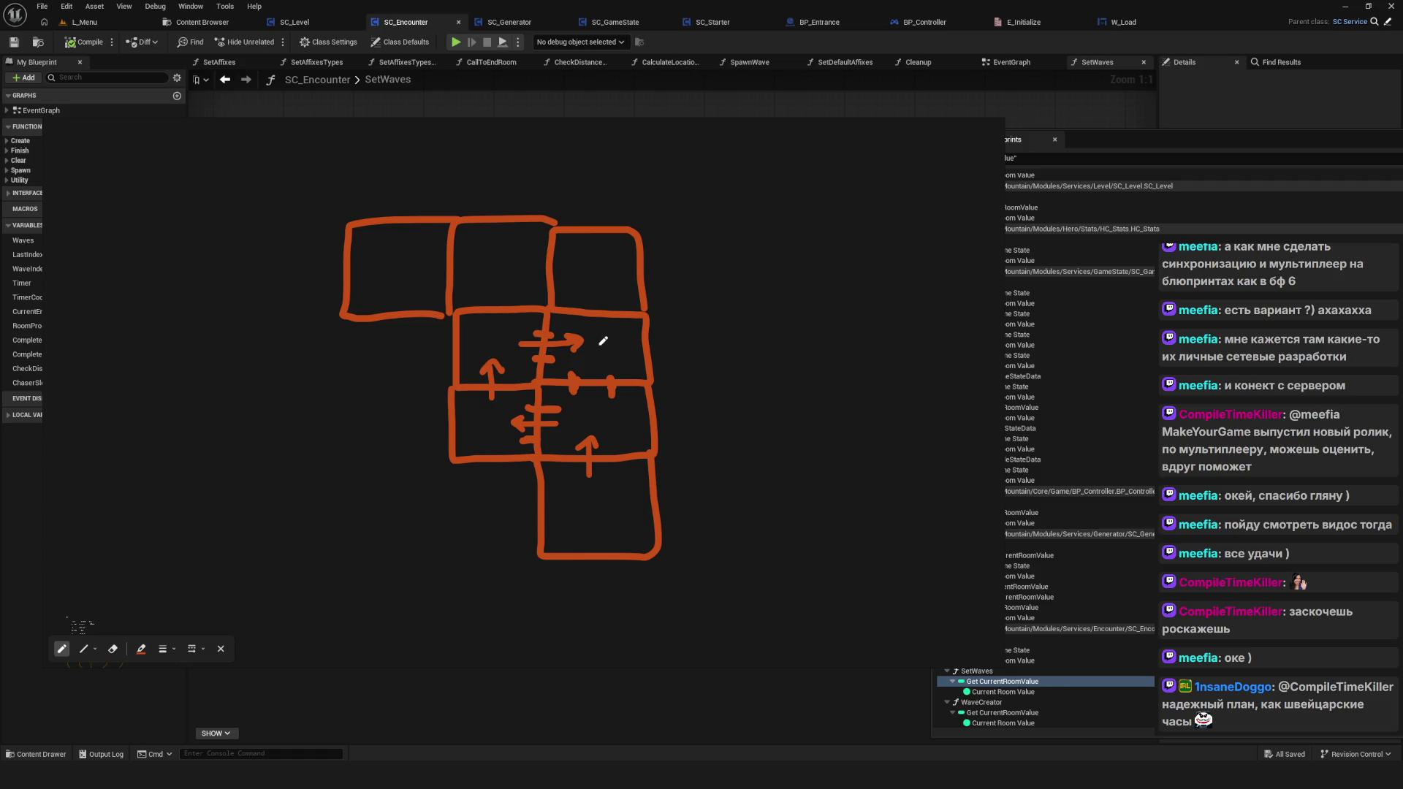
mouse_move(788, 342)
mouse_down()
mouse_move(769, 346)
mouse_move(834, 348)
mouse_up()
click(601, 480)
click(613, 422)
click(485, 430)
Step: Undo the room dots, write a 4 beside the mark, and shift the sketch left
click(496, 335)
key(ctrl+z)
key(ctrl+z)
key(ctrl+z)
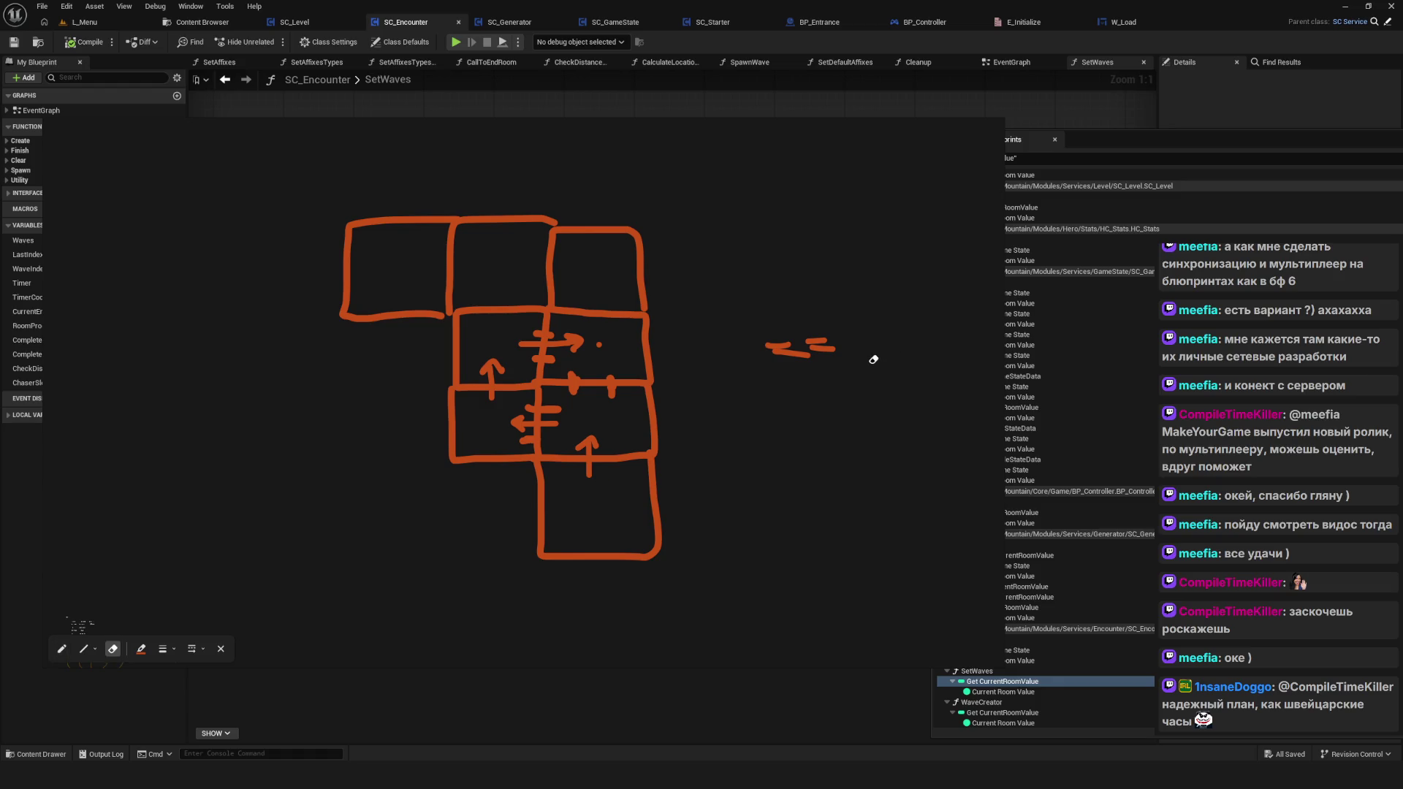
drag(845, 319, 864, 356)
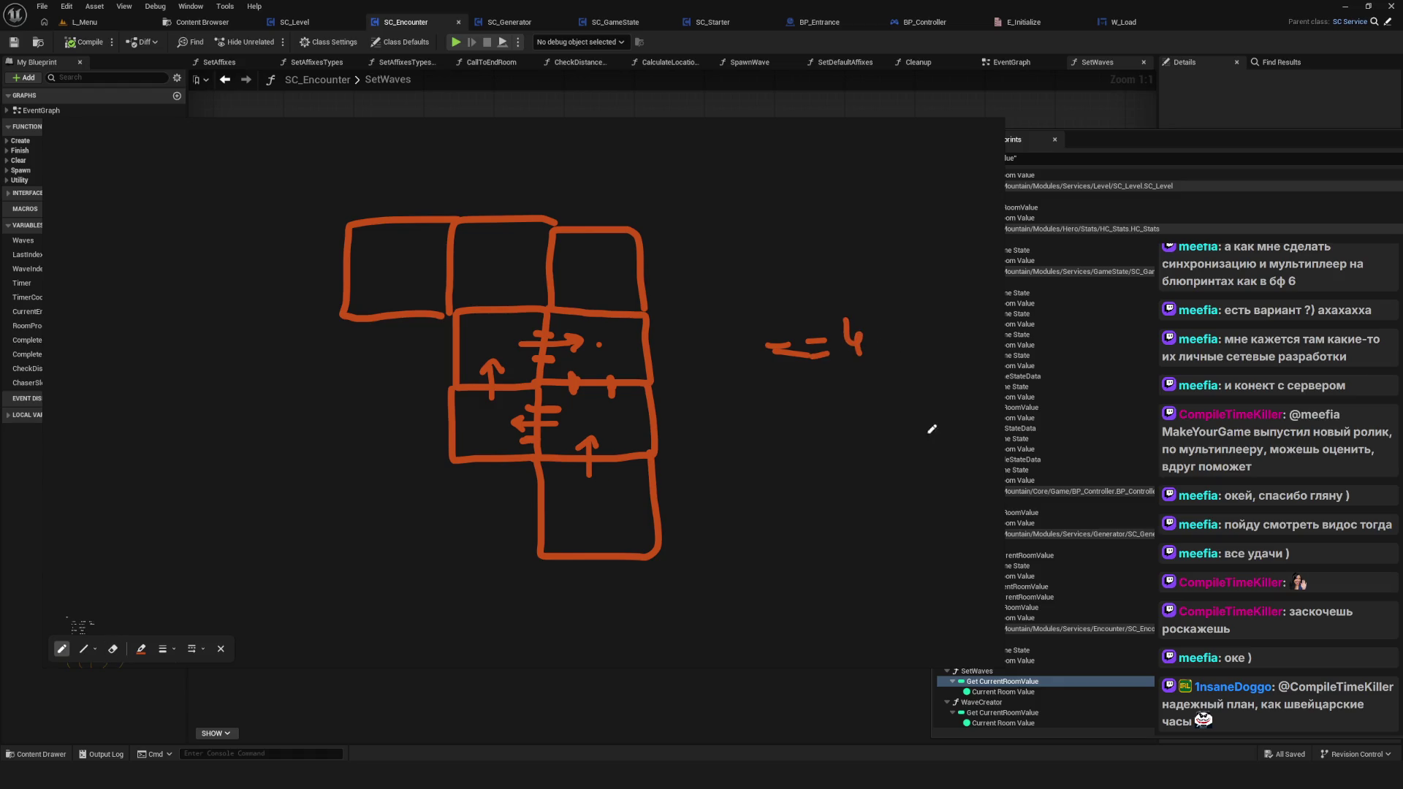
drag(804, 429, 695, 447)
scroll(655, 370, down, 3)
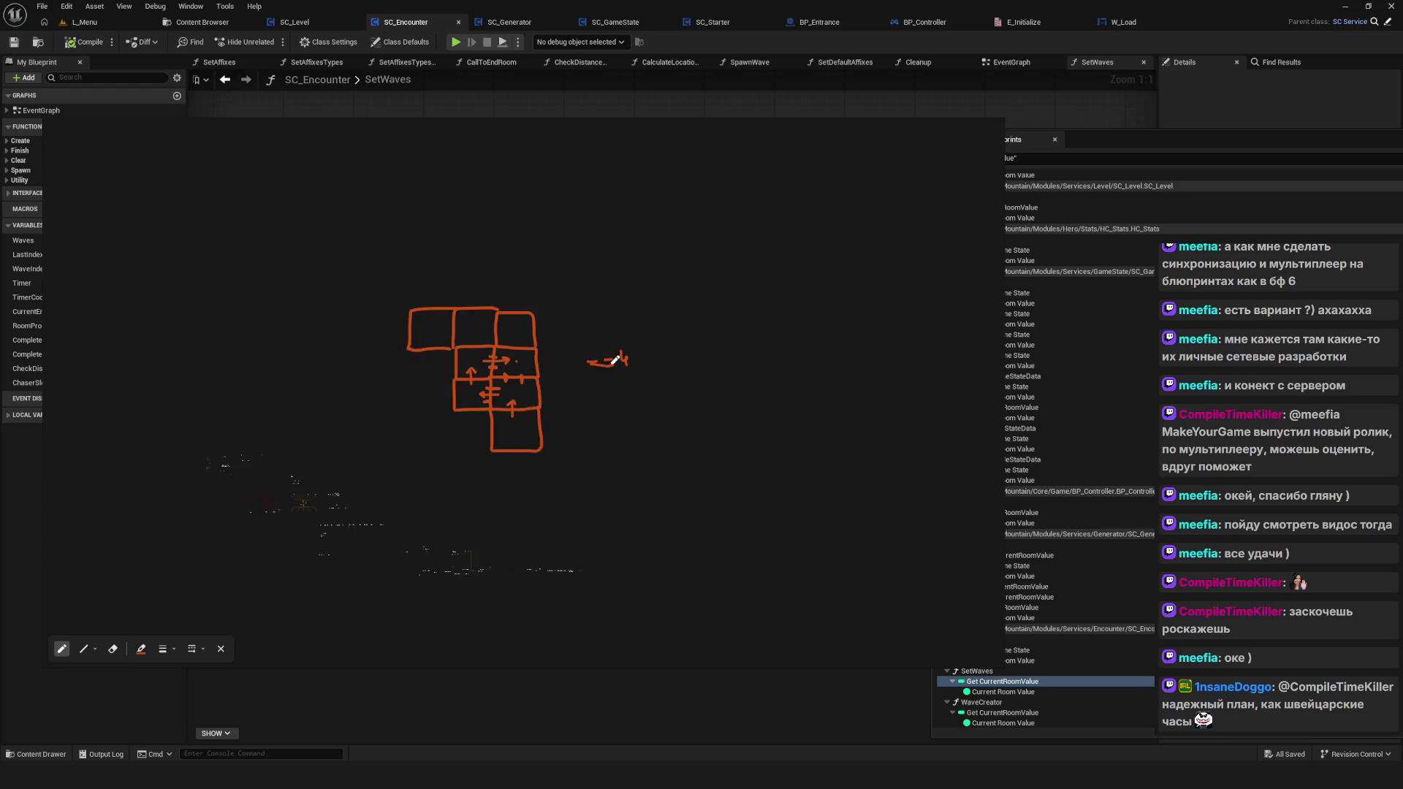
scroll(721, 385, up, 5)
Step: Make the dash an equals sign, add a stroke by the room dot, and undo a downward arrow
mouse_move(631, 377)
mouse_down()
mouse_move(661, 376)
mouse_move(639, 374)
mouse_up()
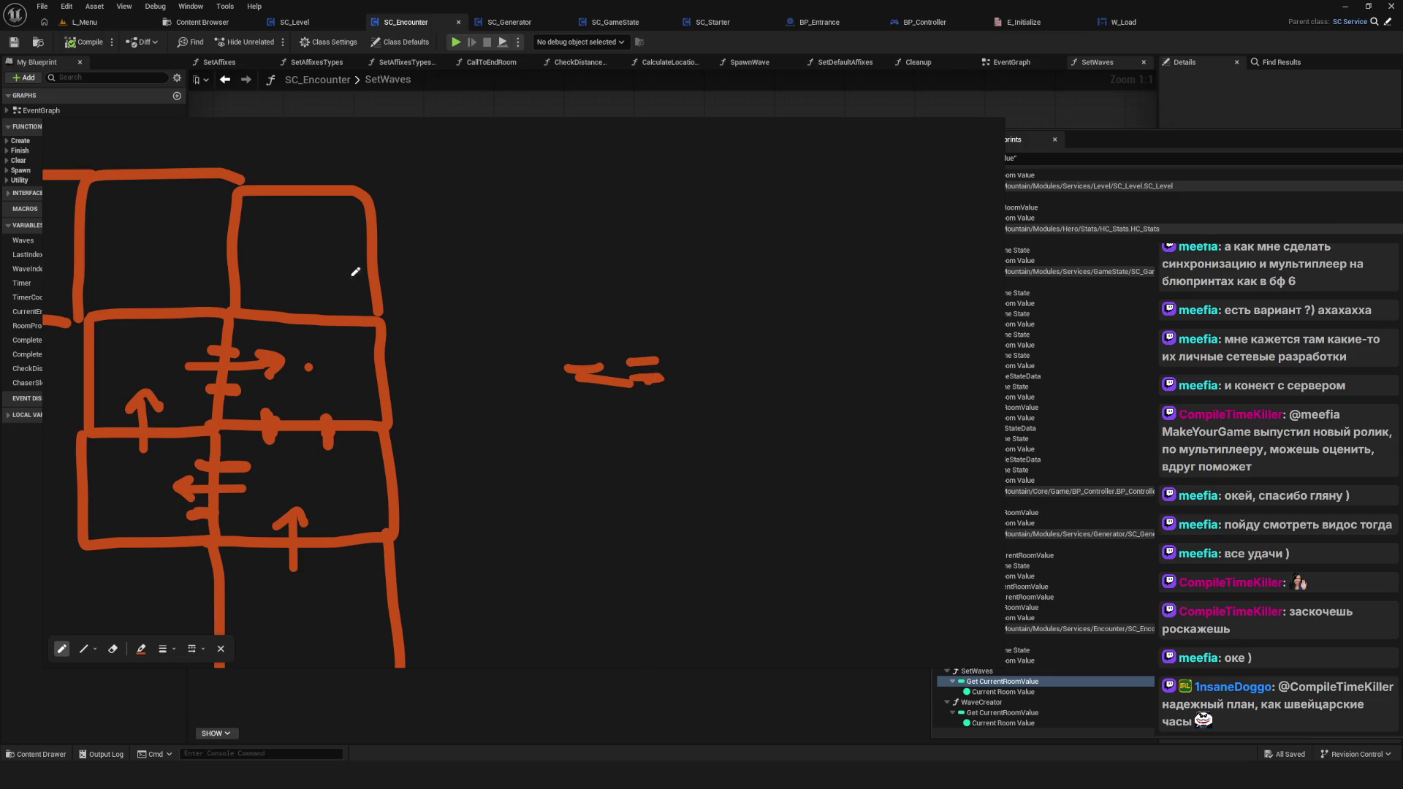
scroll(378, 388, down, 4)
scroll(535, 439, up, 2)
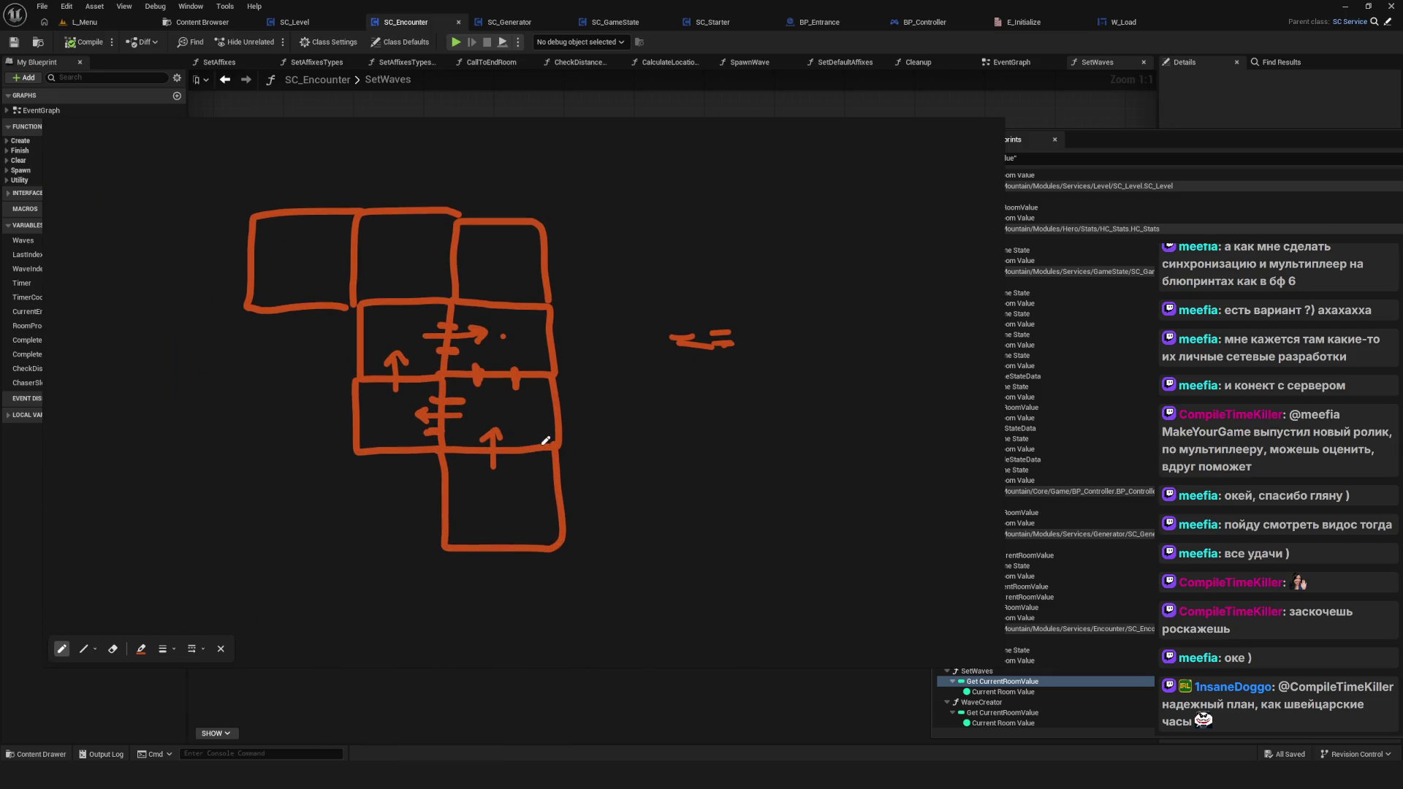
scroll(526, 436, down, 1)
scroll(512, 434, up, 1)
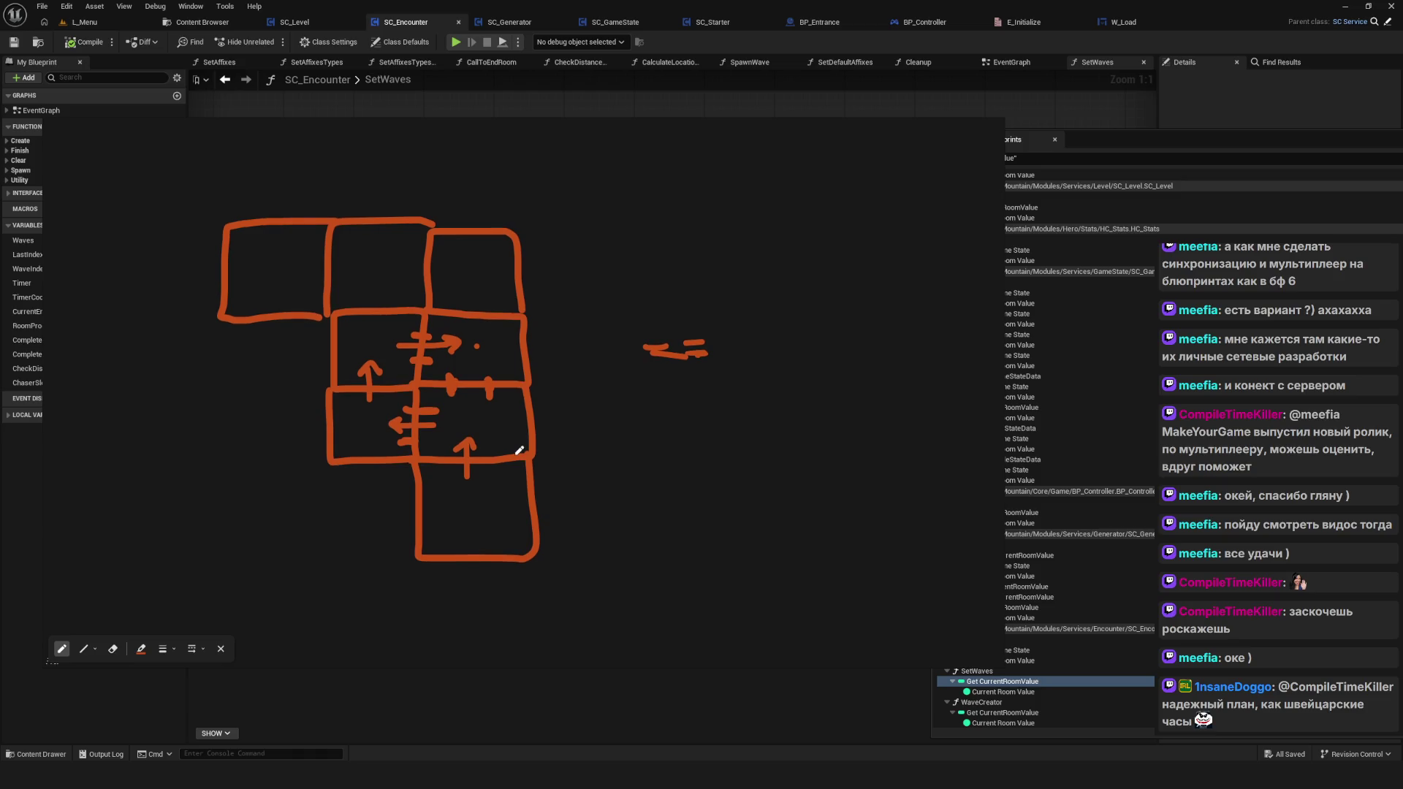
scroll(503, 432, up, 1)
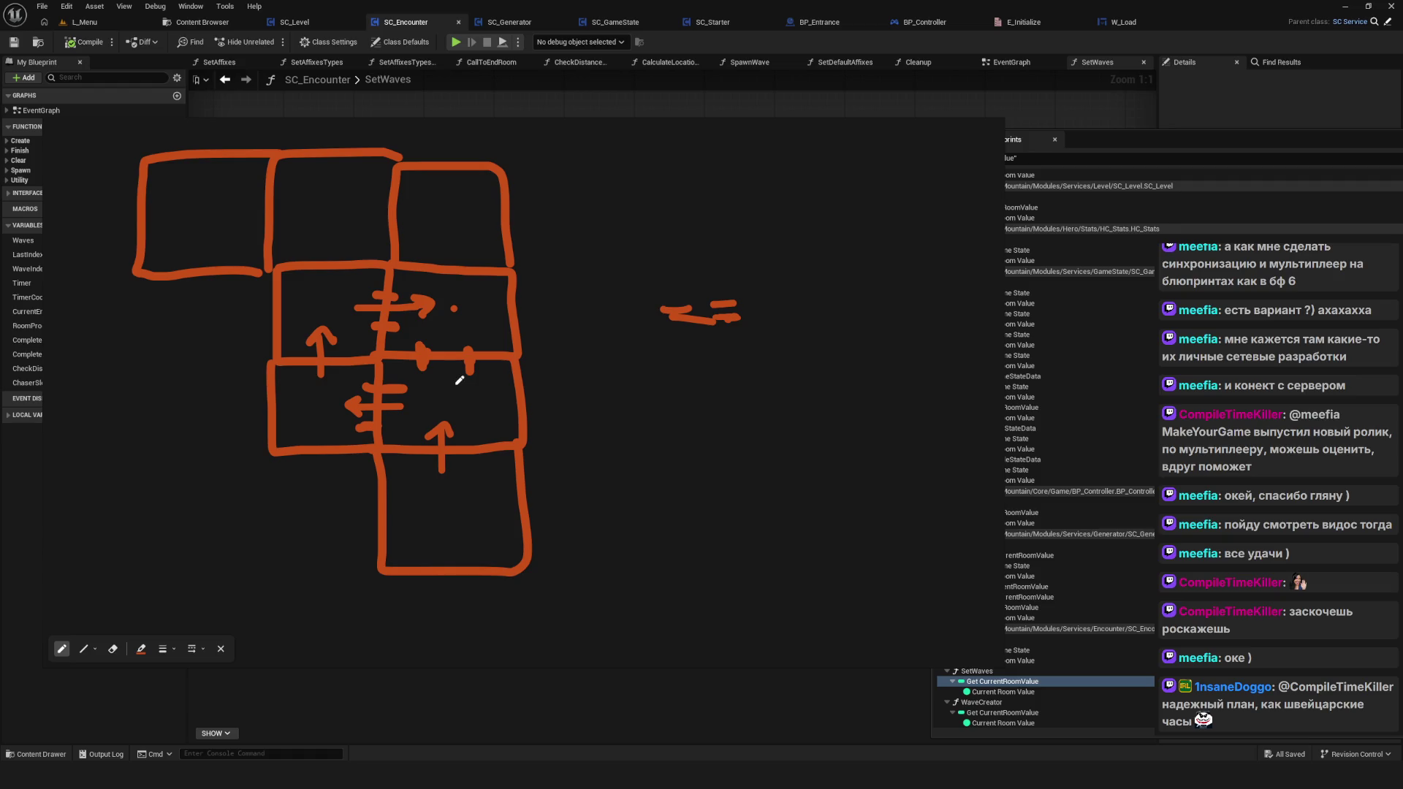
scroll(468, 394, down, 1)
scroll(502, 436, up, 1)
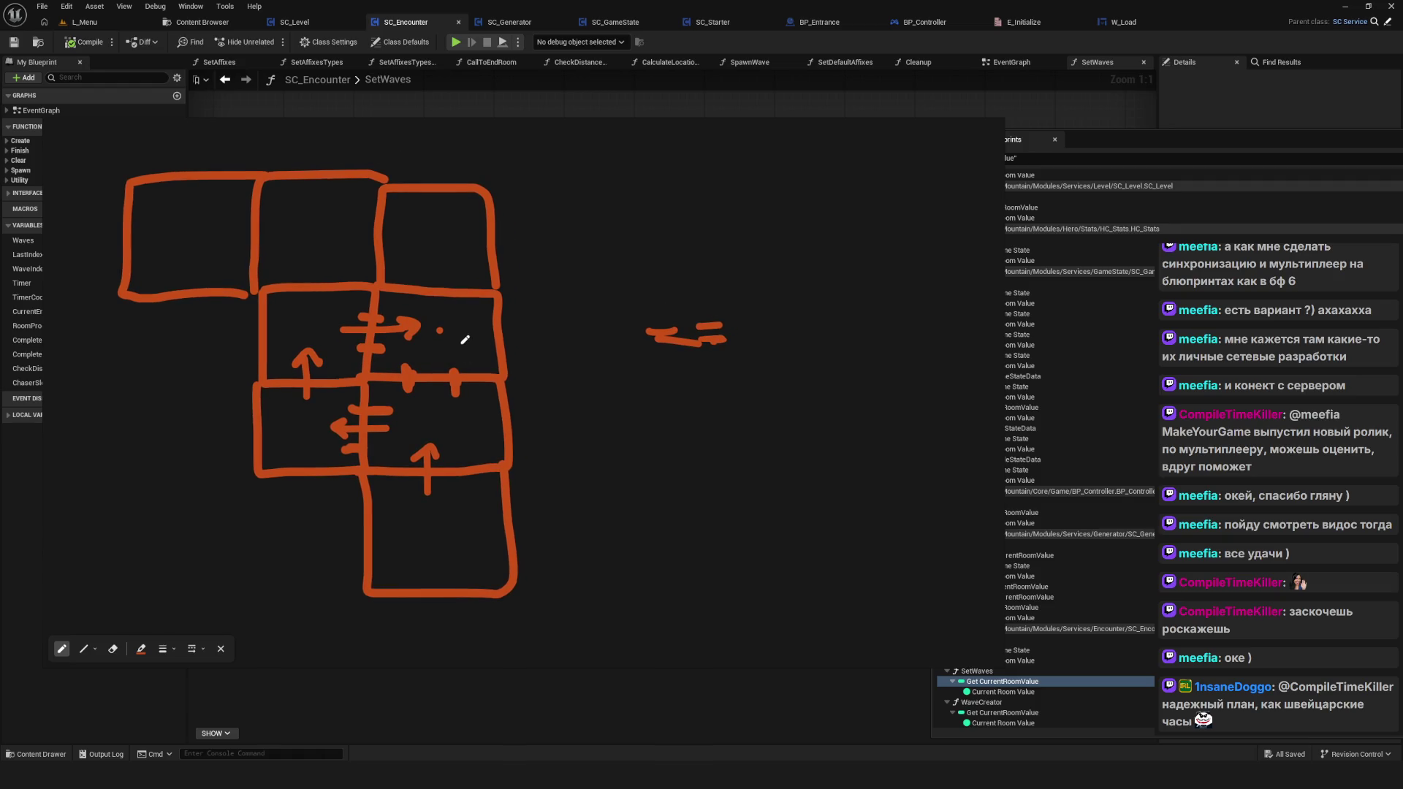
drag(442, 331, 449, 324)
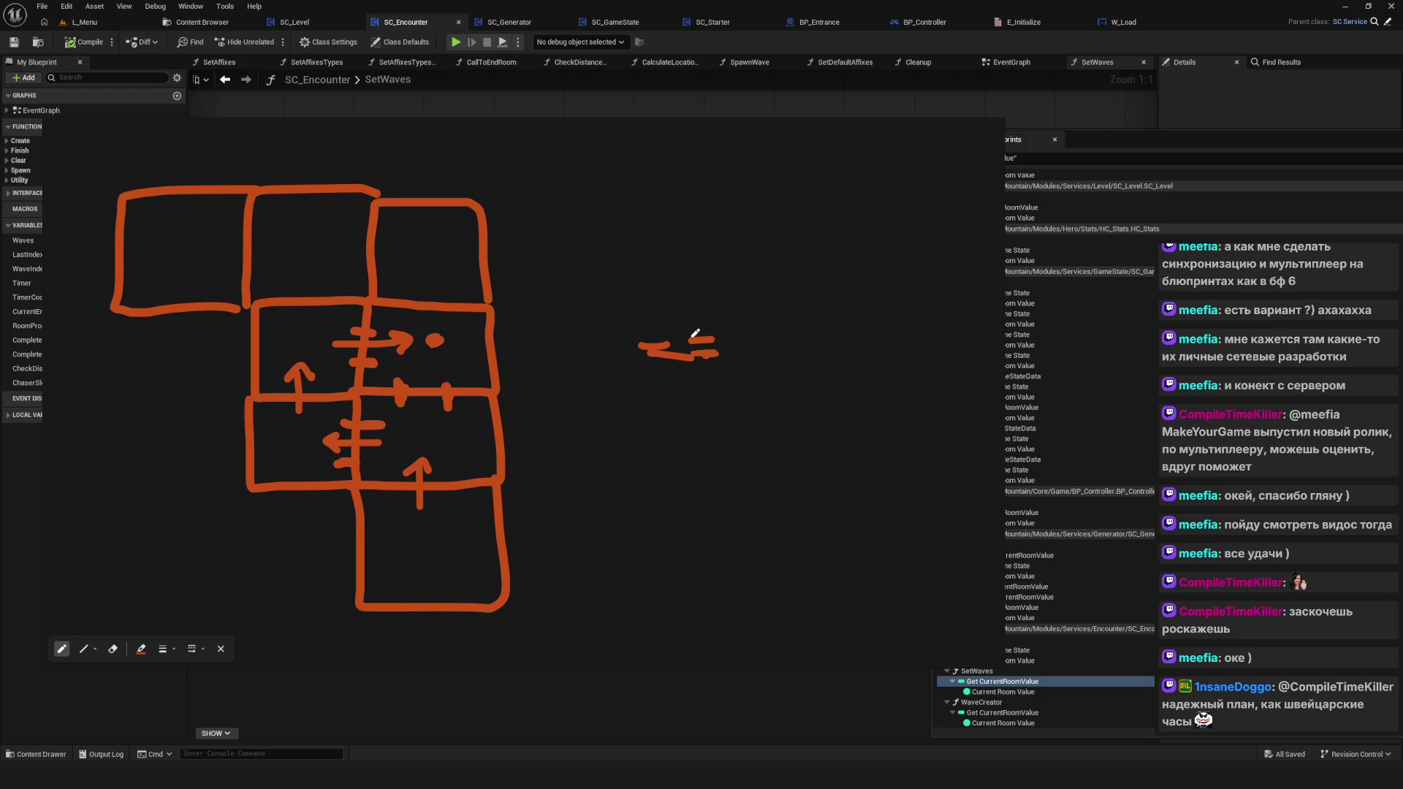
drag(636, 341, 661, 351)
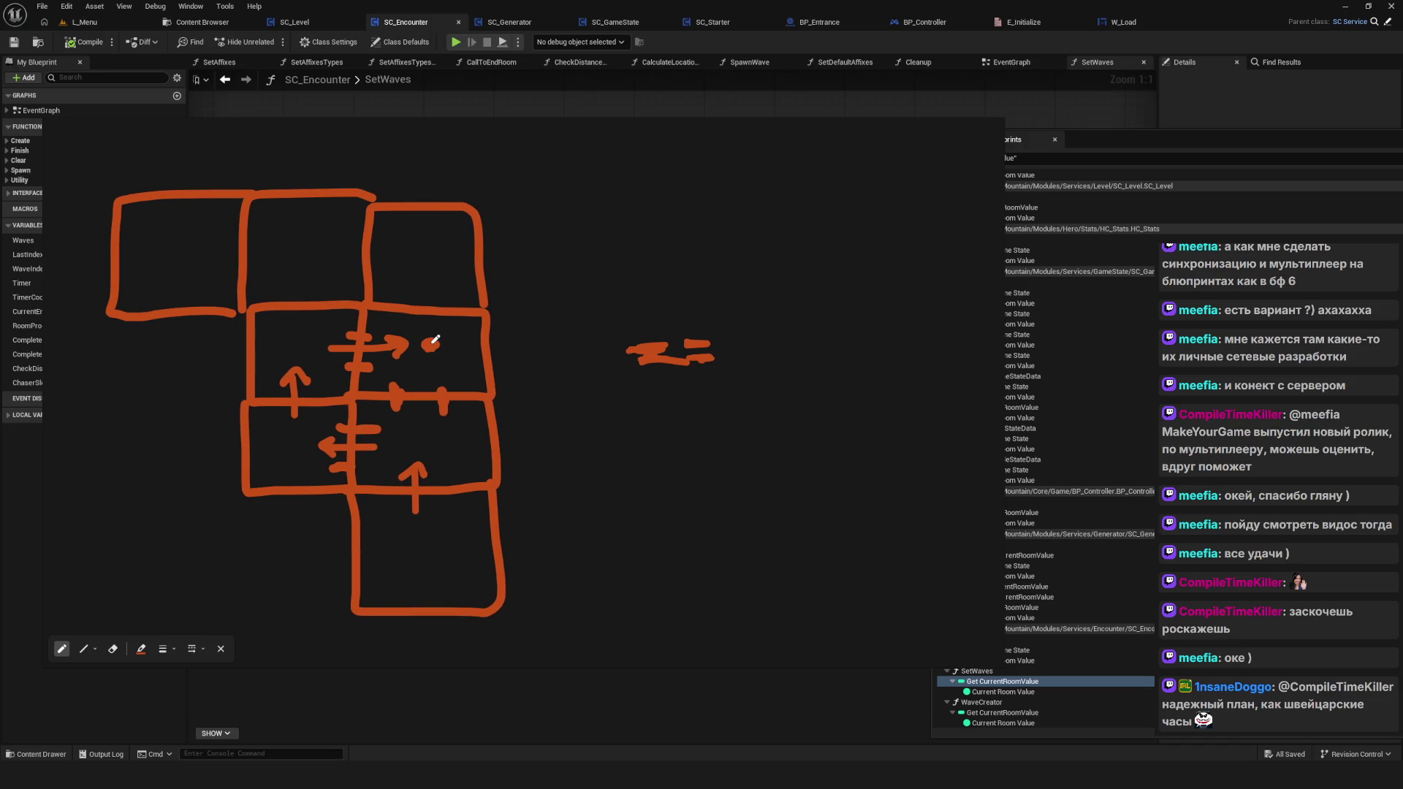
mouse_move(431, 343)
mouse_down()
mouse_move(430, 526)
mouse_move(456, 532)
mouse_up()
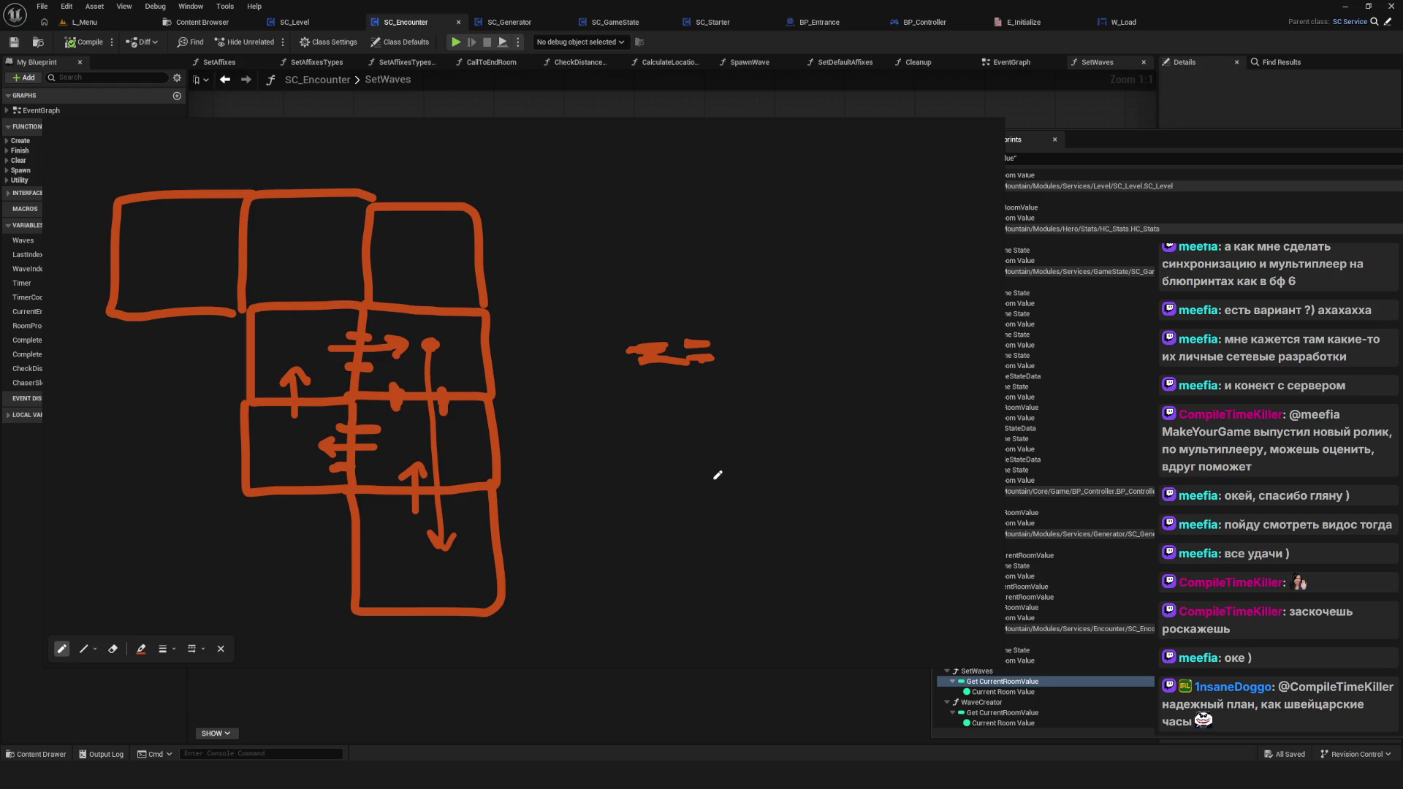
key(ctrl+z)
Step: Enlarge the room dot, write a small 2 beside it, and tick the middle wall, undoing trial strokes
key(e)
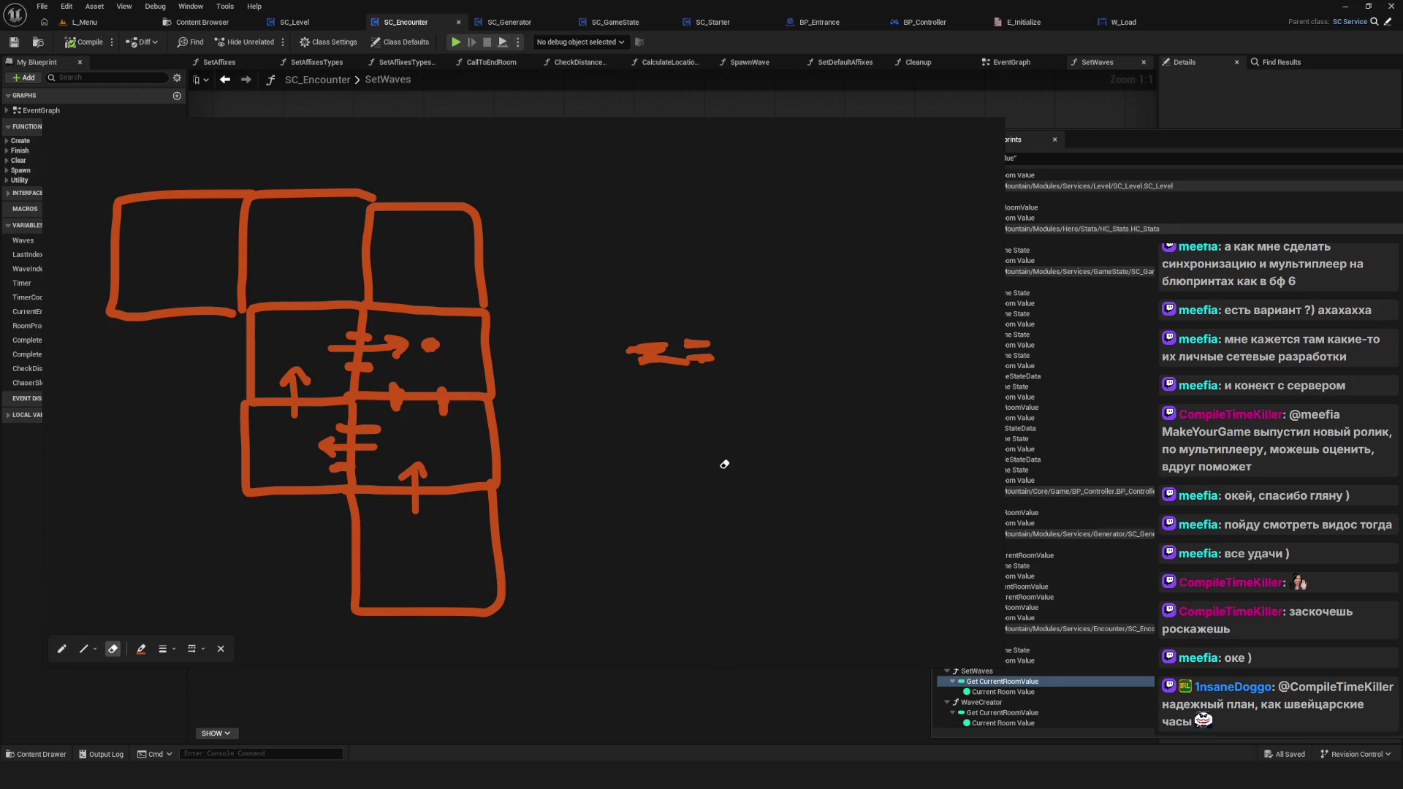
key(p)
drag(430, 344, 434, 333)
mouse_move(429, 338)
mouse_down()
mouse_move(311, 363)
mouse_move(324, 367)
mouse_up()
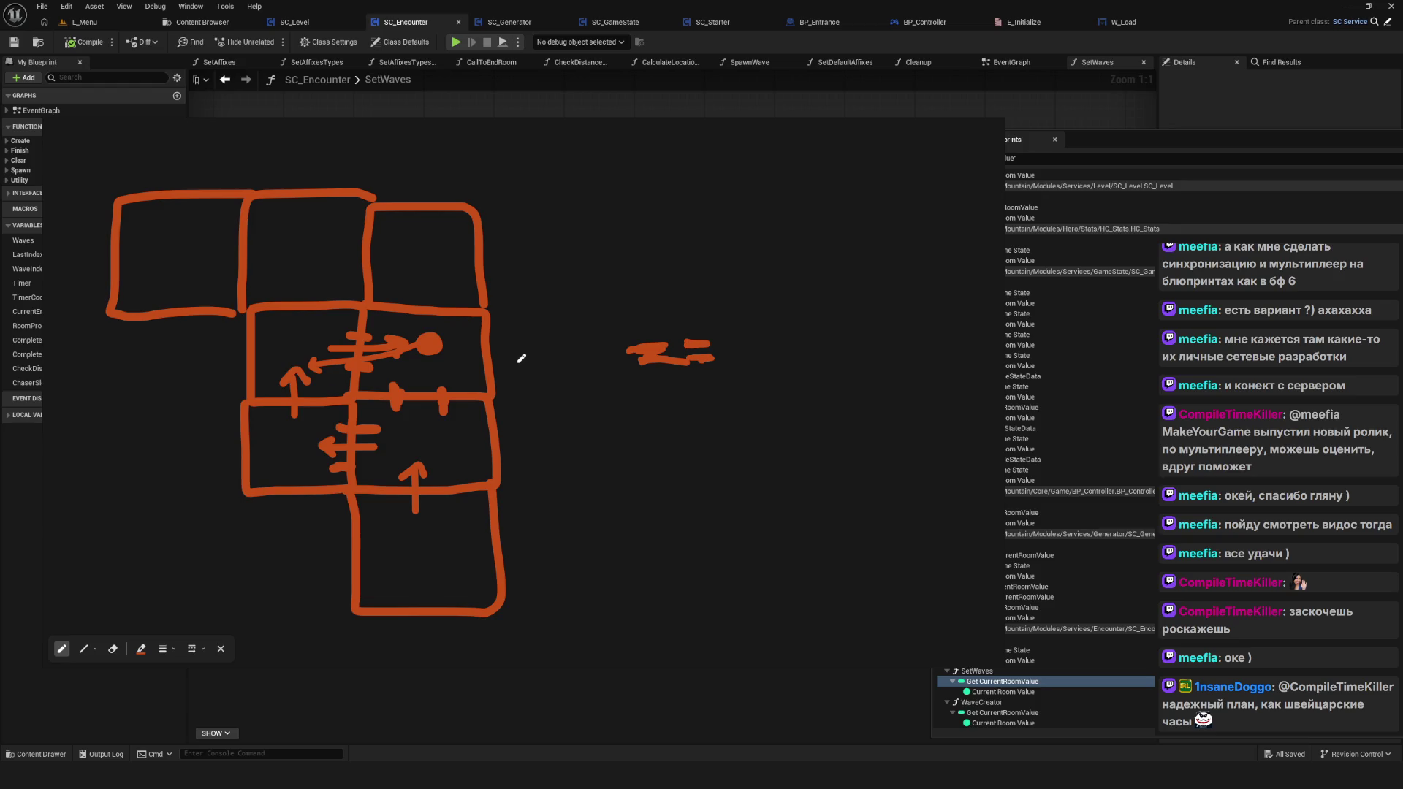
key(ctrl+z)
key(ctrl+z)
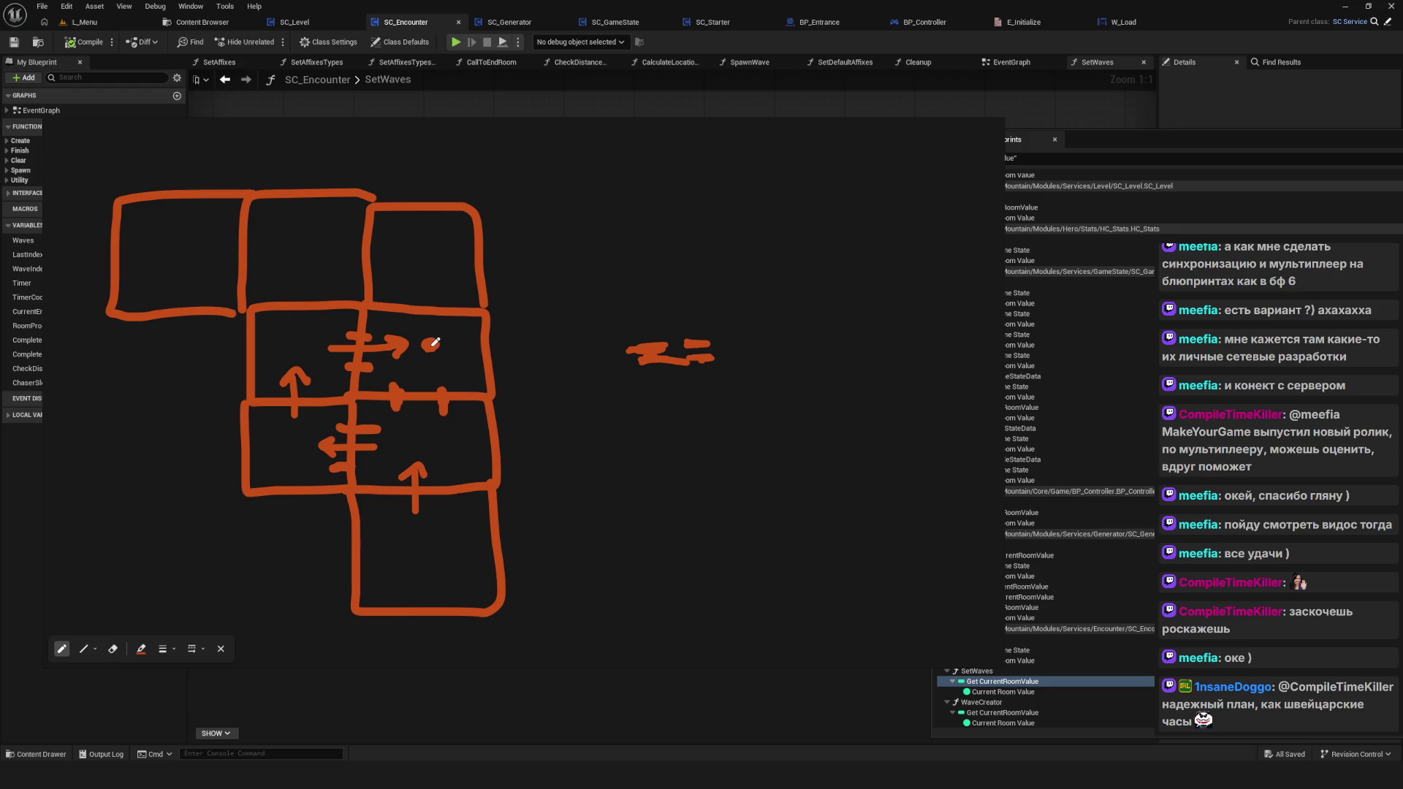
drag(427, 387, 416, 413)
drag(454, 330, 468, 342)
mouse_move(401, 392)
mouse_down()
mouse_move(447, 398)
mouse_move(428, 377)
mouse_up()
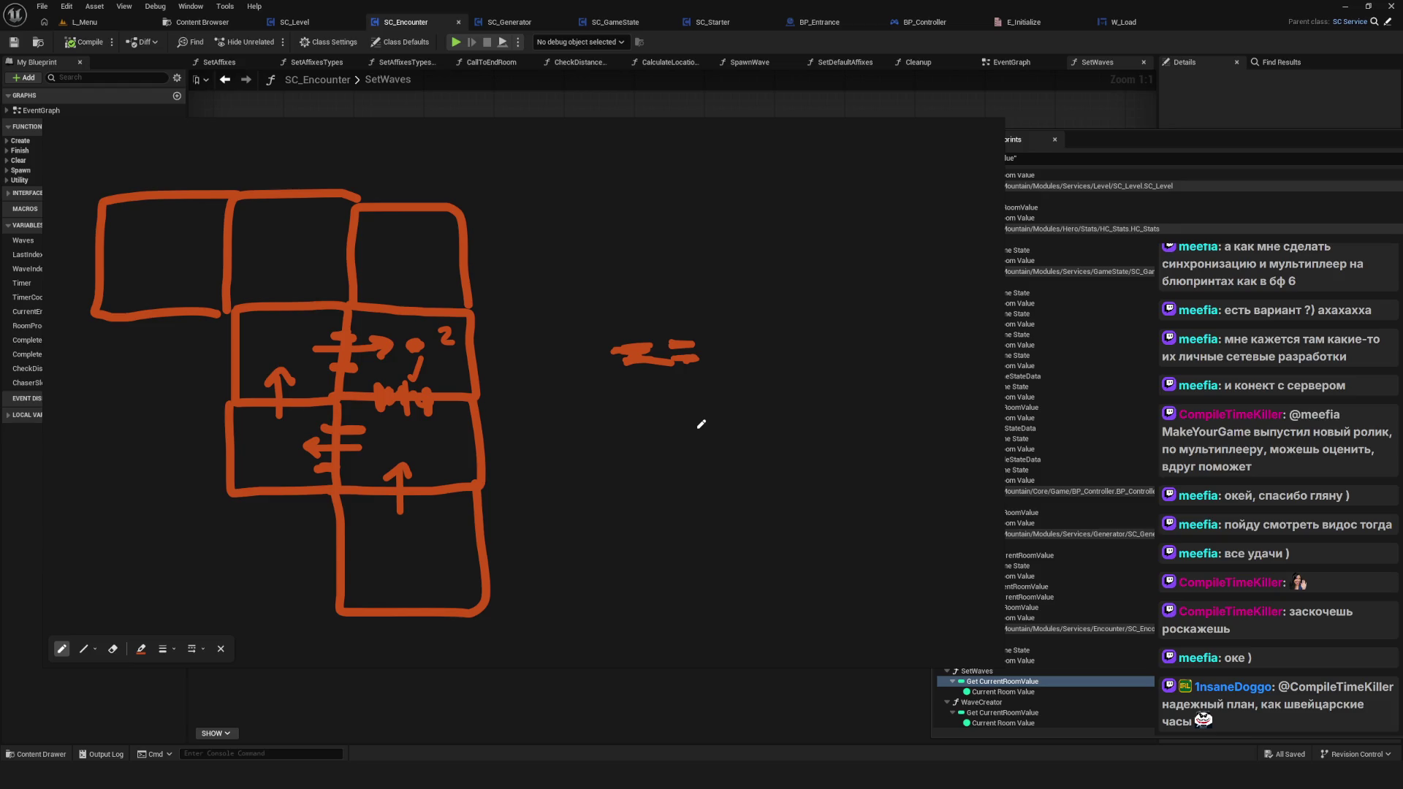
key(ctrl+z)
Step: Erase the '2' and the scribbles, then redraw the dot as an oval blob
key(e)
key(ctrl+z)
key(ctrl+z)
key(p)
drag(409, 343, 420, 347)
Step: Write '1)' beside the grid and draw an arrow from the blob into the bottom room
drag(557, 426, 584, 443)
drag(578, 397, 598, 454)
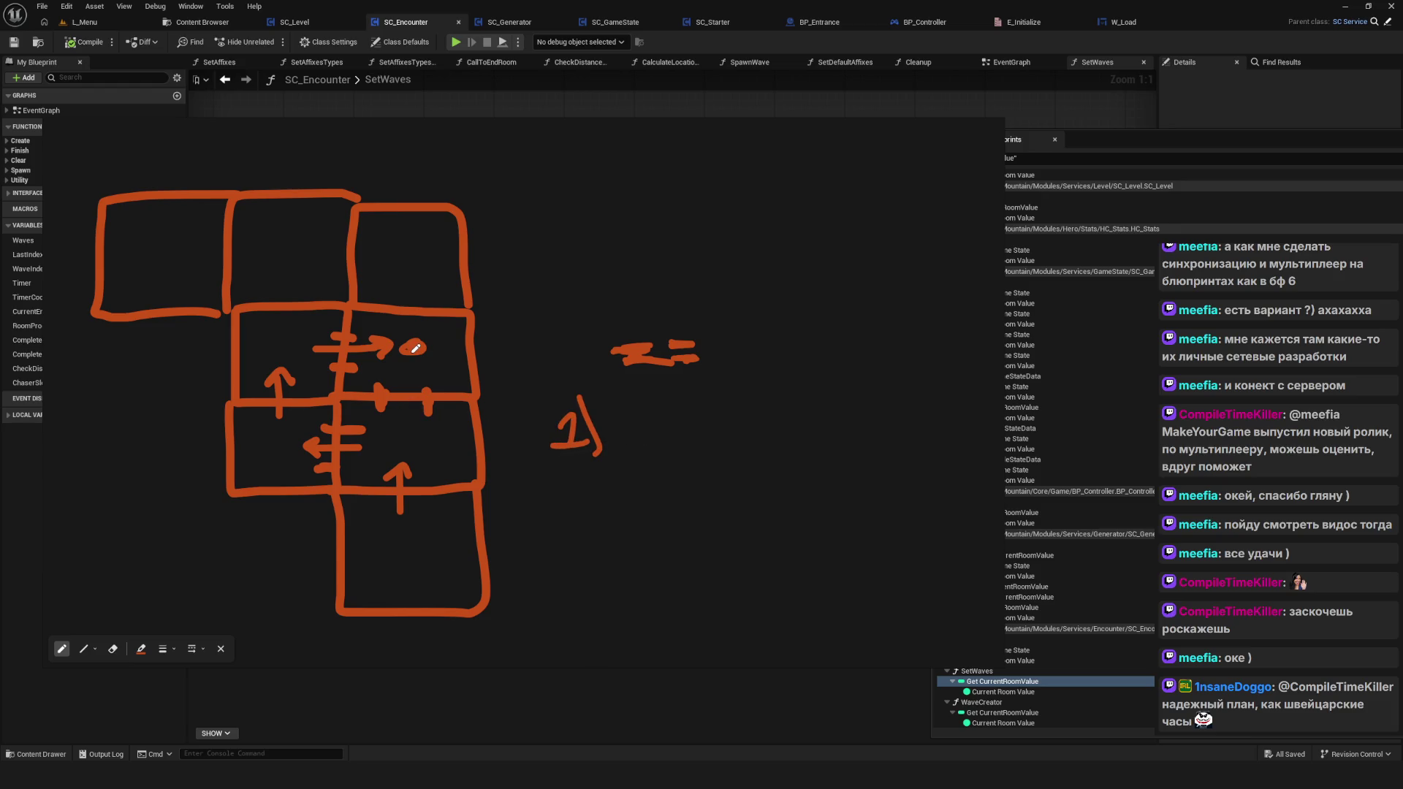
mouse_move(415, 348)
mouse_down()
mouse_move(437, 547)
mouse_move(423, 528)
mouse_move(447, 537)
mouse_up()
key(e)
key(p)
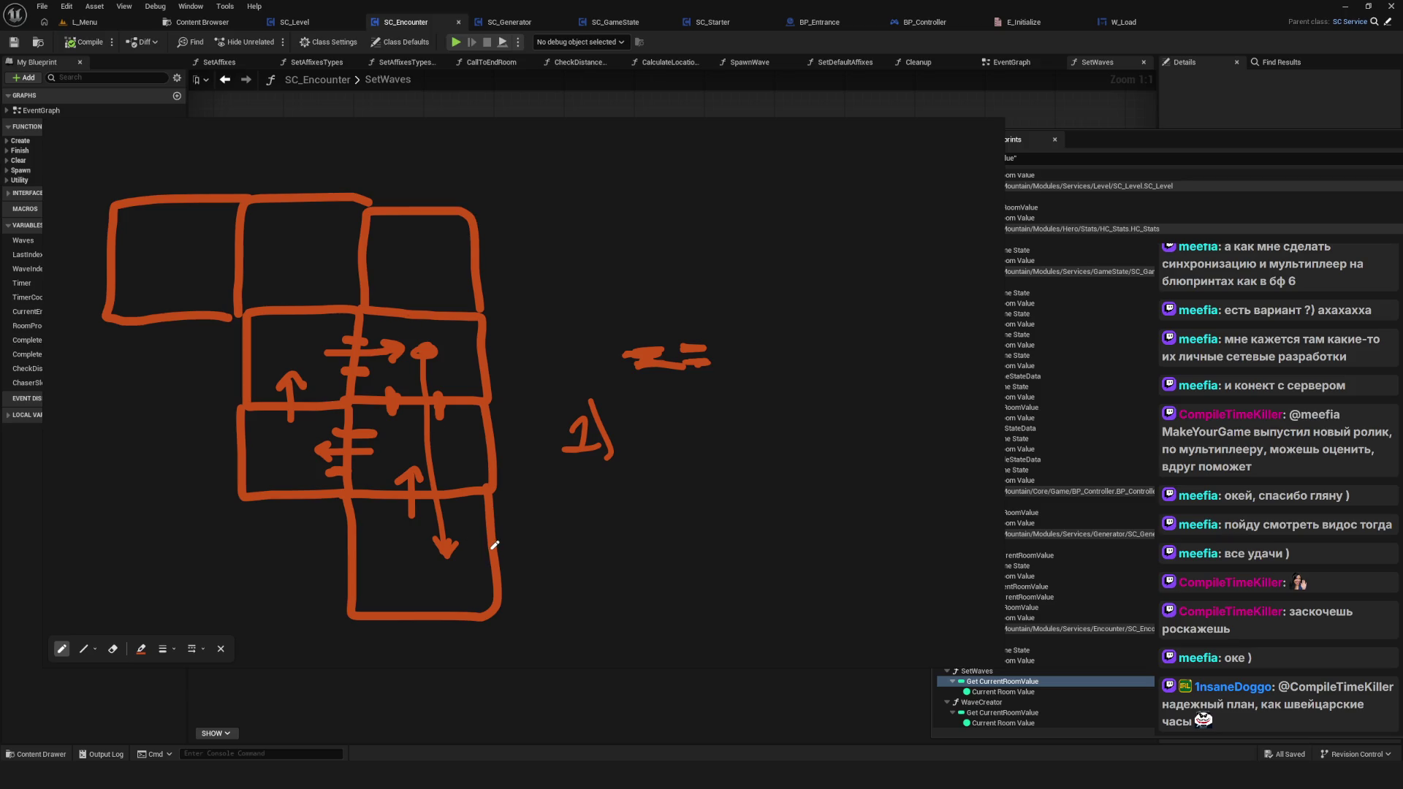
Step: Handwrite 'Visited' after '1)' and retrace the 1 more clearly
click(460, 430)
mouse_move(635, 425)
mouse_down()
mouse_move(640, 443)
mouse_move(683, 460)
mouse_move(698, 432)
mouse_move(707, 460)
mouse_up()
mouse_move(696, 439)
mouse_down()
mouse_move(732, 437)
mouse_move(766, 458)
mouse_up()
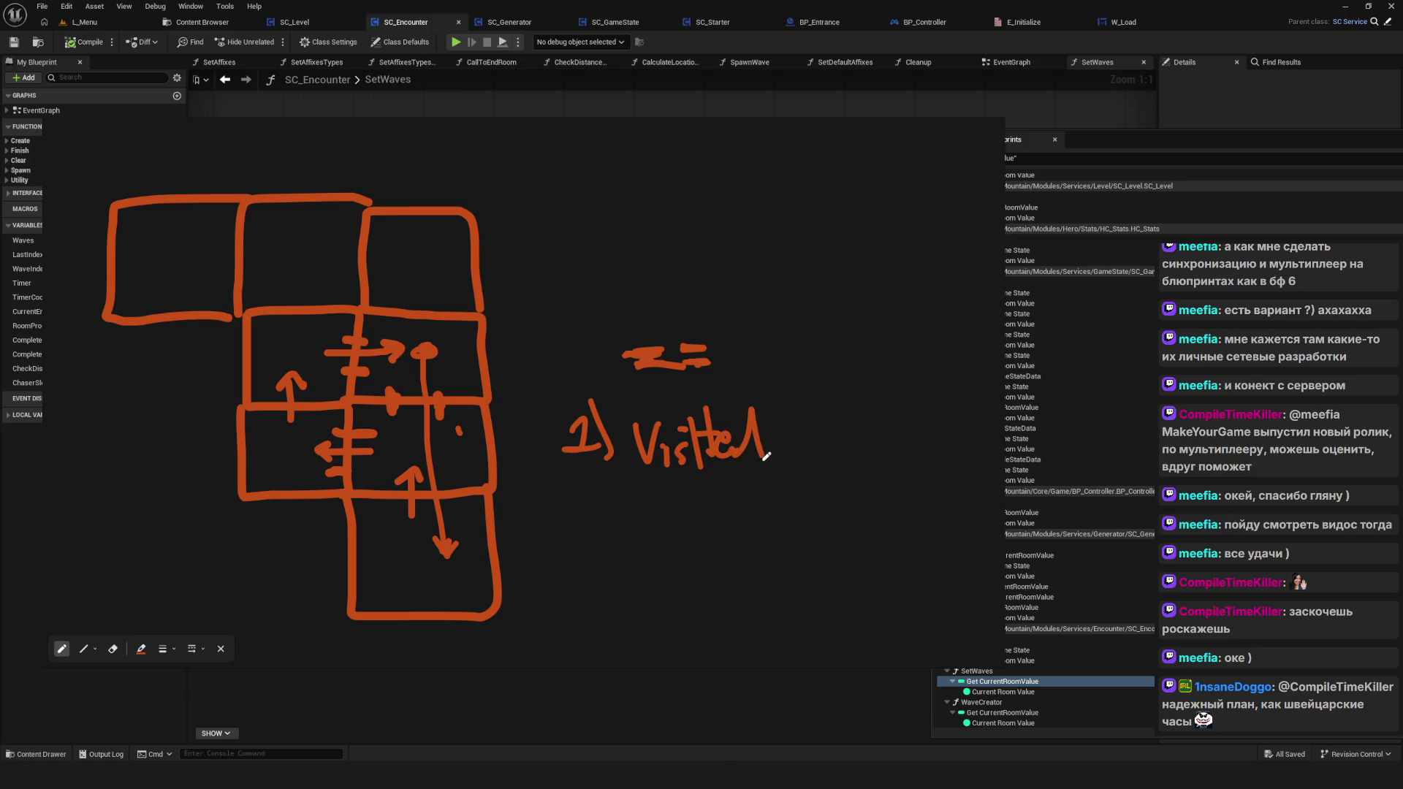
drag(590, 406, 589, 517)
Step: Handwrite '2) Reward Complete' on the next line, redrawing the R of Reward
mouse_move(595, 473)
mouse_down()
mouse_move(614, 507)
mouse_move(602, 521)
mouse_up()
mouse_move(634, 484)
mouse_down()
mouse_move(662, 516)
mouse_move(744, 509)
mouse_move(757, 482)
mouse_move(761, 515)
mouse_move(818, 502)
mouse_move(836, 513)
mouse_up()
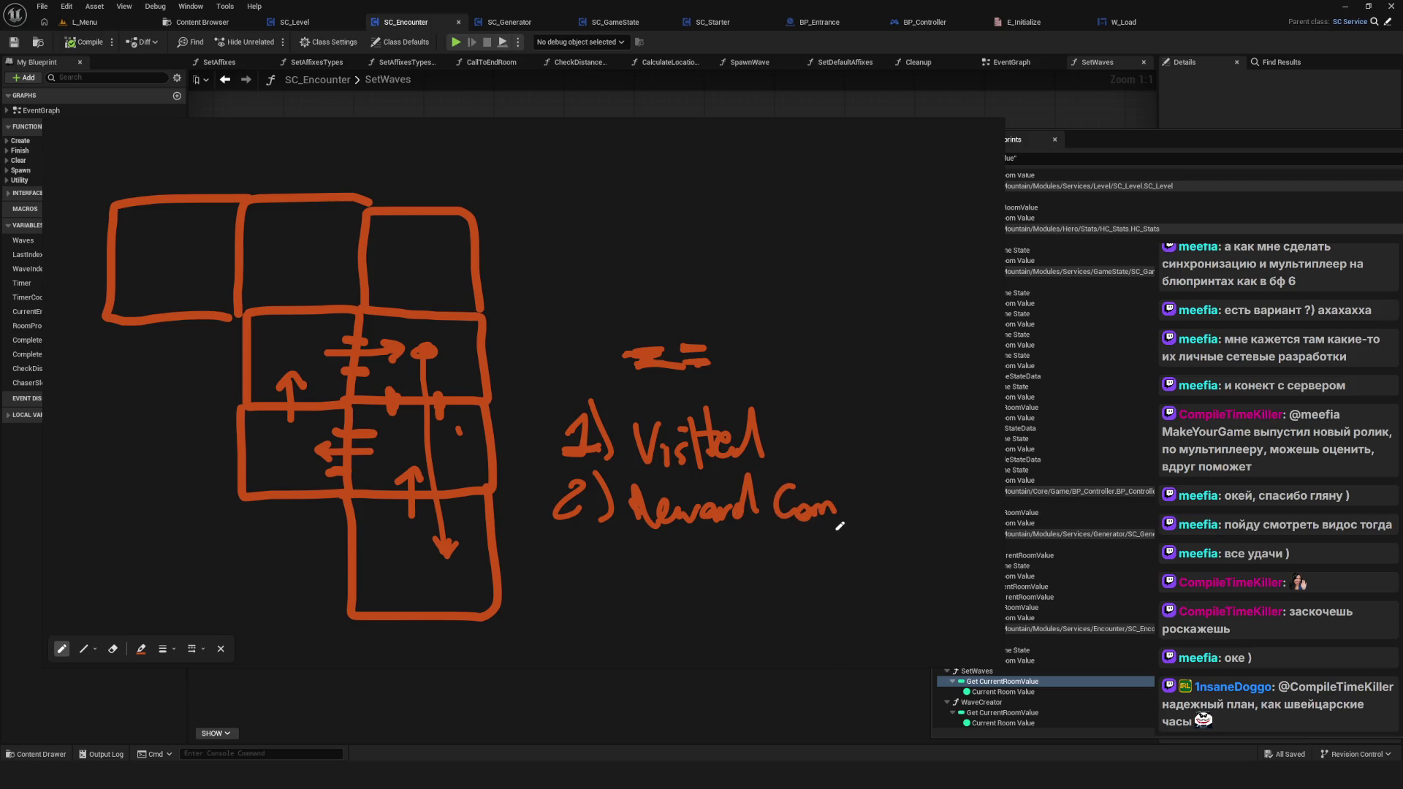
scroll(840, 519, right, 2)
mouse_move(800, 491)
mouse_down()
mouse_move(804, 515)
mouse_move(803, 486)
mouse_up()
mouse_move(827, 438)
mouse_down()
mouse_move(833, 493)
mouse_move(906, 501)
mouse_up()
scroll(624, 503, left, 2)
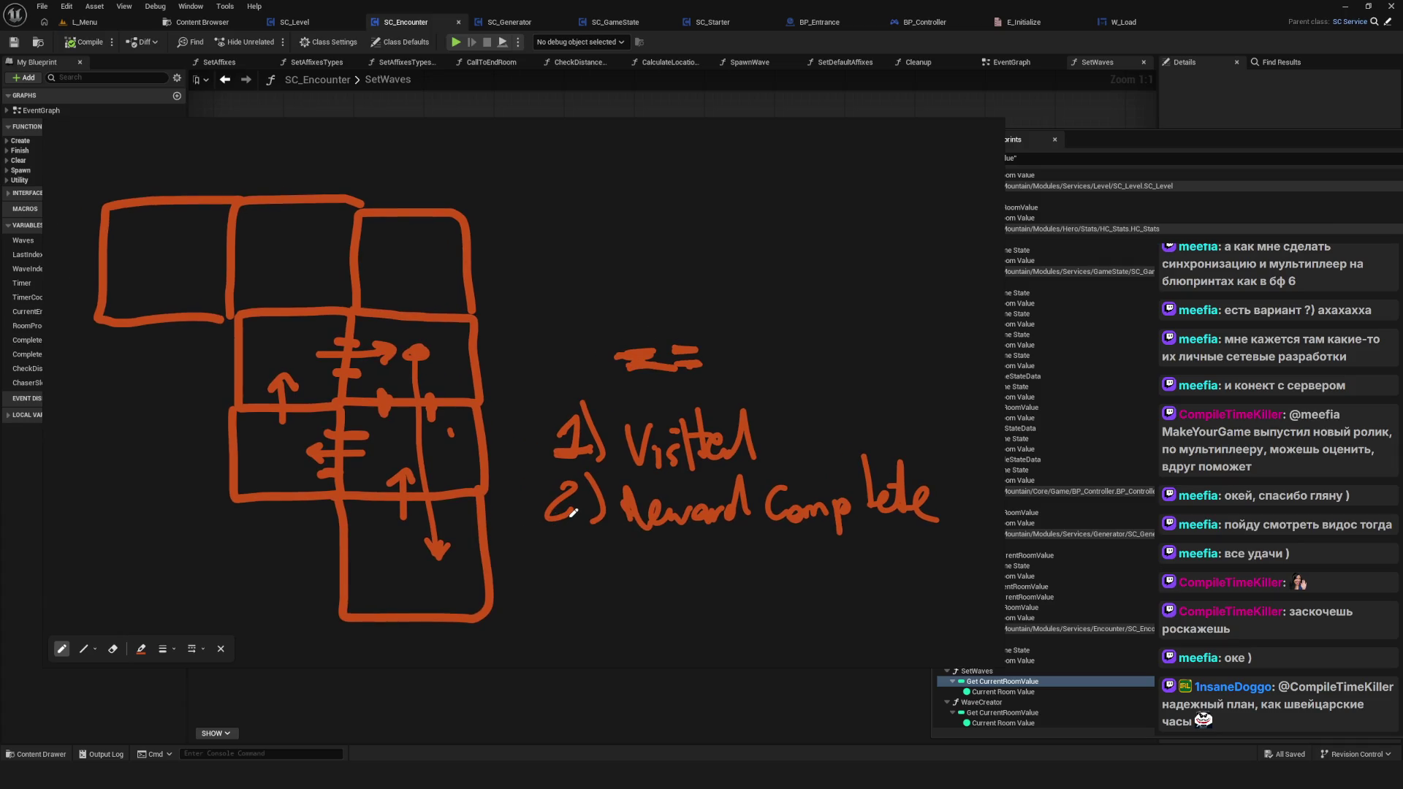
scroll(574, 513, up, 1)
scroll(577, 528, left, 2)
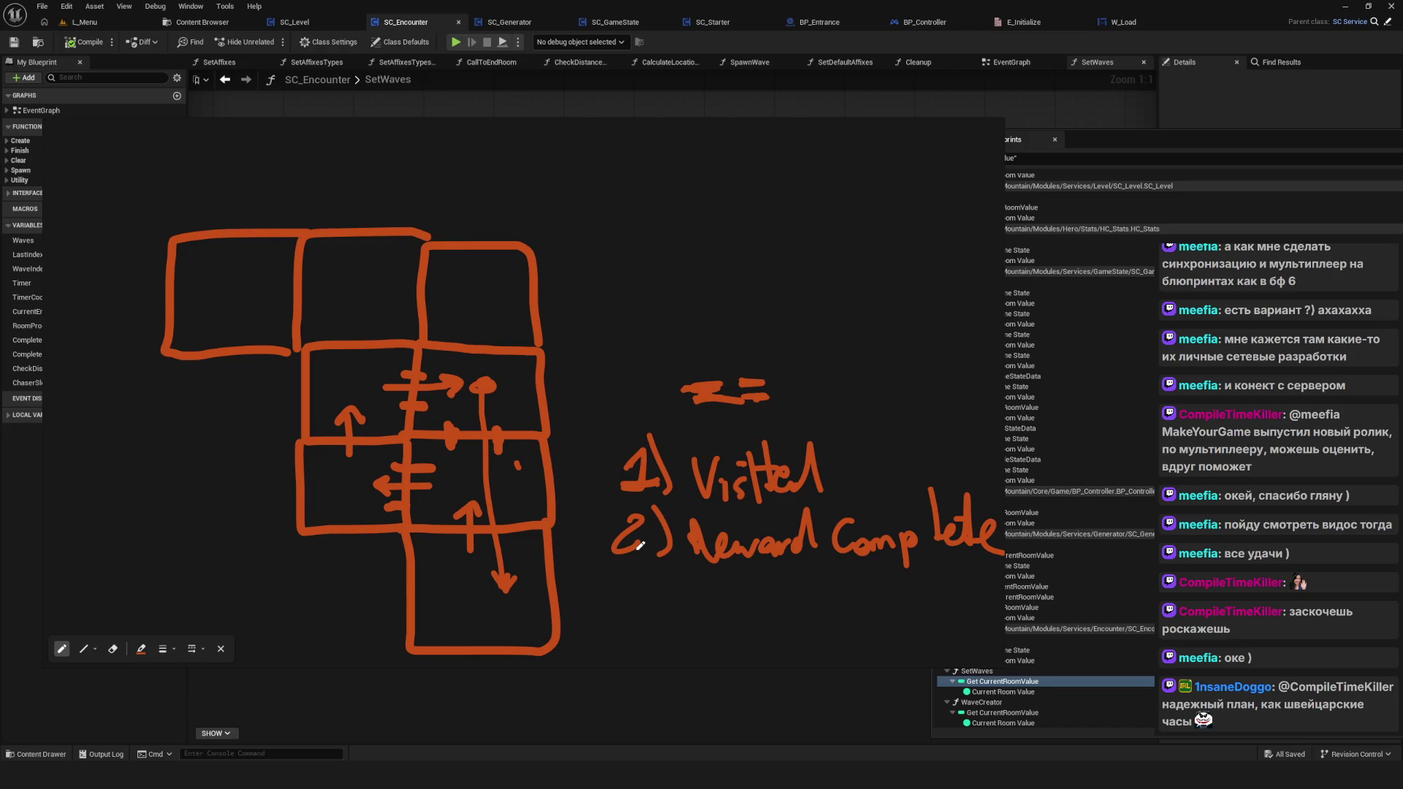
scroll(652, 494, down, 2)
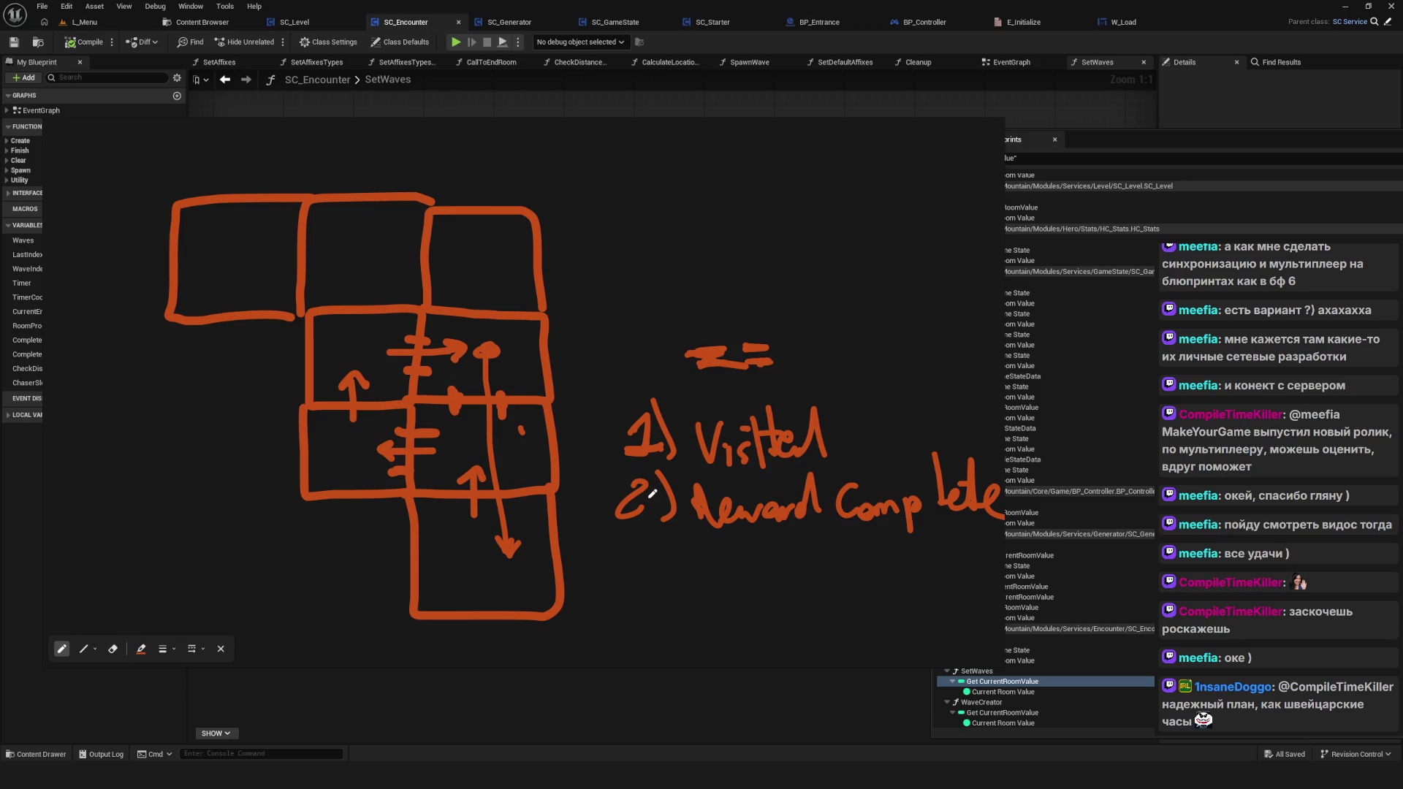
drag(696, 483, 716, 503)
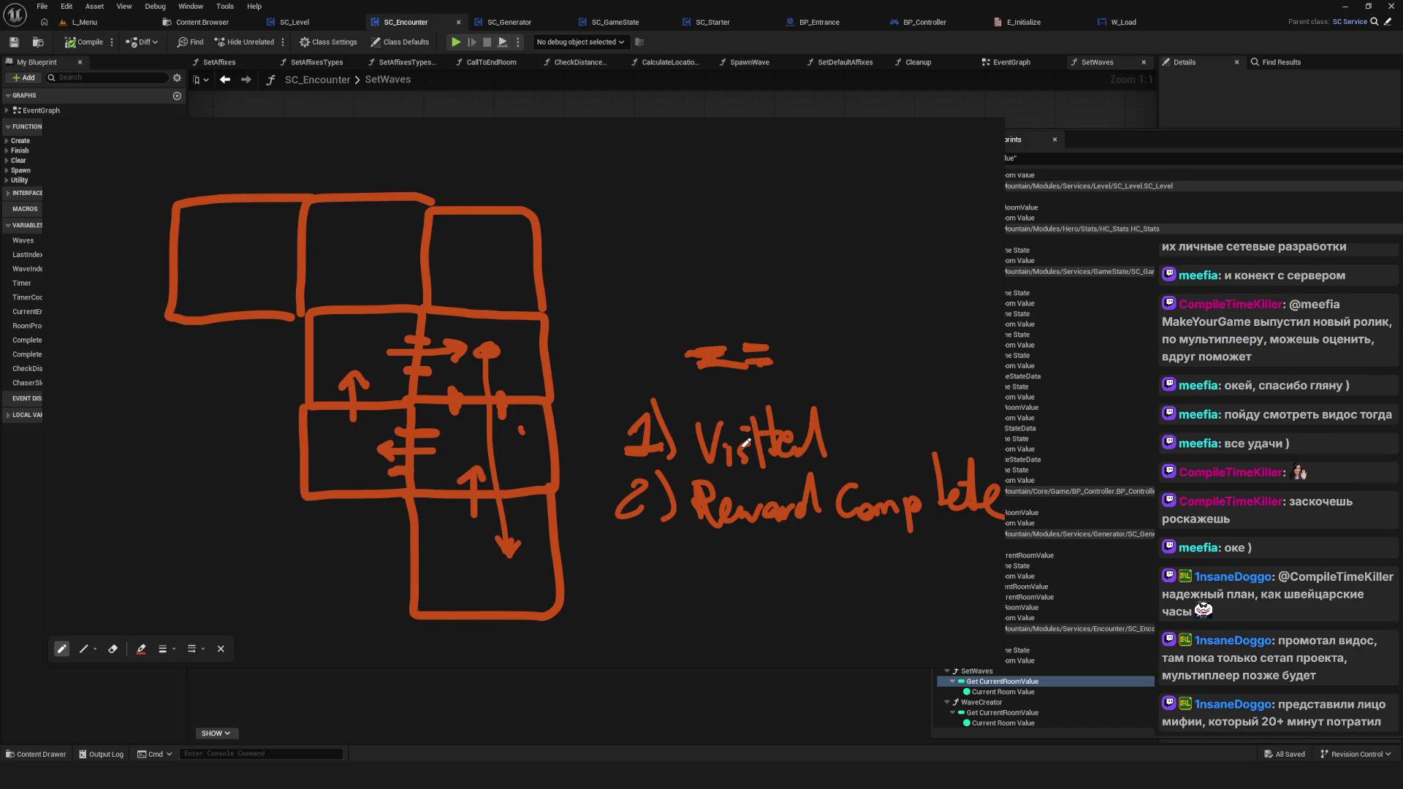
Step: Enlarge the dot atop the vertical arrow and thicken the ')' after '2'
scroll(800, 546, down, 1)
scroll(763, 516, down, 3)
scroll(609, 511, up, 1)
scroll(555, 496, up, 3)
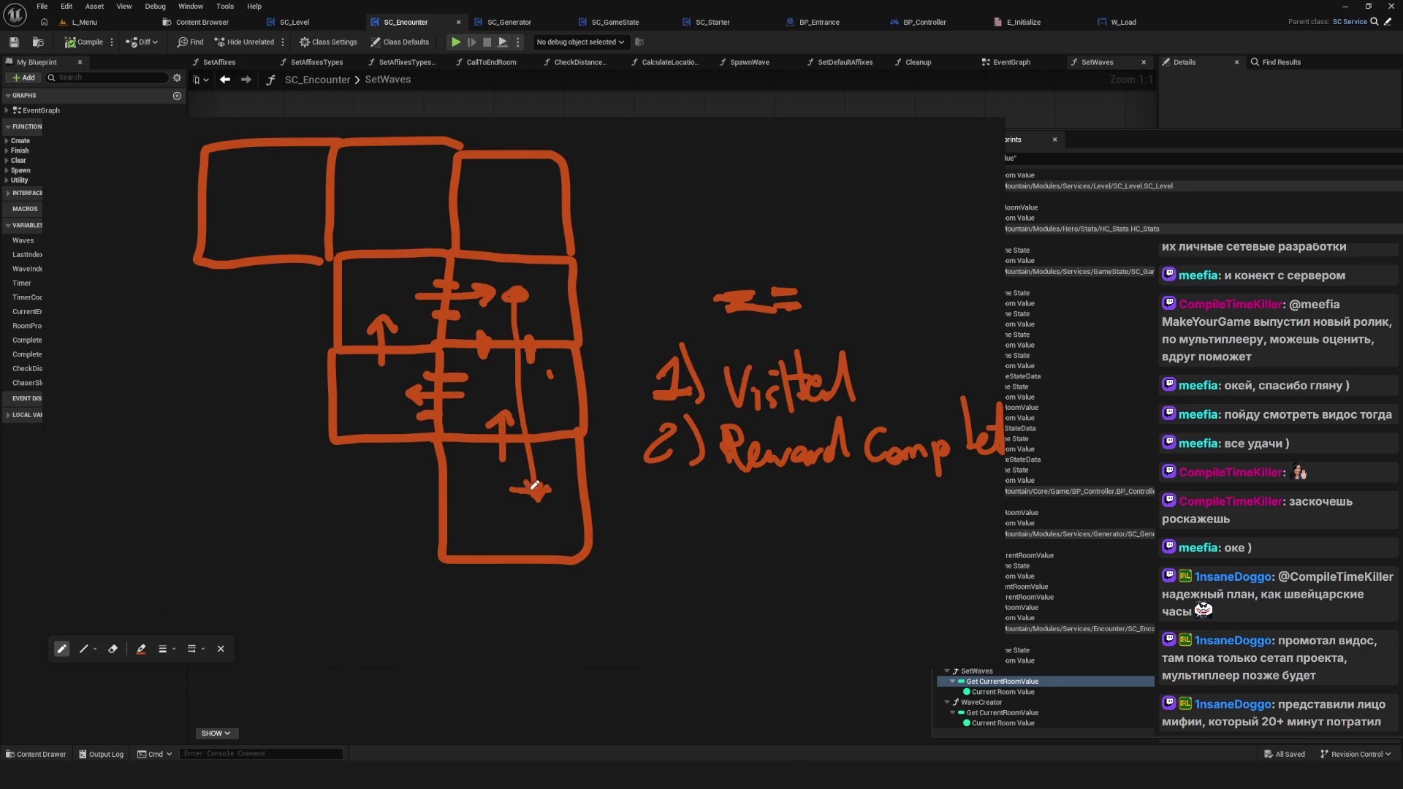
drag(507, 293, 527, 295)
scroll(537, 295, down, 5)
scroll(567, 459, up, 4)
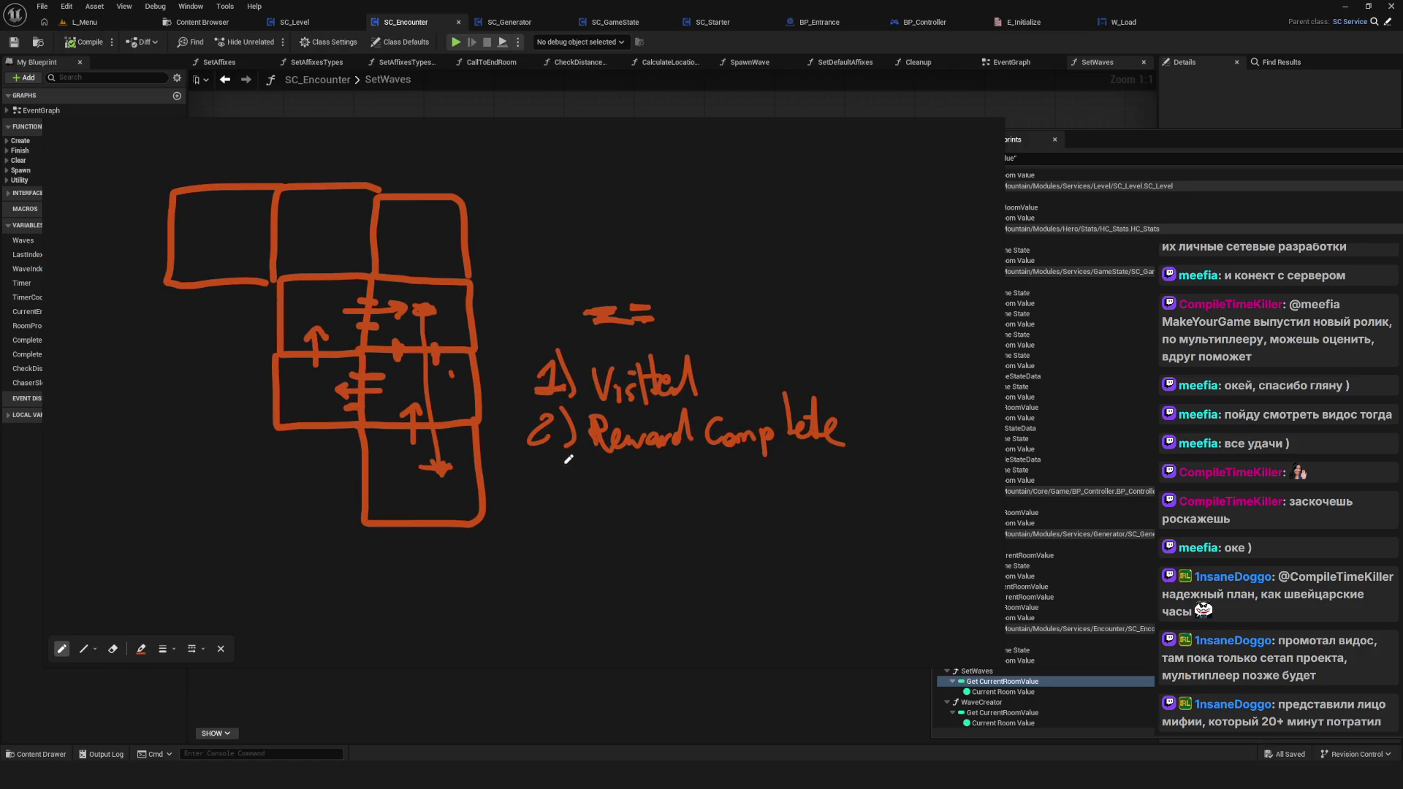
scroll(563, 457, down, 1)
scroll(555, 460, up, 1)
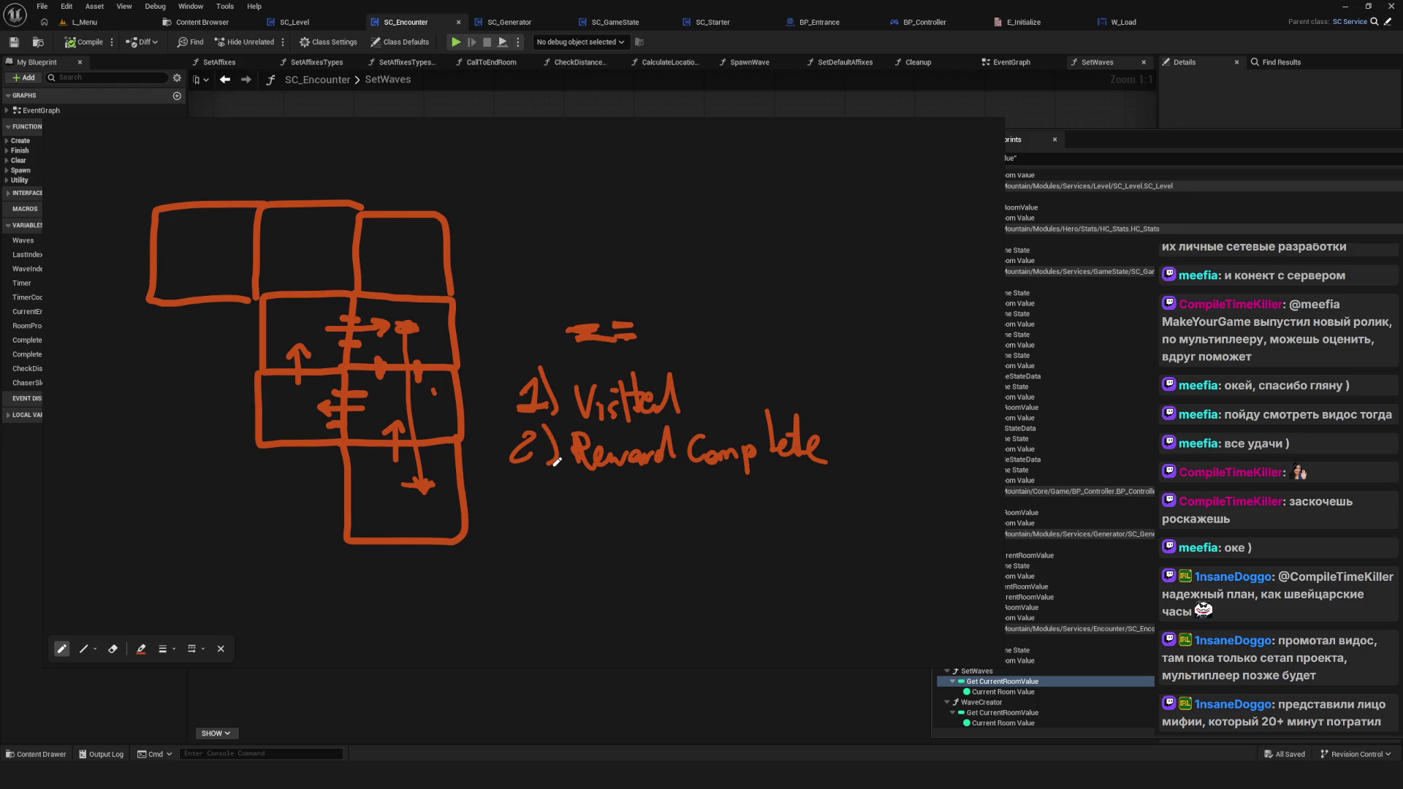
drag(542, 418, 555, 442)
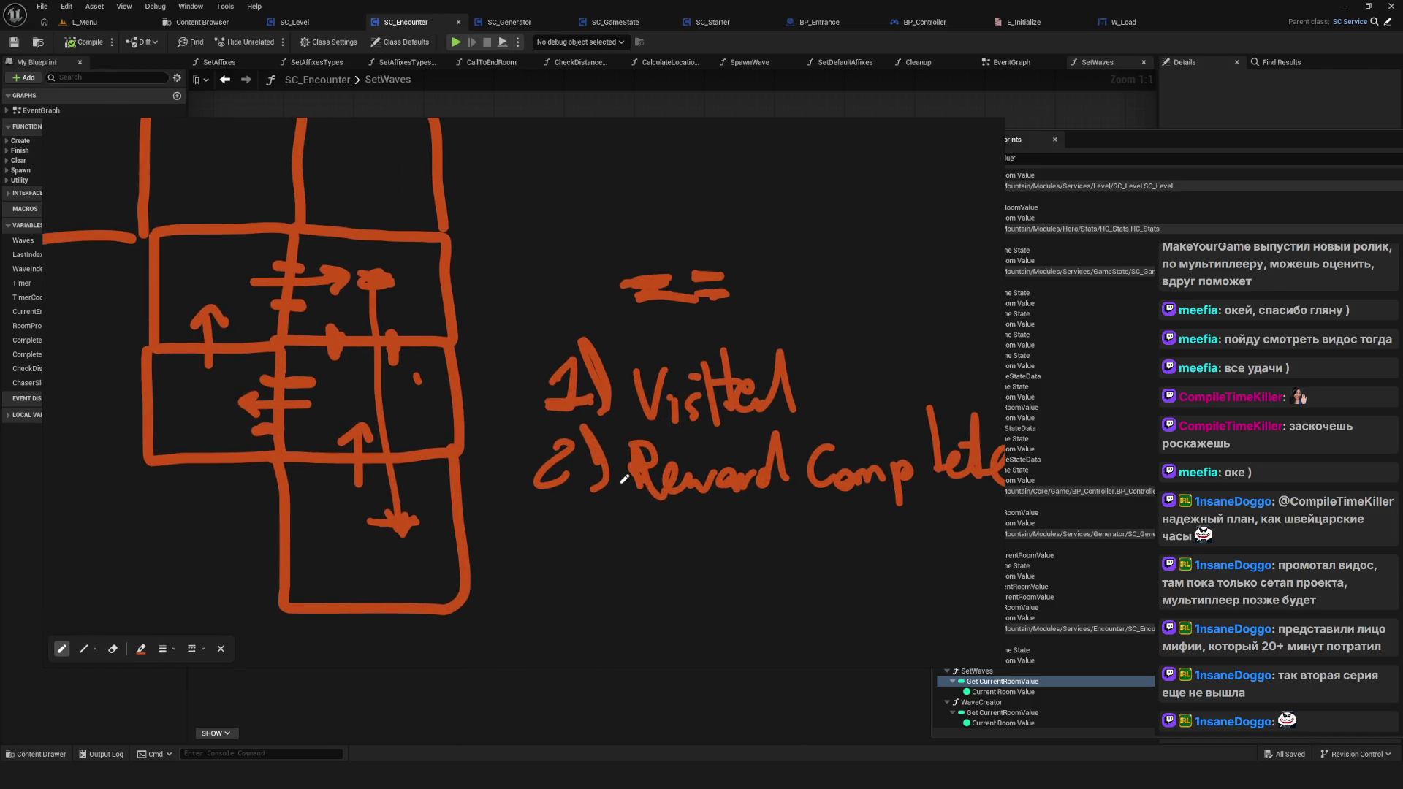
Step: Sketch a trial rectangle with an arrow below the list, then undo both
scroll(623, 479, up, 3)
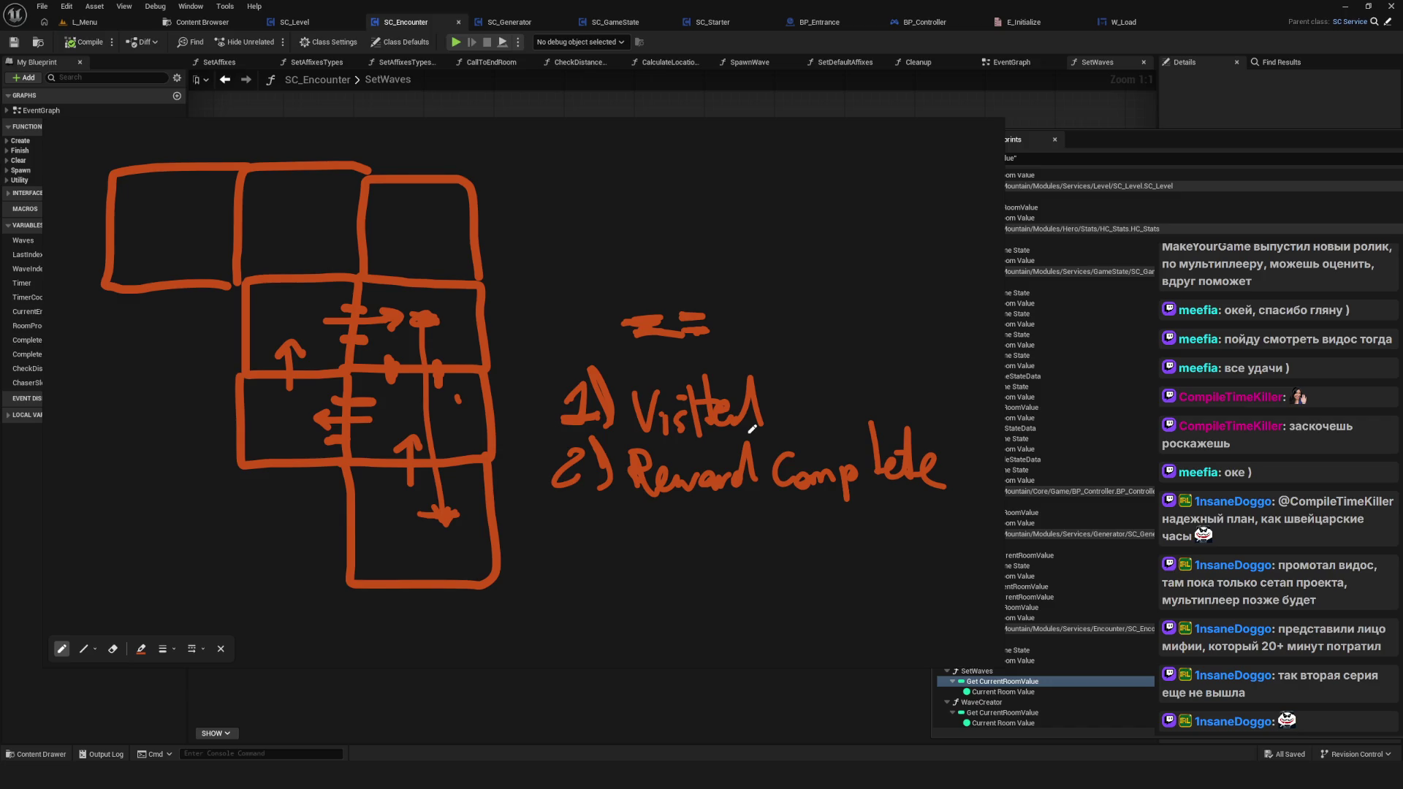
scroll(527, 436, down, 5)
scroll(526, 438, up, 8)
scroll(477, 517, down, 2)
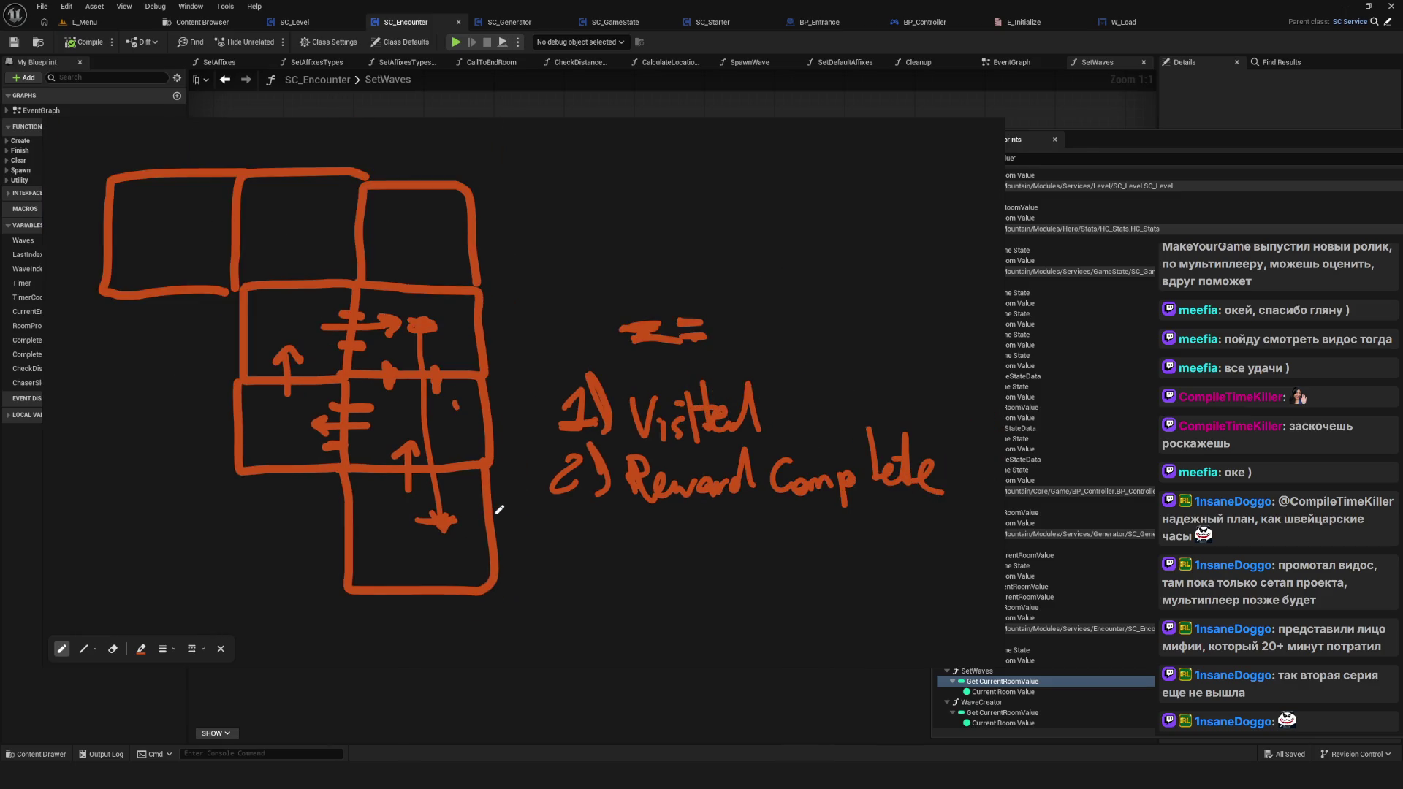
mouse_move(532, 557)
mouse_down()
mouse_move(532, 623)
mouse_move(590, 546)
mouse_move(536, 619)
mouse_up()
mouse_move(666, 568)
mouse_down()
mouse_move(571, 599)
mouse_move(617, 617)
mouse_up()
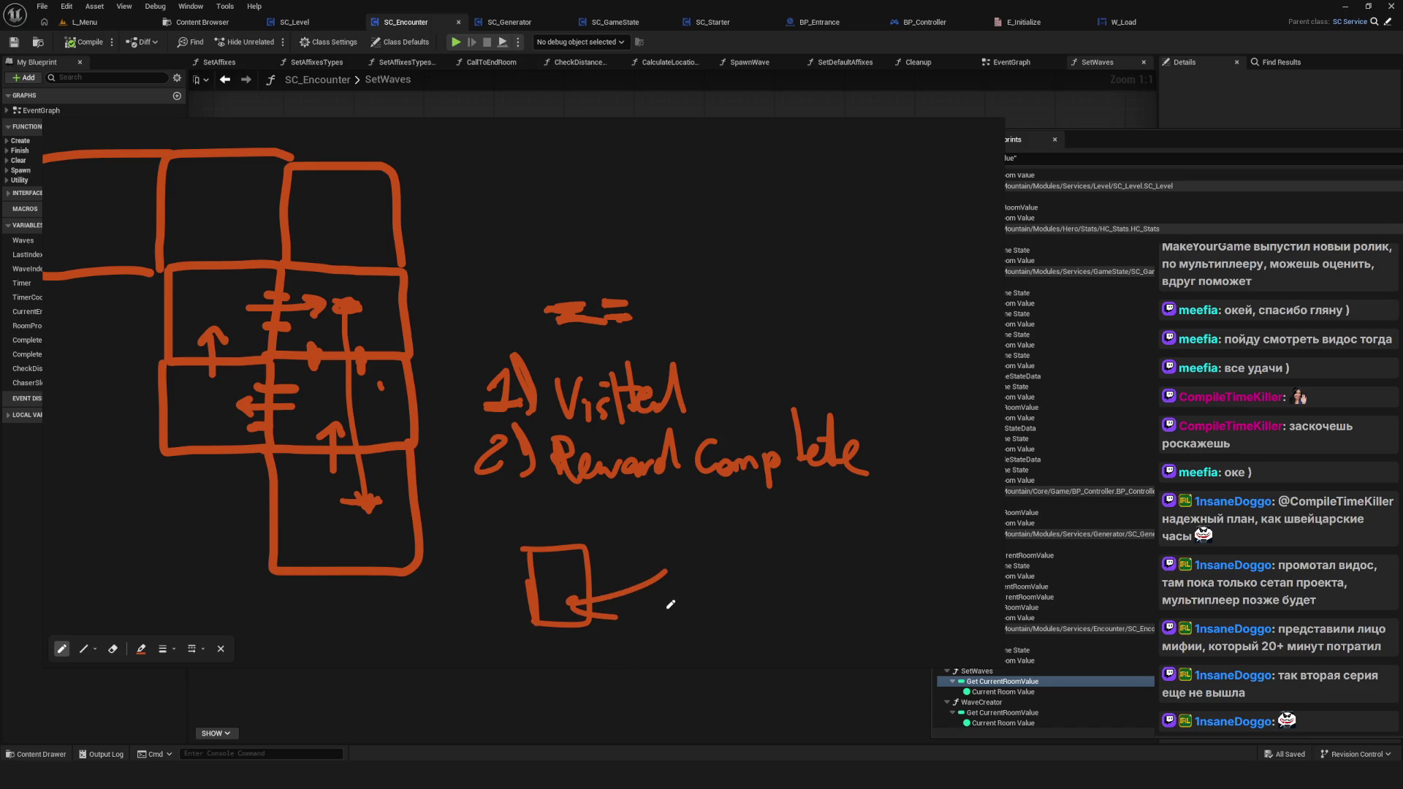
key(ctrl+z)
key(ctrl+z)
key(ctrl+z)
scroll(477, 523, up, 1)
scroll(478, 523, down, 3)
scroll(526, 540, up, 2)
scroll(532, 548, down, 1)
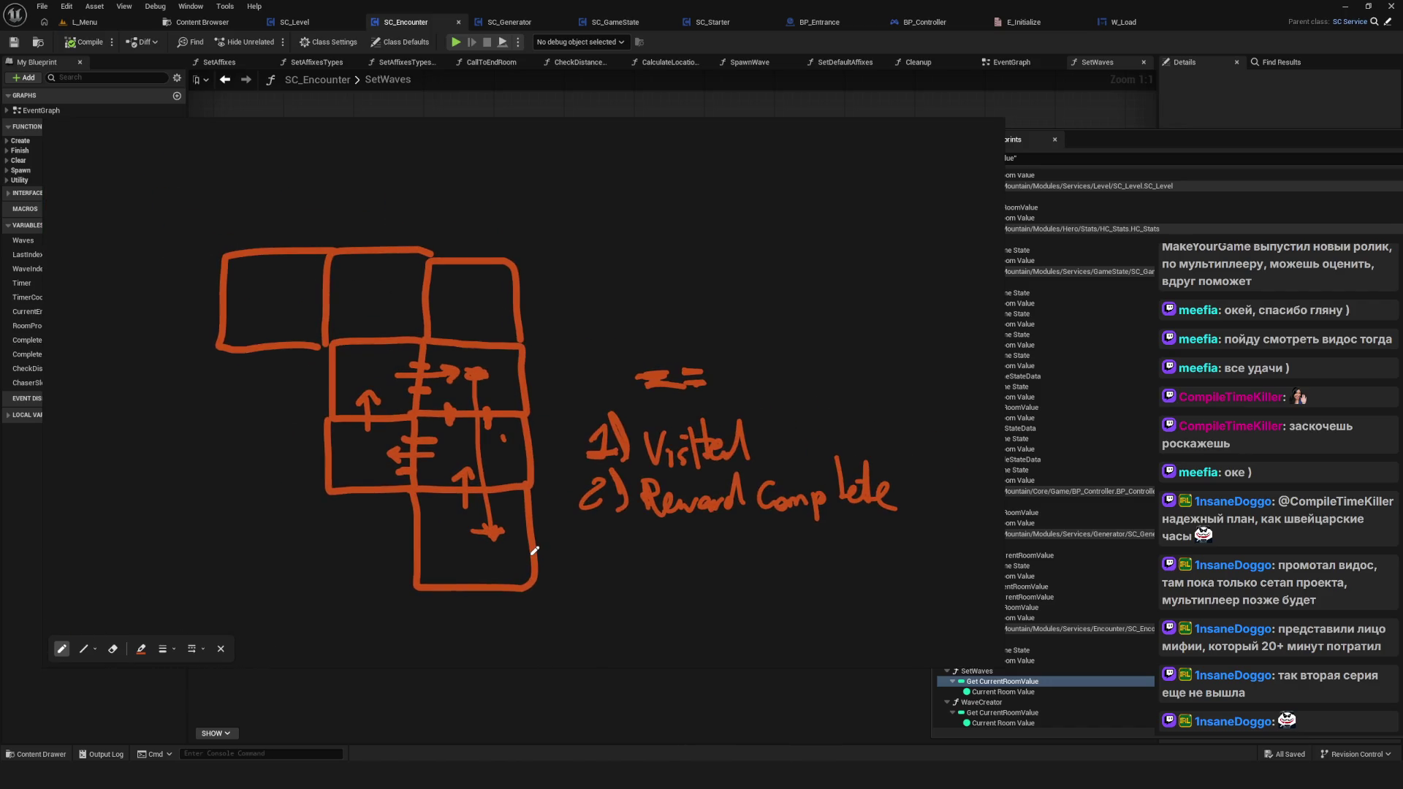
scroll(450, 489, up, 2)
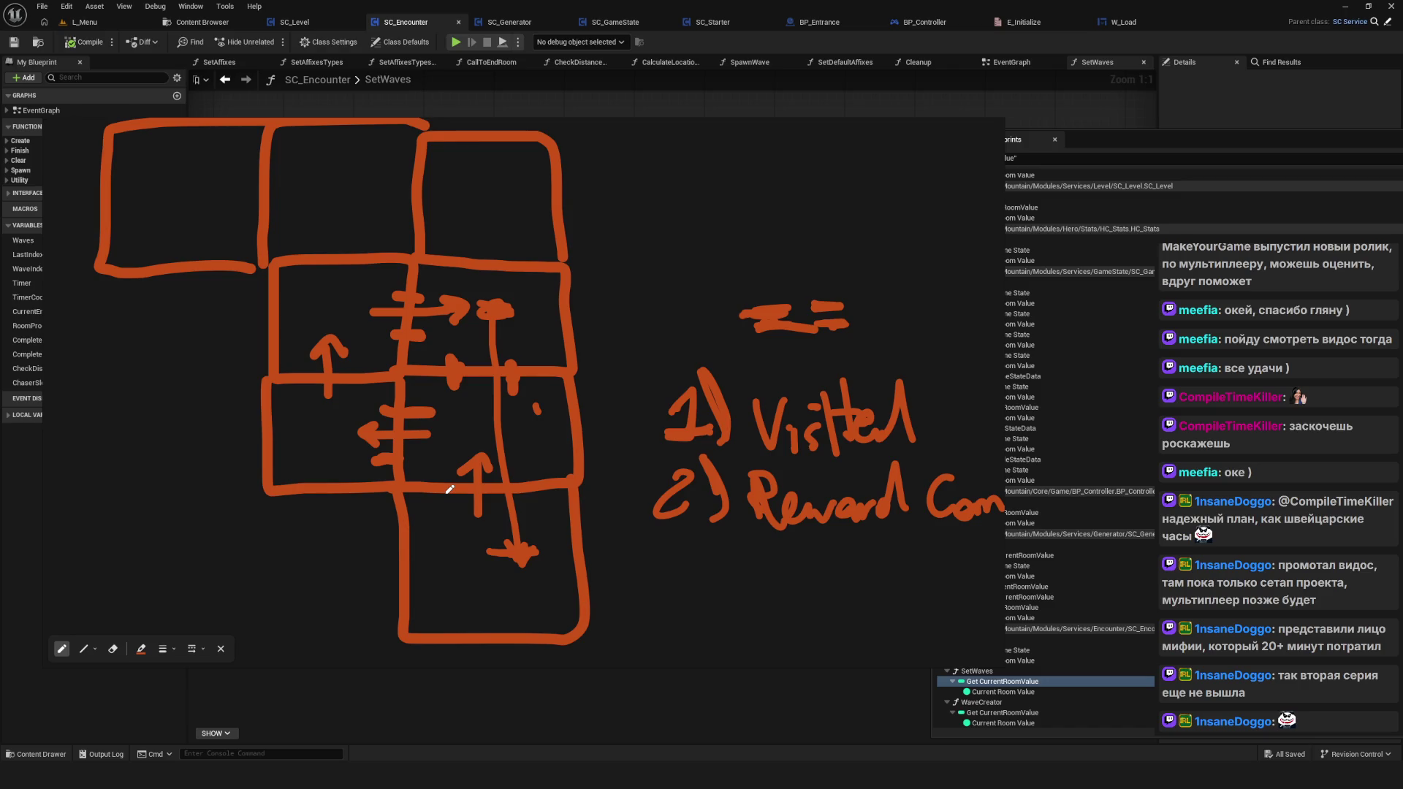